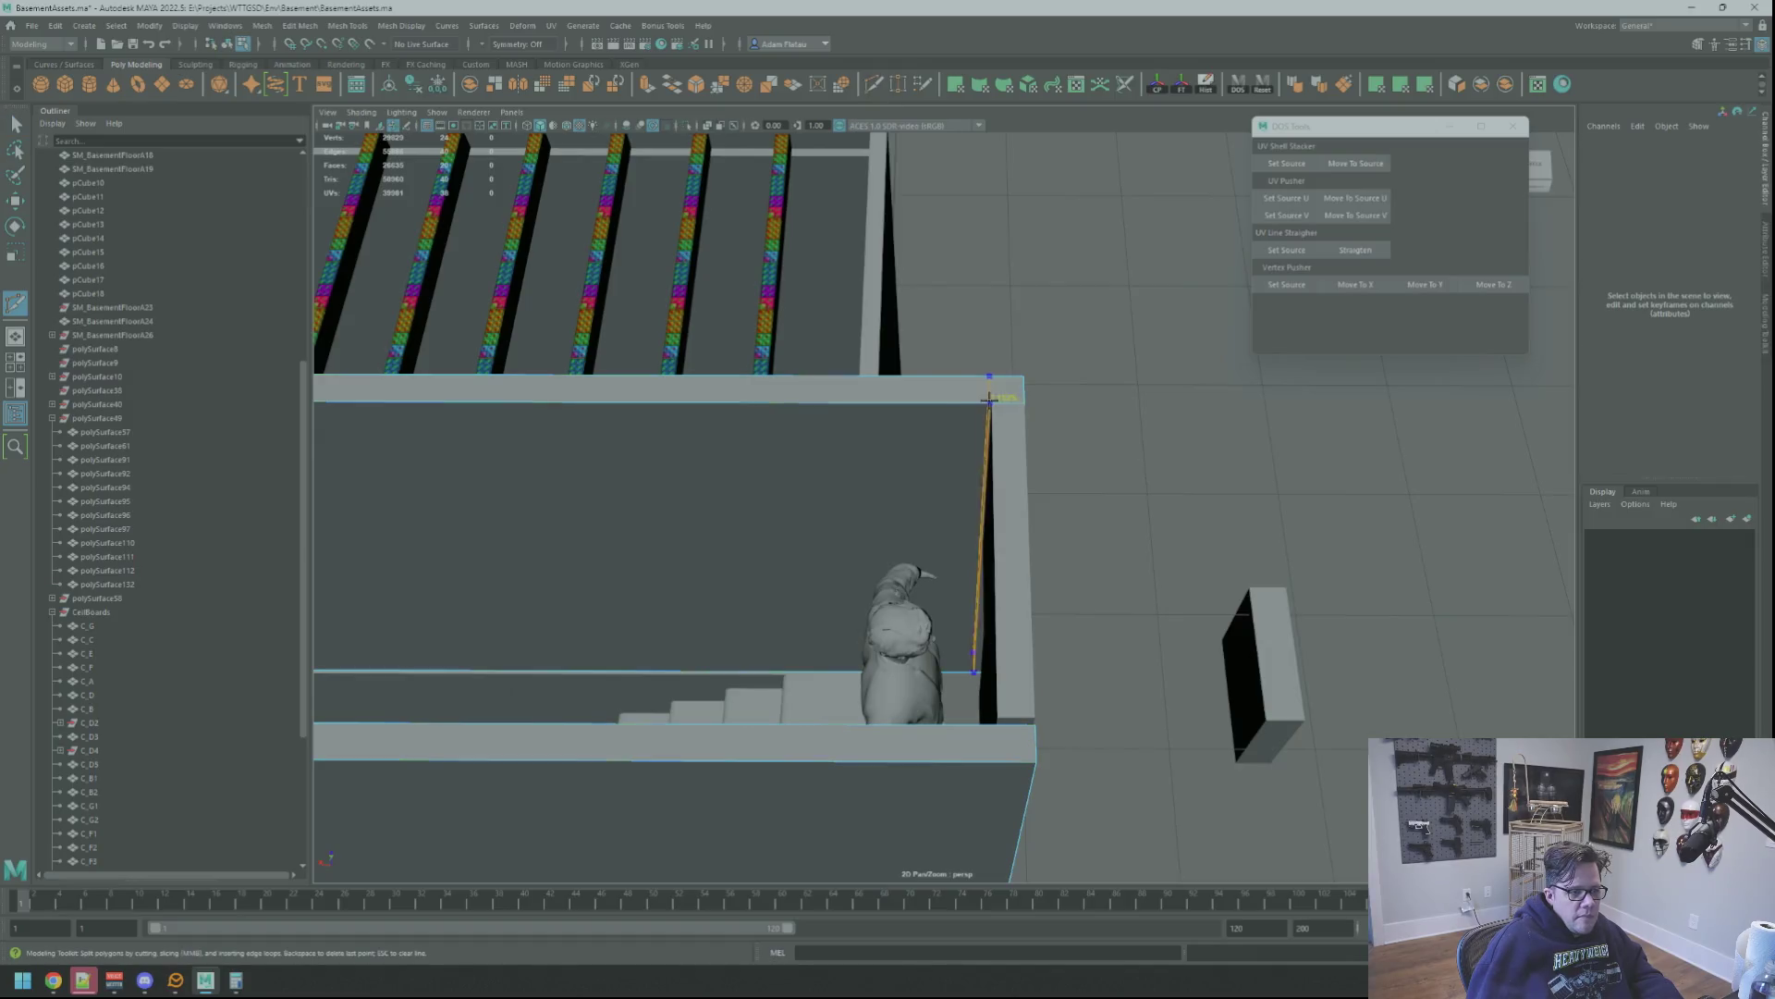
Inspect a corner vertex on the first stairwell wall, then clear the selection
{"action": "right_click_drag", "start_coordinate": [1125, 579], "coordinate": [1121, 542]}
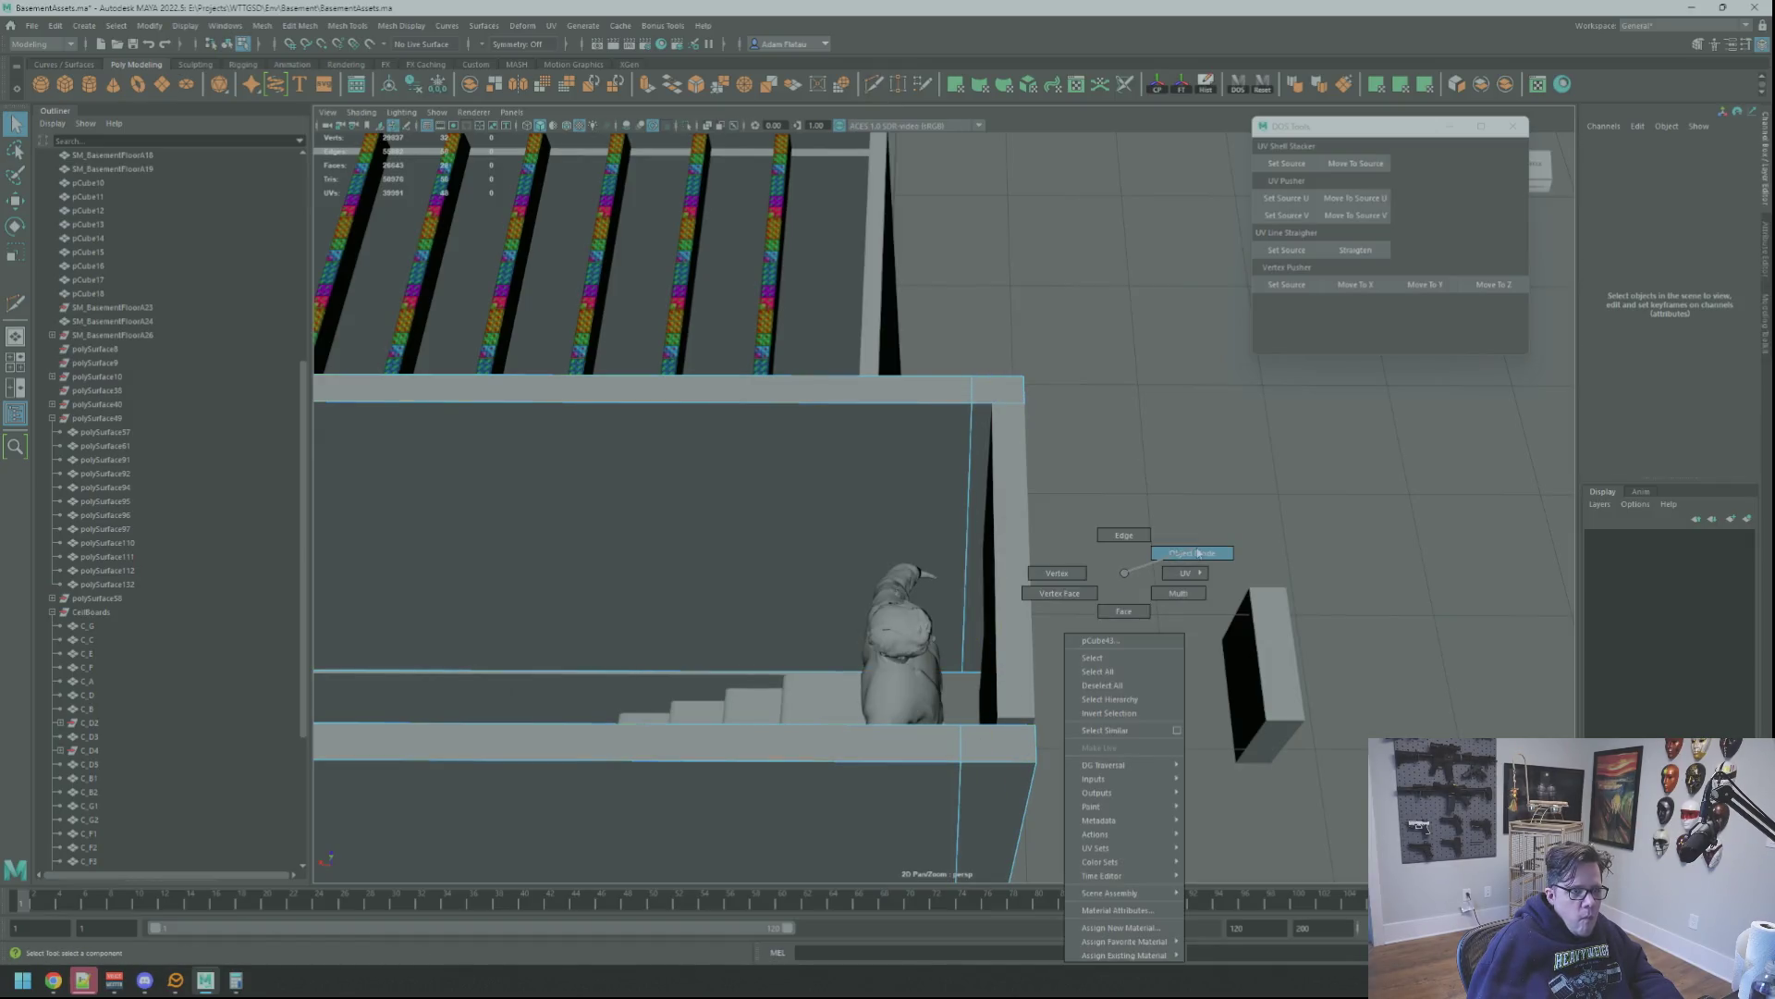
{"action": "left_click_drag", "start_coordinate": [1120, 527], "coordinate": [1069, 504], "text": "alt"}
{"action": "scroll", "coordinate": [1069, 504], "scroll_direction": "up", "scroll_amount": 2}
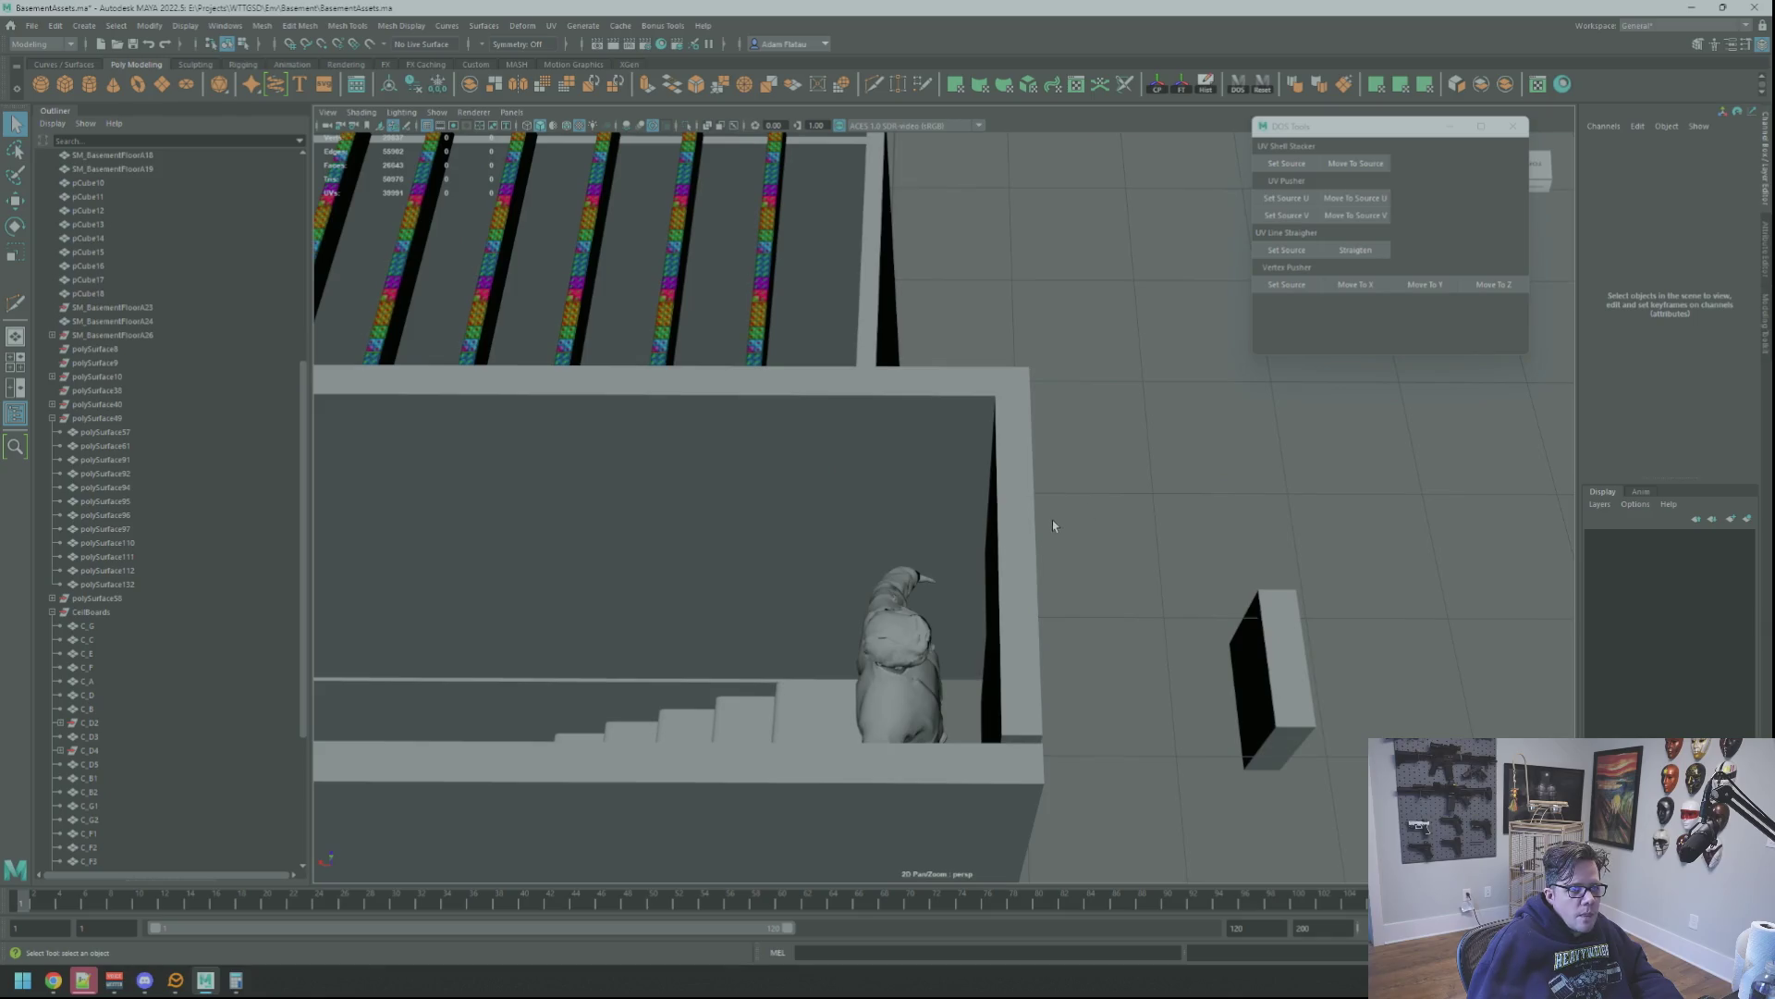
{"action": "left_click", "coordinate": [1053, 521]}
{"action": "right_click_drag", "start_coordinate": [993, 541], "coordinate": [943, 527]}
{"action": "left_click", "coordinate": [1000, 404]}
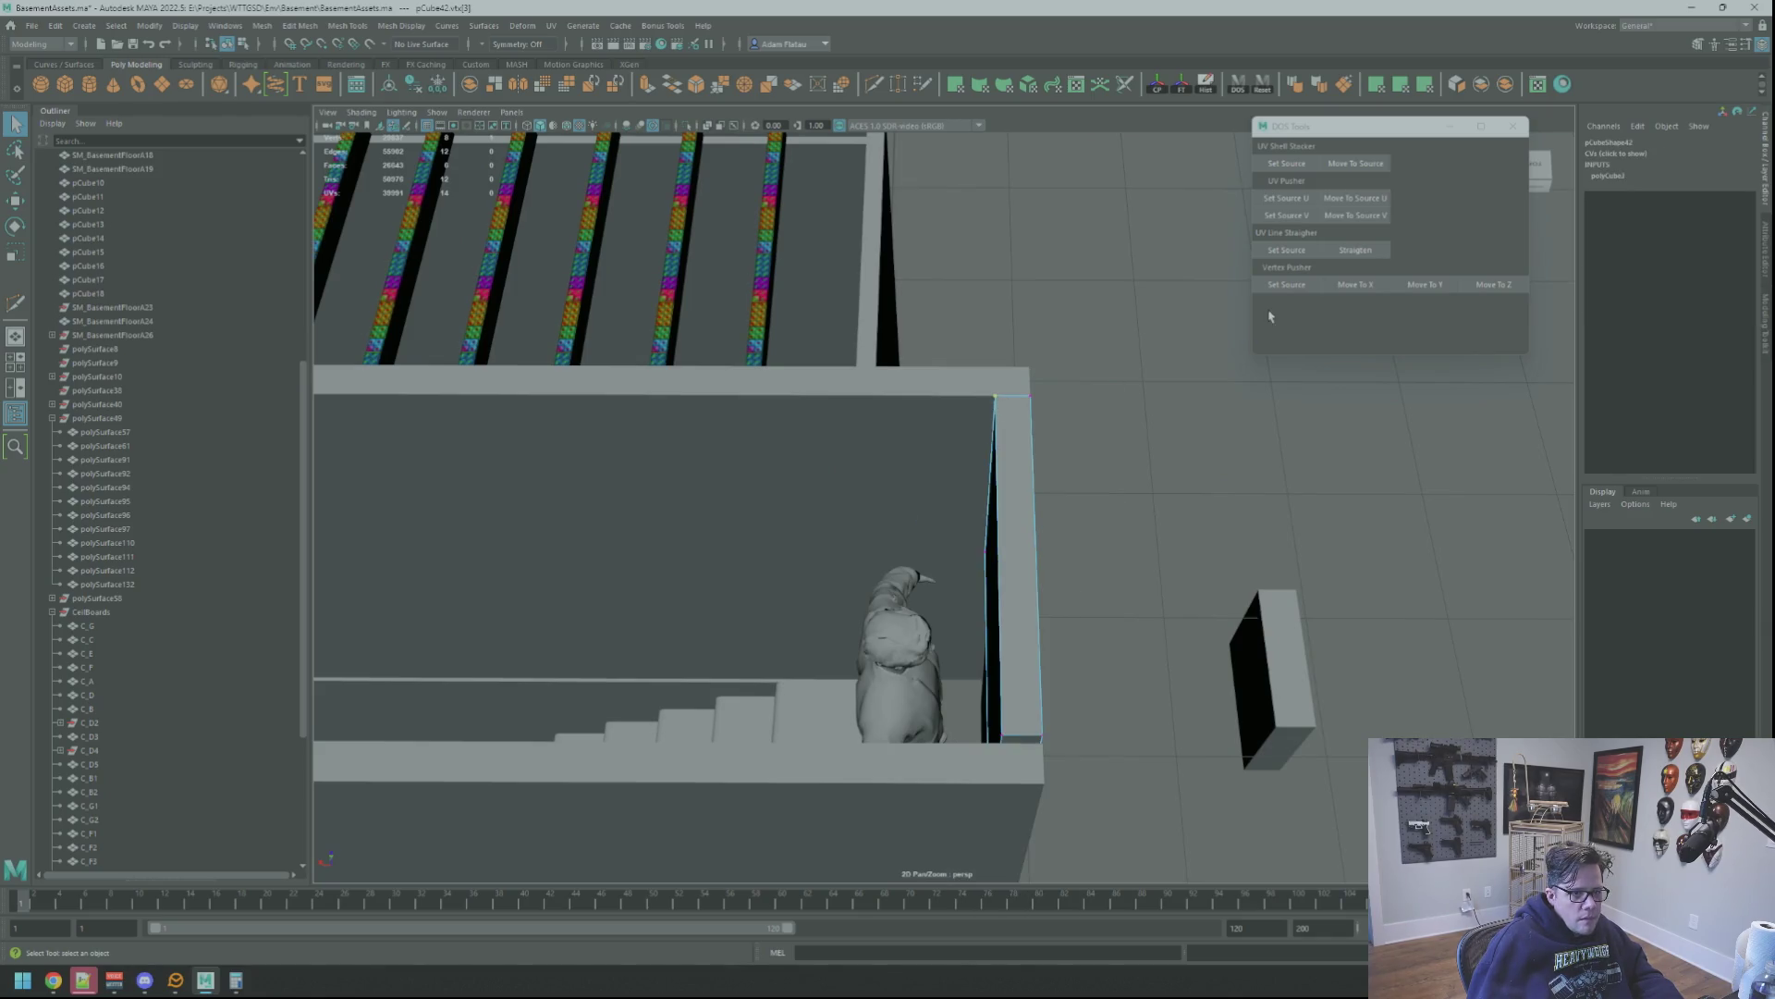
{"action": "right_click_drag", "start_coordinate": [1171, 416], "coordinate": [1170, 385]}
{"action": "left_click", "coordinate": [1165, 395]}
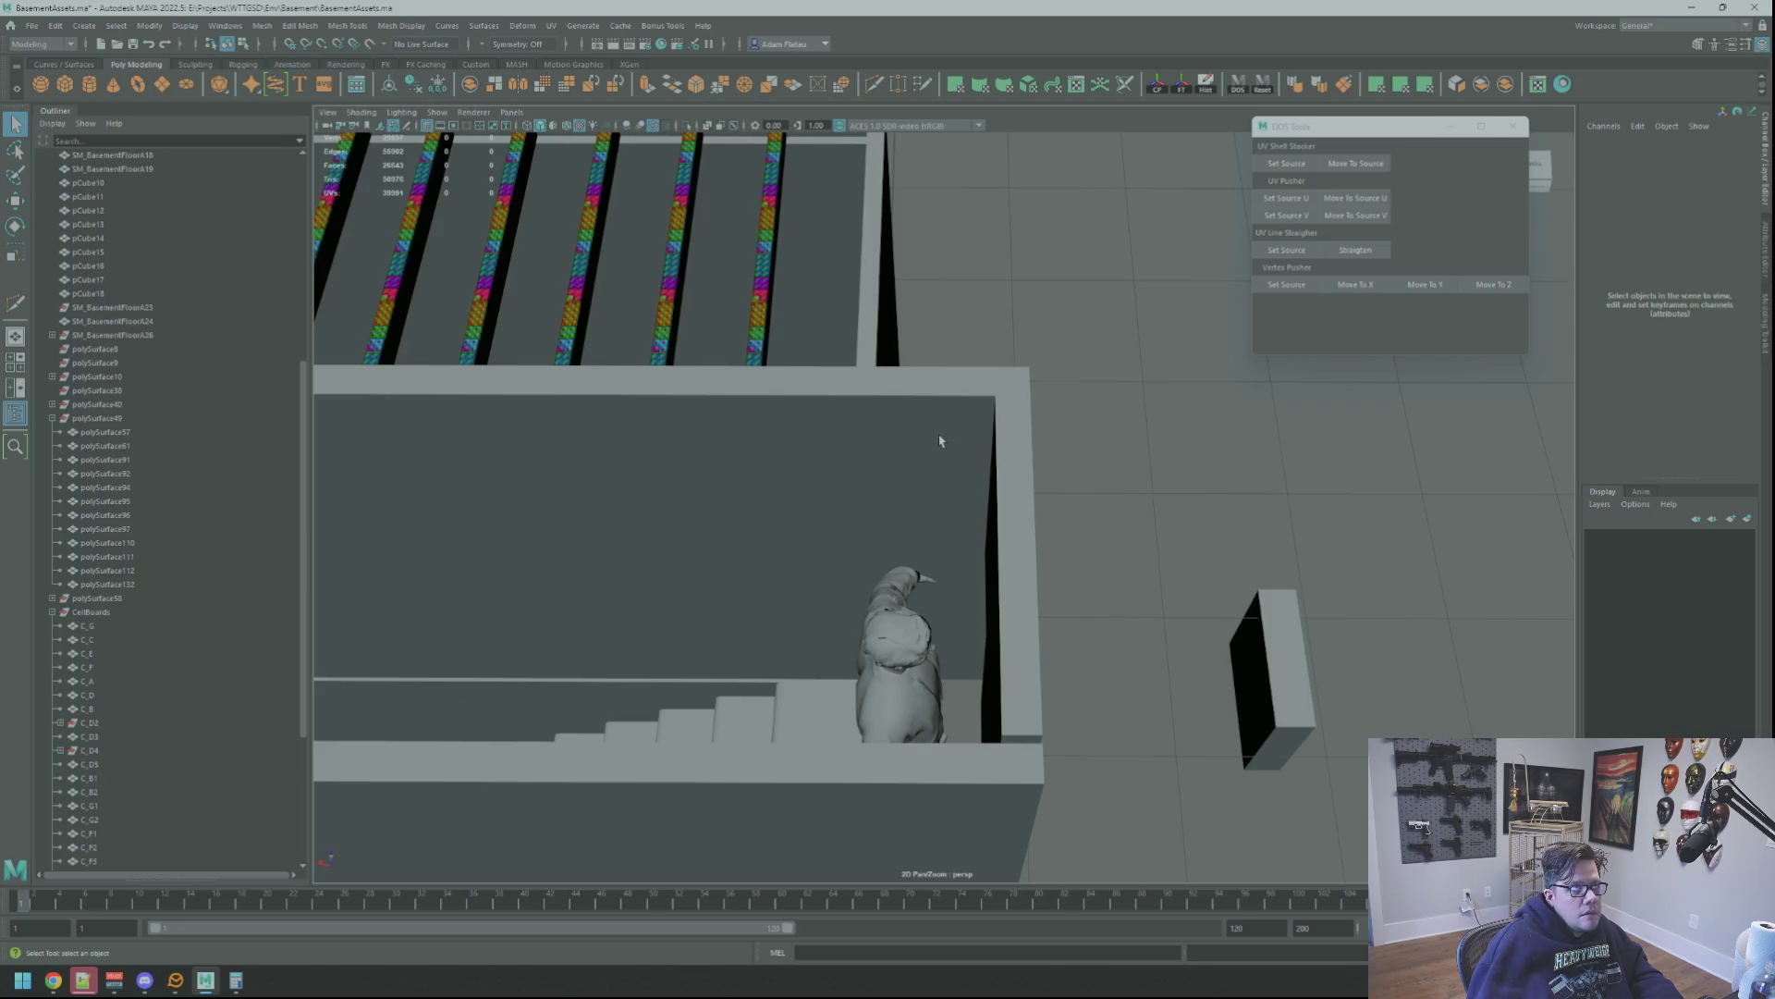
Snap the other wall's end corner vertex to the source X position with DDS 'Move To X'
{"action": "left_click", "coordinate": [908, 418]}
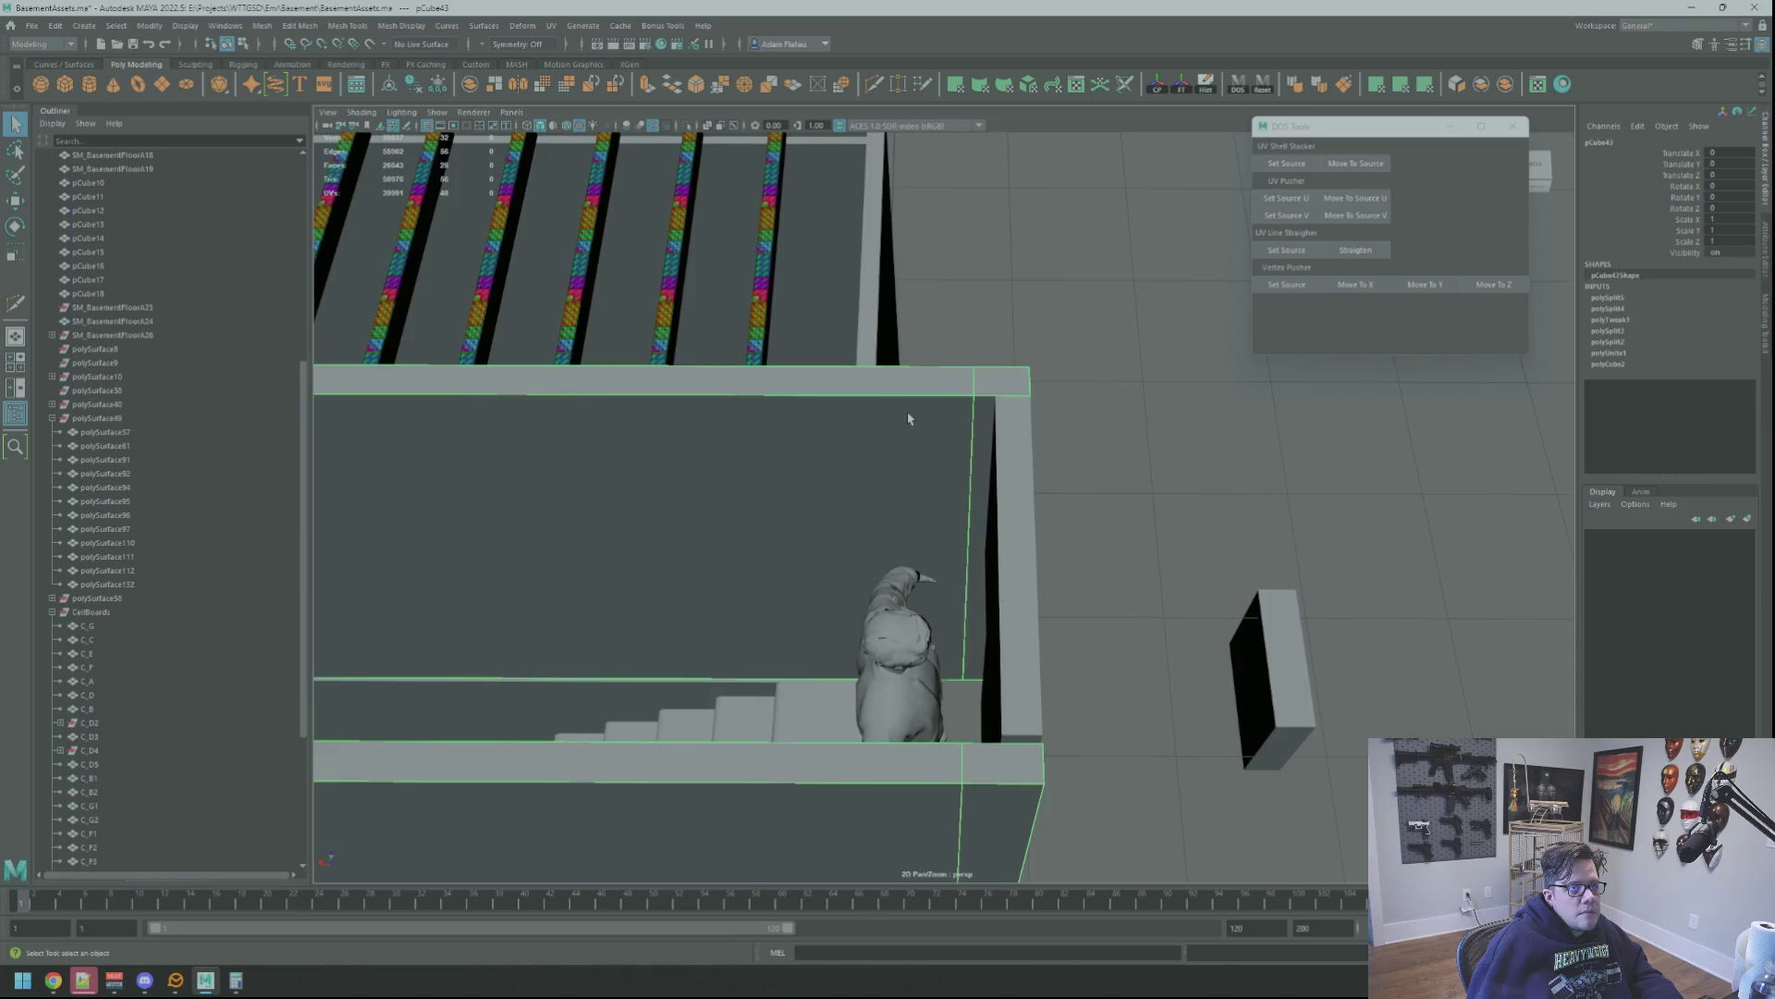
{"action": "key", "text": "F9"}
{"action": "left_click", "coordinate": [978, 369]}
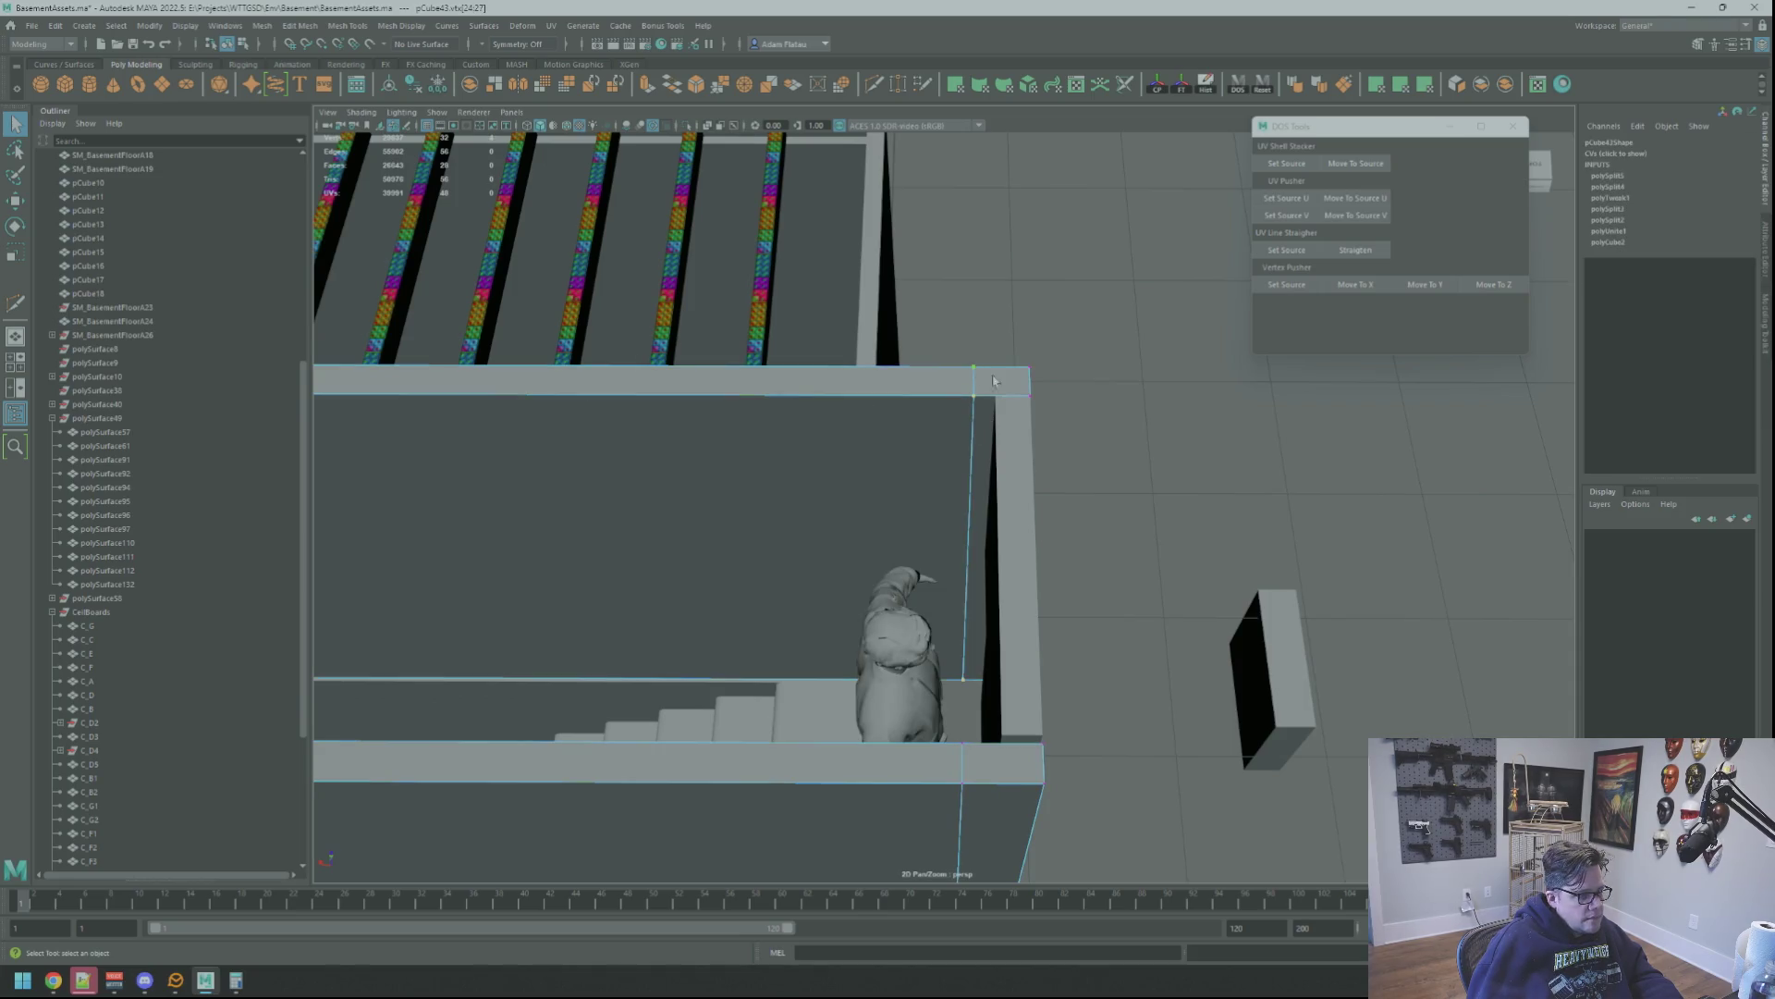
{"action": "scroll", "coordinate": [993, 379], "scroll_direction": "down", "scroll_amount": 2}
{"action": "left_click", "coordinate": [1366, 287]}
{"action": "middle_click_drag", "start_coordinate": [975, 739], "coordinate": [974, 600], "text": "alt"}
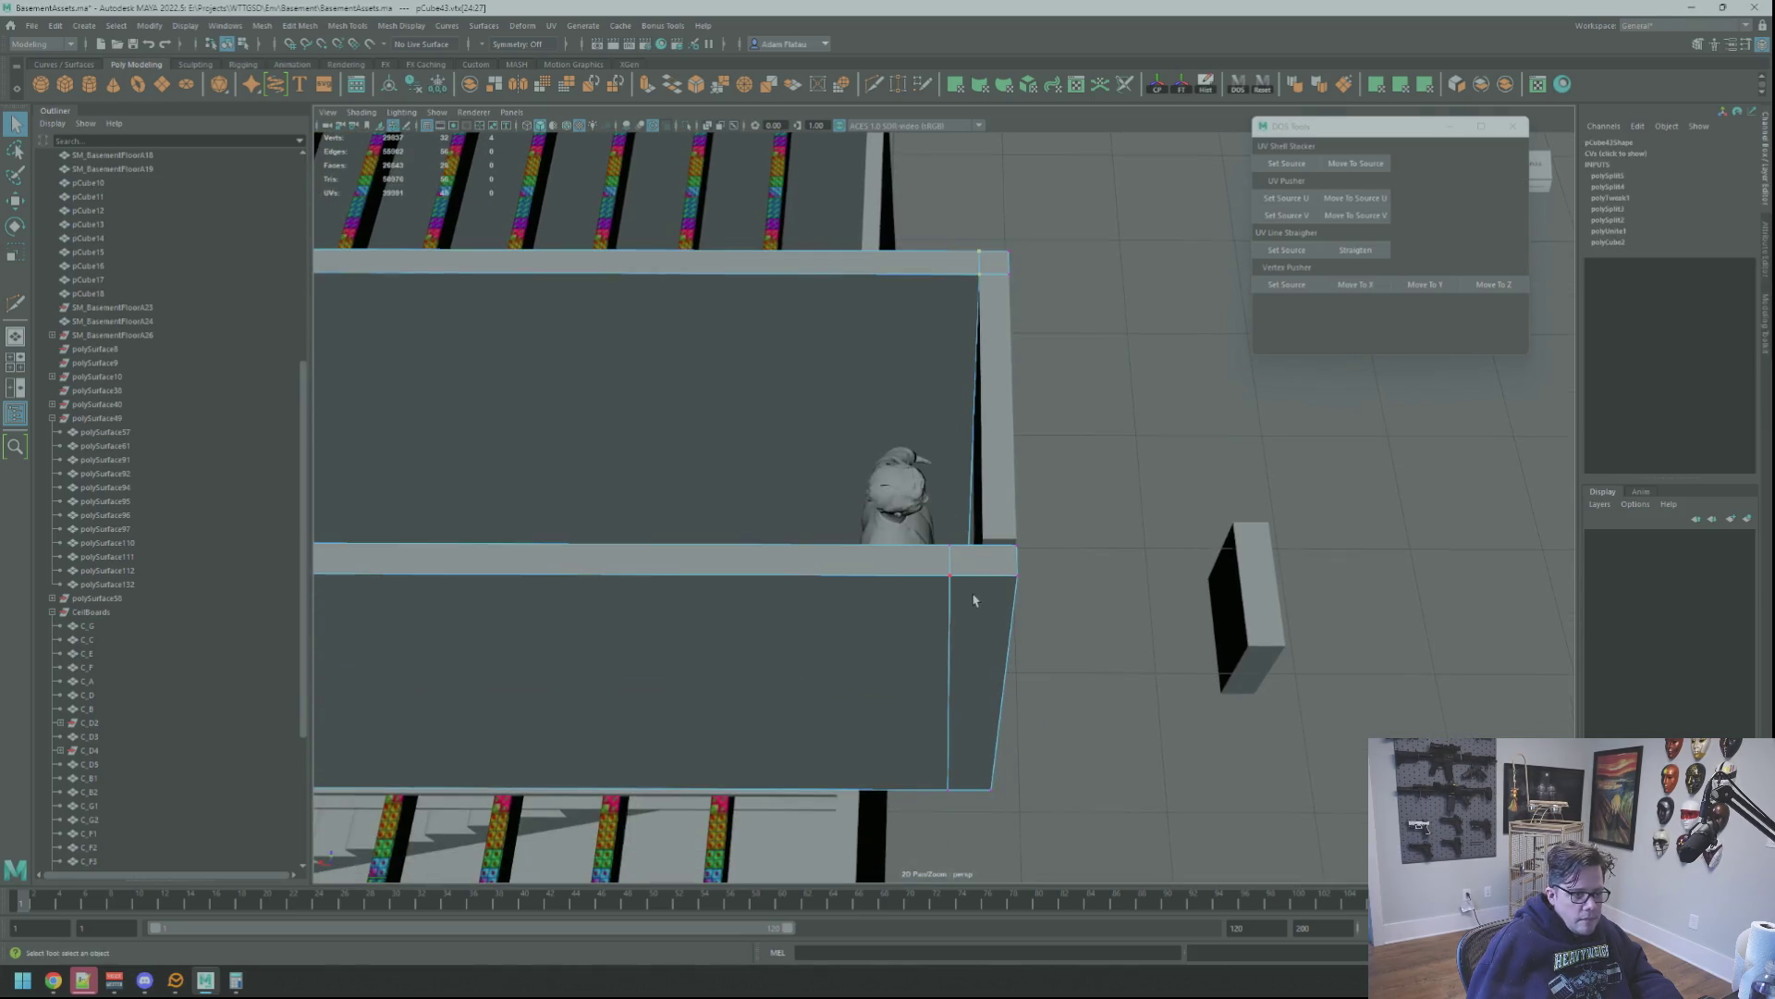
{"action": "mouse_move", "coordinate": [1278, 360]}
{"action": "left_mouse_down", "text": "alt"}
{"action": "mouse_move", "coordinate": [1014, 405]}
{"action": "mouse_move", "coordinate": [975, 468]}
{"action": "mouse_move", "coordinate": [888, 449]}
{"action": "left_mouse_up", "text": "alt"}
{"action": "scroll", "coordinate": [1012, 405], "scroll_direction": "down", "scroll_amount": 3}
{"action": "scroll", "coordinate": [994, 468], "scroll_direction": "up", "scroll_amount": 3}
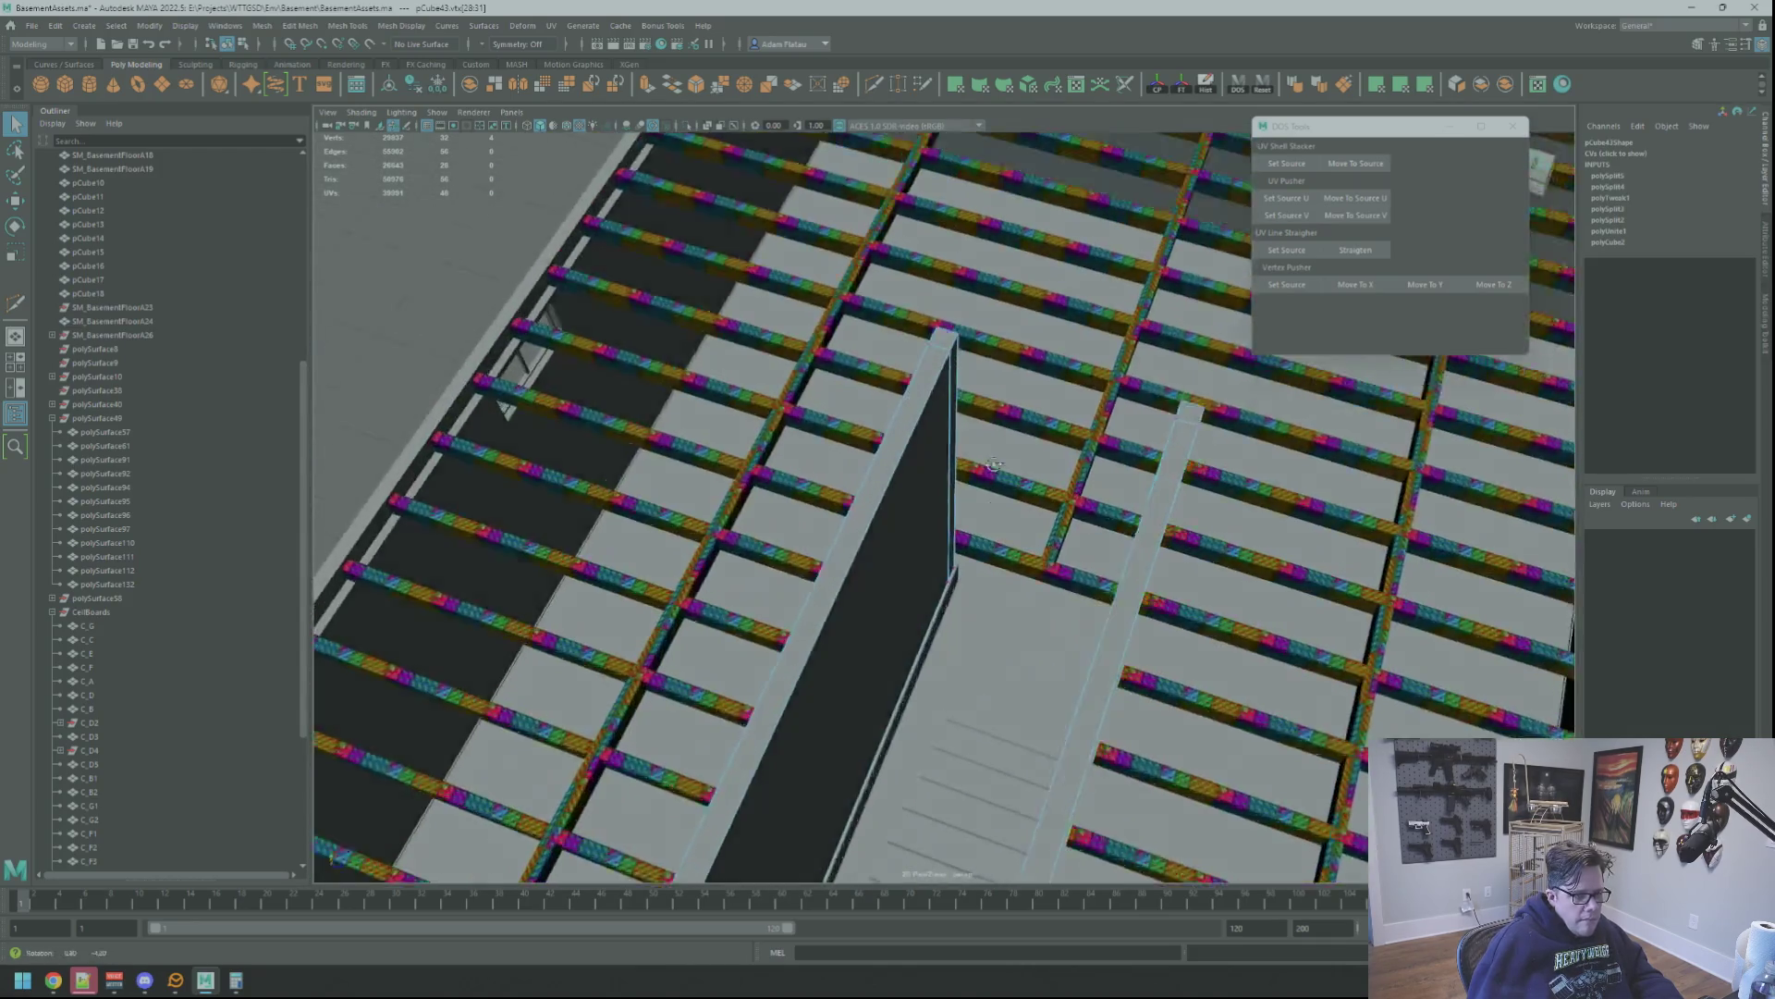
{"action": "scroll", "coordinate": [993, 467], "scroll_direction": "down", "scroll_amount": 2}
Select the facing end edges of both stairwell walls in edge mode
{"action": "mouse_move", "coordinate": [951, 502]}
{"action": "left_mouse_down", "text": "alt"}
{"action": "mouse_move", "coordinate": [931, 468]}
{"action": "mouse_move", "coordinate": [1027, 431]}
{"action": "mouse_move", "coordinate": [1011, 386]}
{"action": "mouse_move", "coordinate": [900, 435]}
{"action": "mouse_move", "coordinate": [921, 389]}
{"action": "left_mouse_up", "text": "alt"}
{"action": "left_click", "coordinate": [1028, 431]}
{"action": "left_click", "coordinate": [1005, 383], "text": "ctrl"}
{"action": "right_click_drag", "start_coordinate": [921, 388], "coordinate": [916, 367]}
{"action": "left_click", "coordinate": [840, 413]}
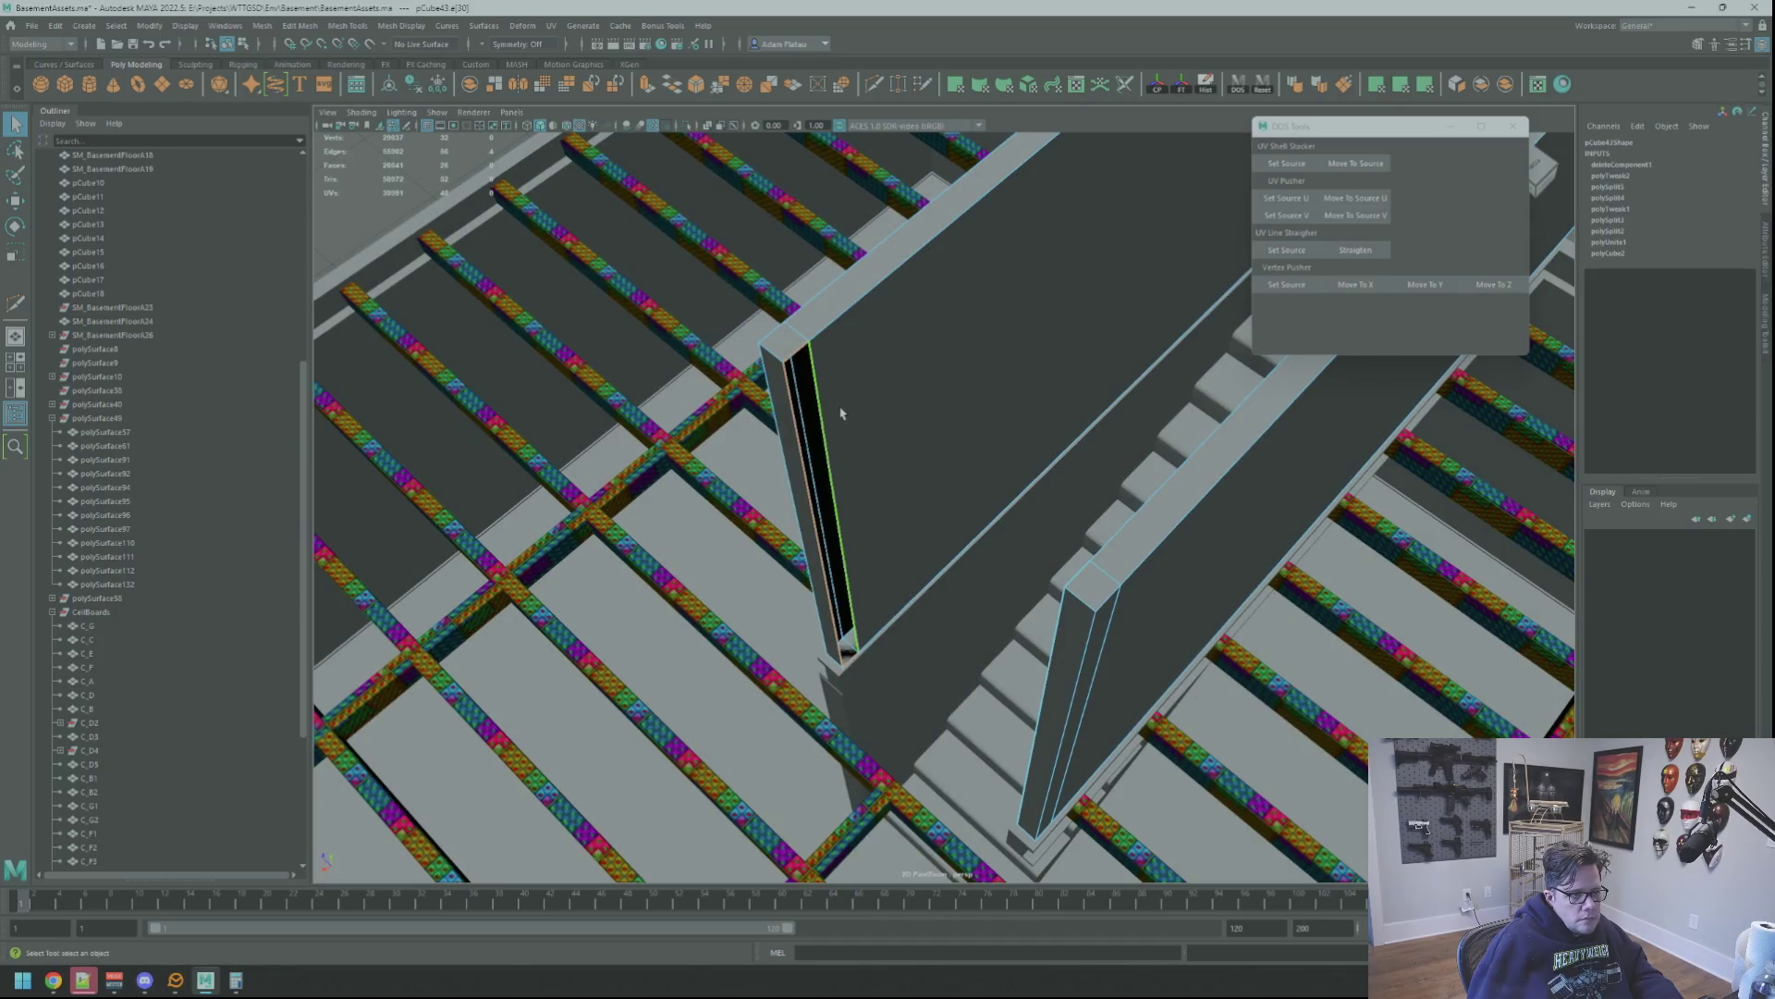
{"action": "left_click_drag", "start_coordinate": [820, 412], "coordinate": [1048, 419], "text": "alt"}
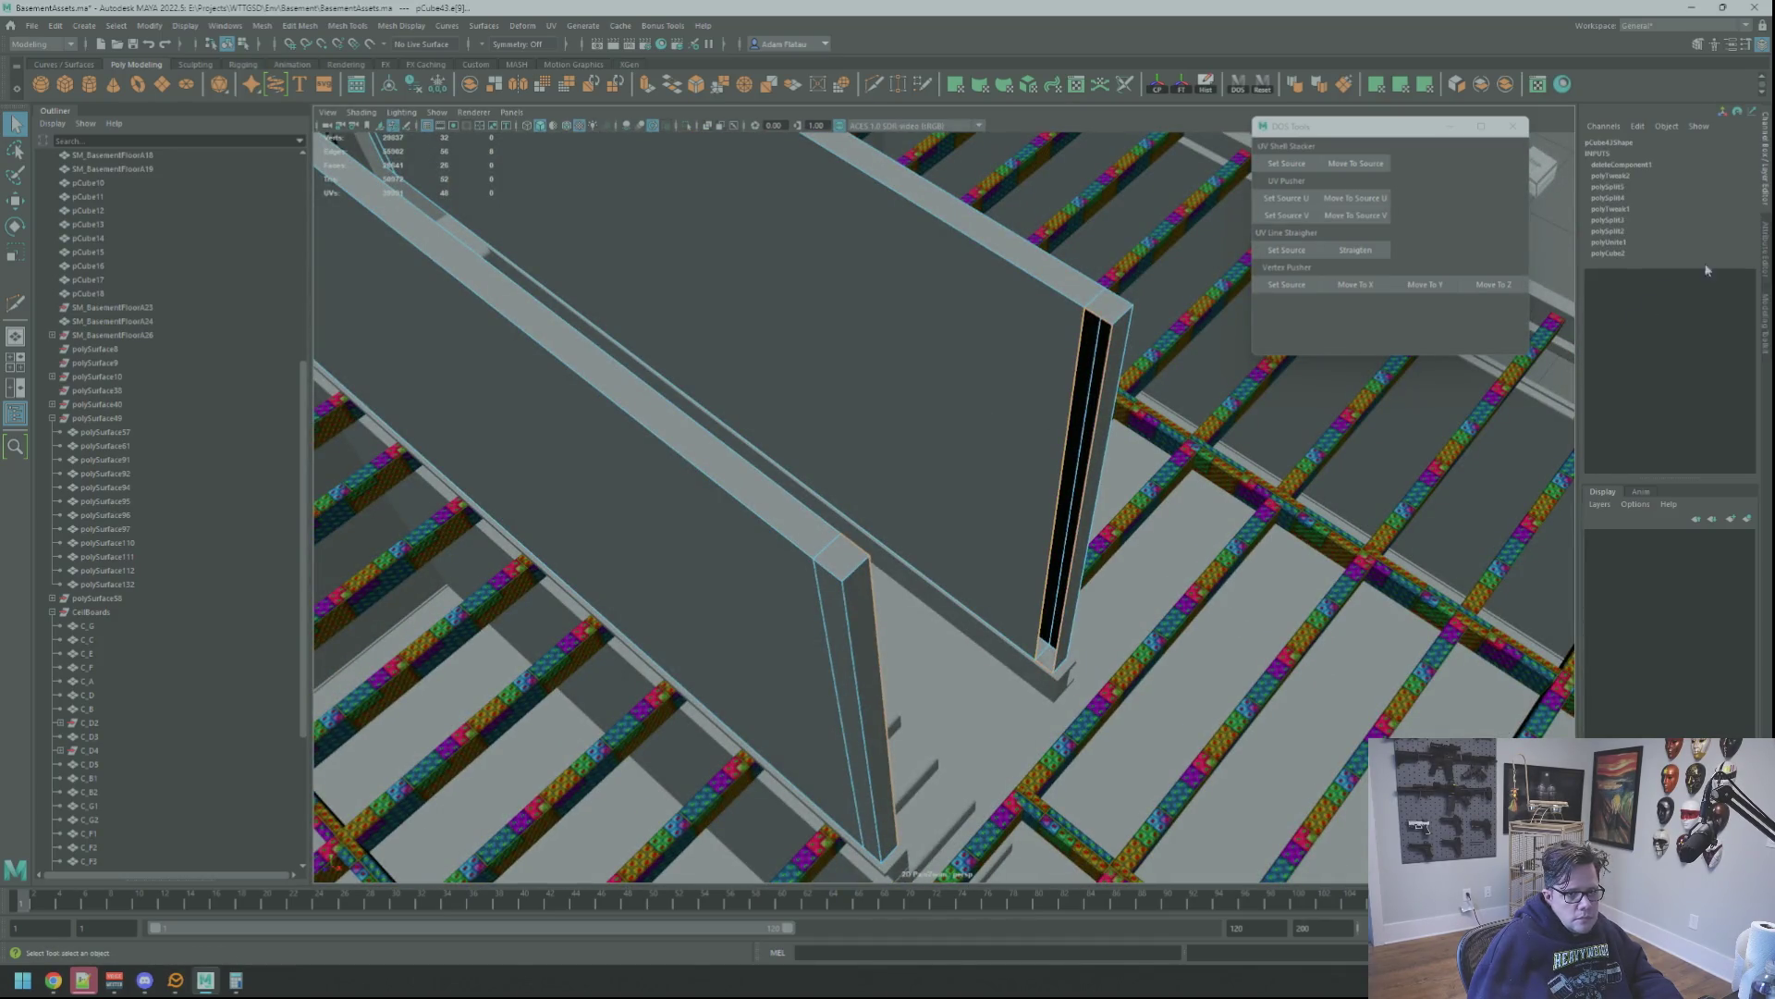
Bridge the selected edges into a connecting wall and inspect it from below
{"action": "left_click", "coordinate": [1767, 308]}
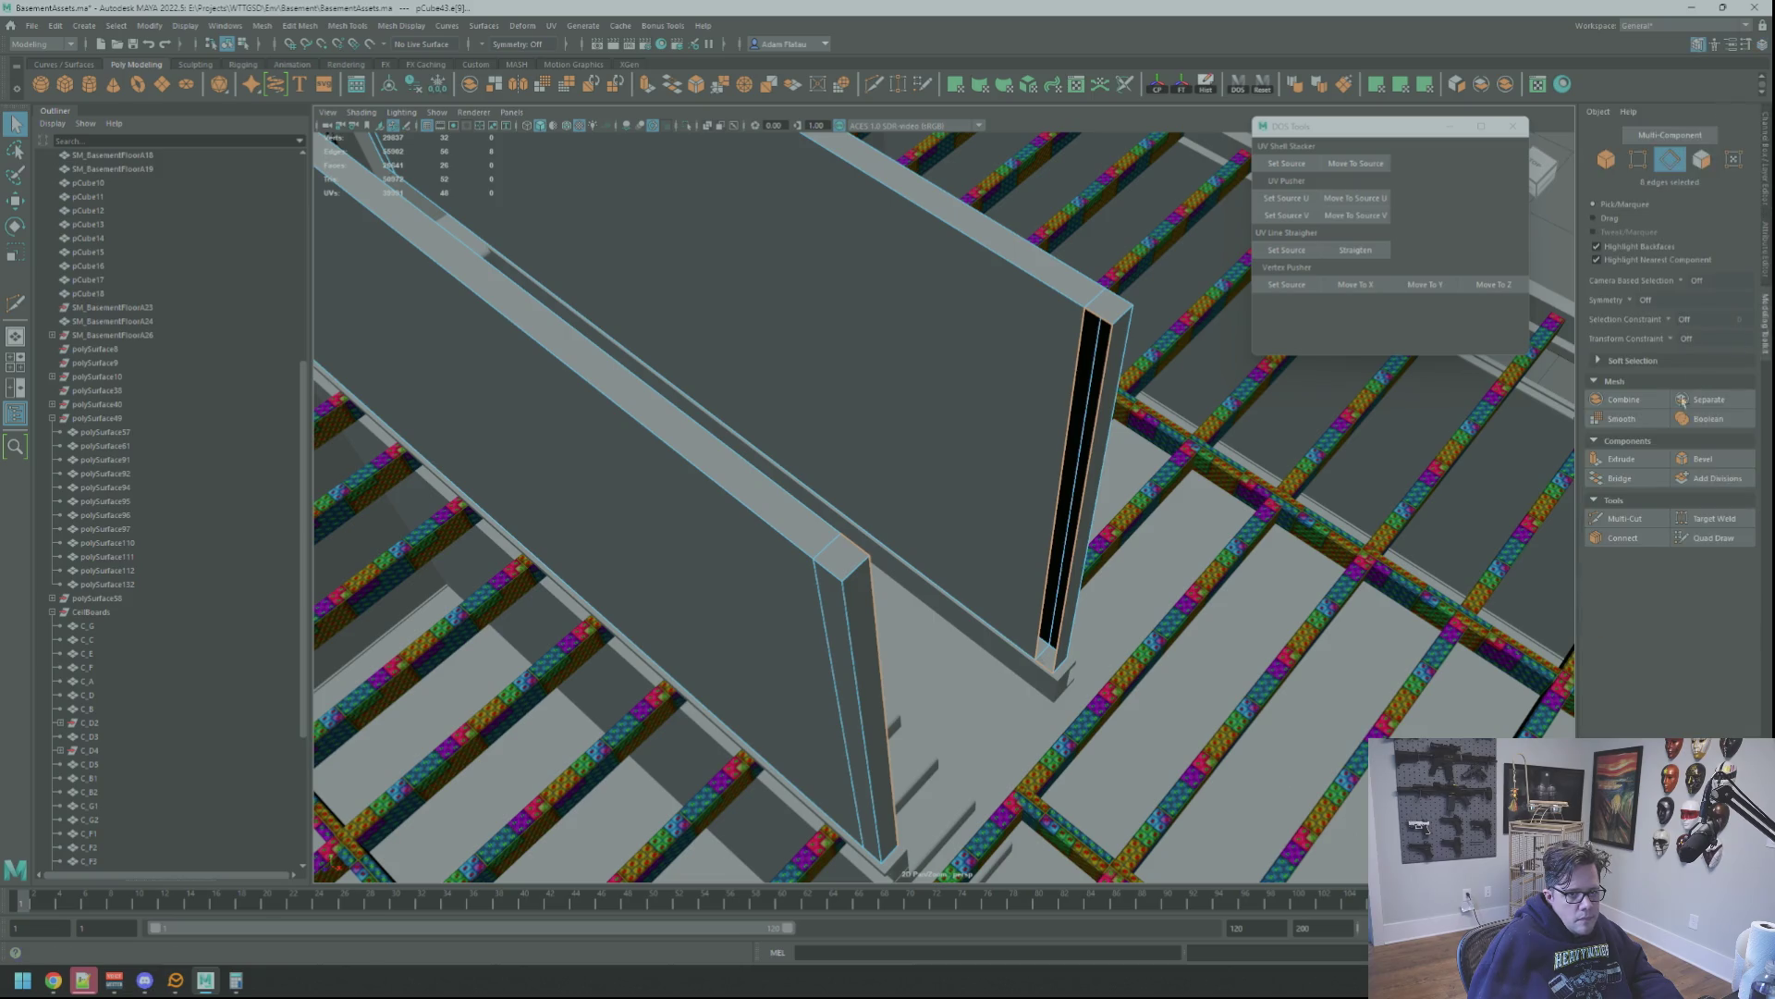
{"action": "left_click", "coordinate": [1648, 478]}
{"action": "mouse_move", "coordinate": [971, 459]}
{"action": "left_mouse_down", "text": "alt"}
{"action": "mouse_move", "coordinate": [865, 463]}
{"action": "mouse_move", "coordinate": [996, 311]}
{"action": "mouse_move", "coordinate": [855, 431]}
{"action": "mouse_move", "coordinate": [1012, 456]}
{"action": "left_mouse_up", "text": "alt"}
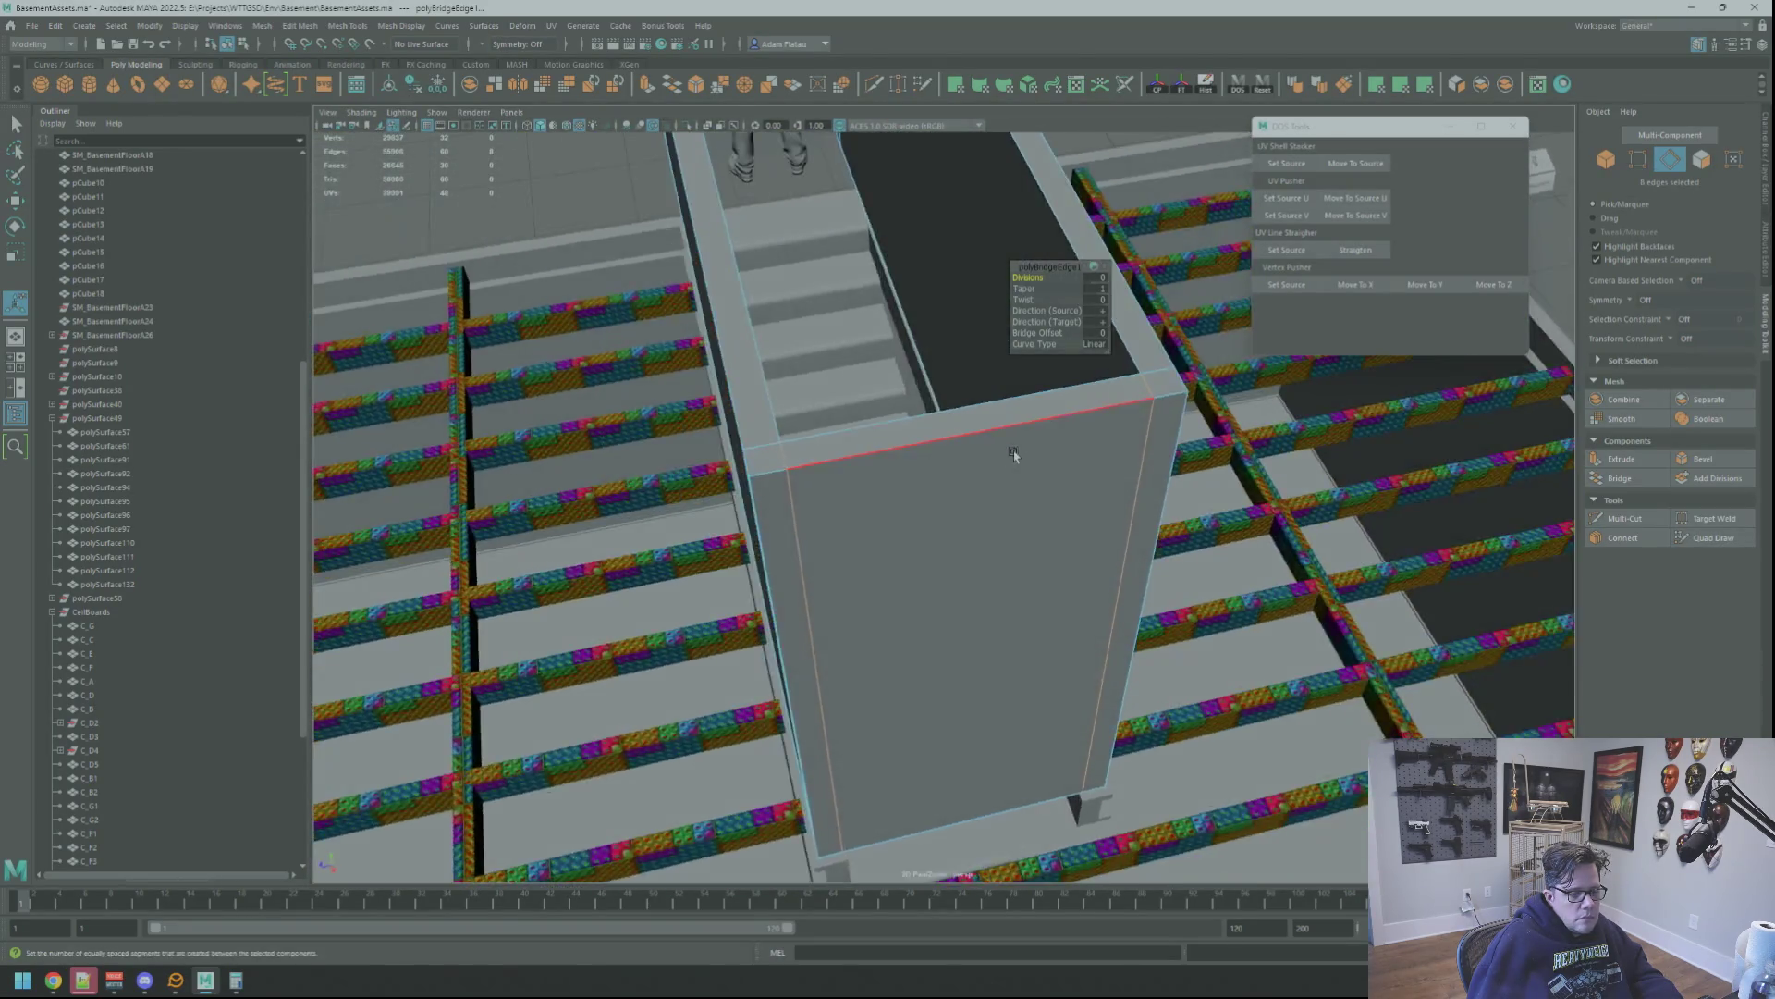
{"action": "scroll", "coordinate": [1013, 455], "scroll_direction": "down", "scroll_amount": 5}
{"action": "key", "text": "F8"}
{"action": "left_click_drag", "start_coordinate": [1324, 403], "coordinate": [964, 534], "text": "alt"}
{"action": "scroll", "coordinate": [965, 534], "scroll_direction": "up", "scroll_amount": 5}
{"action": "mouse_move", "coordinate": [1016, 704]}
{"action": "left_mouse_down", "text": "alt"}
{"action": "mouse_move", "coordinate": [1021, 394]}
{"action": "mouse_move", "coordinate": [998, 413]}
{"action": "left_mouse_up", "text": "alt"}
{"action": "scroll", "coordinate": [997, 412], "scroll_direction": "down", "scroll_amount": 5}
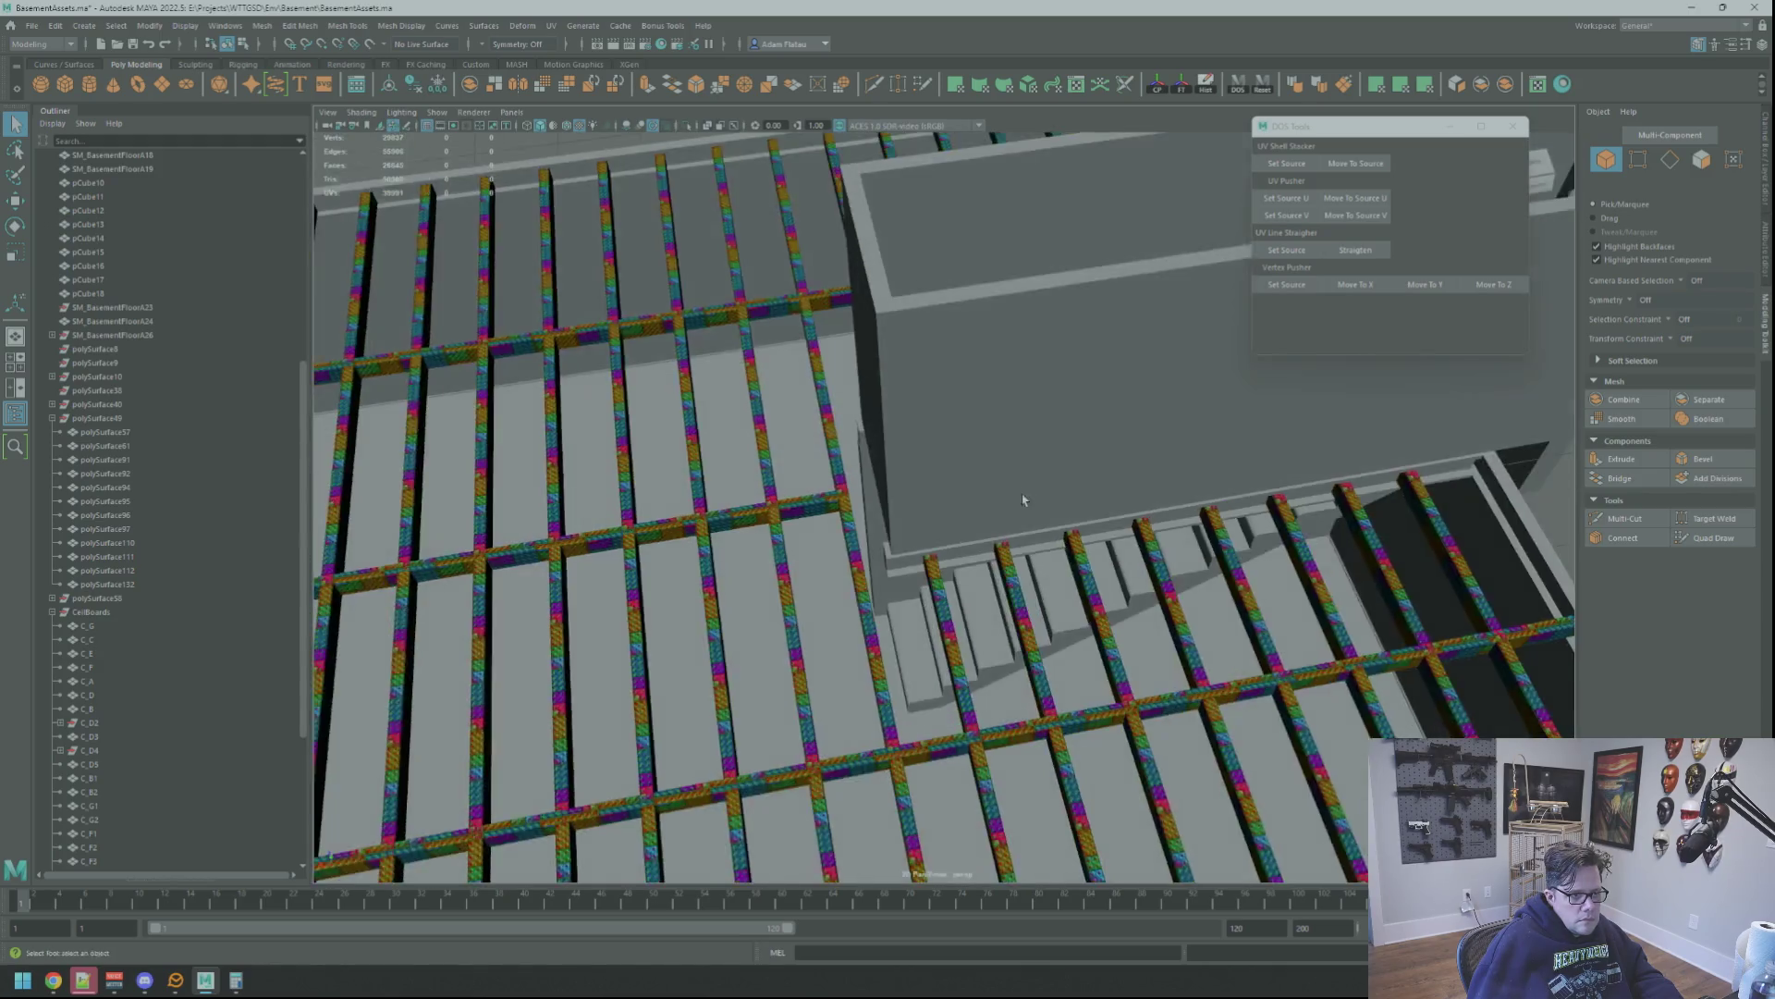
{"action": "scroll", "coordinate": [1022, 504], "scroll_direction": "down", "scroll_amount": 3}
{"action": "scroll", "coordinate": [945, 439], "scroll_direction": "down", "scroll_amount": 5}
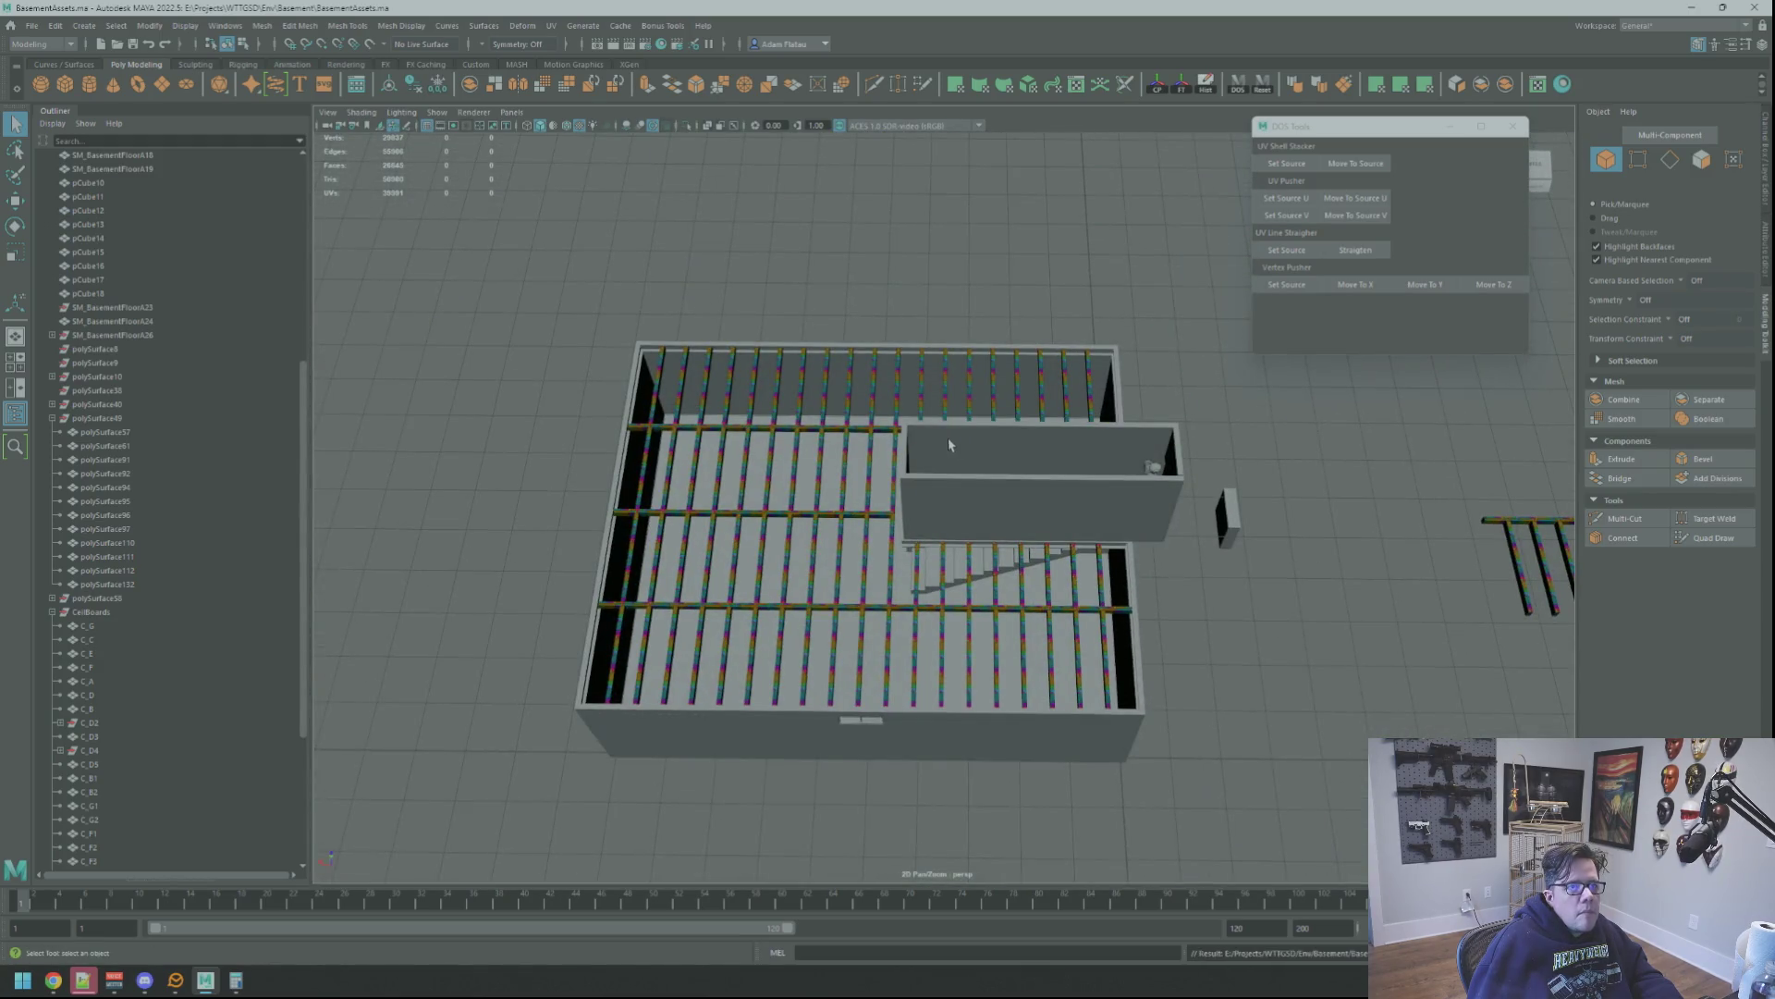
Slide the reference figure along X and lift it so it stands on a stair step
{"action": "left_click_drag", "start_coordinate": [954, 446], "coordinate": [1185, 424], "text": "alt"}
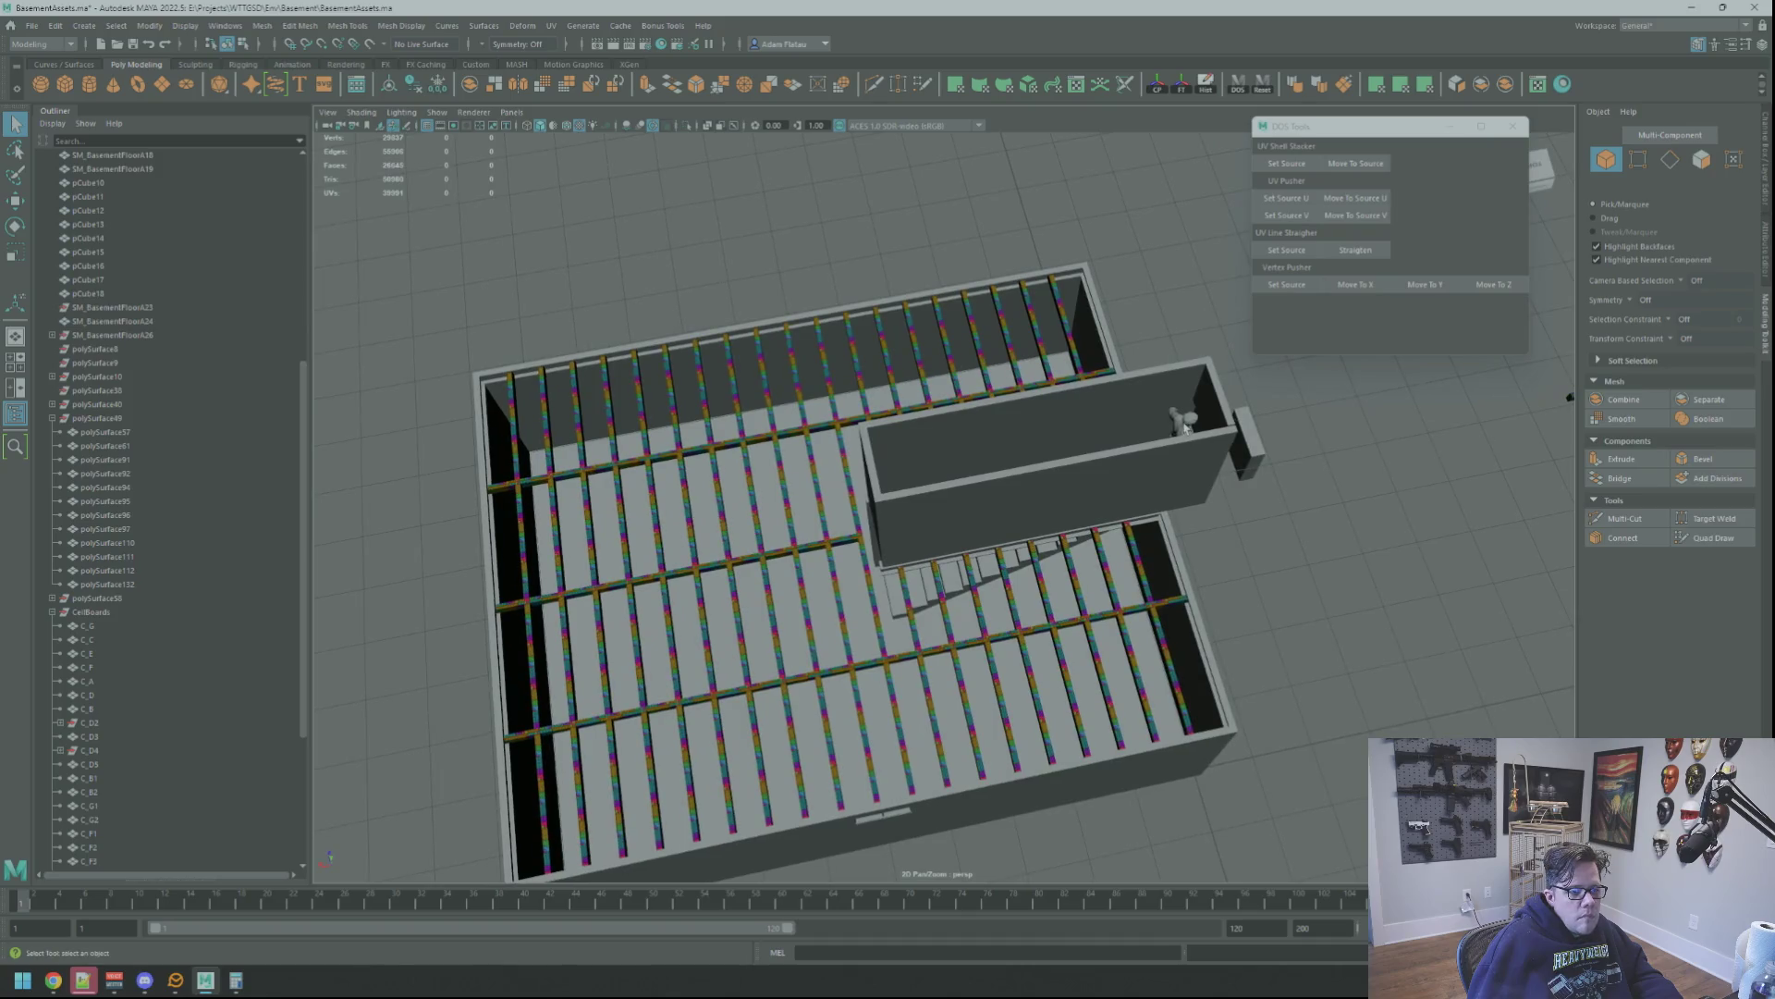
{"action": "scroll", "coordinate": [844, 525], "scroll_direction": "up", "scroll_amount": 5}
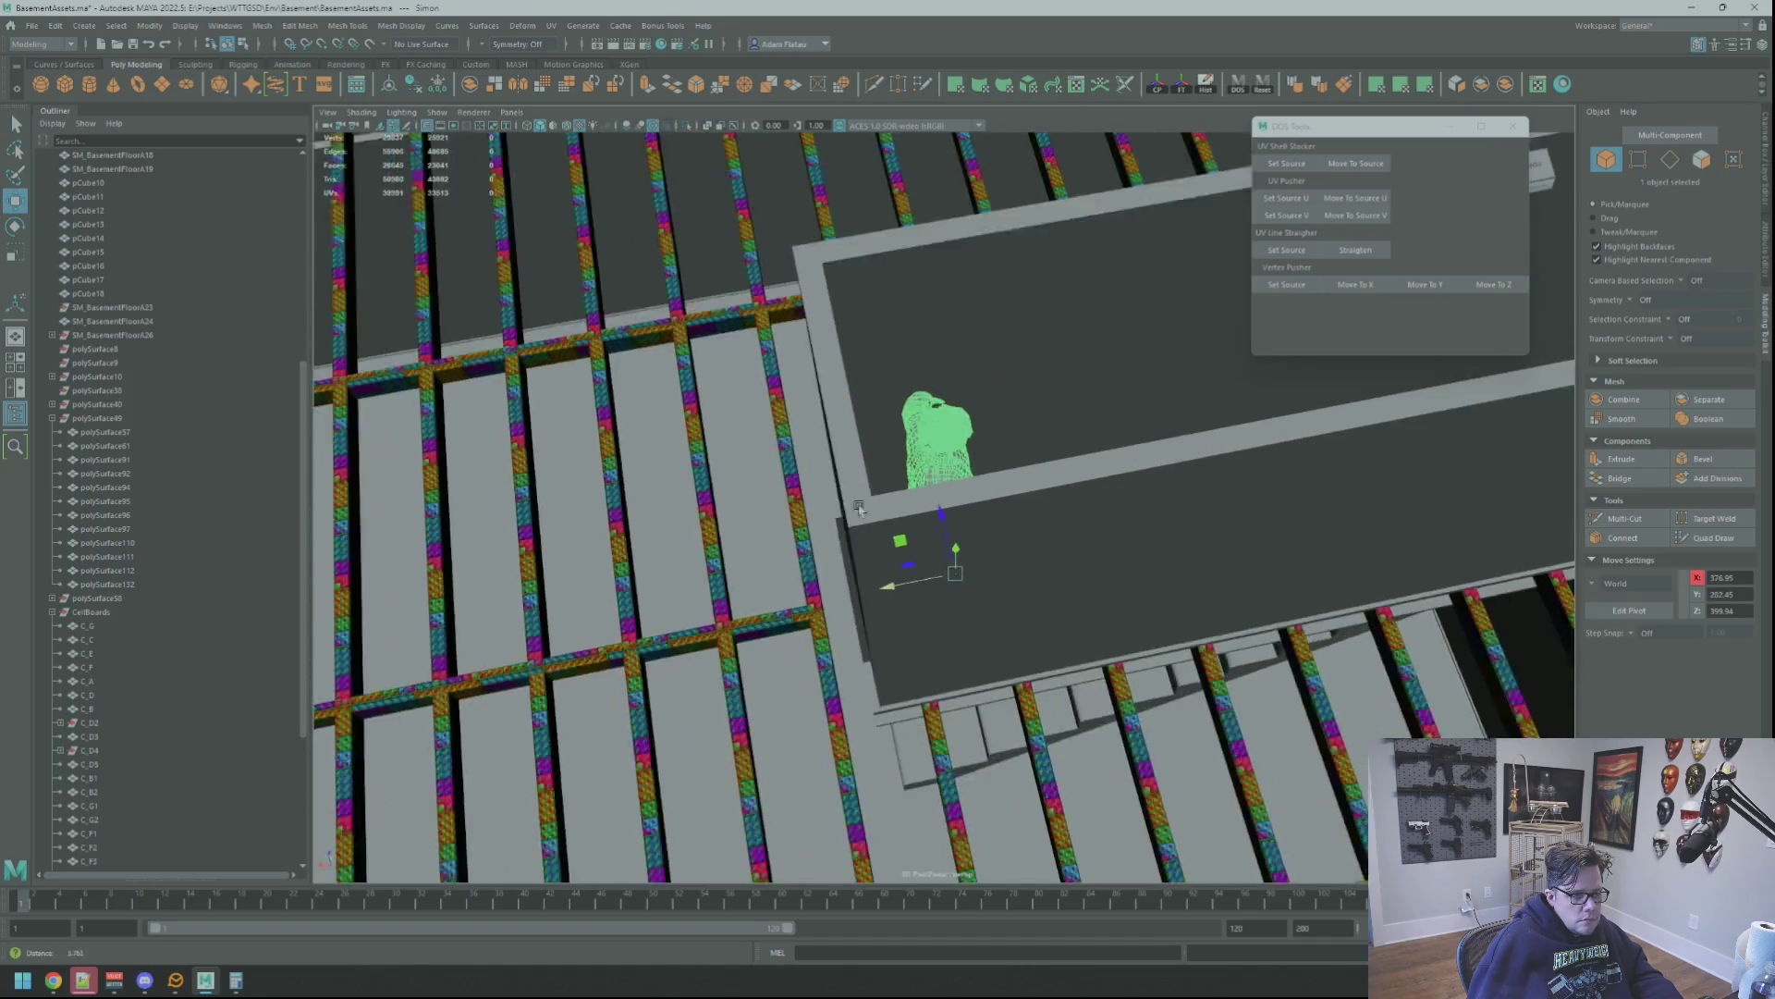
{"action": "left_click_drag", "start_coordinate": [912, 575], "coordinate": [1031, 454], "text": "alt"}
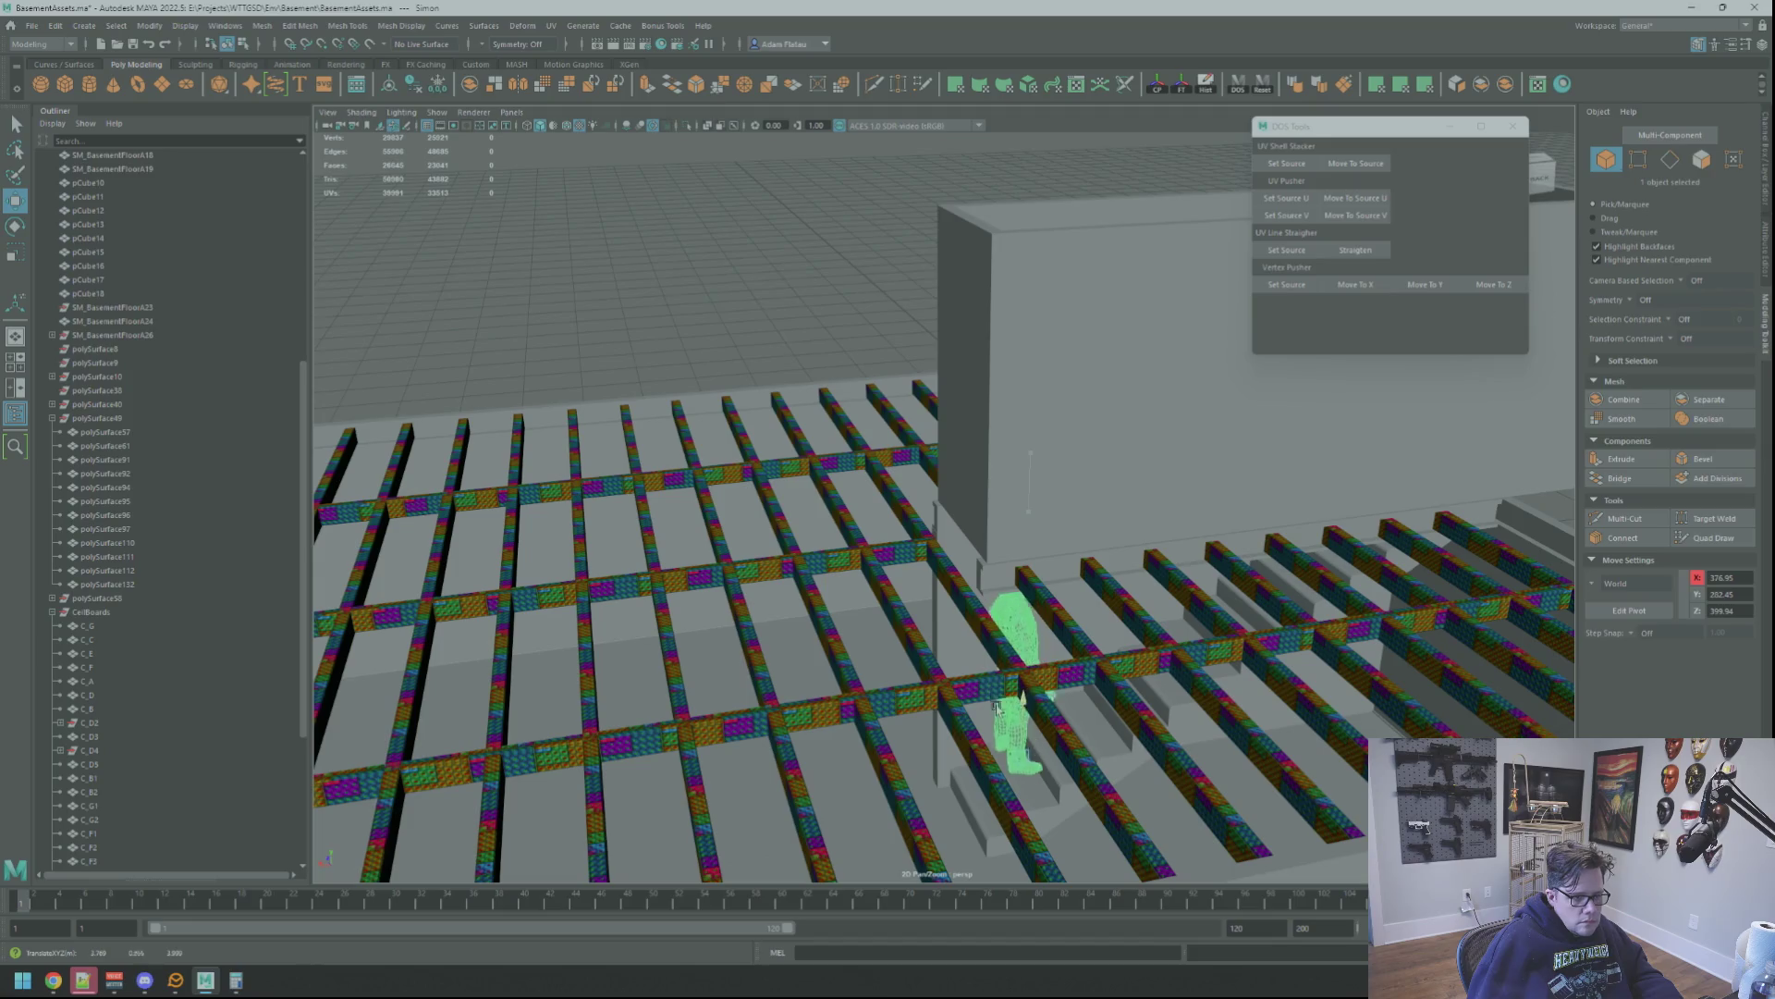
{"action": "scroll", "coordinate": [994, 720], "scroll_direction": "up", "scroll_amount": 3}
{"action": "scroll", "coordinate": [980, 459], "scroll_direction": "up", "scroll_amount": 3}
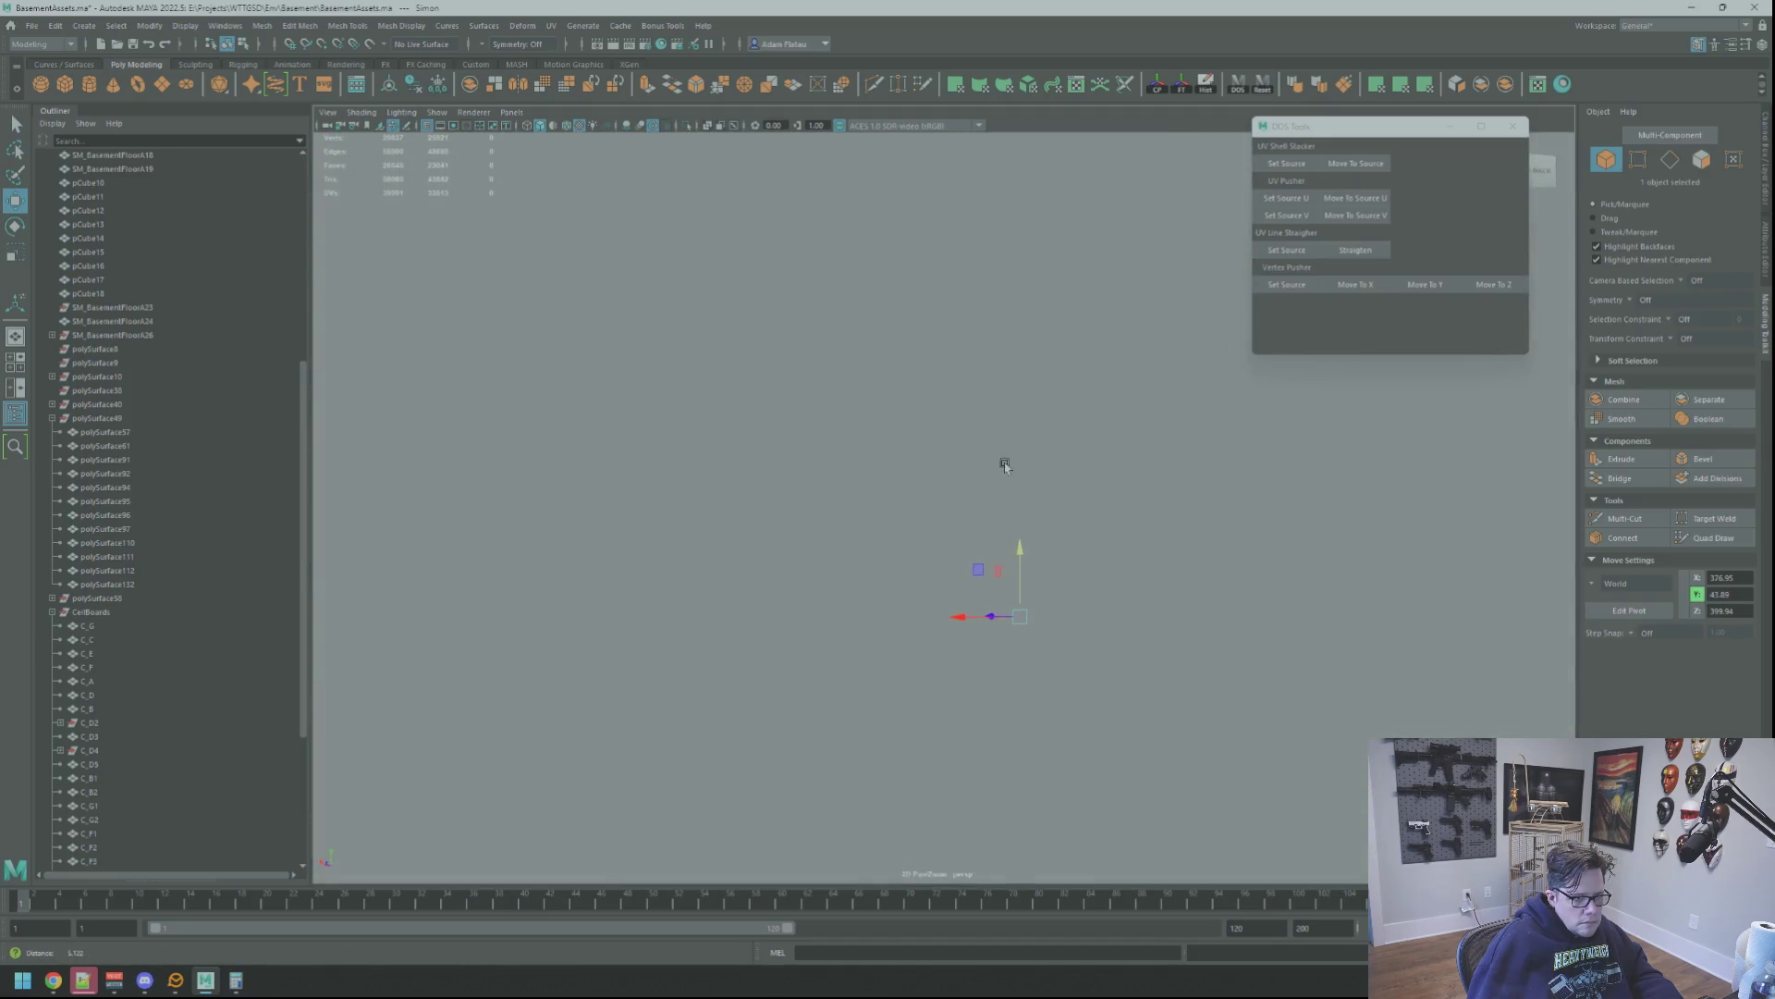
{"action": "scroll", "coordinate": [999, 463], "scroll_direction": "down", "scroll_amount": 3}
{"action": "scroll", "coordinate": [1022, 555], "scroll_direction": "up", "scroll_amount": 2}
{"action": "scroll", "coordinate": [1012, 597], "scroll_direction": "down", "scroll_amount": 2}
{"action": "mouse_move", "coordinate": [1003, 664]}
{"action": "left_mouse_down"}
{"action": "mouse_move", "coordinate": [916, 636]}
{"action": "mouse_move", "coordinate": [982, 599]}
{"action": "left_mouse_up"}
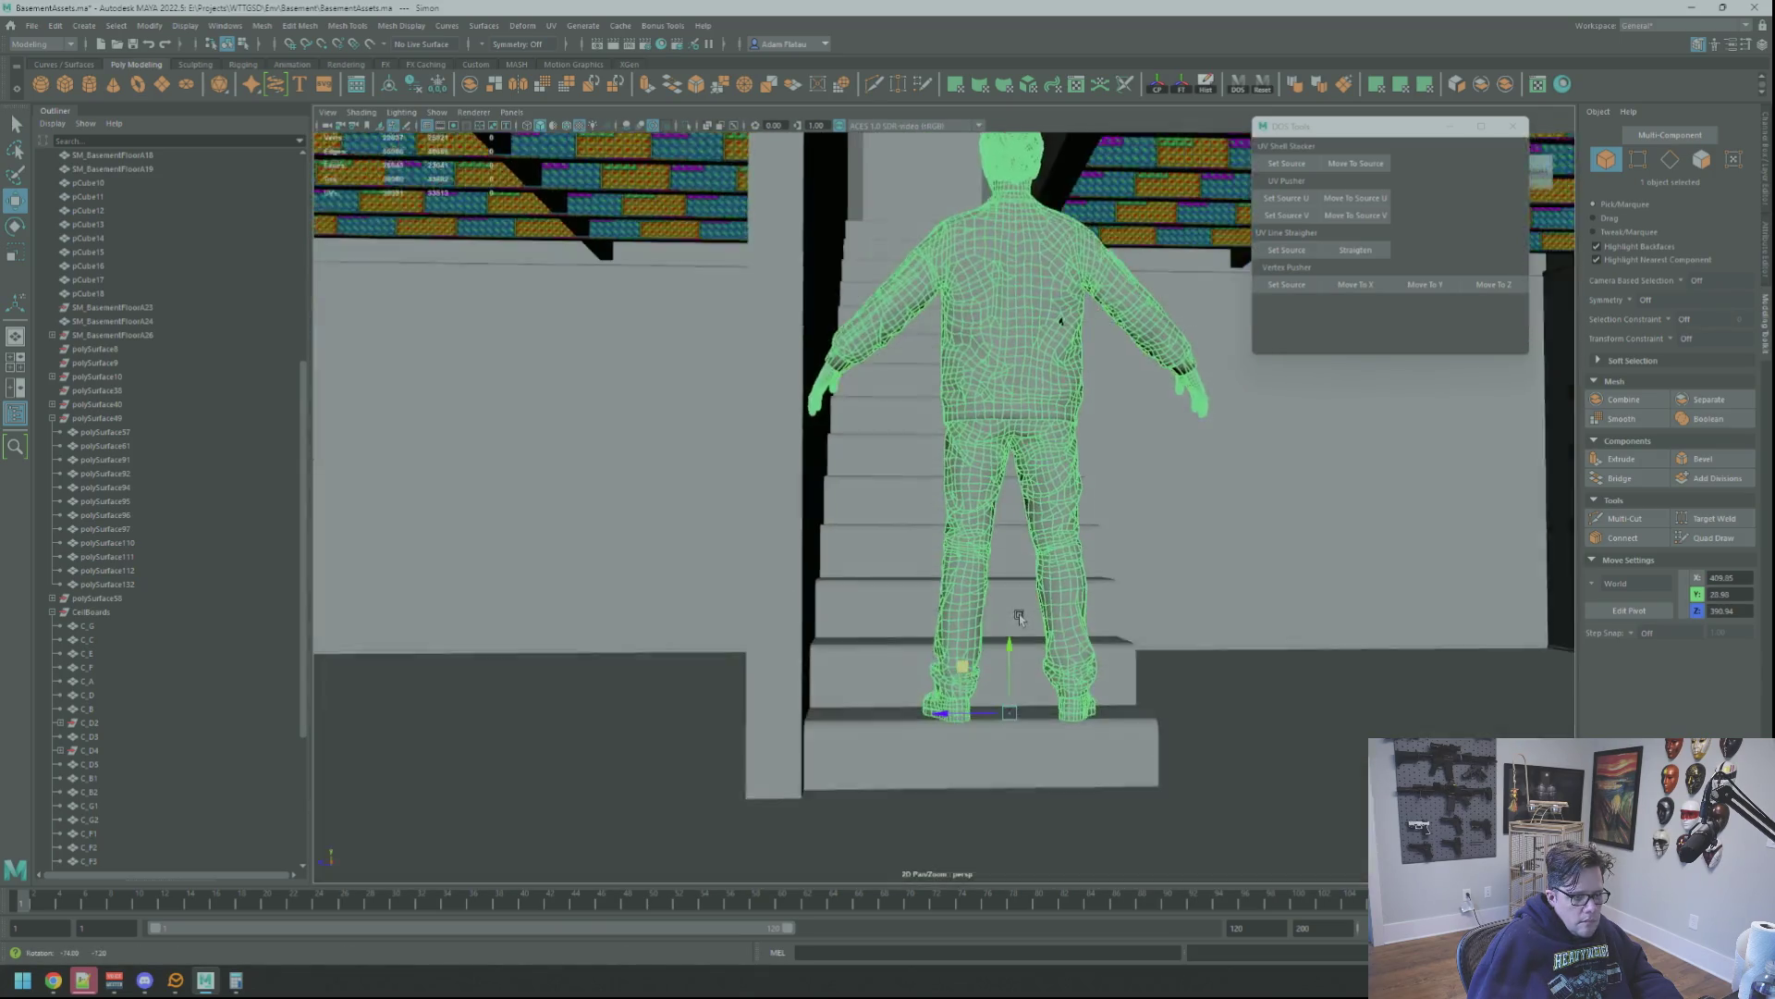
{"action": "scroll", "coordinate": [953, 718], "scroll_direction": "down", "scroll_amount": 5}
{"action": "mouse_move", "coordinate": [952, 717]}
{"action": "left_mouse_down", "text": "alt"}
{"action": "mouse_move", "coordinate": [978, 559]}
{"action": "mouse_move", "coordinate": [1055, 574]}
{"action": "mouse_move", "coordinate": [963, 634]}
{"action": "left_mouse_up", "text": "alt"}
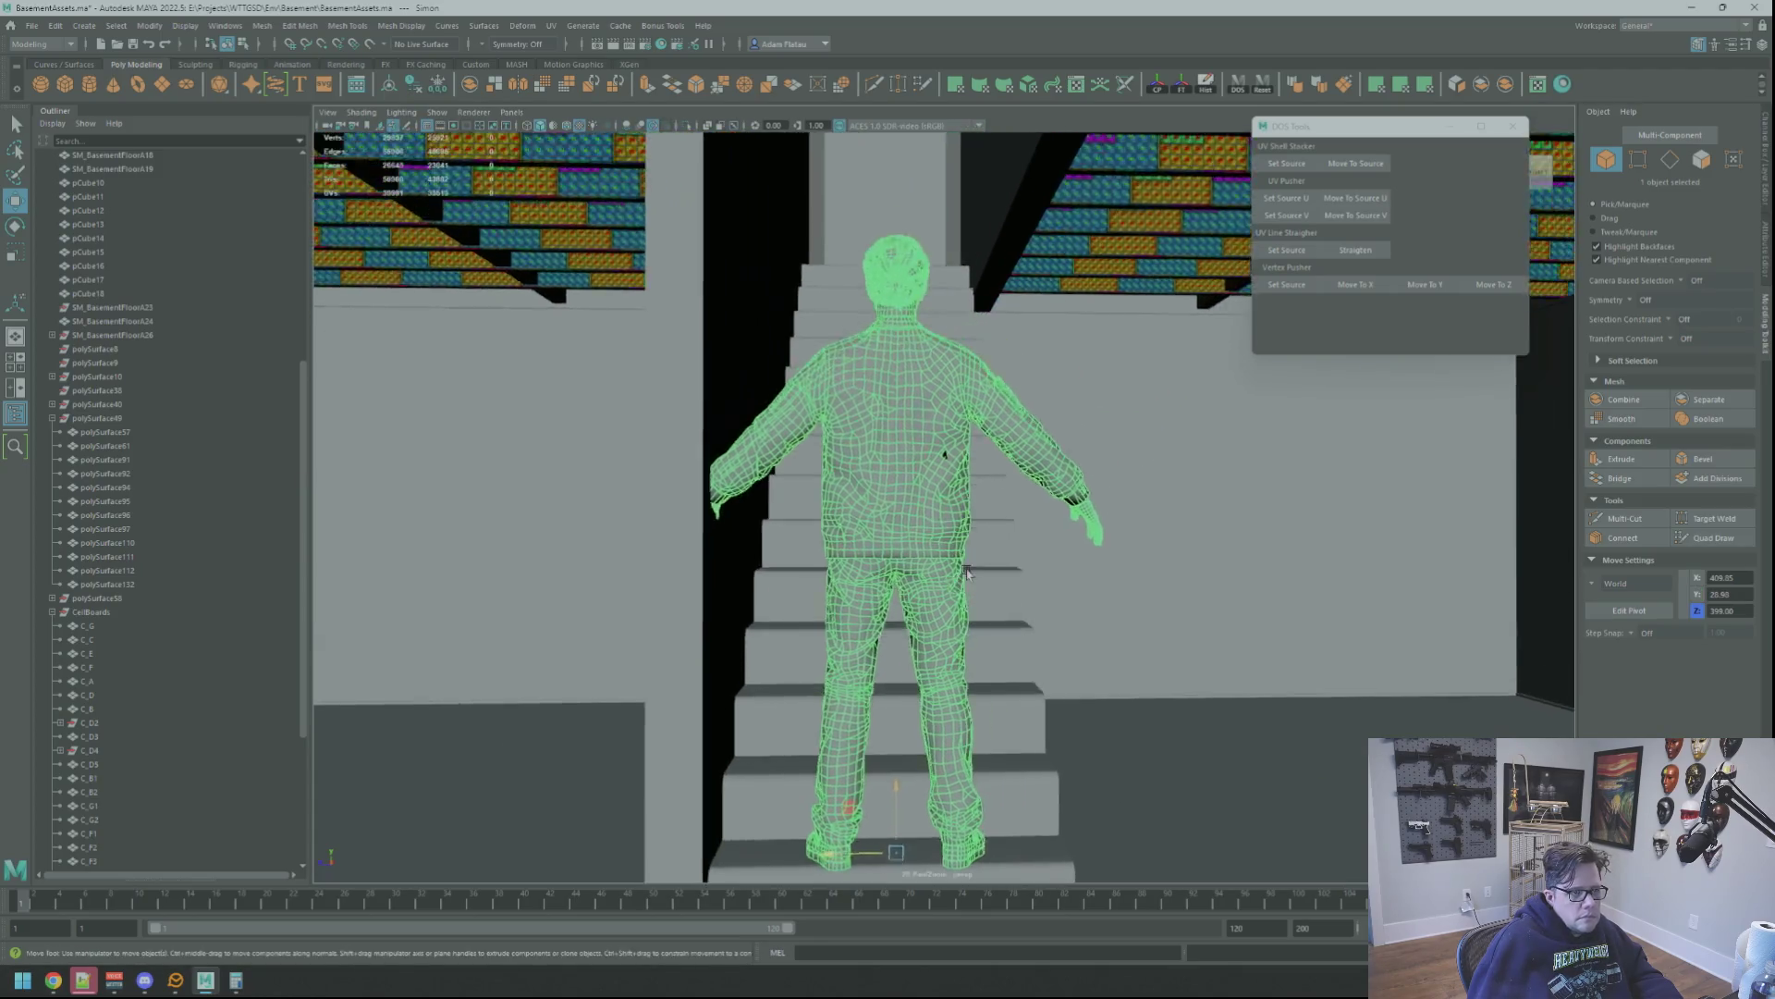
{"action": "scroll", "coordinate": [1022, 519], "scroll_direction": "up", "scroll_amount": 5}
{"action": "scroll", "coordinate": [1022, 520], "scroll_direction": "down", "scroll_amount": 3}
{"action": "left_click_drag", "start_coordinate": [911, 773], "coordinate": [991, 717]}
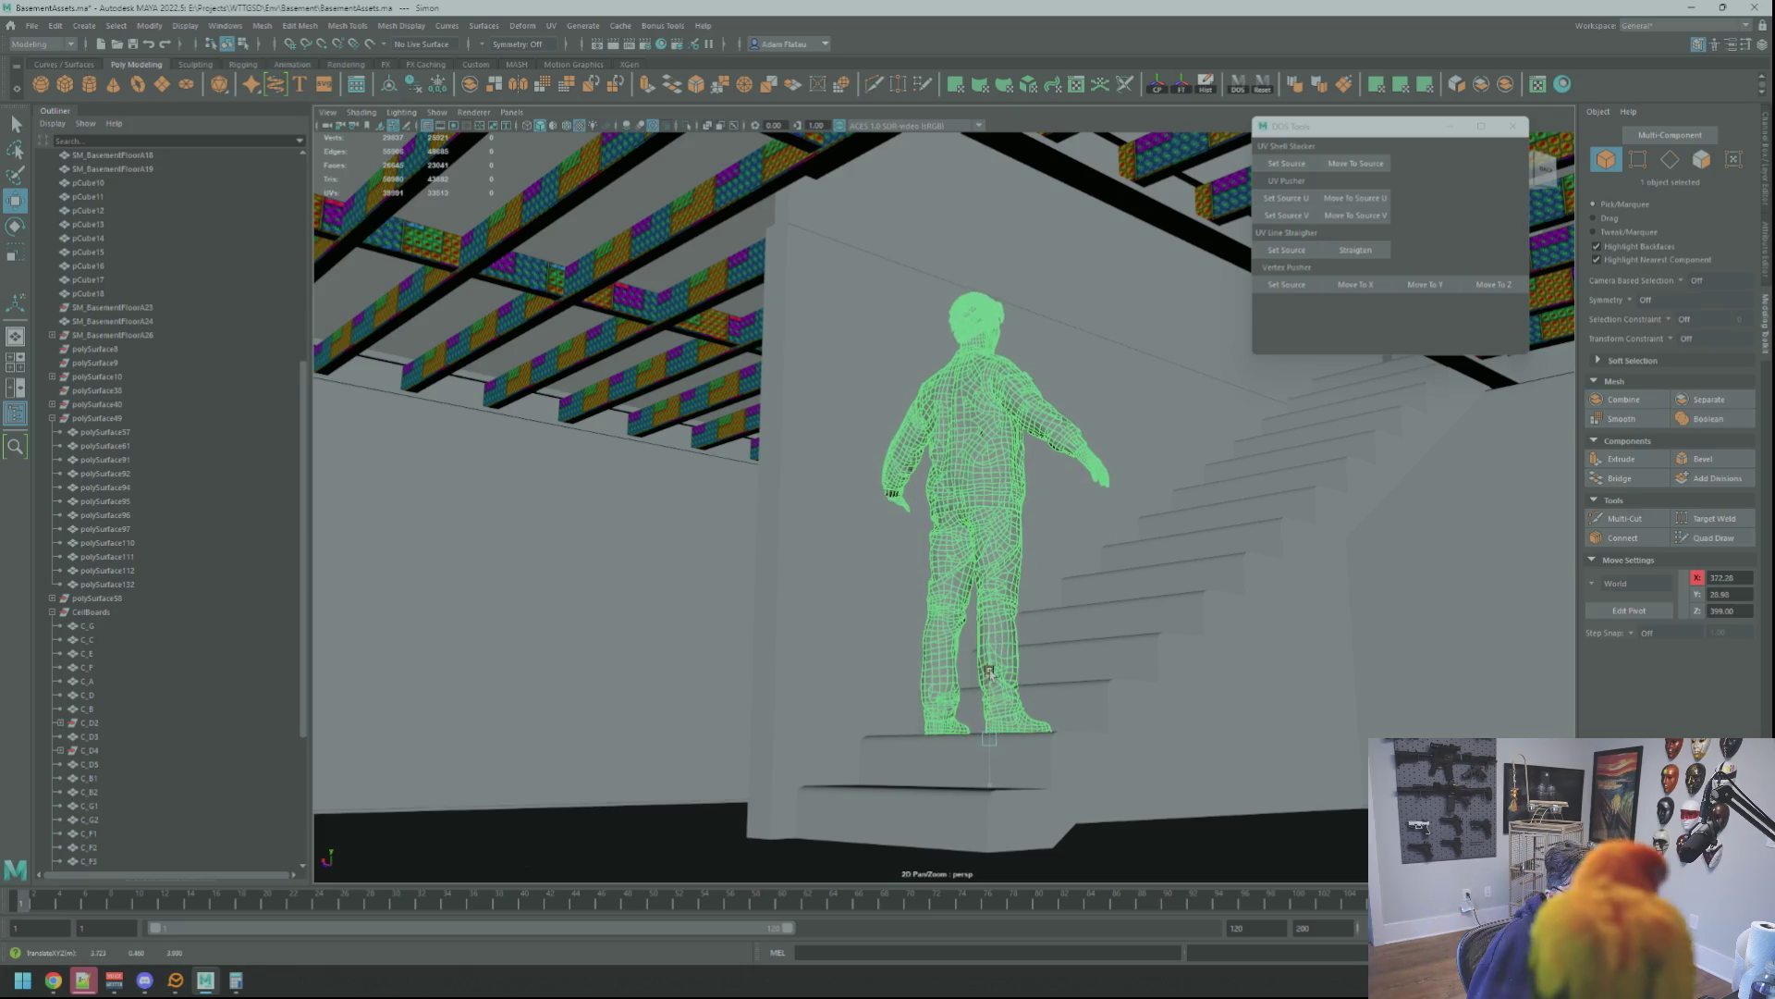
{"action": "mouse_move", "coordinate": [991, 718]}
{"action": "left_mouse_down"}
{"action": "mouse_move", "coordinate": [959, 578]}
{"action": "mouse_move", "coordinate": [1156, 548]}
{"action": "mouse_move", "coordinate": [1306, 684]}
{"action": "mouse_move", "coordinate": [998, 562]}
{"action": "mouse_move", "coordinate": [1040, 486]}
{"action": "mouse_move", "coordinate": [1060, 546]}
{"action": "left_mouse_up"}
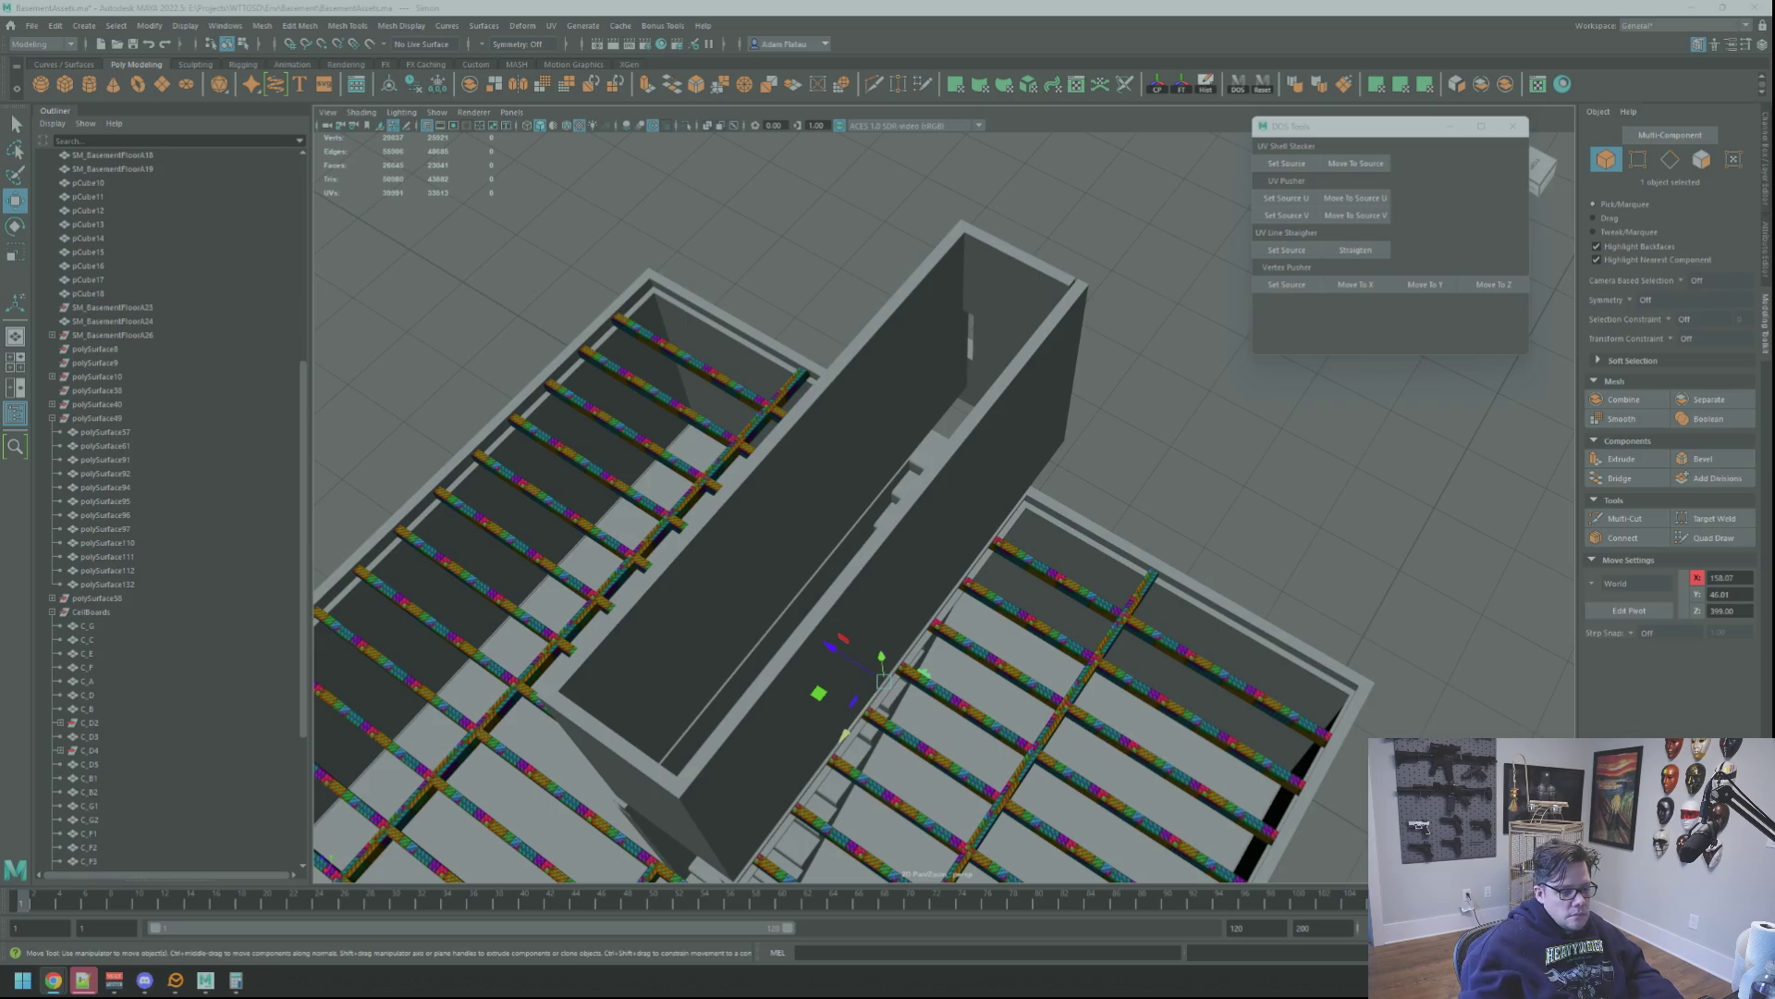
Select and frame the stairwell wall and adjust it via the marking menu's Edit Pivot
{"action": "mouse_move", "coordinate": [416, 458]}
{"action": "left_mouse_down", "text": "alt"}
{"action": "mouse_move", "coordinate": [849, 403]}
{"action": "mouse_move", "coordinate": [1057, 496]}
{"action": "left_mouse_up", "text": "alt"}
{"action": "left_click", "coordinate": [1057, 497]}
{"action": "key", "text": "f"}
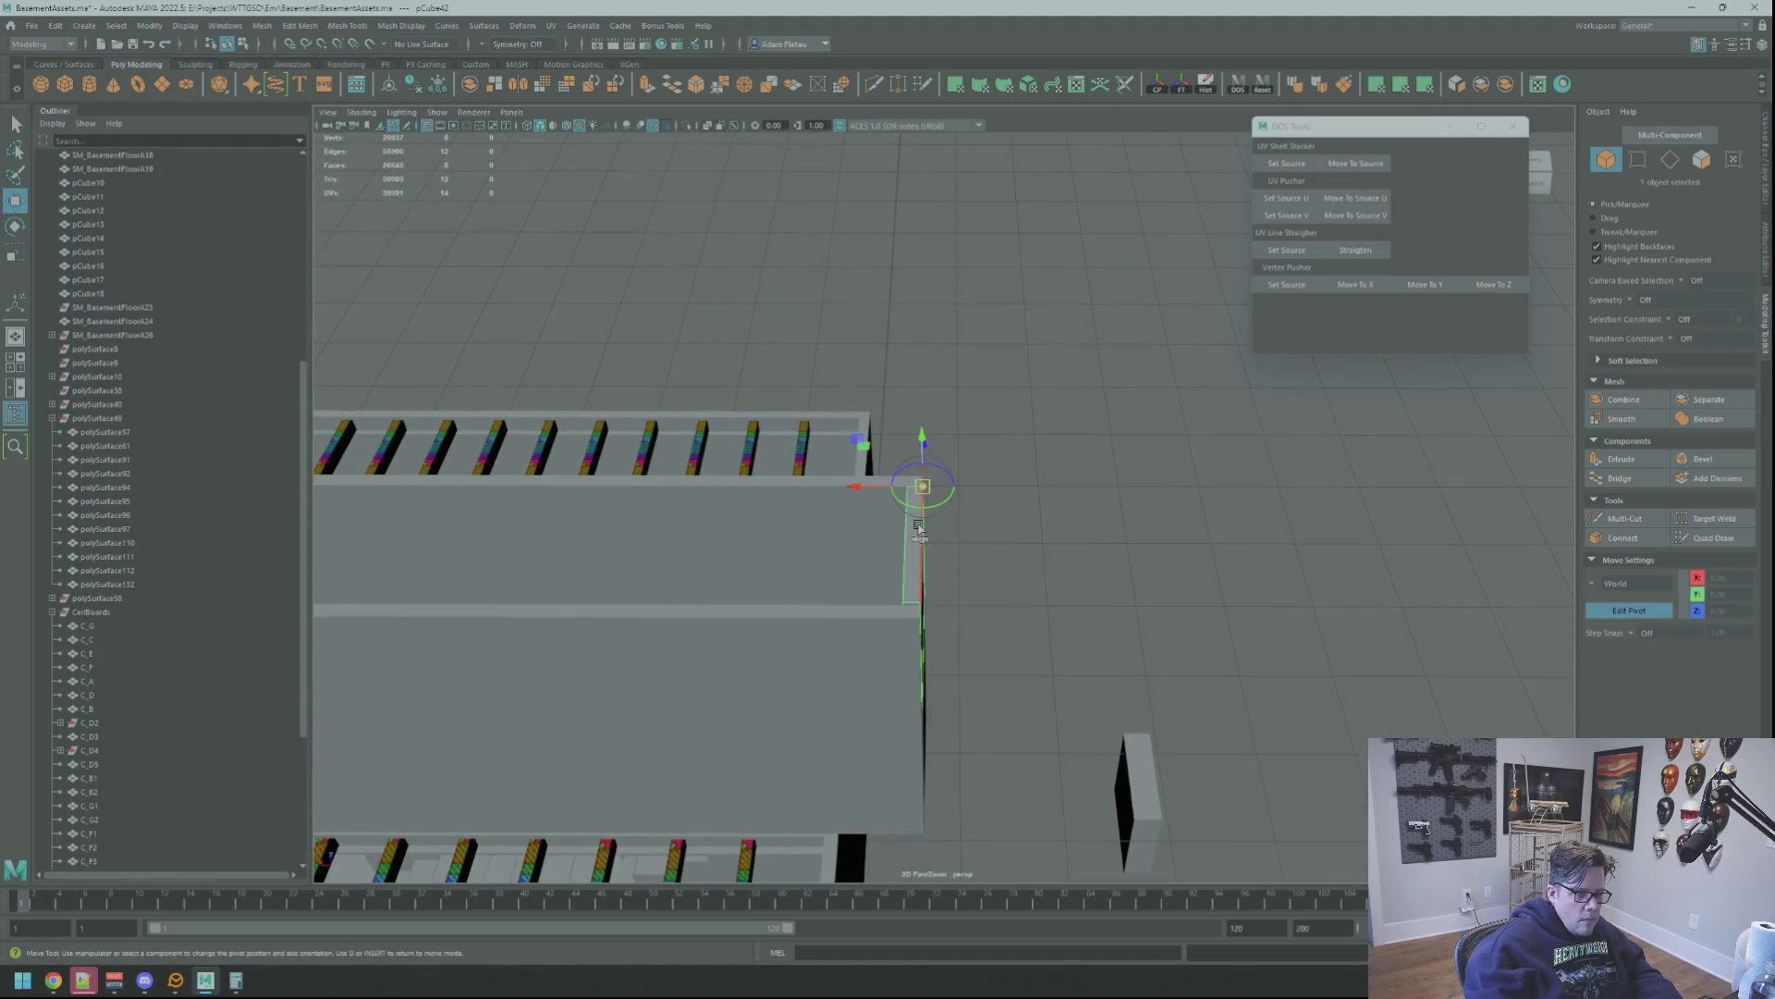
{"action": "right_click", "coordinate": [994, 487]}
{"action": "left_click", "coordinate": [994, 507]}
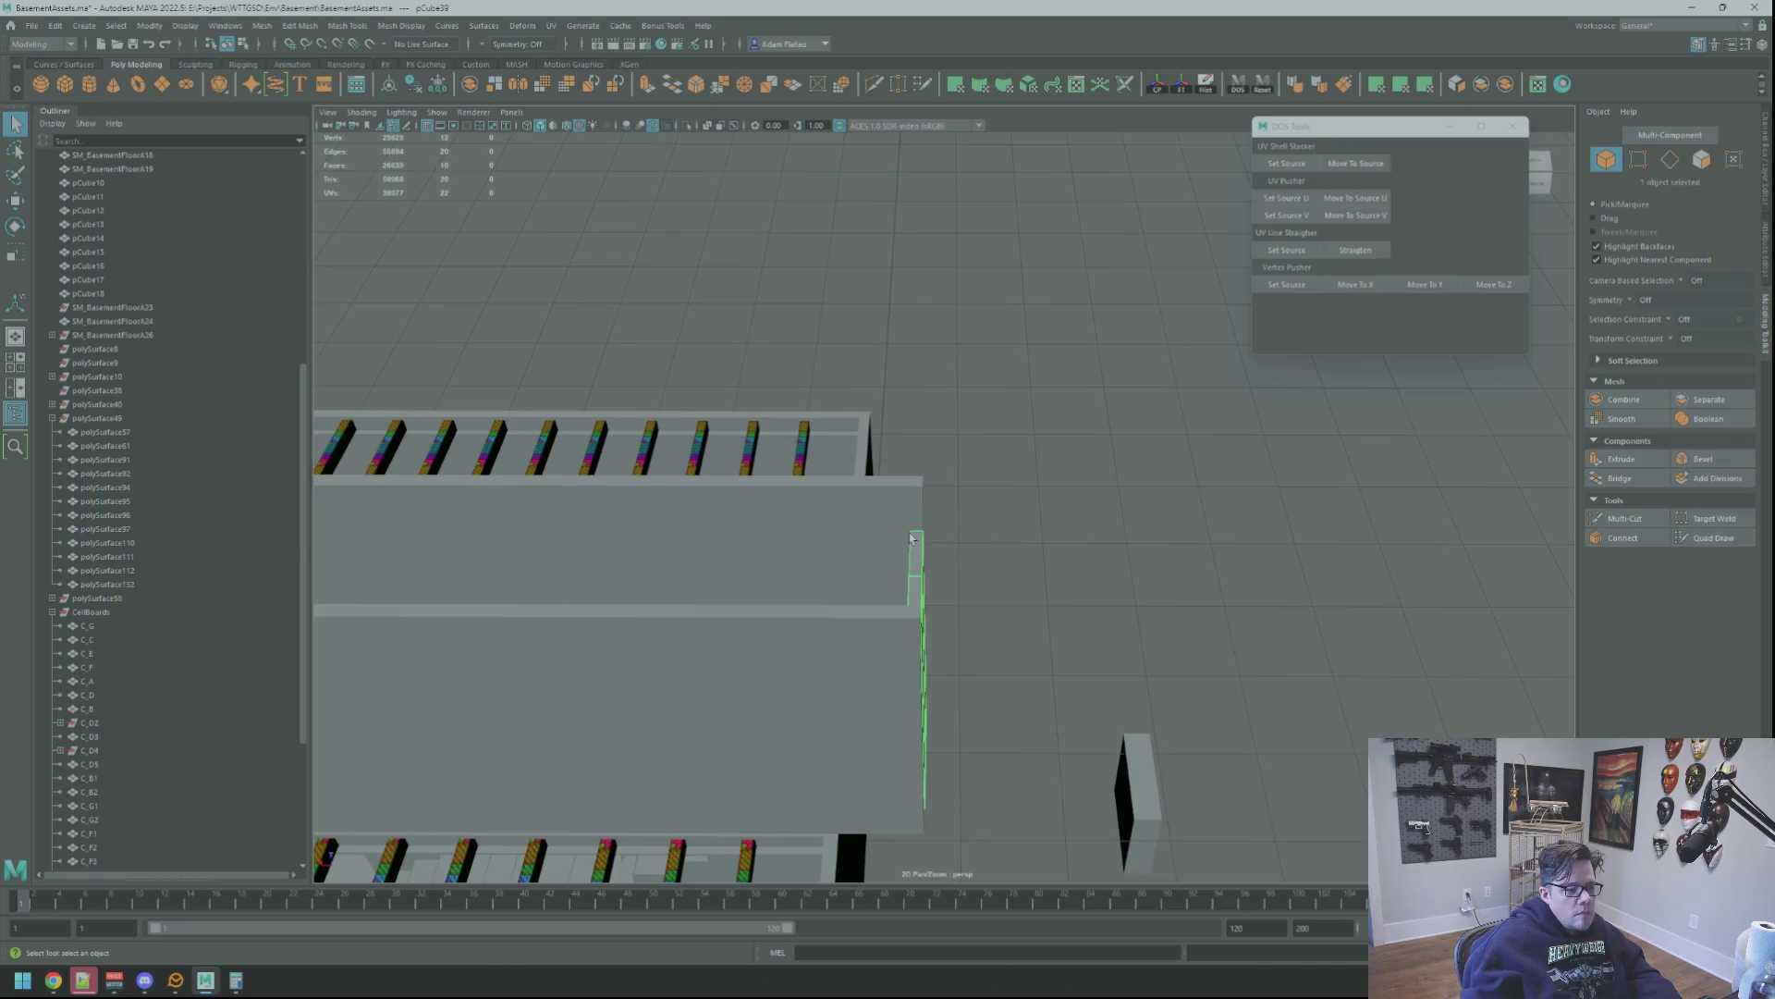
Select the thin side face at the wall's end in face mode, ready for bridging
{"action": "mouse_move", "coordinate": [905, 524]}
{"action": "left_mouse_down", "text": "alt"}
{"action": "mouse_move", "coordinate": [1045, 535]}
{"action": "mouse_move", "coordinate": [1032, 442]}
{"action": "left_mouse_up", "text": "alt"}
{"action": "key", "text": "F11"}
{"action": "left_click", "coordinate": [989, 545]}
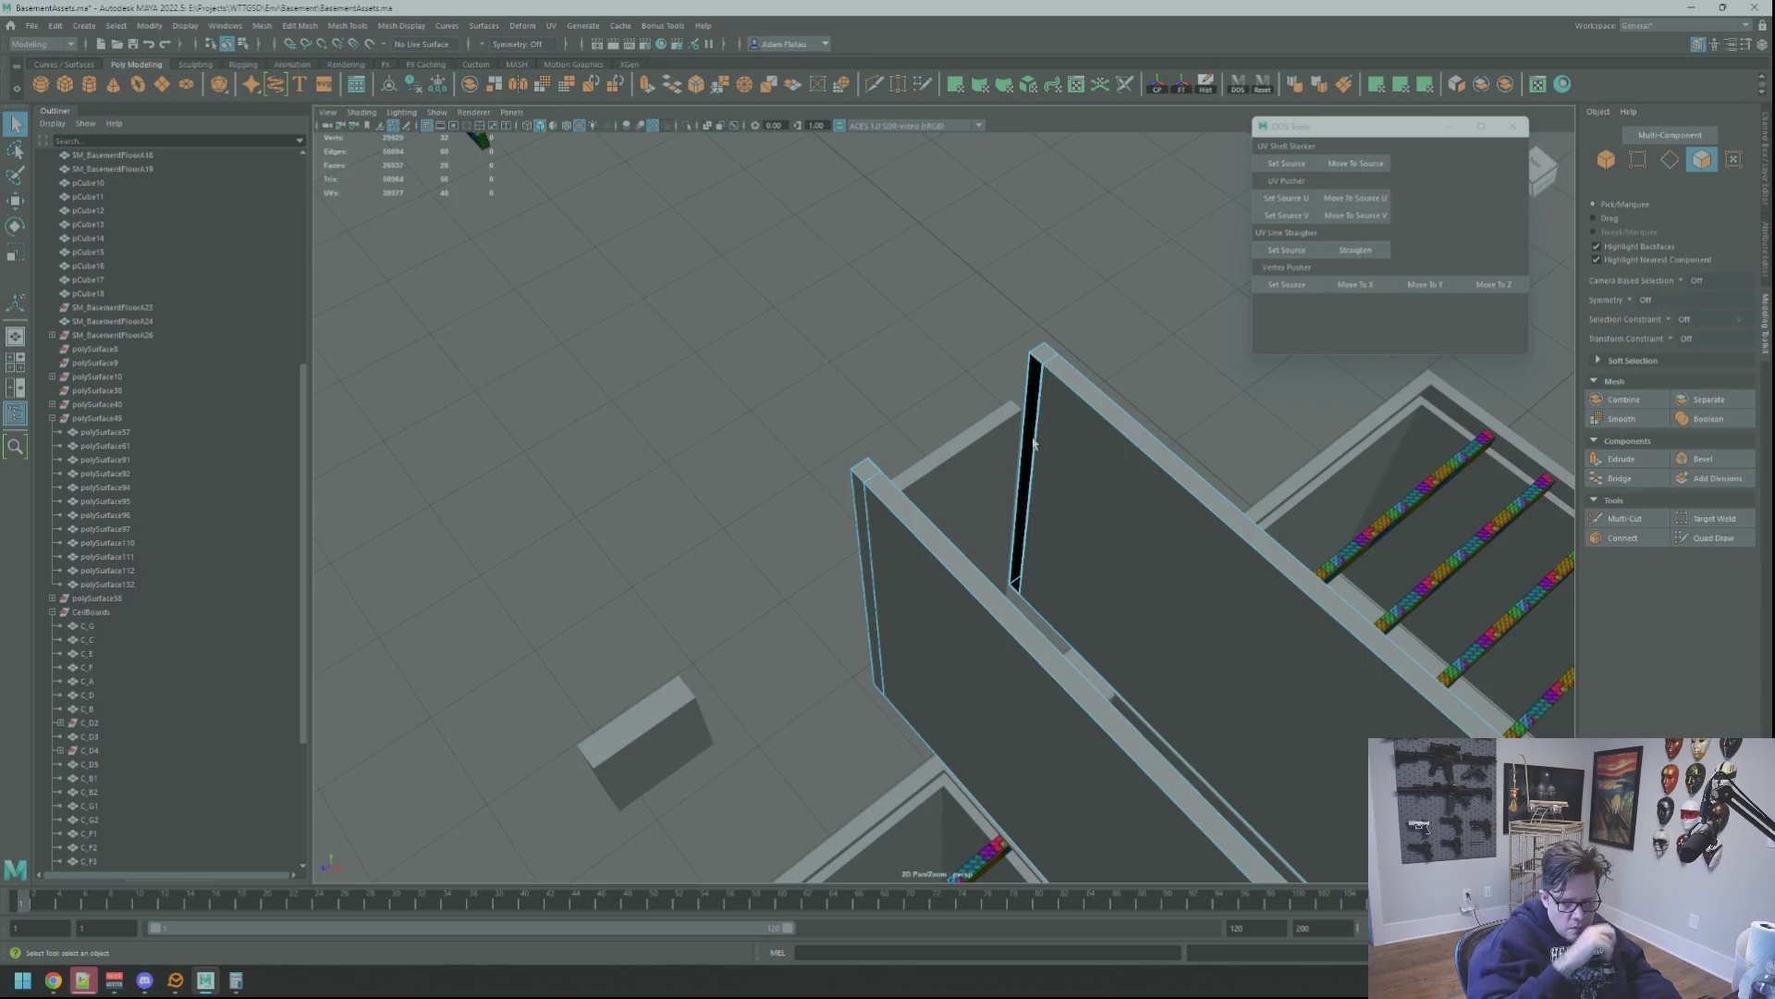
{"action": "mouse_move", "coordinate": [1124, 469]}
{"action": "left_mouse_down", "text": "alt"}
{"action": "mouse_move", "coordinate": [968, 491]}
{"action": "mouse_move", "coordinate": [907, 471]}
{"action": "mouse_move", "coordinate": [828, 500]}
{"action": "left_mouse_up", "text": "alt"}
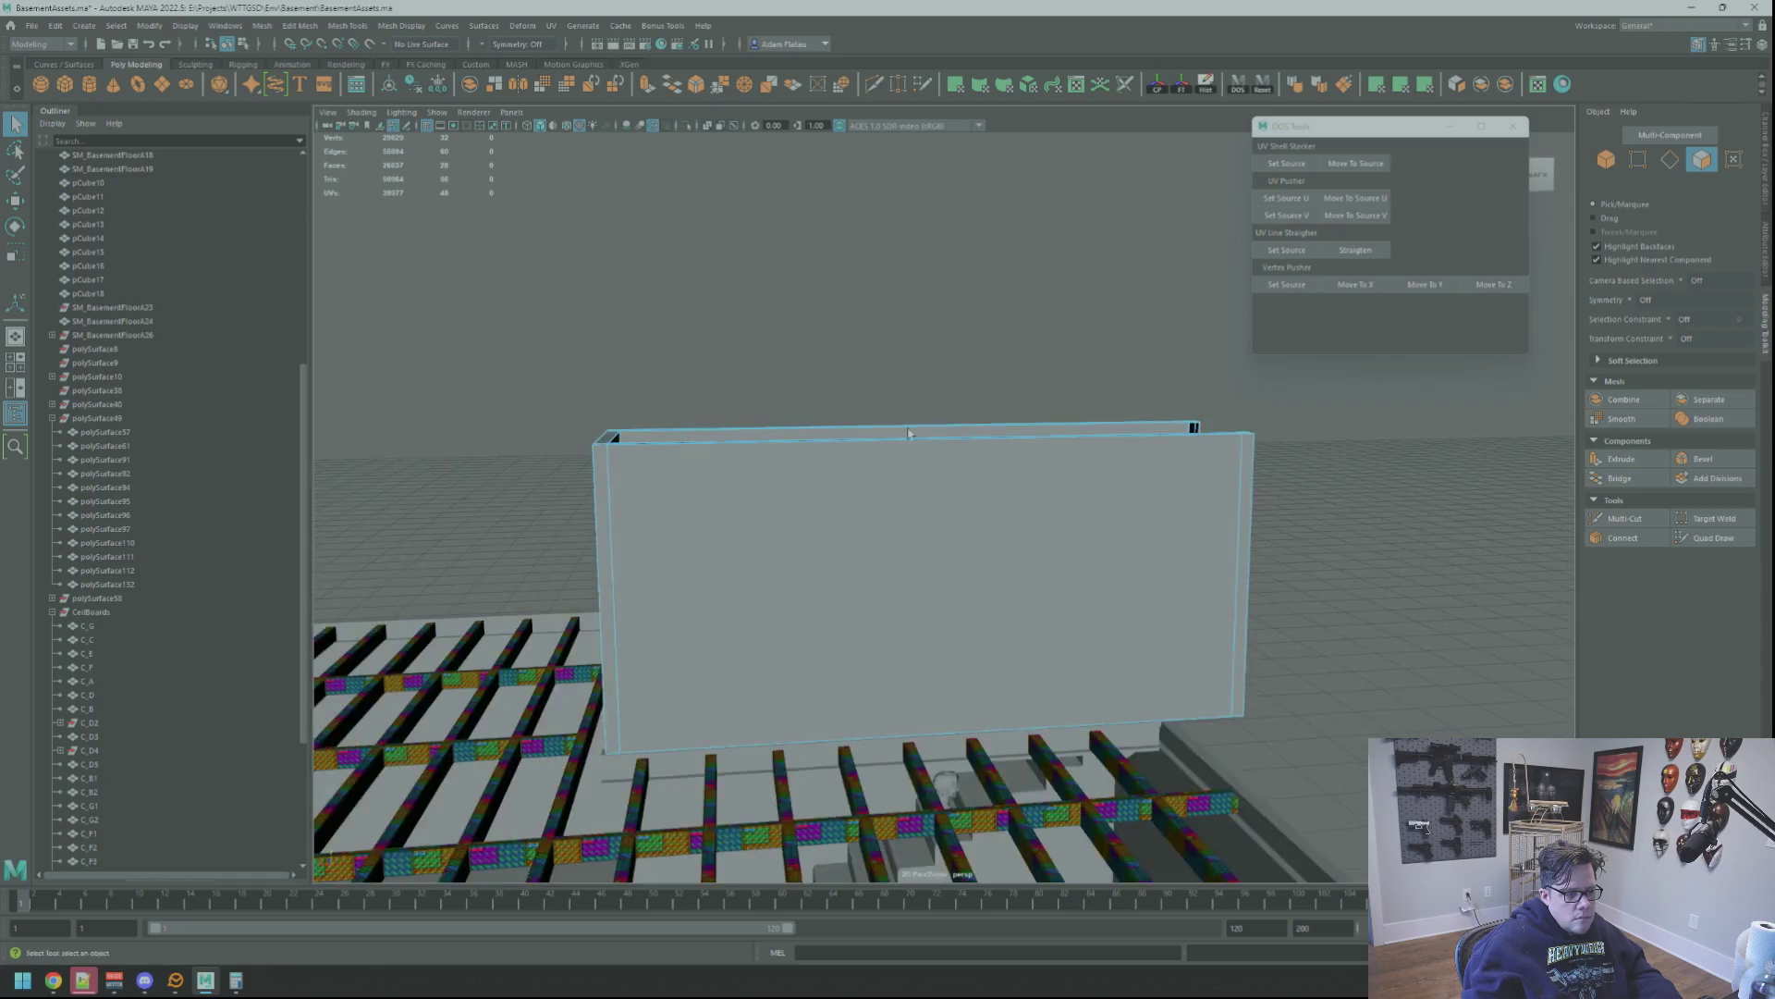
Bridge the facing end edges to close the stairwell's other end and return to object mode
{"action": "middle_click_drag", "start_coordinate": [828, 499], "coordinate": [909, 412], "text": "alt"}
{"action": "mouse_move", "coordinate": [909, 413]}
{"action": "left_mouse_down", "text": "alt"}
{"action": "mouse_move", "coordinate": [942, 525]}
{"action": "mouse_move", "coordinate": [1006, 527]}
{"action": "left_mouse_up", "text": "alt"}
{"action": "right_click_drag", "start_coordinate": [1006, 485], "coordinate": [993, 393]}
{"action": "mouse_move", "coordinate": [1048, 402]}
{"action": "left_mouse_down", "text": "alt"}
{"action": "mouse_move", "coordinate": [1146, 536]}
{"action": "mouse_move", "coordinate": [883, 417]}
{"action": "mouse_move", "coordinate": [912, 417]}
{"action": "mouse_move", "coordinate": [1036, 298]}
{"action": "left_mouse_up", "text": "alt"}
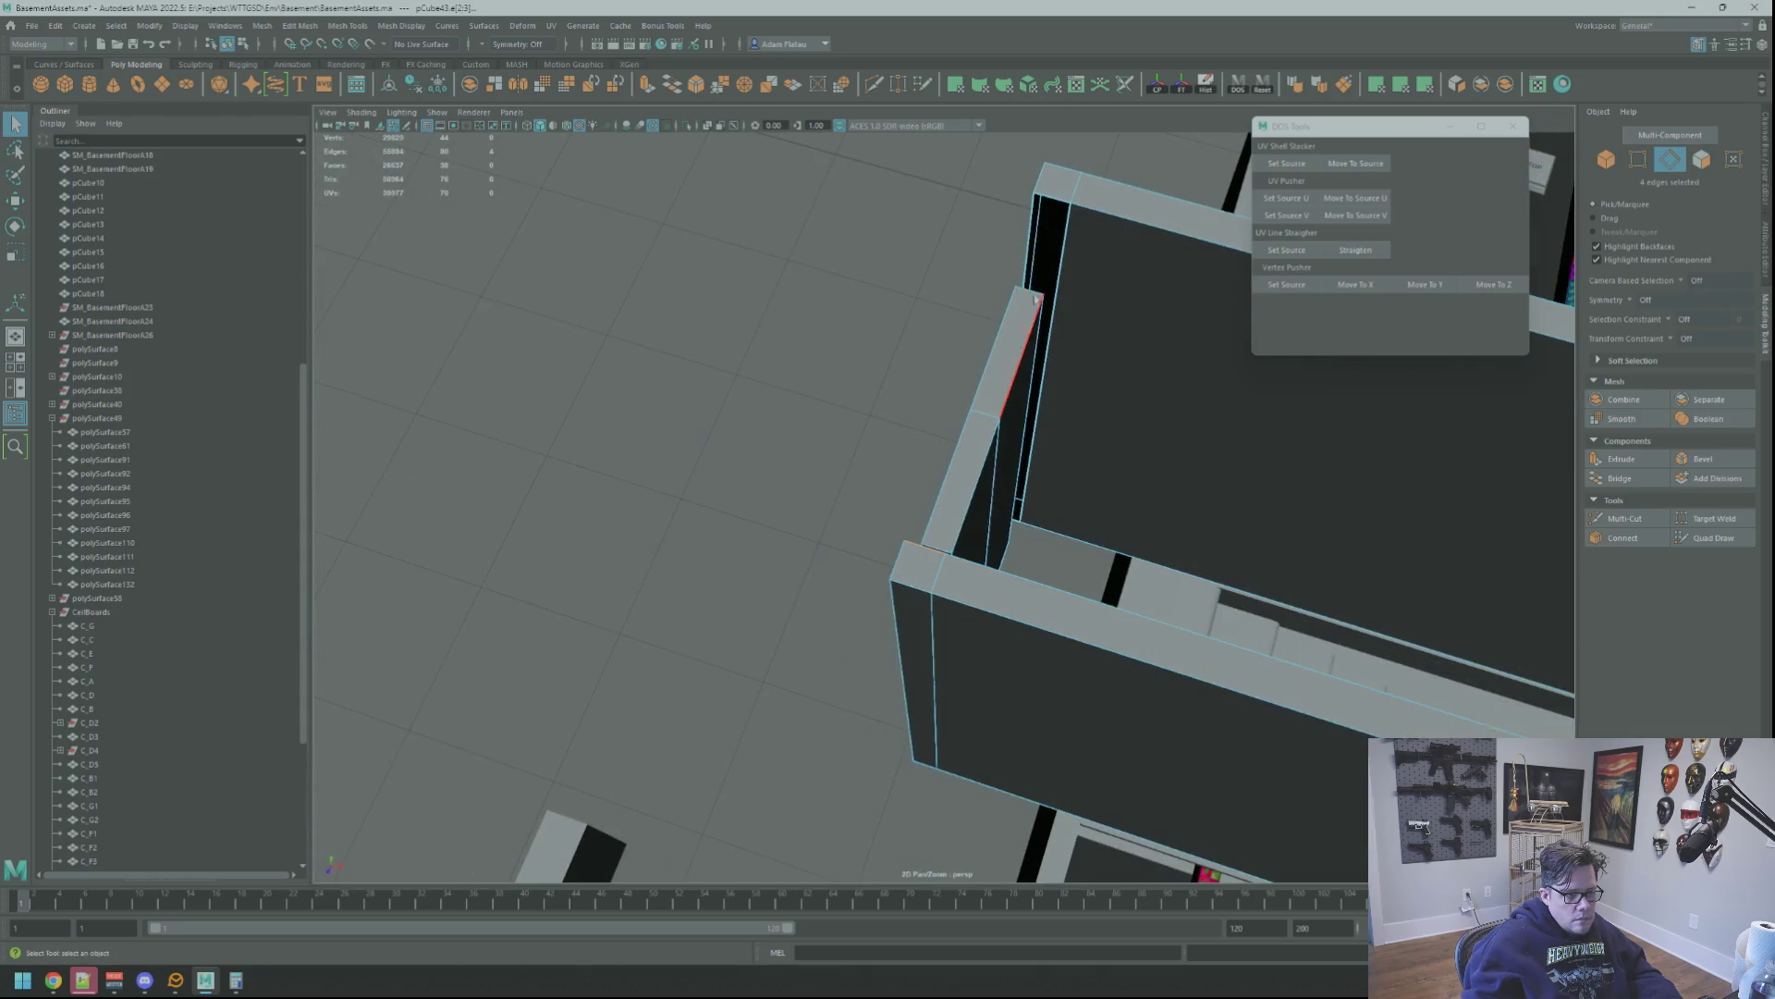
{"action": "left_click", "coordinate": [1598, 482]}
{"action": "mouse_move", "coordinate": [1110, 444]}
{"action": "left_mouse_down", "text": "alt"}
{"action": "mouse_move", "coordinate": [806, 455]}
{"action": "mouse_move", "coordinate": [942, 460]}
{"action": "left_mouse_up", "text": "alt"}
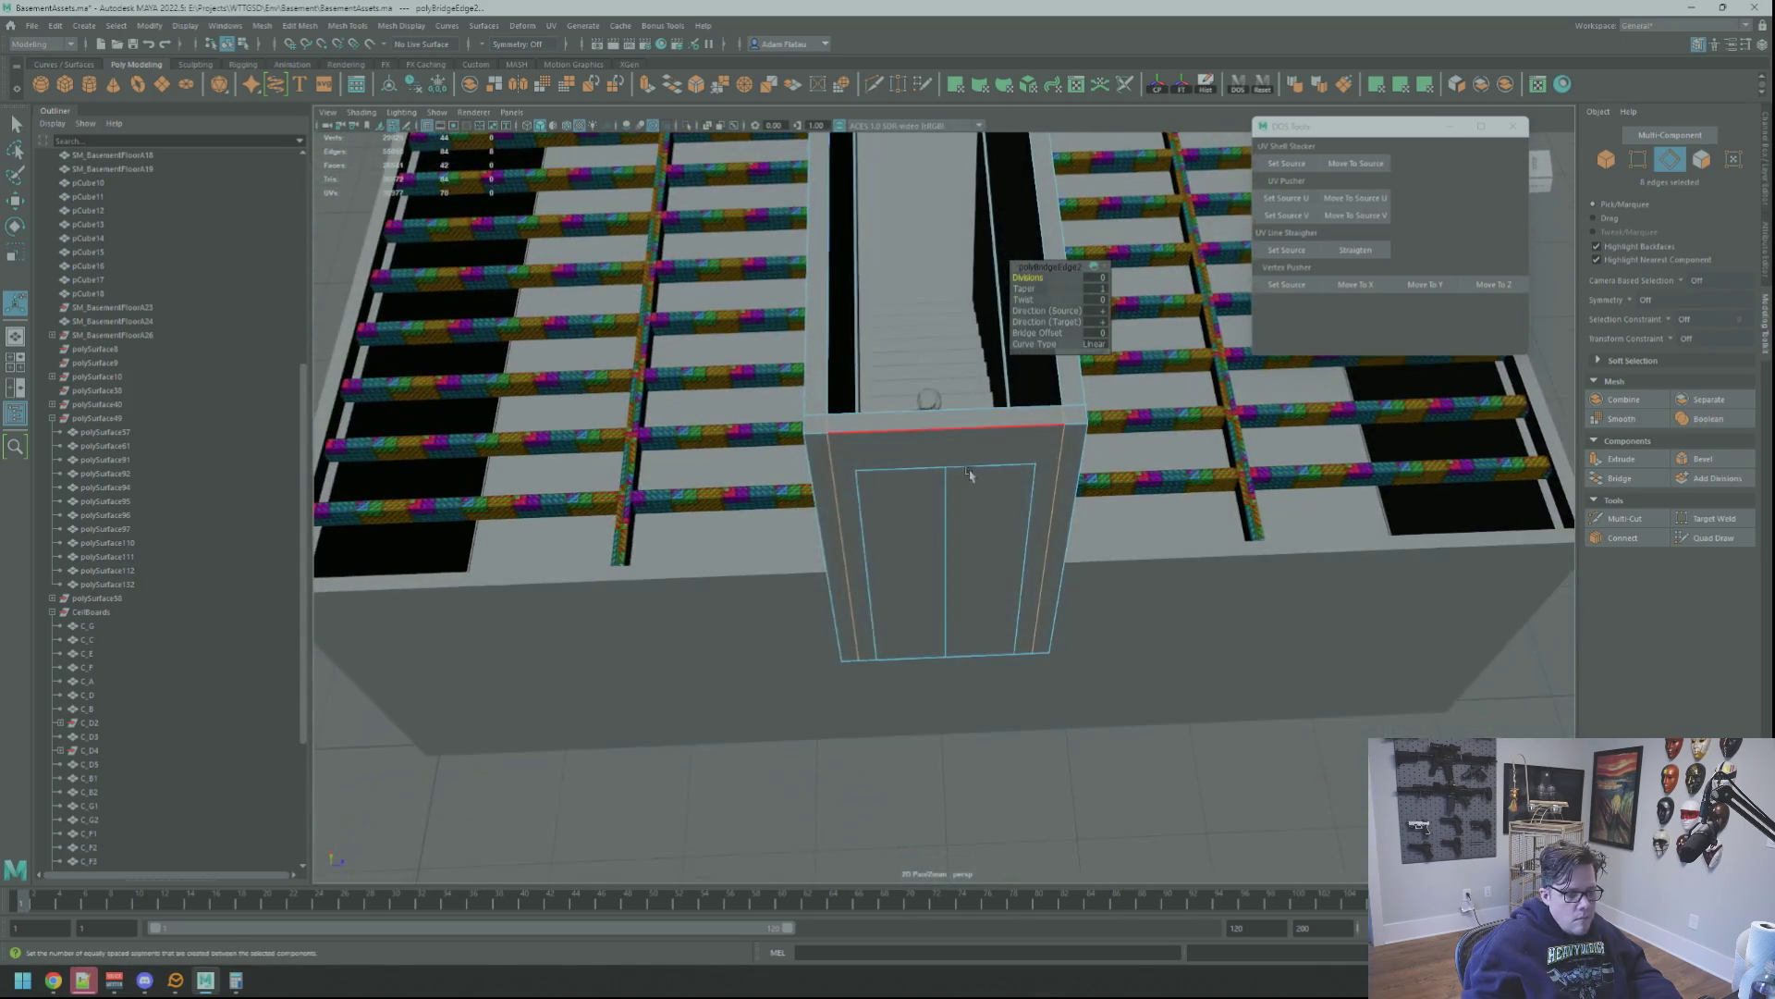
{"action": "key", "text": "F8"}
Tumble around the staircase and beams to check the closed enclosure
{"action": "left_click_drag", "start_coordinate": [1000, 509], "coordinate": [1056, 484], "text": "alt"}
{"action": "left_click_drag", "start_coordinate": [964, 545], "coordinate": [1055, 413], "text": "alt"}
{"action": "mouse_move", "coordinate": [1055, 413]}
{"action": "right_mouse_down", "text": "alt"}
{"action": "mouse_move", "coordinate": [1022, 475]}
{"action": "mouse_move", "coordinate": [1003, 449]}
{"action": "mouse_move", "coordinate": [916, 506]}
{"action": "right_mouse_up", "text": "alt"}
{"action": "mouse_move", "coordinate": [916, 506]}
{"action": "left_mouse_down", "text": "alt"}
{"action": "mouse_move", "coordinate": [892, 448]}
{"action": "mouse_move", "coordinate": [900, 560]}
{"action": "mouse_move", "coordinate": [901, 429]}
{"action": "mouse_move", "coordinate": [917, 449]}
{"action": "left_mouse_up", "text": "alt"}
{"action": "right_click_drag", "start_coordinate": [917, 448], "coordinate": [966, 503], "text": "alt"}
{"action": "mouse_move", "coordinate": [966, 503]}
{"action": "left_mouse_down", "text": "alt"}
{"action": "mouse_move", "coordinate": [937, 493]}
{"action": "mouse_move", "coordinate": [1026, 555]}
{"action": "mouse_move", "coordinate": [992, 555]}
{"action": "mouse_move", "coordinate": [1046, 548]}
{"action": "mouse_move", "coordinate": [943, 623]}
{"action": "mouse_move", "coordinate": [1099, 548]}
{"action": "mouse_move", "coordinate": [1130, 575]}
{"action": "mouse_move", "coordinate": [952, 674]}
{"action": "mouse_move", "coordinate": [1259, 510]}
{"action": "mouse_move", "coordinate": [1174, 504]}
{"action": "mouse_move", "coordinate": [1268, 527]}
{"action": "mouse_move", "coordinate": [1023, 578]}
{"action": "left_mouse_up", "text": "alt"}
{"action": "mouse_move", "coordinate": [1047, 551]}
{"action": "left_mouse_down", "text": "alt"}
{"action": "mouse_move", "coordinate": [991, 452]}
{"action": "mouse_move", "coordinate": [999, 515]}
{"action": "left_mouse_up", "text": "alt"}
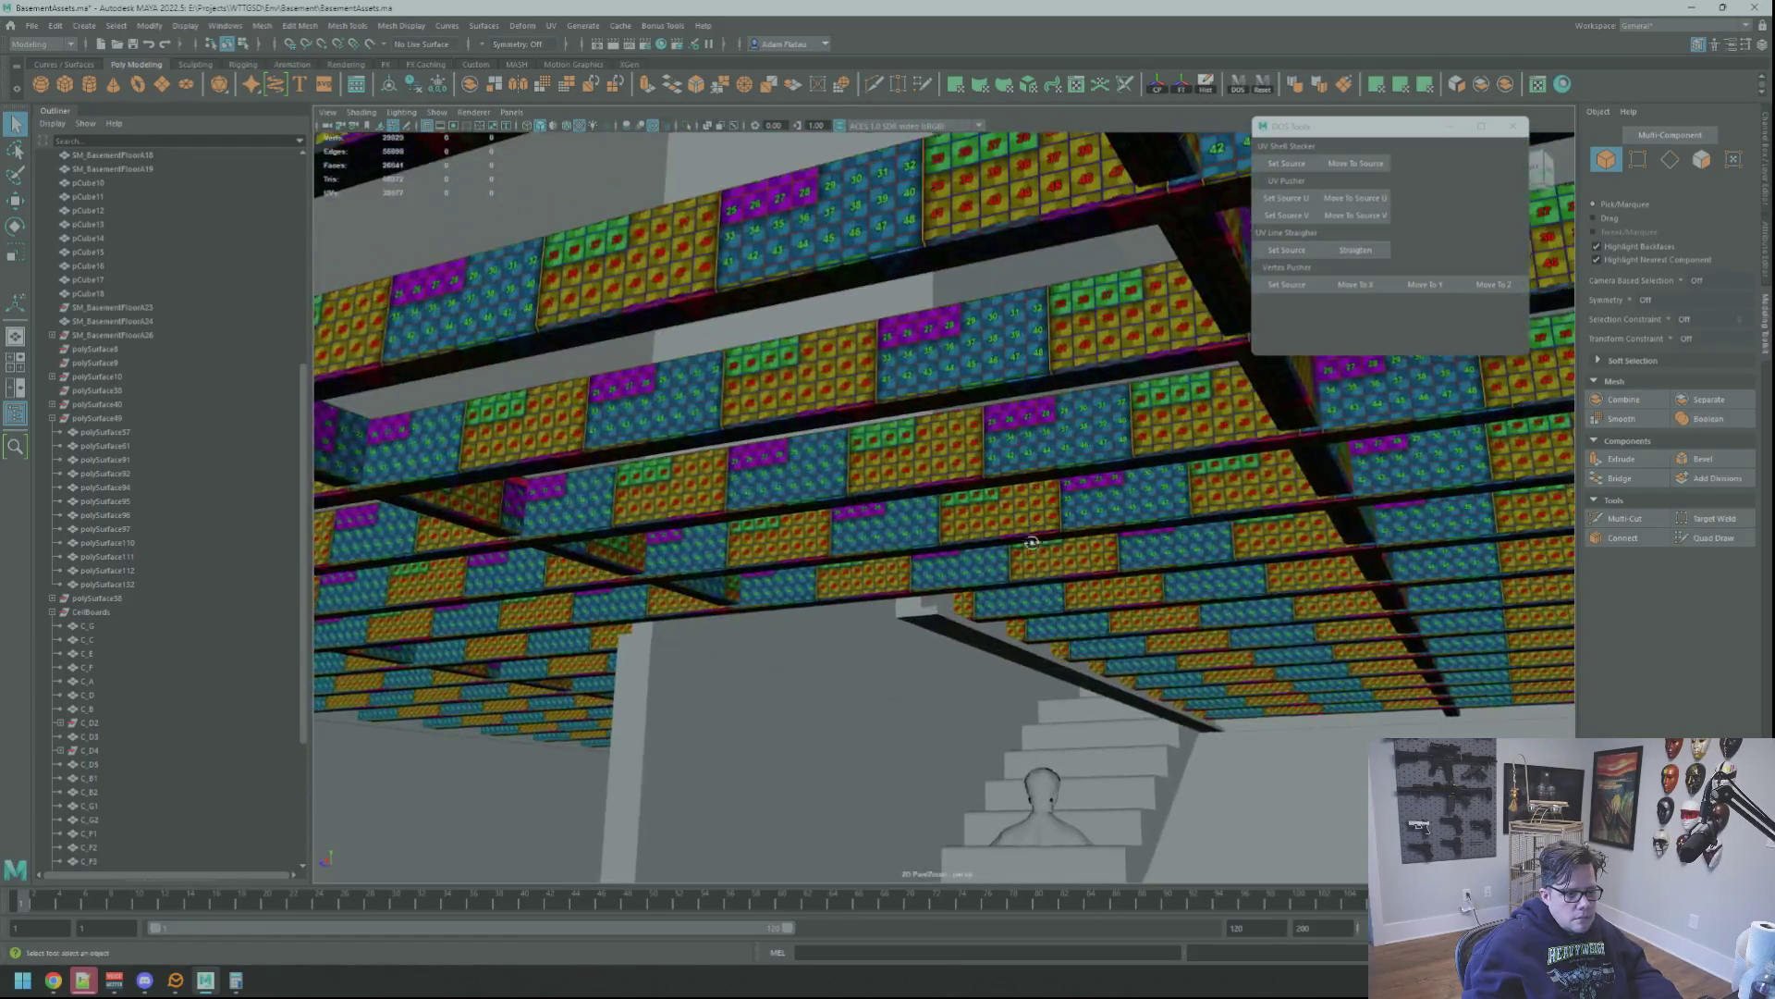
Frame the tall stairwell box and select the door panel at its end
{"action": "mouse_move", "coordinate": [999, 514]}
{"action": "left_mouse_down", "text": "alt"}
{"action": "mouse_move", "coordinate": [1040, 506]}
{"action": "mouse_move", "coordinate": [1029, 553]}
{"action": "left_mouse_up", "text": "alt"}
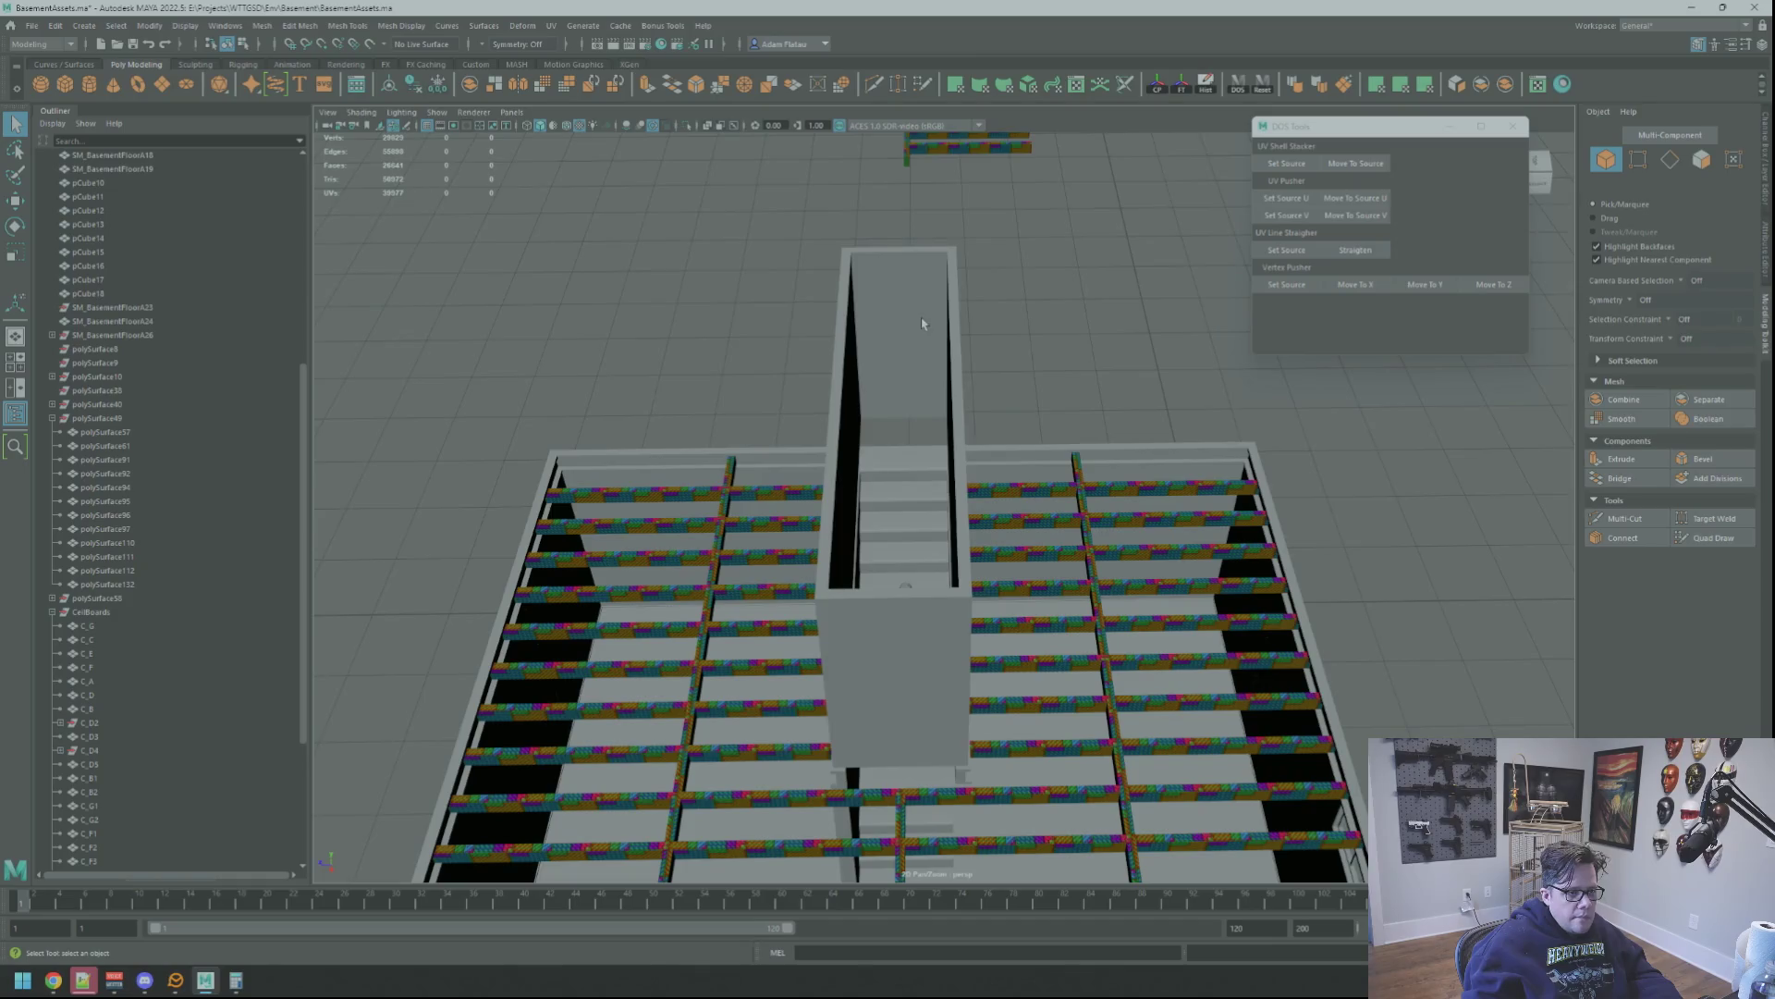
{"action": "left_click", "coordinate": [922, 324]}
{"action": "key", "text": "f"}
{"action": "left_click_drag", "start_coordinate": [1149, 483], "coordinate": [982, 545], "text": "alt"}
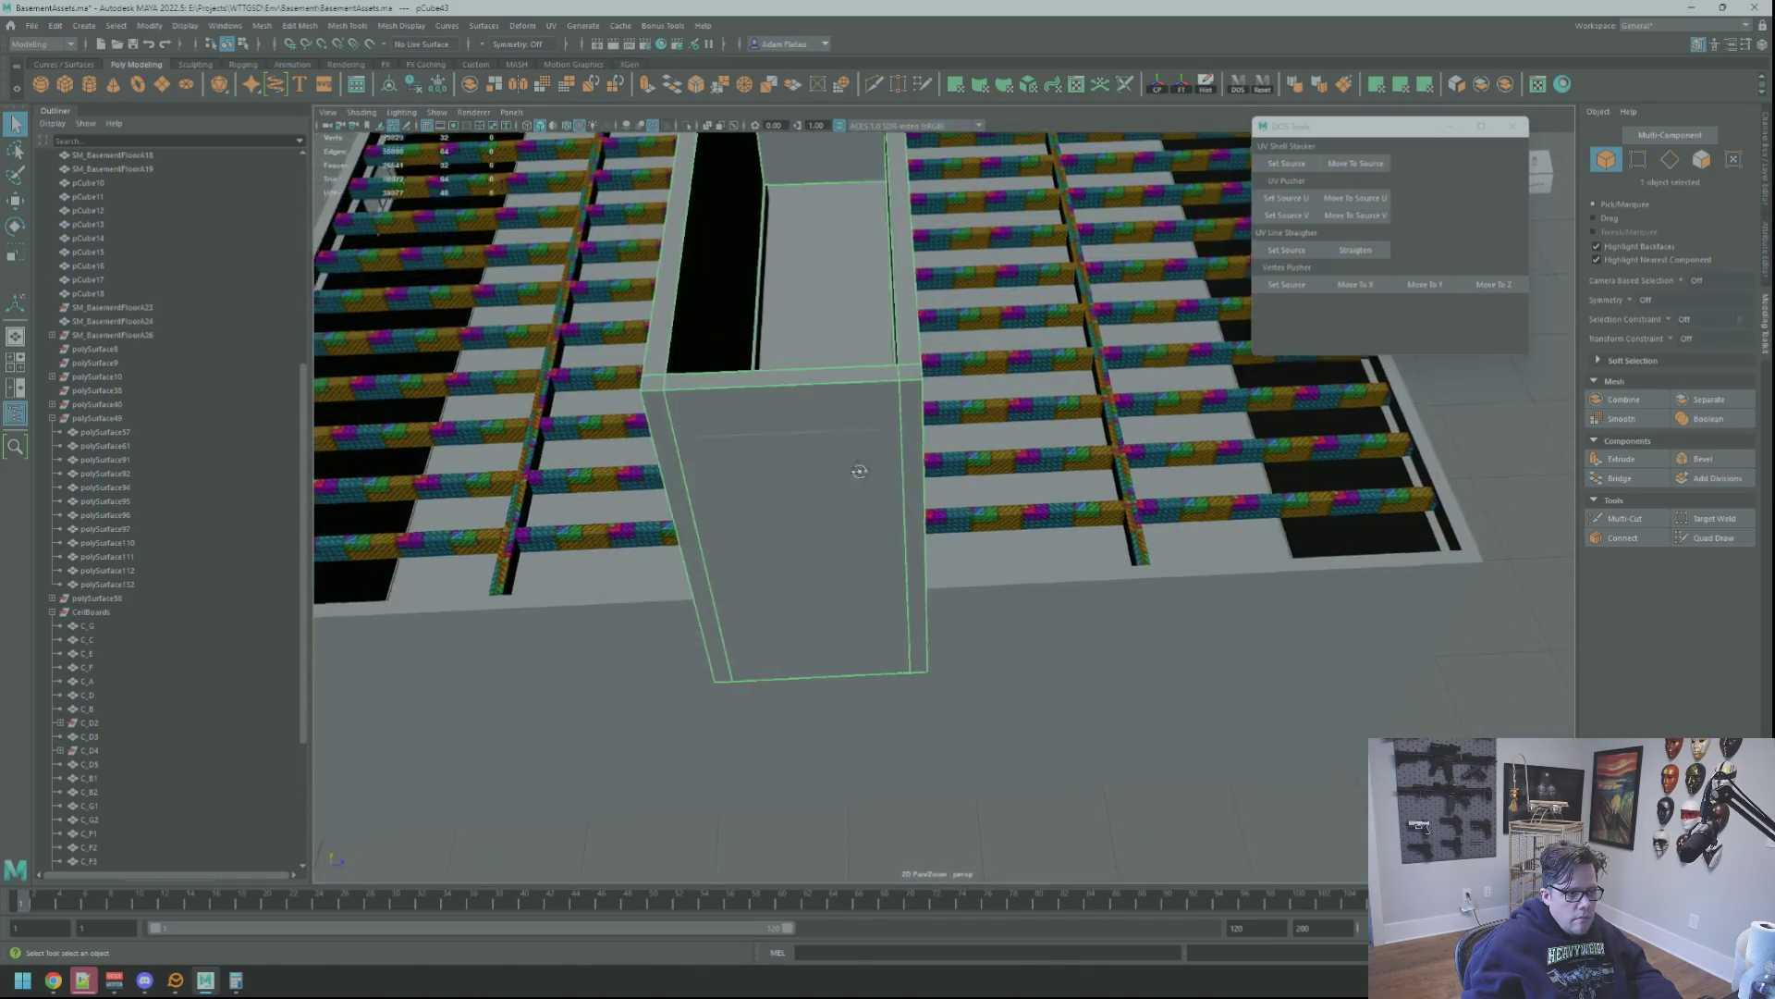
{"action": "left_click_drag", "start_coordinate": [990, 487], "coordinate": [792, 476], "text": "alt"}
{"action": "left_click", "coordinate": [793, 476]}
{"action": "scroll", "coordinate": [905, 496], "scroll_direction": "up", "scroll_amount": 2}
{"action": "scroll", "coordinate": [905, 498], "scroll_direction": "down", "scroll_amount": 2}
Move the door slab into the doorway opening and select the surrounding doorway box
{"action": "key", "text": "w"}
{"action": "left_click_drag", "start_coordinate": [904, 497], "coordinate": [1034, 571], "text": "alt"}
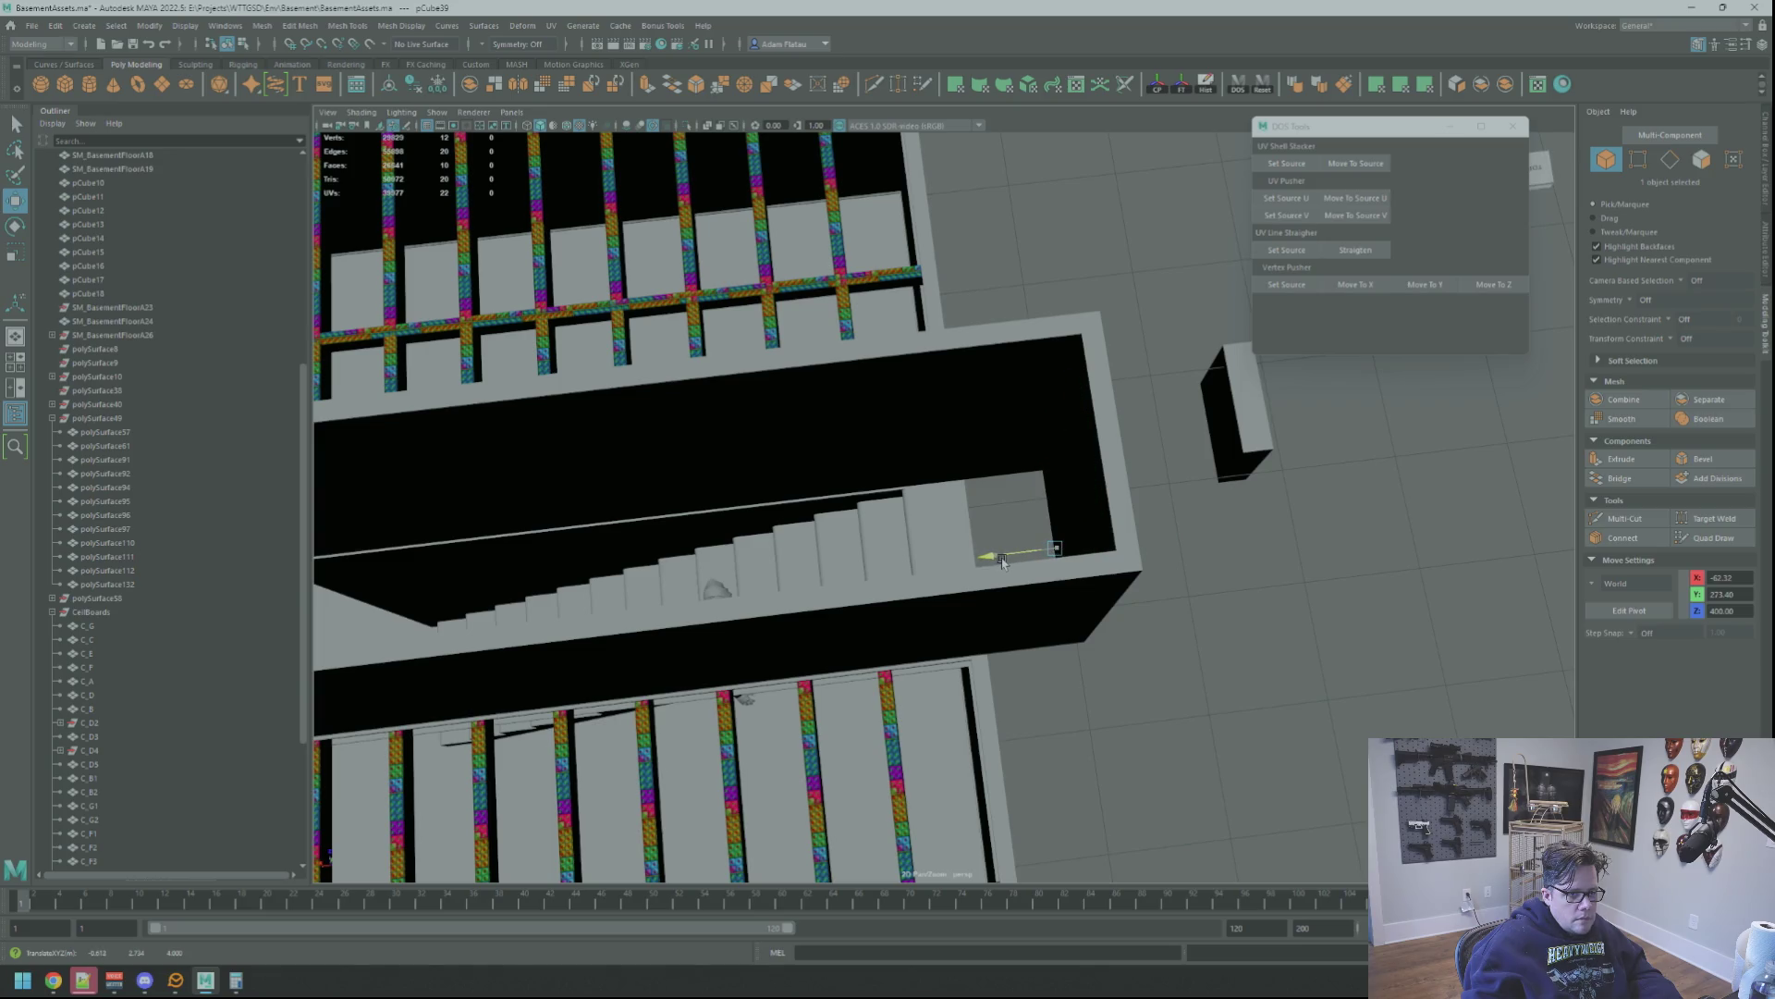
{"action": "key", "text": "f"}
{"action": "mouse_move", "coordinate": [999, 560]}
{"action": "left_mouse_down", "text": "alt"}
{"action": "mouse_move", "coordinate": [946, 493]}
{"action": "mouse_move", "coordinate": [1027, 385]}
{"action": "mouse_move", "coordinate": [1019, 368]}
{"action": "left_mouse_up", "text": "alt"}
{"action": "scroll", "coordinate": [946, 492], "scroll_direction": "up", "scroll_amount": 2}
{"action": "left_click", "coordinate": [1027, 385]}
Multi-Cut vertical edge loops into the end wall and scale them toward the door width
{"action": "left_click", "coordinate": [876, 84]}
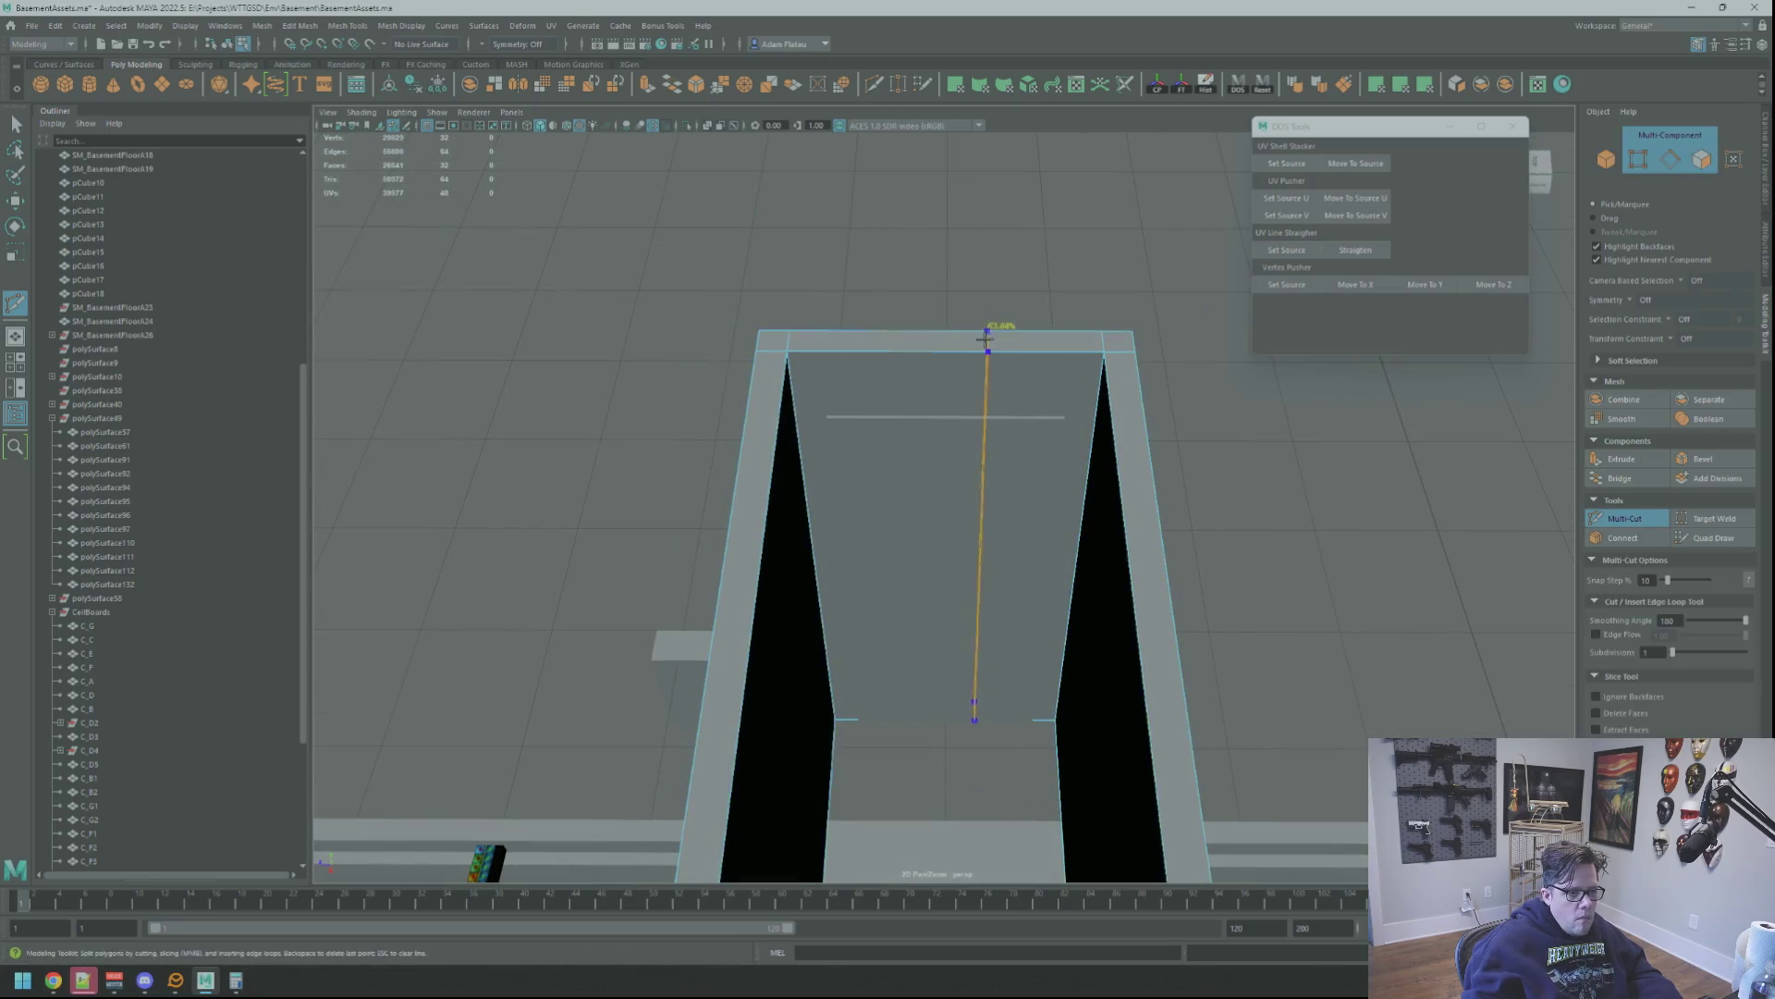
{"action": "left_click", "coordinate": [1029, 347]}
{"action": "right_click_drag", "start_coordinate": [990, 376], "coordinate": [991, 337]}
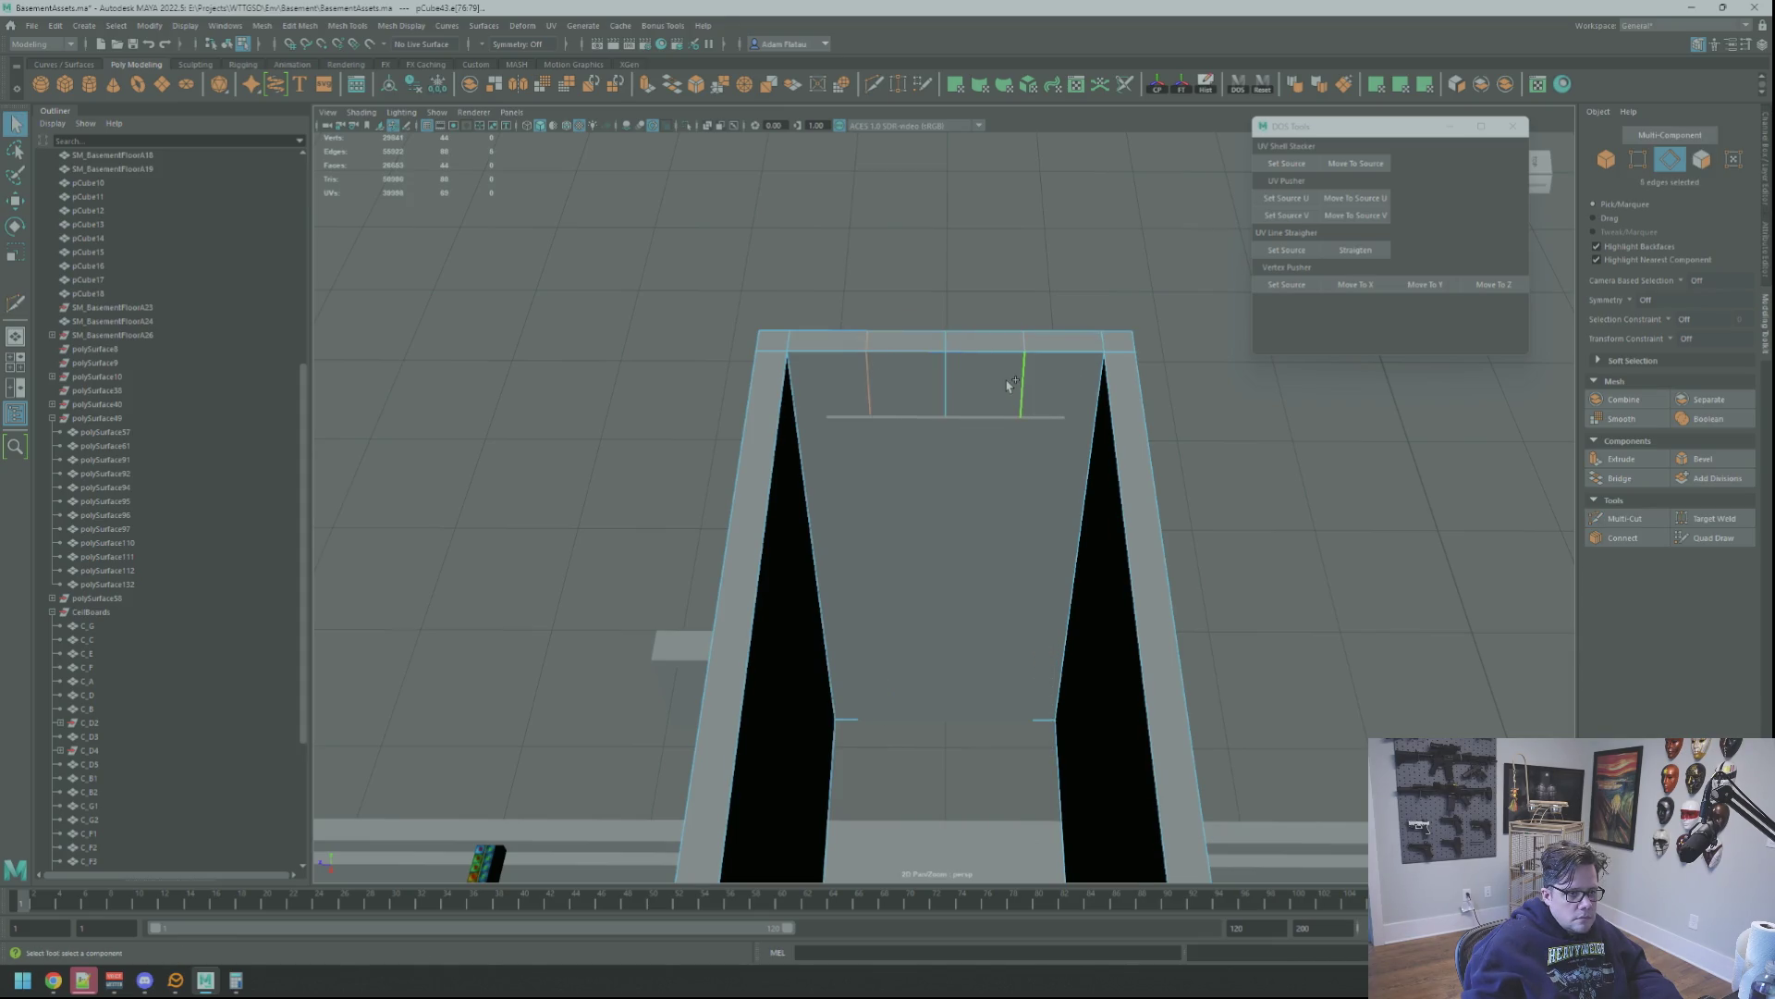
{"action": "key", "text": "r"}
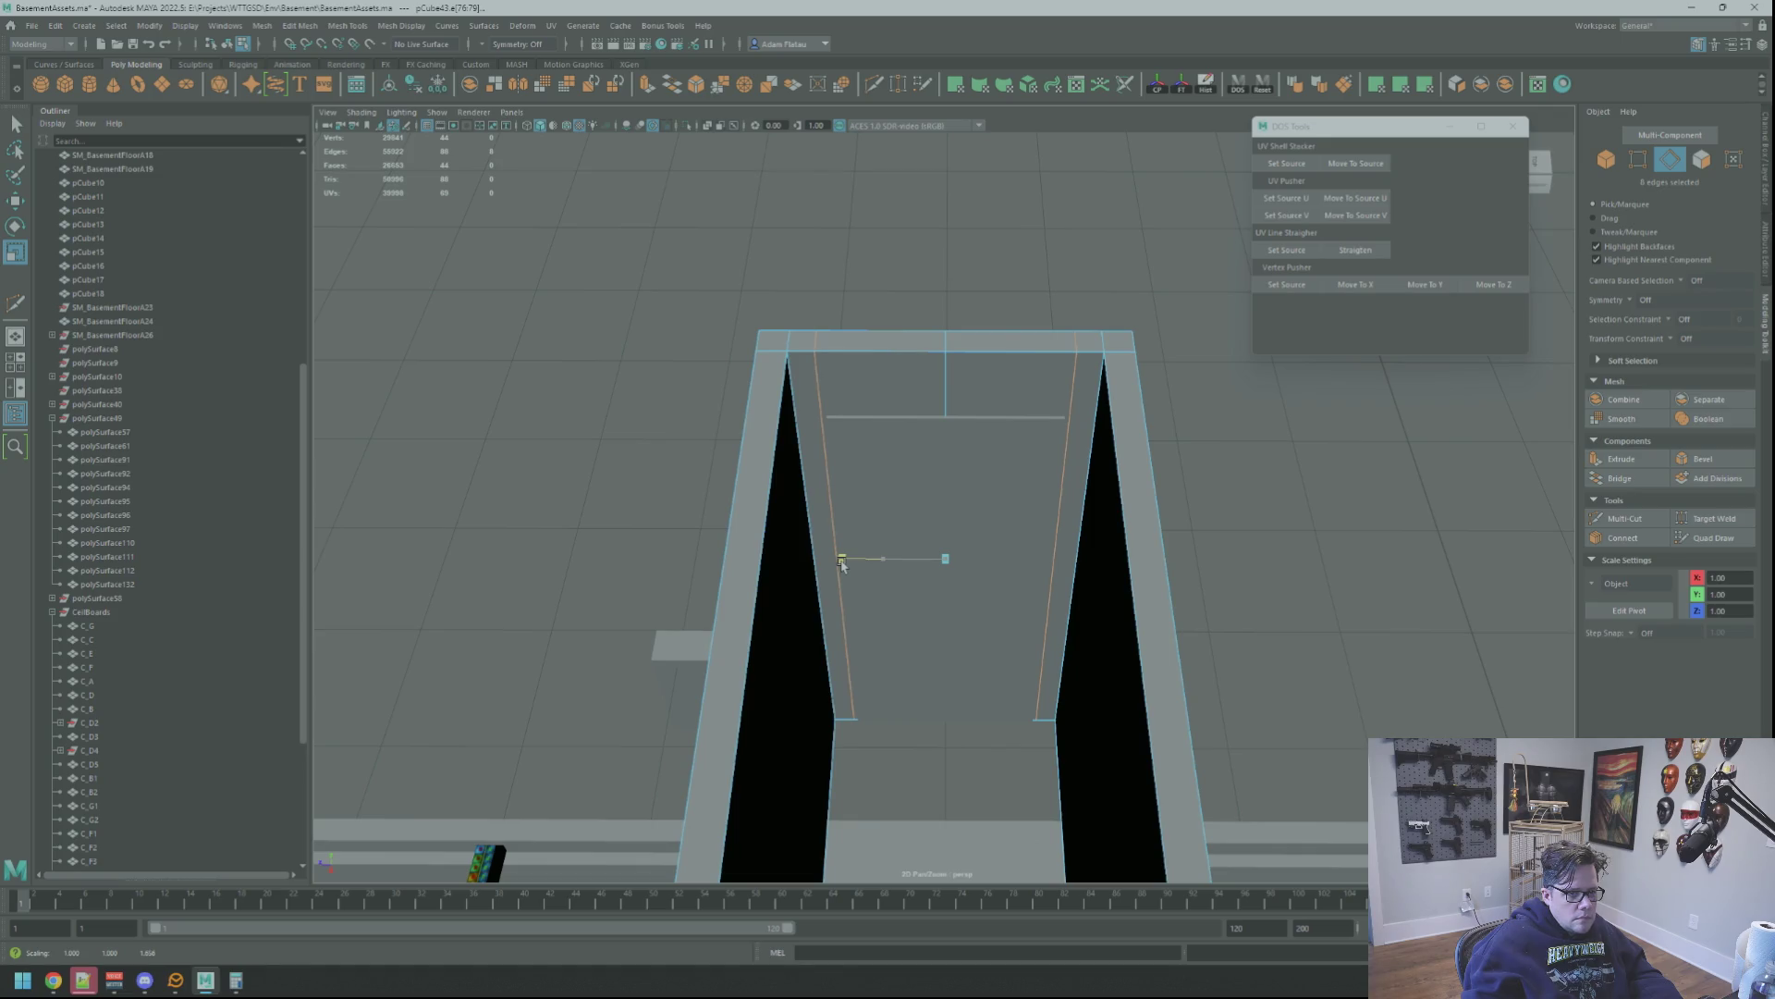
{"action": "left_click_drag", "start_coordinate": [840, 562], "coordinate": [888, 527], "text": "alt"}
{"action": "mouse_move", "coordinate": [888, 527]}
{"action": "right_mouse_down", "text": "alt"}
{"action": "mouse_move", "coordinate": [930, 468]}
{"action": "mouse_move", "coordinate": [879, 531]}
{"action": "right_mouse_up", "text": "alt"}
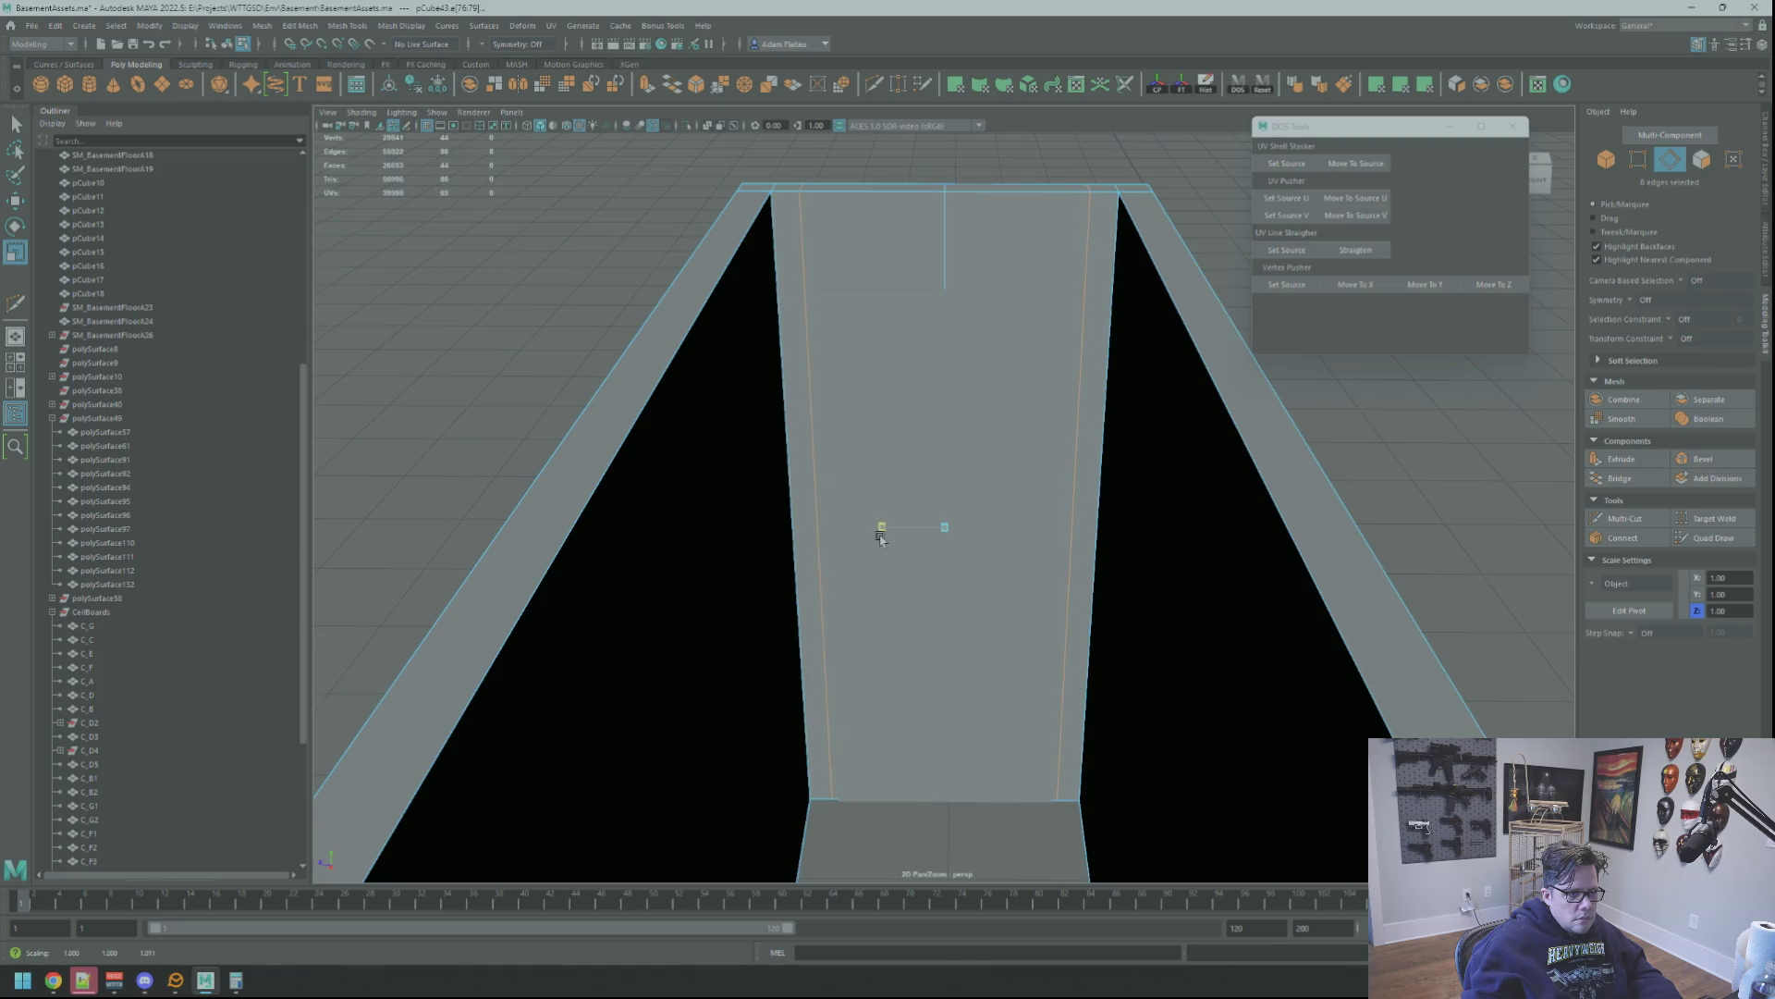
{"action": "right_click_drag", "start_coordinate": [879, 535], "coordinate": [897, 524], "text": "alt"}
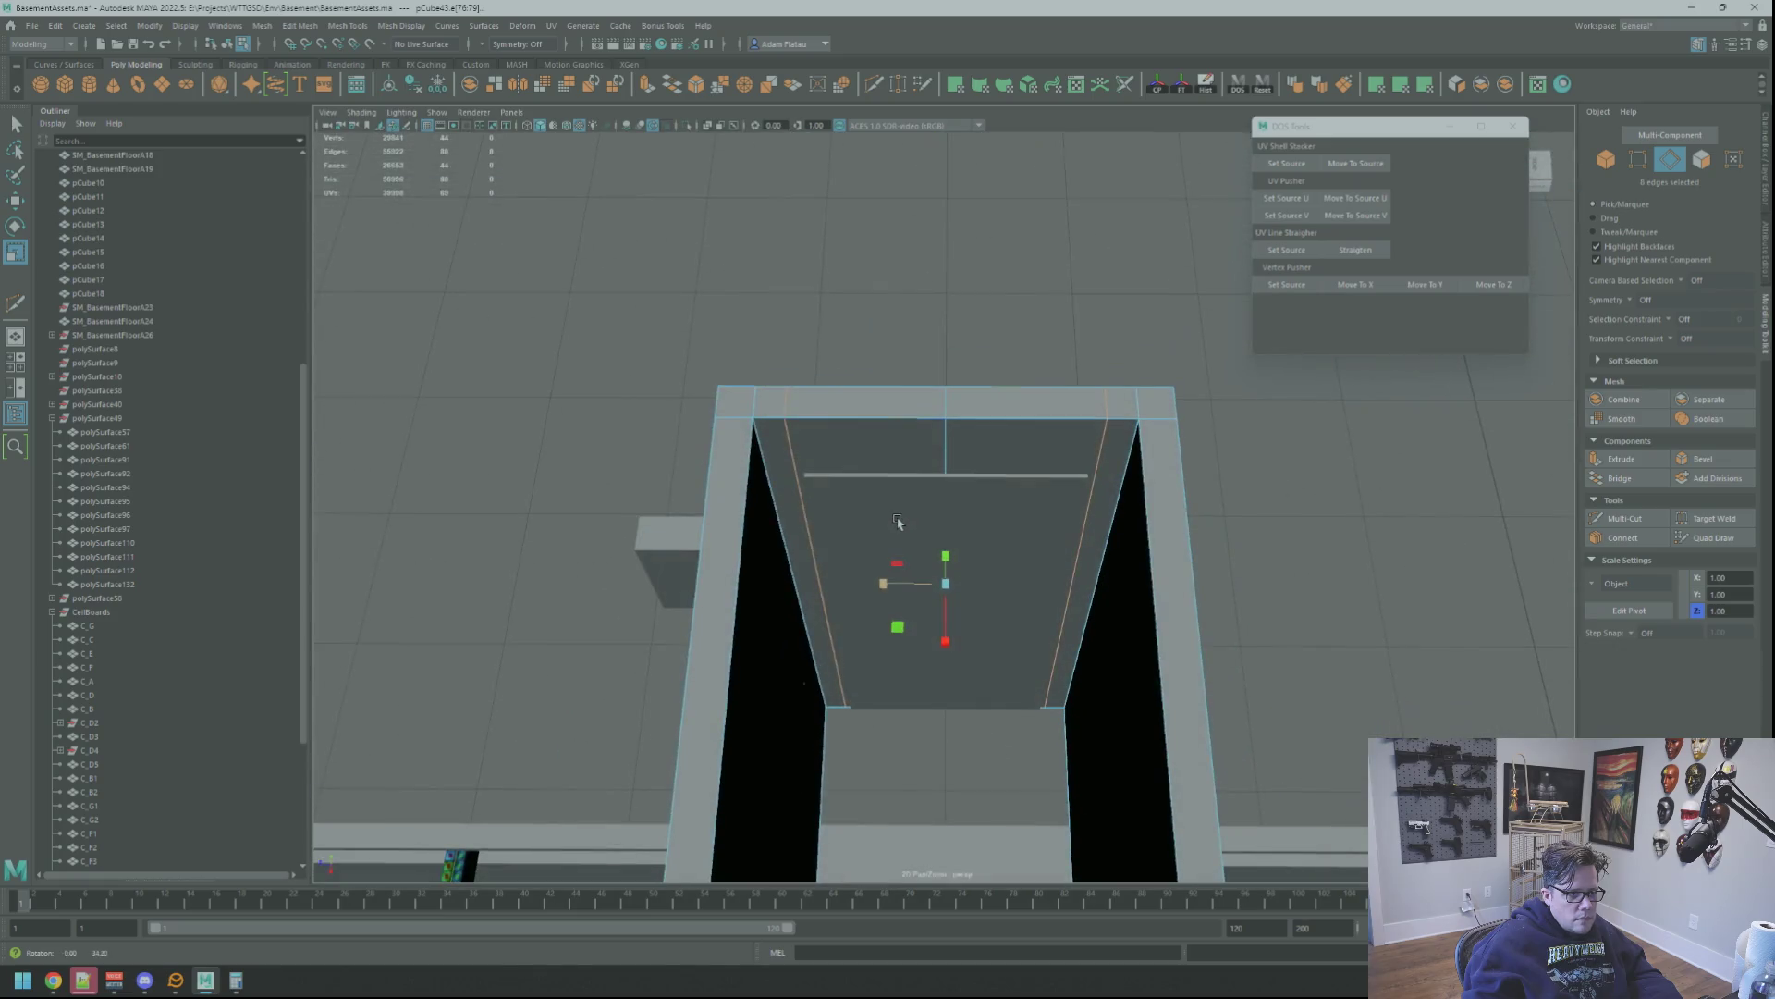
Check the edge spacing in wireframe, finish scaling, and start a new Multi-Cut on the box
{"action": "key", "text": "4"}
{"action": "left_click_drag", "start_coordinate": [897, 524], "coordinate": [903, 485], "text": "alt"}
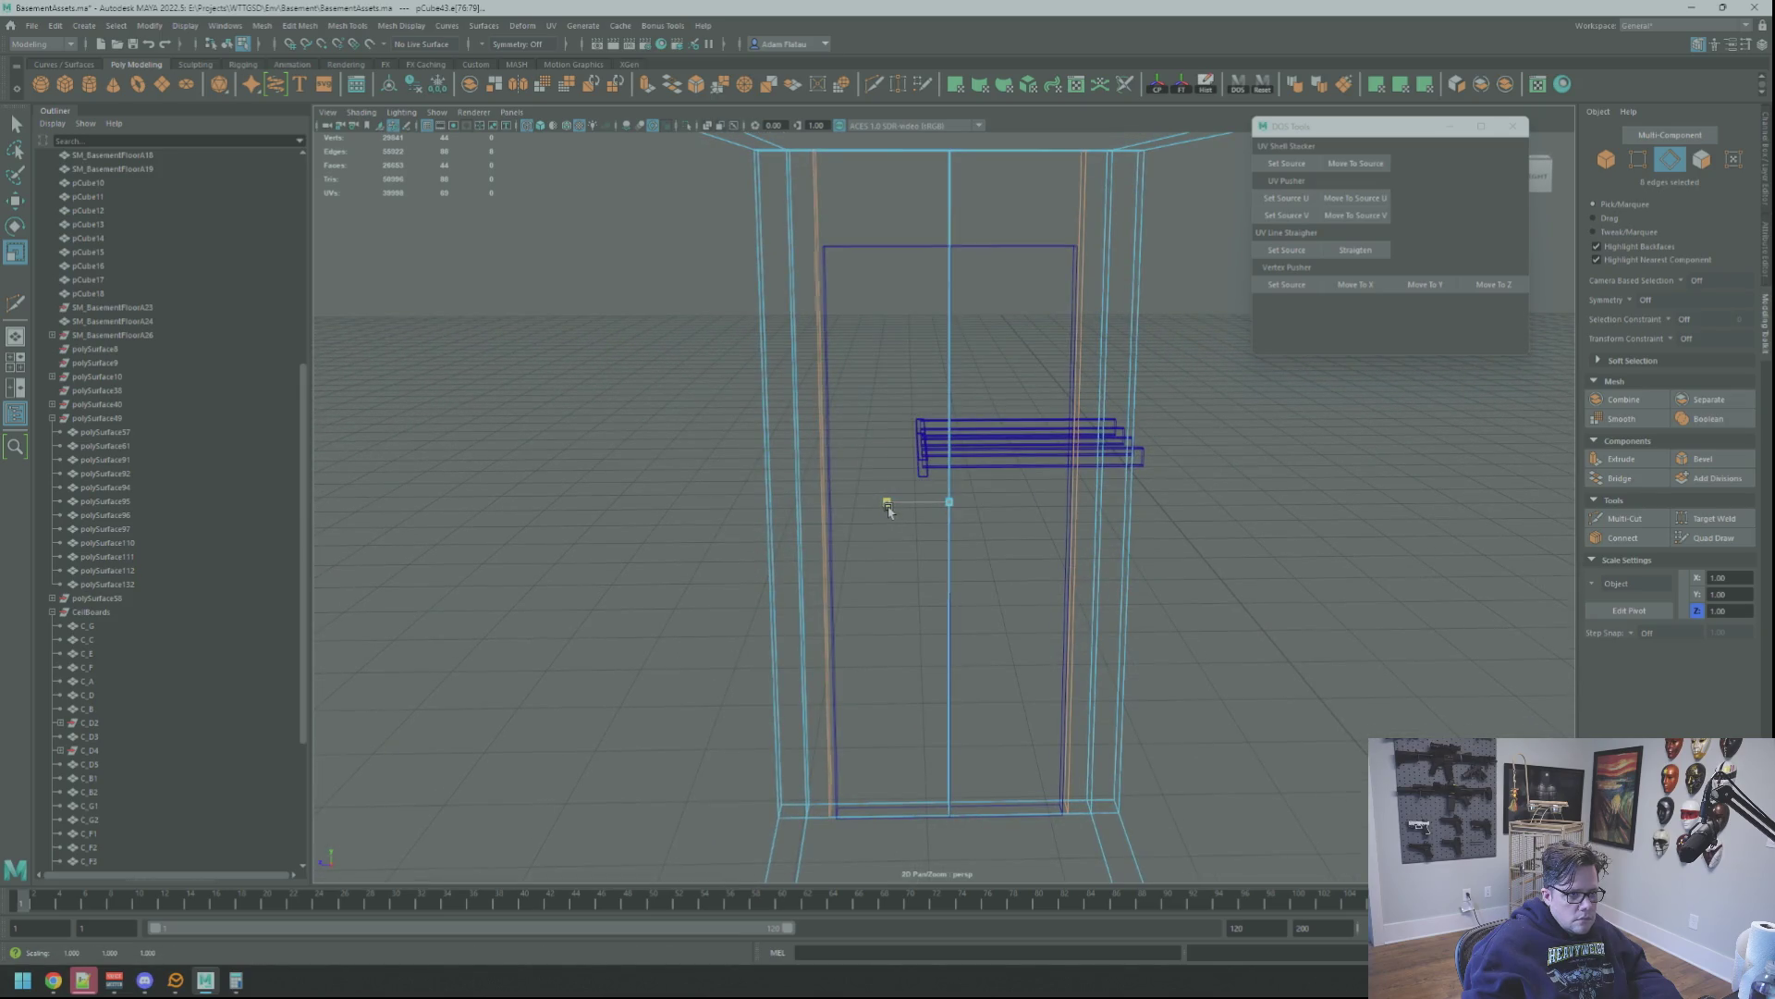
{"action": "key", "text": "r"}
{"action": "left_click_drag", "start_coordinate": [887, 510], "coordinate": [905, 365], "text": "alt"}
{"action": "key", "text": "5"}
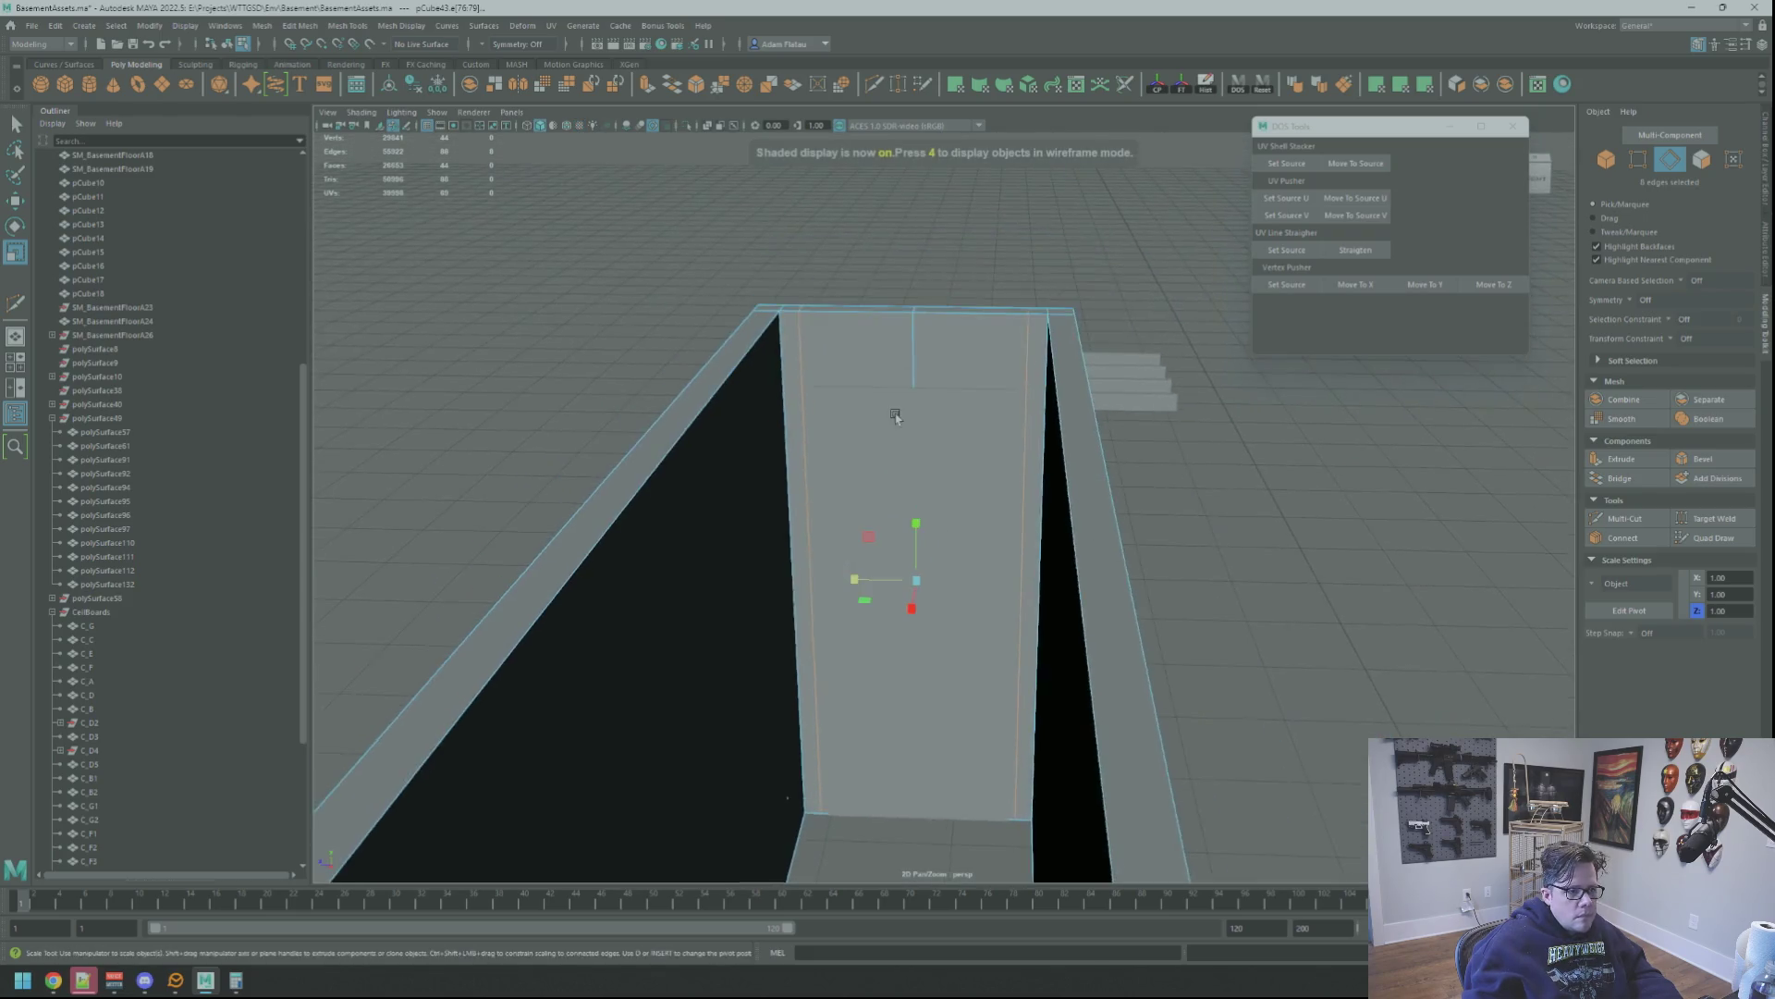
{"action": "key", "text": "q"}
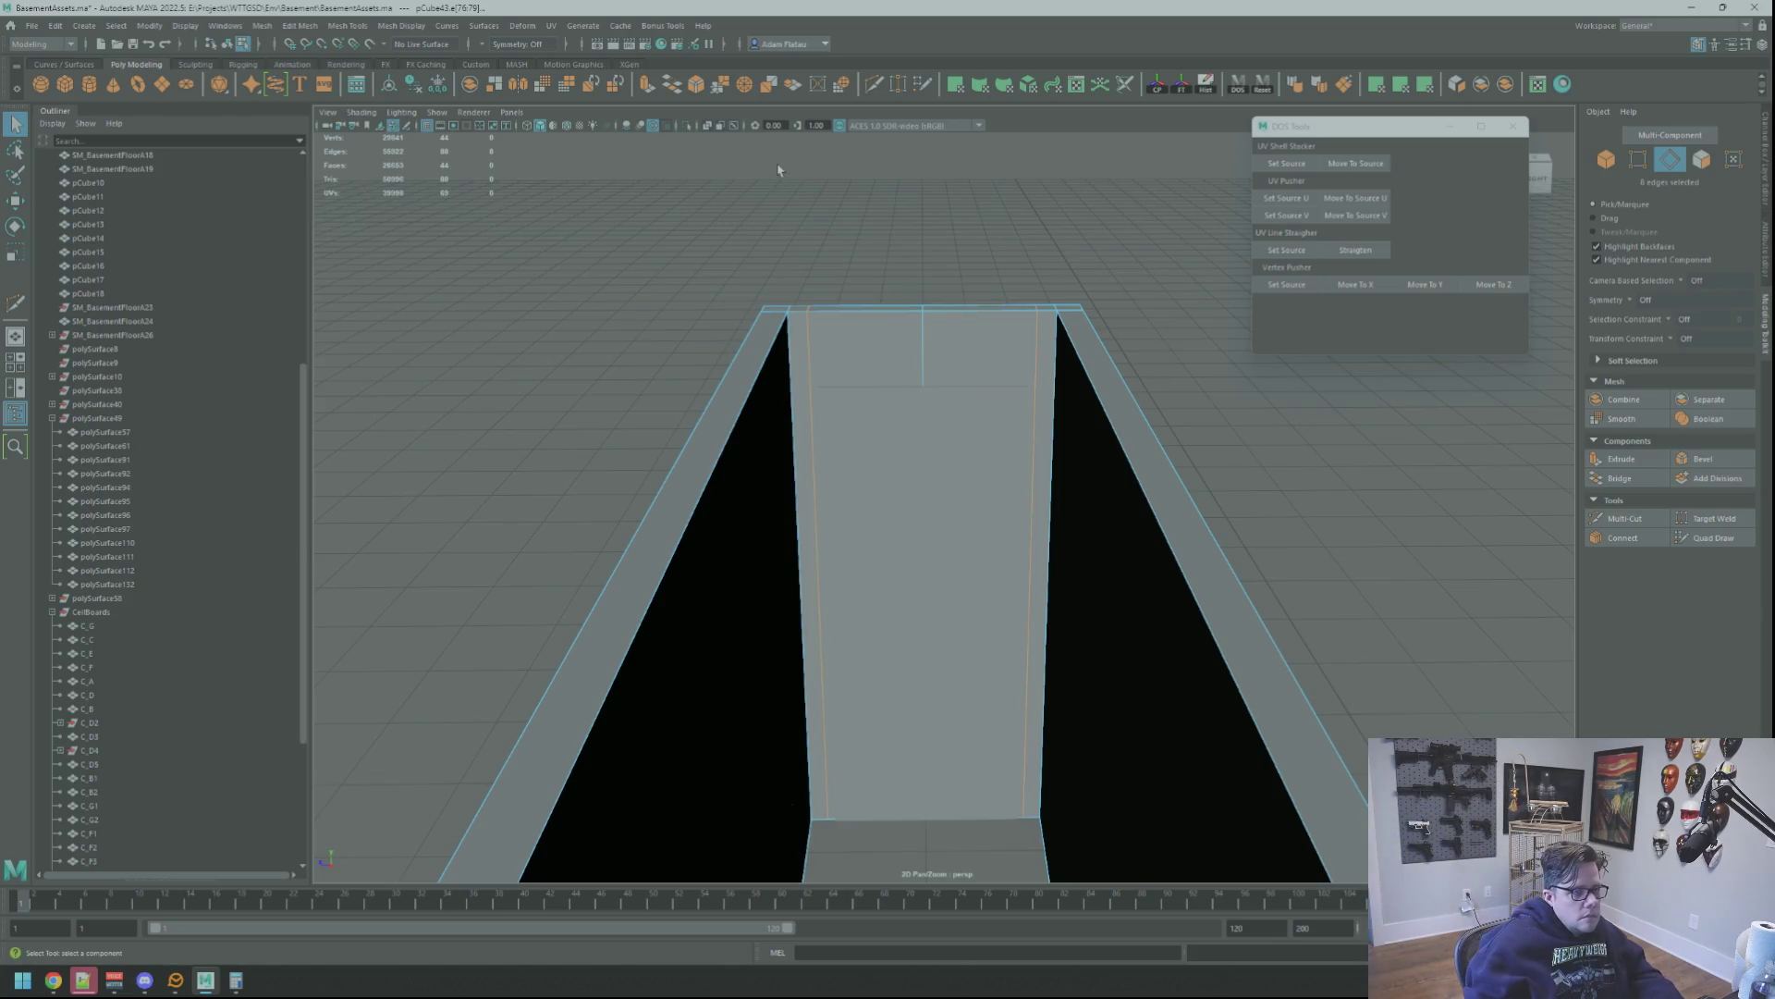
{"action": "right_click_drag", "start_coordinate": [967, 283], "coordinate": [1043, 240]}
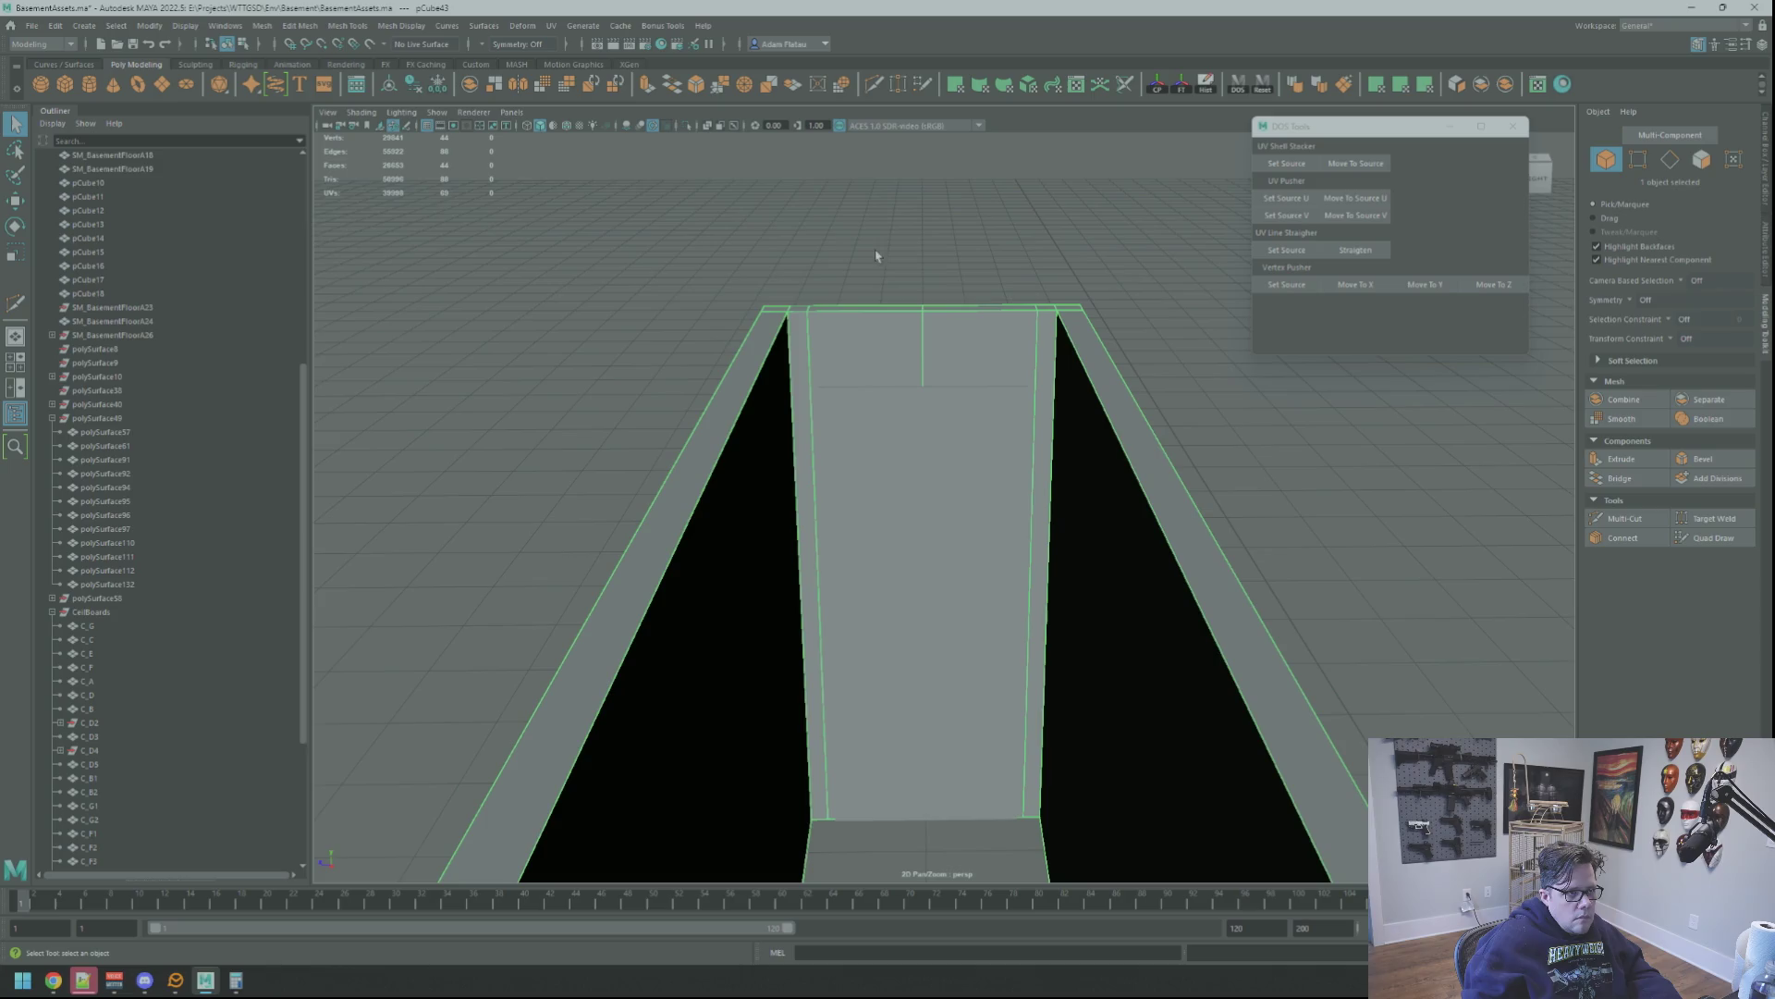
{"action": "left_click", "coordinate": [875, 85]}
{"action": "mouse_move", "coordinate": [833, 333]}
{"action": "left_mouse_down", "text": "alt"}
{"action": "mouse_move", "coordinate": [773, 374]}
{"action": "mouse_move", "coordinate": [797, 348]}
{"action": "left_mouse_up", "text": "alt"}
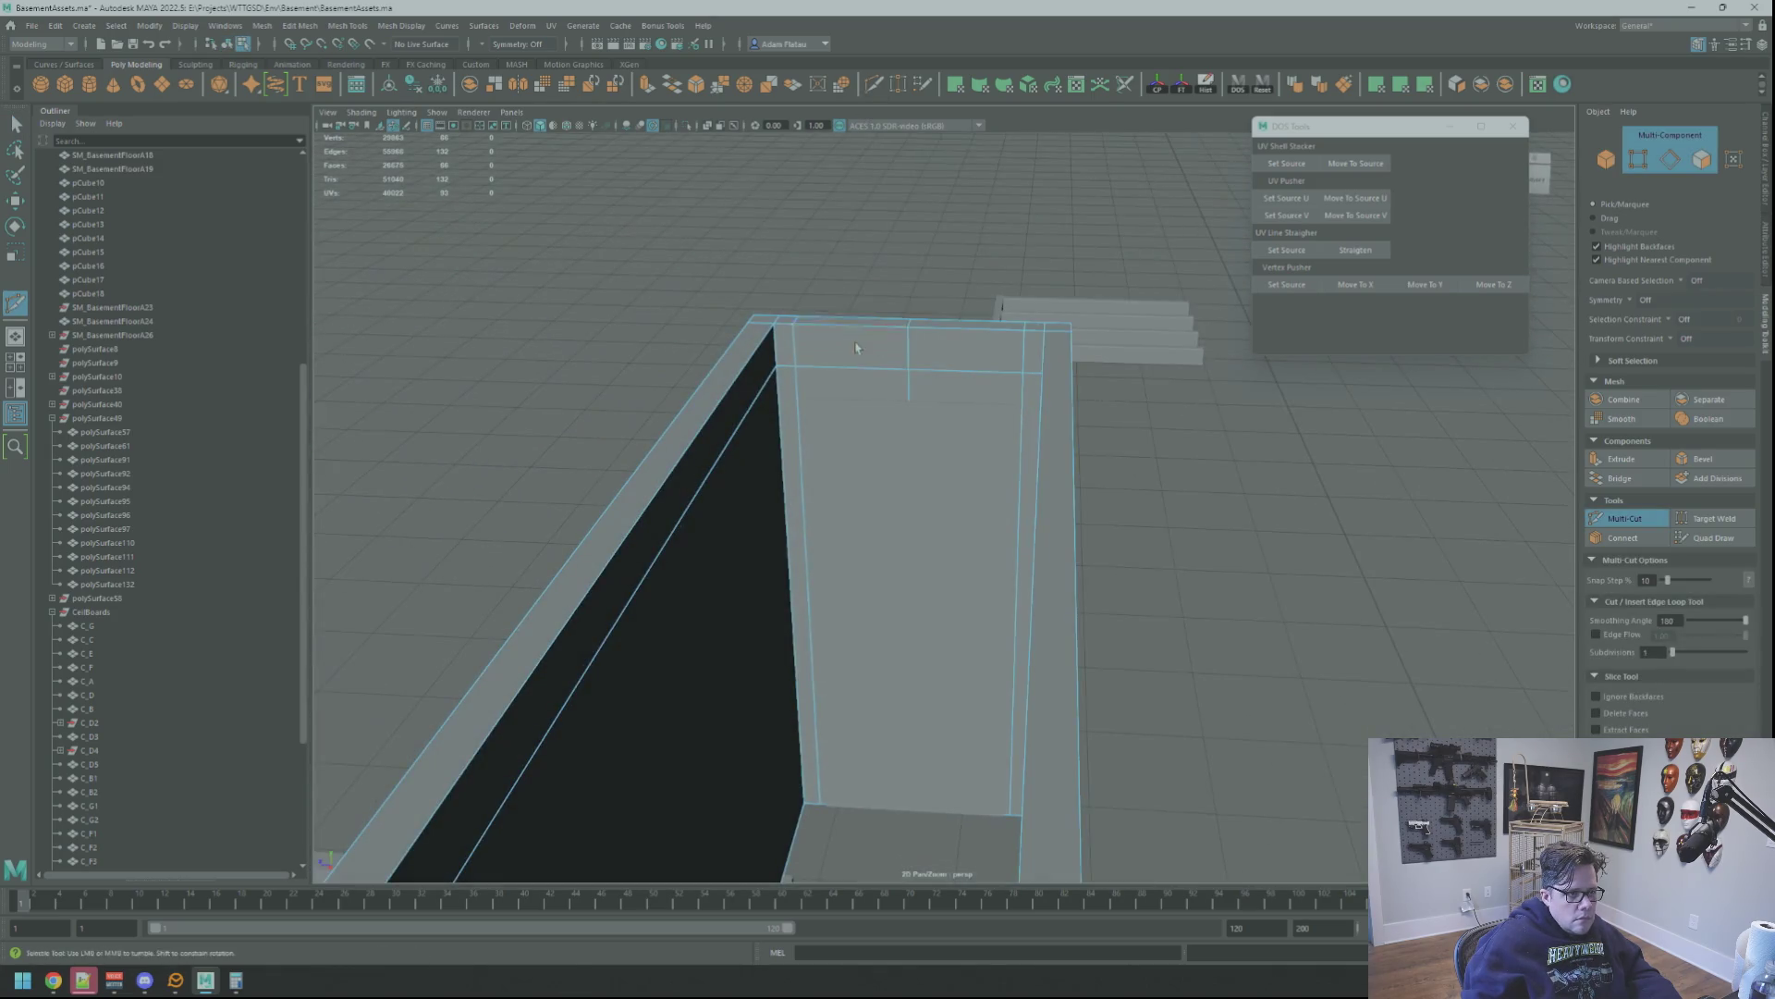
Finish the horizontal cut near the wall top and select its corner vertices
{"action": "key", "text": "q"}
{"action": "right_click_drag", "start_coordinate": [794, 340], "coordinate": [808, 367]}
{"action": "mouse_move", "coordinate": [914, 373]}
{"action": "left_mouse_down", "text": "alt"}
{"action": "mouse_move", "coordinate": [821, 372]}
{"action": "mouse_move", "coordinate": [980, 485]}
{"action": "left_mouse_up", "text": "alt"}
{"action": "key", "text": "r"}
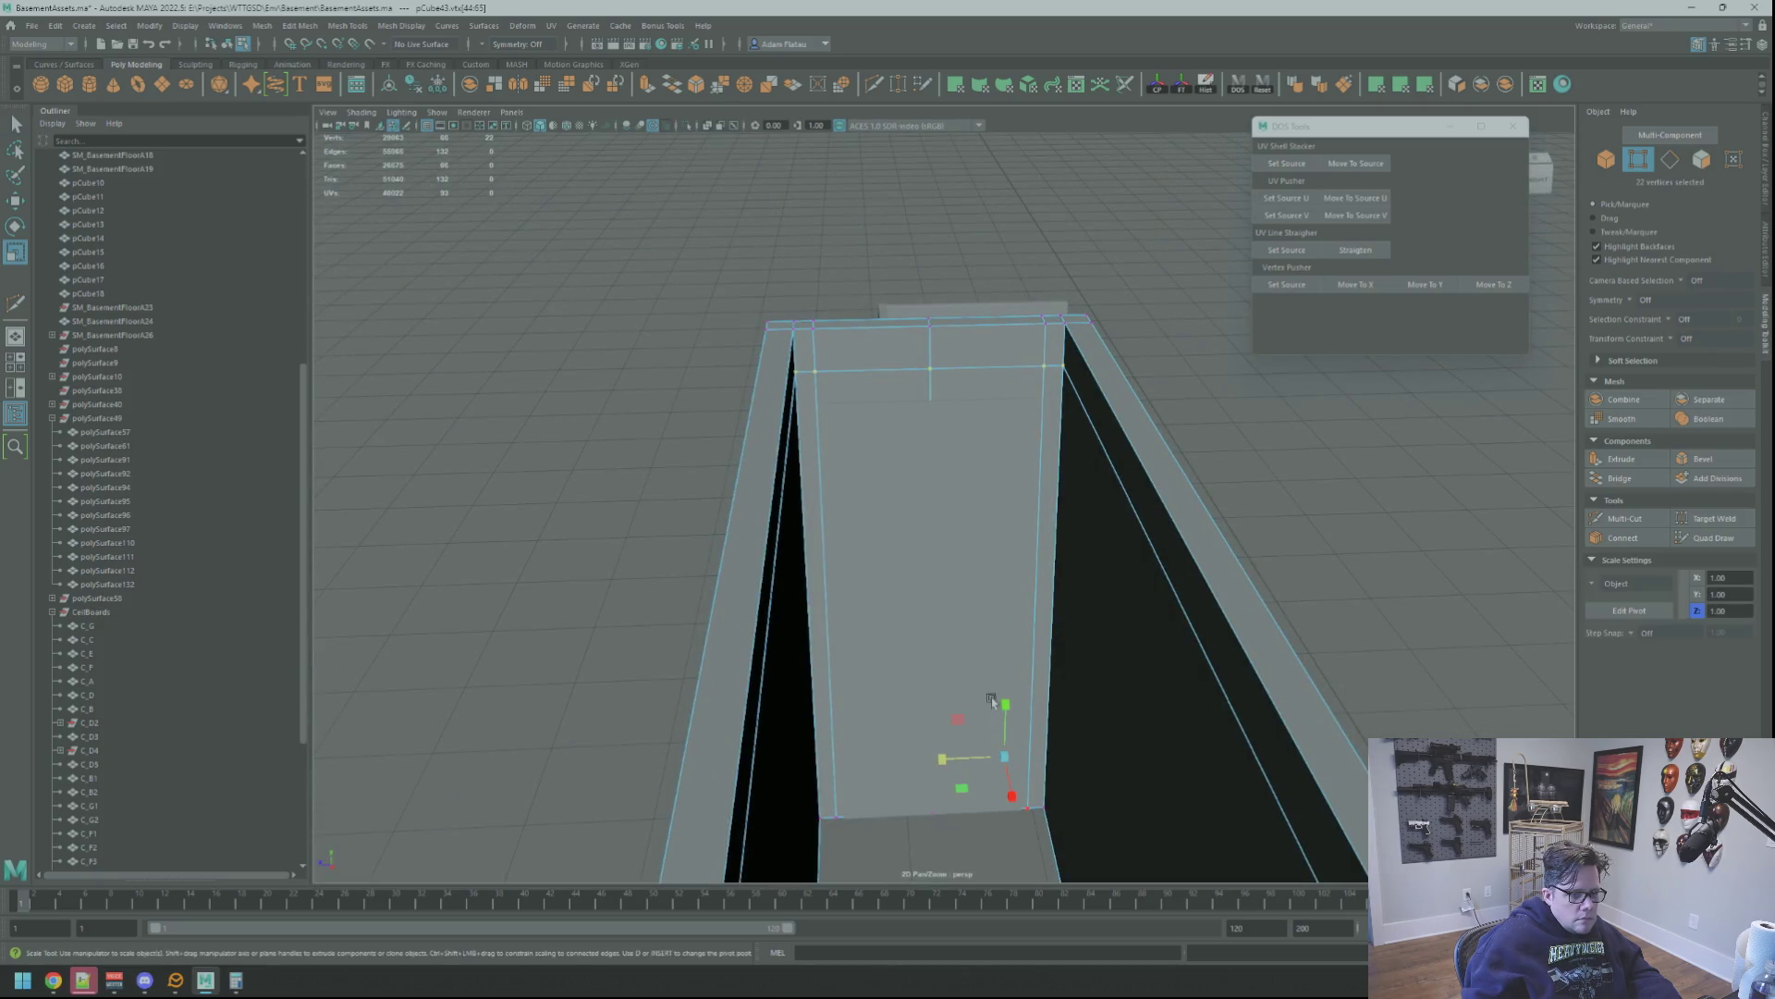
{"action": "key", "text": "ctrl+z"}
{"action": "mouse_move", "coordinate": [1068, 596]}
{"action": "left_mouse_down", "text": "alt"}
{"action": "mouse_move", "coordinate": [1012, 495]}
{"action": "mouse_move", "coordinate": [855, 454]}
{"action": "left_mouse_up", "text": "alt"}
{"action": "right_click_drag", "start_coordinate": [901, 400], "coordinate": [940, 385]}
Scale and move the selected vertices toward the door top, checking in wireframe
{"action": "left_click_drag", "start_coordinate": [940, 387], "coordinate": [1103, 447], "text": "alt"}
{"action": "key", "text": "r"}
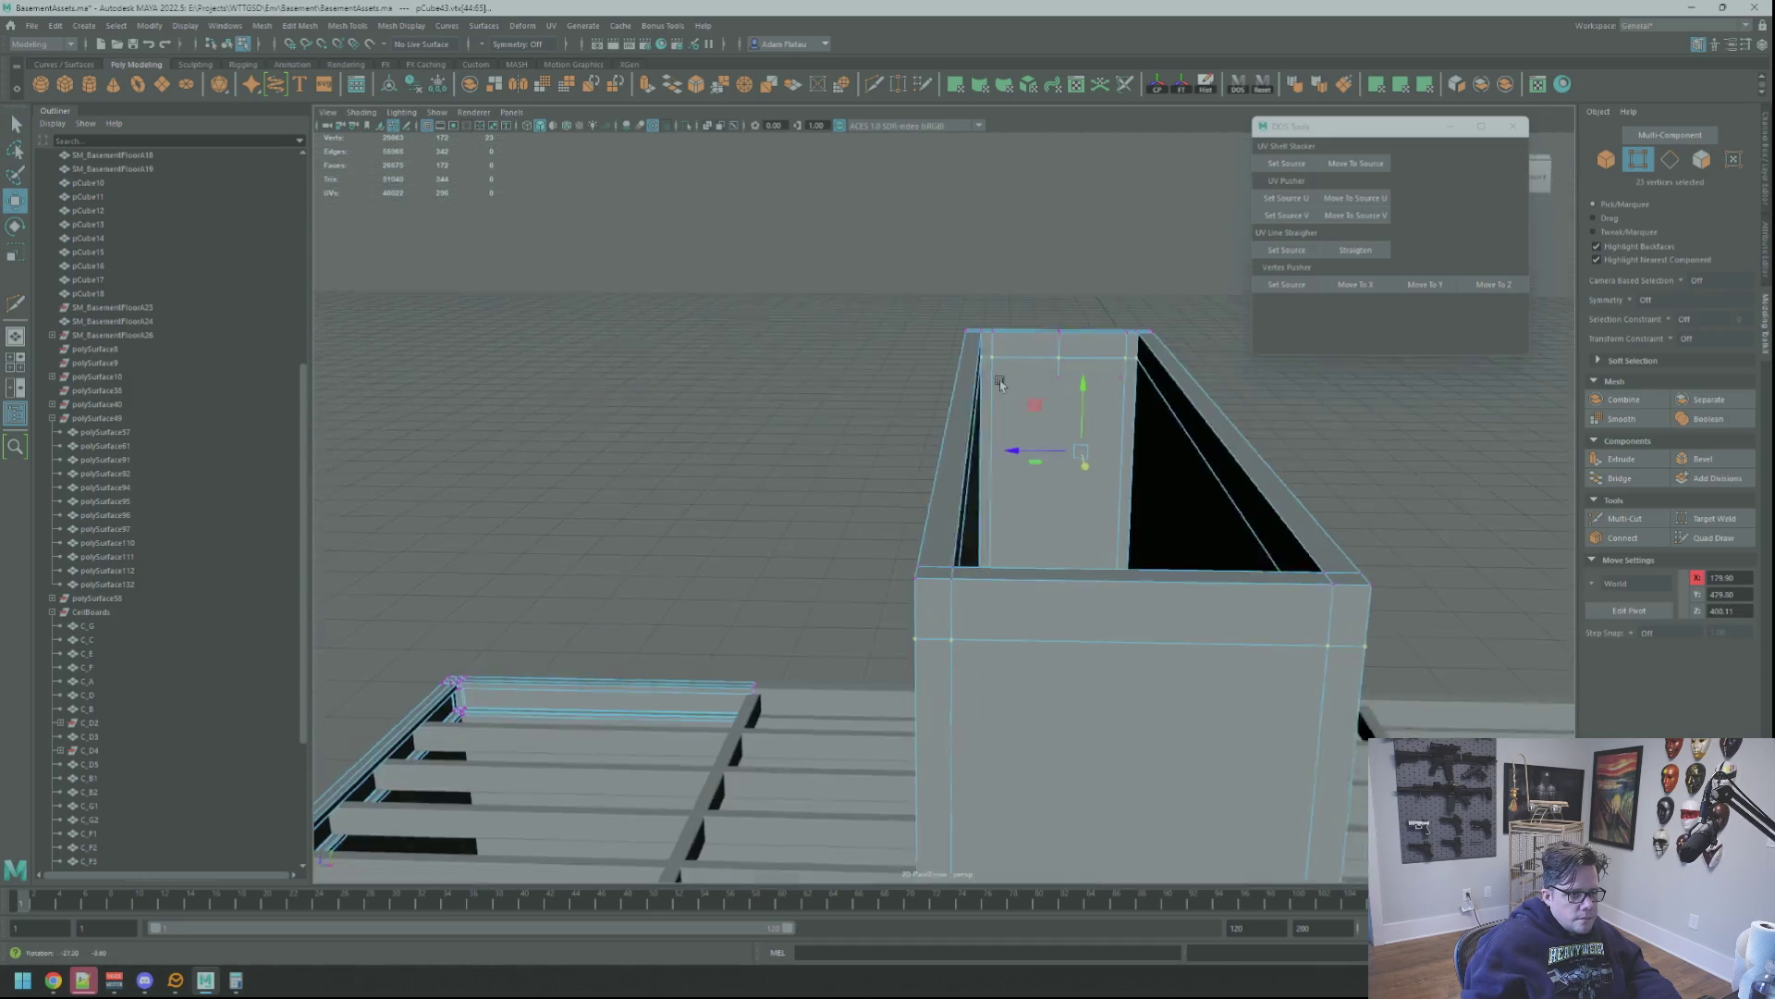
{"action": "mouse_move", "coordinate": [1079, 615]}
{"action": "left_mouse_down", "text": "alt"}
{"action": "mouse_move", "coordinate": [1257, 439]}
{"action": "mouse_move", "coordinate": [1086, 503]}
{"action": "mouse_move", "coordinate": [1045, 448]}
{"action": "mouse_move", "coordinate": [955, 442]}
{"action": "mouse_move", "coordinate": [1056, 404]}
{"action": "left_mouse_up", "text": "alt"}
{"action": "key", "text": "w"}
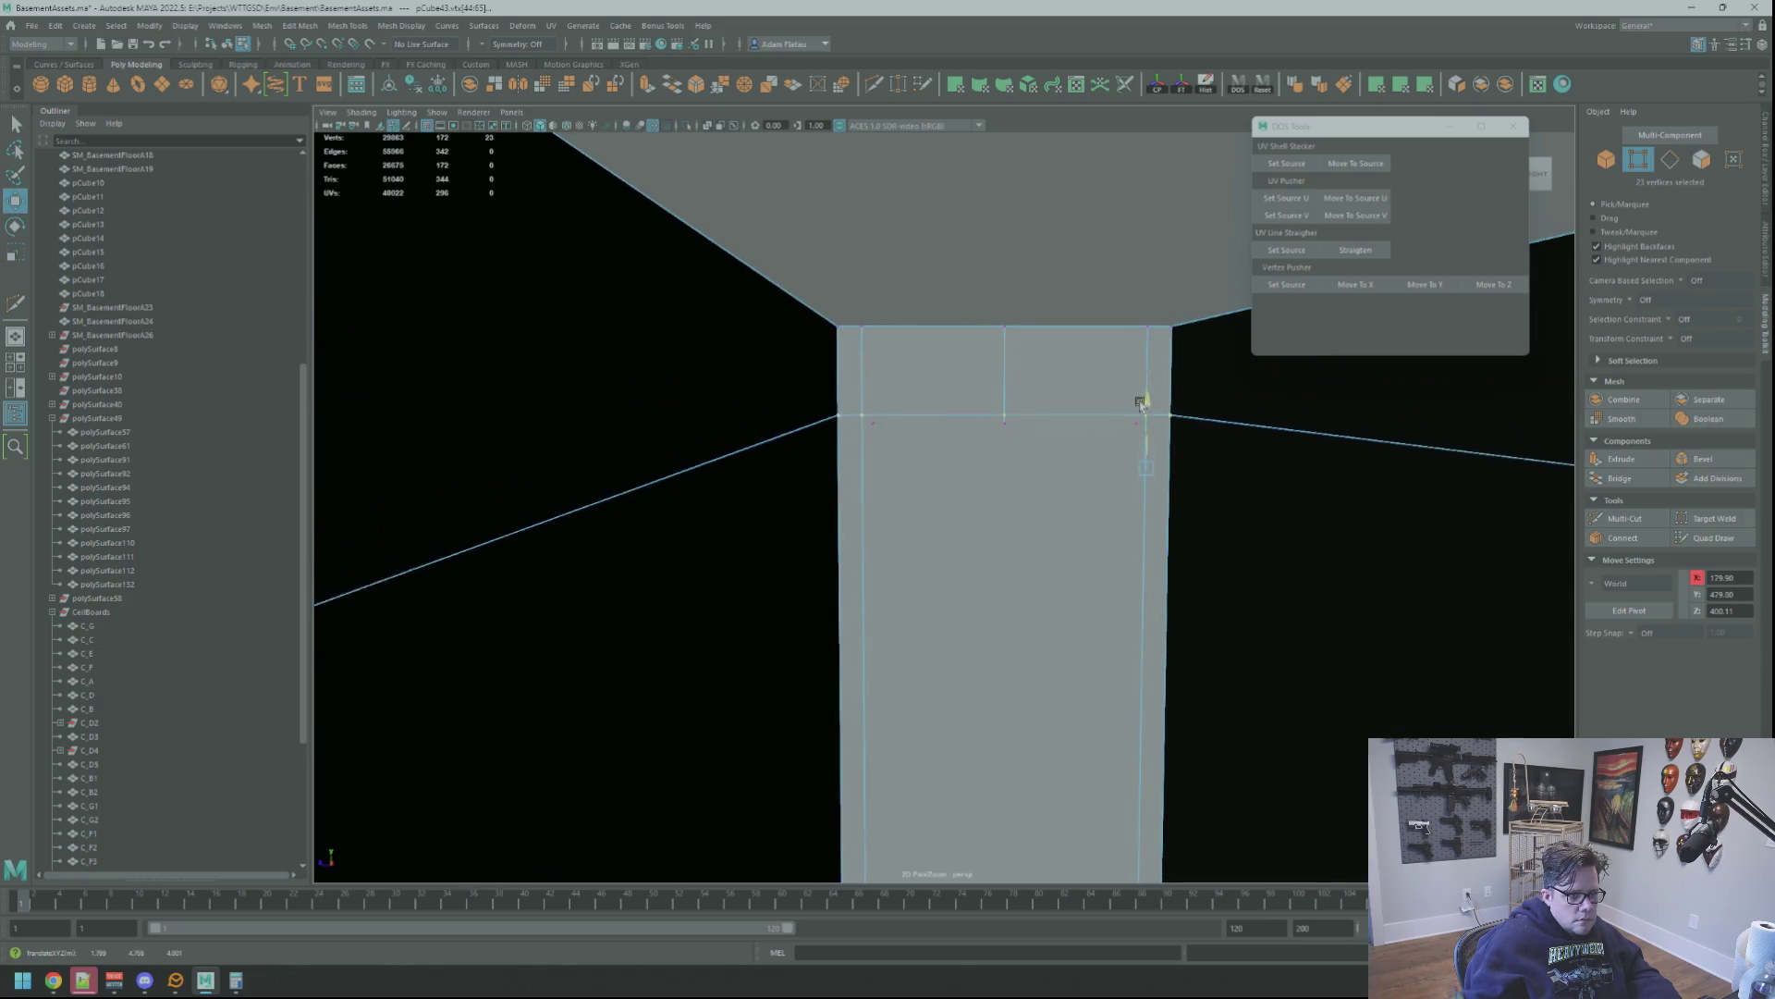
{"action": "mouse_move", "coordinate": [1127, 402]}
{"action": "left_mouse_down", "text": "alt"}
{"action": "mouse_move", "coordinate": [1077, 429]}
{"action": "mouse_move", "coordinate": [963, 397]}
{"action": "mouse_move", "coordinate": [990, 393]}
{"action": "mouse_move", "coordinate": [1016, 504]}
{"action": "left_mouse_up", "text": "alt"}
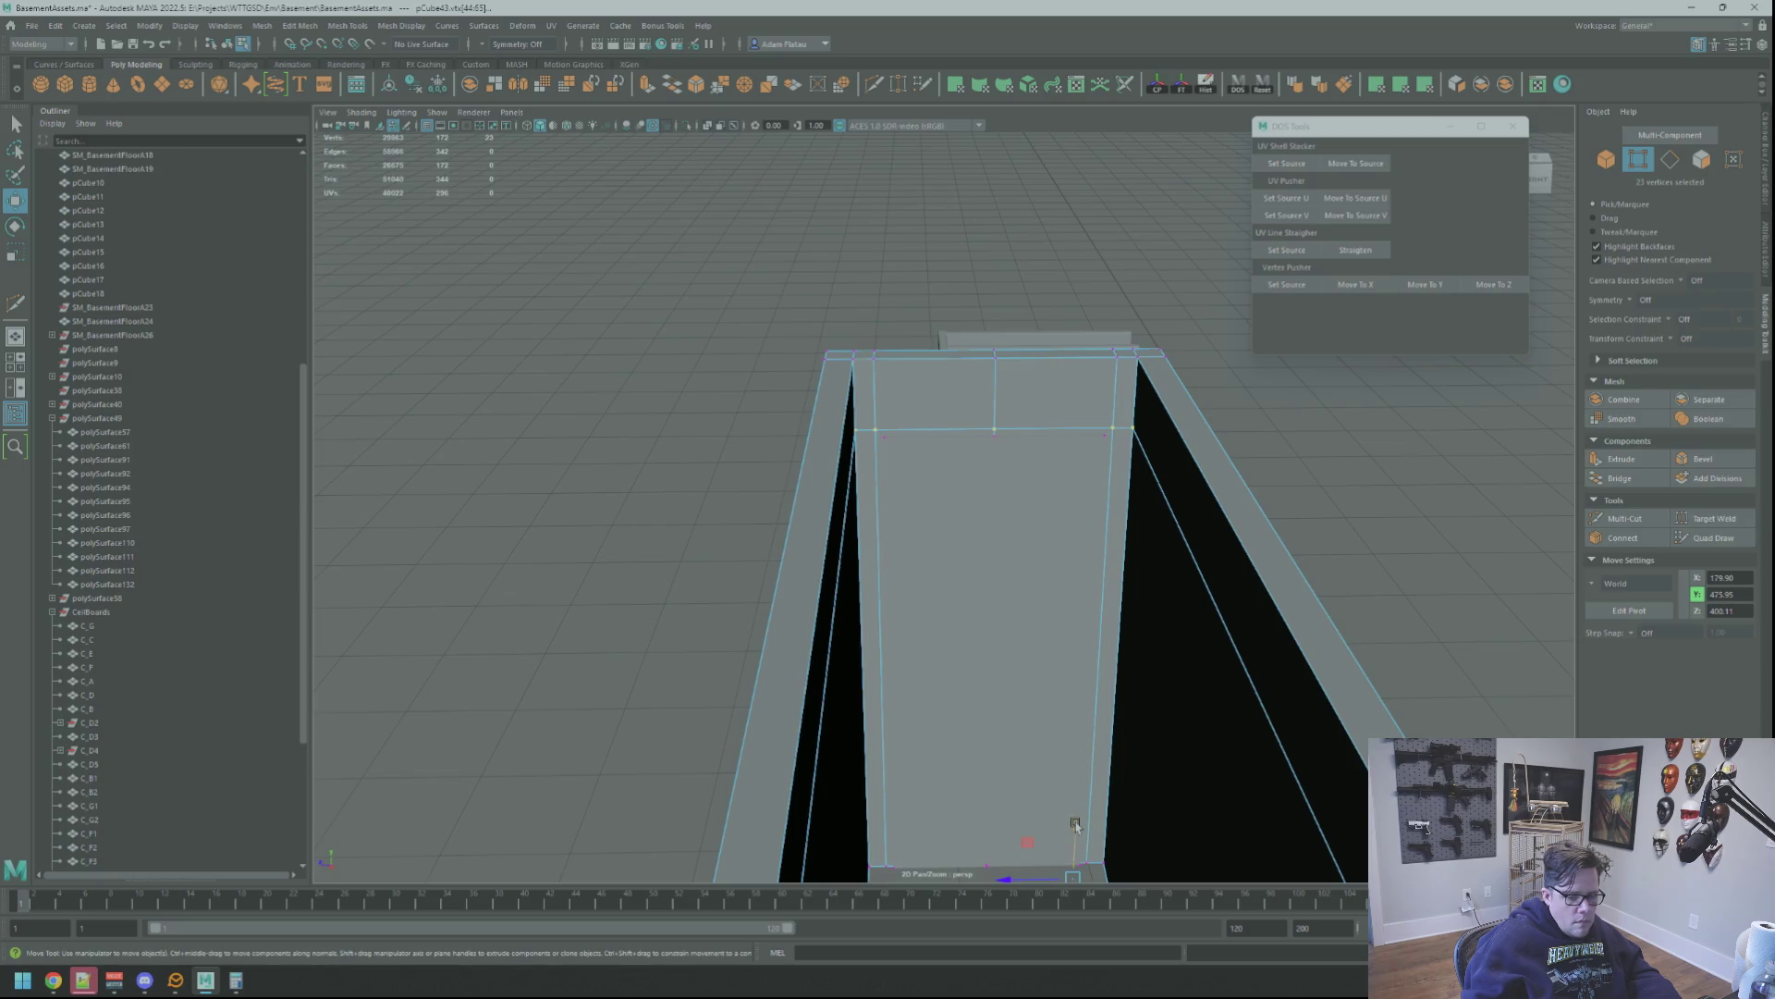
{"action": "mouse_move", "coordinate": [1050, 760]}
{"action": "left_mouse_down", "text": "alt"}
{"action": "mouse_move", "coordinate": [1118, 633]}
{"action": "mouse_move", "coordinate": [1288, 633]}
{"action": "mouse_move", "coordinate": [1173, 674]}
{"action": "mouse_move", "coordinate": [972, 536]}
{"action": "mouse_move", "coordinate": [958, 487]}
{"action": "mouse_move", "coordinate": [962, 518]}
{"action": "mouse_move", "coordinate": [1129, 547]}
{"action": "mouse_move", "coordinate": [1102, 563]}
{"action": "mouse_move", "coordinate": [834, 539]}
{"action": "mouse_move", "coordinate": [971, 514]}
{"action": "mouse_move", "coordinate": [916, 435]}
{"action": "mouse_move", "coordinate": [981, 437]}
{"action": "left_mouse_up", "text": "alt"}
{"action": "key", "text": "4"}
{"action": "scroll", "coordinate": [971, 513], "scroll_direction": "up", "scroll_amount": 3}
Scale the frame's horizontal loop vertices flat in Y
{"action": "right_click_drag", "start_coordinate": [1245, 357], "coordinate": [1283, 354]}
{"action": "left_click_drag", "start_coordinate": [1252, 397], "coordinate": [1023, 369], "text": "alt"}
{"action": "left_click", "coordinate": [872, 356]}
{"action": "left_click_drag", "start_coordinate": [871, 356], "coordinate": [1037, 480], "text": "alt"}
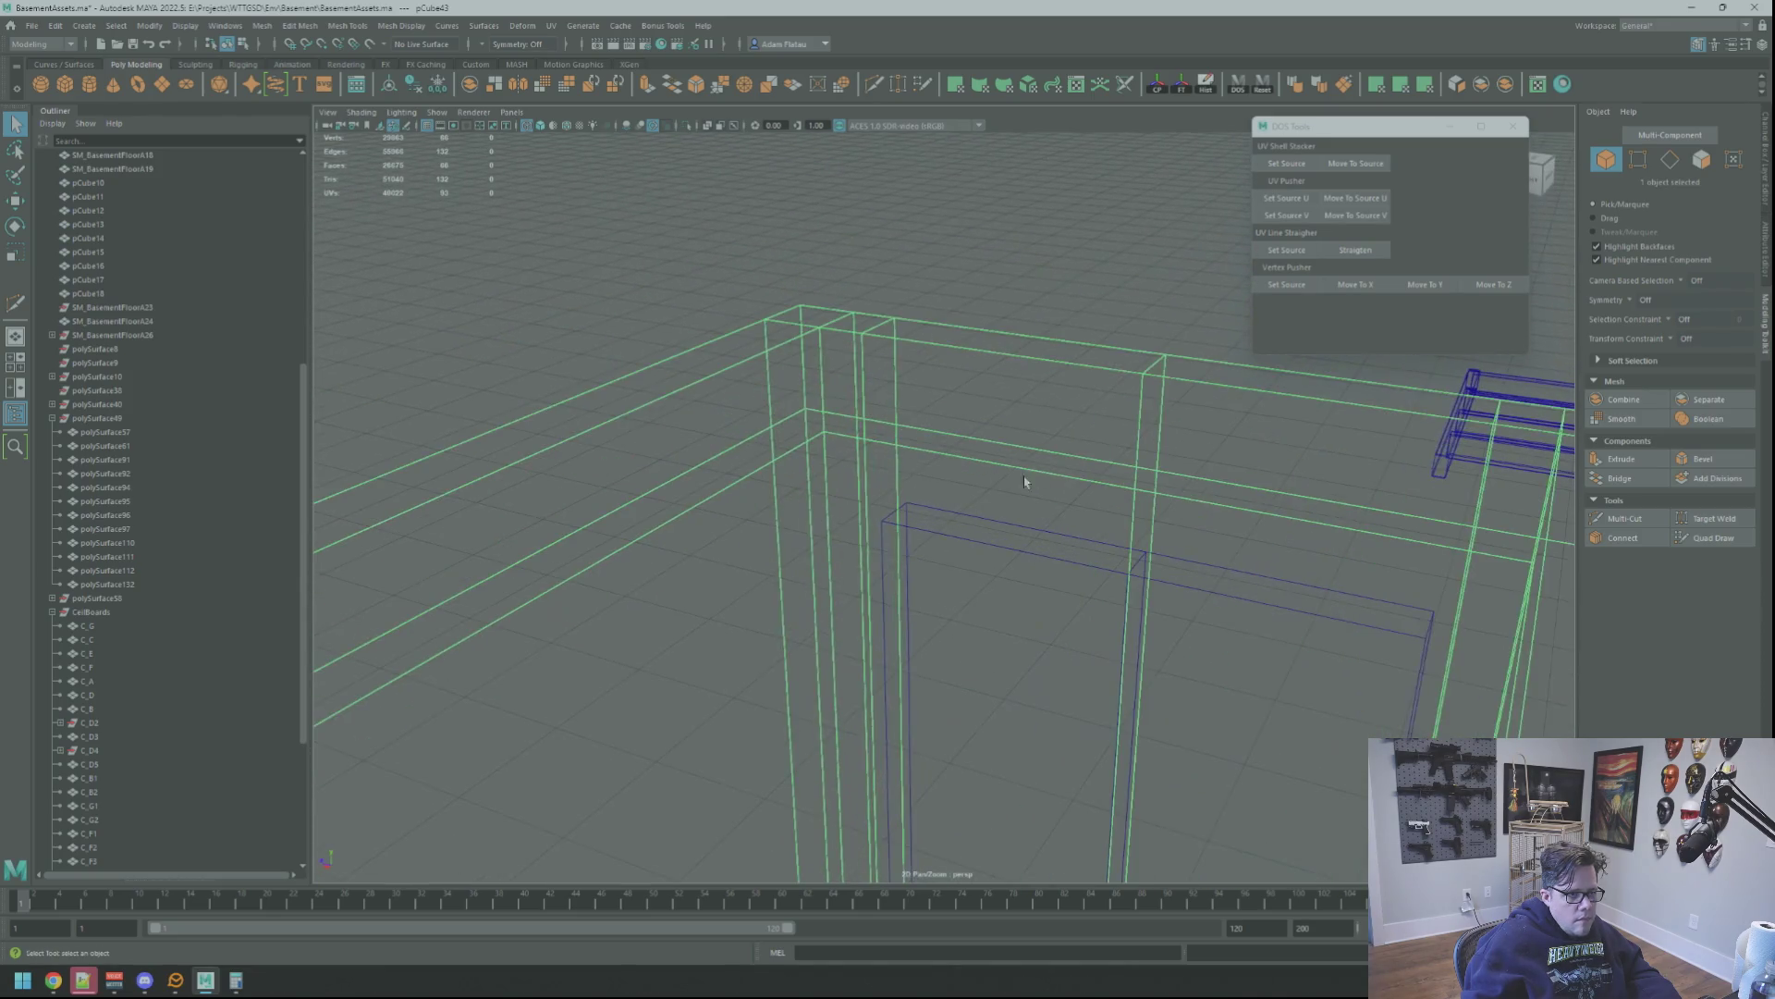
{"action": "right_click_drag", "start_coordinate": [814, 430], "coordinate": [756, 441]}
{"action": "mouse_move", "coordinate": [902, 447]}
{"action": "left_mouse_down", "text": "alt"}
{"action": "mouse_move", "coordinate": [952, 441]}
{"action": "mouse_move", "coordinate": [924, 408]}
{"action": "mouse_move", "coordinate": [1029, 401]}
{"action": "mouse_move", "coordinate": [898, 386]}
{"action": "left_mouse_up", "text": "alt"}
{"action": "scroll", "coordinate": [1054, 442], "scroll_direction": "down", "scroll_amount": 3}
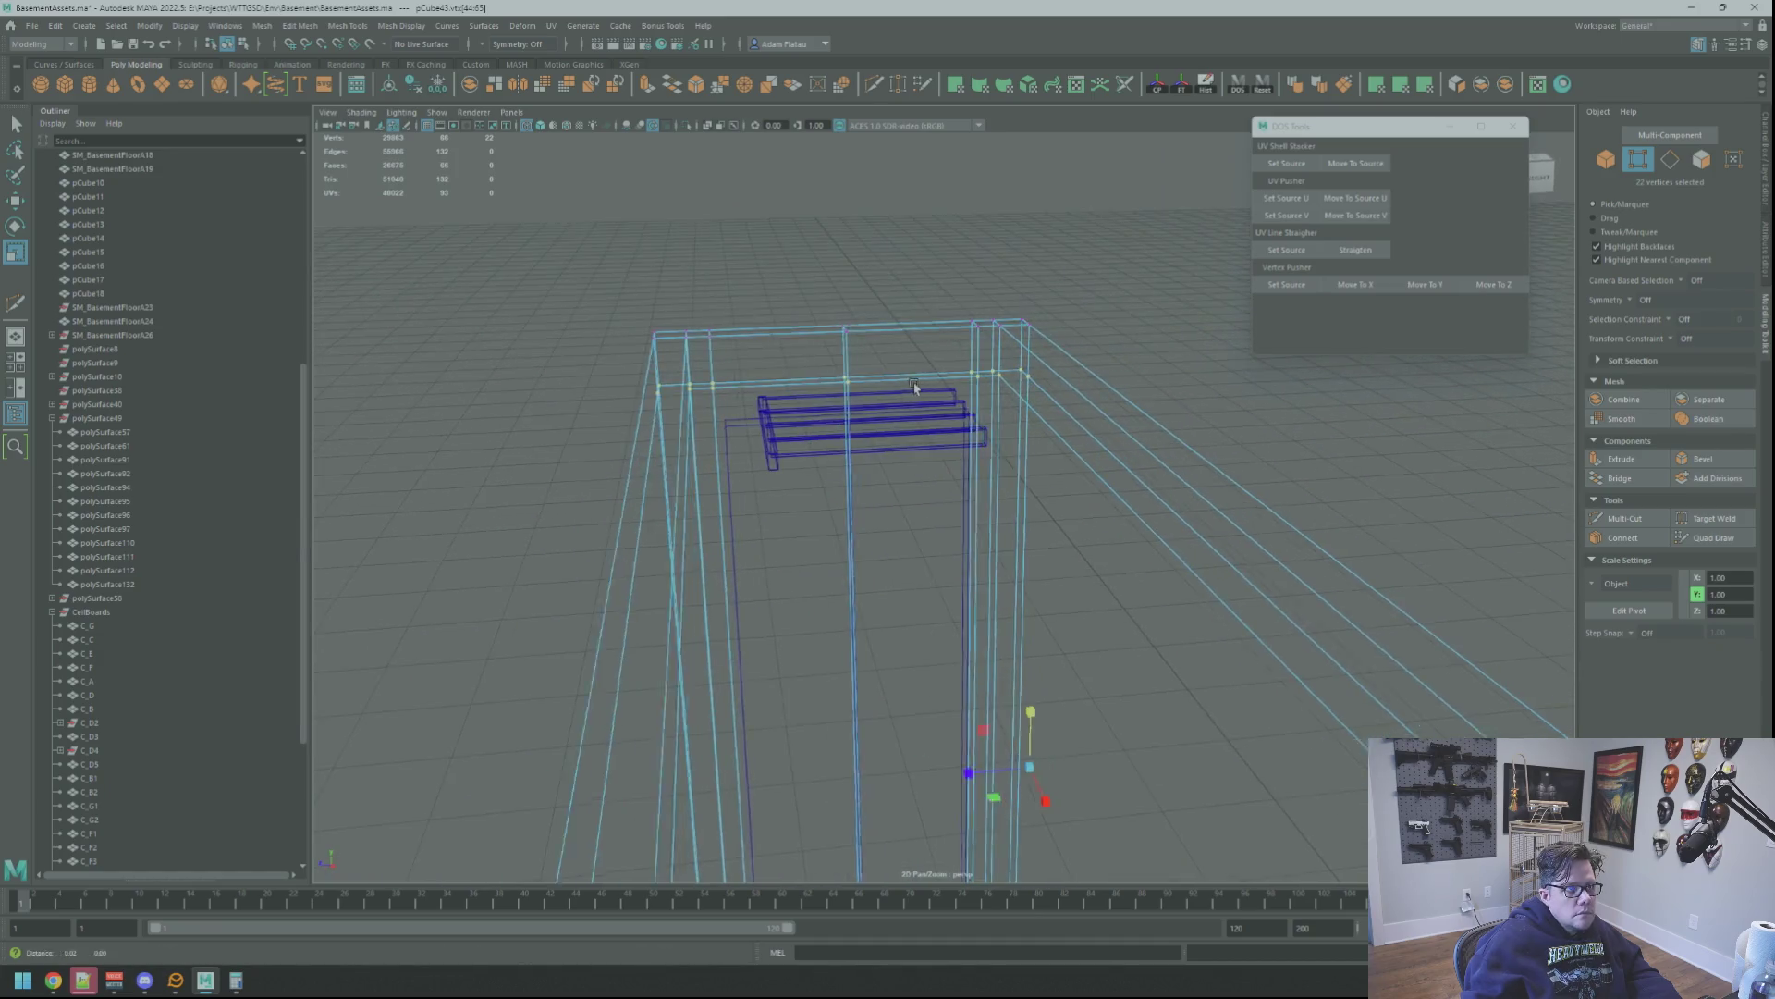
{"action": "key", "text": "r"}
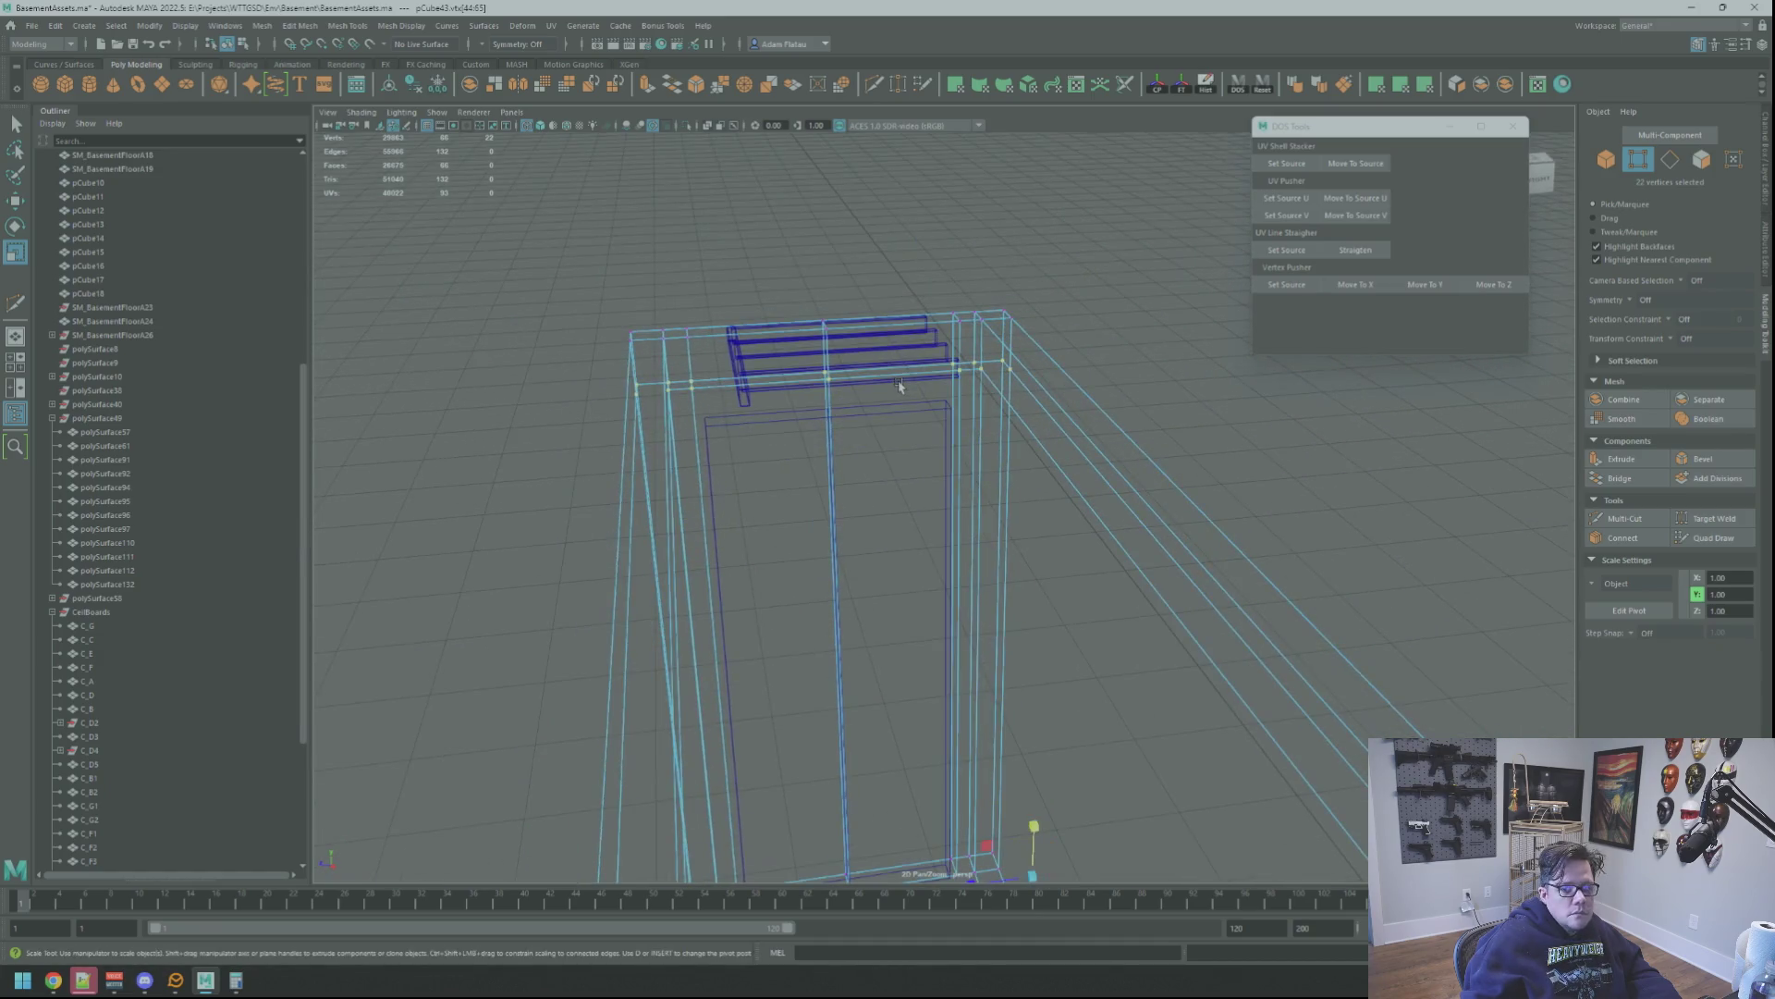
{"action": "mouse_move", "coordinate": [976, 620]}
{"action": "left_mouse_down", "text": "alt"}
{"action": "mouse_move", "coordinate": [853, 595]}
{"action": "mouse_move", "coordinate": [903, 554]}
{"action": "left_mouse_up", "text": "alt"}
{"action": "left_click_drag", "start_coordinate": [944, 395], "coordinate": [939, 447]}
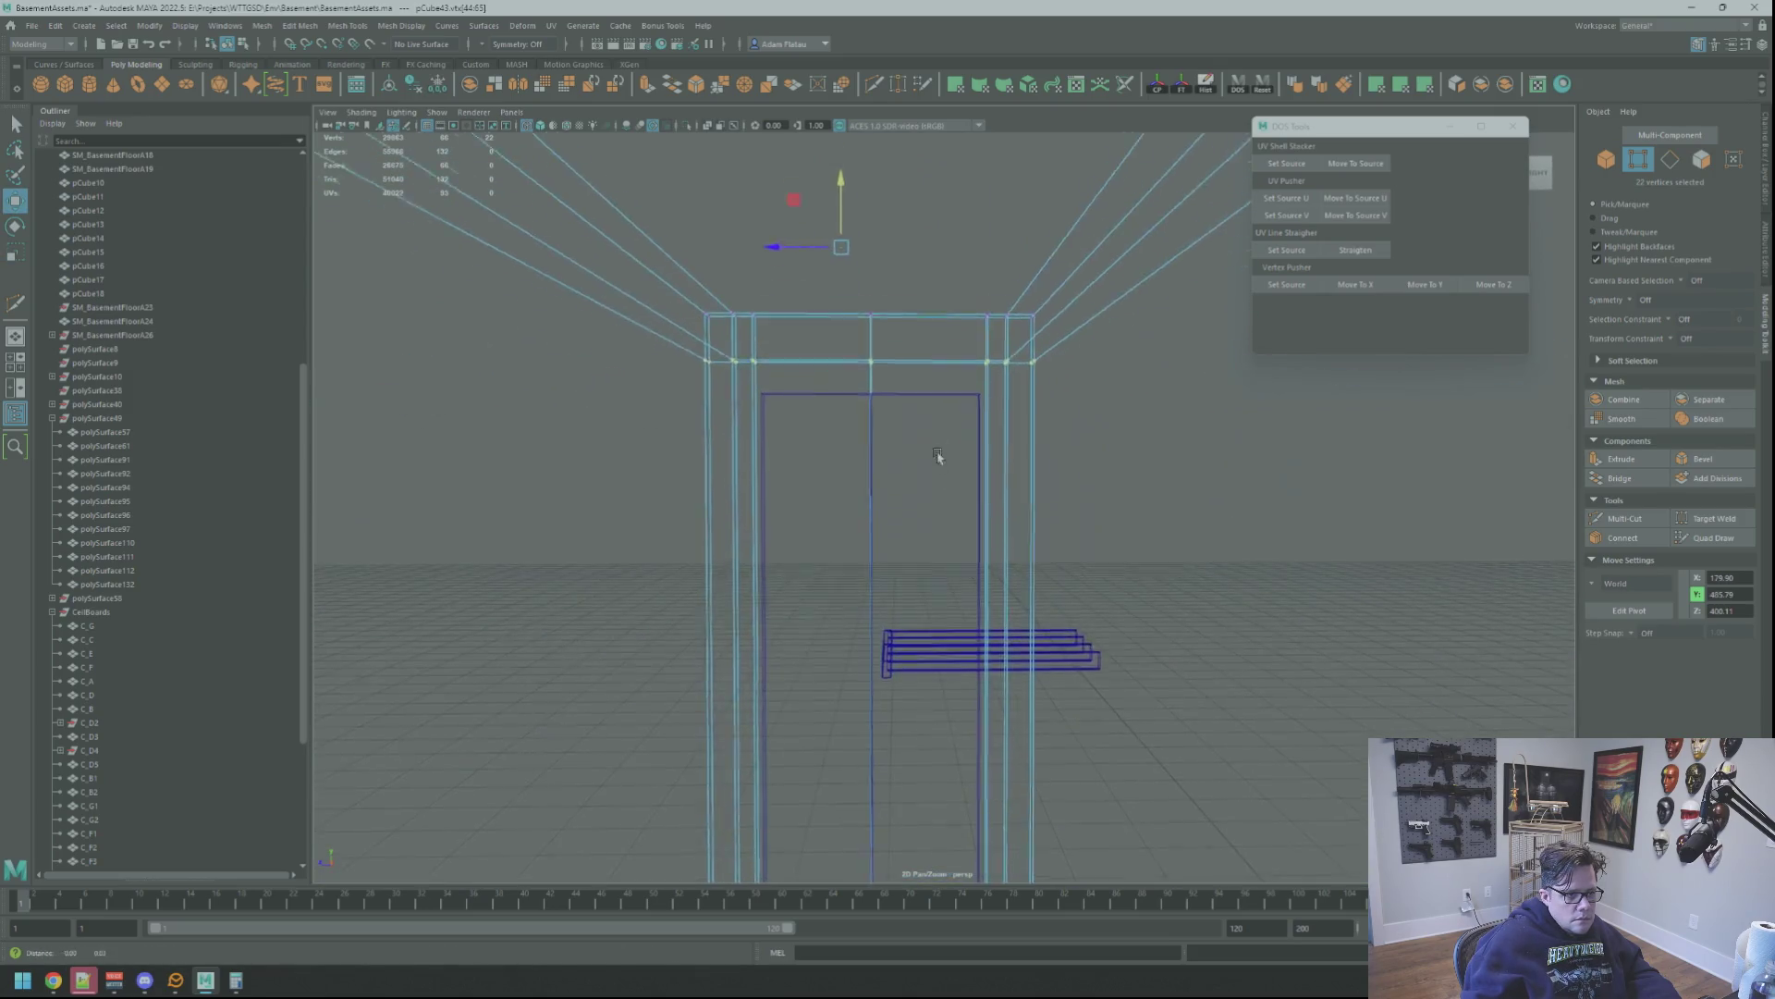
Drop the flattened loop down to the door's top edge and clear the selection
{"action": "mouse_move", "coordinate": [939, 448]}
{"action": "right_mouse_down", "text": "alt"}
{"action": "mouse_move", "coordinate": [971, 518]}
{"action": "mouse_move", "coordinate": [943, 500]}
{"action": "mouse_move", "coordinate": [952, 479]}
{"action": "right_mouse_up", "text": "alt"}
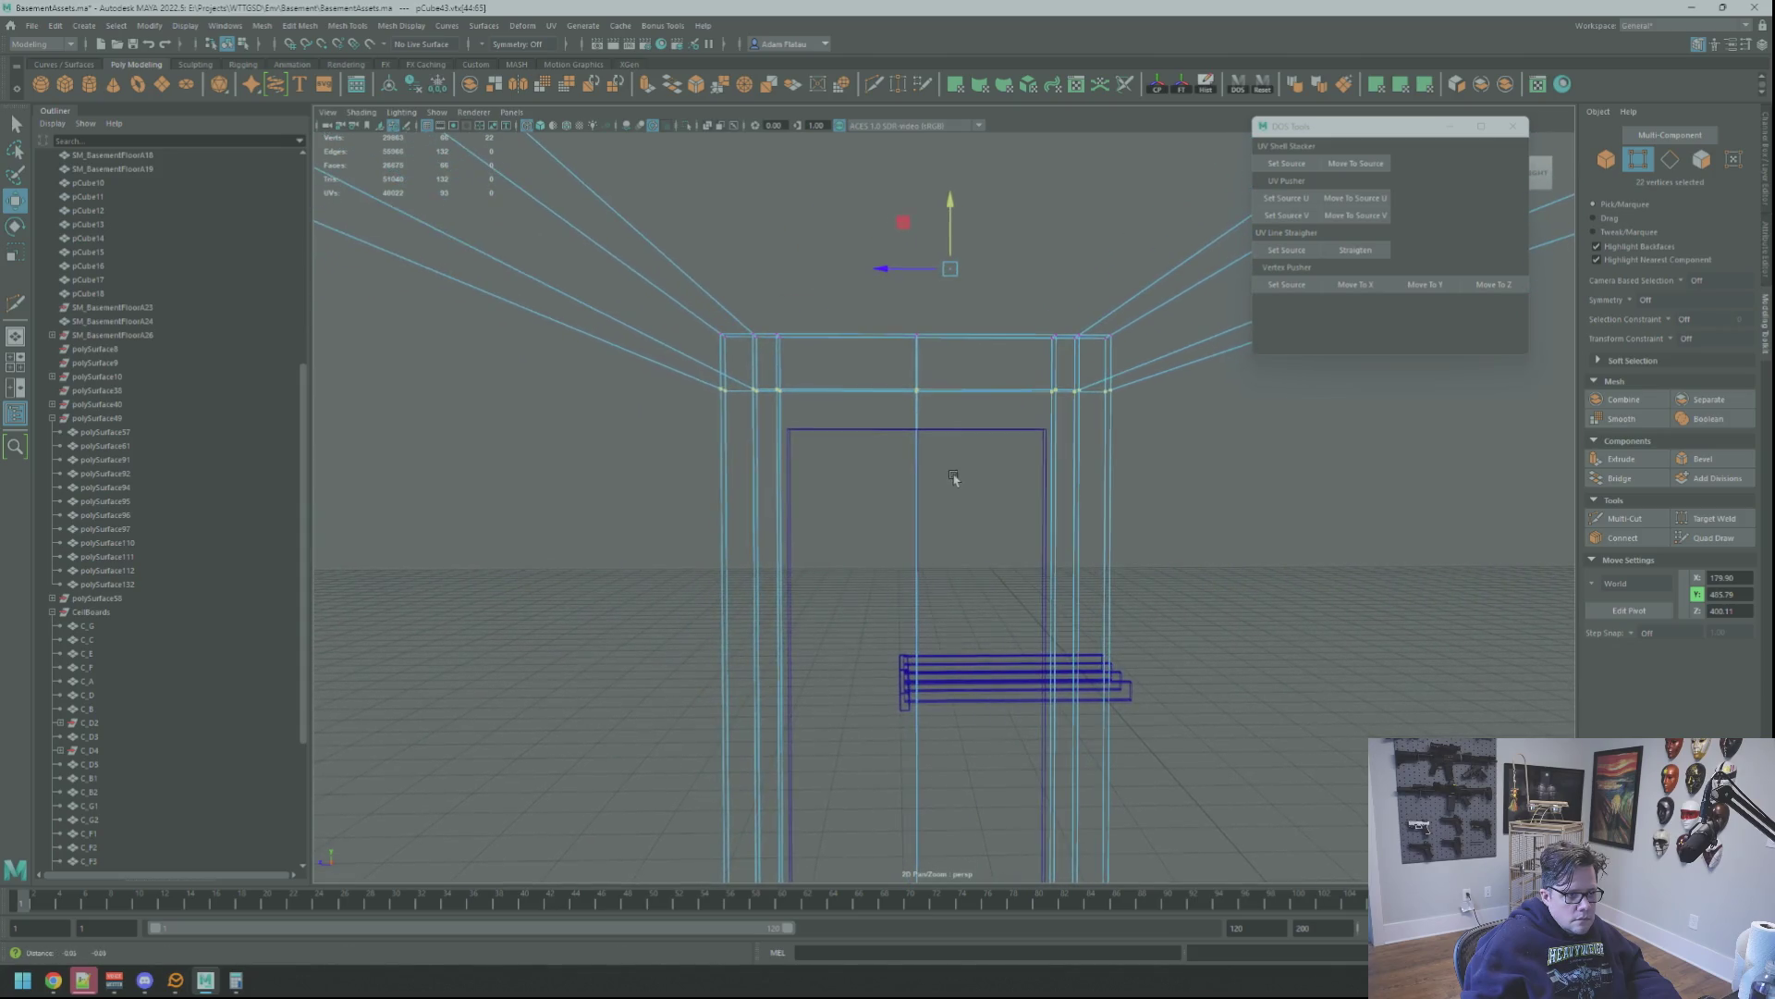
{"action": "left_click_drag", "start_coordinate": [950, 206], "coordinate": [947, 272]}
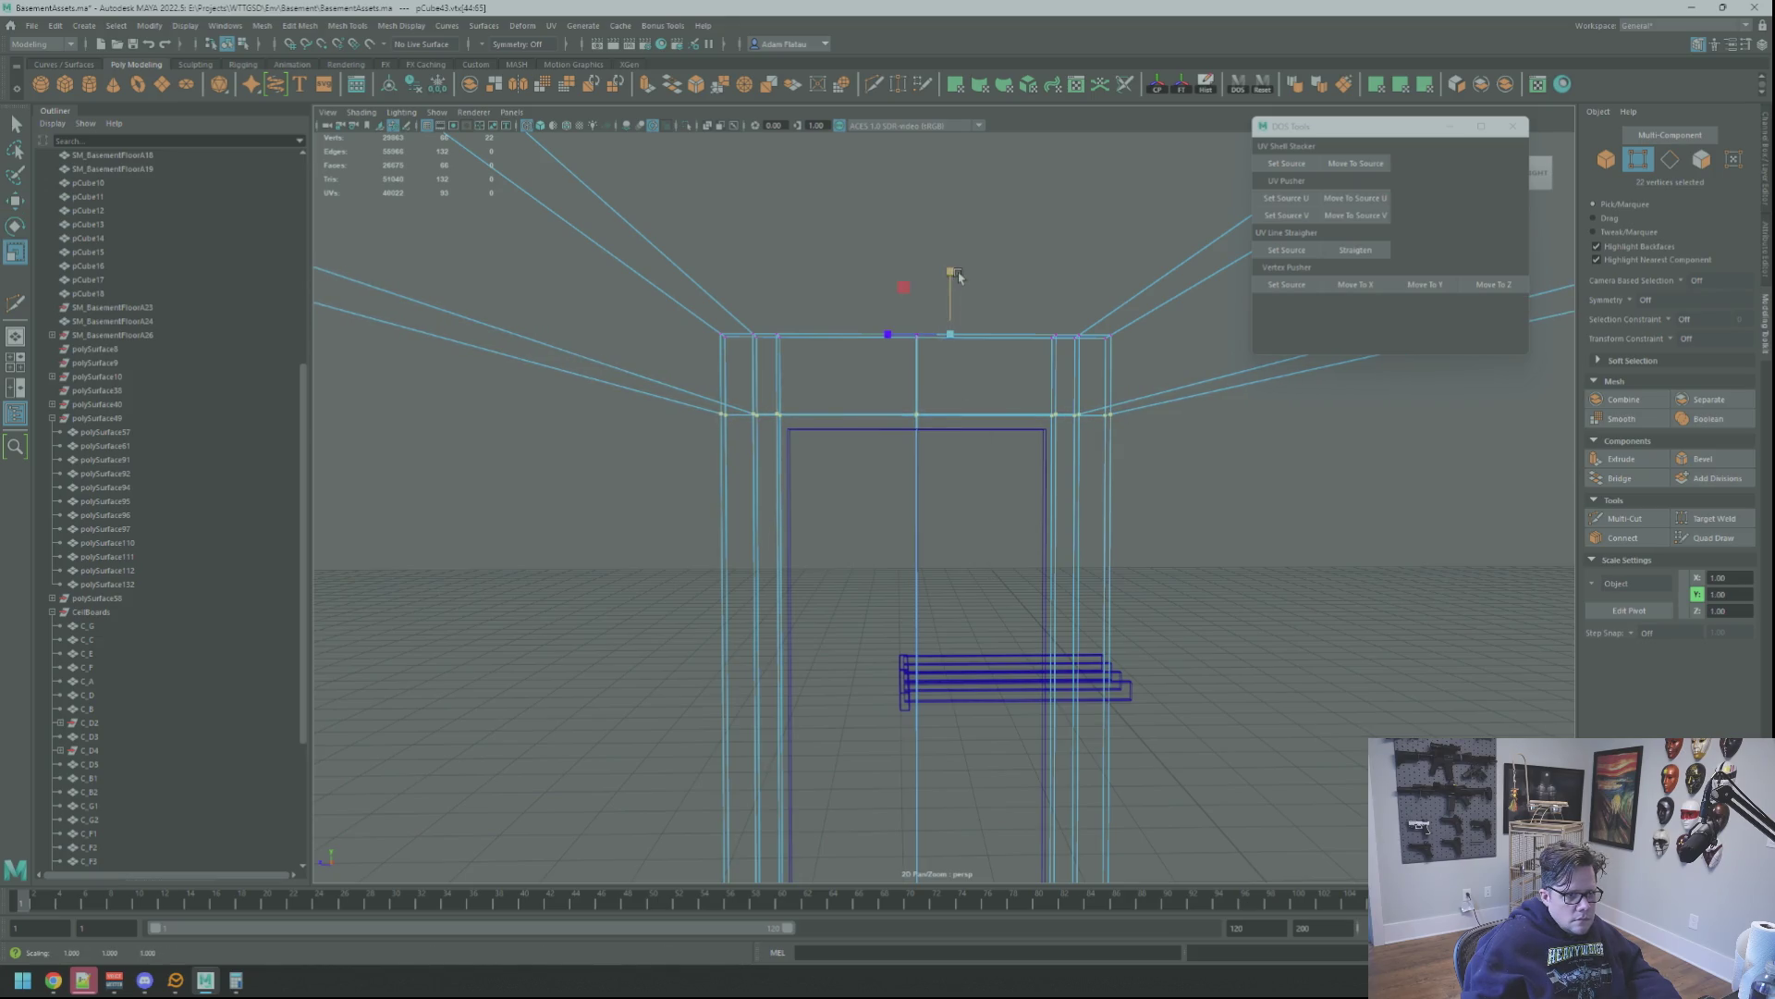
{"action": "left_click_drag", "start_coordinate": [954, 331], "coordinate": [994, 456], "text": "alt"}
{"action": "key", "text": "q"}
{"action": "key", "text": "F8"}
{"action": "left_click", "coordinate": [1210, 442]}
Return to shaded display and switch the doorway box to edge editing
{"action": "key", "text": "5"}
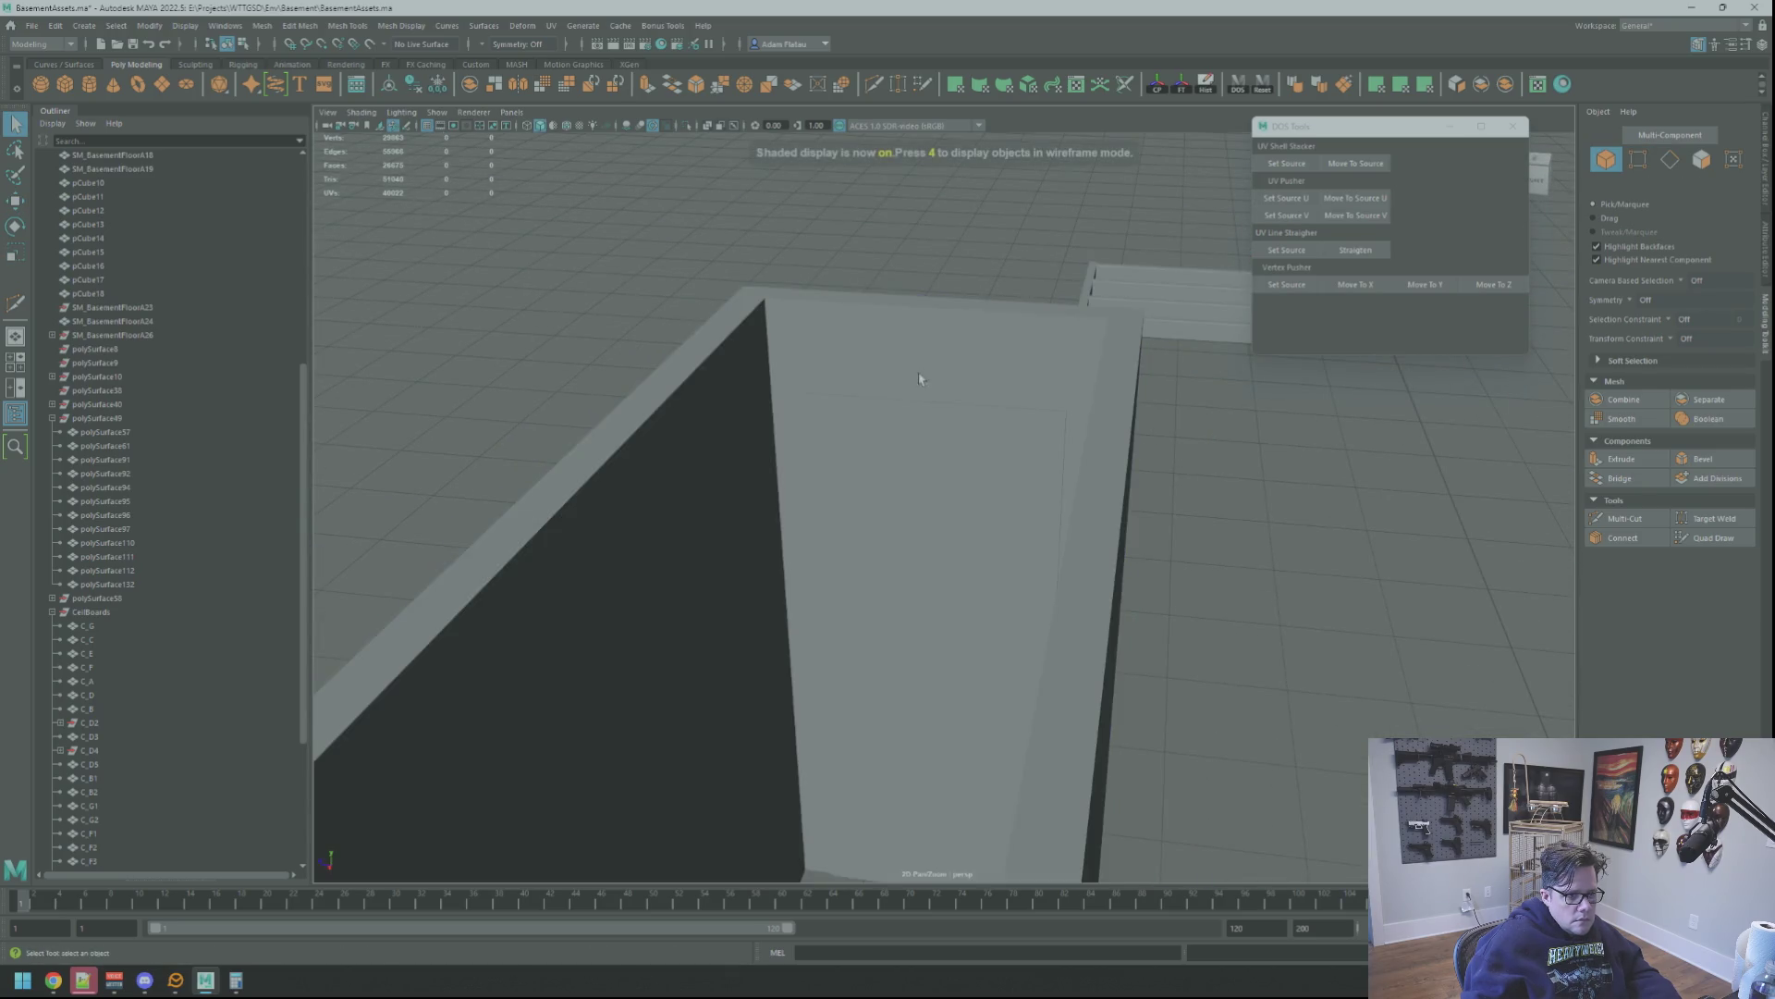
{"action": "left_click_drag", "start_coordinate": [919, 376], "coordinate": [948, 379], "text": "alt"}
{"action": "left_click", "coordinate": [924, 393]}
{"action": "mouse_move", "coordinate": [922, 396]}
{"action": "right_mouse_down"}
{"action": "mouse_move", "coordinate": [922, 357]}
{"action": "mouse_move", "coordinate": [878, 373]}
{"action": "right_mouse_up"}
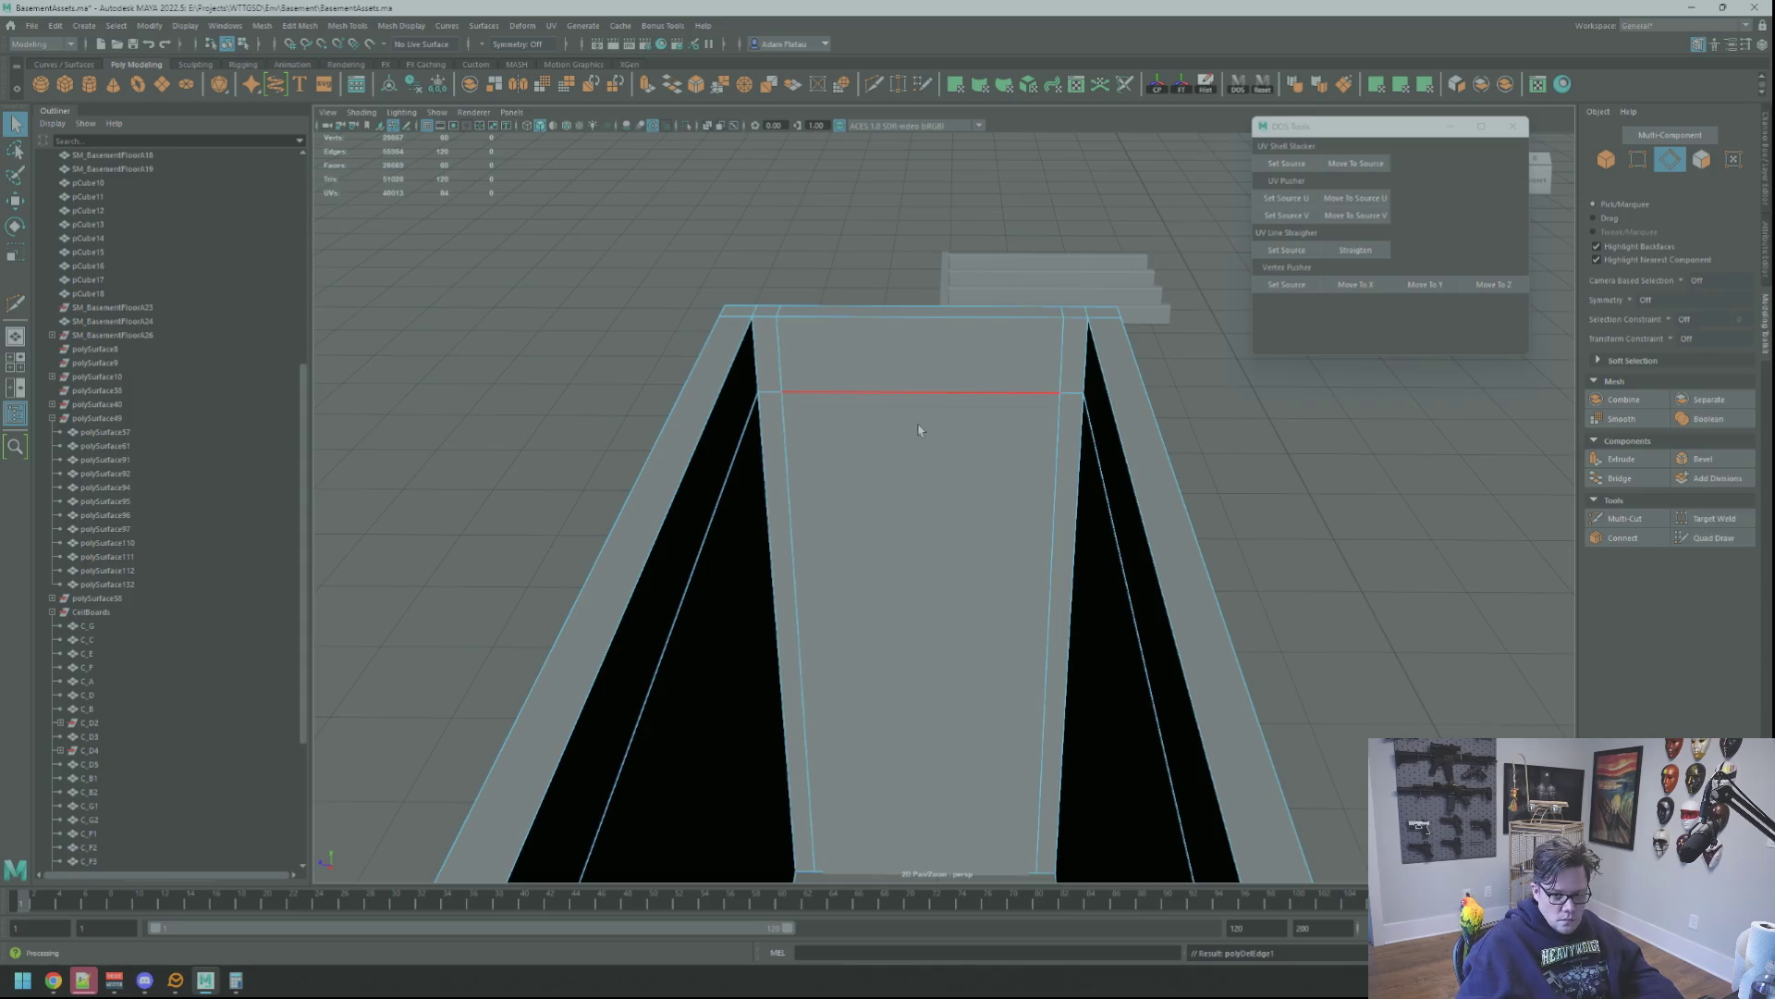
Delete the wall face inside the door outline to open the doorway
{"action": "right_click_drag", "start_coordinate": [1269, 437], "coordinate": [1268, 403]}
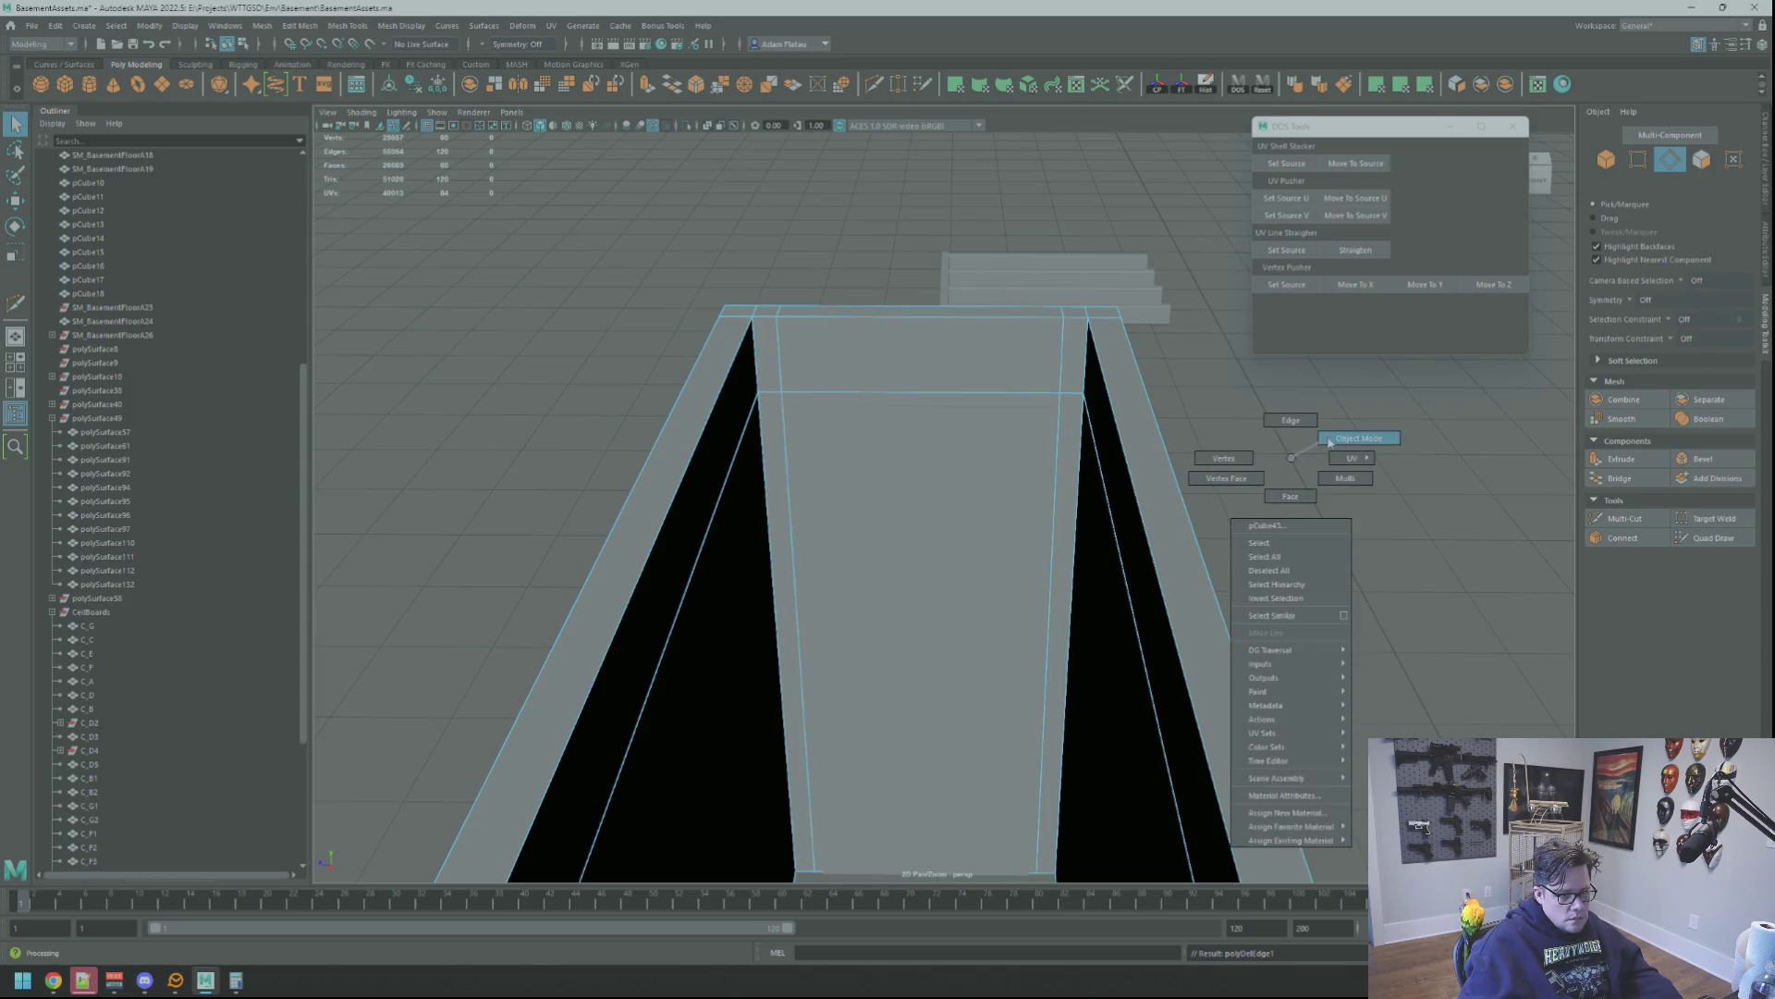
{"action": "left_click_drag", "start_coordinate": [1307, 457], "coordinate": [1083, 415], "text": "alt"}
{"action": "left_click", "coordinate": [1084, 414]}
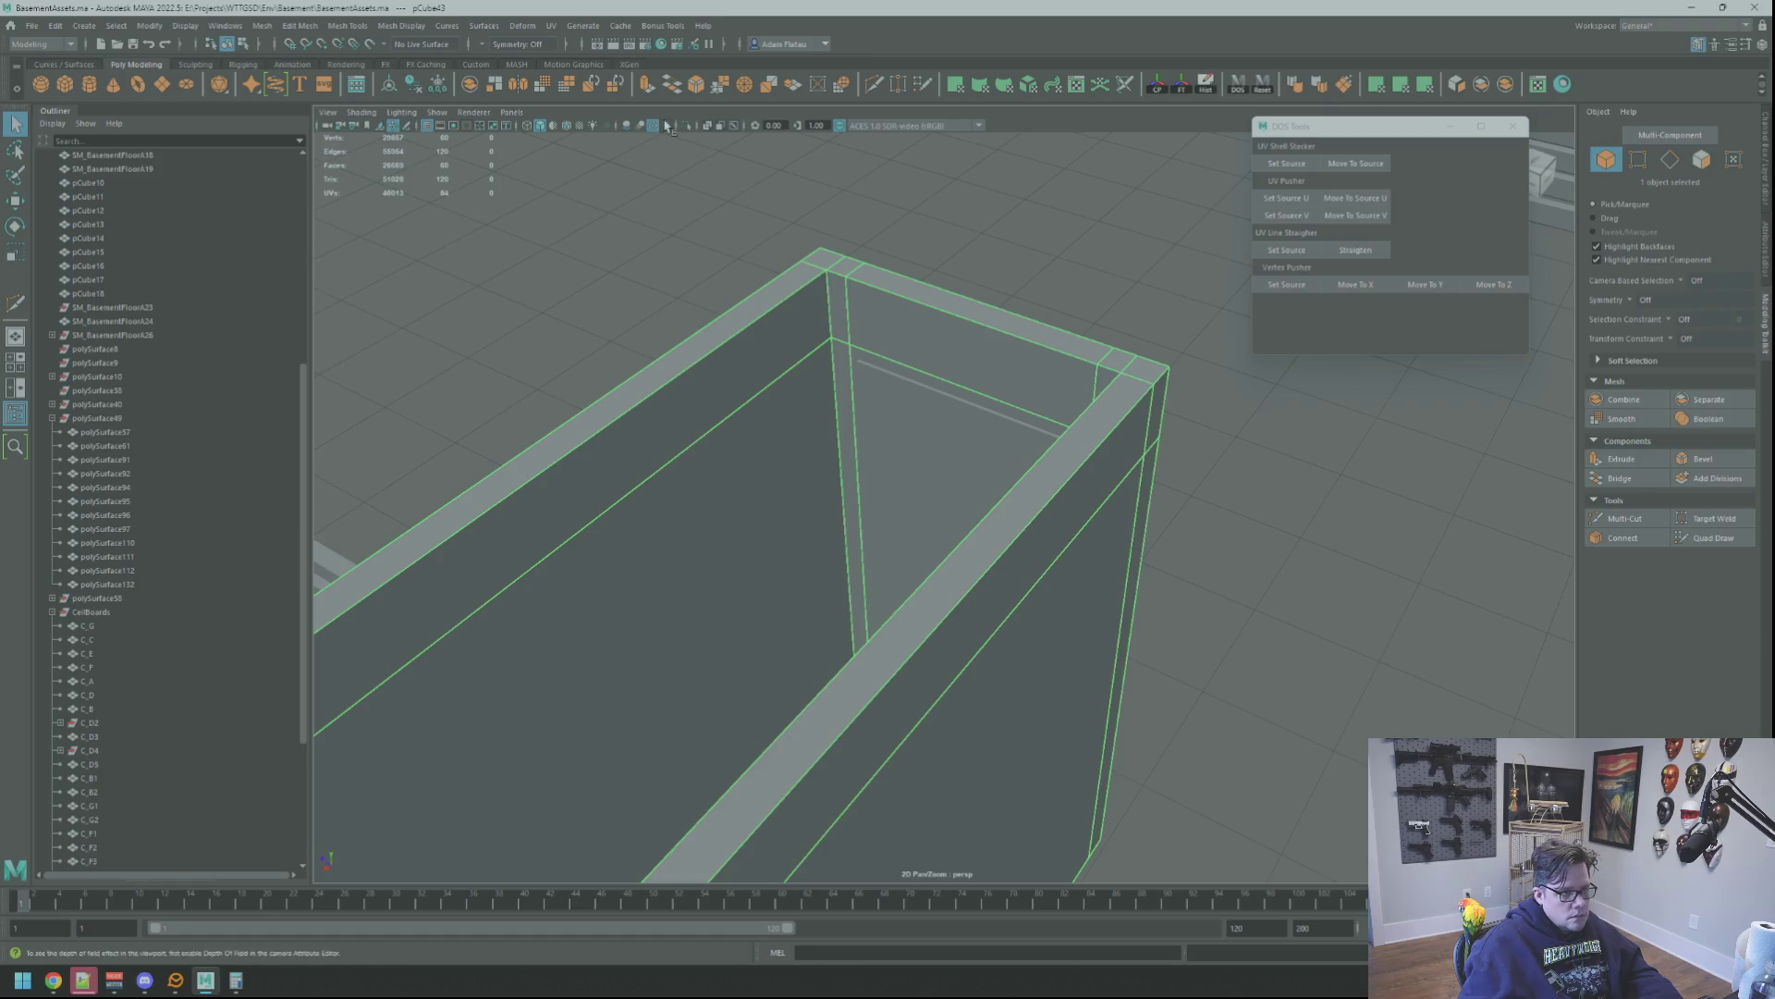
{"action": "mouse_move", "coordinate": [833, 372]}
{"action": "right_mouse_down", "text": "alt"}
{"action": "mouse_move", "coordinate": [884, 542]}
{"action": "mouse_move", "coordinate": [965, 583]}
{"action": "mouse_move", "coordinate": [911, 457]}
{"action": "mouse_move", "coordinate": [910, 499]}
{"action": "right_mouse_up", "text": "alt"}
{"action": "left_click", "coordinate": [935, 666]}
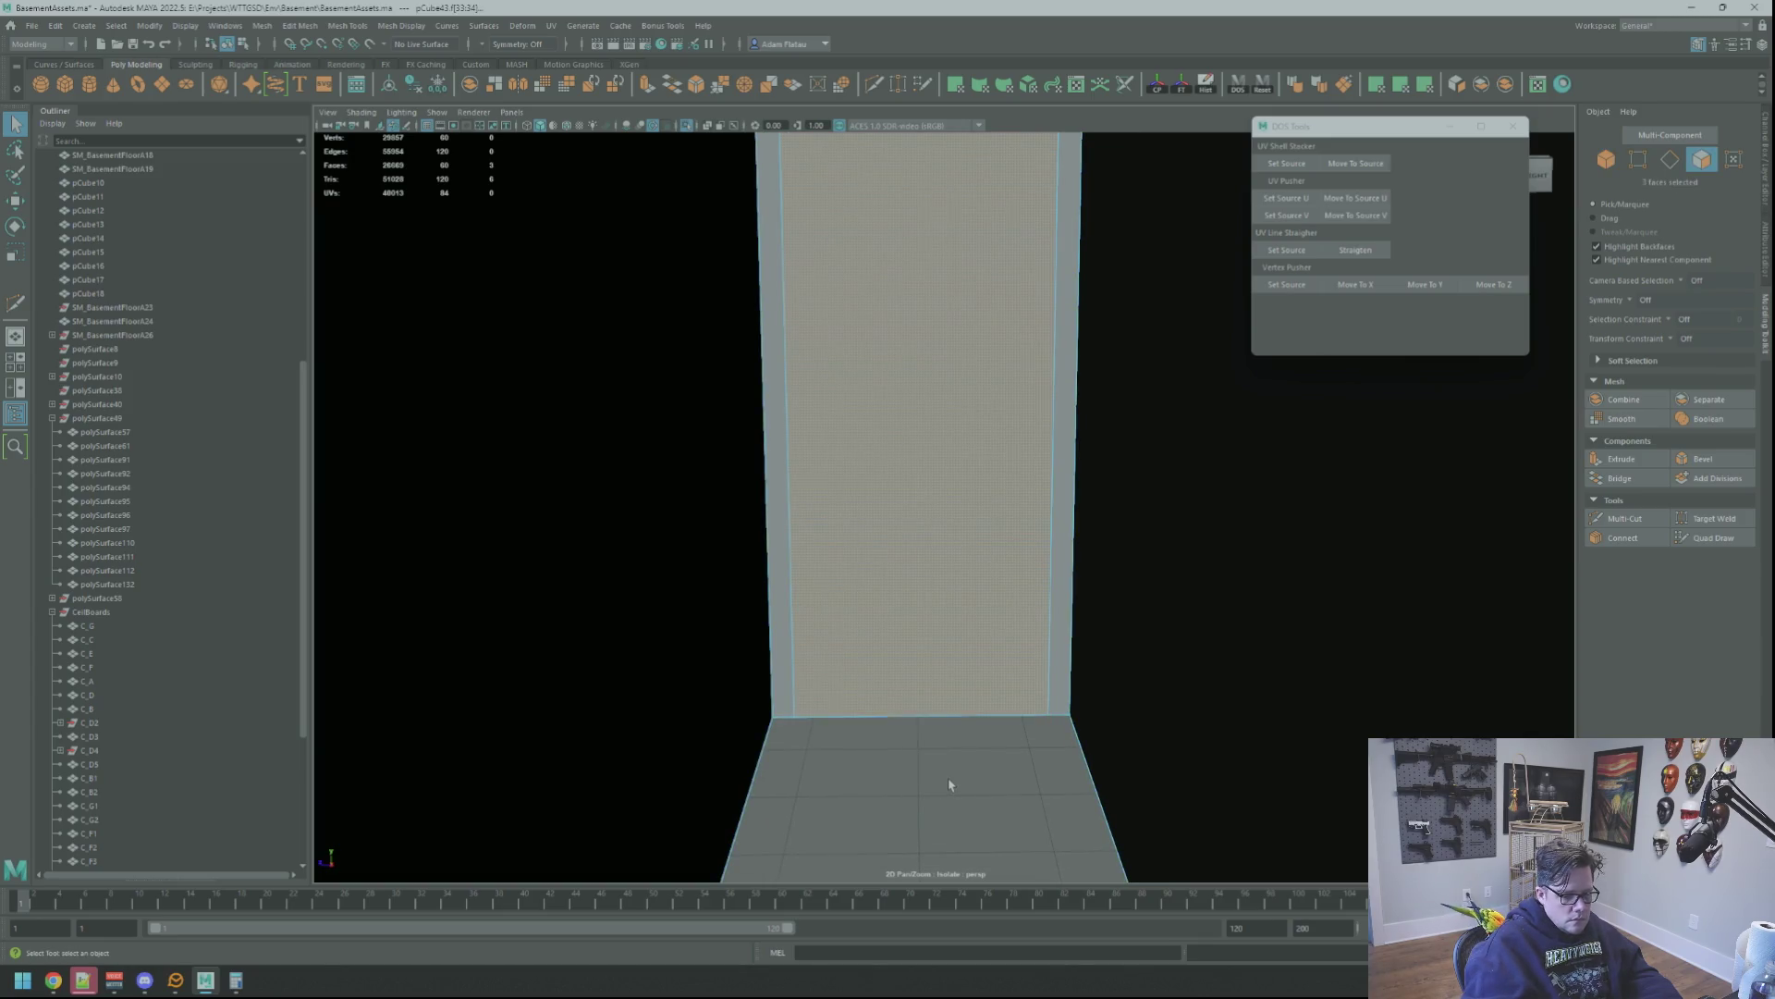
{"action": "key", "text": "Delete"}
{"action": "mouse_move", "coordinate": [865, 269]}
{"action": "right_mouse_down", "text": "alt"}
{"action": "mouse_move", "coordinate": [888, 473]}
{"action": "mouse_move", "coordinate": [972, 403]}
{"action": "mouse_move", "coordinate": [923, 492]}
{"action": "mouse_move", "coordinate": [958, 444]}
{"action": "mouse_move", "coordinate": [895, 410]}
{"action": "right_mouse_up", "text": "alt"}
{"action": "left_click", "coordinate": [878, 527]}
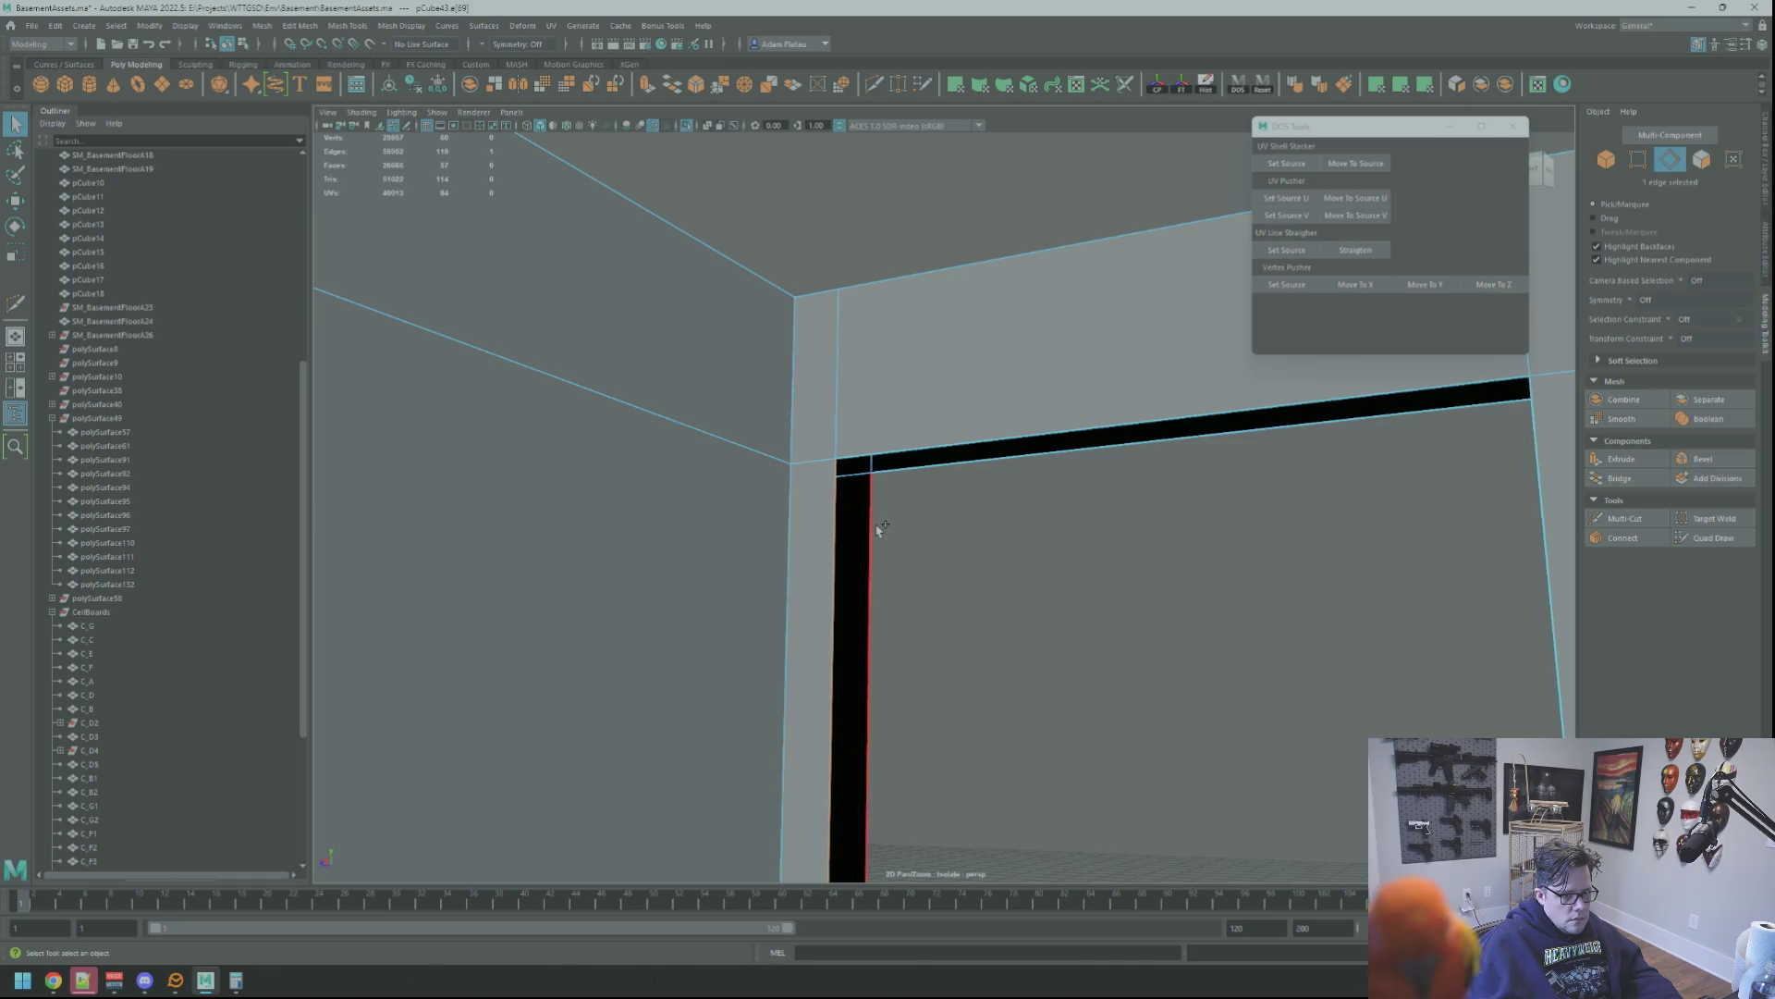
Bridge the doorway's vertical gap, then bridge the top gap and undo a duplicate bridge
{"action": "left_click", "coordinate": [1618, 478]}
{"action": "left_click_drag", "start_coordinate": [1248, 514], "coordinate": [1163, 523], "text": "alt"}
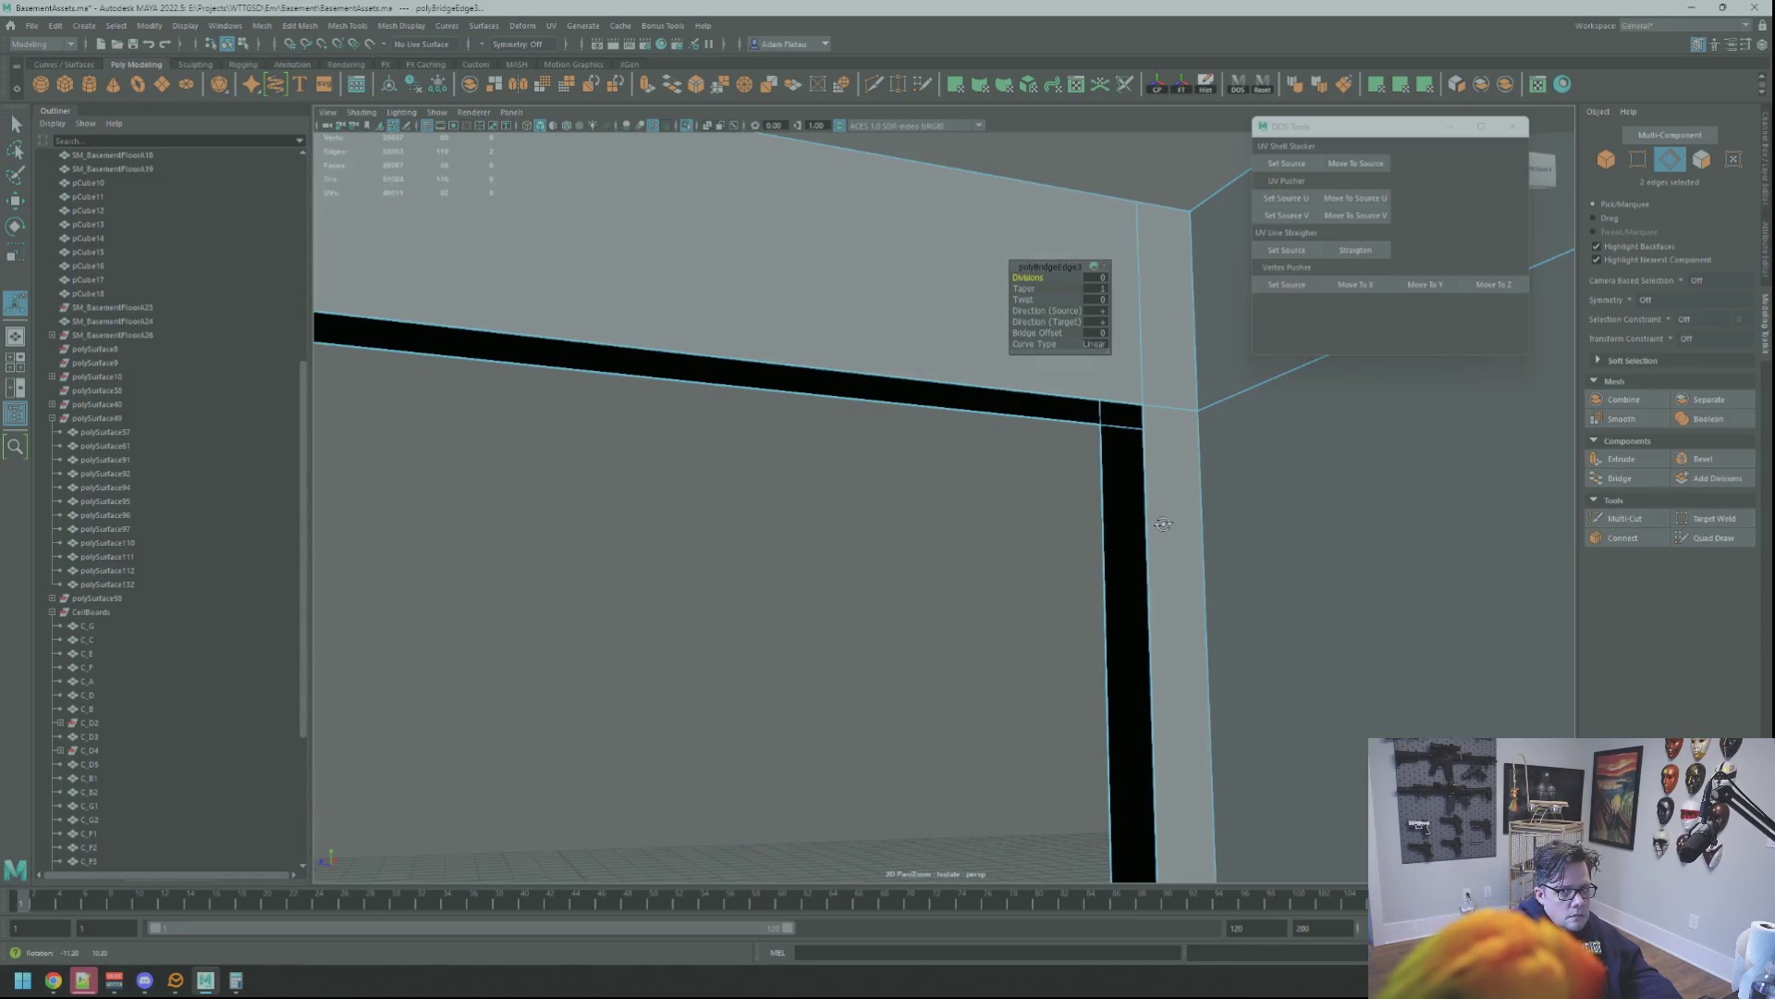
{"action": "key", "text": "q"}
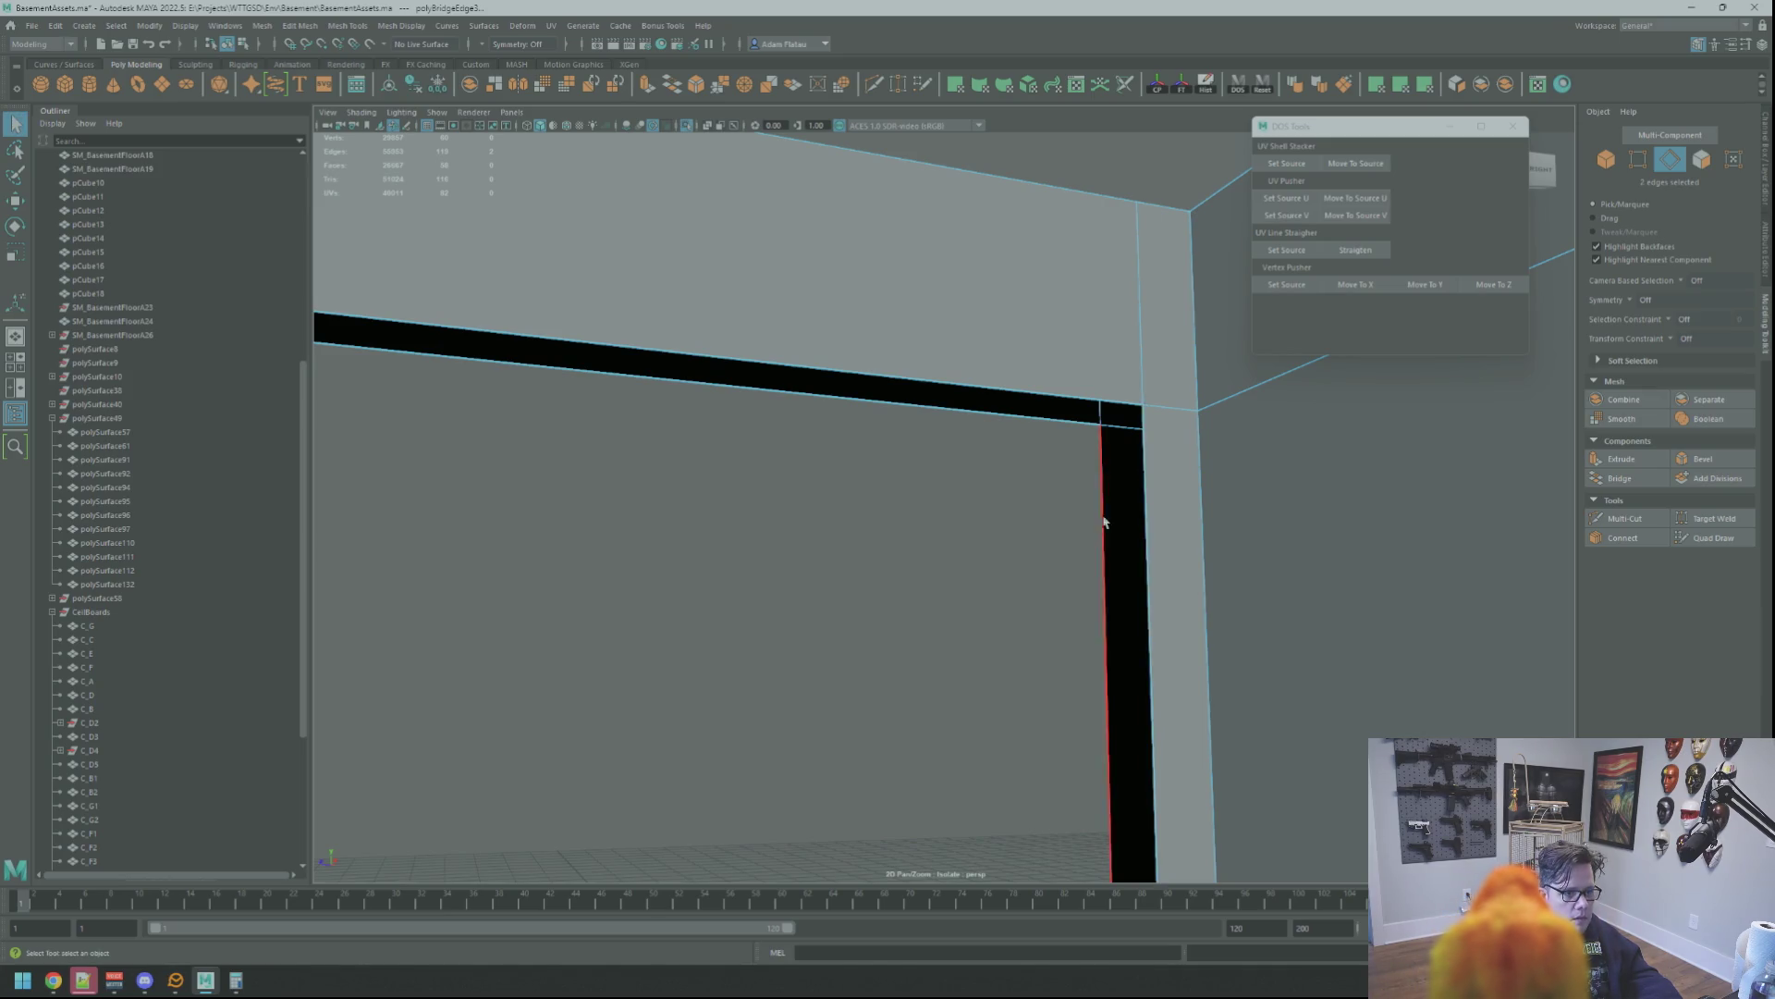
{"action": "key", "text": "g"}
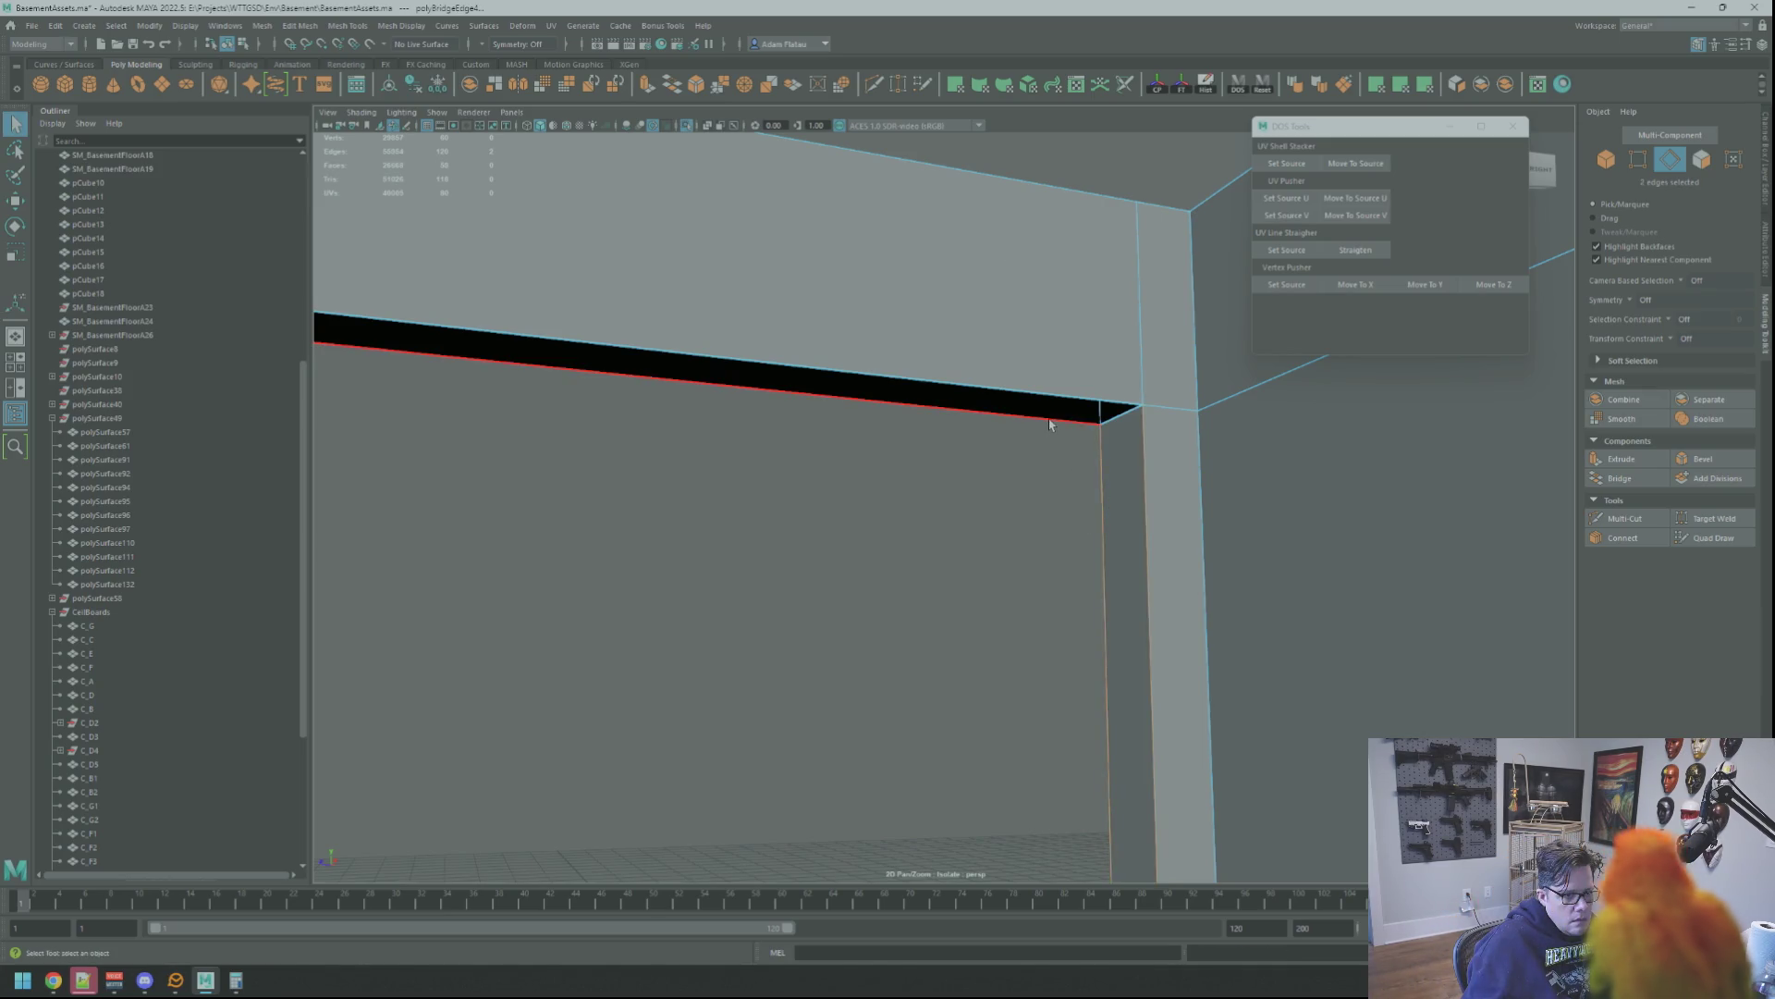
{"action": "key", "text": "4"}
{"action": "left_click", "coordinate": [1051, 424]}
{"action": "key", "text": "5"}
{"action": "key", "text": "ctrl+z"}
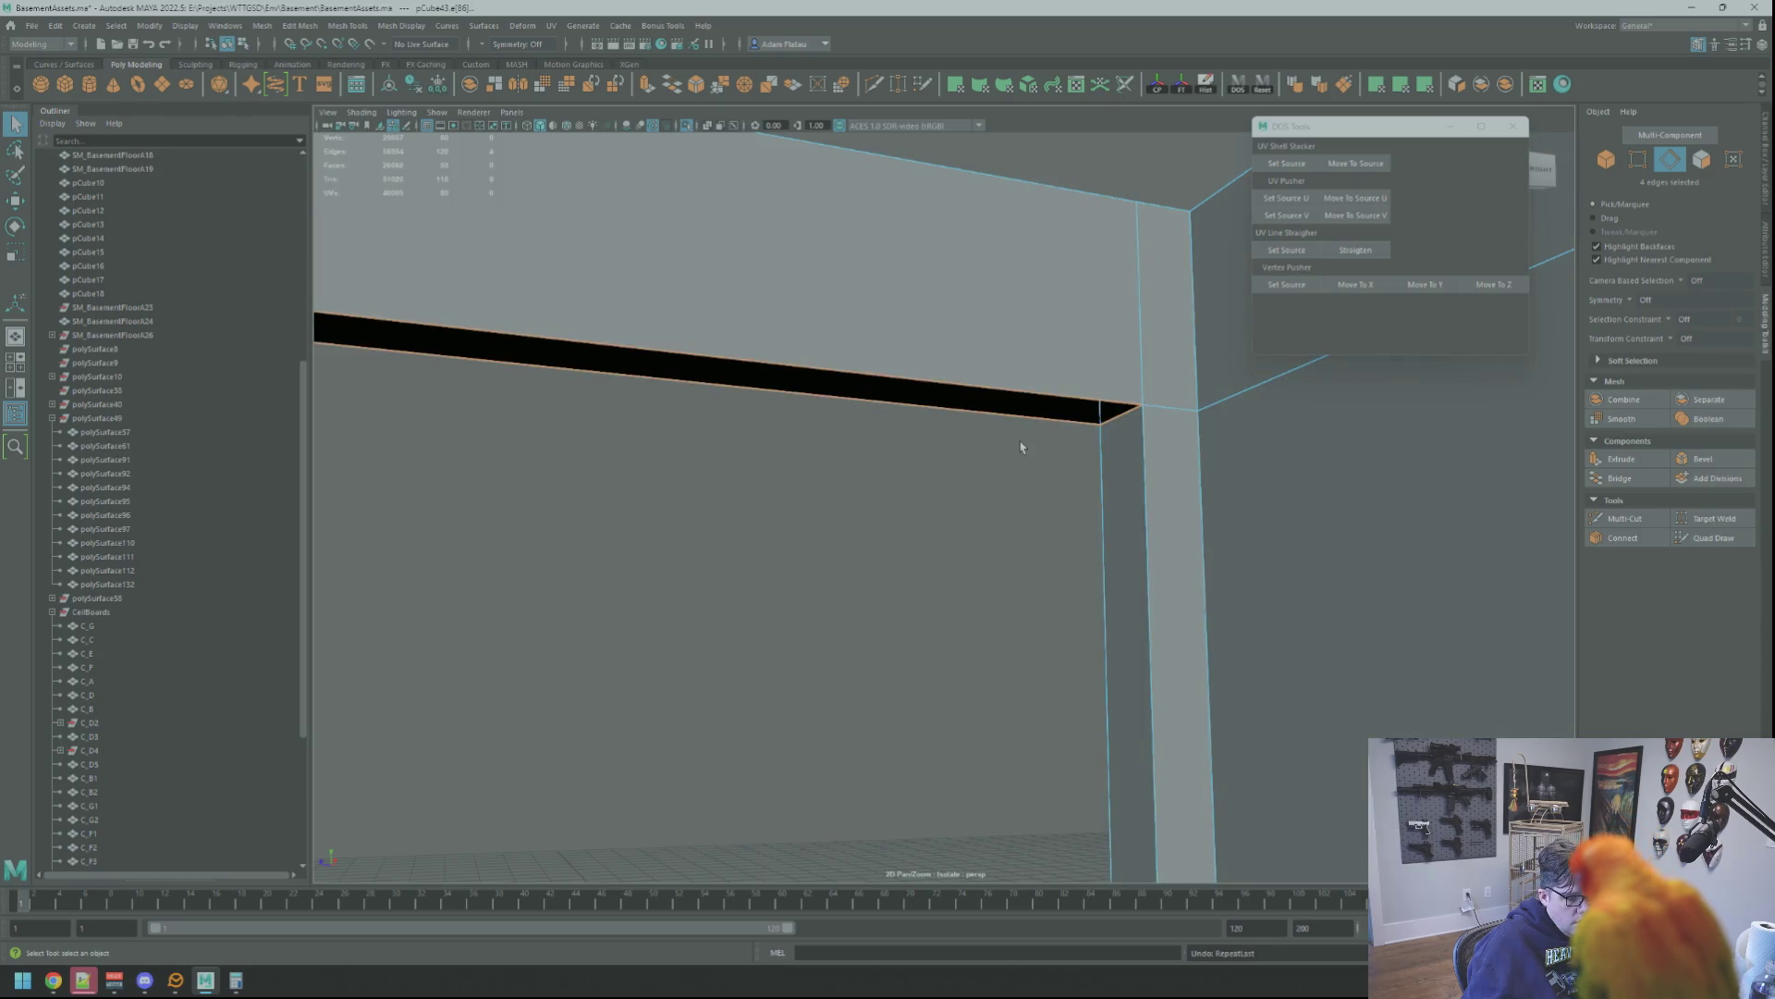
Return to object selection, select the door slab and frame it in view
{"action": "mouse_move", "coordinate": [1013, 406]}
{"action": "left_mouse_down", "text": "alt"}
{"action": "mouse_move", "coordinate": [978, 277]}
{"action": "mouse_move", "coordinate": [985, 335]}
{"action": "mouse_move", "coordinate": [780, 238]}
{"action": "left_mouse_up", "text": "alt"}
{"action": "key", "text": "F8"}
{"action": "left_click_drag", "start_coordinate": [692, 130], "coordinate": [929, 359], "text": "alt"}
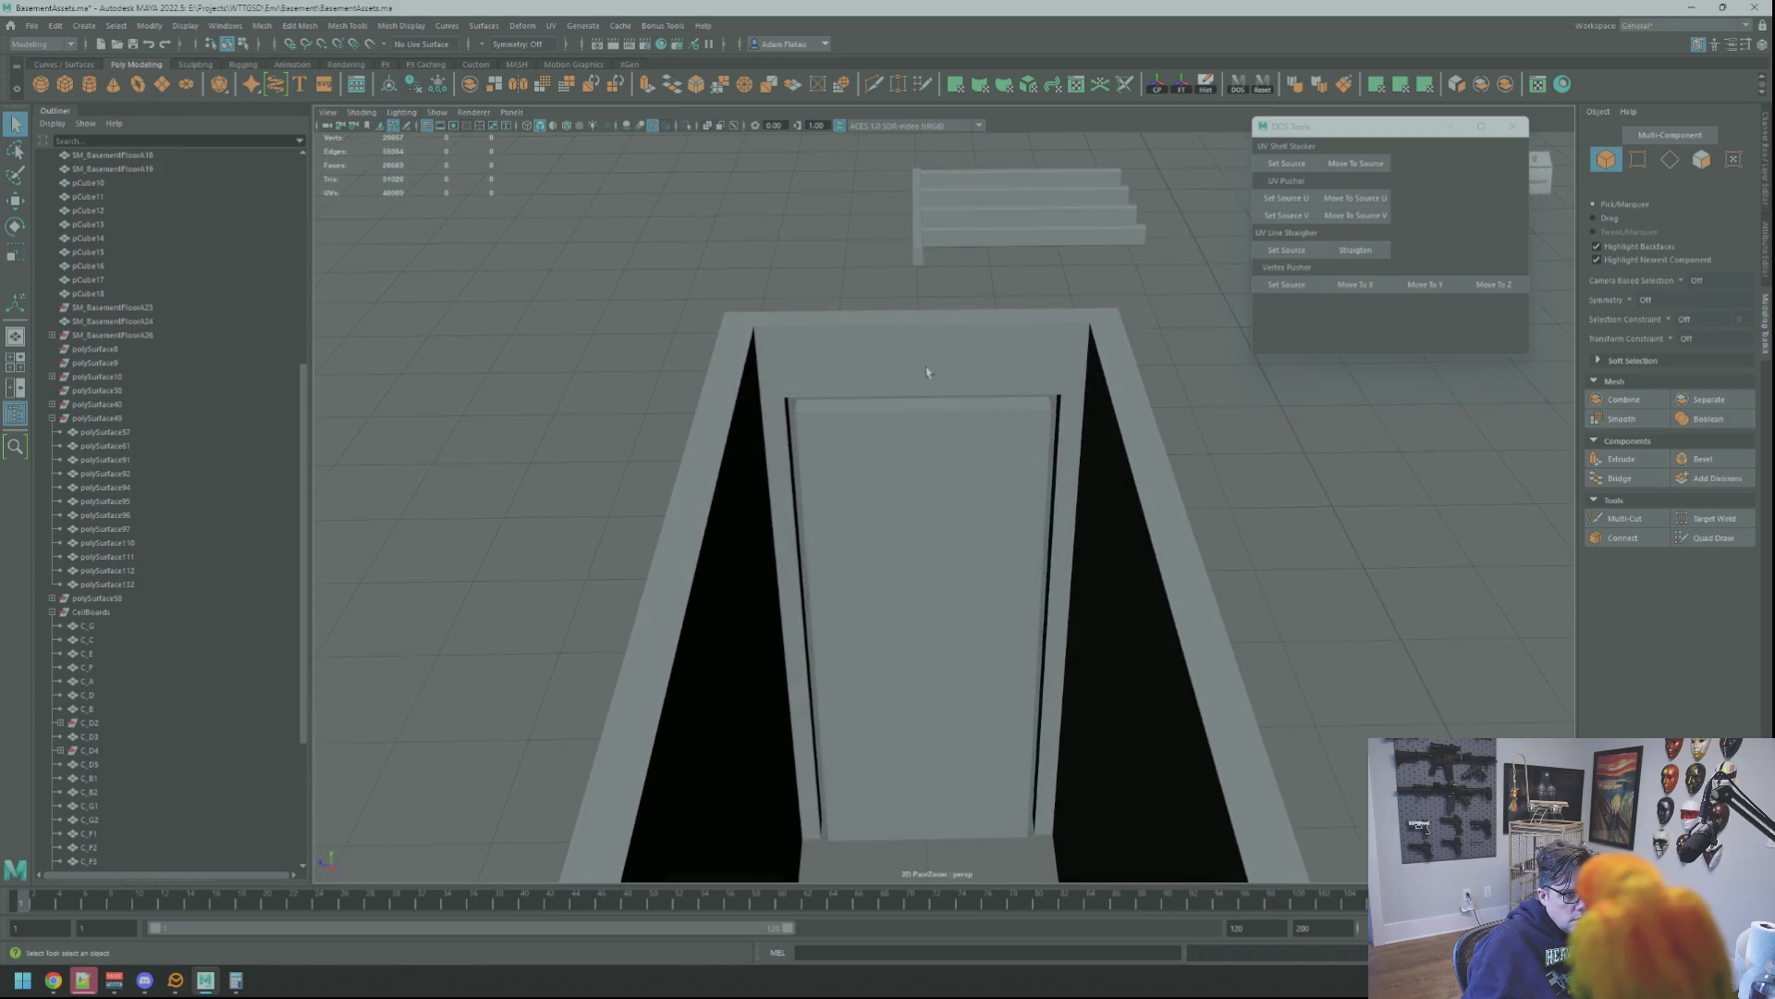
{"action": "left_click", "coordinate": [928, 360]}
{"action": "key", "text": "f"}
{"action": "mouse_move", "coordinate": [936, 464]}
{"action": "left_mouse_down", "text": "alt"}
{"action": "mouse_move", "coordinate": [869, 400]}
{"action": "mouse_move", "coordinate": [924, 388]}
{"action": "left_mouse_up", "text": "alt"}
{"action": "mouse_move", "coordinate": [925, 389]}
{"action": "right_mouse_down", "text": "alt"}
{"action": "mouse_move", "coordinate": [957, 455]}
{"action": "mouse_move", "coordinate": [883, 496]}
{"action": "right_mouse_up", "text": "alt"}
{"action": "mouse_move", "coordinate": [884, 495]}
{"action": "left_mouse_down", "text": "alt"}
{"action": "mouse_move", "coordinate": [913, 446]}
{"action": "mouse_move", "coordinate": [887, 383]}
{"action": "mouse_move", "coordinate": [821, 462]}
{"action": "mouse_move", "coordinate": [888, 389]}
{"action": "mouse_move", "coordinate": [715, 481]}
{"action": "left_mouse_up", "text": "alt"}
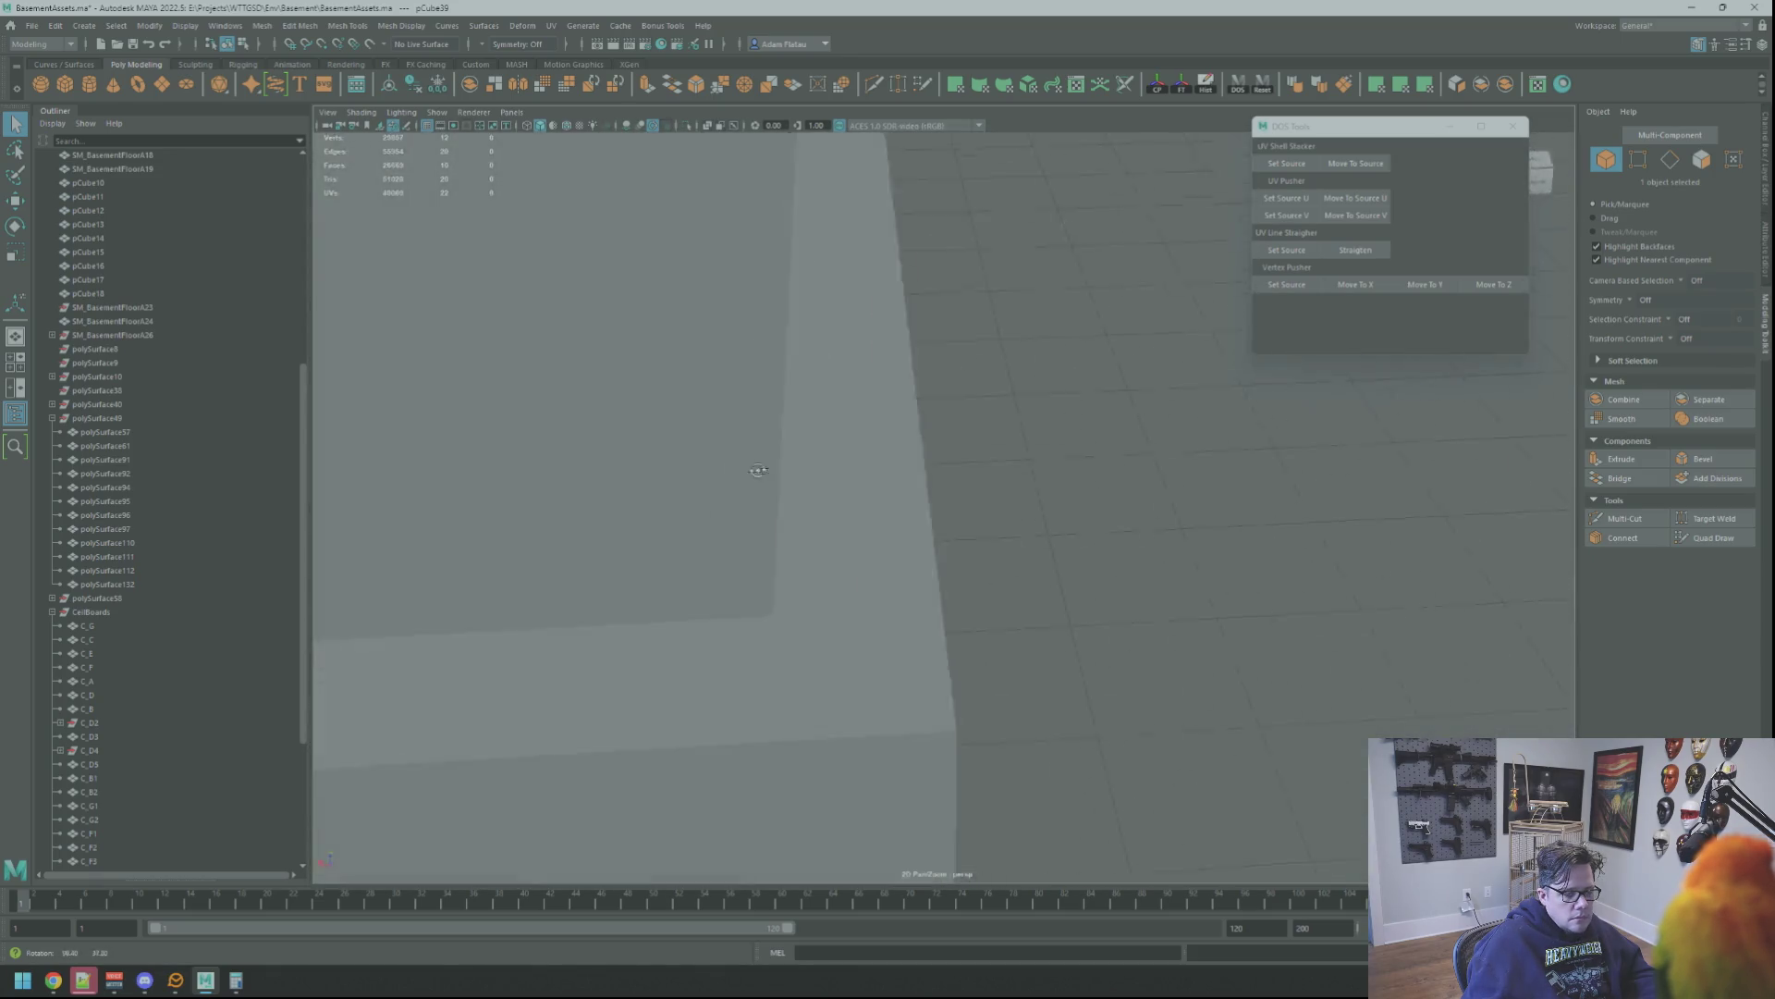
{"action": "left_click_drag", "start_coordinate": [715, 480], "coordinate": [1095, 505], "text": "alt"}
{"action": "right_click", "coordinate": [1094, 504]}
{"action": "right_click_drag", "start_coordinate": [1092, 486], "coordinate": [1095, 469]}
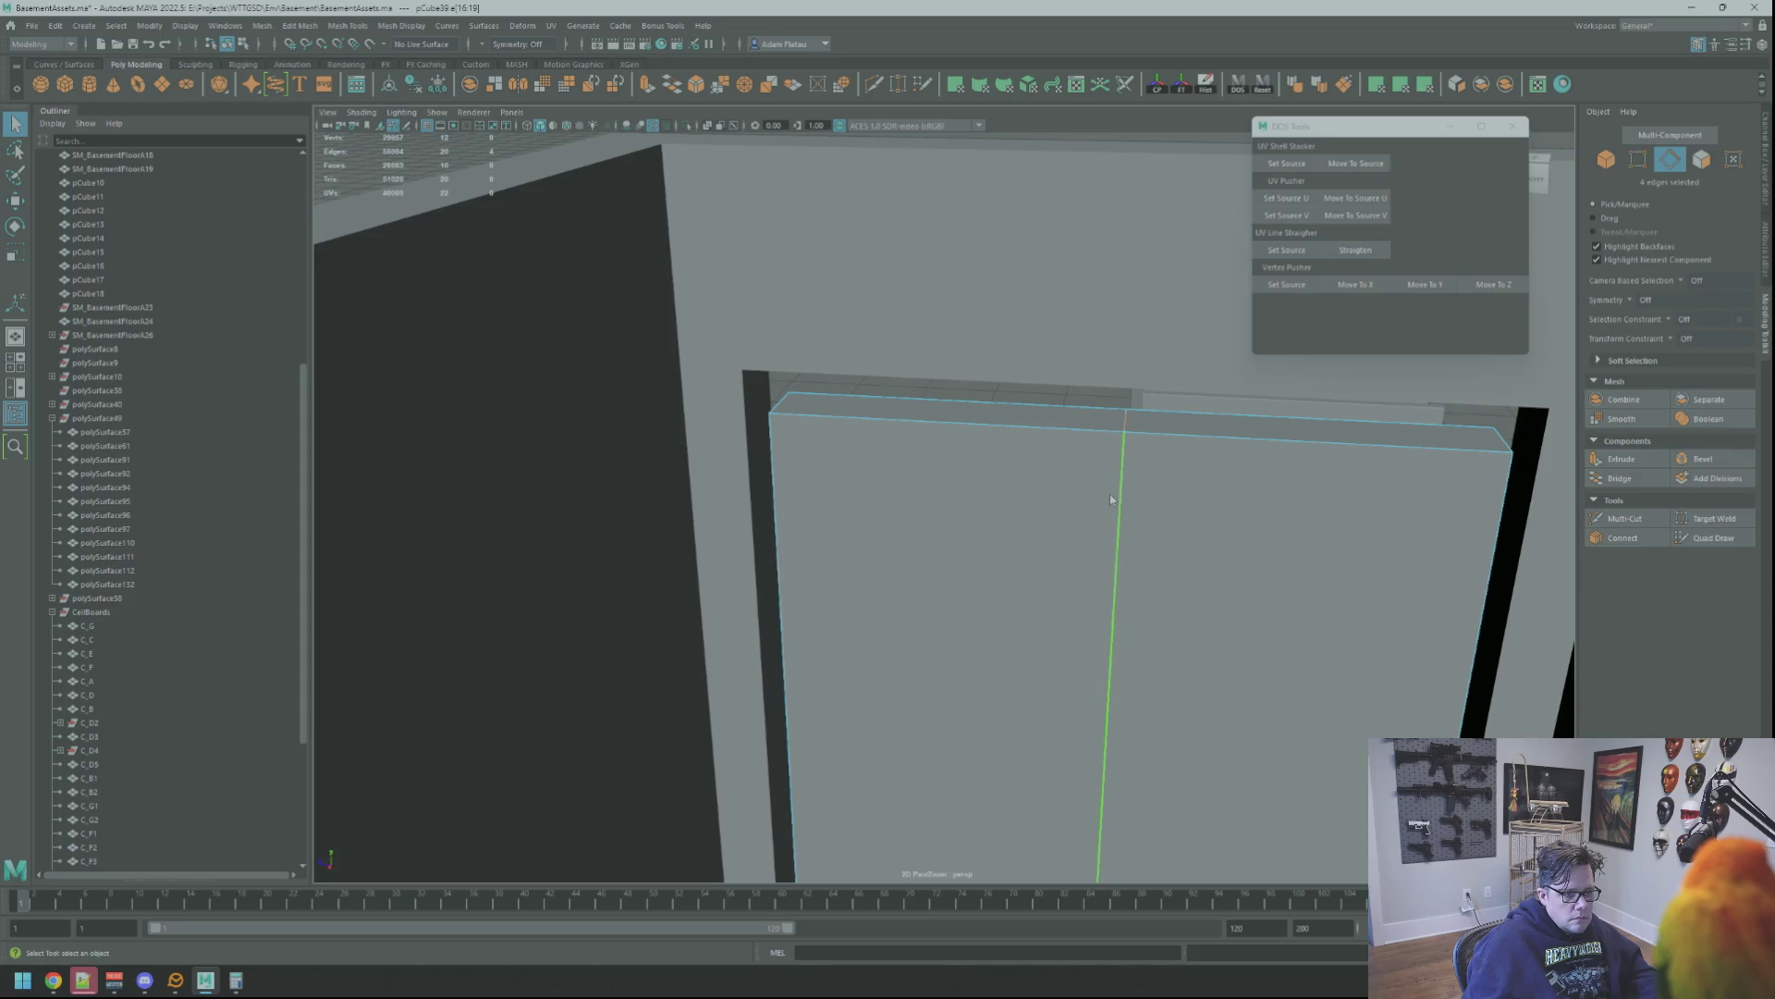
{"action": "mouse_move", "coordinate": [1078, 469]}
{"action": "left_mouse_down", "text": "alt"}
{"action": "mouse_move", "coordinate": [1285, 493]}
{"action": "mouse_move", "coordinate": [1116, 491]}
{"action": "left_mouse_up", "text": "alt"}
{"action": "key", "text": "F8"}
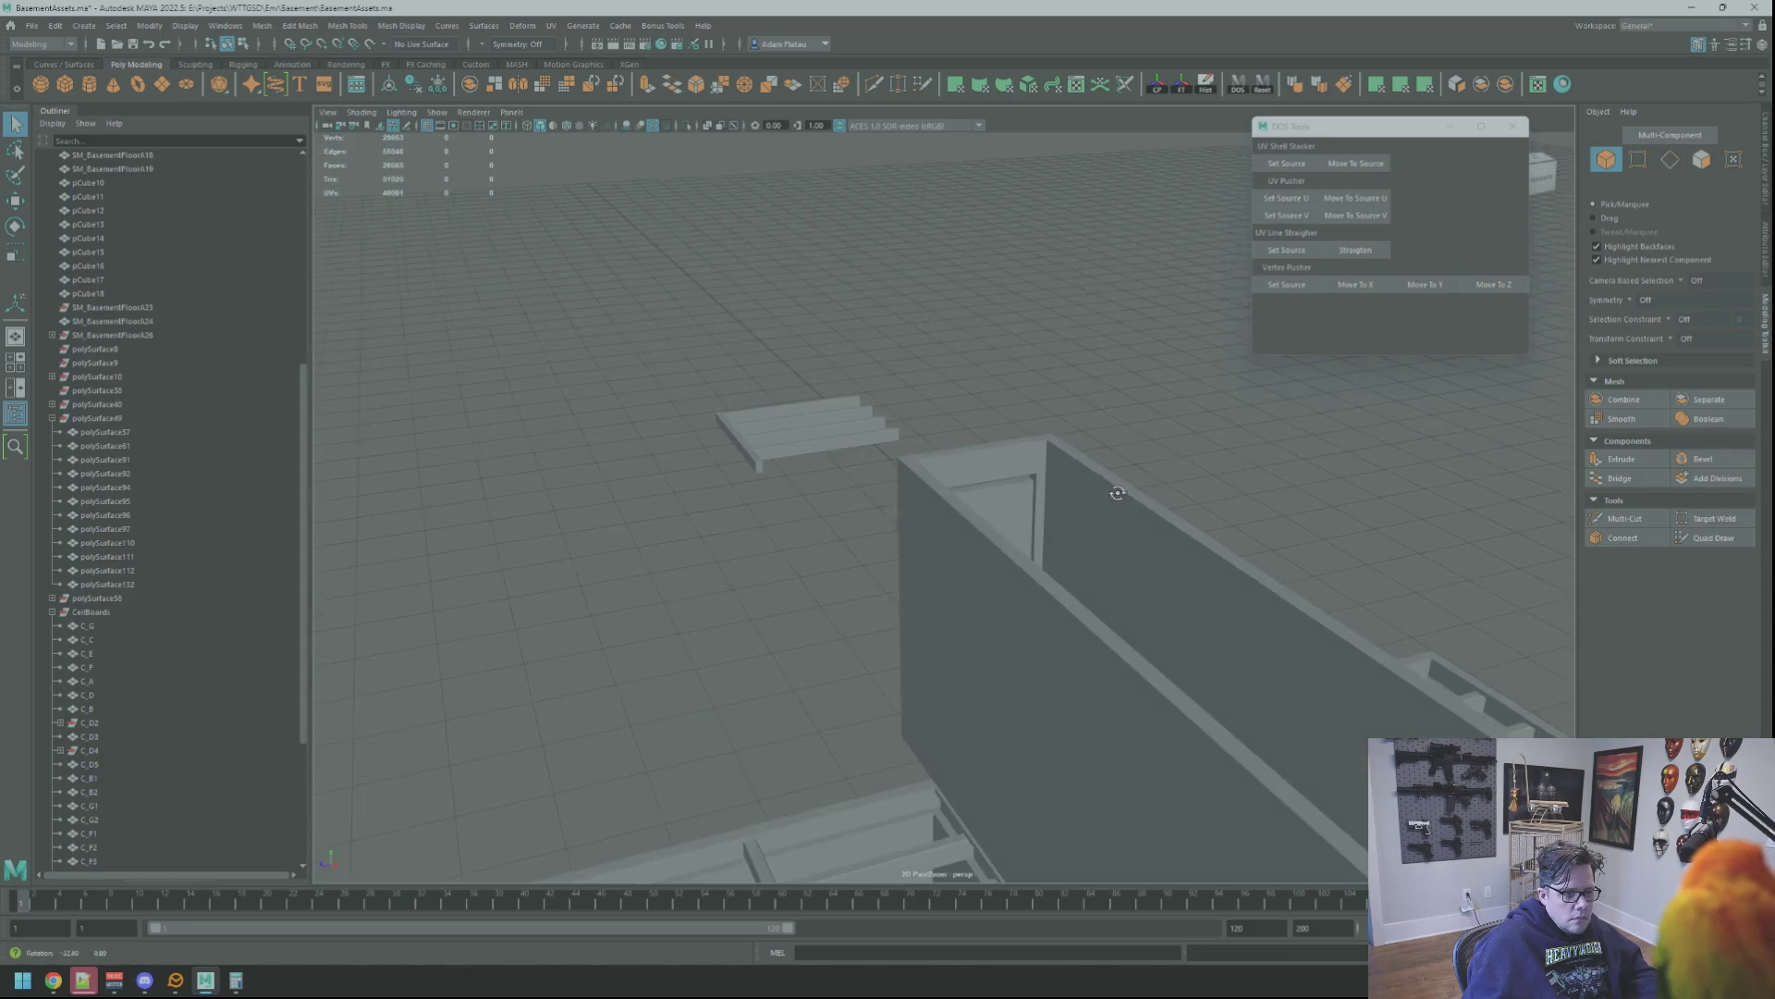
{"action": "scroll", "coordinate": [999, 450], "scroll_direction": "up", "scroll_amount": 3}
{"action": "mouse_move", "coordinate": [1197, 524]}
{"action": "left_mouse_down", "text": "alt"}
{"action": "mouse_move", "coordinate": [888, 442]}
{"action": "mouse_move", "coordinate": [872, 400]}
{"action": "left_mouse_up", "text": "alt"}
{"action": "left_click", "coordinate": [873, 400]}
{"action": "right_click_drag", "start_coordinate": [765, 424], "coordinate": [767, 463]}
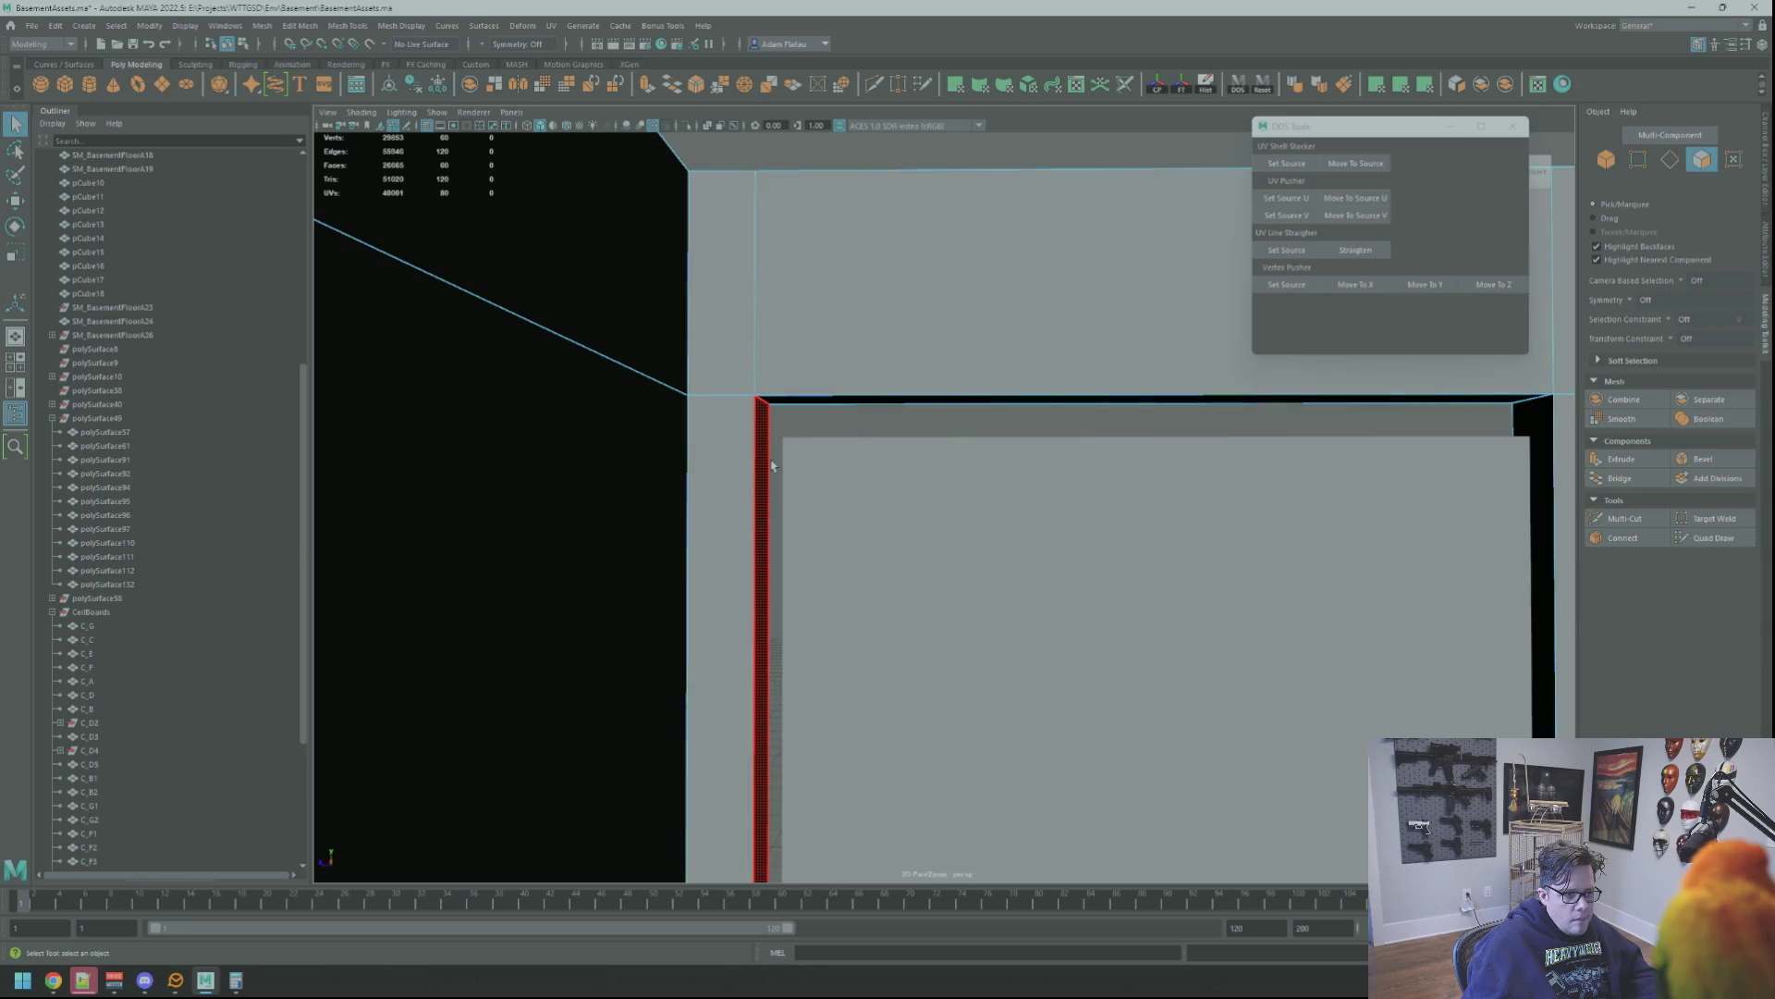
{"action": "mouse_move", "coordinate": [920, 420]}
{"action": "left_mouse_down", "text": "alt"}
{"action": "mouse_move", "coordinate": [941, 407]}
{"action": "mouse_move", "coordinate": [999, 427]}
{"action": "mouse_move", "coordinate": [908, 385]}
{"action": "left_mouse_up", "text": "alt"}
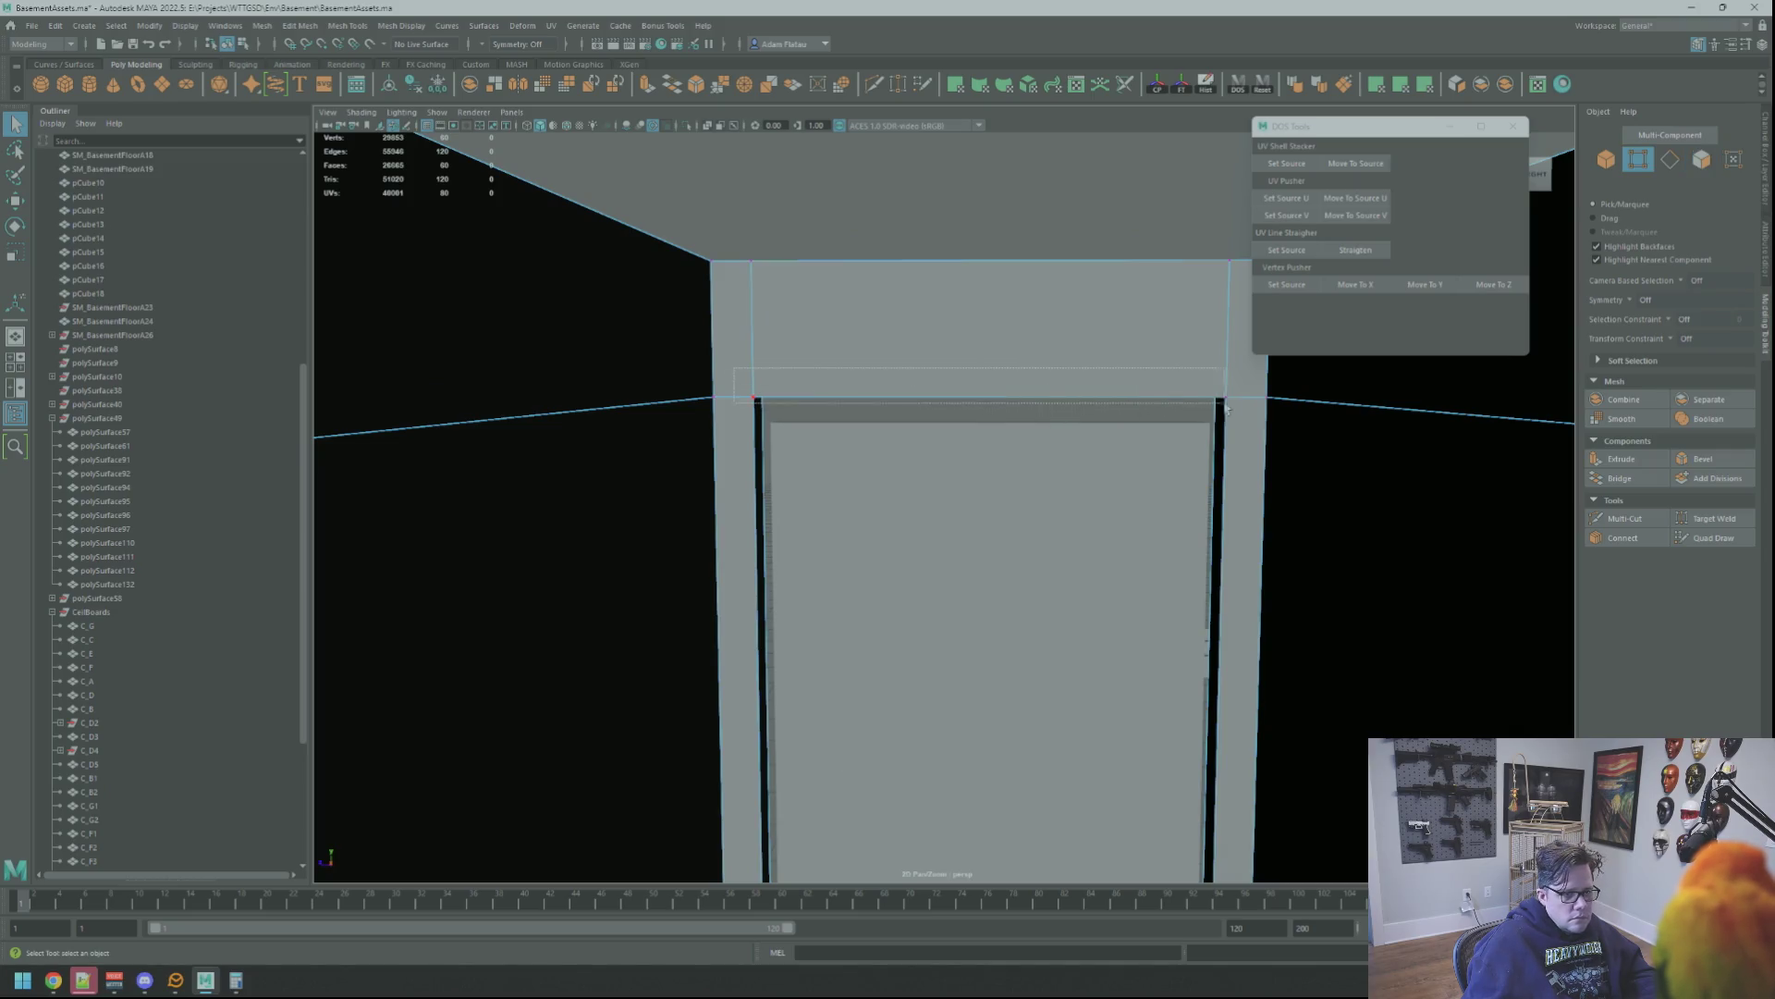
{"action": "left_click_drag", "start_coordinate": [1222, 404], "coordinate": [1240, 408]}
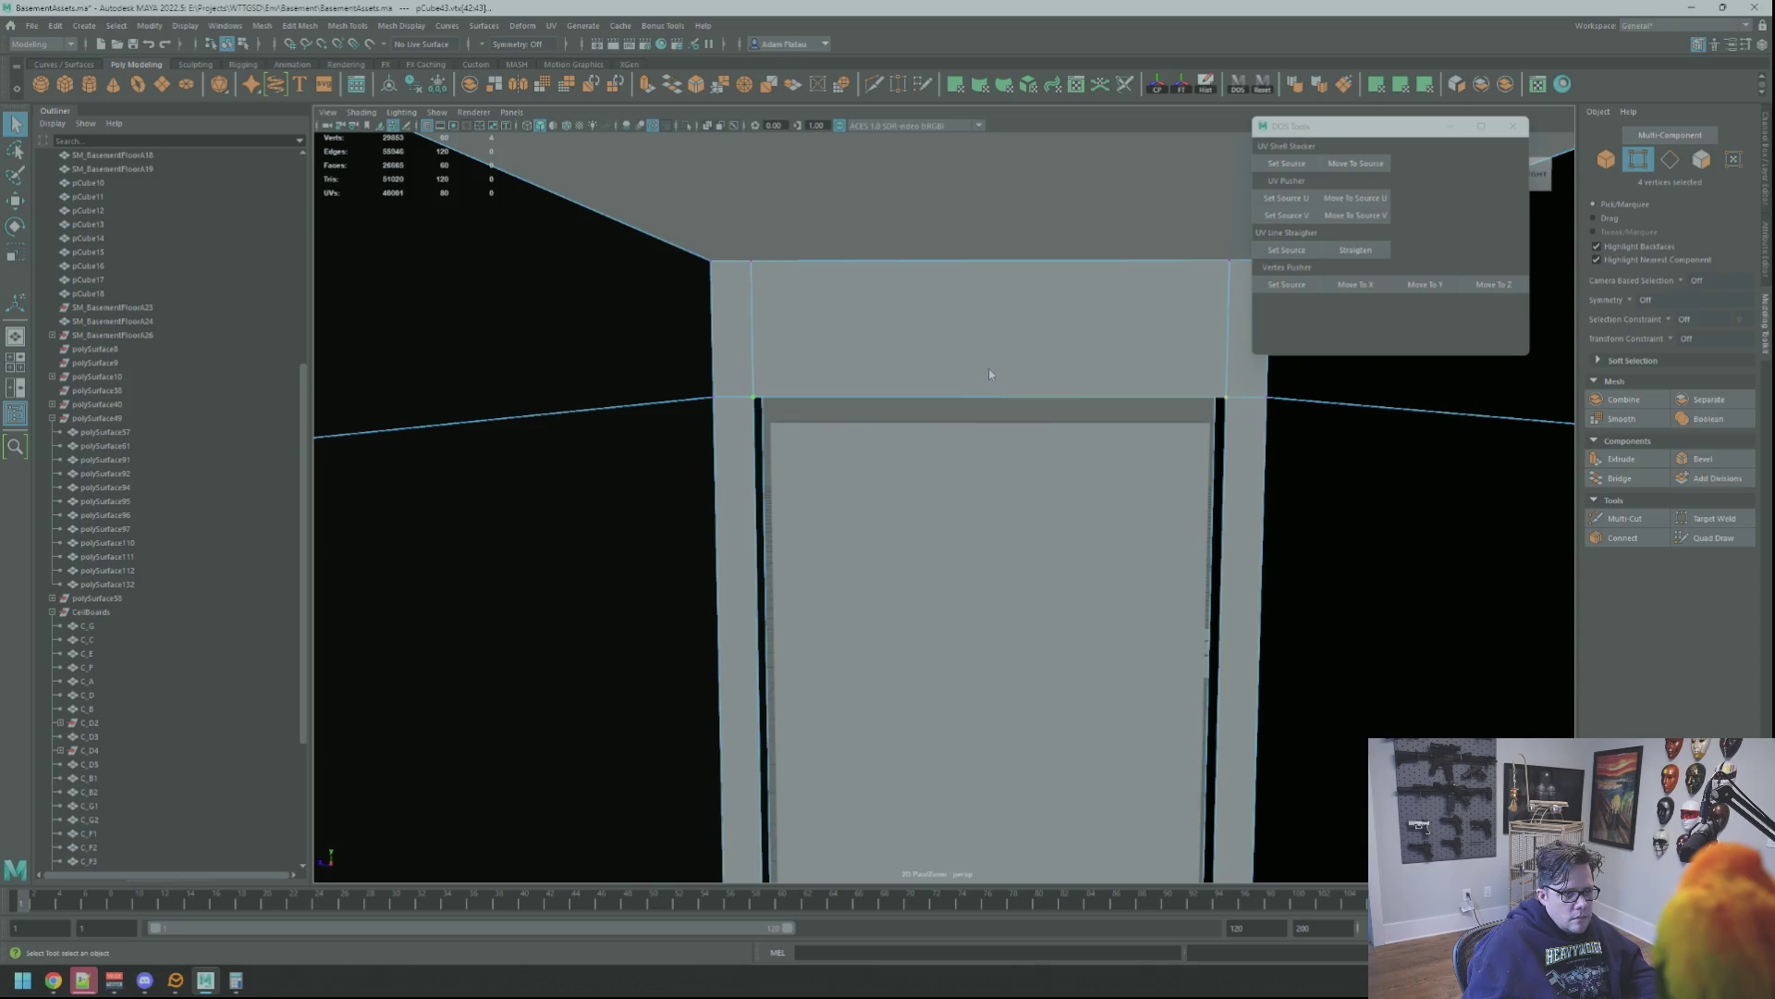
{"action": "right_click_drag", "start_coordinate": [989, 371], "coordinate": [1061, 349]}
{"action": "key", "text": "f"}
{"action": "left_click", "coordinate": [1075, 356]}
{"action": "left_click", "coordinate": [966, 468]}
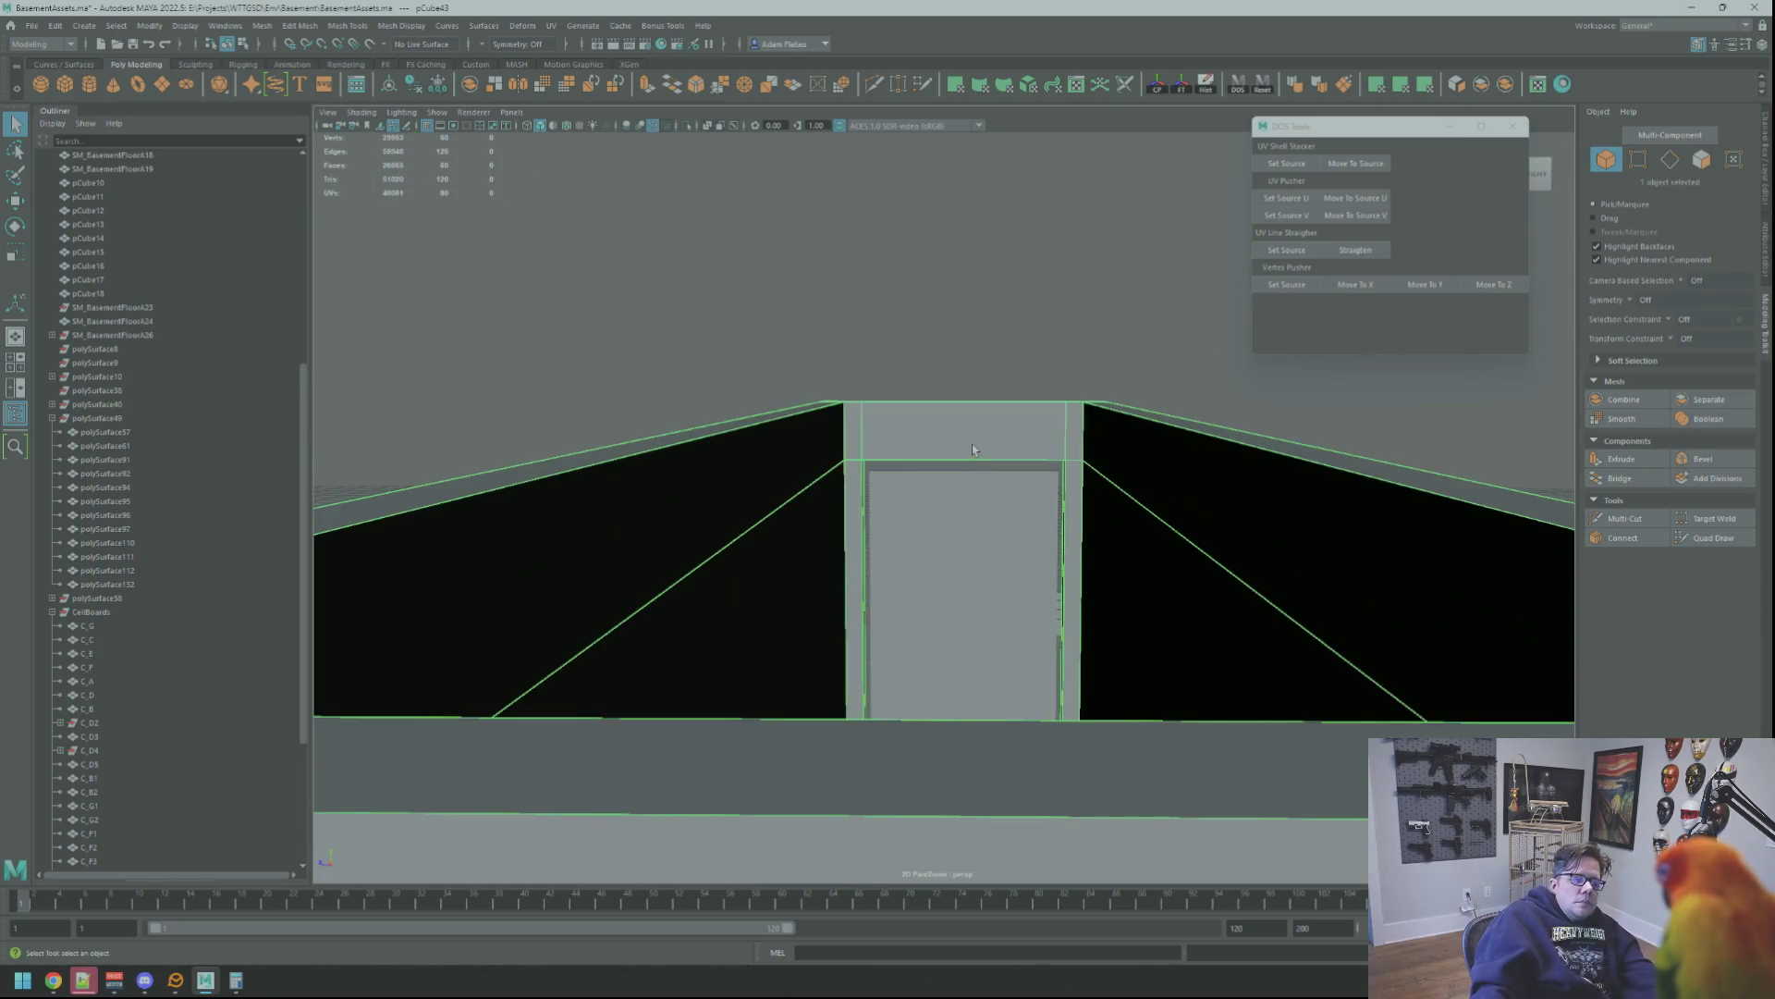
{"action": "right_click_drag", "start_coordinate": [974, 446], "coordinate": [922, 447]}
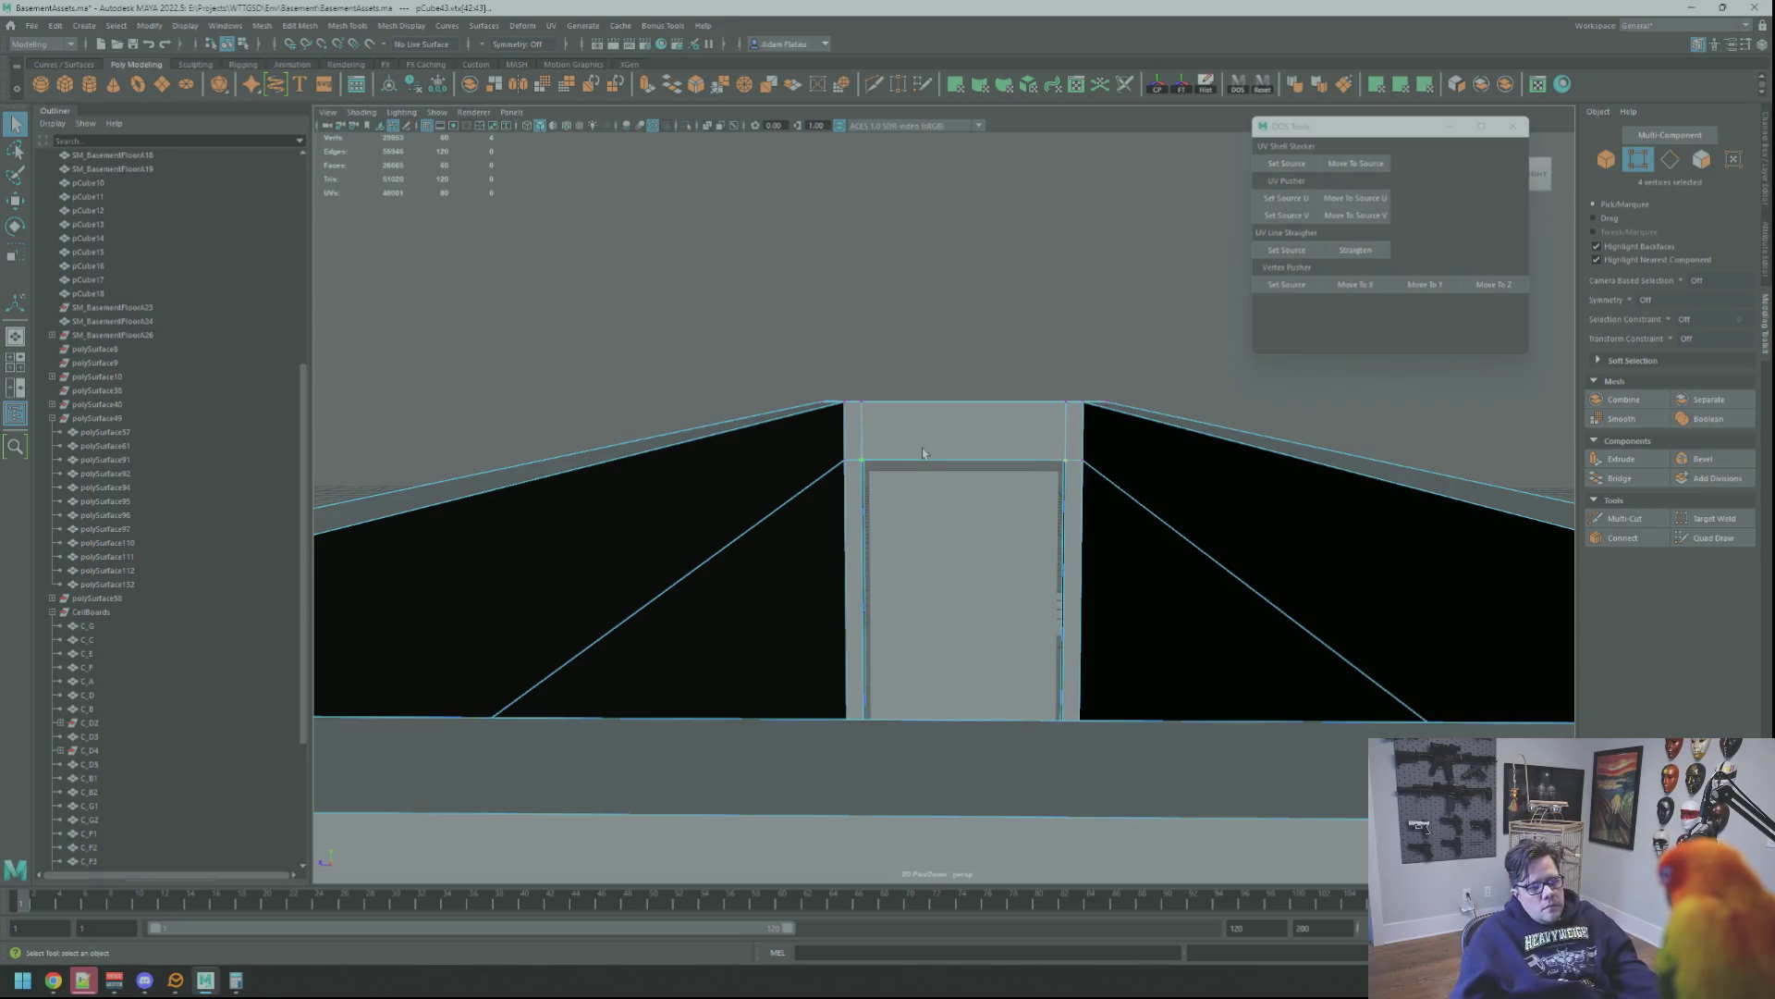
{"action": "scroll", "coordinate": [923, 449], "scroll_direction": "down", "scroll_amount": 2}
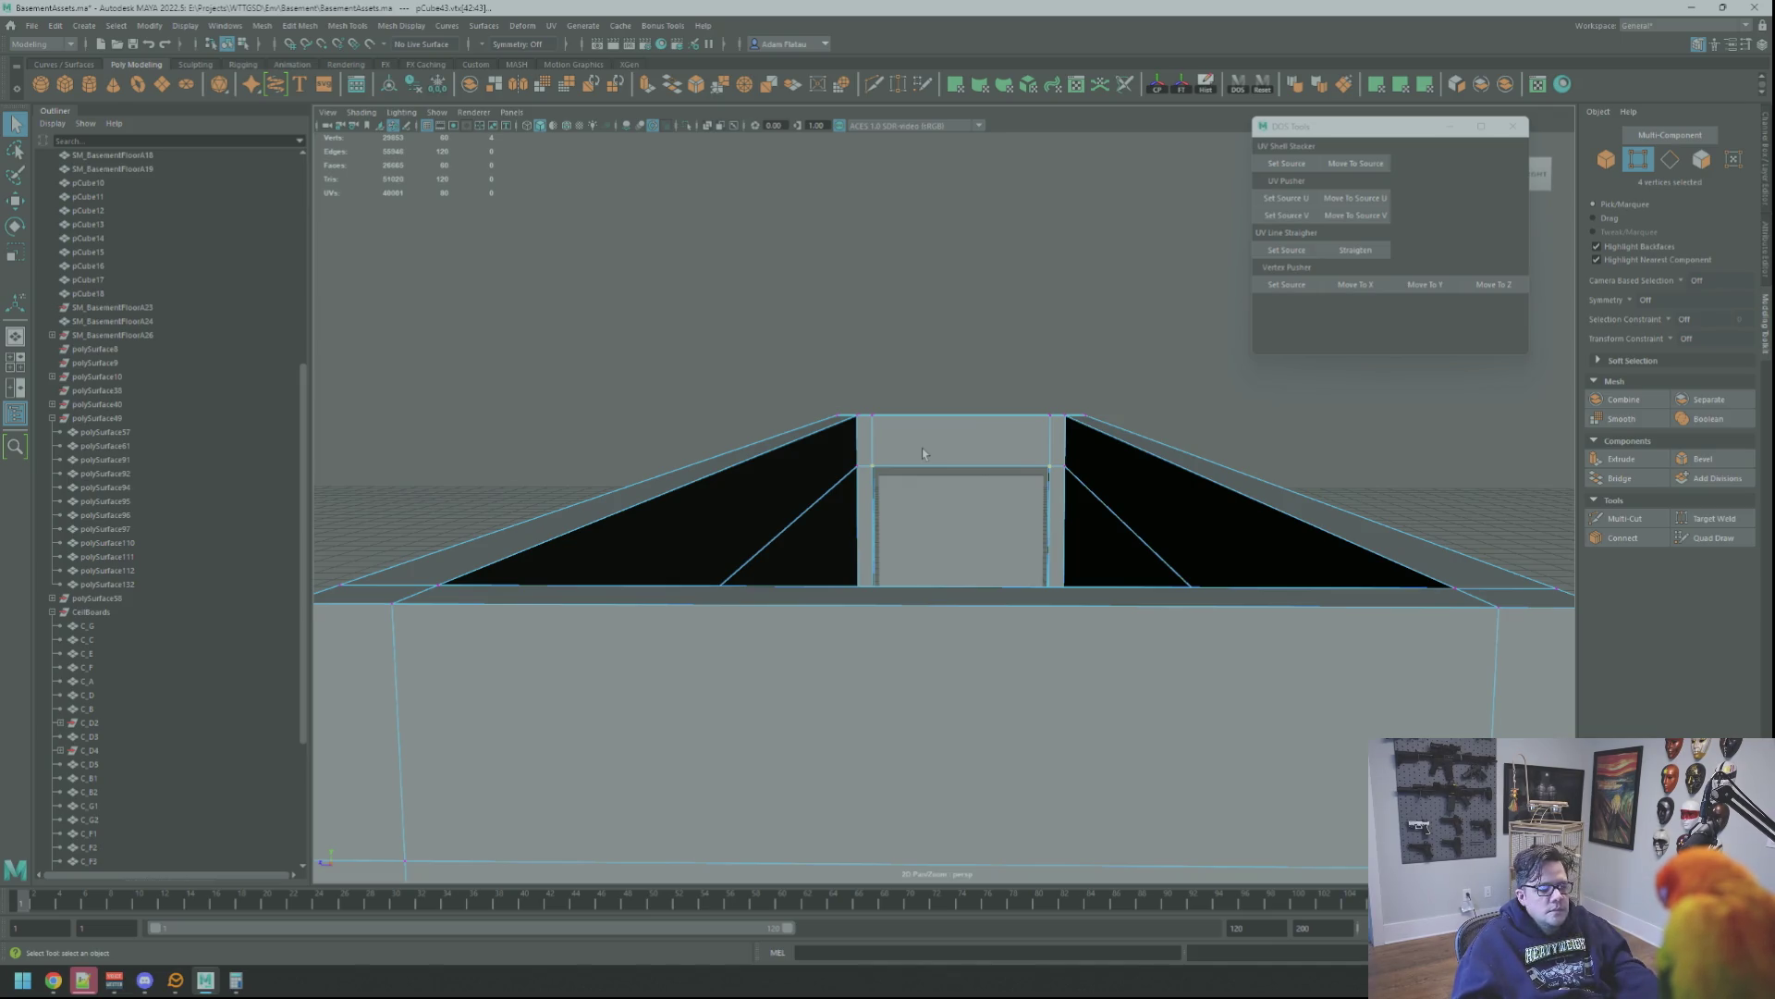
{"action": "left_click_drag", "start_coordinate": [1046, 500], "coordinate": [942, 518], "text": "alt"}
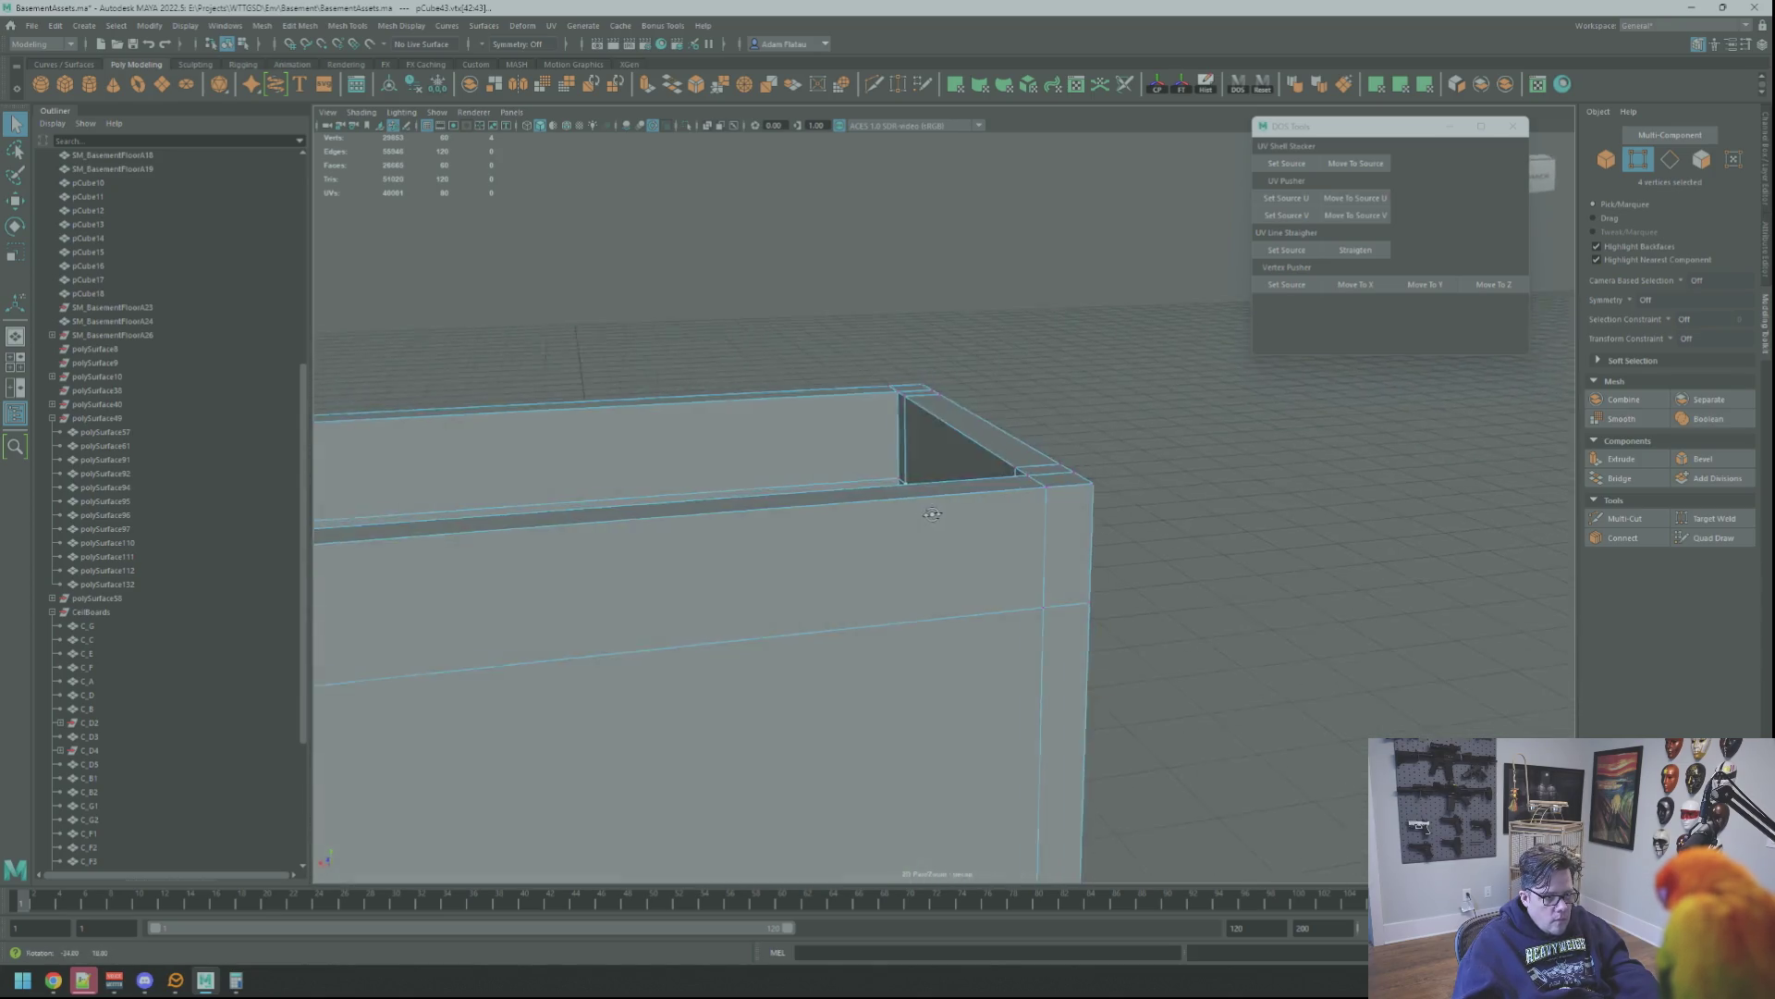
{"action": "left_click_drag", "start_coordinate": [942, 517], "coordinate": [968, 503], "text": "alt"}
{"action": "scroll", "coordinate": [969, 502], "scroll_direction": "down", "scroll_amount": 5}
{"action": "key", "text": "F8"}
{"action": "mouse_move", "coordinate": [1156, 527]}
{"action": "left_mouse_down", "text": "alt"}
{"action": "mouse_move", "coordinate": [907, 583]}
{"action": "mouse_move", "coordinate": [845, 543]}
{"action": "mouse_move", "coordinate": [1140, 560]}
{"action": "mouse_move", "coordinate": [984, 564]}
{"action": "left_mouse_up", "text": "alt"}
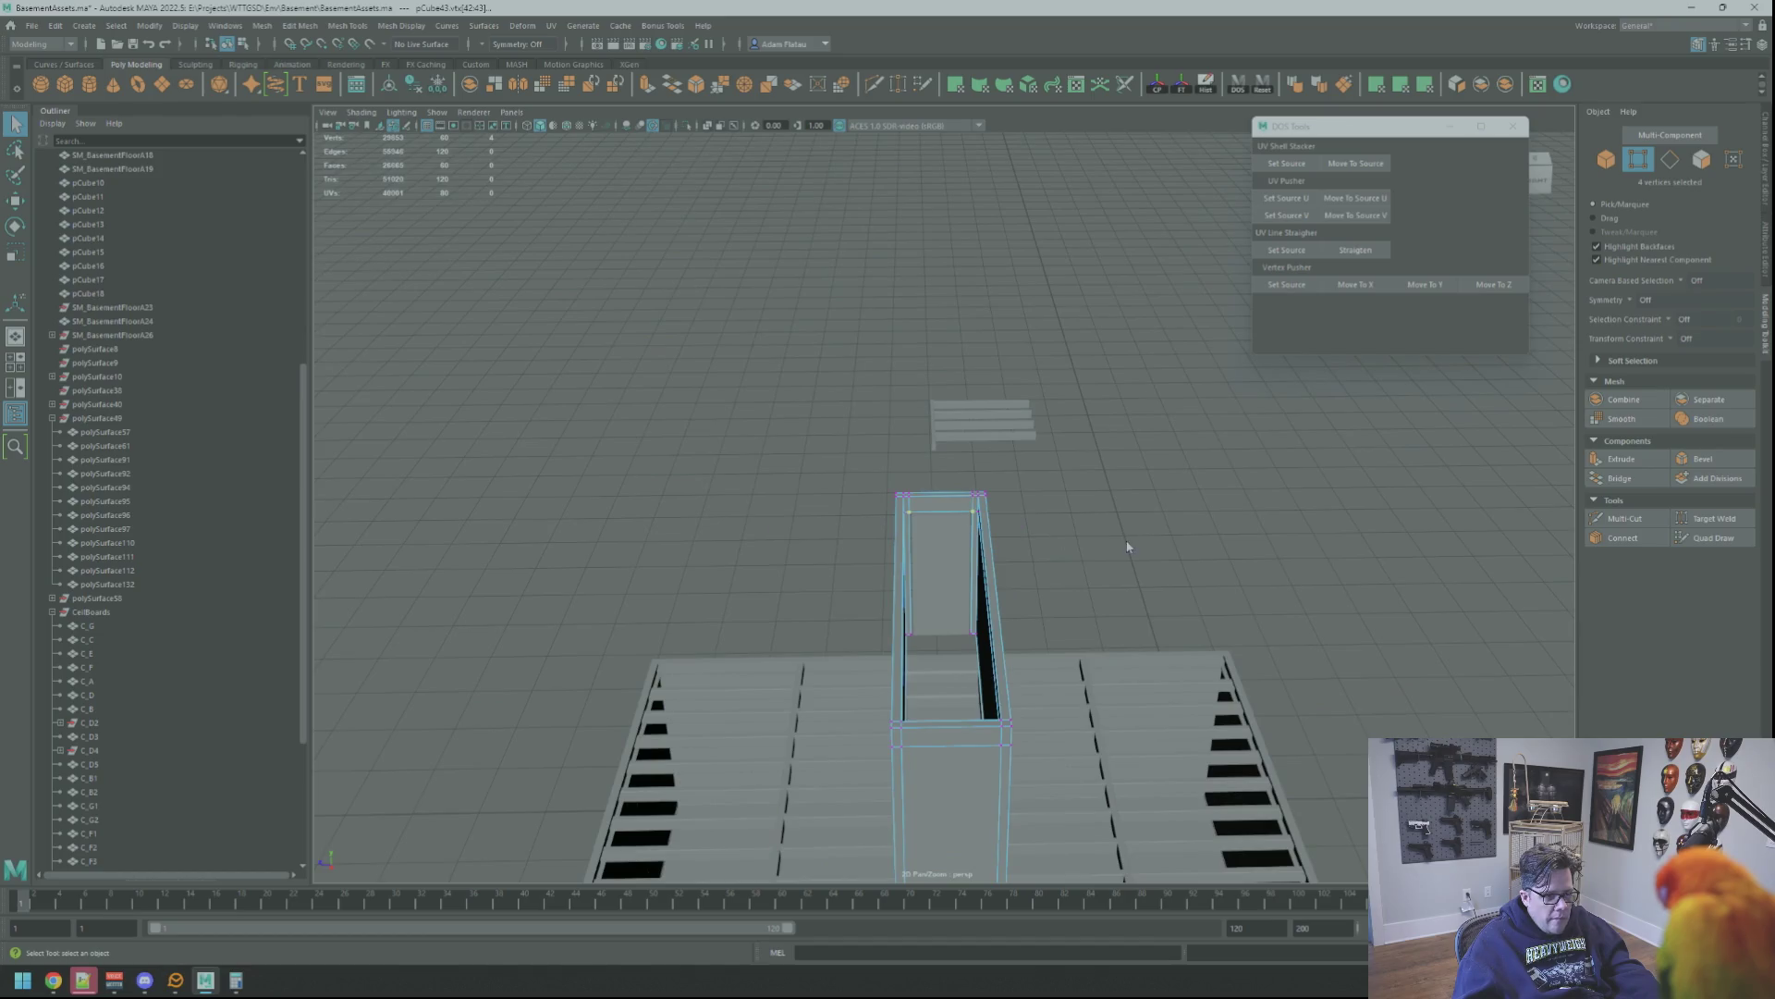
{"action": "scroll", "coordinate": [885, 557], "scroll_direction": "up", "scroll_amount": 3}
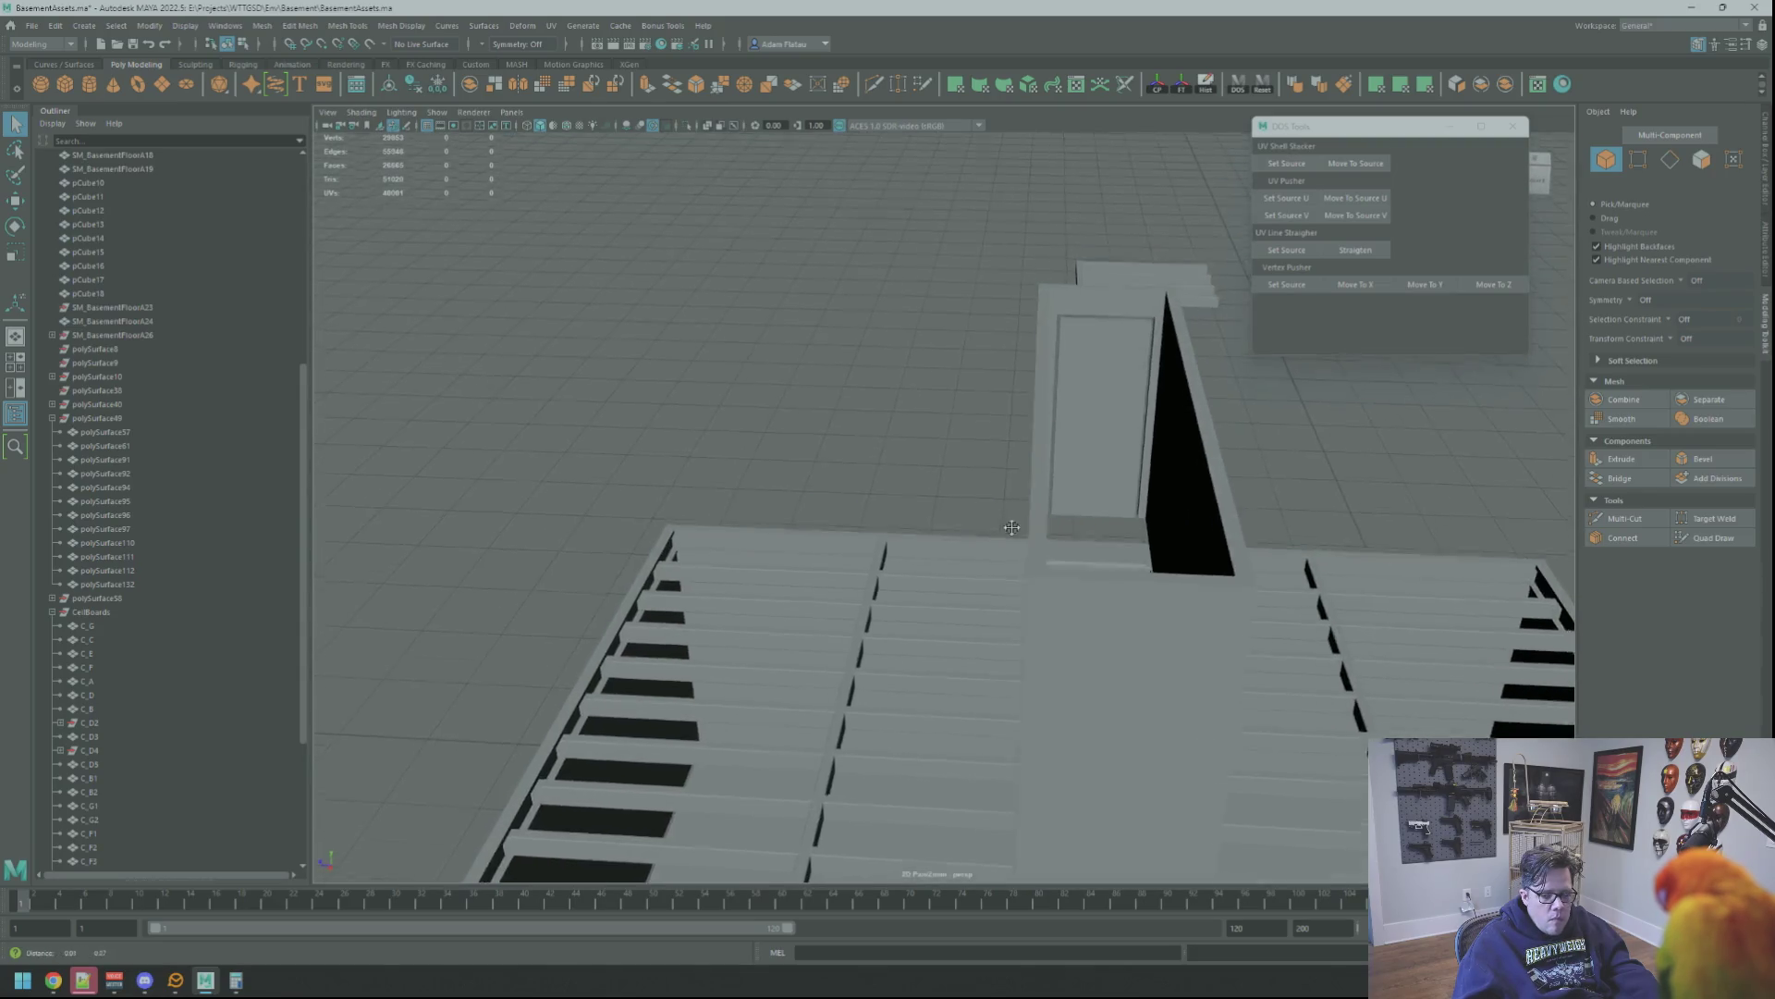
{"action": "left_click_drag", "start_coordinate": [986, 565], "coordinate": [999, 599], "text": "alt"}
{"action": "right_click_drag", "start_coordinate": [999, 600], "coordinate": [996, 491]}
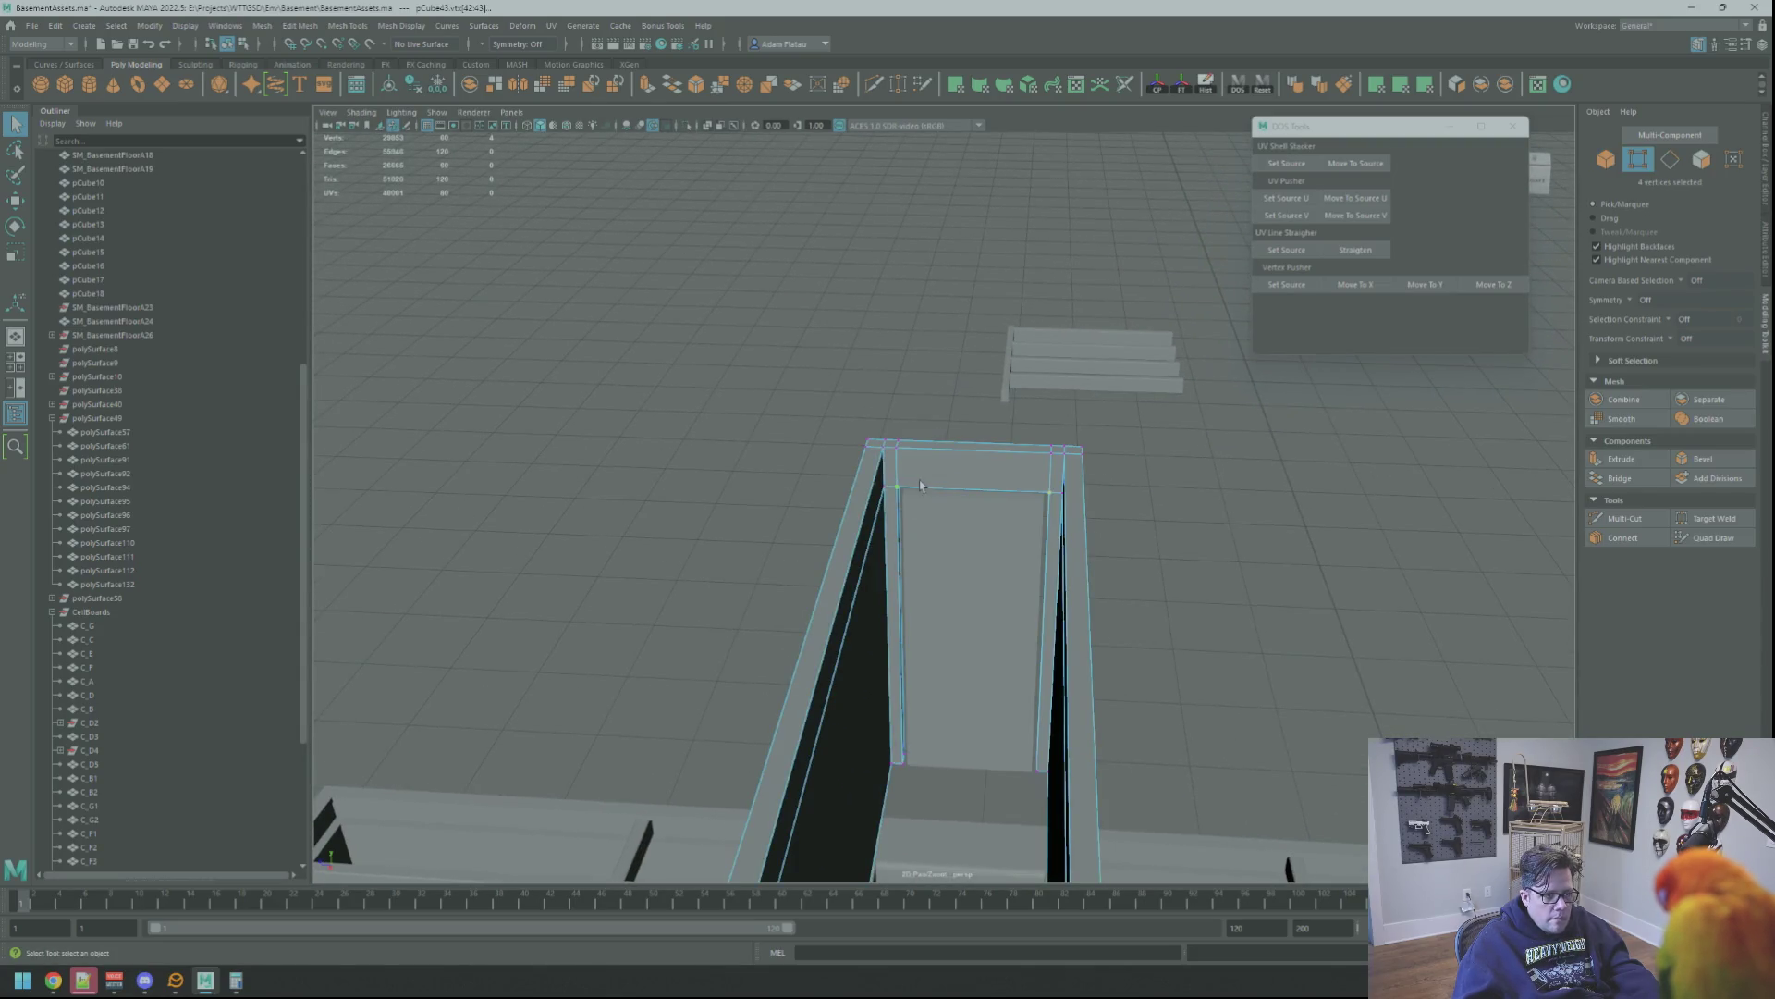
{"action": "left_click_drag", "start_coordinate": [909, 483], "coordinate": [923, 520], "text": "alt"}
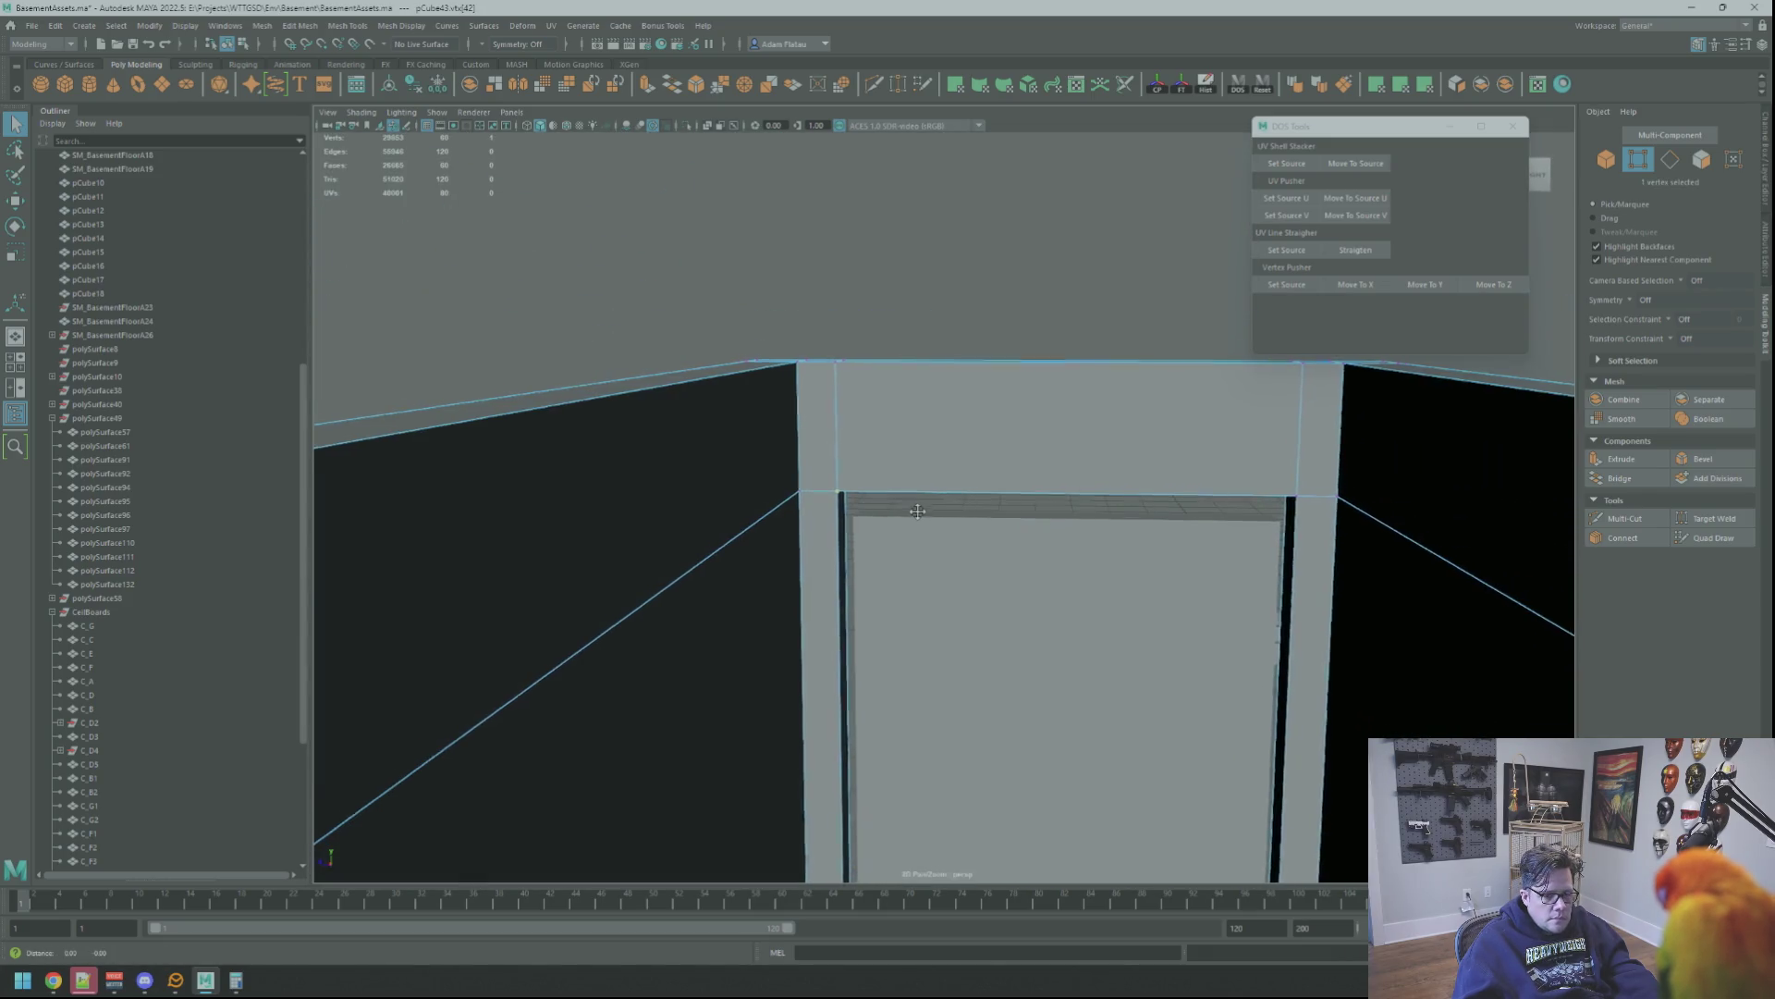
{"action": "middle_click_drag", "start_coordinate": [923, 521], "coordinate": [900, 468], "text": "alt"}
{"action": "scroll", "coordinate": [900, 467], "scroll_direction": "up", "scroll_amount": 2}
{"action": "scroll", "coordinate": [1019, 509], "scroll_direction": "up", "scroll_amount": 2}
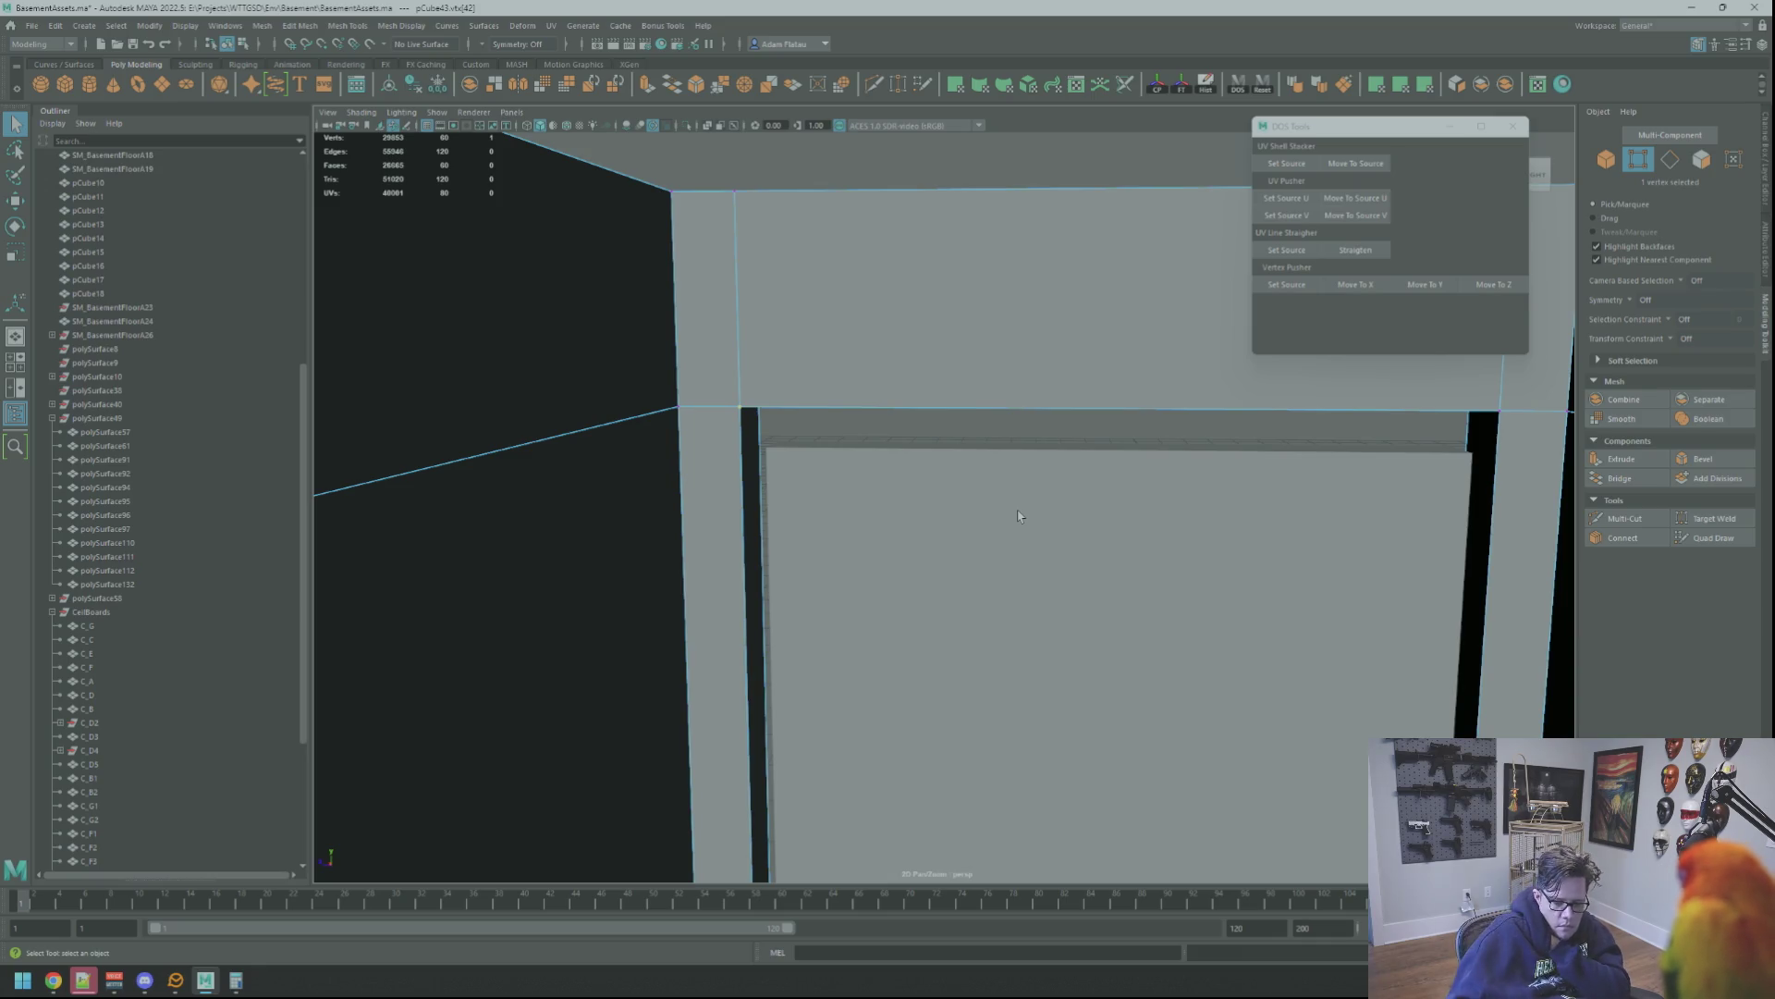
Select the frame's inner top corner vertices and move the top inner edge down toward the door
{"action": "right_click_drag", "start_coordinate": [998, 512], "coordinate": [1064, 493]}
{"action": "key", "text": "f"}
{"action": "key", "text": "w"}
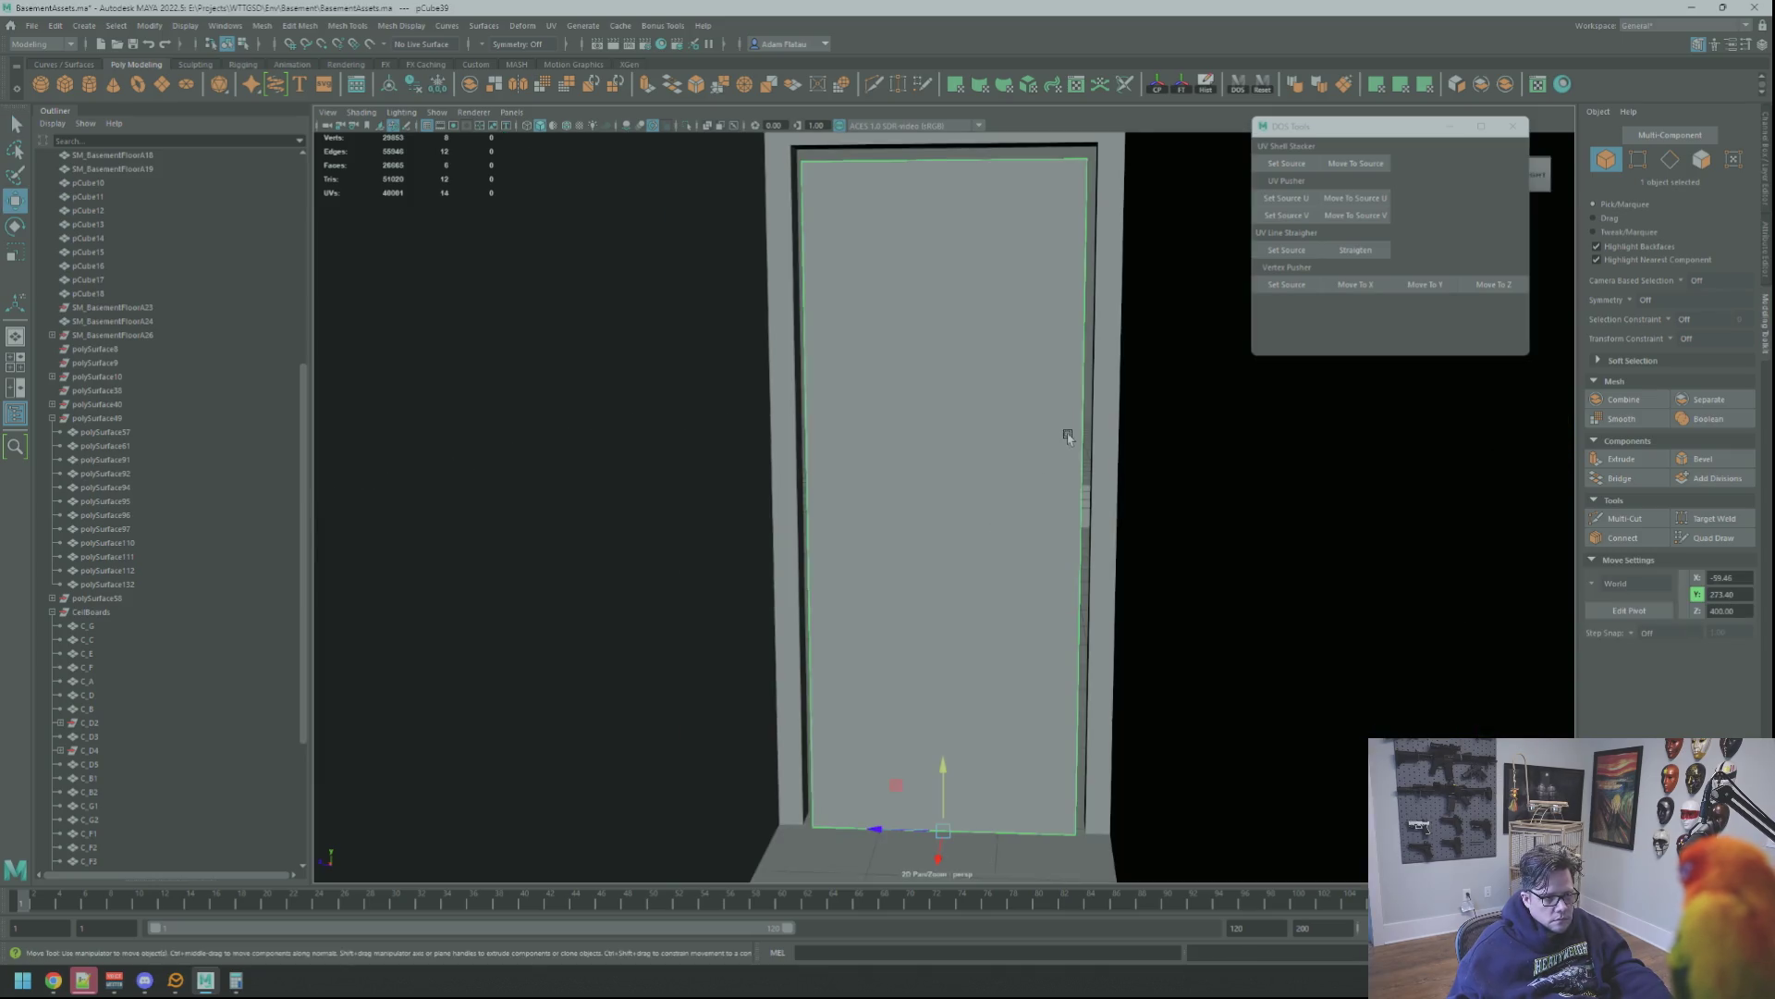
{"action": "scroll", "coordinate": [915, 488], "scroll_direction": "down", "scroll_amount": 2}
{"action": "scroll", "coordinate": [916, 488], "scroll_direction": "down", "scroll_amount": 2}
{"action": "mouse_move", "coordinate": [916, 489]}
{"action": "left_mouse_down", "text": "alt"}
{"action": "mouse_move", "coordinate": [962, 458]}
{"action": "mouse_move", "coordinate": [917, 484]}
{"action": "mouse_move", "coordinate": [952, 515]}
{"action": "mouse_move", "coordinate": [1008, 508]}
{"action": "mouse_move", "coordinate": [942, 498]}
{"action": "mouse_move", "coordinate": [930, 468]}
{"action": "left_mouse_up", "text": "alt"}
{"action": "right_click_drag", "start_coordinate": [931, 468], "coordinate": [931, 481]}
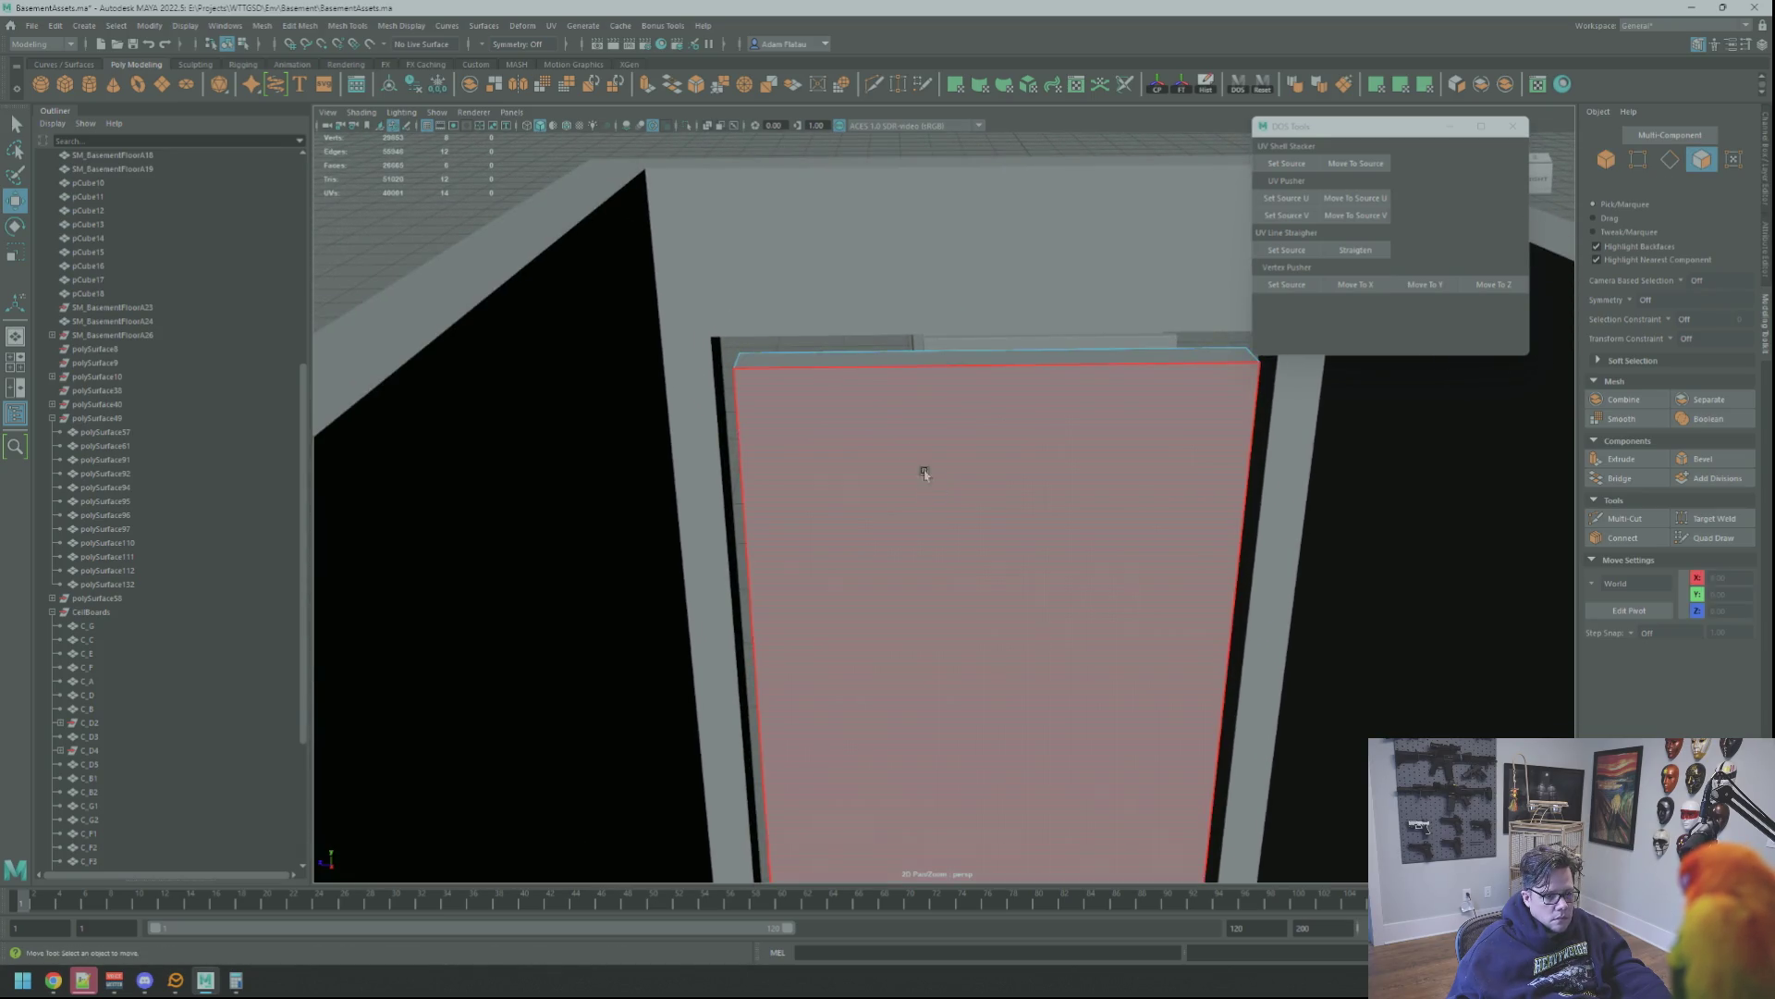
{"action": "left_click", "coordinate": [835, 364]}
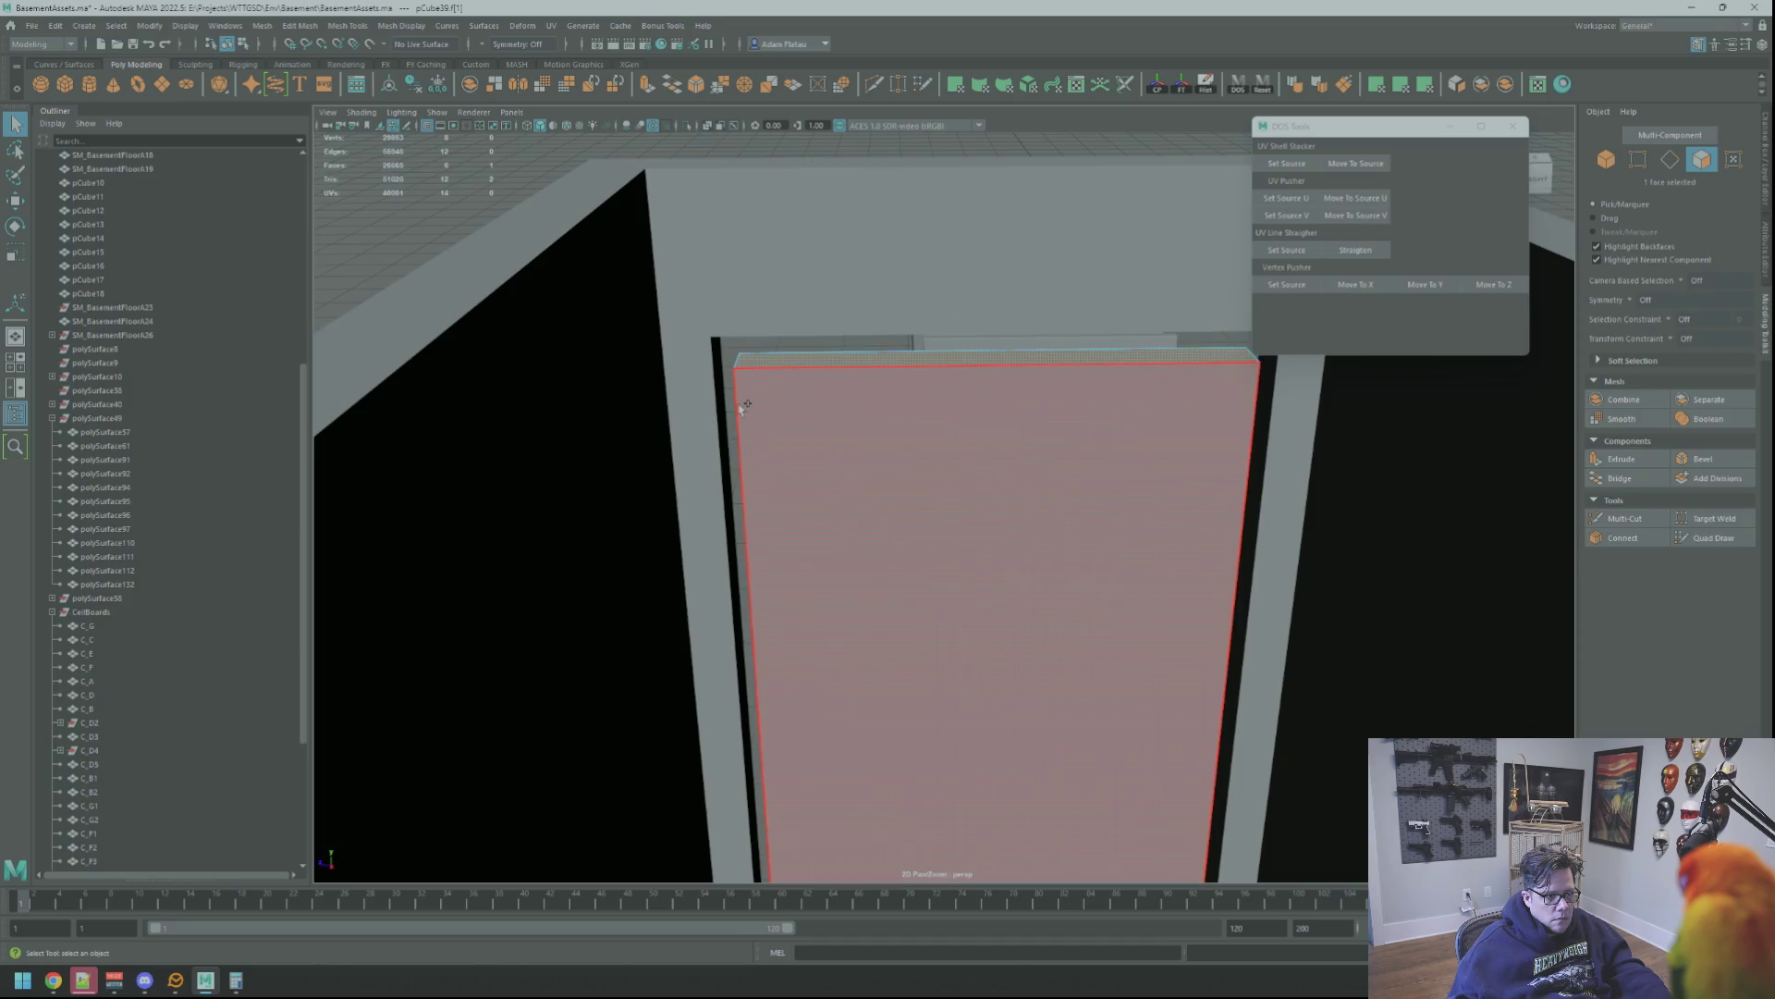
{"action": "mouse_move", "coordinate": [744, 408]}
{"action": "left_mouse_down", "text": "alt"}
{"action": "mouse_move", "coordinate": [777, 443]}
{"action": "mouse_move", "coordinate": [777, 496]}
{"action": "mouse_move", "coordinate": [1026, 515]}
{"action": "mouse_move", "coordinate": [874, 449]}
{"action": "mouse_move", "coordinate": [905, 407]}
{"action": "mouse_move", "coordinate": [930, 444]}
{"action": "left_mouse_up", "text": "alt"}
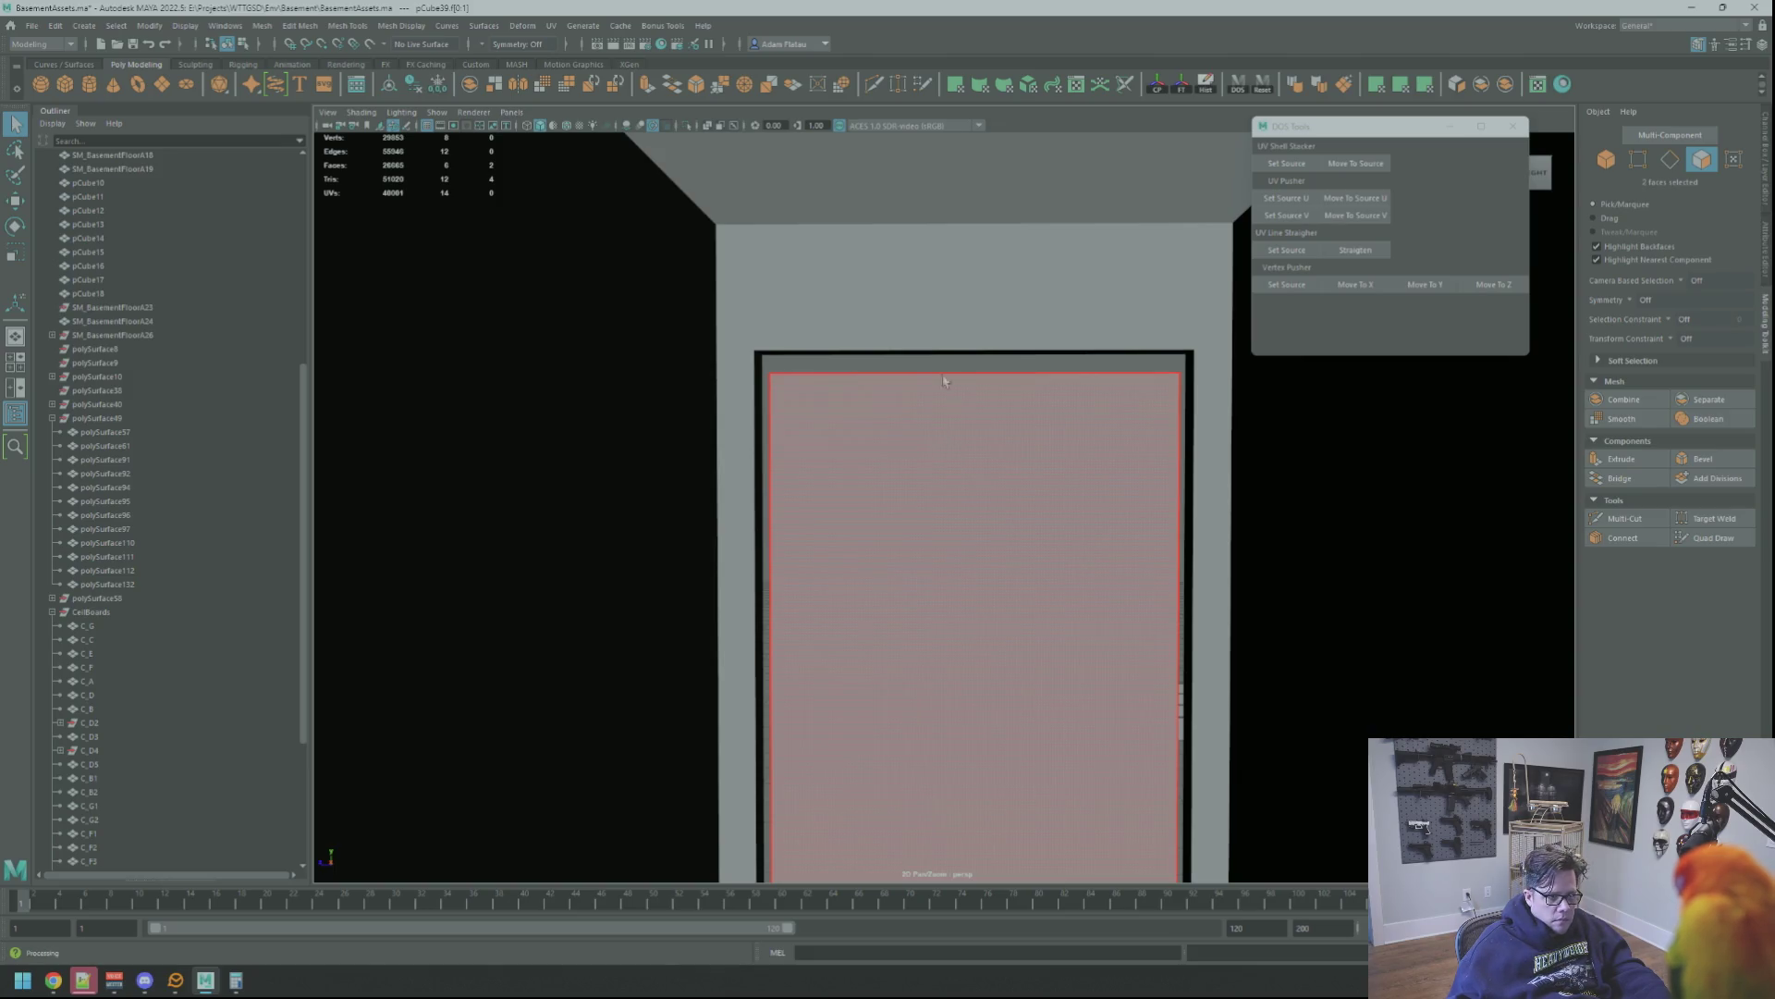
{"action": "right_click_drag", "start_coordinate": [932, 358], "coordinate": [927, 308]}
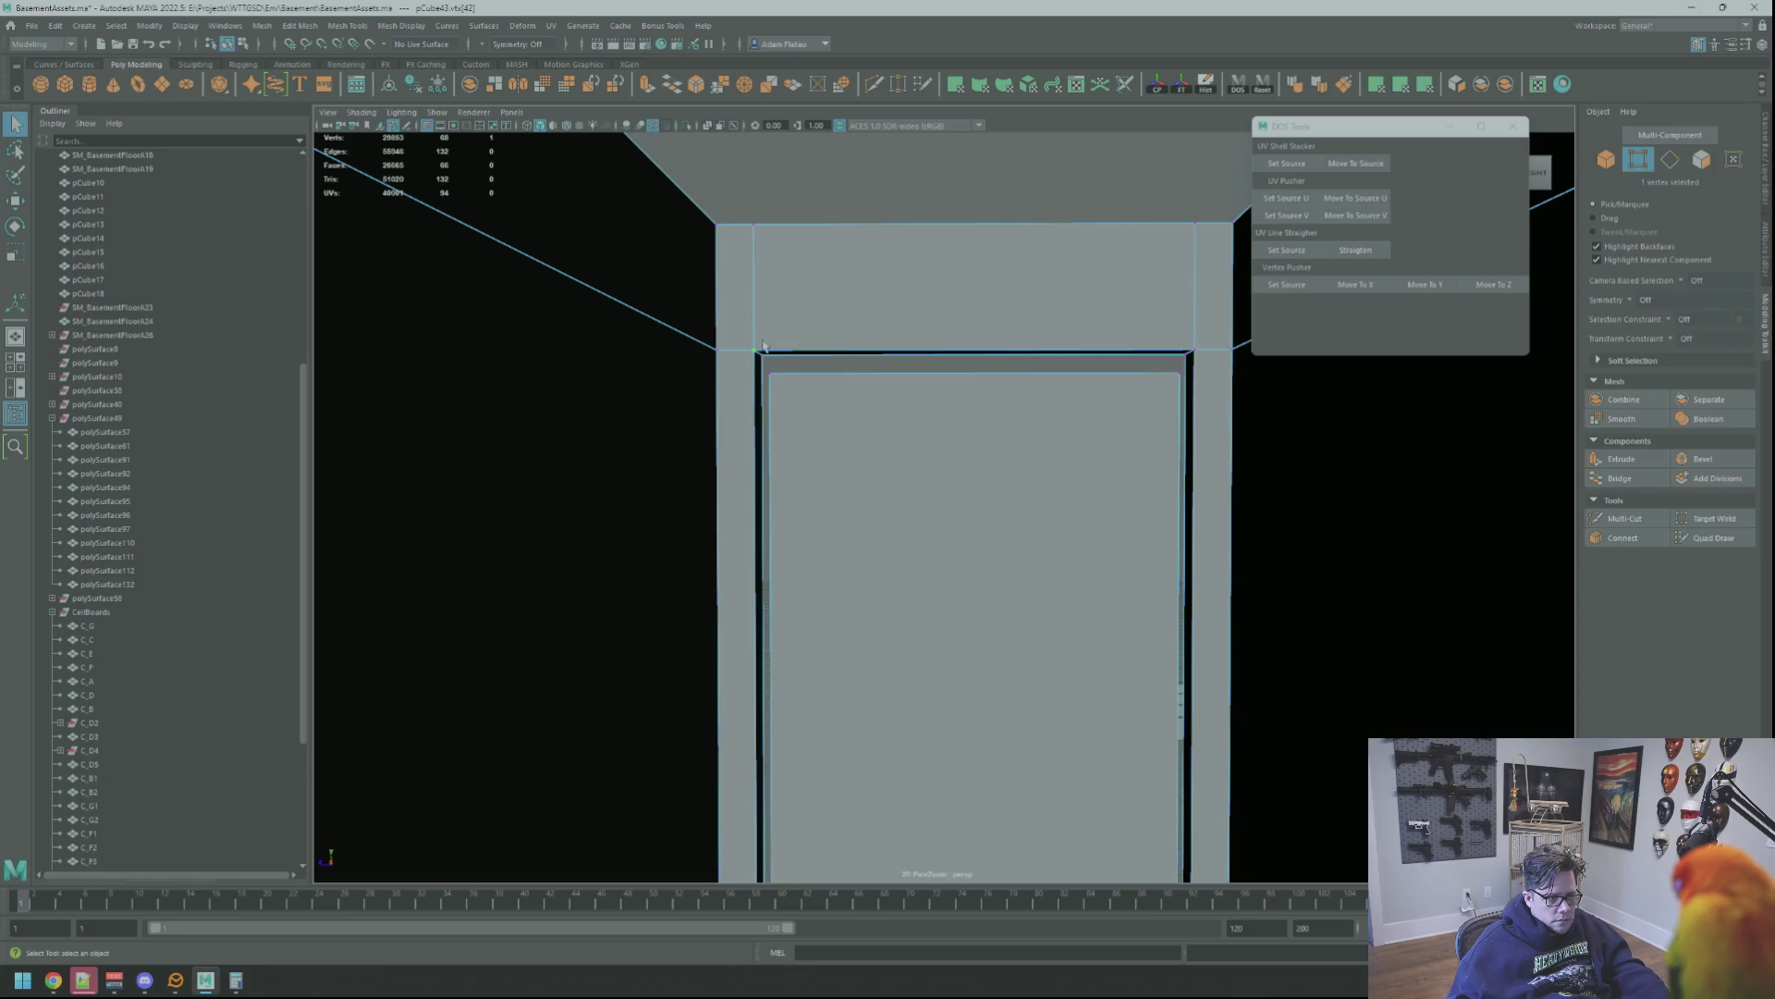
{"action": "left_click", "coordinate": [1201, 351], "text": "shift"}
{"action": "key", "text": "w"}
{"action": "left_click_drag", "start_coordinate": [975, 288], "coordinate": [974, 304]}
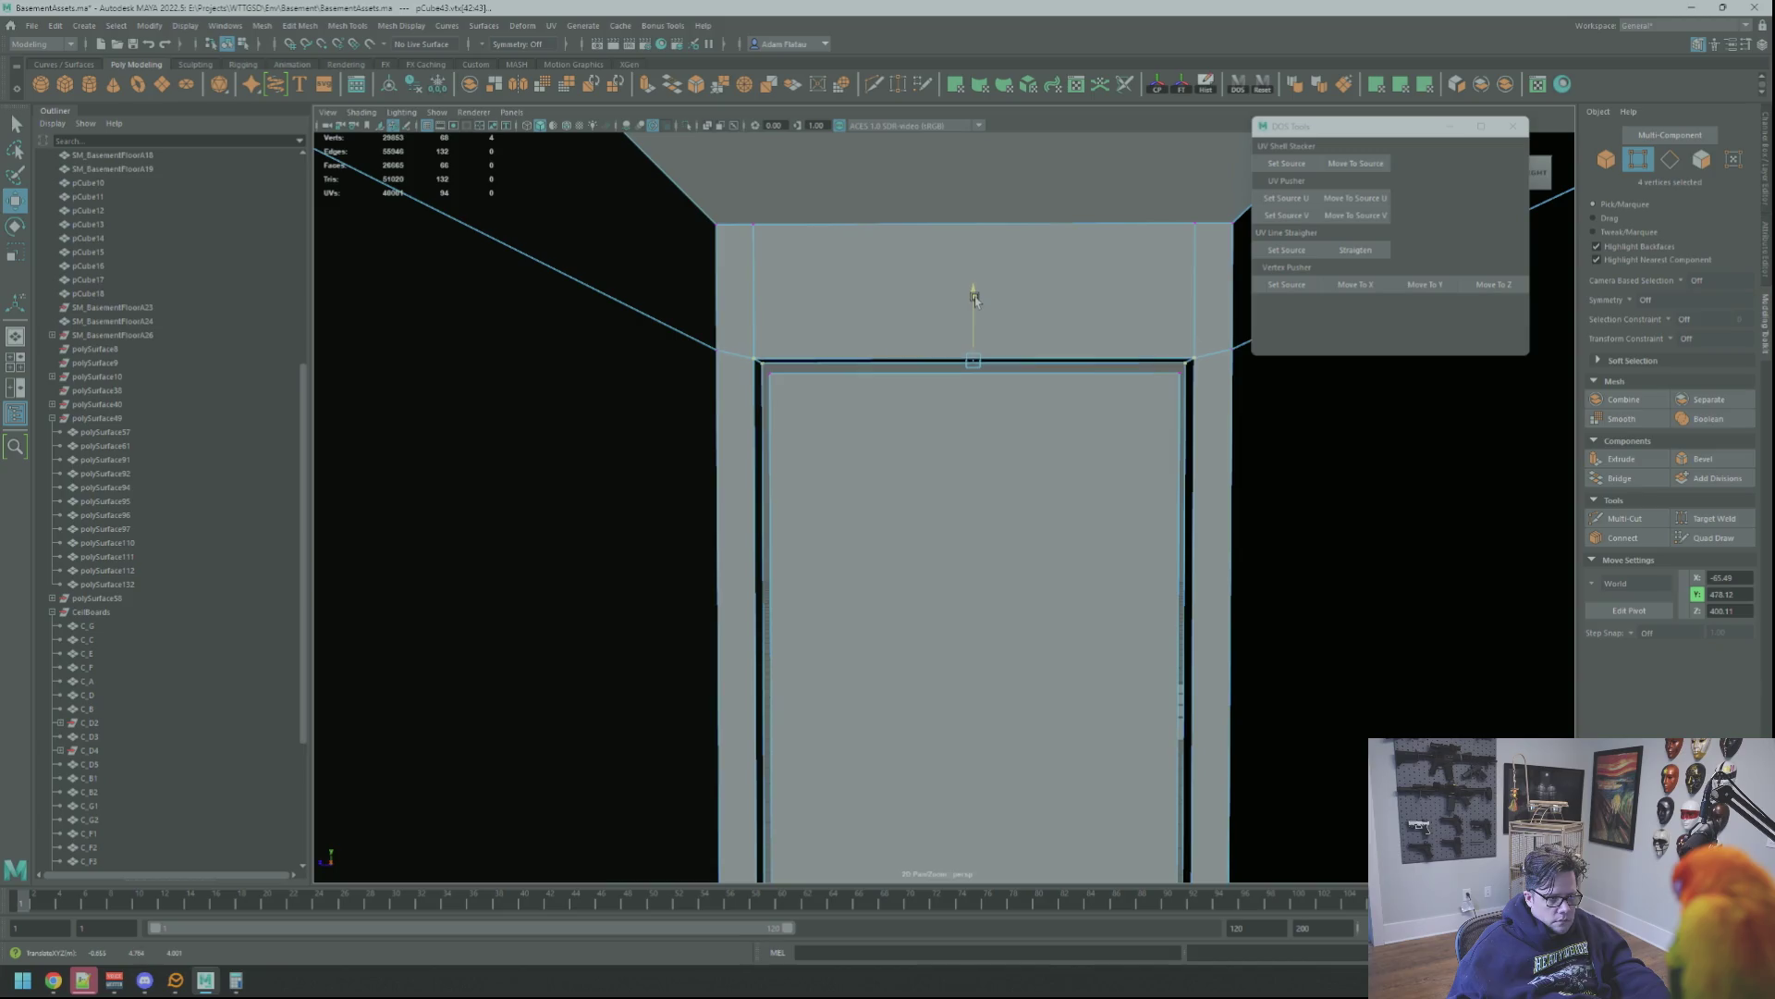
{"action": "scroll", "coordinate": [974, 302], "scroll_direction": "down", "scroll_amount": 5}
{"action": "scroll", "coordinate": [920, 387], "scroll_direction": "up", "scroll_amount": 3}
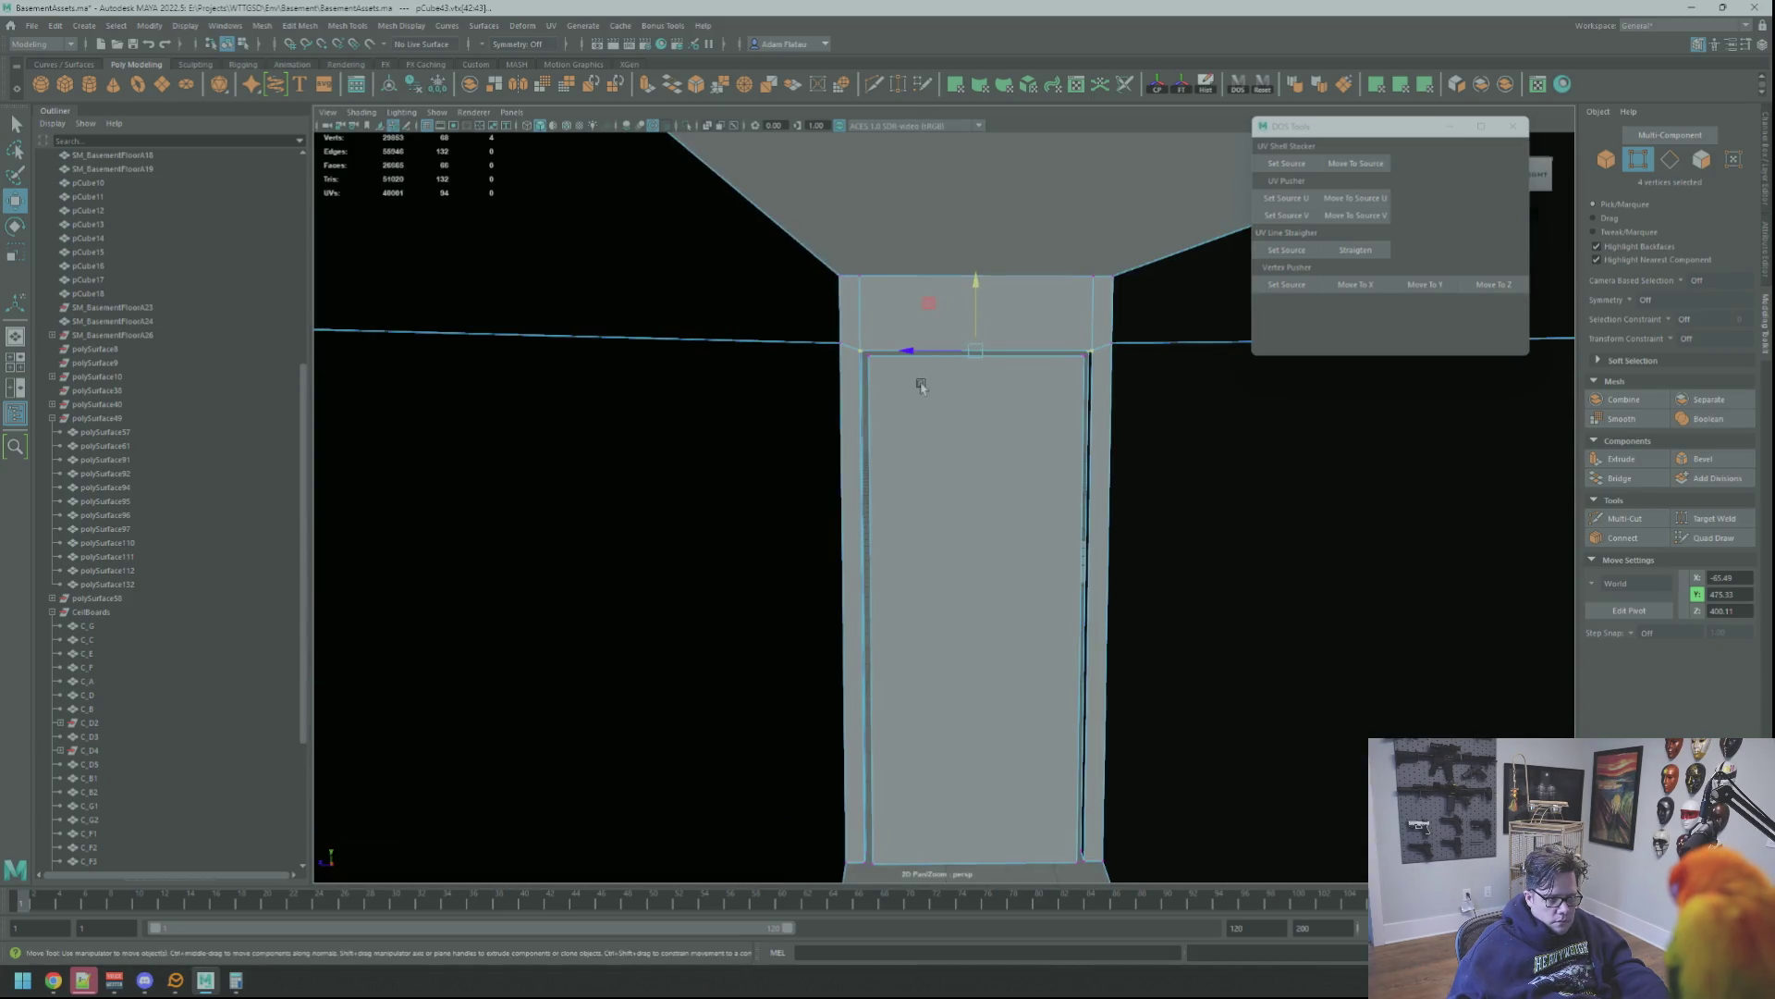
Select the corner vertices along the frame's left inner edge and frame them in view
{"action": "left_click_drag", "start_coordinate": [920, 385], "coordinate": [911, 333], "text": "alt"}
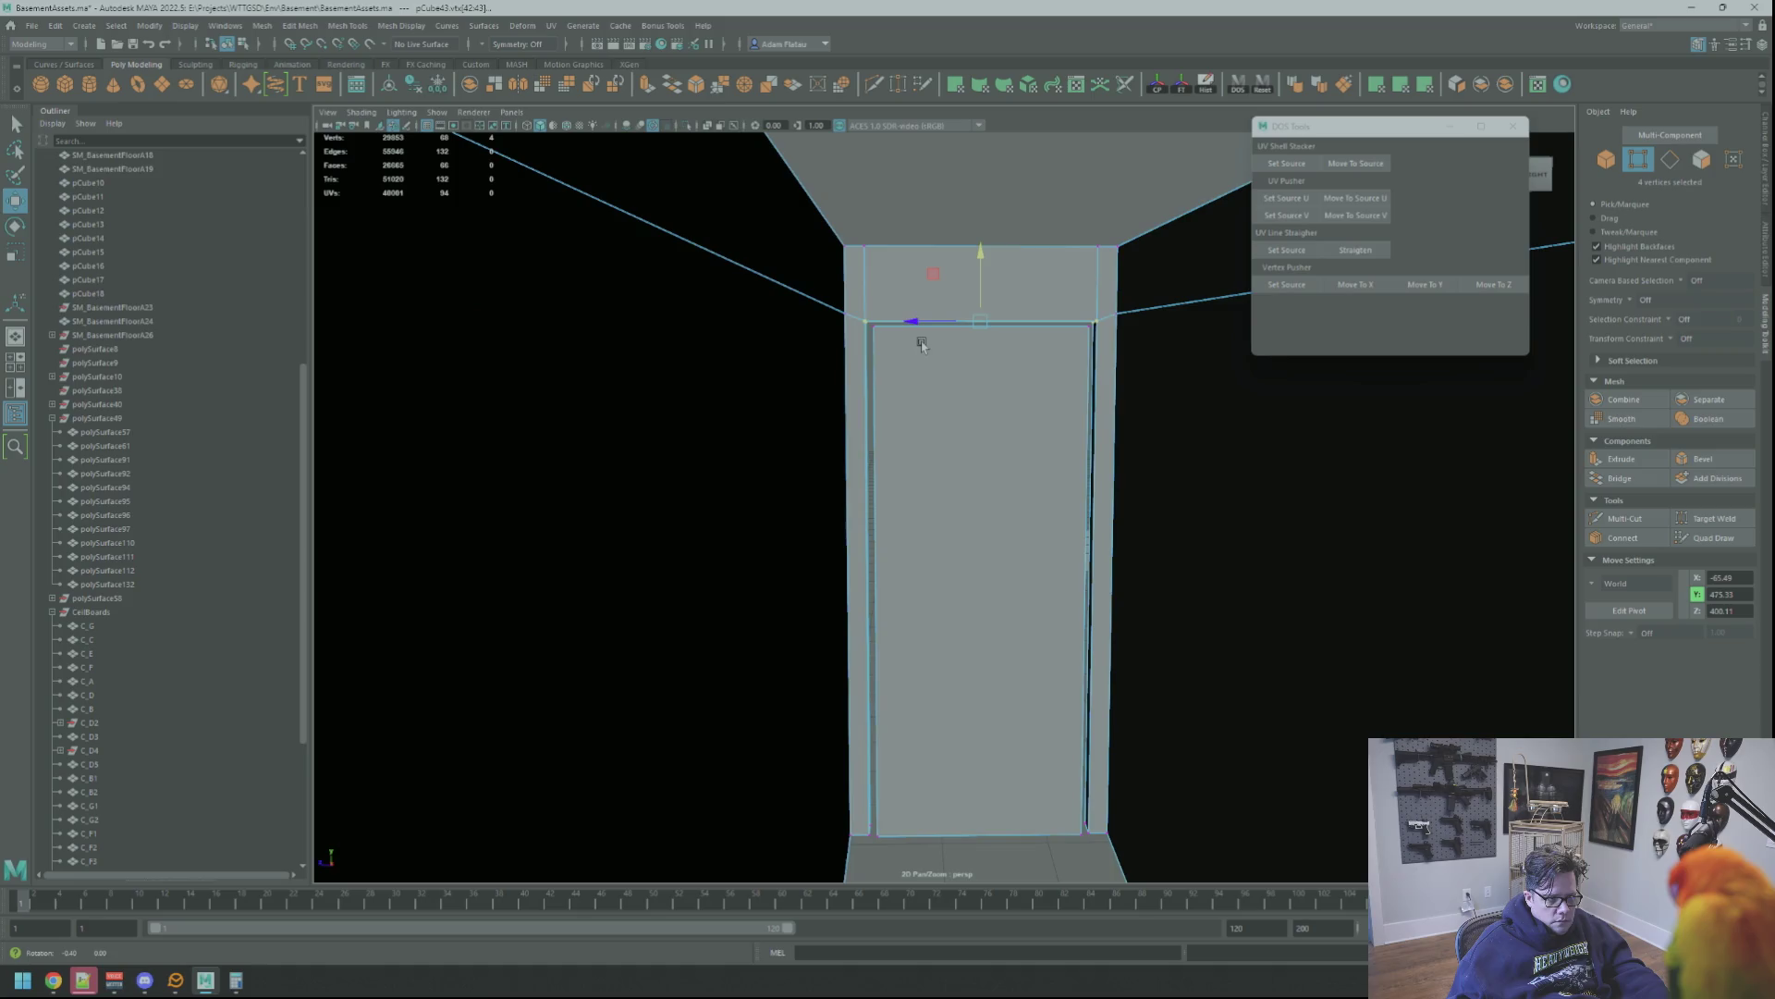
{"action": "left_click", "coordinate": [894, 836]}
{"action": "mouse_move", "coordinate": [912, 572]}
{"action": "left_mouse_down", "text": "alt"}
{"action": "mouse_move", "coordinate": [911, 487]}
{"action": "mouse_move", "coordinate": [951, 485]}
{"action": "mouse_move", "coordinate": [944, 508]}
{"action": "mouse_move", "coordinate": [958, 476]}
{"action": "mouse_move", "coordinate": [1022, 487]}
{"action": "mouse_move", "coordinate": [930, 480]}
{"action": "mouse_move", "coordinate": [1015, 488]}
{"action": "mouse_move", "coordinate": [947, 484]}
{"action": "left_mouse_up", "text": "alt"}
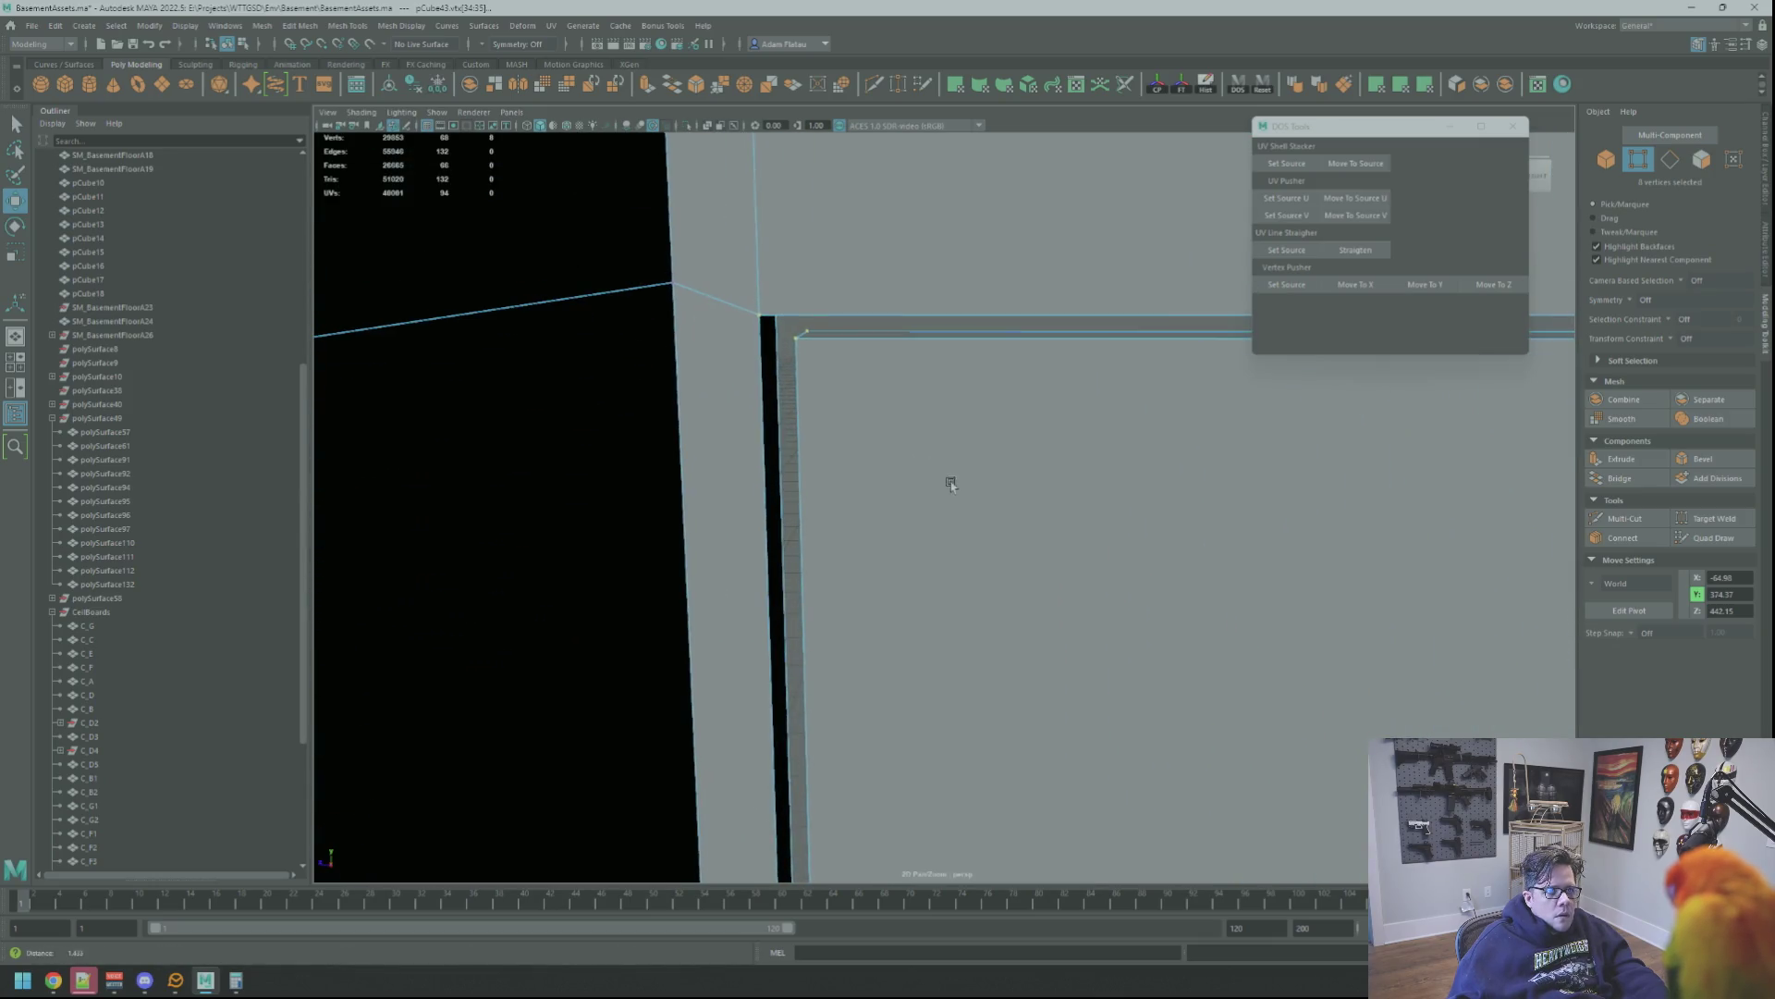
{"action": "key", "text": "q"}
{"action": "left_click", "coordinate": [802, 333]}
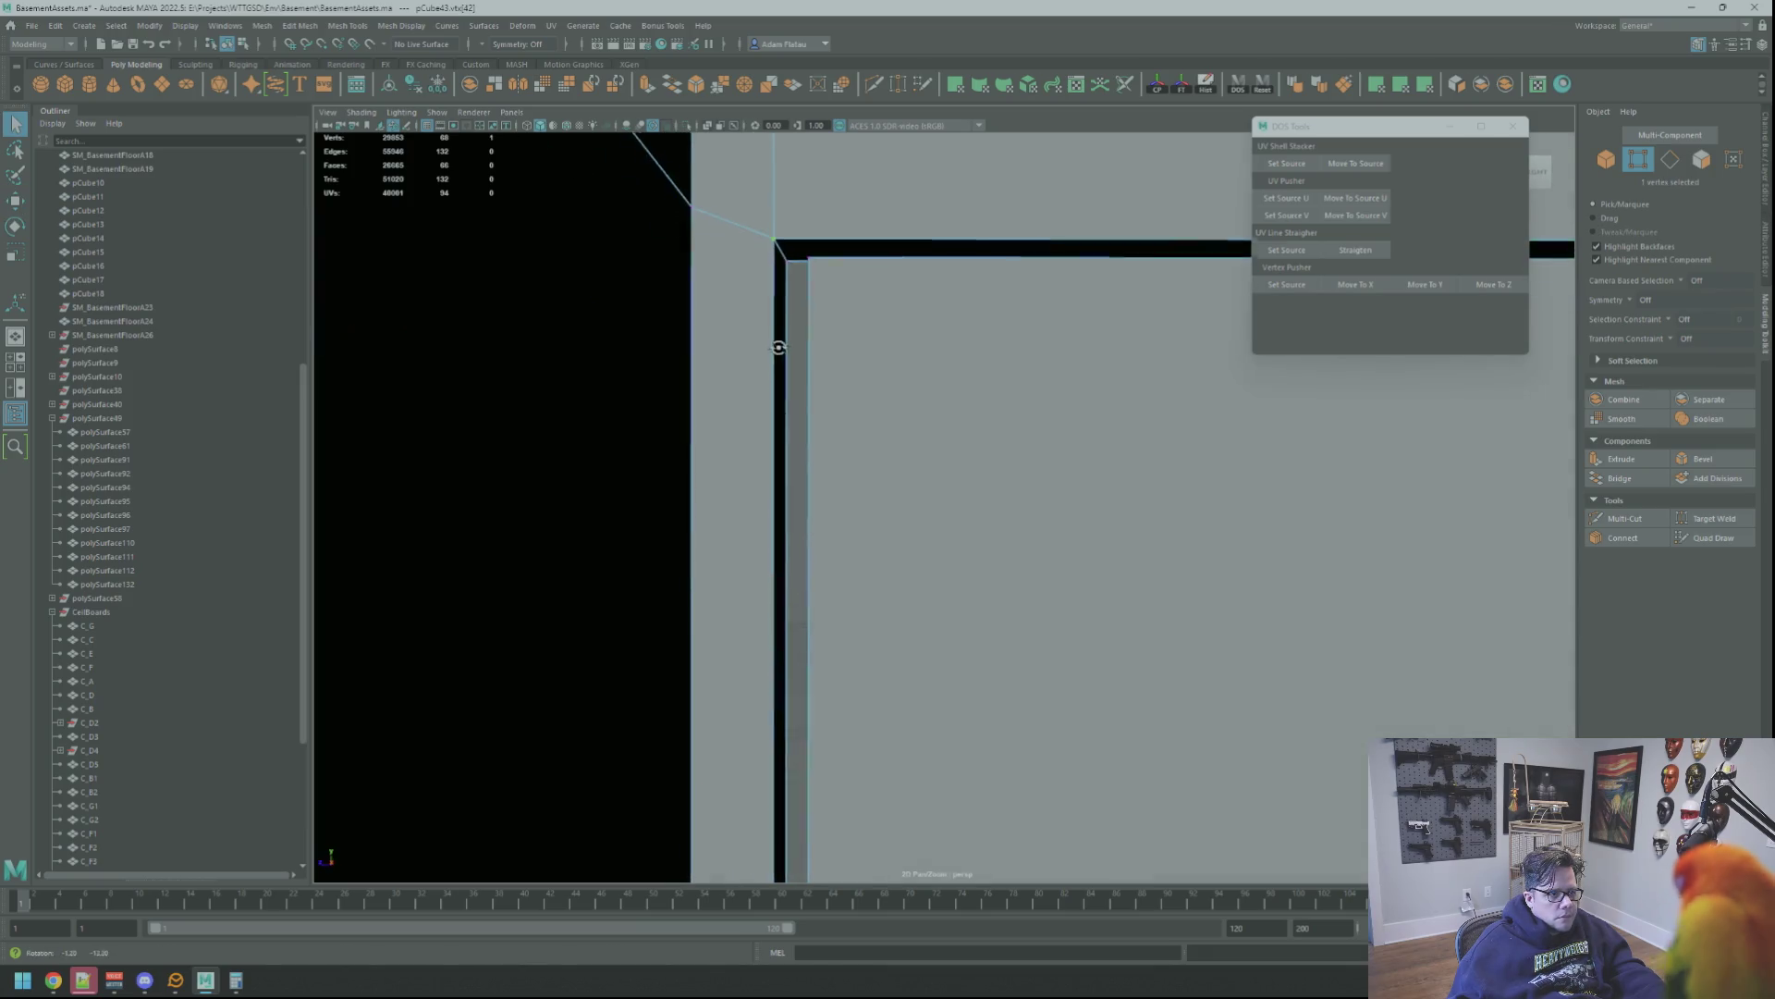
{"action": "left_click_drag", "start_coordinate": [802, 333], "coordinate": [800, 263], "text": "alt"}
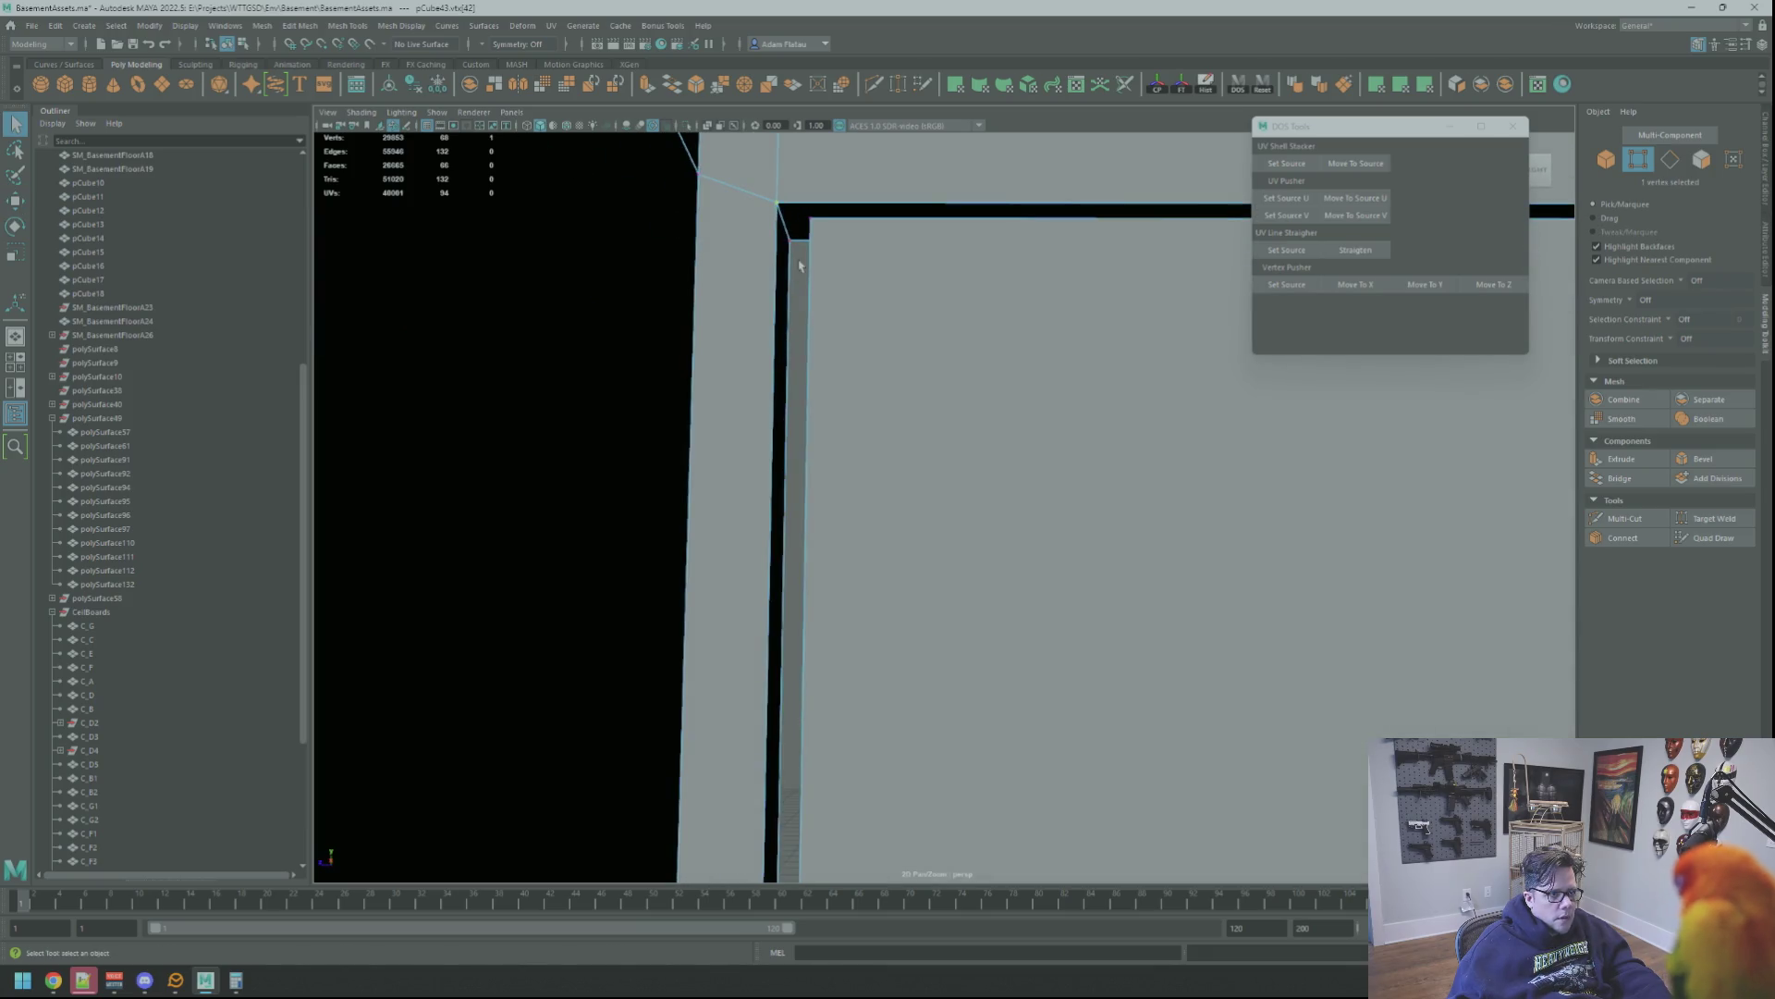
{"action": "left_click", "coordinate": [775, 206], "text": "shift"}
{"action": "key", "text": "f"}
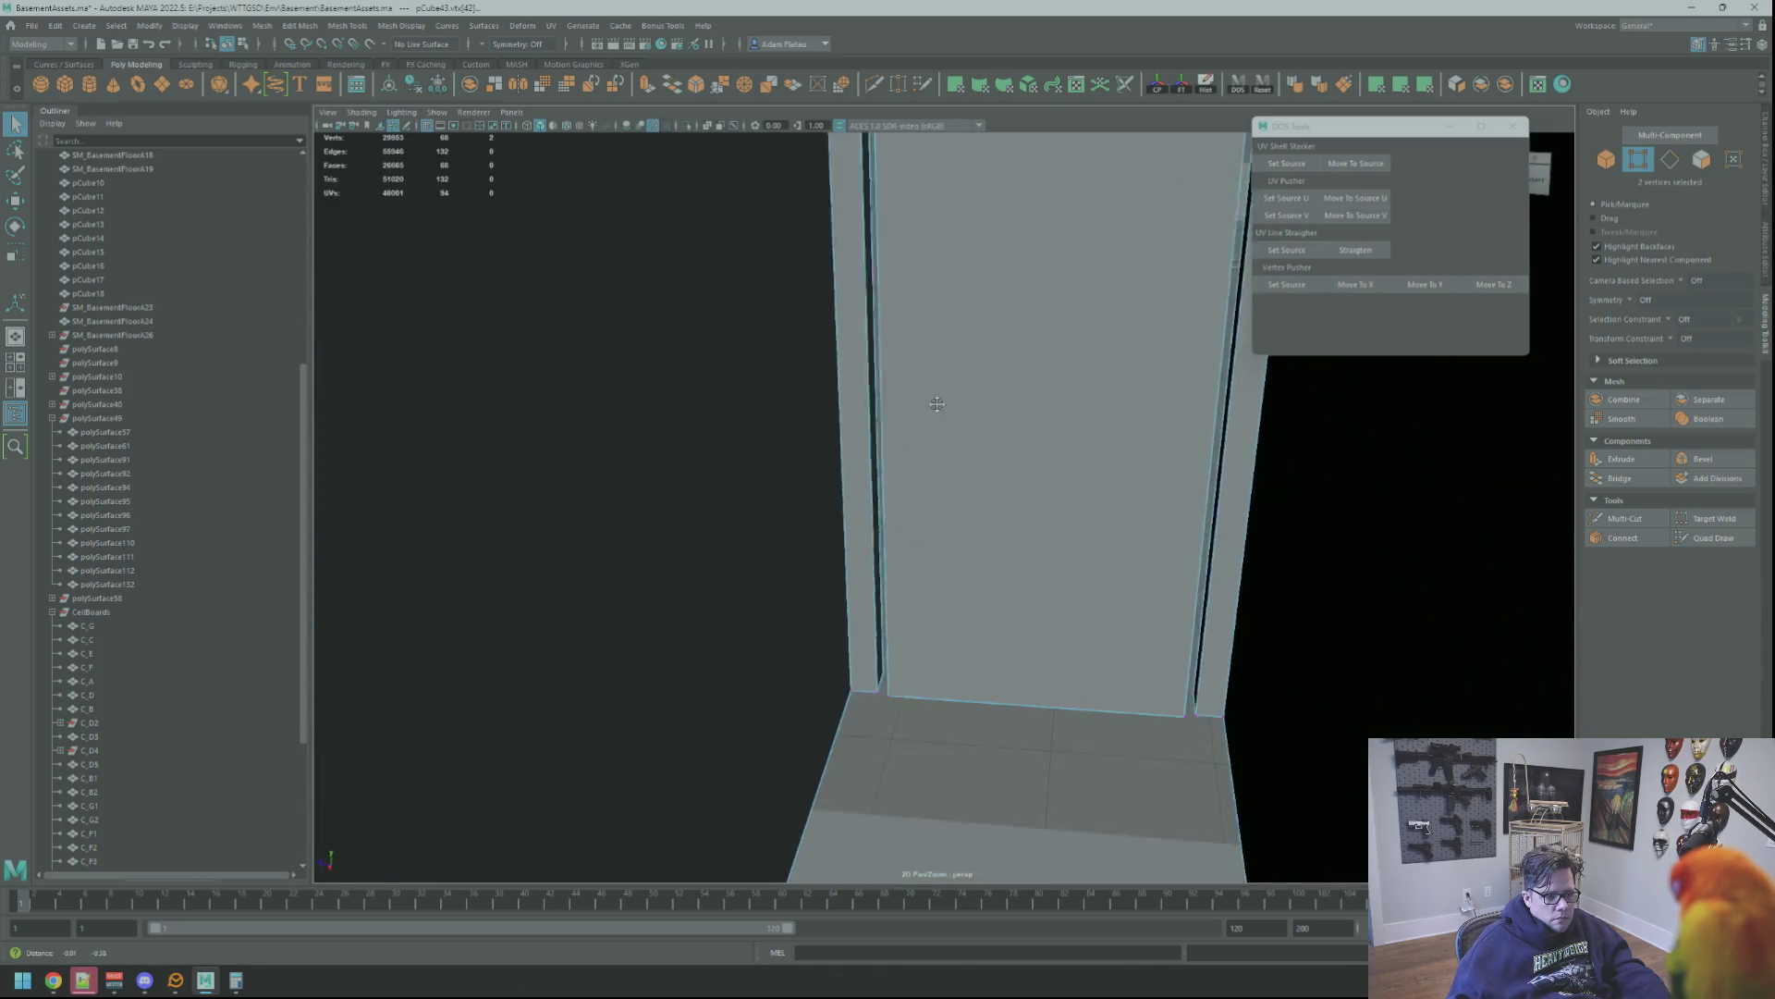
{"action": "left_click_drag", "start_coordinate": [925, 439], "coordinate": [835, 566], "text": "alt"}
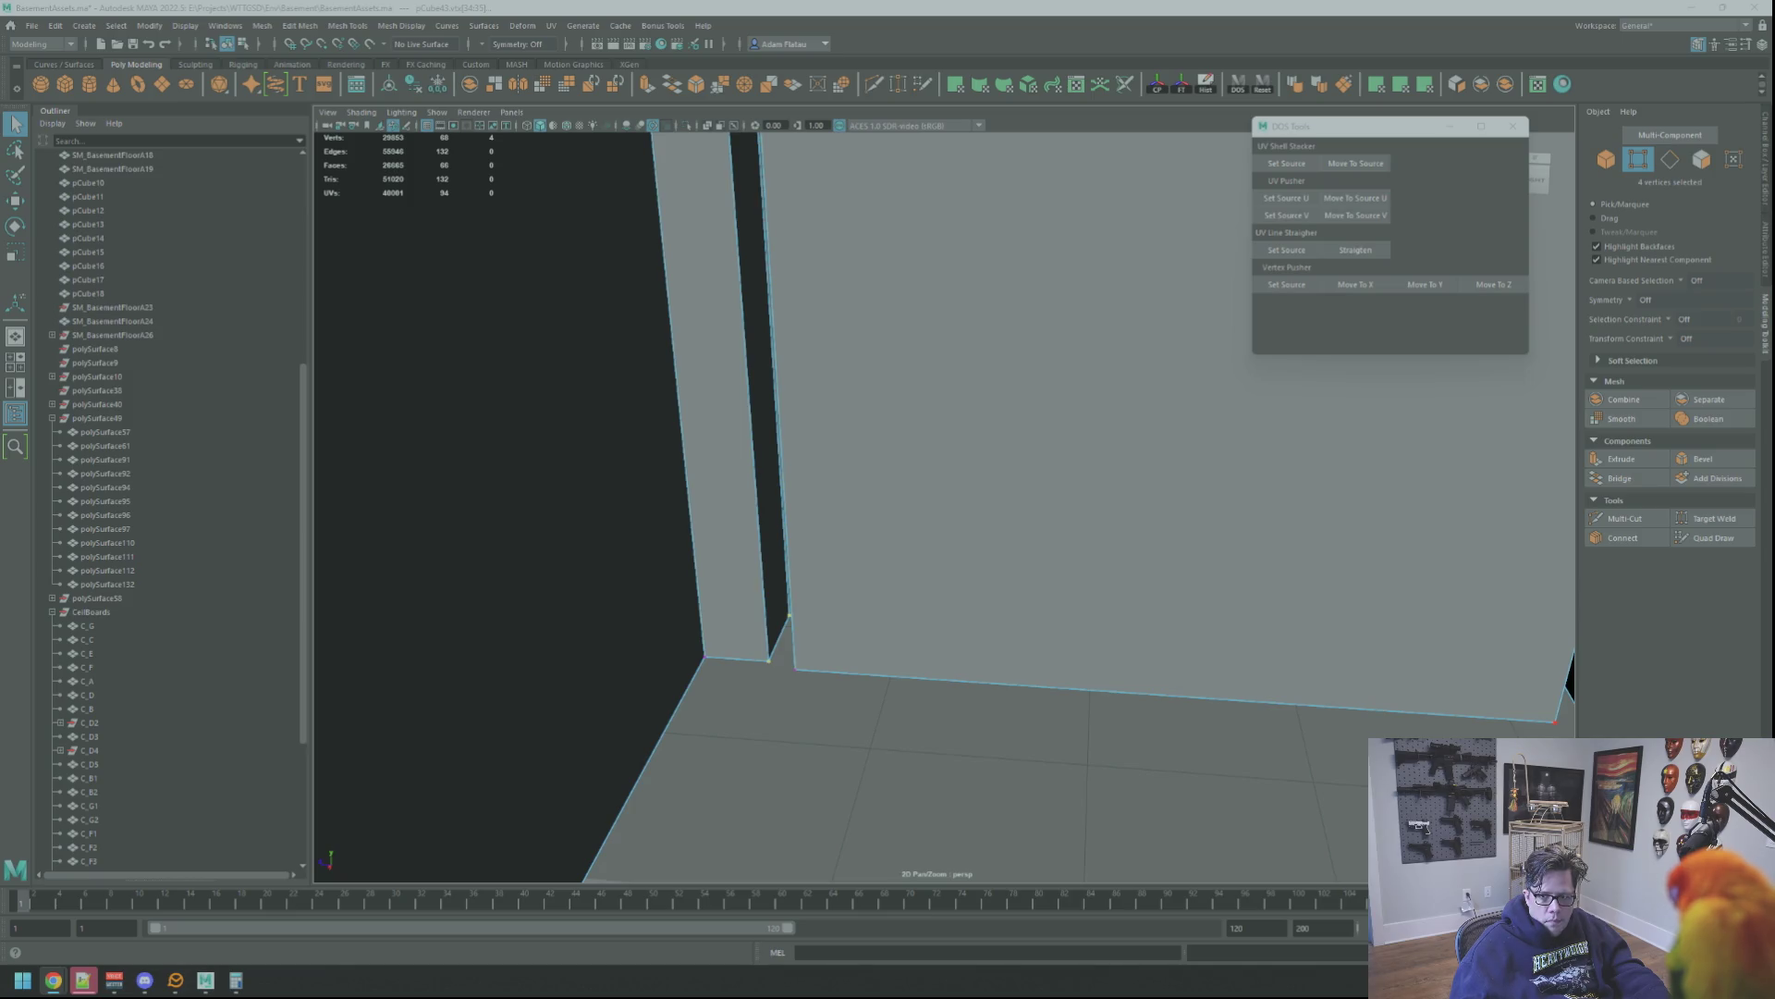
Scale the selected frame edge vertices slightly inward to close the gap beside the door
{"action": "key", "text": "f"}
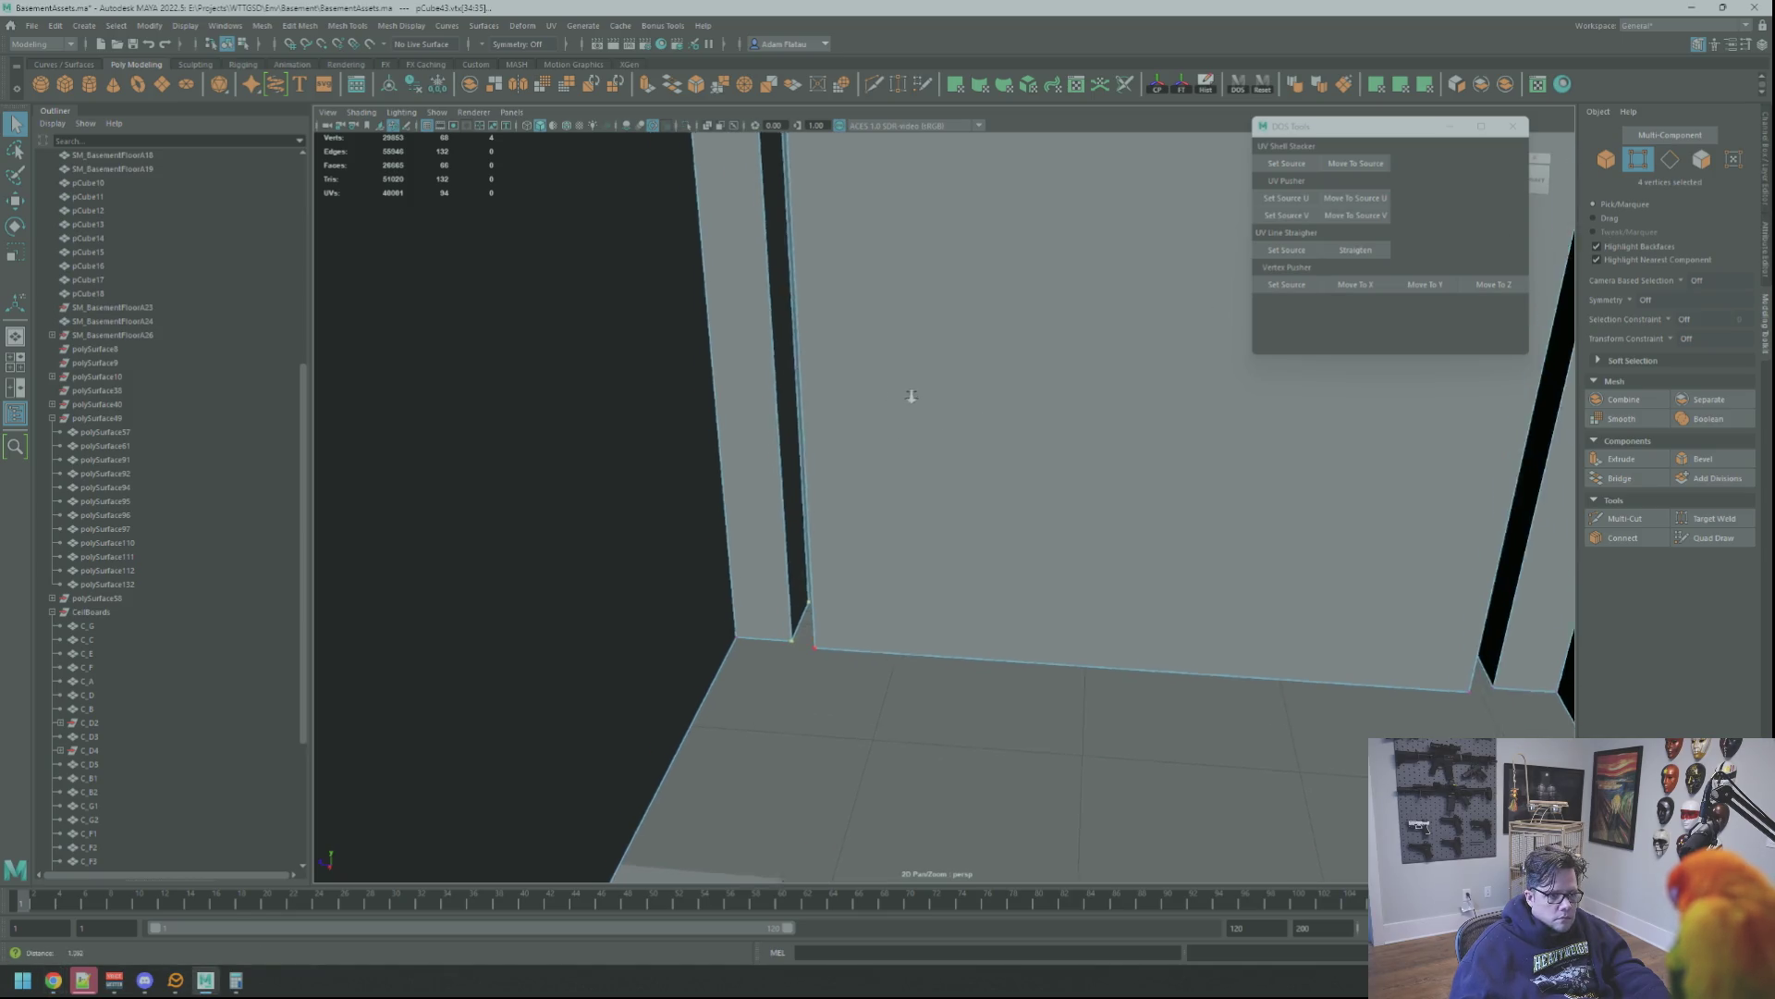
{"action": "key", "text": "w"}
{"action": "scroll", "coordinate": [992, 360], "scroll_direction": "down", "scroll_amount": 3}
{"action": "scroll", "coordinate": [992, 360], "scroll_direction": "down", "scroll_amount": 2}
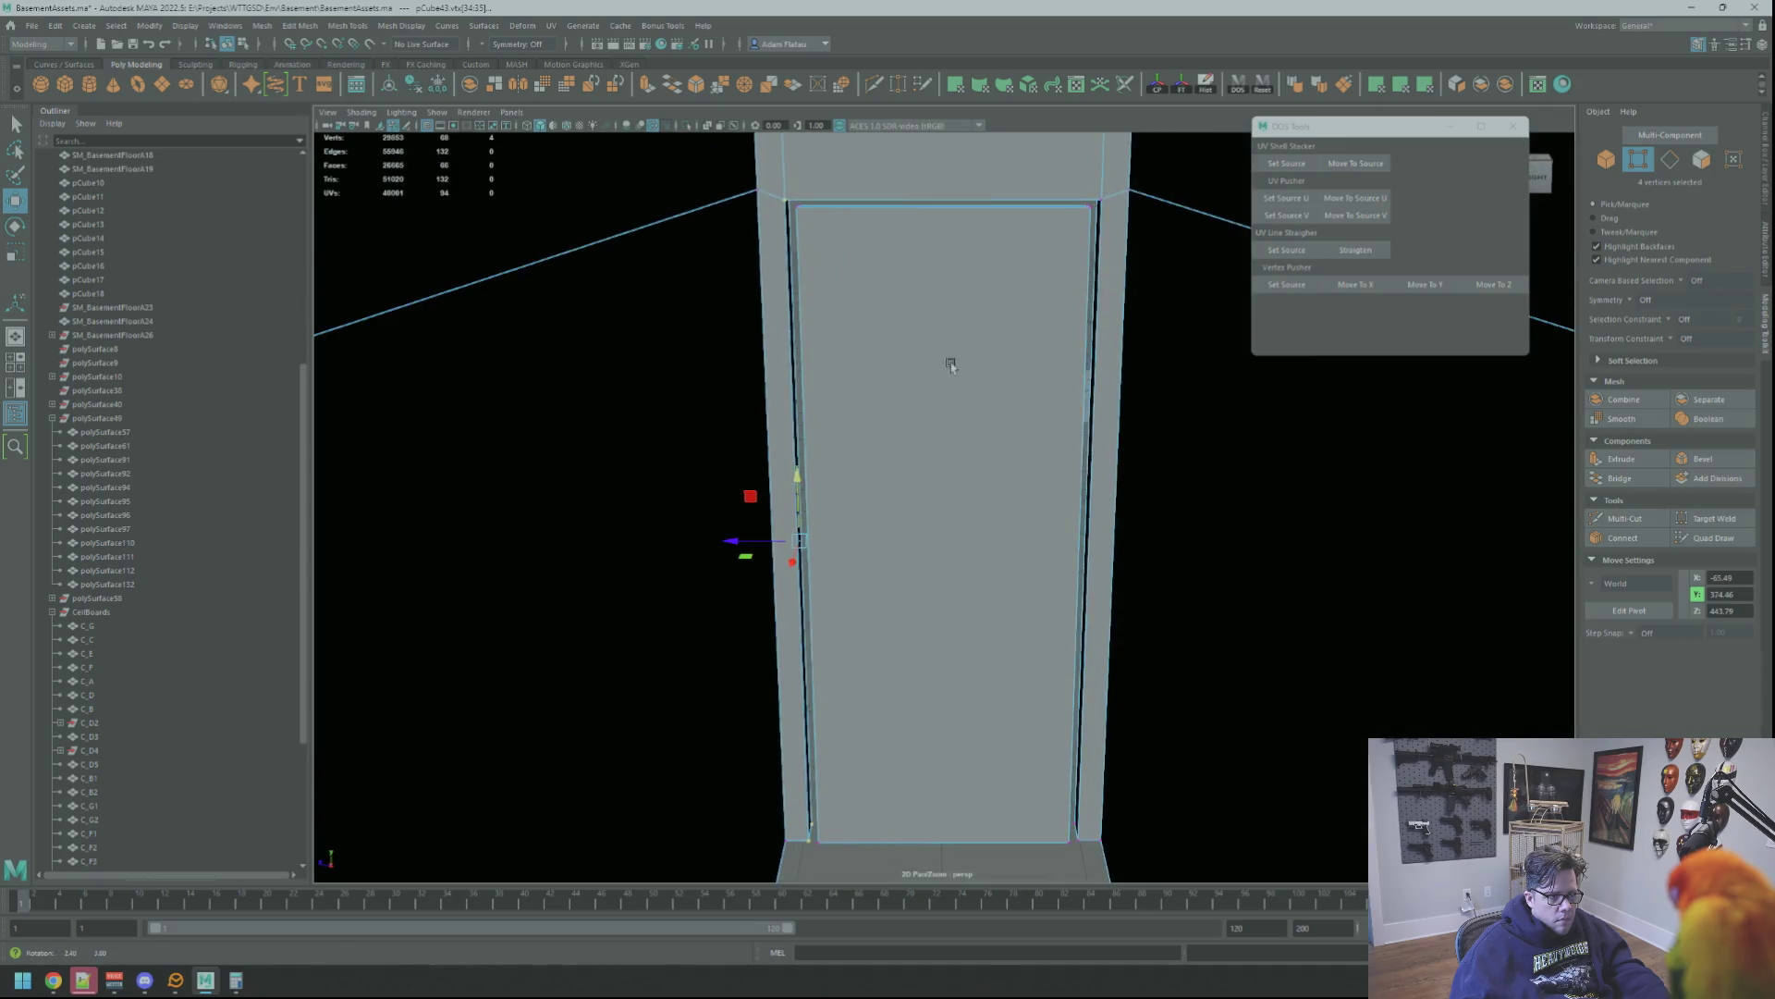
{"action": "left_click_drag", "start_coordinate": [1019, 346], "coordinate": [939, 388], "text": "alt"}
{"action": "scroll", "coordinate": [1059, 289], "scroll_direction": "up", "scroll_amount": 2}
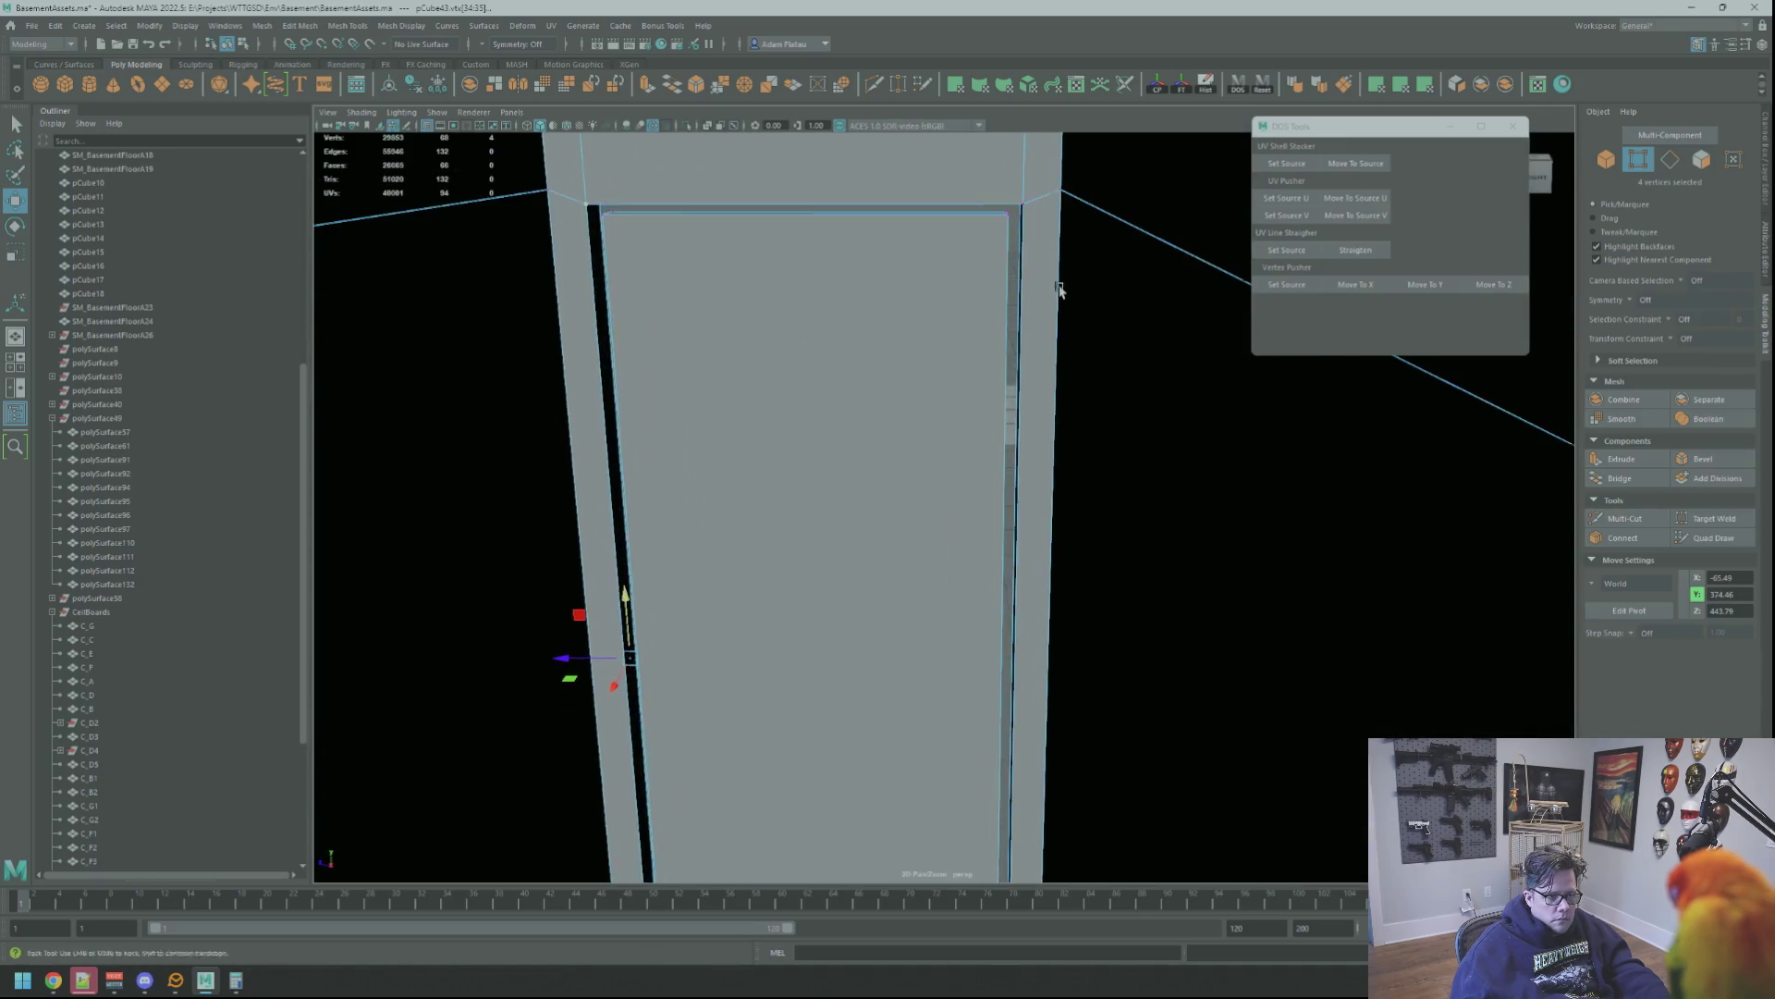
{"action": "mouse_move", "coordinate": [1057, 289]}
{"action": "left_mouse_down", "text": "alt"}
{"action": "mouse_move", "coordinate": [1077, 380]}
{"action": "mouse_move", "coordinate": [1014, 333]}
{"action": "mouse_move", "coordinate": [994, 247]}
{"action": "left_mouse_up", "text": "alt"}
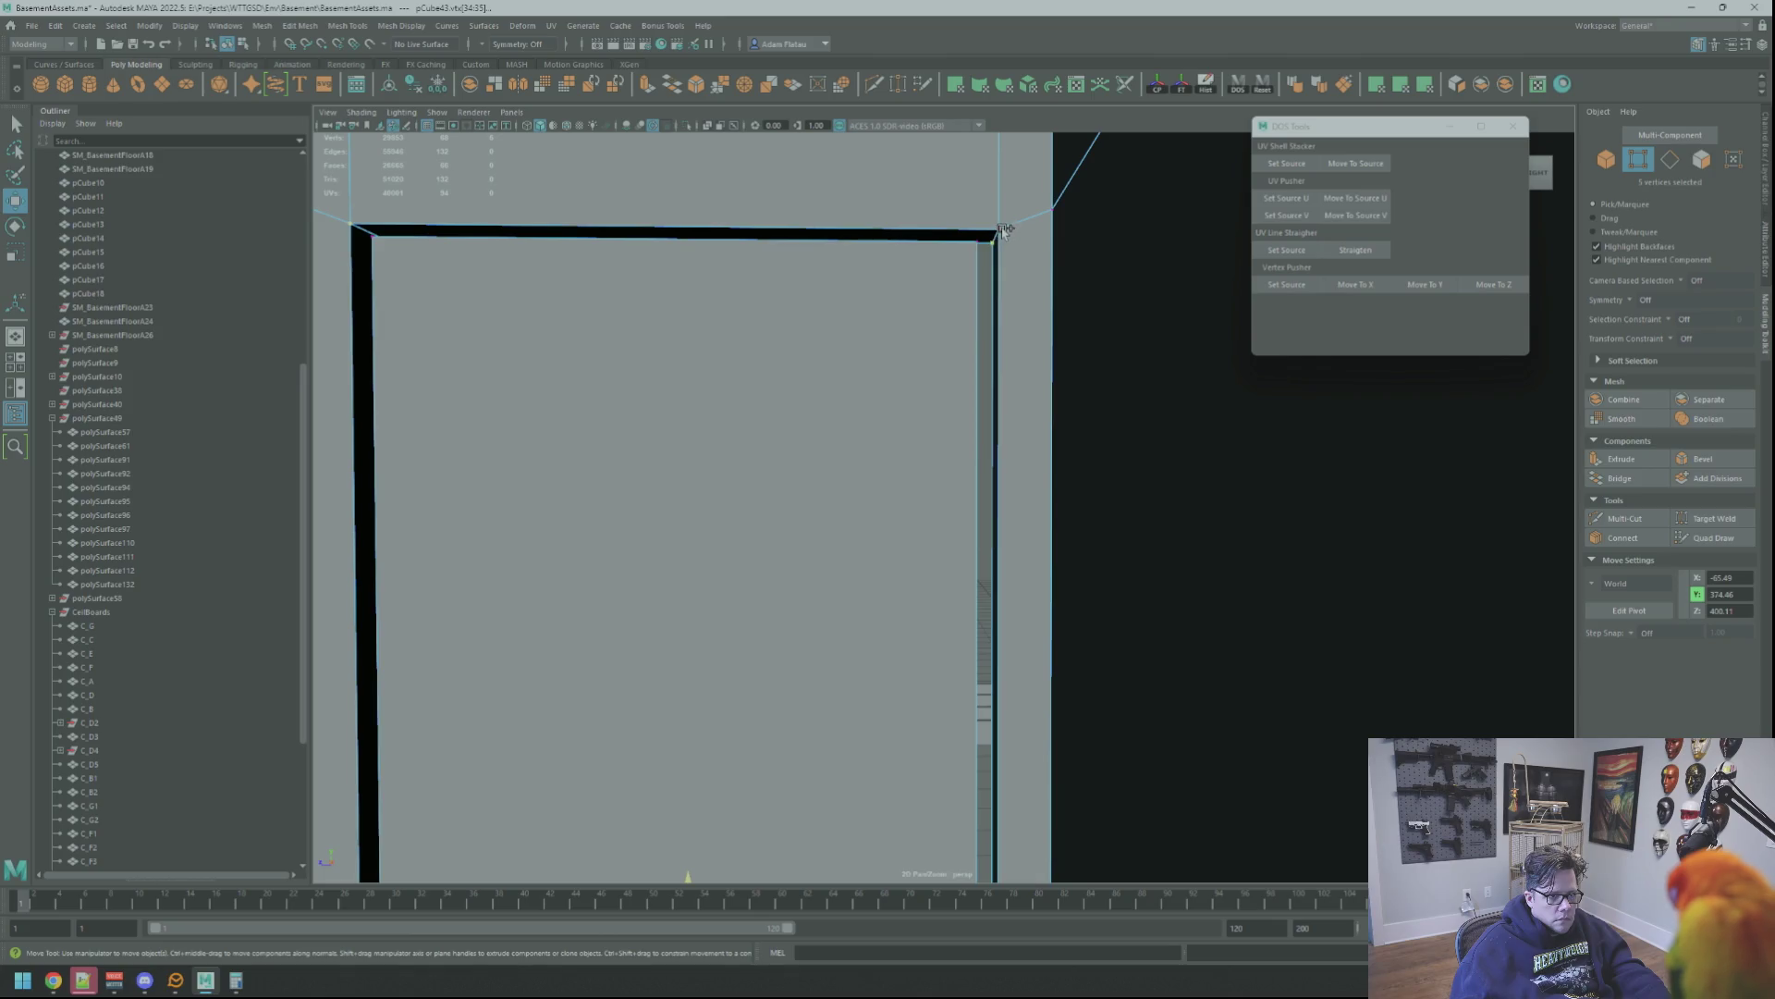
{"action": "scroll", "coordinate": [1041, 372], "scroll_direction": "down", "scroll_amount": 2}
{"action": "mouse_move", "coordinate": [967, 296]}
{"action": "left_mouse_down", "text": "alt"}
{"action": "mouse_move", "coordinate": [990, 572]}
{"action": "mouse_move", "coordinate": [956, 474]}
{"action": "left_mouse_up", "text": "alt"}
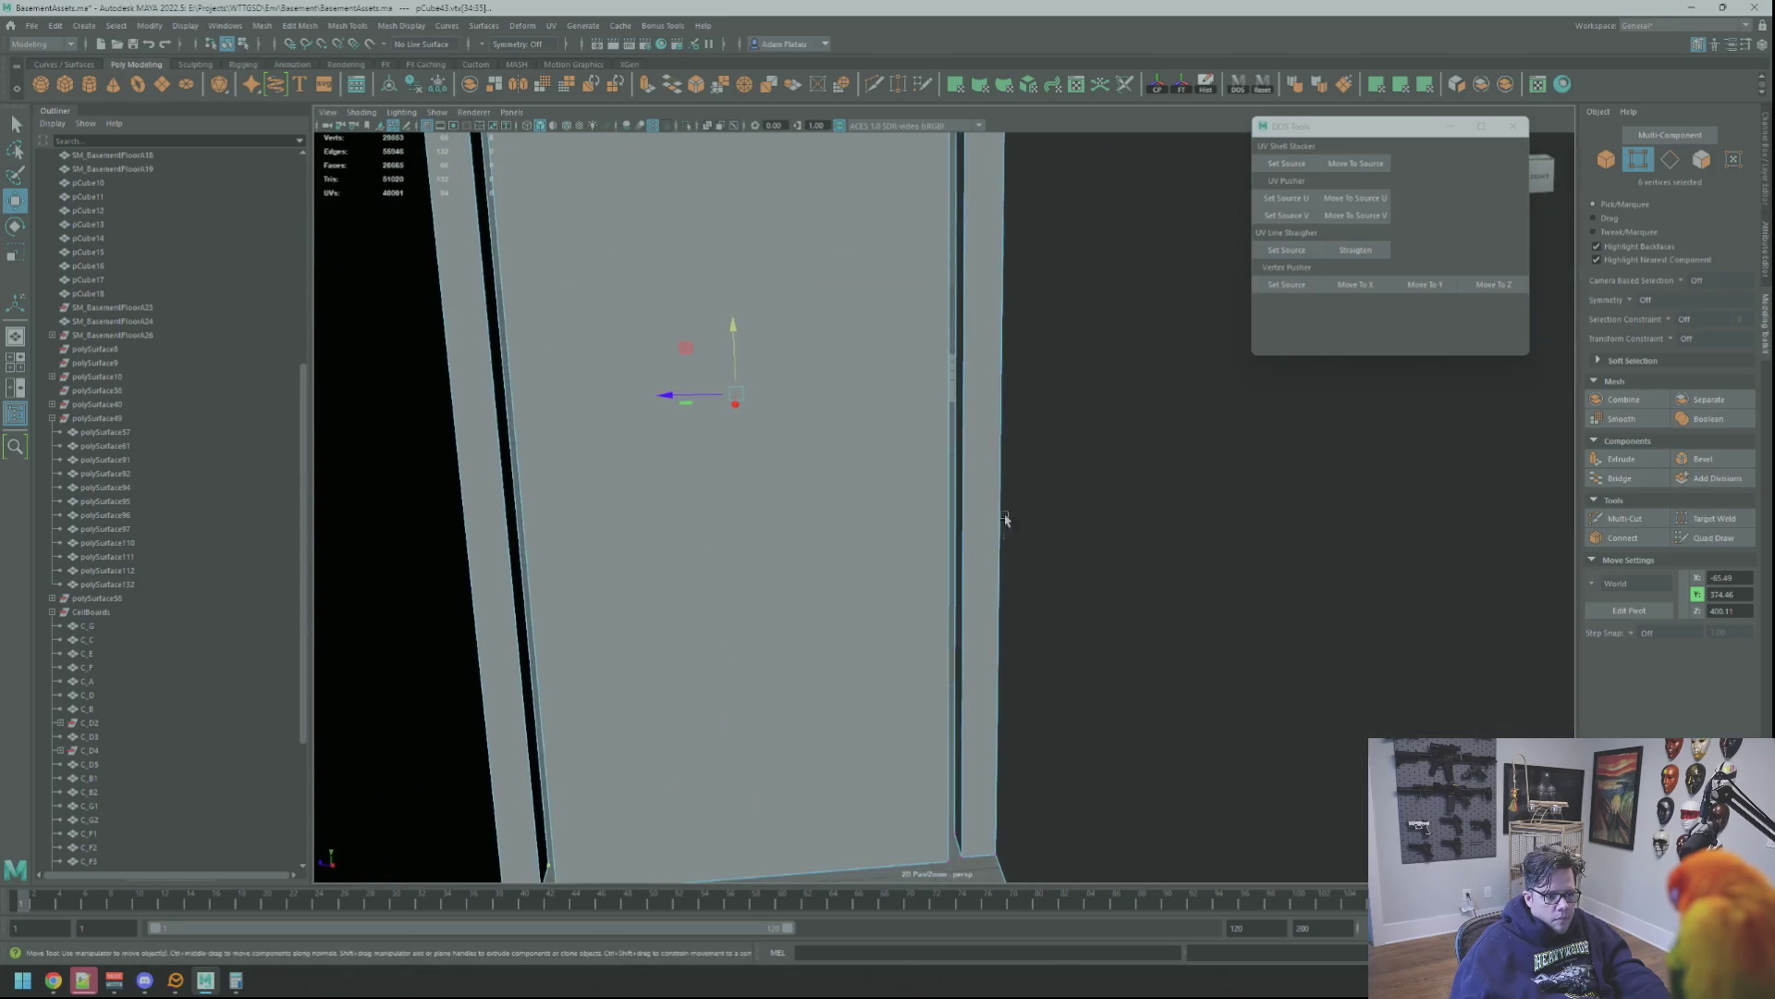
{"action": "scroll", "coordinate": [990, 572], "scroll_direction": "up", "scroll_amount": 2}
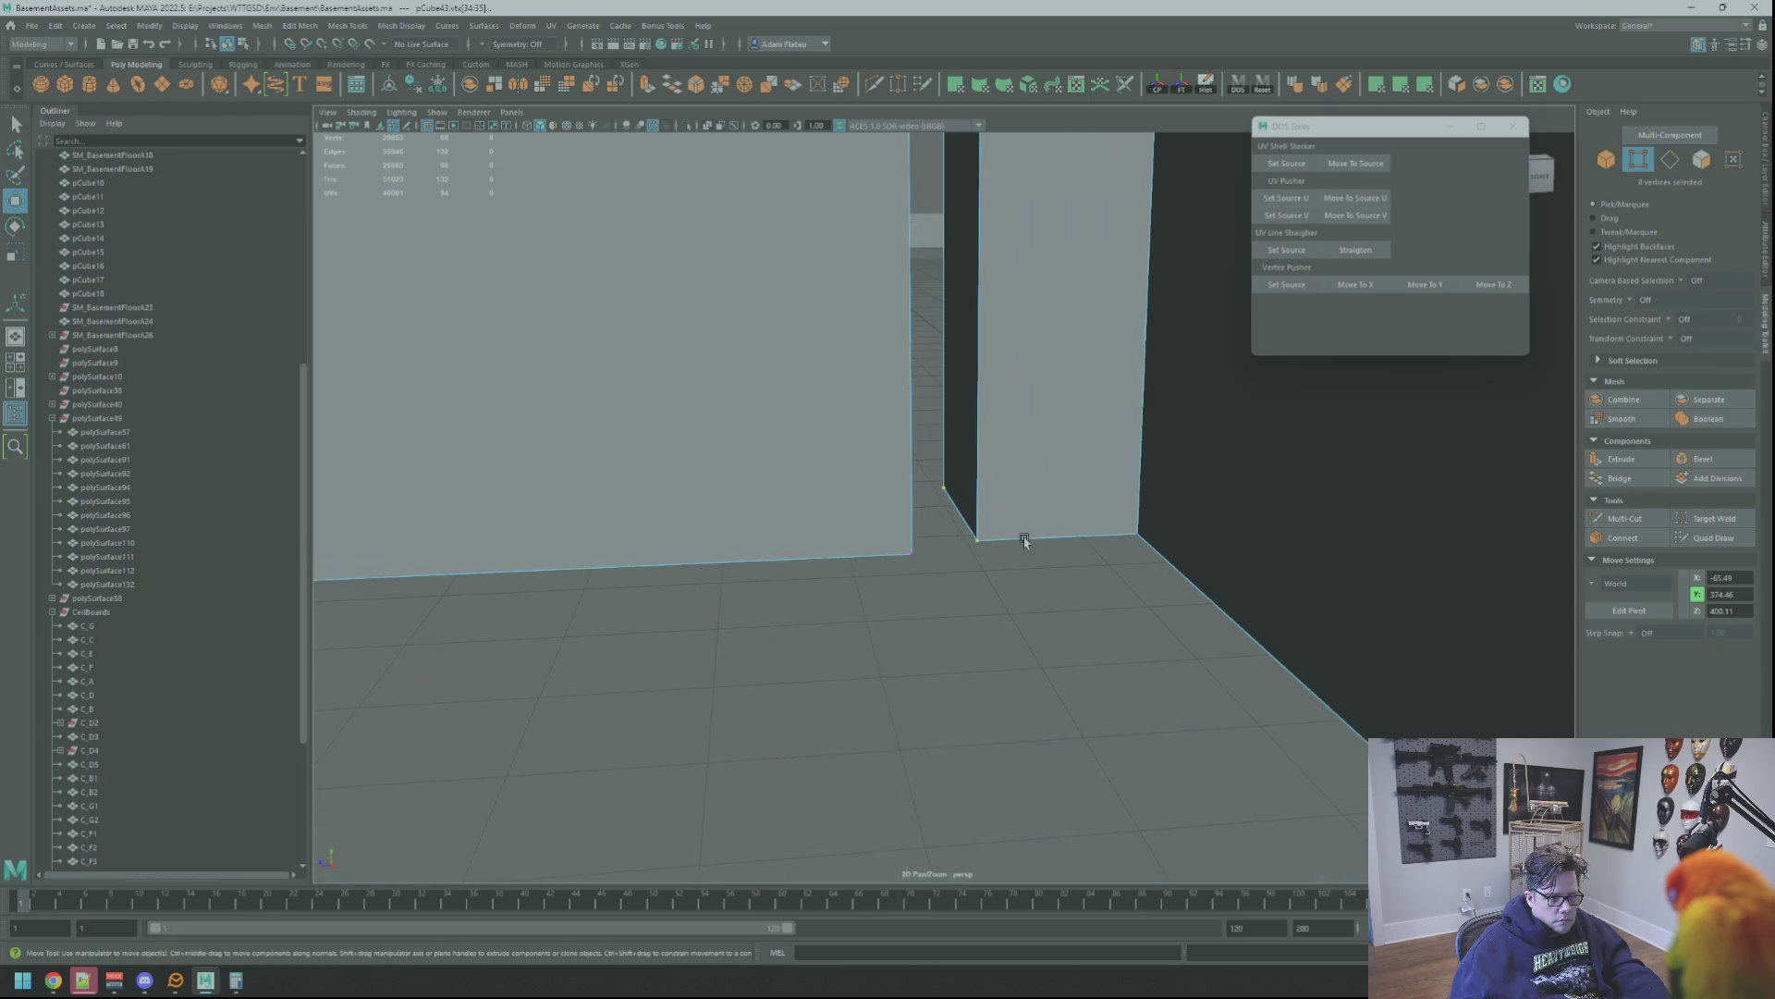
{"action": "key", "text": "f"}
{"action": "left_click_drag", "start_coordinate": [1026, 544], "coordinate": [962, 444], "text": "alt"}
{"action": "key", "text": "r"}
{"action": "left_click_drag", "start_coordinate": [875, 541], "coordinate": [877, 541]}
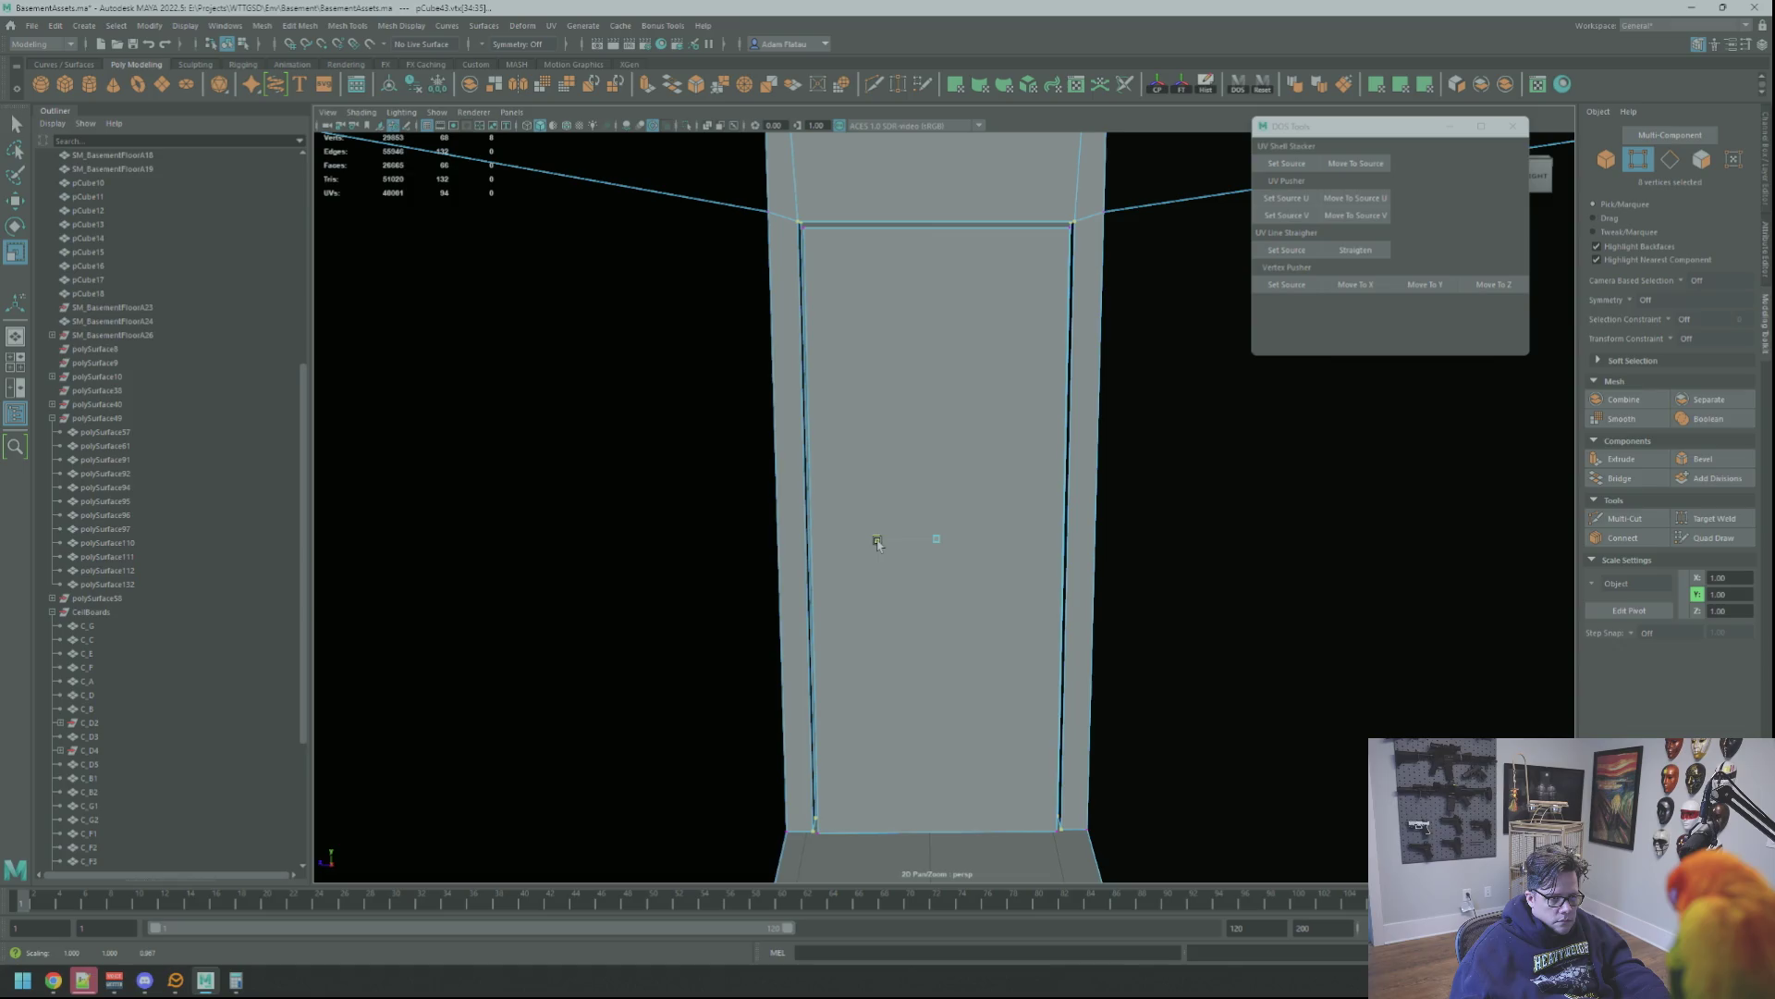
Maximise the side view and scale the frame vertices to adjust the doorway width
{"action": "key", "text": "space"}
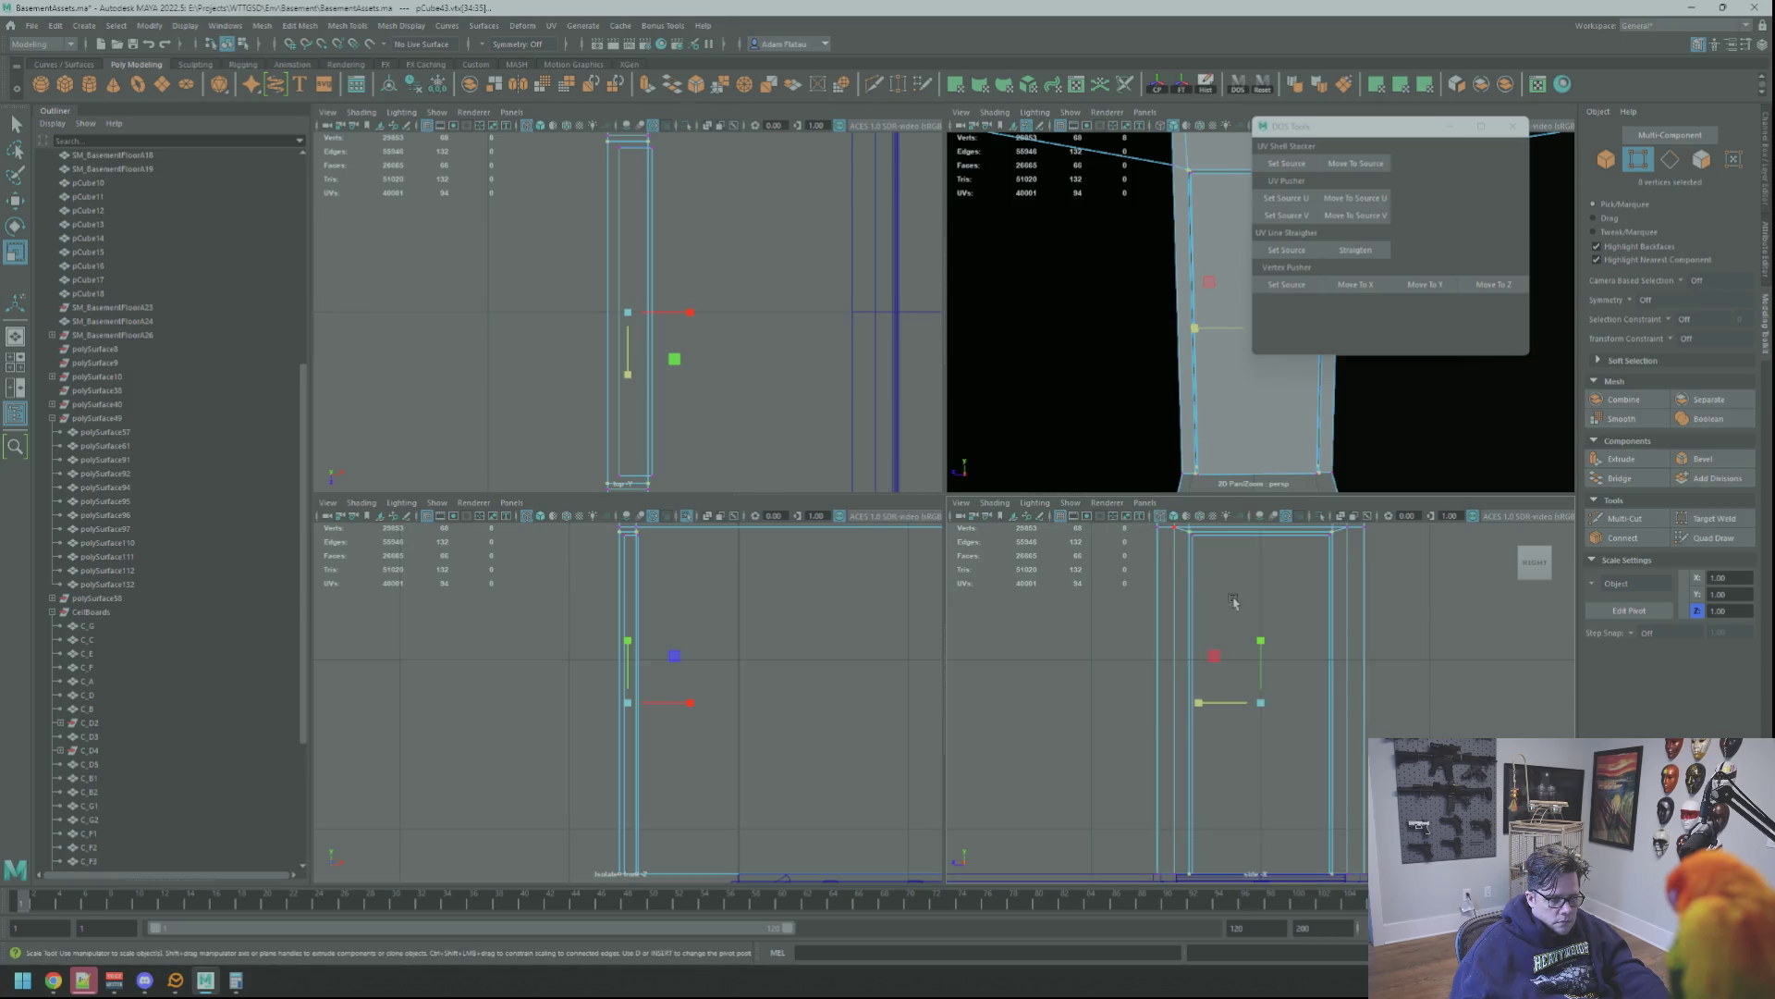
{"action": "key", "text": "space"}
{"action": "middle_click_drag", "start_coordinate": [1000, 453], "coordinate": [988, 490], "text": "alt"}
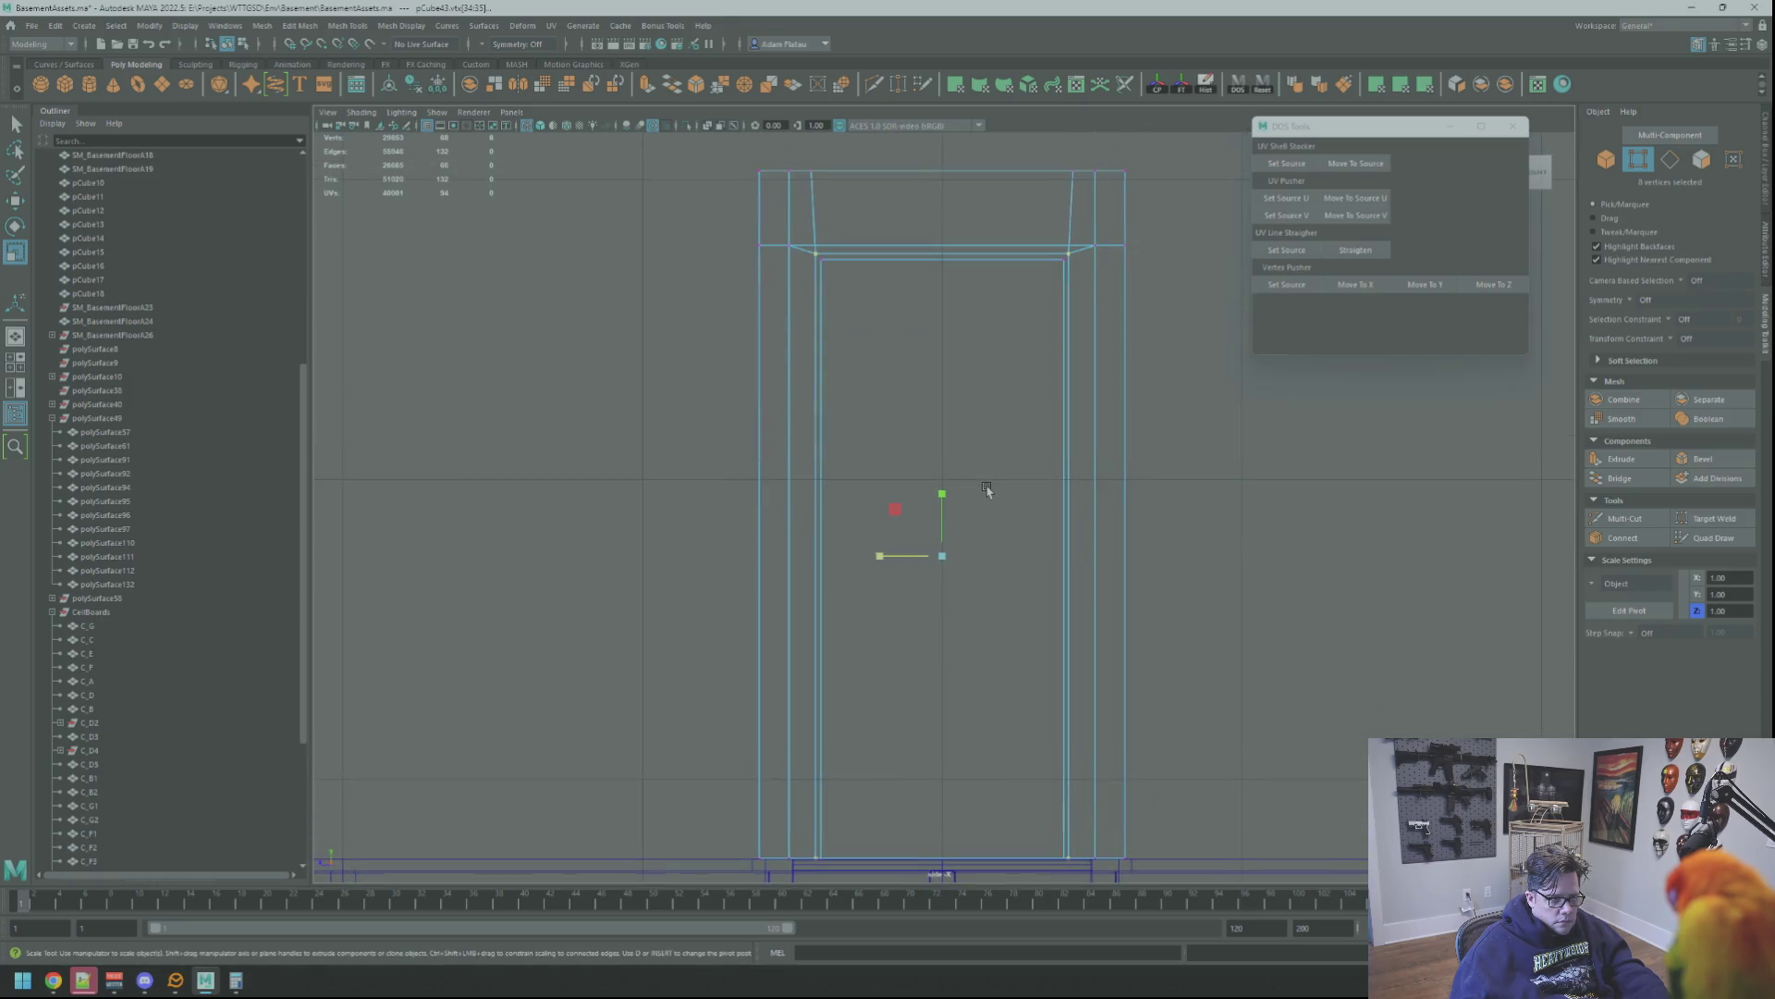
{"action": "left_click_drag", "start_coordinate": [875, 560], "coordinate": [876, 560]}
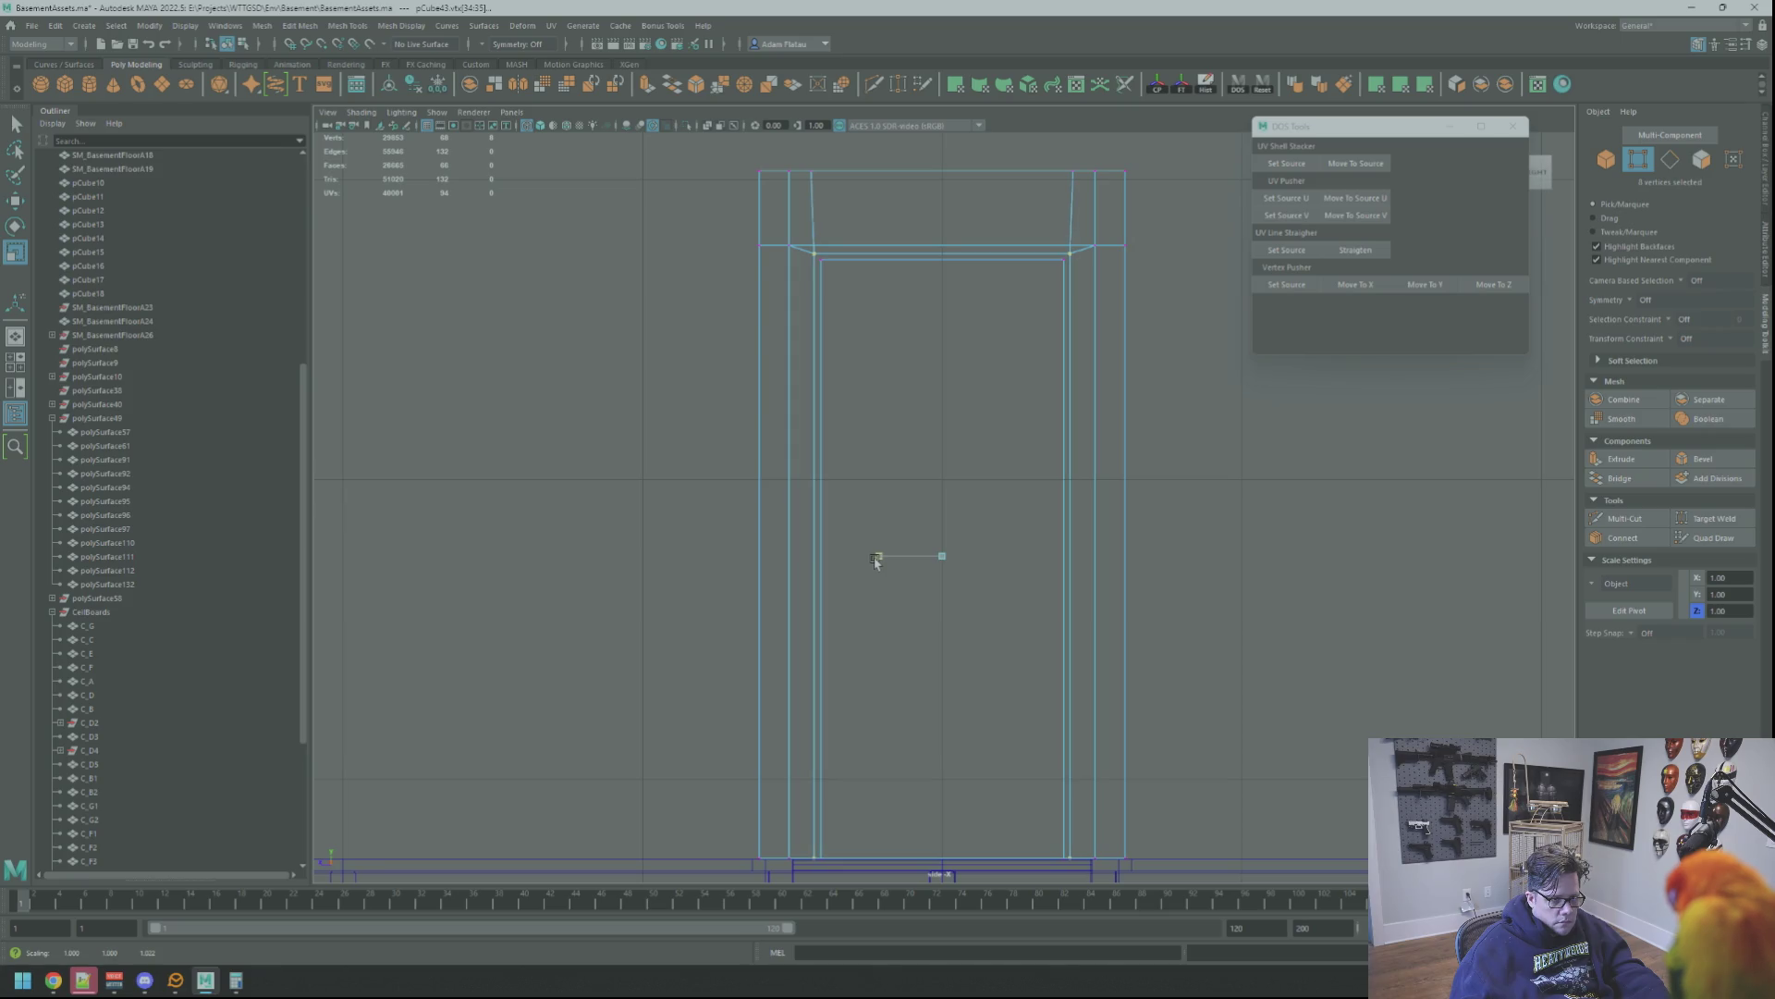
Switch back to the perspective view, deselect and return to object selection
{"action": "key", "text": "space"}
{"action": "left_click_drag", "start_coordinate": [940, 503], "coordinate": [1073, 476]}
{"action": "scroll", "coordinate": [1072, 476], "scroll_direction": "down", "scroll_amount": 5}
{"action": "scroll", "coordinate": [1019, 448], "scroll_direction": "down", "scroll_amount": 3}
{"action": "key", "text": "F8"}
{"action": "left_click", "coordinate": [1075, 431]}
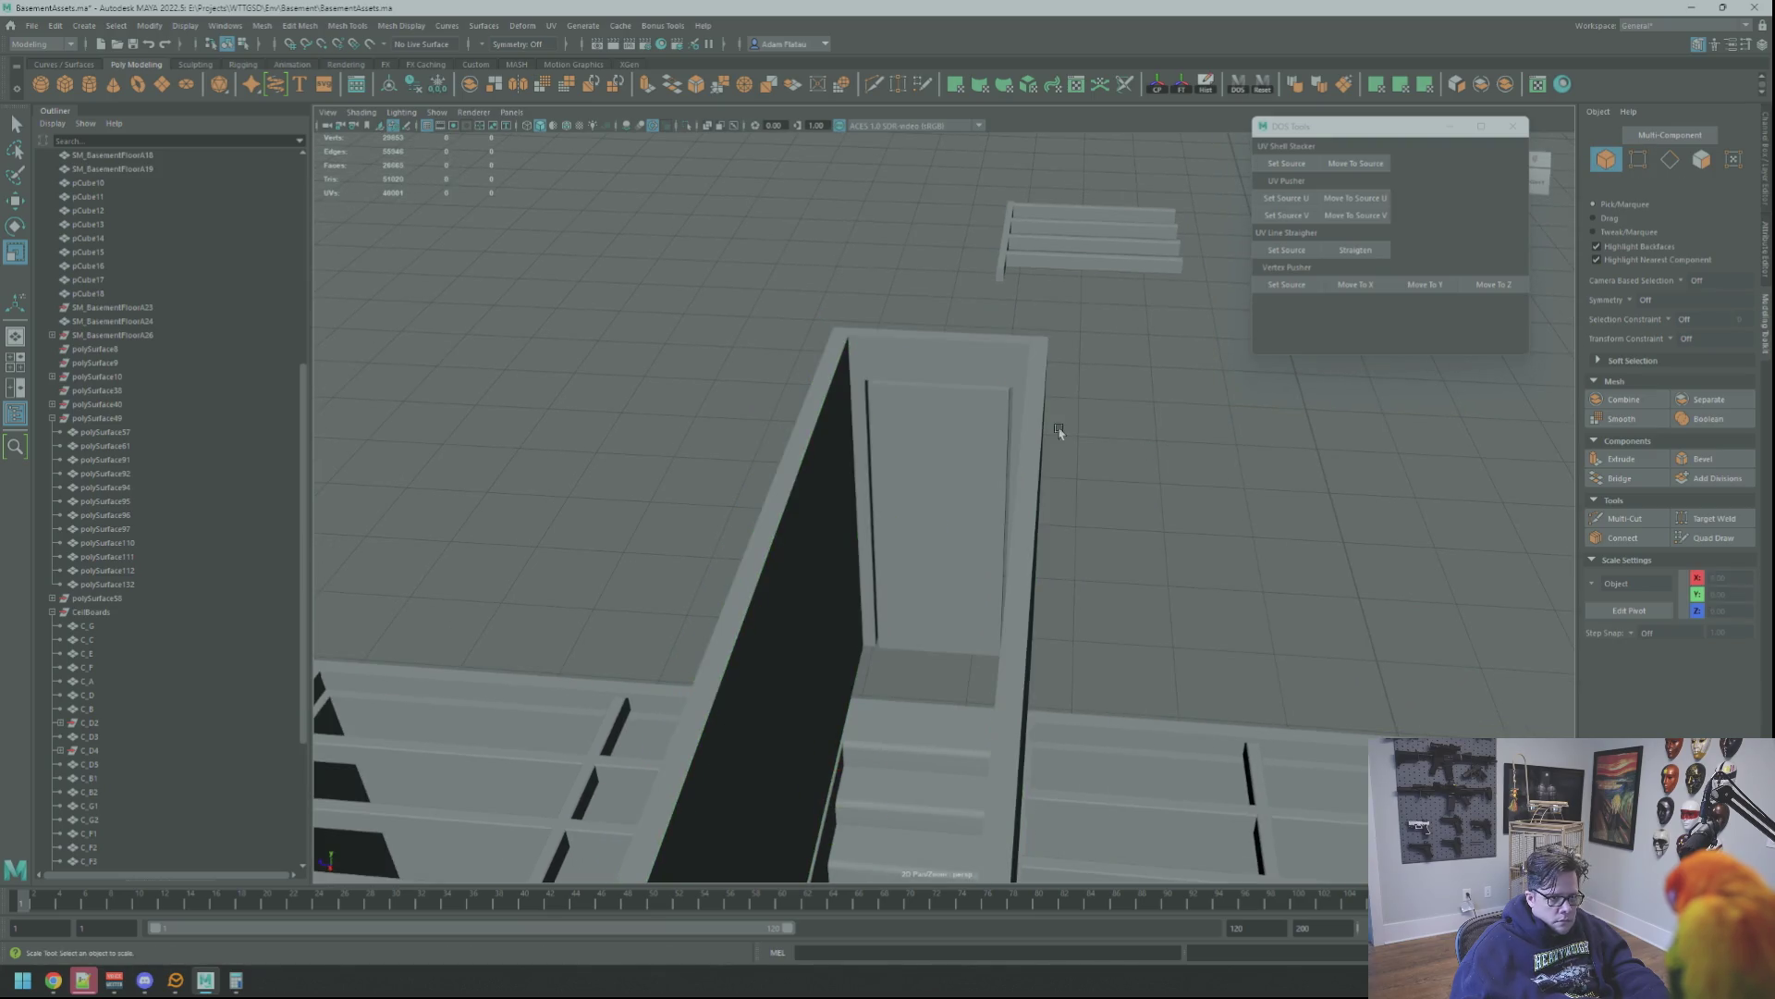
{"action": "scroll", "coordinate": [1074, 432], "scroll_direction": "up", "scroll_amount": 5}
Select the door frame mesh and inspect the whole frame box from a pulled-back angle
{"action": "left_click", "coordinate": [913, 368]}
{"action": "scroll", "coordinate": [914, 368], "scroll_direction": "up", "scroll_amount": 5}
{"action": "scroll", "coordinate": [912, 368], "scroll_direction": "down", "scroll_amount": 5}
{"action": "scroll", "coordinate": [963, 398], "scroll_direction": "up", "scroll_amount": 2}
{"action": "scroll", "coordinate": [980, 449], "scroll_direction": "up", "scroll_amount": 3}
{"action": "scroll", "coordinate": [903, 444], "scroll_direction": "up", "scroll_amount": 2}
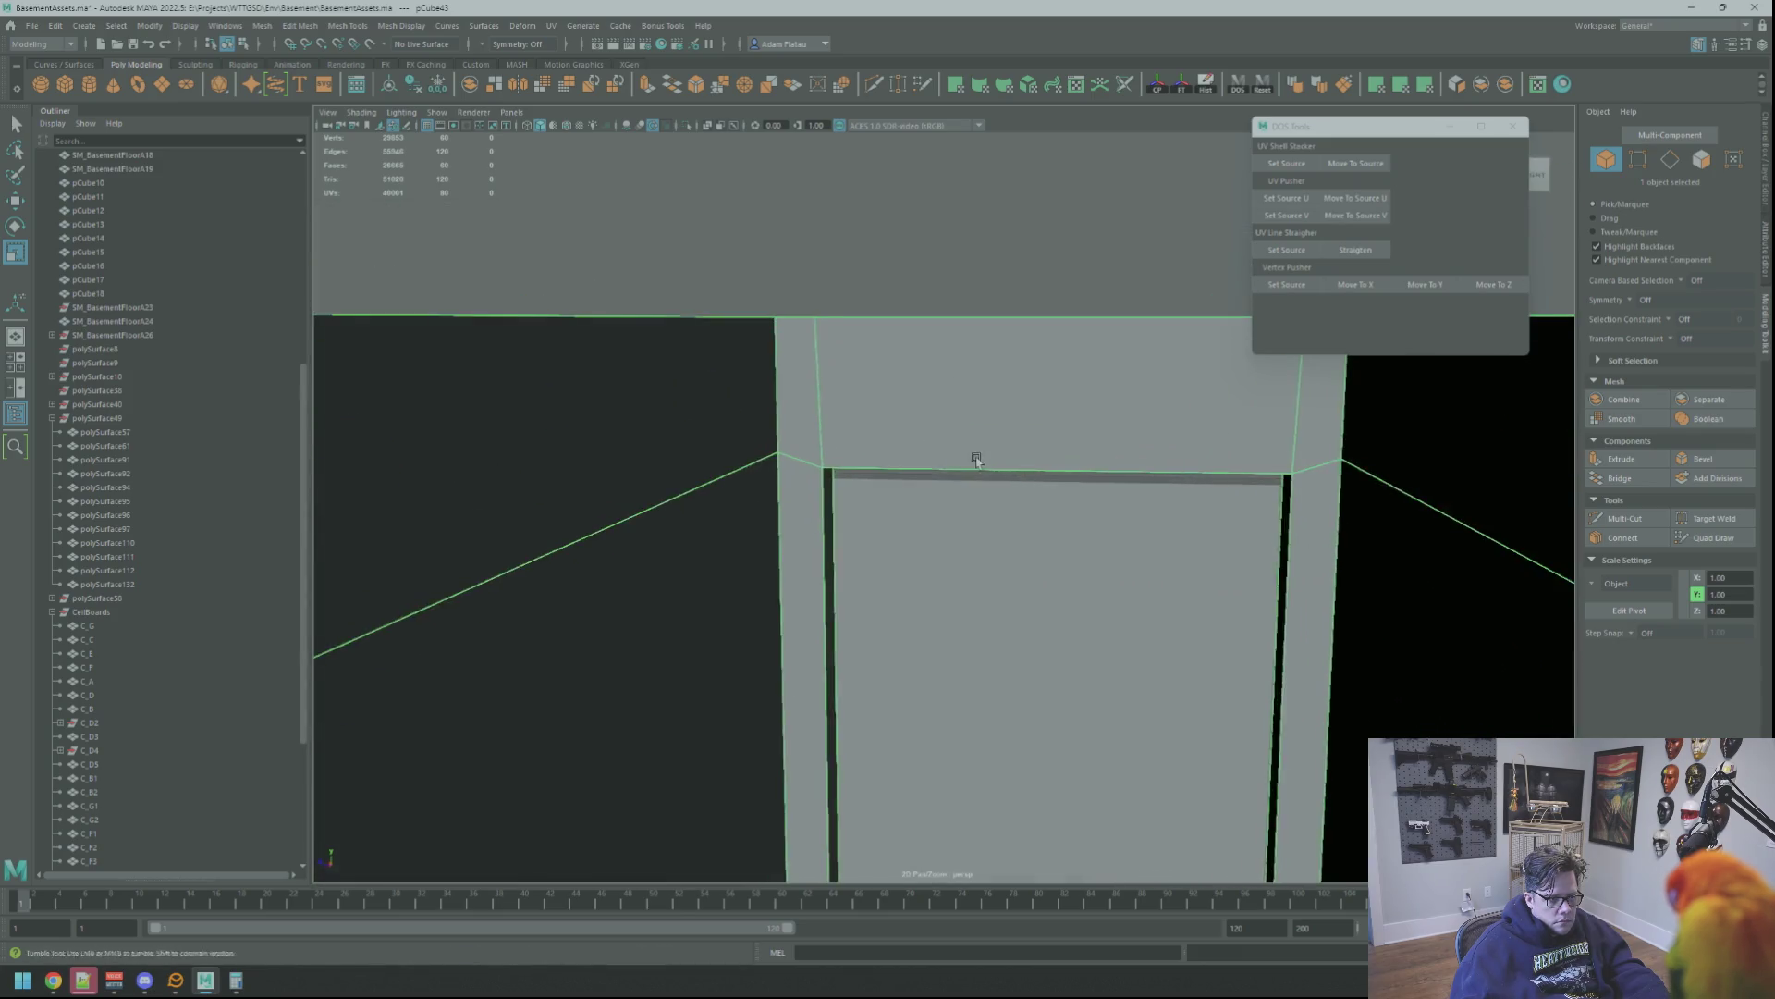
{"action": "scroll", "coordinate": [977, 460], "scroll_direction": "up", "scroll_amount": 3}
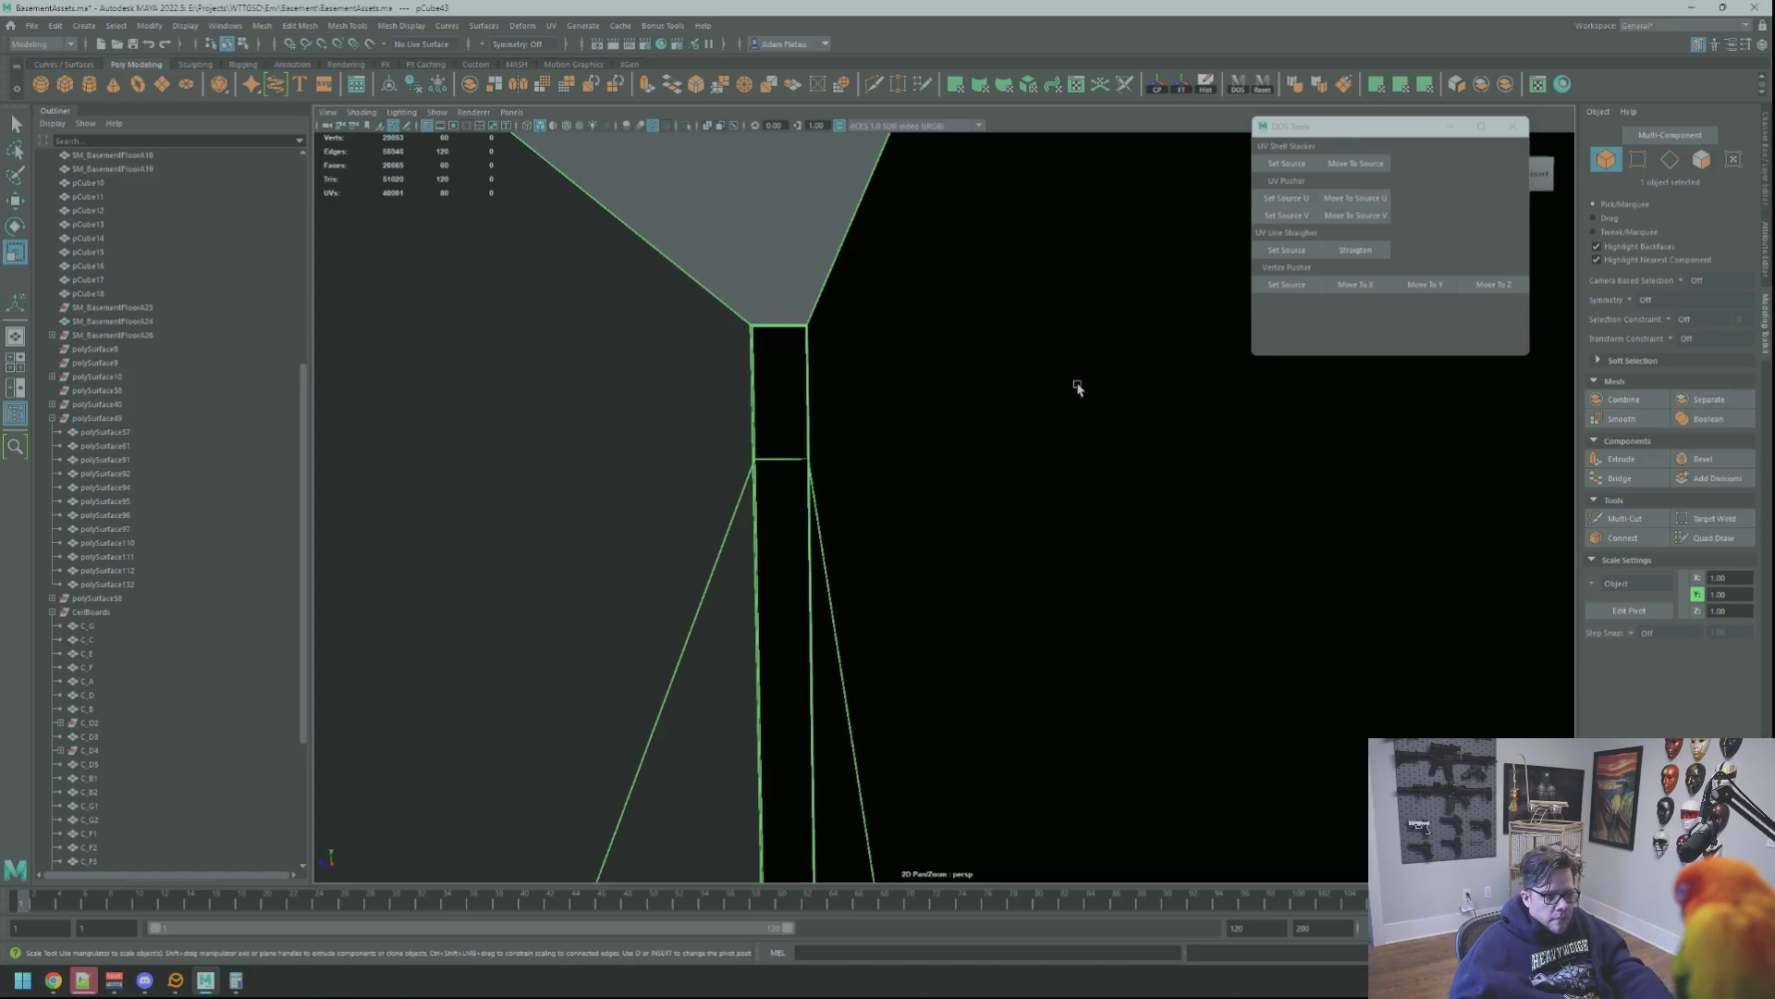
{"action": "right_click_drag", "start_coordinate": [979, 463], "coordinate": [852, 463], "text": "alt"}
{"action": "mouse_move", "coordinate": [852, 464]}
{"action": "left_mouse_down", "text": "alt"}
{"action": "mouse_move", "coordinate": [1054, 365]}
{"action": "mouse_move", "coordinate": [963, 395]}
{"action": "left_mouse_up", "text": "alt"}
{"action": "left_click", "coordinate": [1090, 342]}
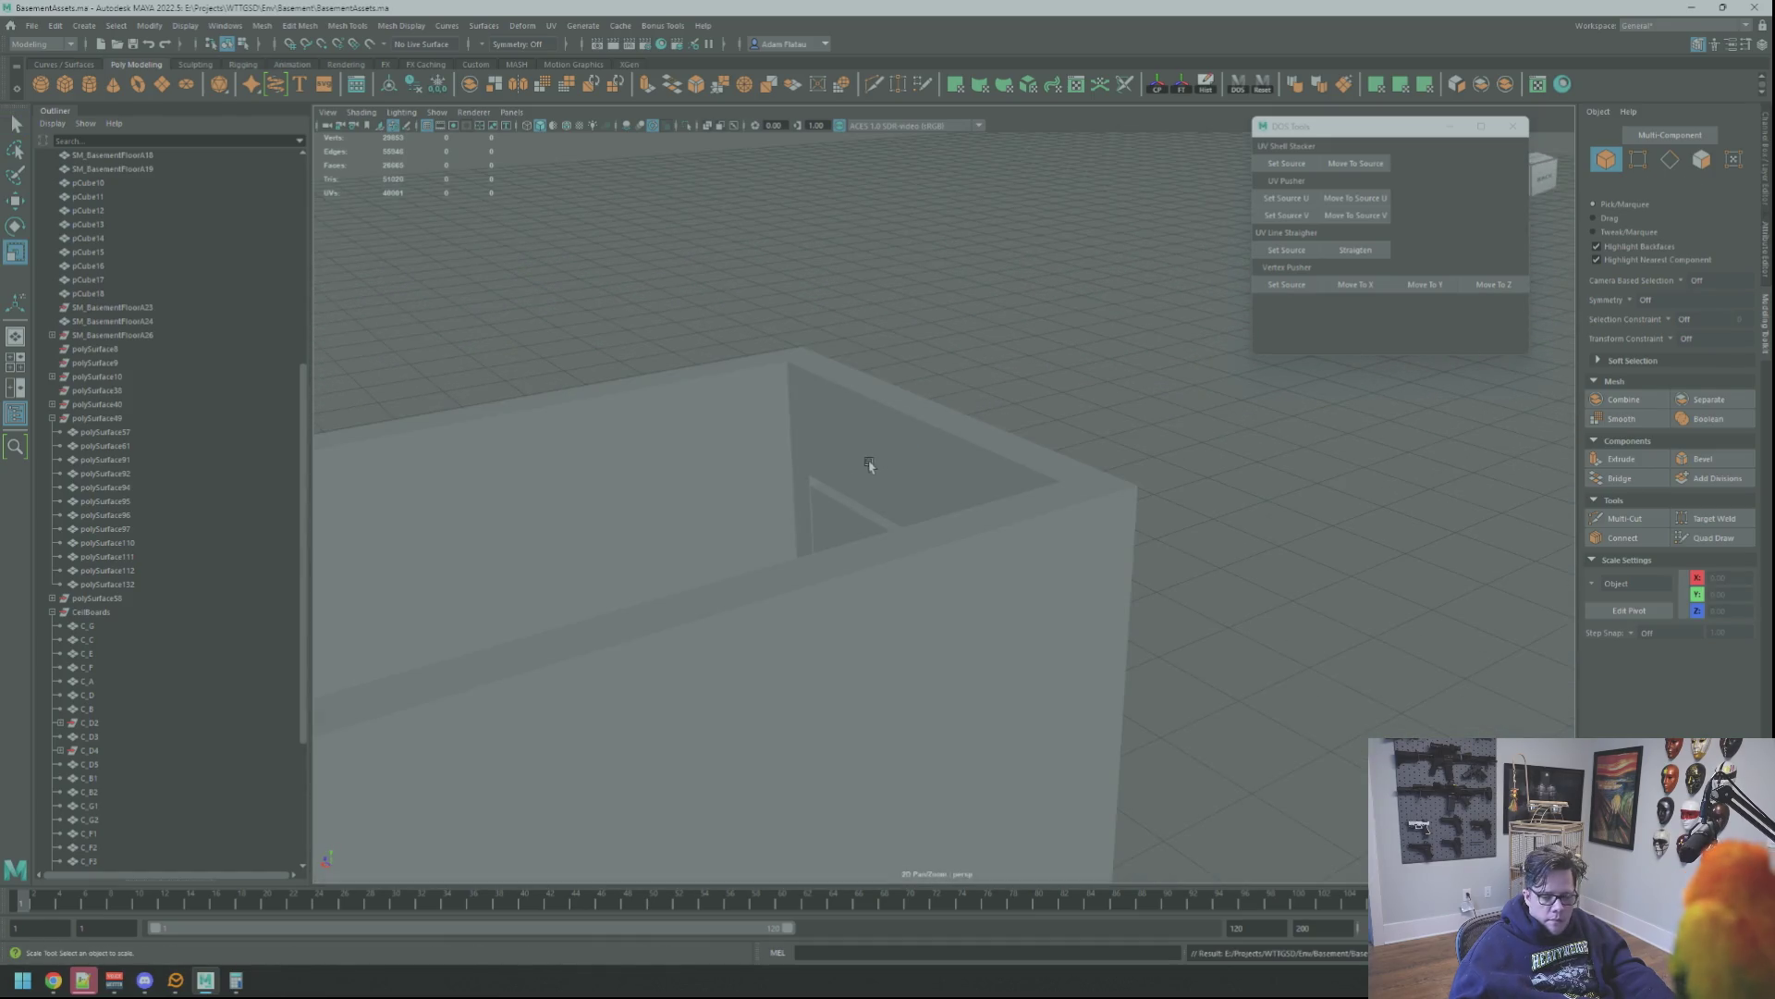
{"action": "scroll", "coordinate": [873, 463], "scroll_direction": "up", "scroll_amount": 5}
Select a top corner vertex of the frame and frame the view on that corner
{"action": "right_click_drag", "start_coordinate": [872, 436], "coordinate": [832, 443]}
{"action": "left_click", "coordinate": [843, 508]}
{"action": "key", "text": "f"}
{"action": "key", "text": "w"}
{"action": "mouse_move", "coordinate": [844, 508]}
{"action": "left_mouse_down", "text": "alt"}
{"action": "mouse_move", "coordinate": [844, 443]}
{"action": "mouse_move", "coordinate": [903, 500]}
{"action": "left_mouse_up", "text": "alt"}
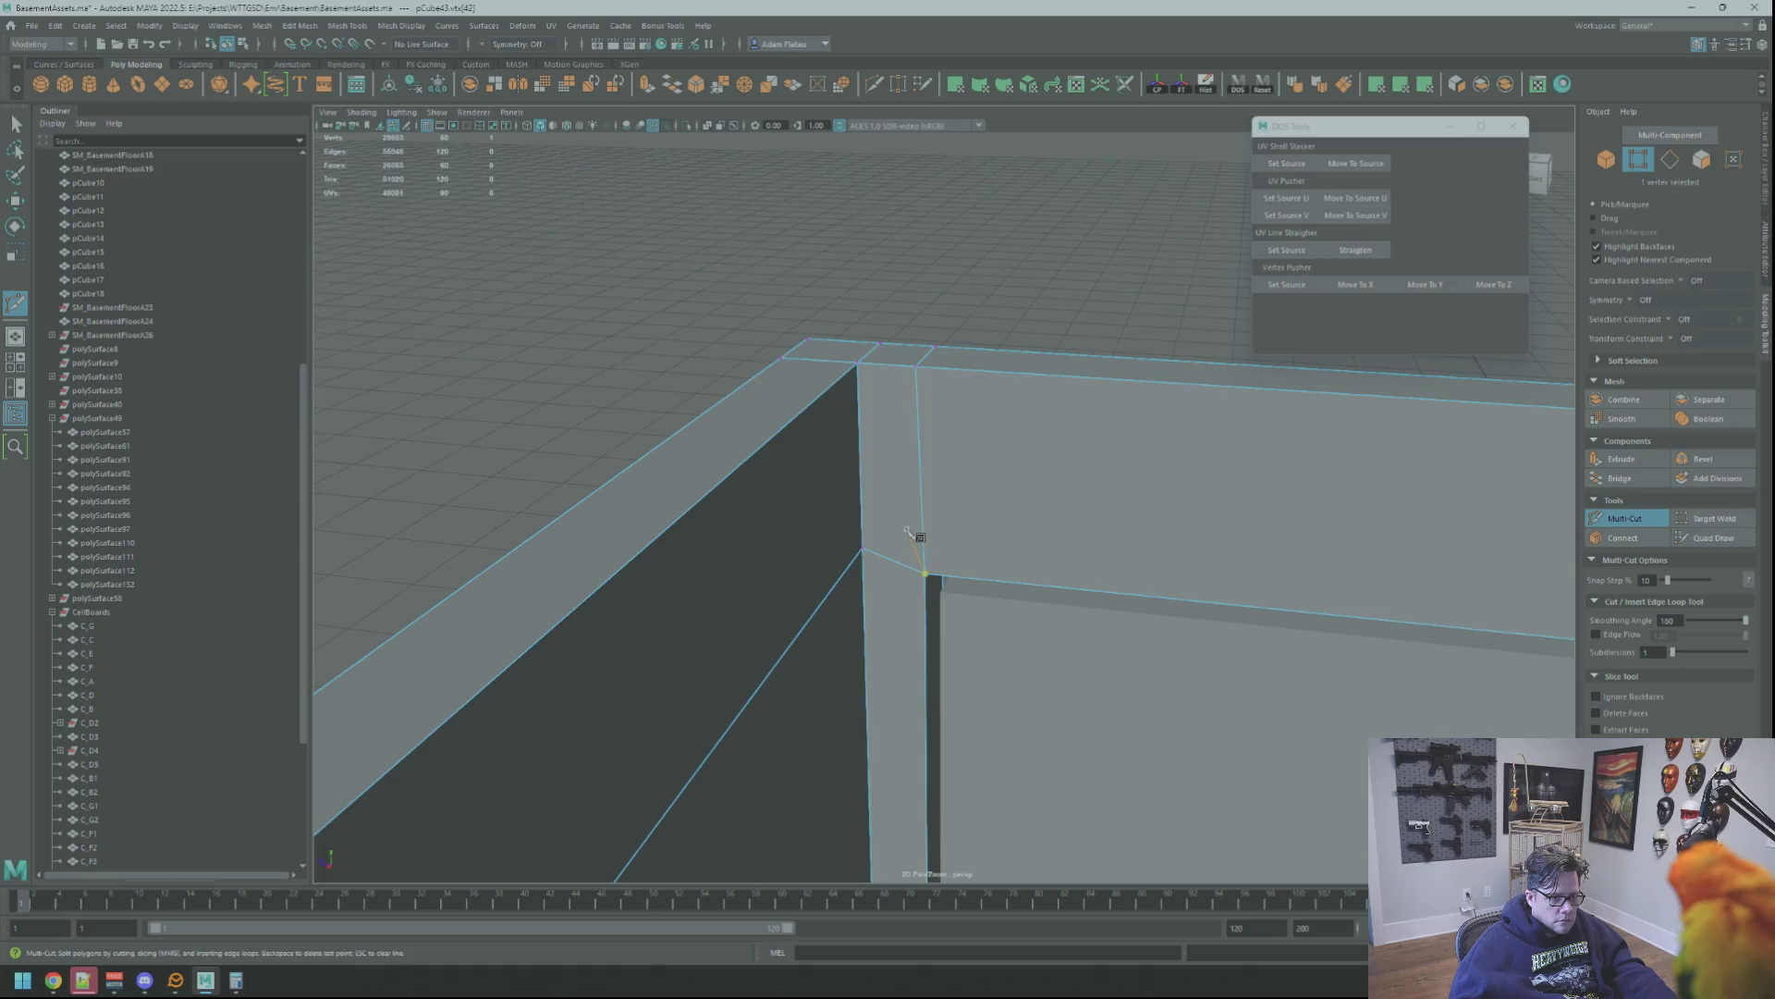
Cancel the unfinished cut and orbit to the frame's top corners for the diagonal mitre cuts
{"action": "key", "text": "Escape"}
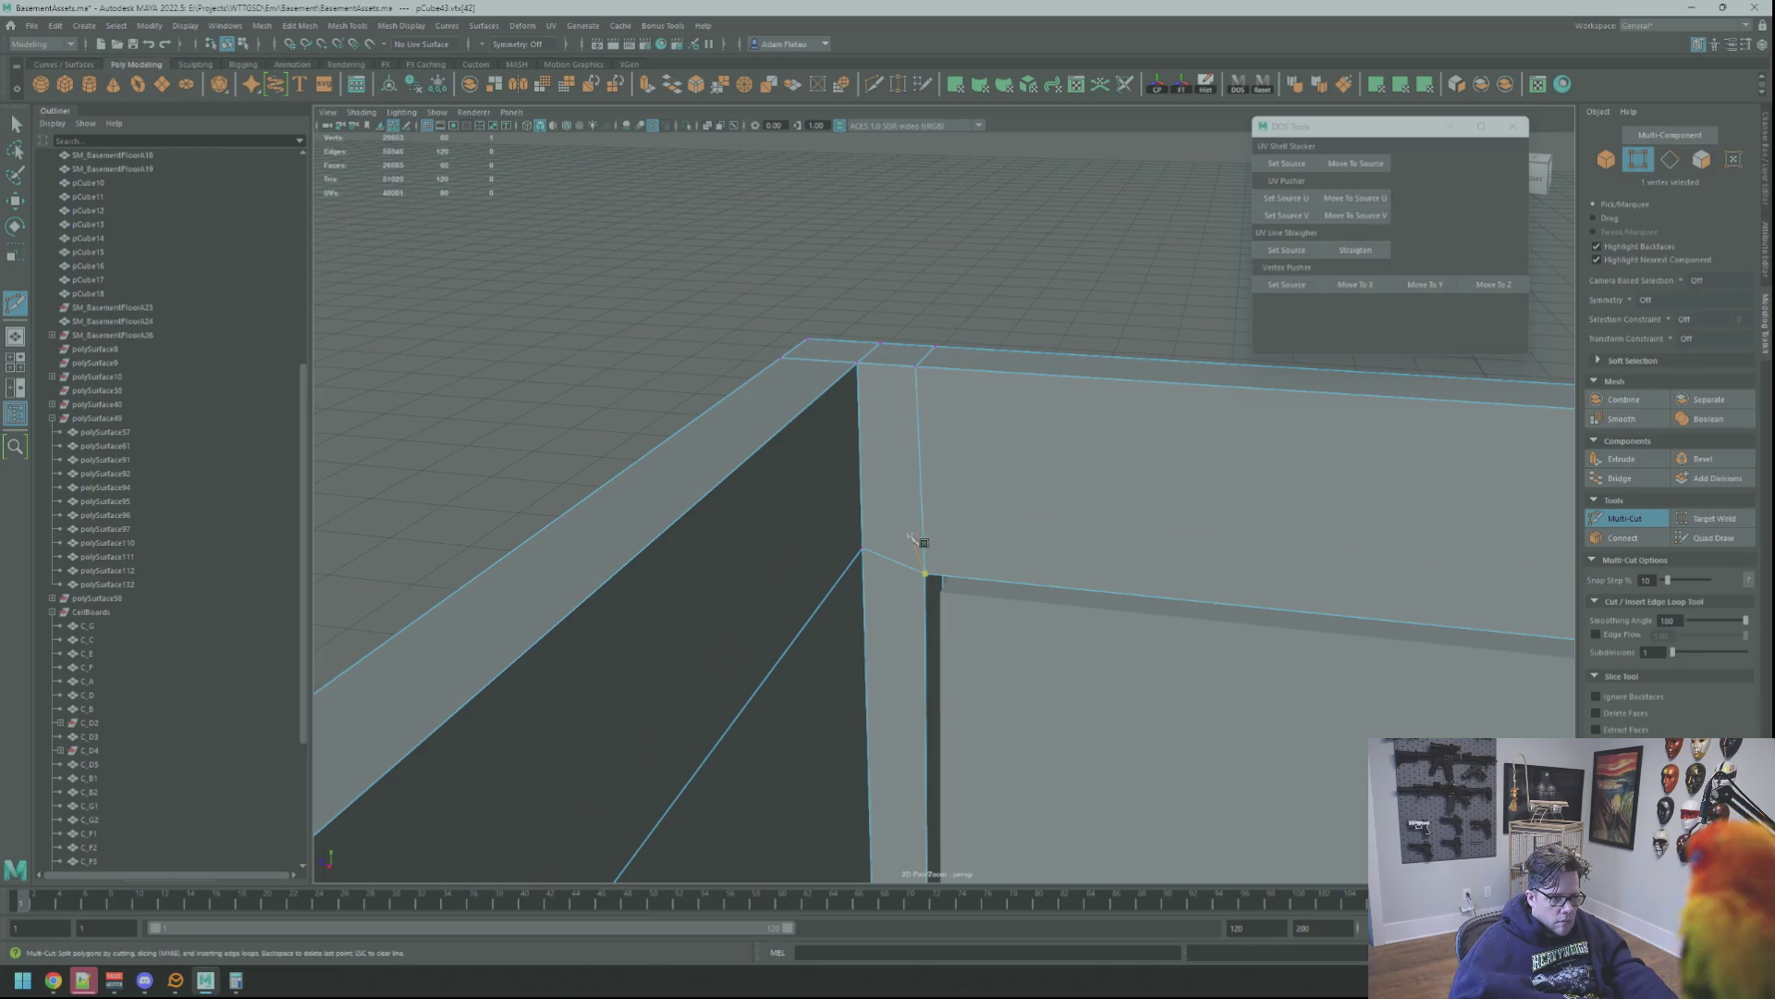
{"action": "mouse_move", "coordinate": [860, 368]}
{"action": "left_mouse_down", "text": "alt"}
{"action": "mouse_move", "coordinate": [1158, 454]}
{"action": "mouse_move", "coordinate": [1066, 438]}
{"action": "left_mouse_up", "text": "alt"}
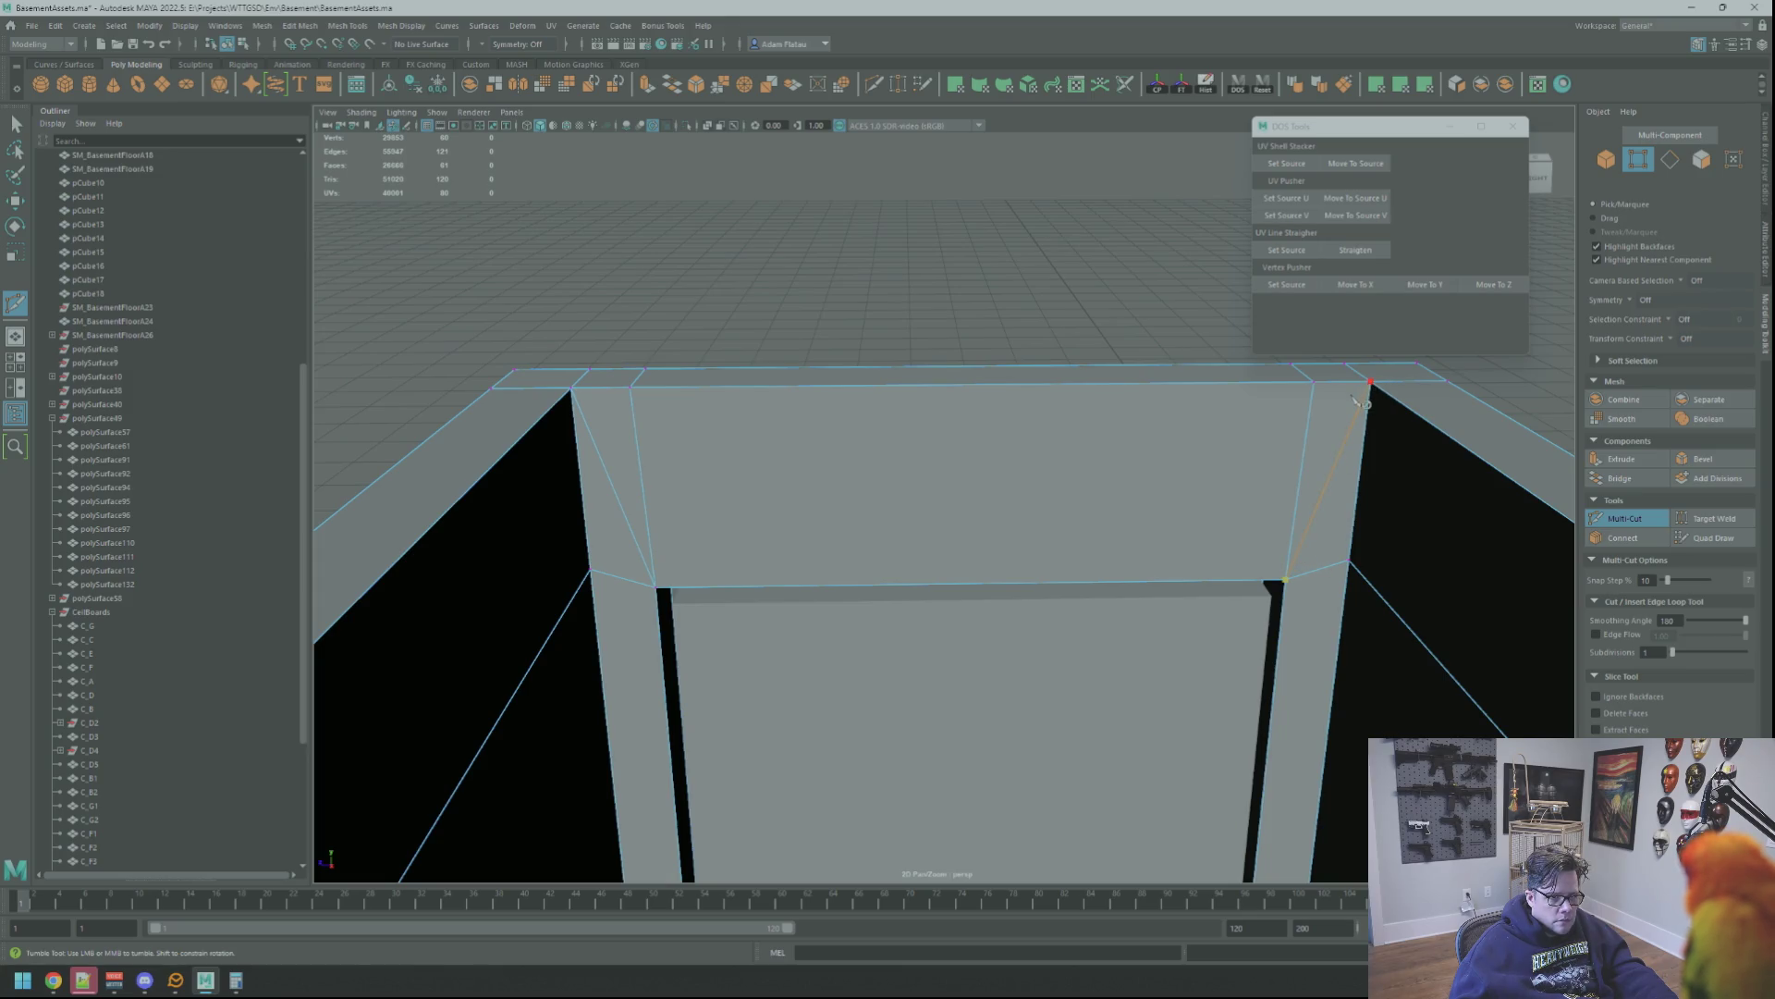
{"action": "mouse_move", "coordinate": [1358, 396]}
{"action": "left_mouse_down", "text": "alt"}
{"action": "mouse_move", "coordinate": [1114, 448]}
{"action": "mouse_move", "coordinate": [1328, 421]}
{"action": "mouse_move", "coordinate": [1328, 449]}
{"action": "mouse_move", "coordinate": [1110, 477]}
{"action": "left_mouse_up", "text": "alt"}
{"action": "middle_click_drag", "start_coordinate": [1109, 477], "coordinate": [1165, 497], "text": "alt"}
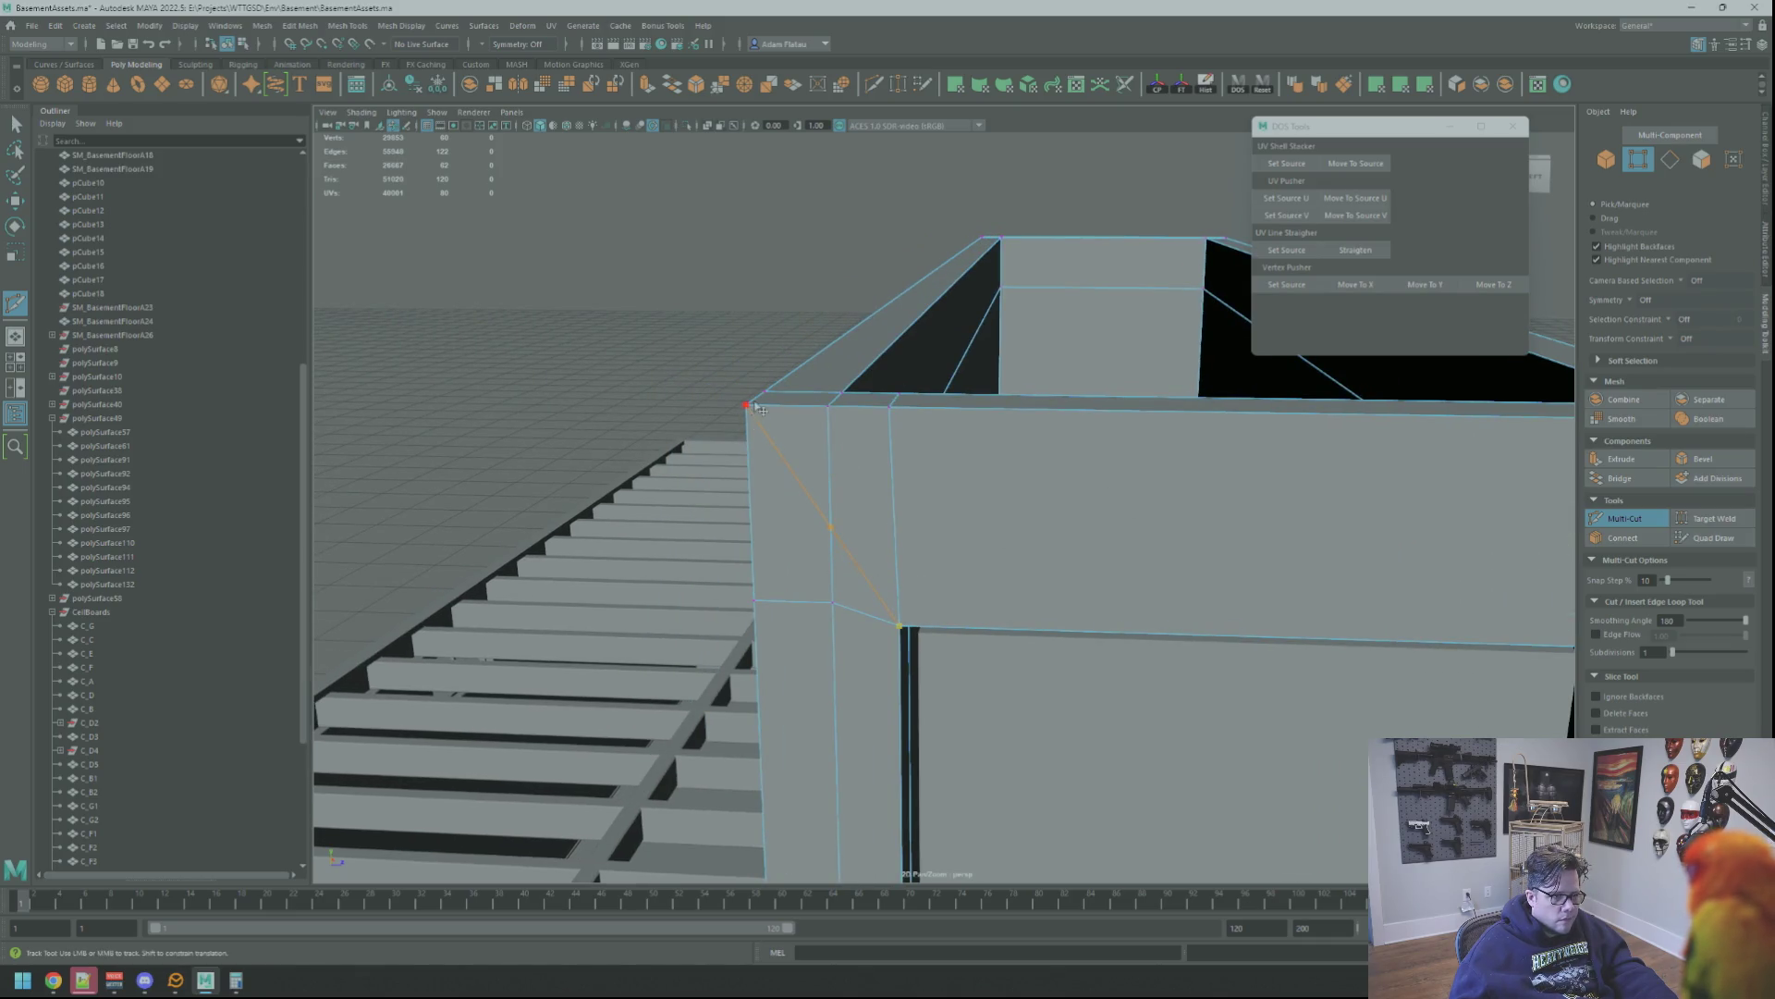
{"action": "mouse_move", "coordinate": [965, 396]}
{"action": "left_mouse_down", "text": "alt"}
{"action": "mouse_move", "coordinate": [764, 442]}
{"action": "mouse_move", "coordinate": [828, 445]}
{"action": "mouse_move", "coordinate": [555, 433]}
{"action": "mouse_move", "coordinate": [1178, 526]}
{"action": "left_mouse_up", "text": "alt"}
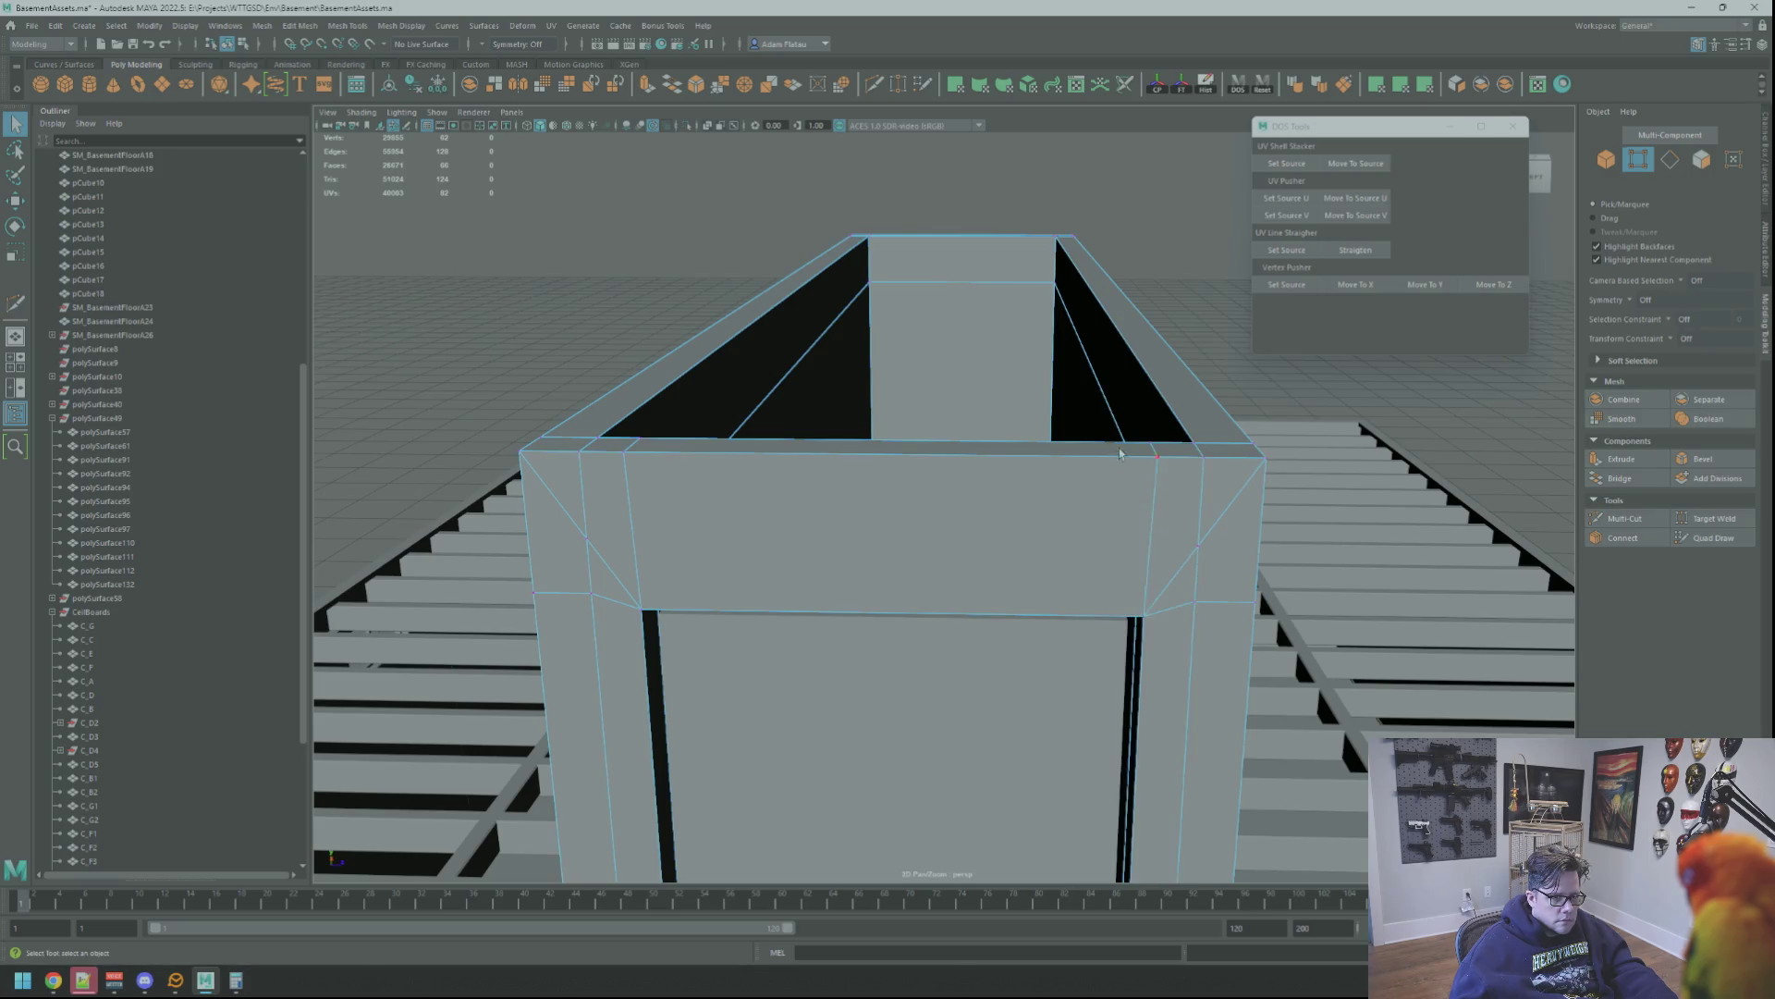
Delete the two leftover vertical edges at the frame's top corners
{"action": "right_click_drag", "start_coordinate": [1136, 503], "coordinate": [1117, 464]}
{"action": "left_click", "coordinate": [1164, 500]}
{"action": "right_click_drag", "start_coordinate": [654, 509], "coordinate": [665, 582]}
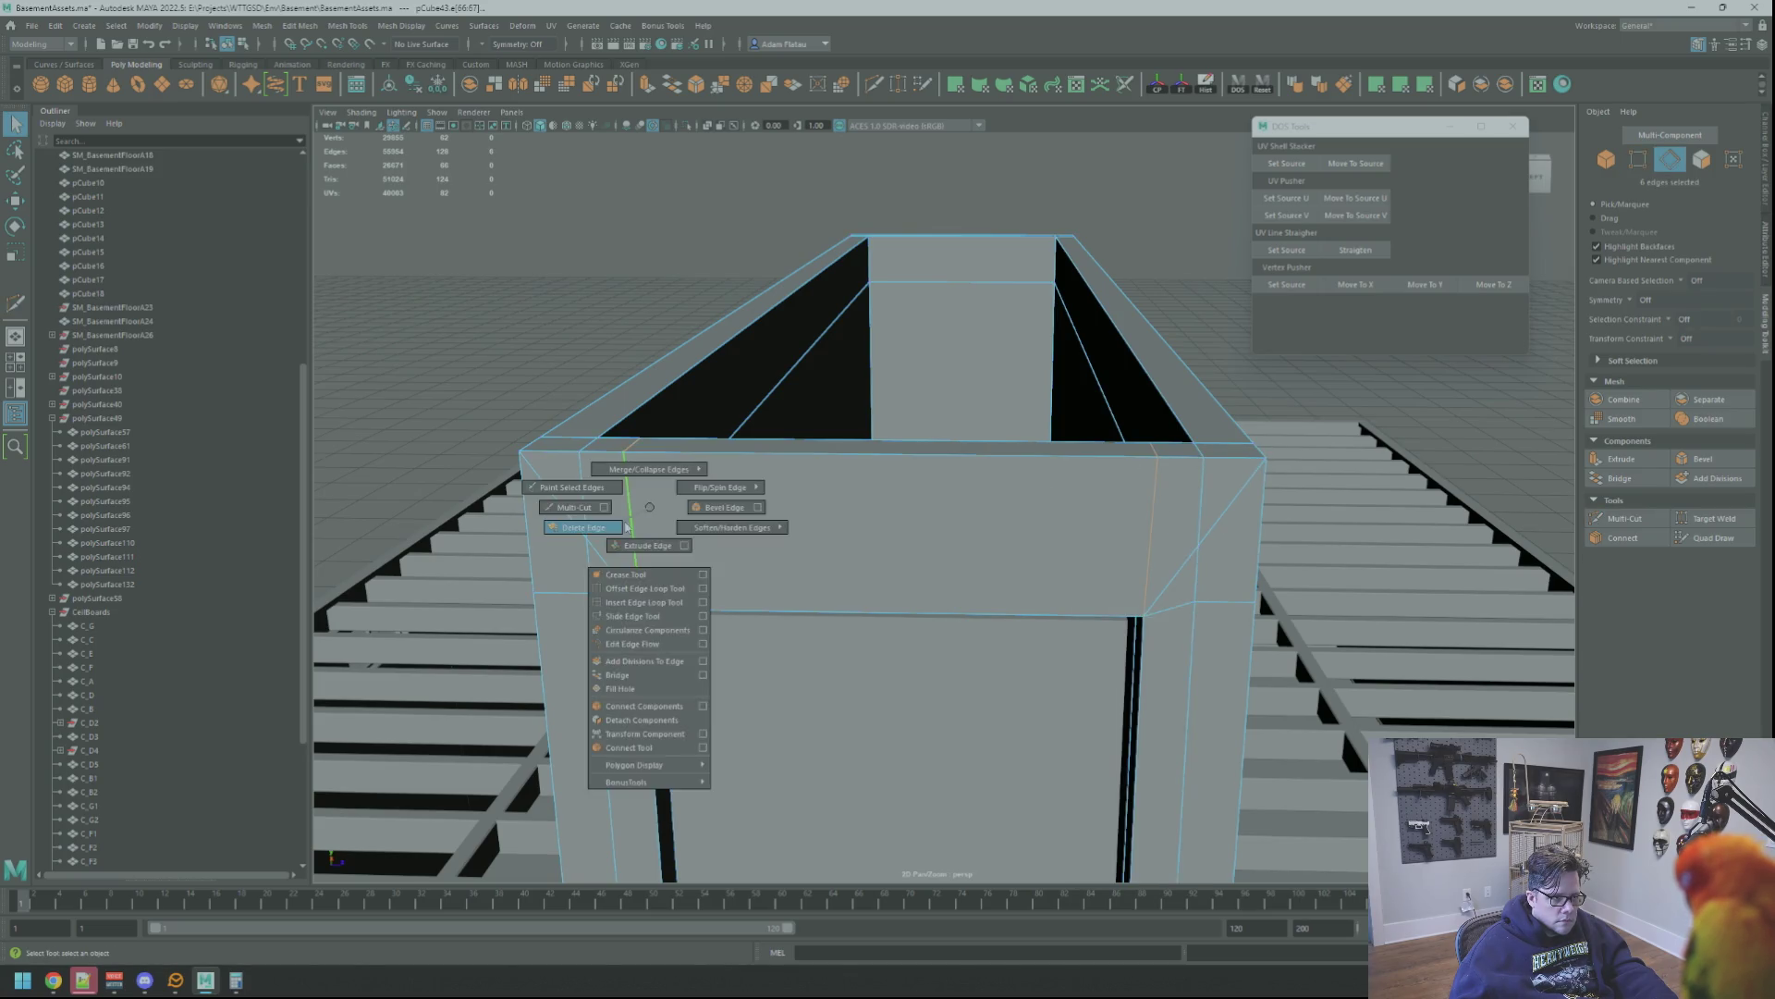
{"action": "mouse_move", "coordinate": [666, 583]}
{"action": "left_mouse_down", "text": "alt"}
{"action": "mouse_move", "coordinate": [985, 476]}
{"action": "mouse_move", "coordinate": [976, 450]}
{"action": "left_mouse_up", "text": "alt"}
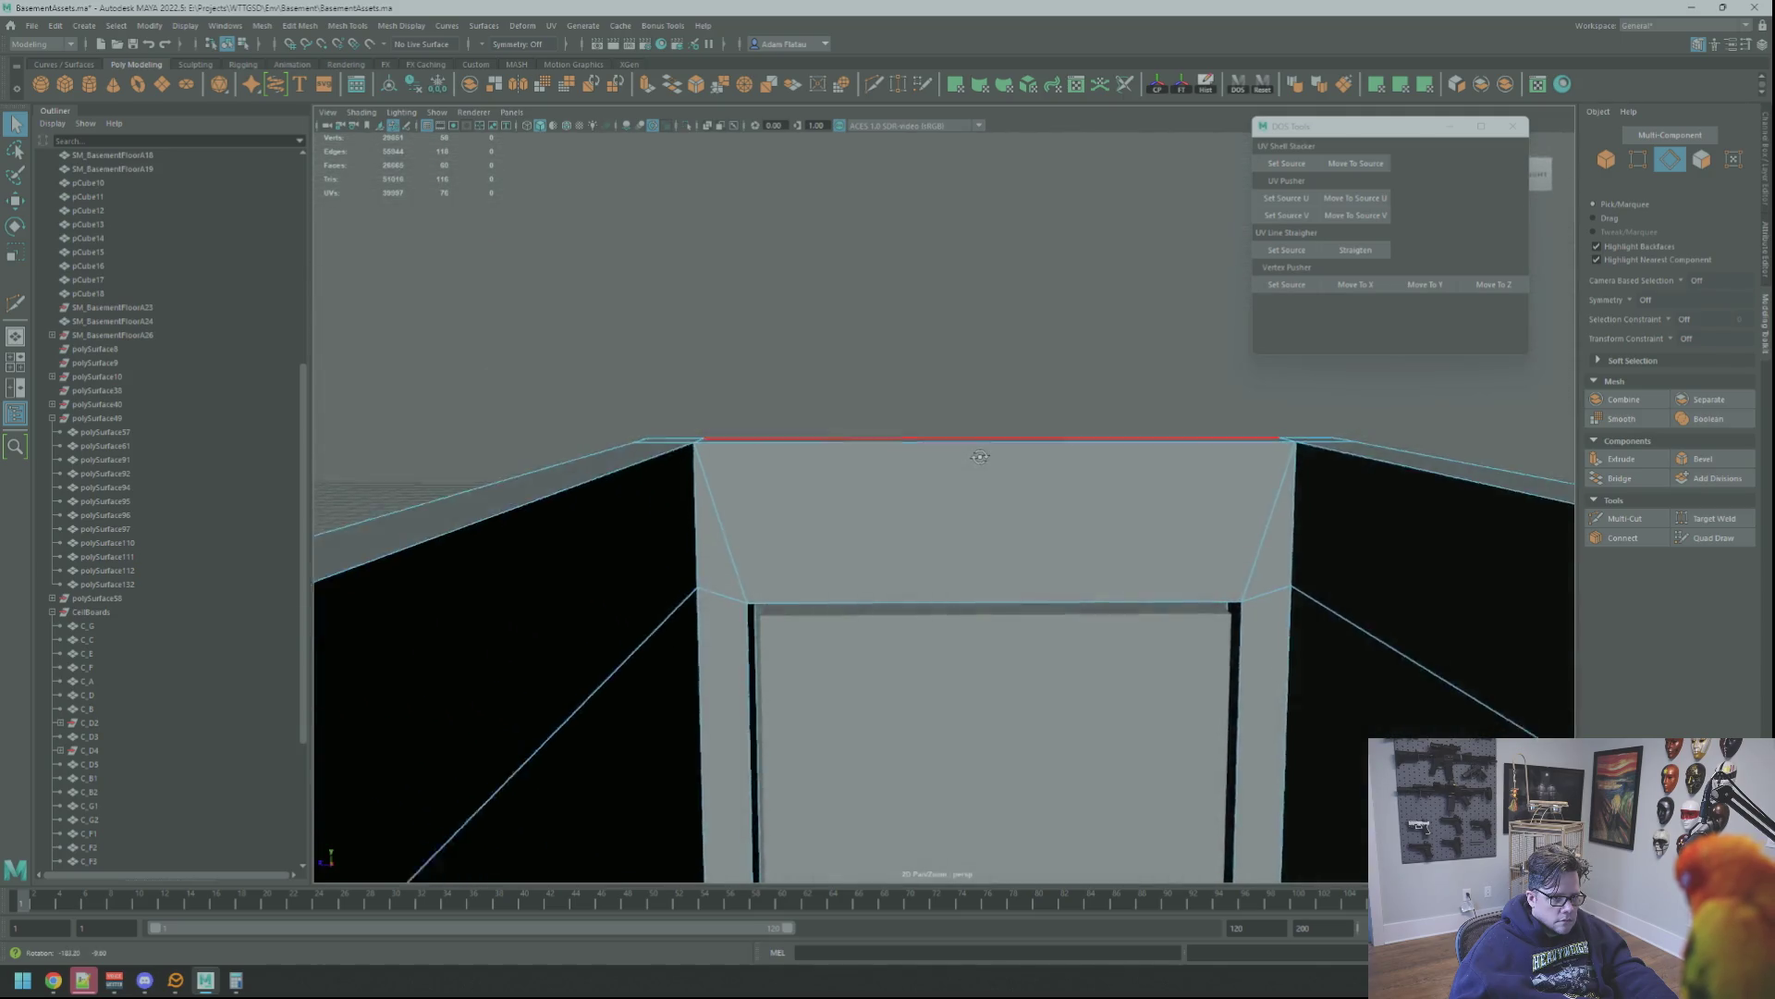
{"action": "right_click_drag", "start_coordinate": [1321, 597], "coordinate": [1310, 580]}
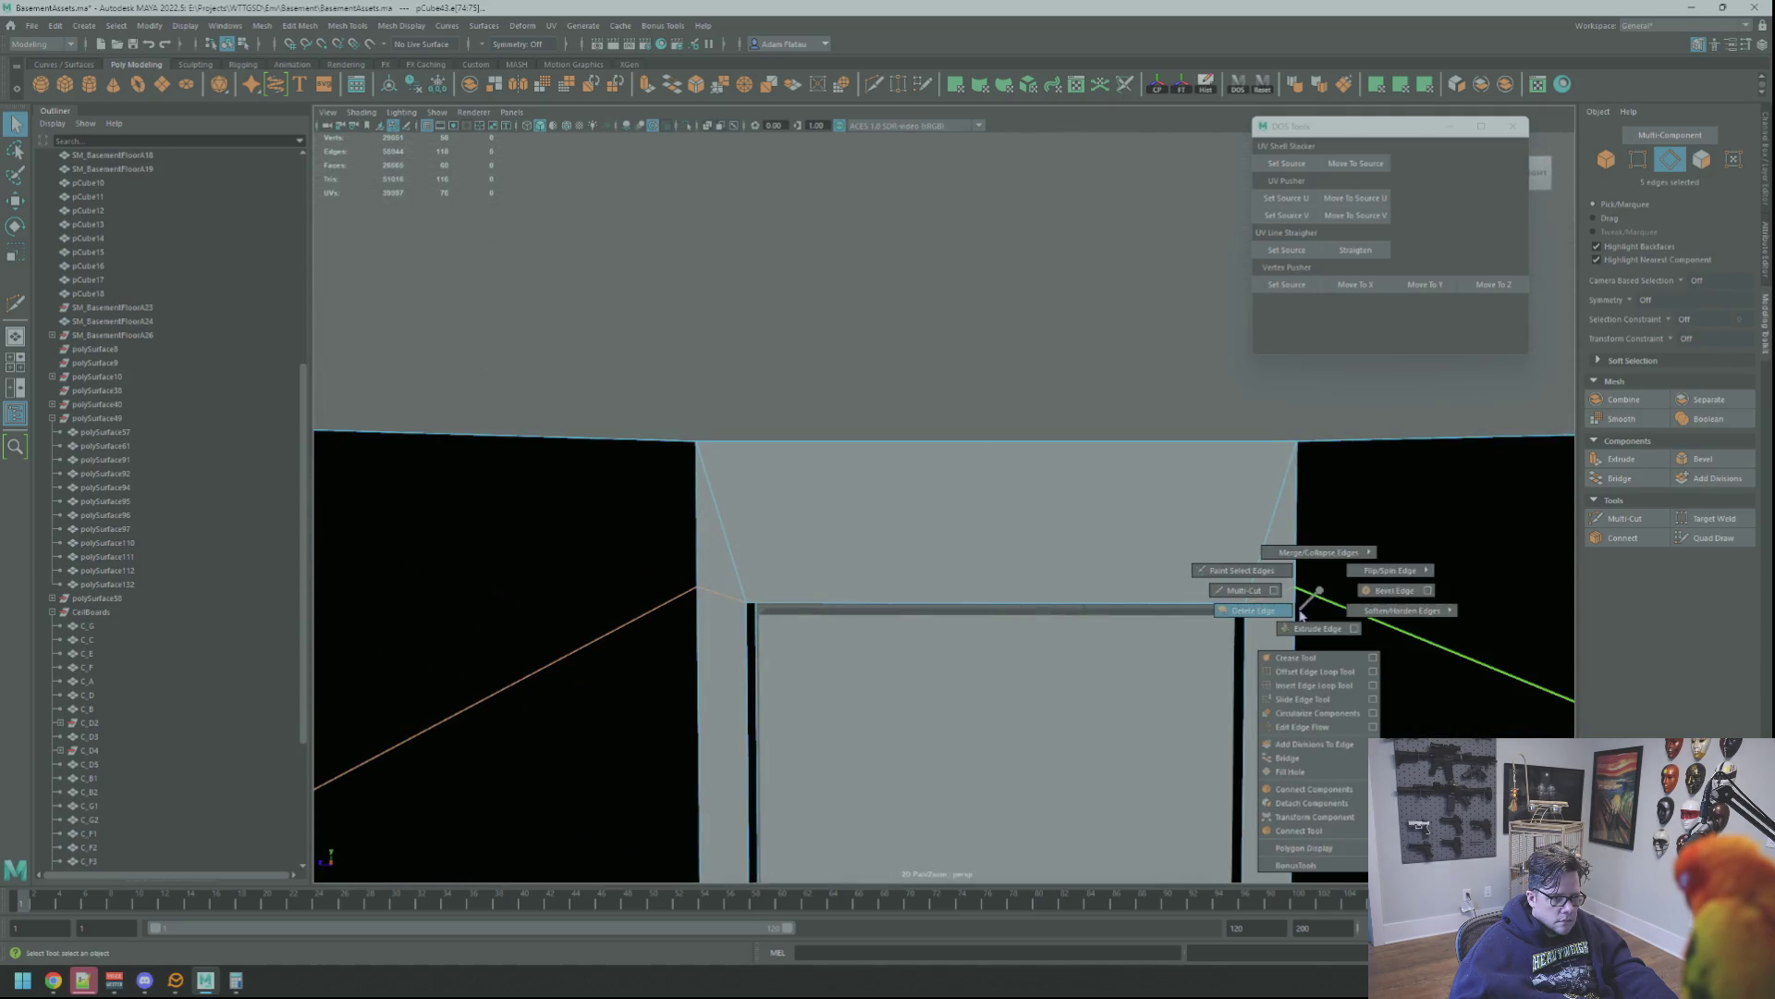
Switch to vertex picking and orbit to the top corner vertex to reposition it
{"action": "mouse_move", "coordinate": [1311, 580]}
{"action": "left_mouse_down", "text": "alt"}
{"action": "mouse_move", "coordinate": [1096, 527]}
{"action": "mouse_move", "coordinate": [1119, 482]}
{"action": "mouse_move", "coordinate": [947, 501]}
{"action": "left_mouse_up", "text": "alt"}
{"action": "key", "text": "F9"}
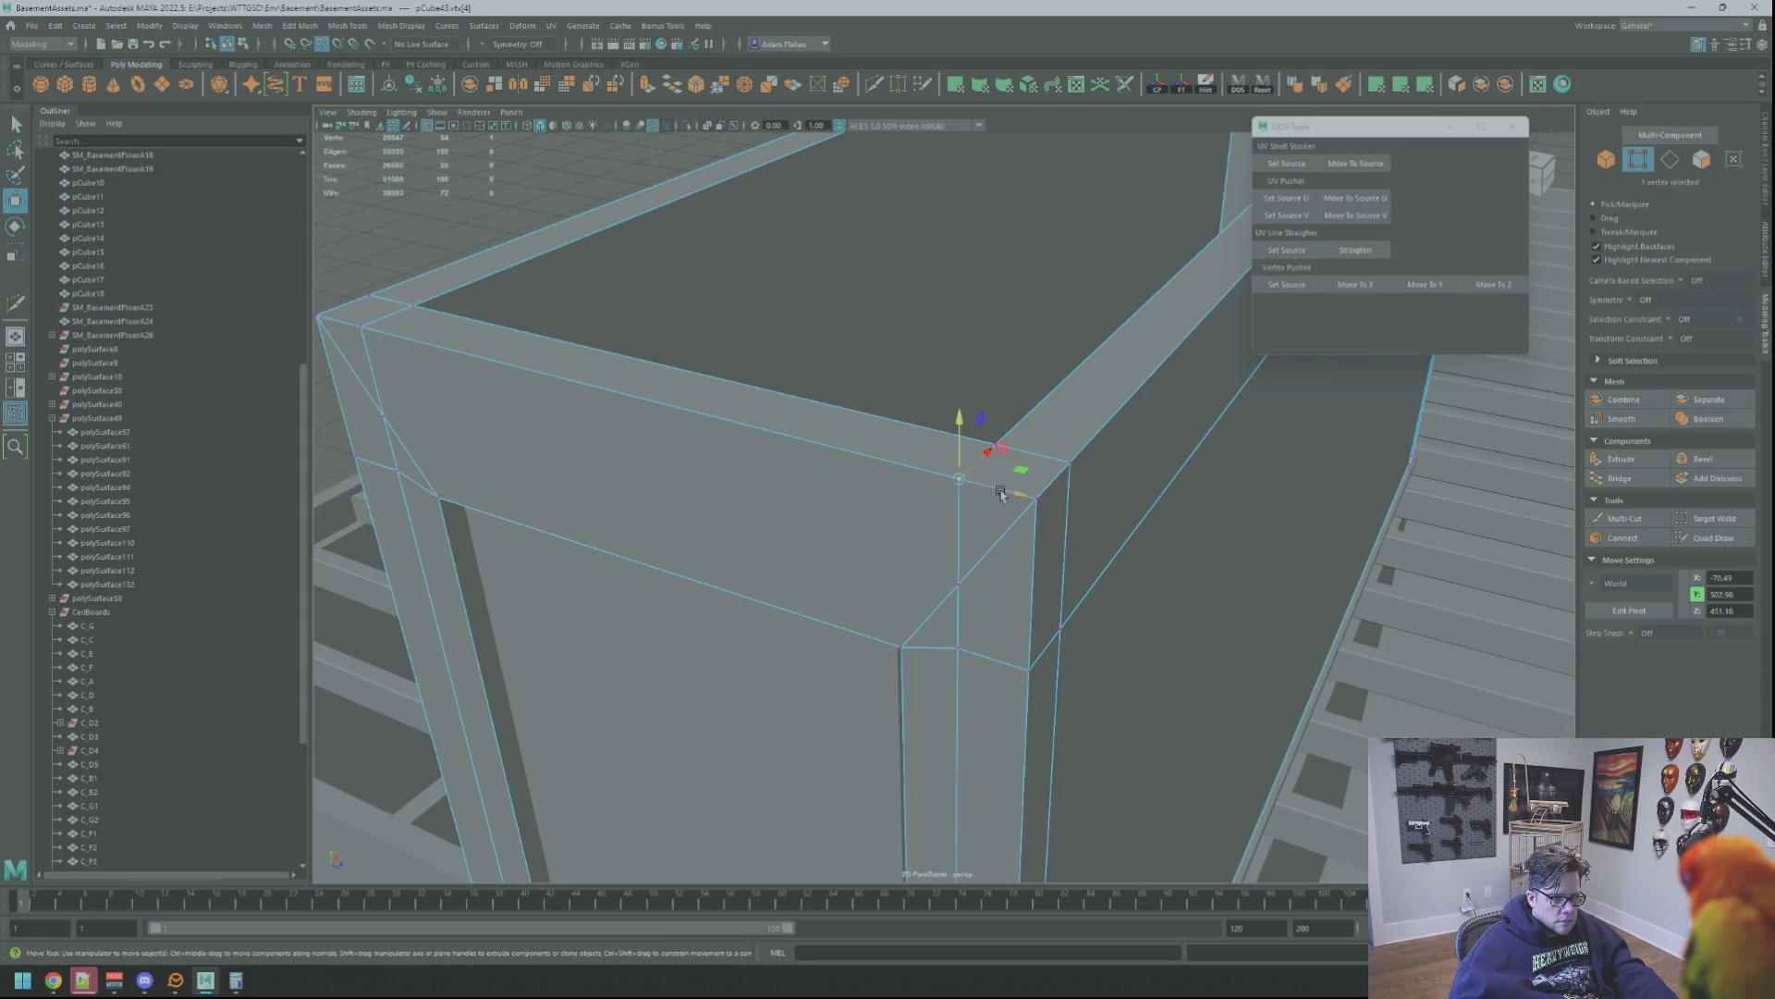
{"action": "mouse_move", "coordinate": [1099, 470]}
{"action": "left_mouse_down", "text": "alt"}
{"action": "mouse_move", "coordinate": [1078, 485]}
{"action": "mouse_move", "coordinate": [1096, 482]}
{"action": "left_mouse_up", "text": "alt"}
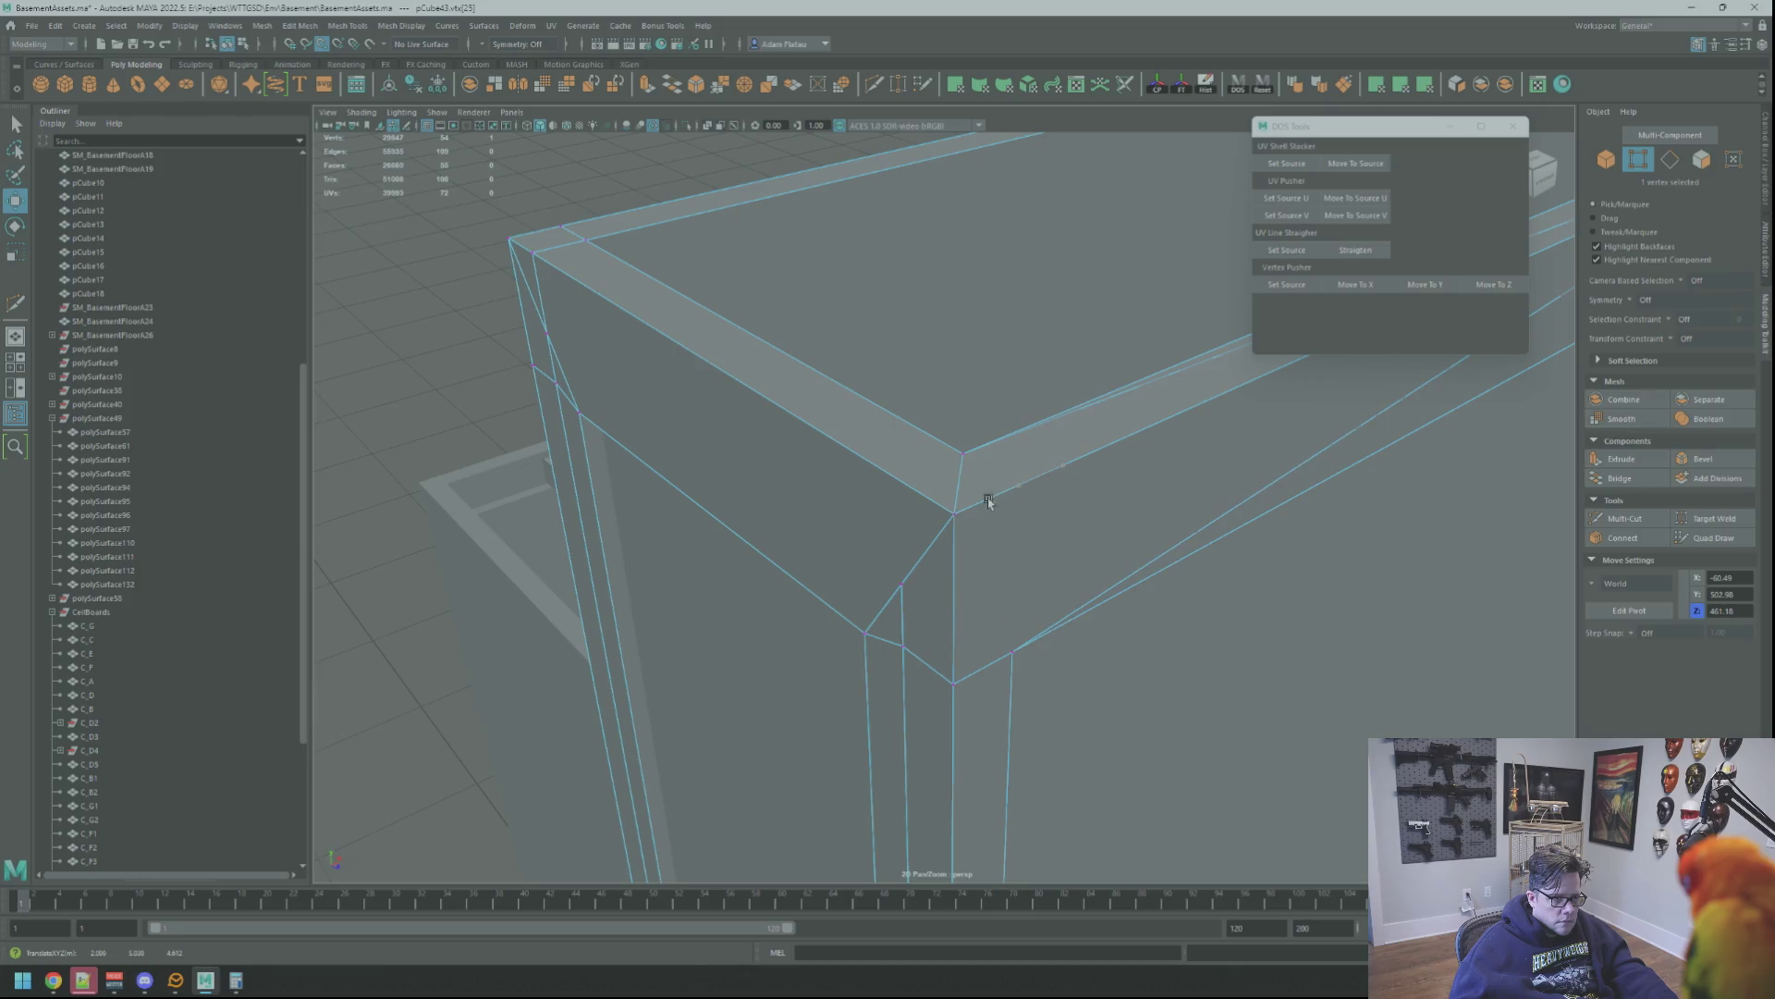
Merge the doubled vertices at the first top corner of the frame
{"action": "right_click", "coordinate": [955, 482], "text": "shift"}
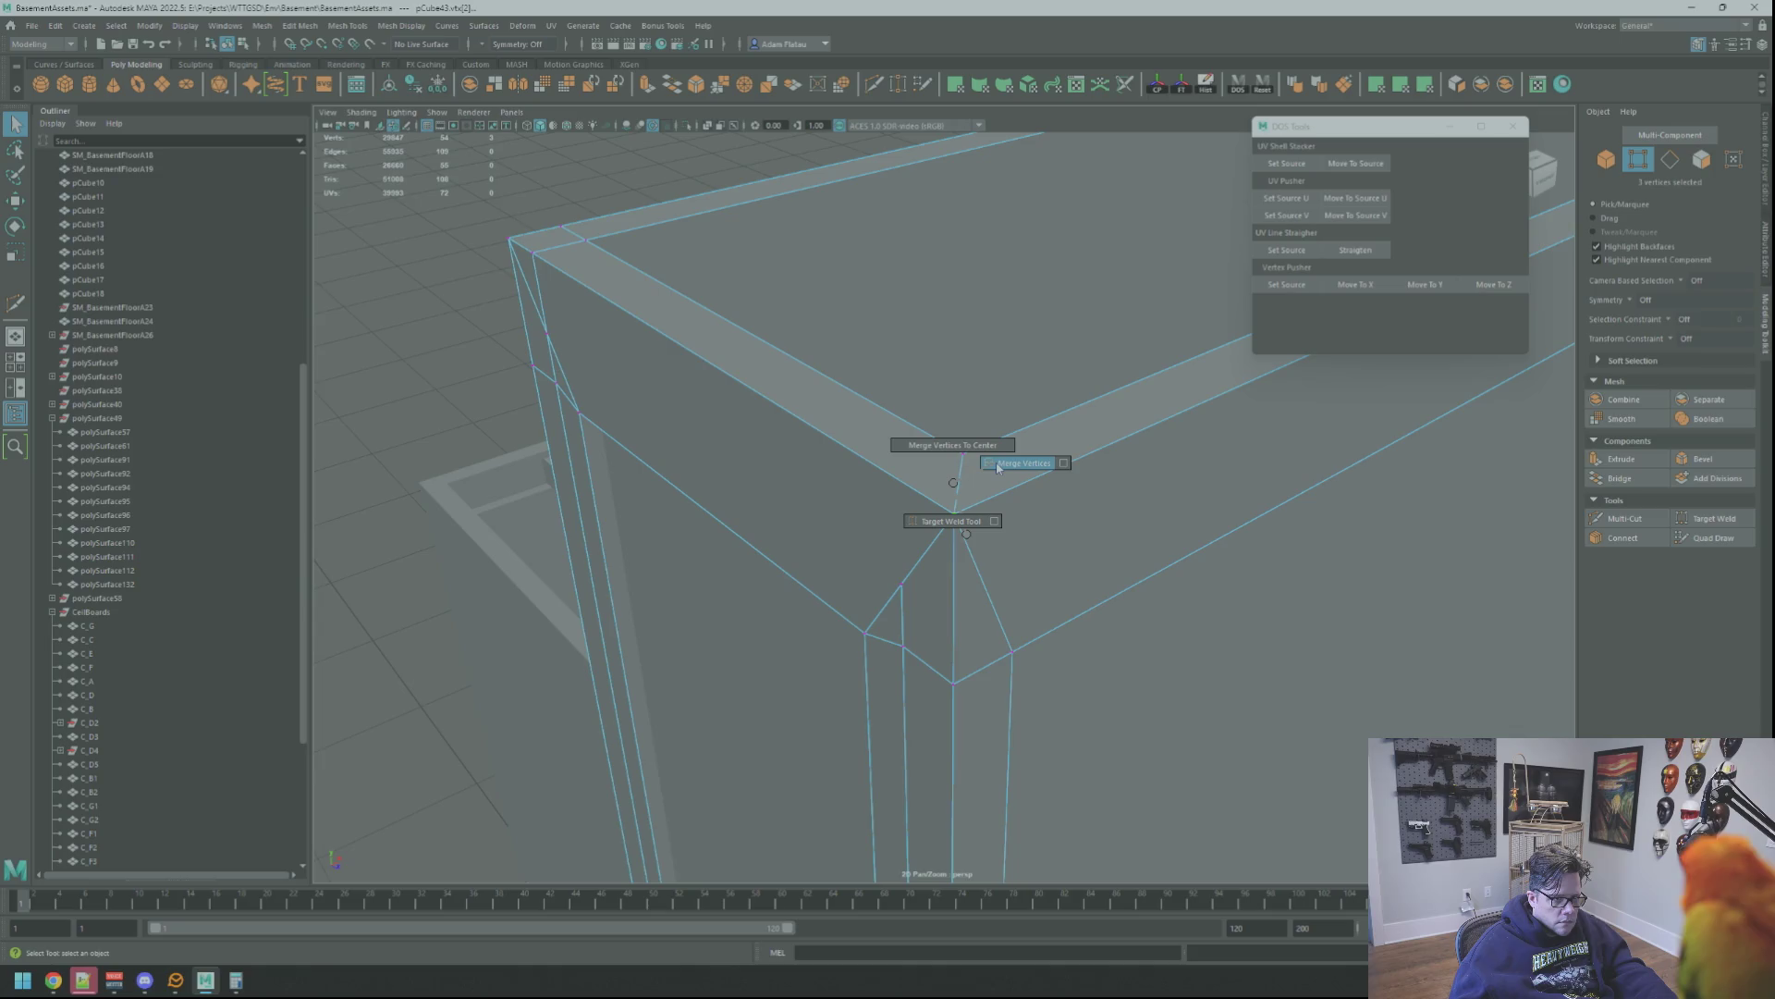
{"action": "left_click", "coordinate": [998, 466]}
{"action": "mouse_move", "coordinate": [1003, 463]}
{"action": "left_mouse_down", "text": "alt"}
{"action": "mouse_move", "coordinate": [1021, 269]}
{"action": "mouse_move", "coordinate": [957, 403]}
{"action": "mouse_move", "coordinate": [976, 476]}
{"action": "mouse_move", "coordinate": [1250, 494]}
{"action": "mouse_move", "coordinate": [908, 474]}
{"action": "mouse_move", "coordinate": [963, 485]}
{"action": "left_mouse_up", "text": "alt"}
{"action": "scroll", "coordinate": [957, 404], "scroll_direction": "down", "scroll_amount": 5}
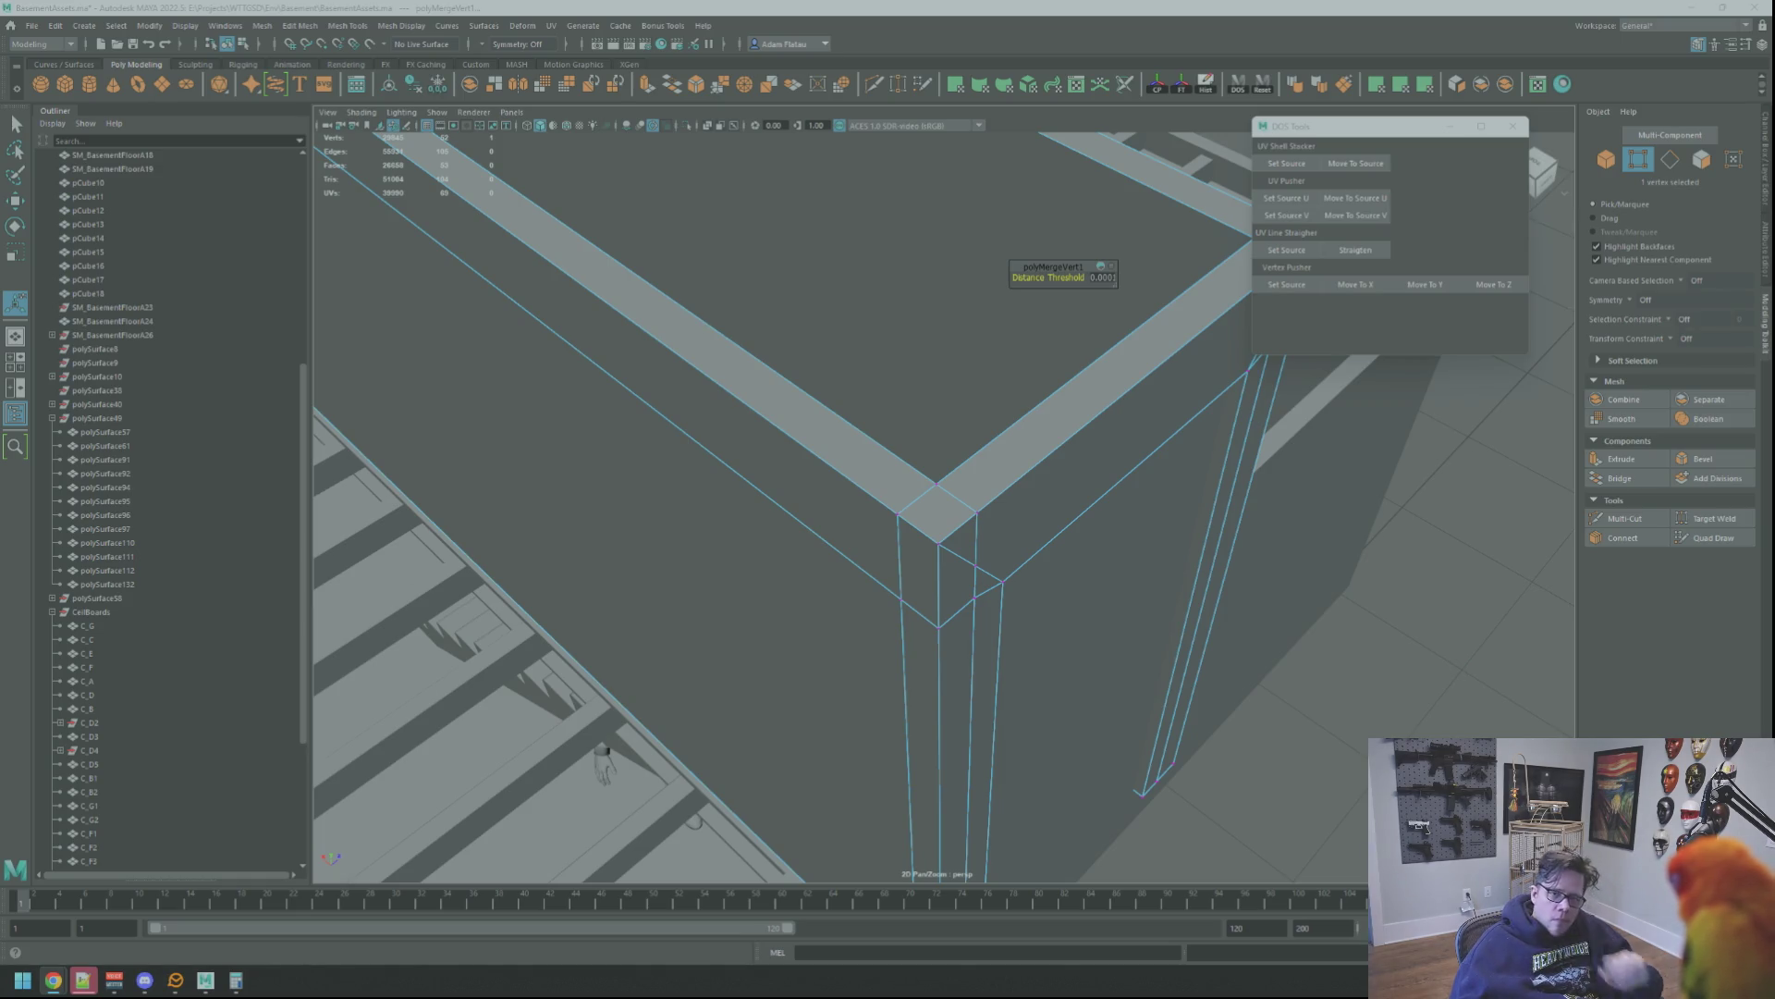
Move the remaining top corner vertex into place and merge it with its pair
{"action": "mouse_move", "coordinate": [822, 349]}
{"action": "left_mouse_down", "text": "alt"}
{"action": "mouse_move", "coordinate": [1014, 363]}
{"action": "mouse_move", "coordinate": [1058, 413]}
{"action": "mouse_move", "coordinate": [980, 438]}
{"action": "left_mouse_up", "text": "alt"}
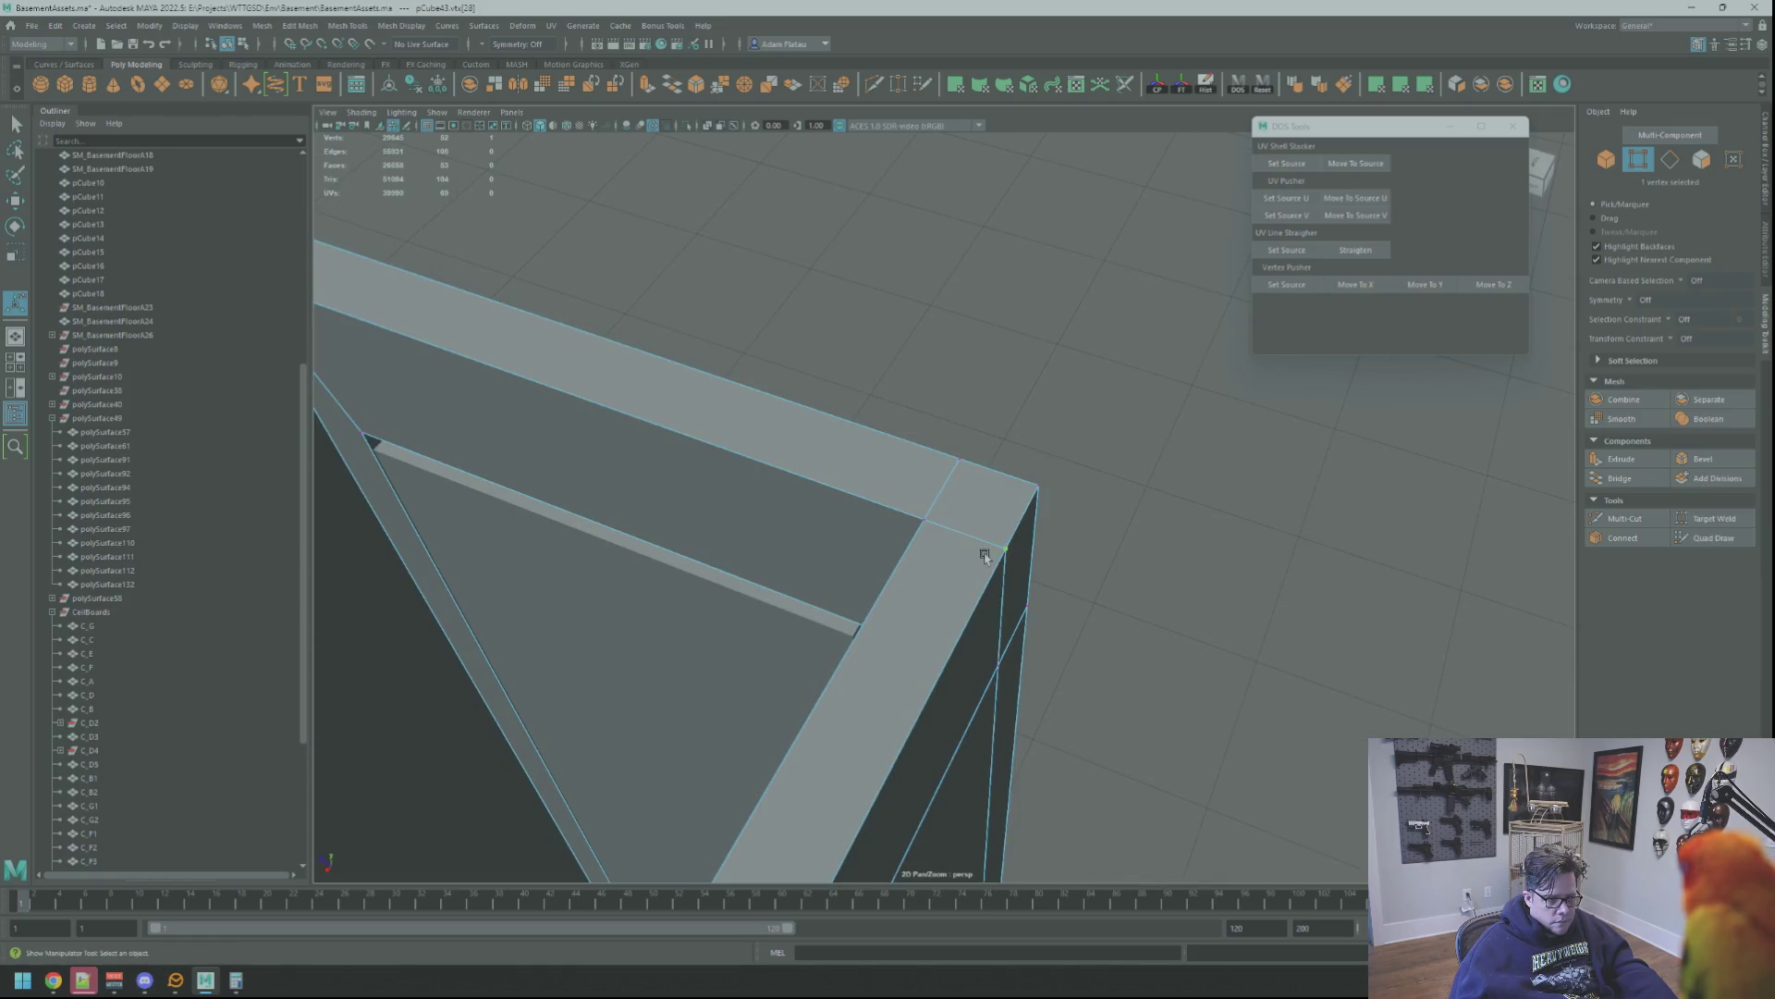
{"action": "left_click", "coordinate": [986, 556]}
{"action": "key", "text": "w"}
{"action": "key", "text": "f"}
{"action": "mouse_move", "coordinate": [1177, 436]}
{"action": "left_mouse_down", "text": "alt"}
{"action": "mouse_move", "coordinate": [908, 476]}
{"action": "mouse_move", "coordinate": [1039, 400]}
{"action": "mouse_move", "coordinate": [841, 495]}
{"action": "mouse_move", "coordinate": [880, 504]}
{"action": "mouse_move", "coordinate": [860, 417]}
{"action": "mouse_move", "coordinate": [1102, 462]}
{"action": "left_mouse_up", "text": "alt"}
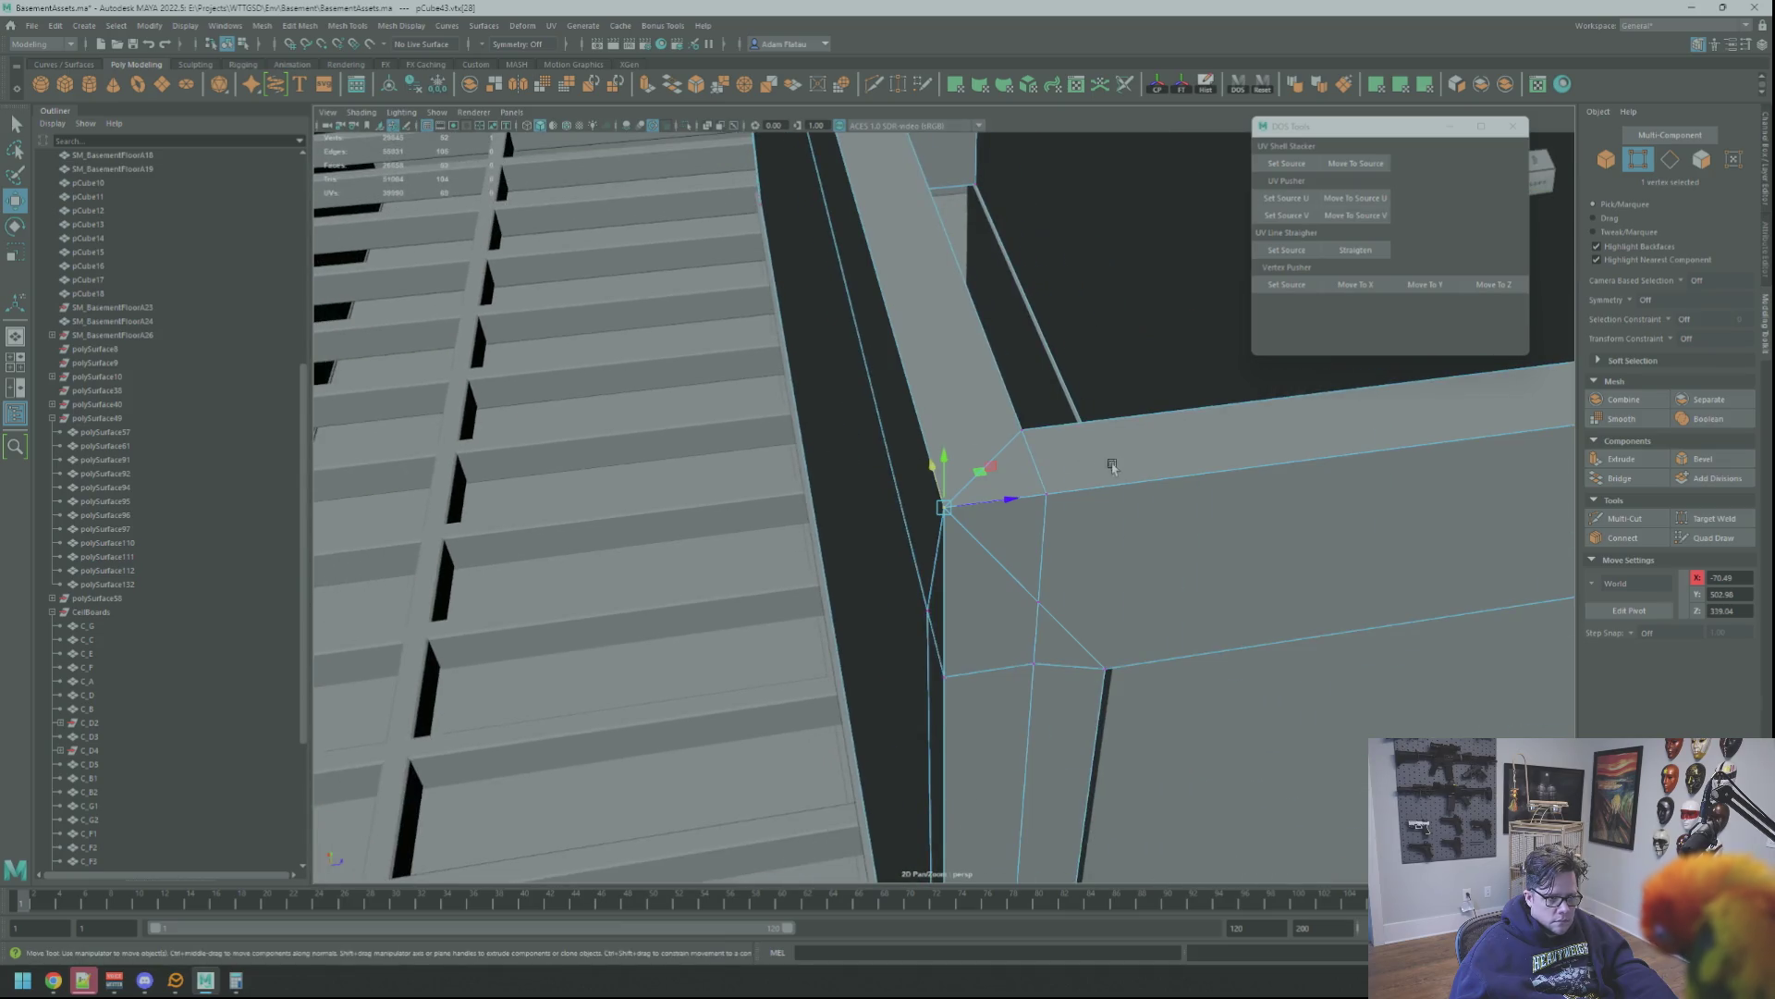
{"action": "key", "text": "w"}
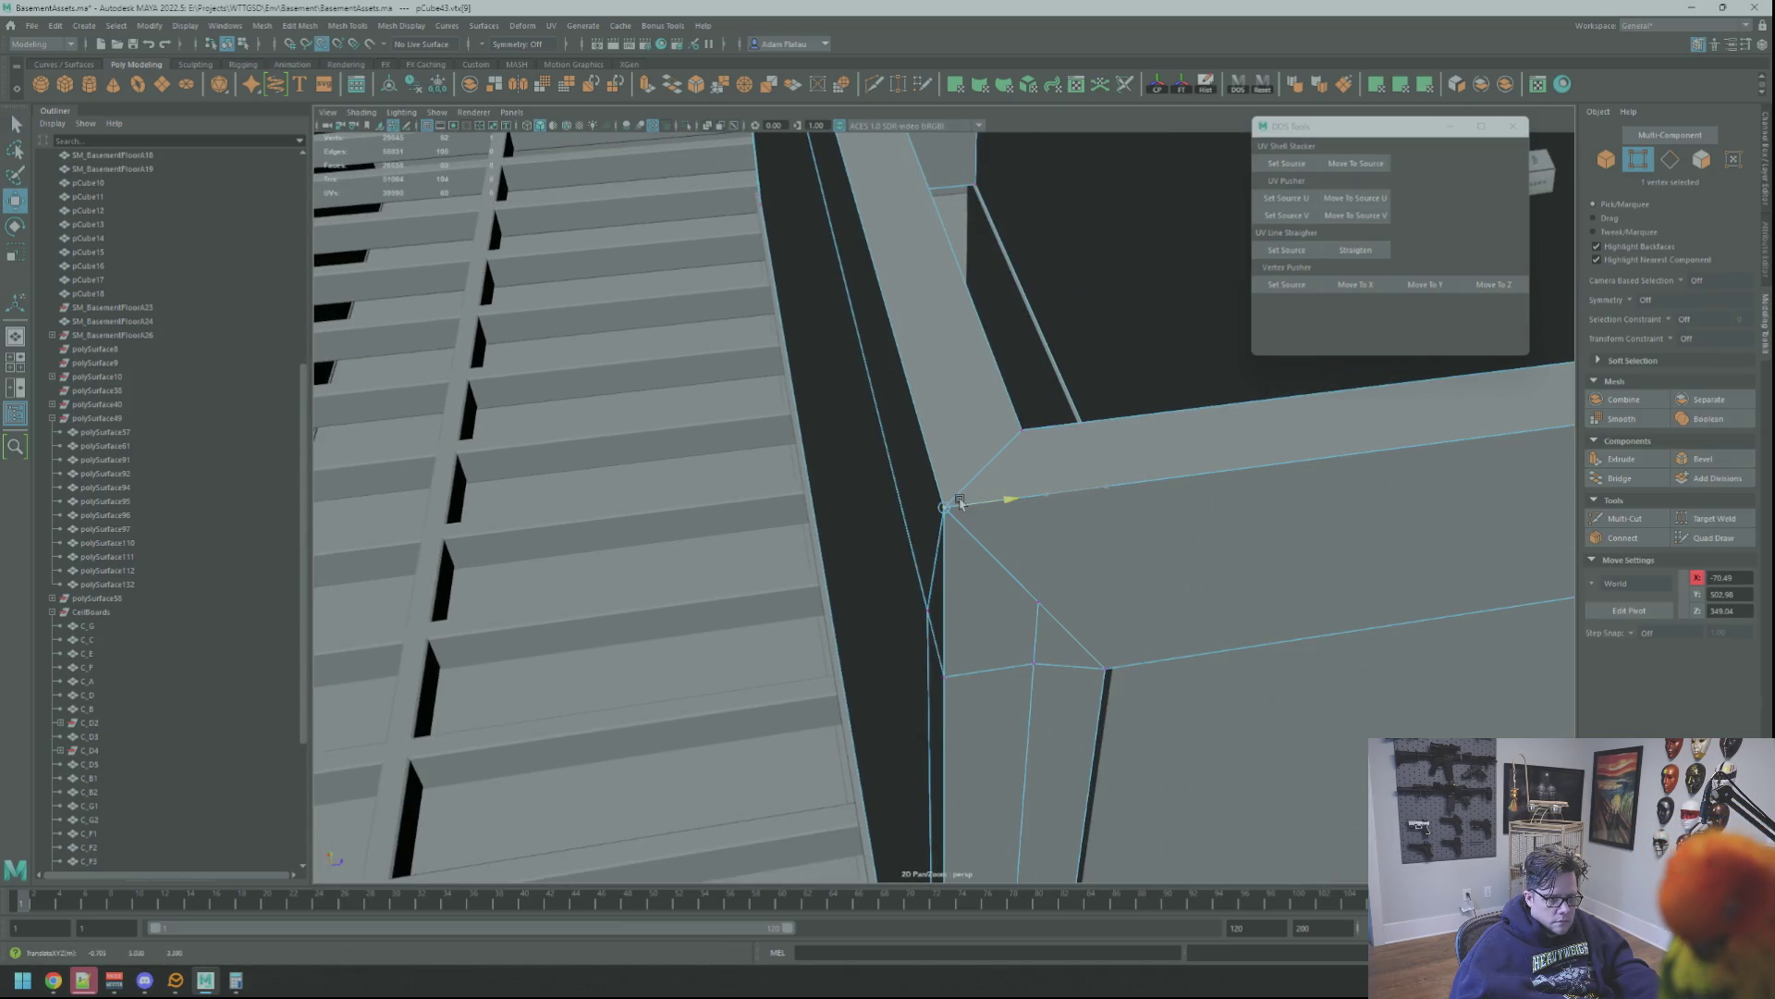
{"action": "left_click_drag", "start_coordinate": [948, 511], "coordinate": [936, 489], "text": "alt"}
{"action": "right_click_drag", "start_coordinate": [956, 520], "coordinate": [967, 437], "text": "shift"}
{"action": "mouse_move", "coordinate": [967, 438]}
{"action": "left_mouse_down", "text": "alt"}
{"action": "mouse_move", "coordinate": [1012, 413]}
{"action": "mouse_move", "coordinate": [866, 483]}
{"action": "mouse_move", "coordinate": [897, 410]}
{"action": "left_mouse_up", "text": "alt"}
{"action": "right_click", "coordinate": [898, 410]}
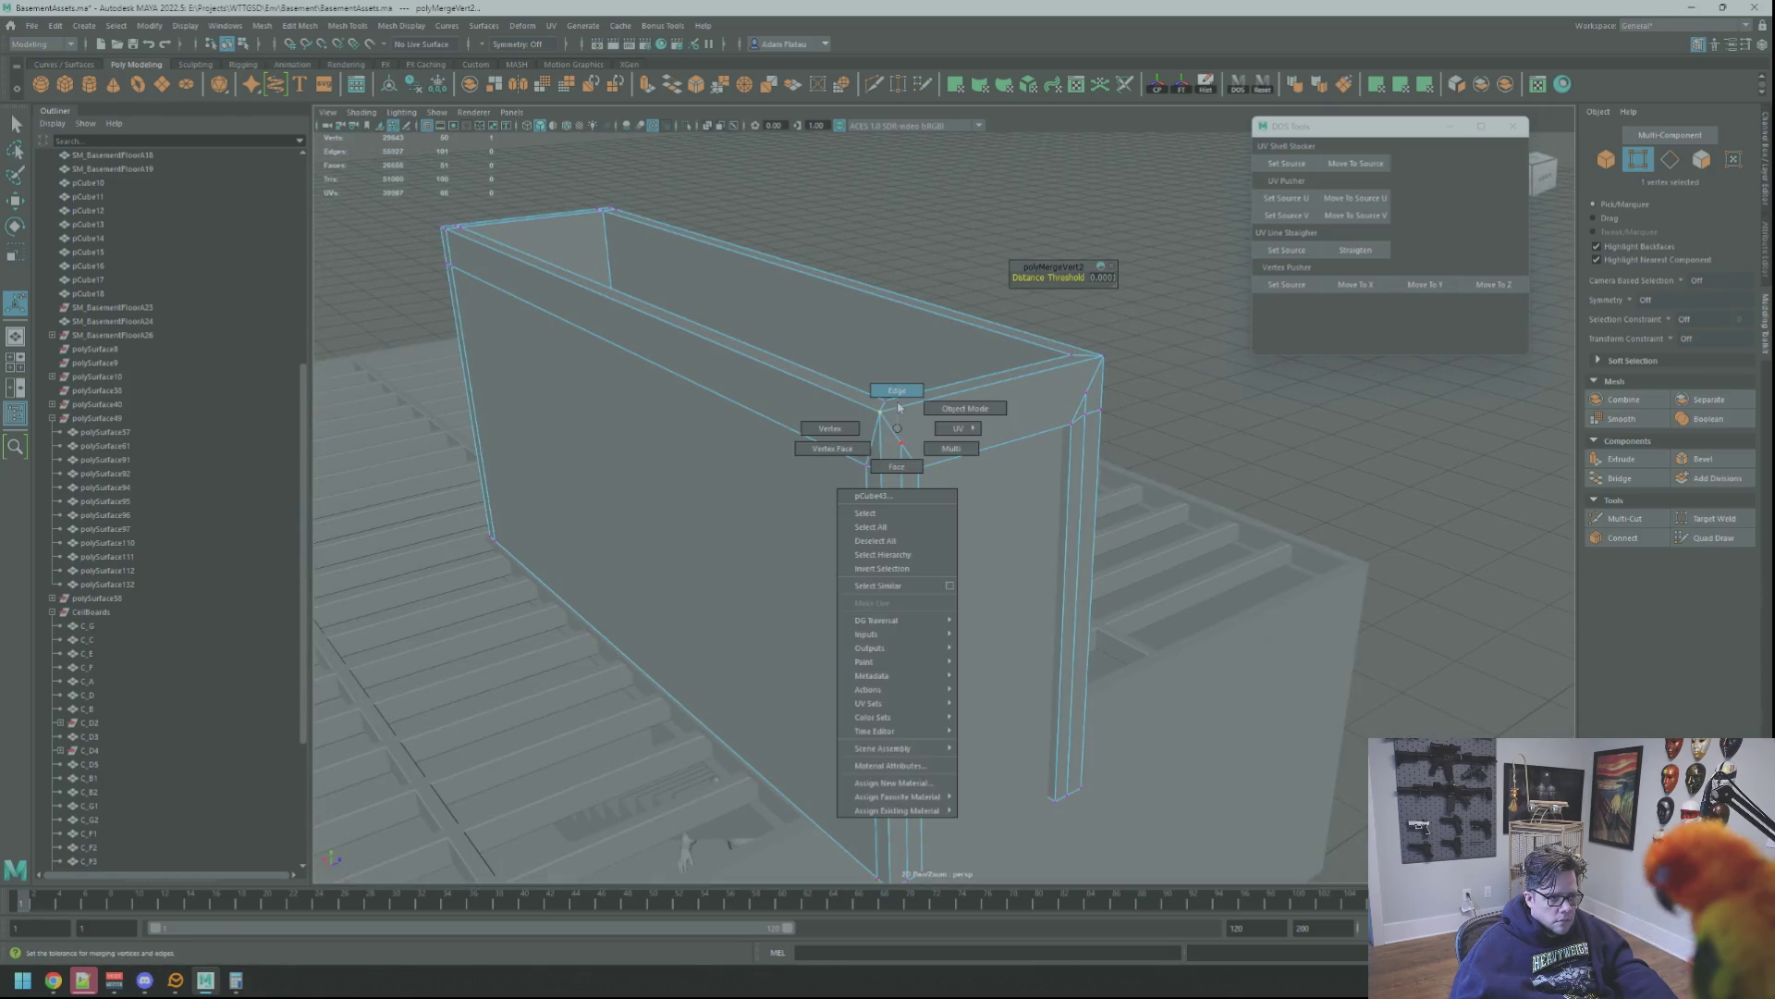
Merge the doubled vertices at the frame's lower corner and its neighbouring corner
{"action": "right_click_drag", "start_coordinate": [897, 399], "coordinate": [898, 392]}
{"action": "right_click_drag", "start_coordinate": [911, 473], "coordinate": [927, 451]}
{"action": "scroll", "coordinate": [916, 499], "scroll_direction": "up", "scroll_amount": 3}
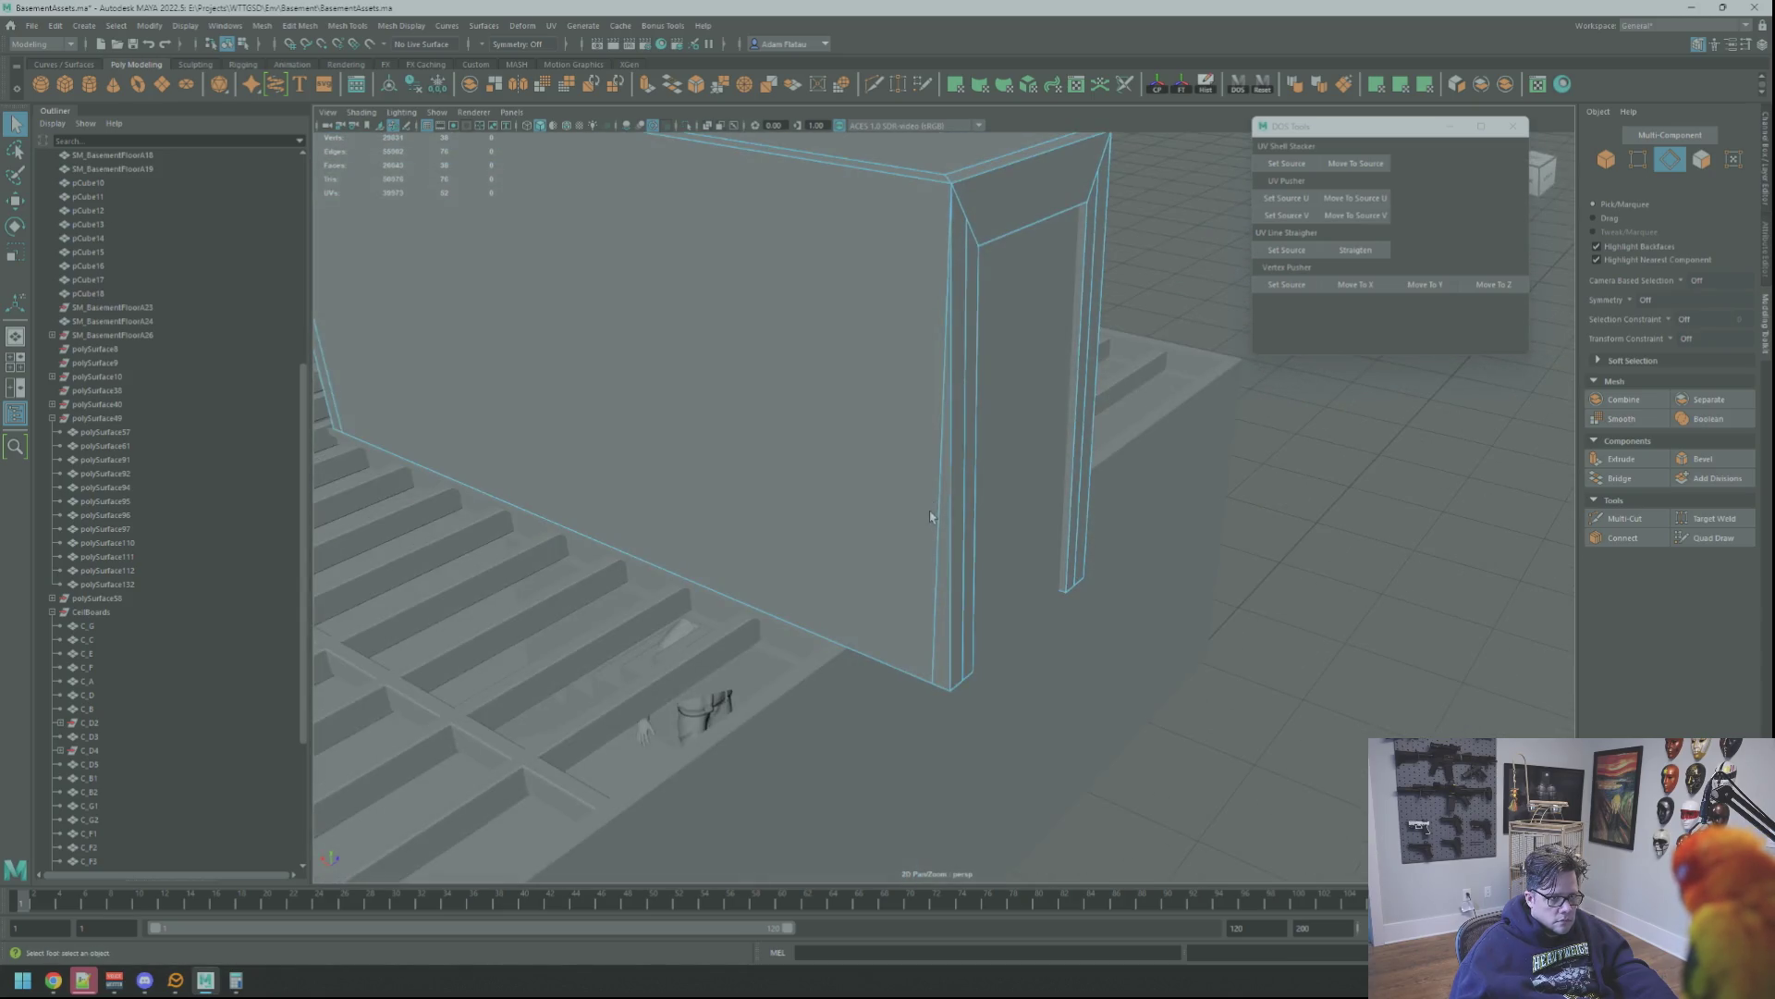
{"action": "scroll", "coordinate": [937, 497], "scroll_direction": "up", "scroll_amount": 2}
{"action": "scroll", "coordinate": [941, 497], "scroll_direction": "up", "scroll_amount": 3}
{"action": "scroll", "coordinate": [949, 498], "scroll_direction": "up", "scroll_amount": 2}
{"action": "mouse_move", "coordinate": [949, 497]}
{"action": "left_mouse_down", "text": "alt"}
{"action": "mouse_move", "coordinate": [1112, 528]}
{"action": "mouse_move", "coordinate": [1068, 569]}
{"action": "left_mouse_up", "text": "alt"}
{"action": "key", "text": "F9"}
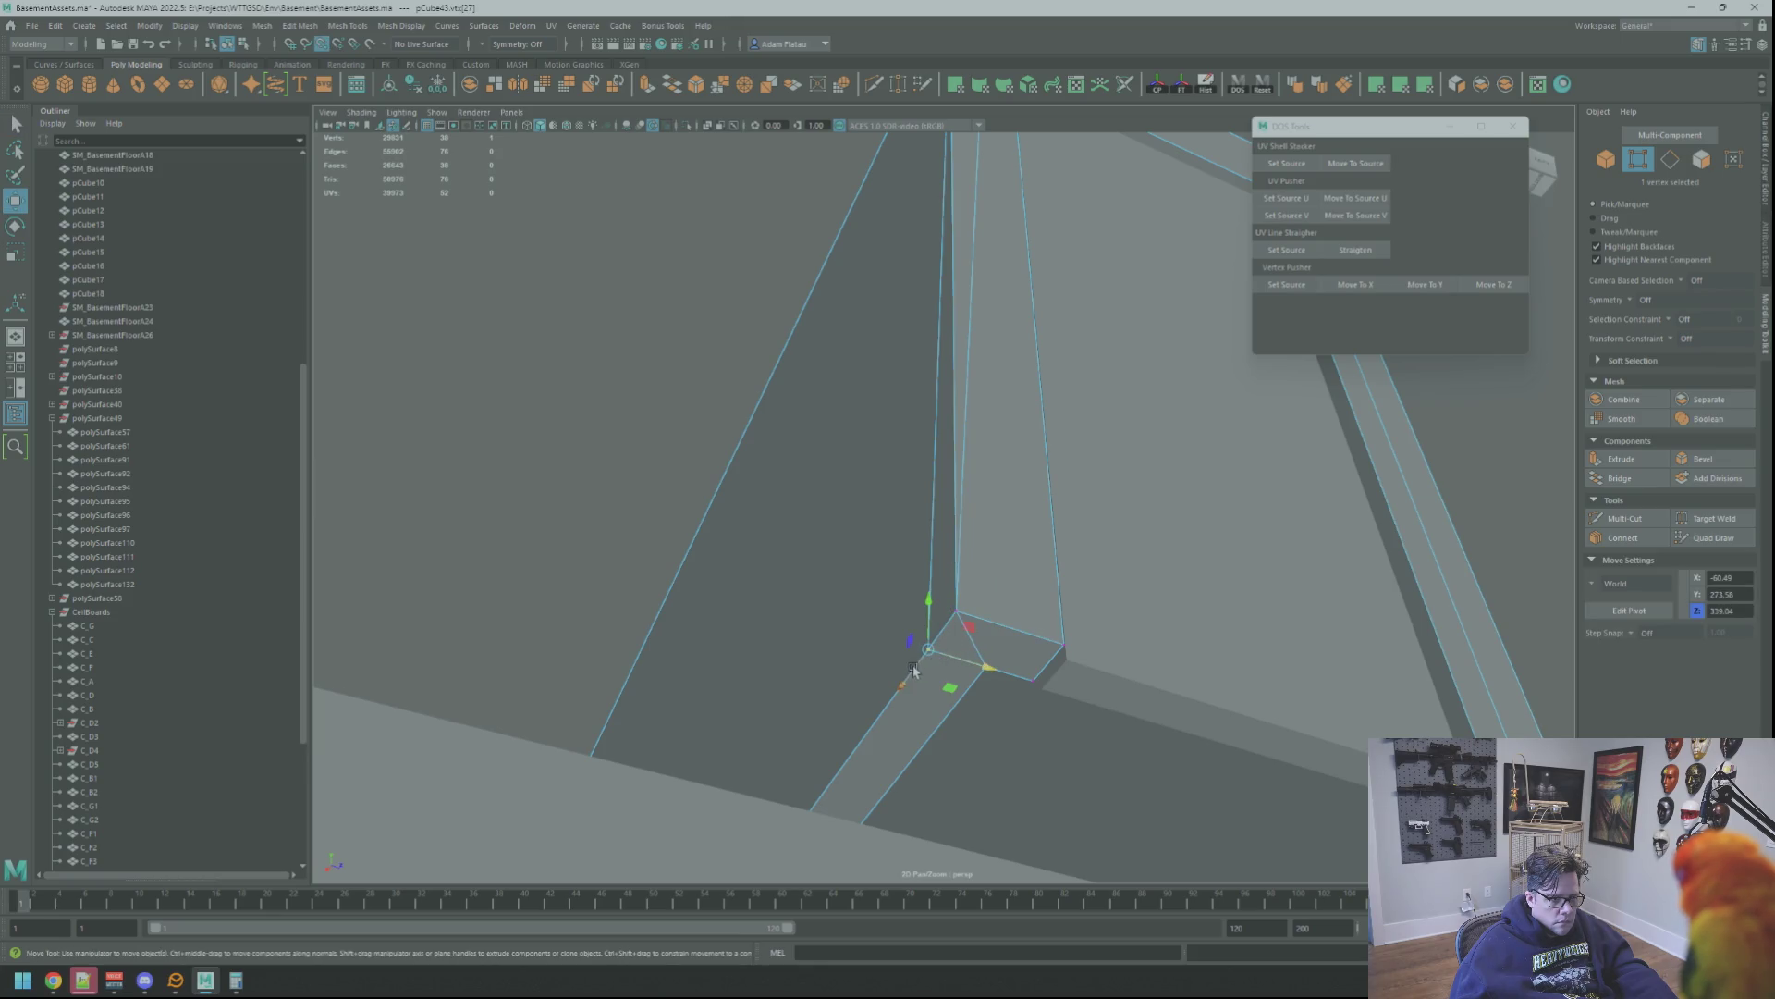
{"action": "mouse_move", "coordinate": [966, 632]}
{"action": "right_mouse_down", "text": "shift"}
{"action": "mouse_move", "coordinate": [1001, 544]}
{"action": "mouse_move", "coordinate": [1036, 531]}
{"action": "right_mouse_up", "text": "shift"}
{"action": "left_click_drag", "start_coordinate": [1035, 531], "coordinate": [1073, 492], "text": "alt"}
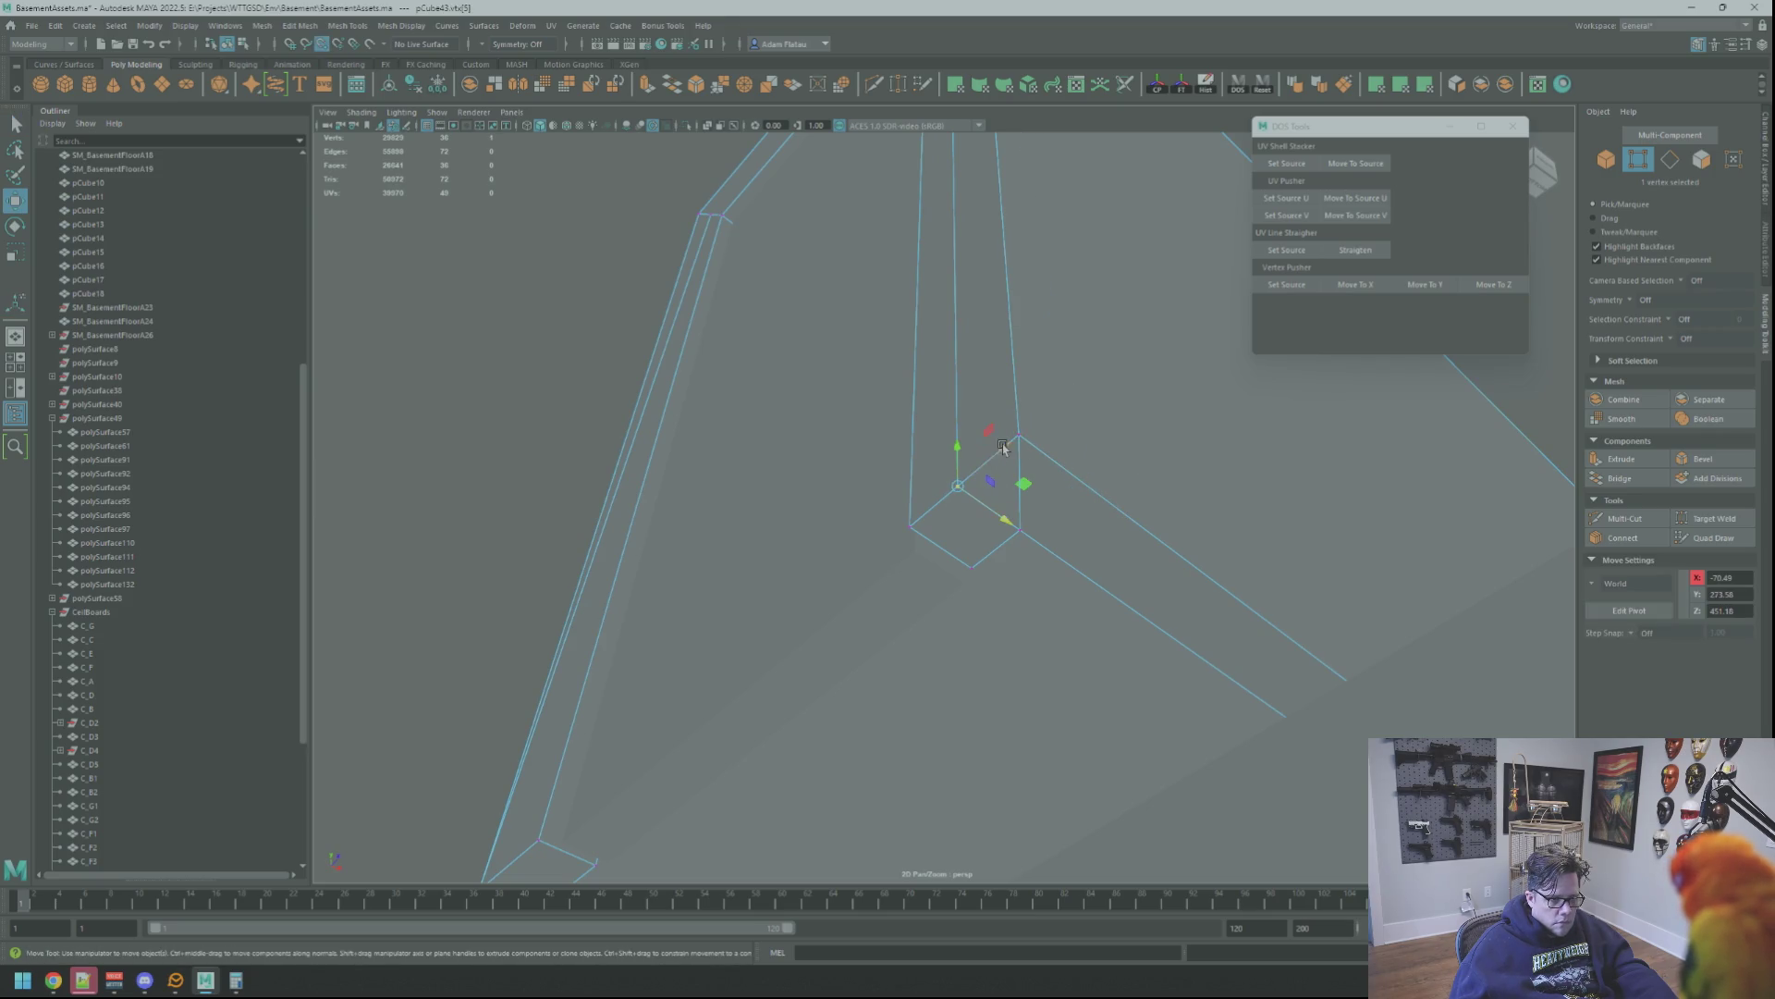
{"action": "right_click_drag", "start_coordinate": [1034, 457], "coordinate": [1078, 396], "text": "shift"}
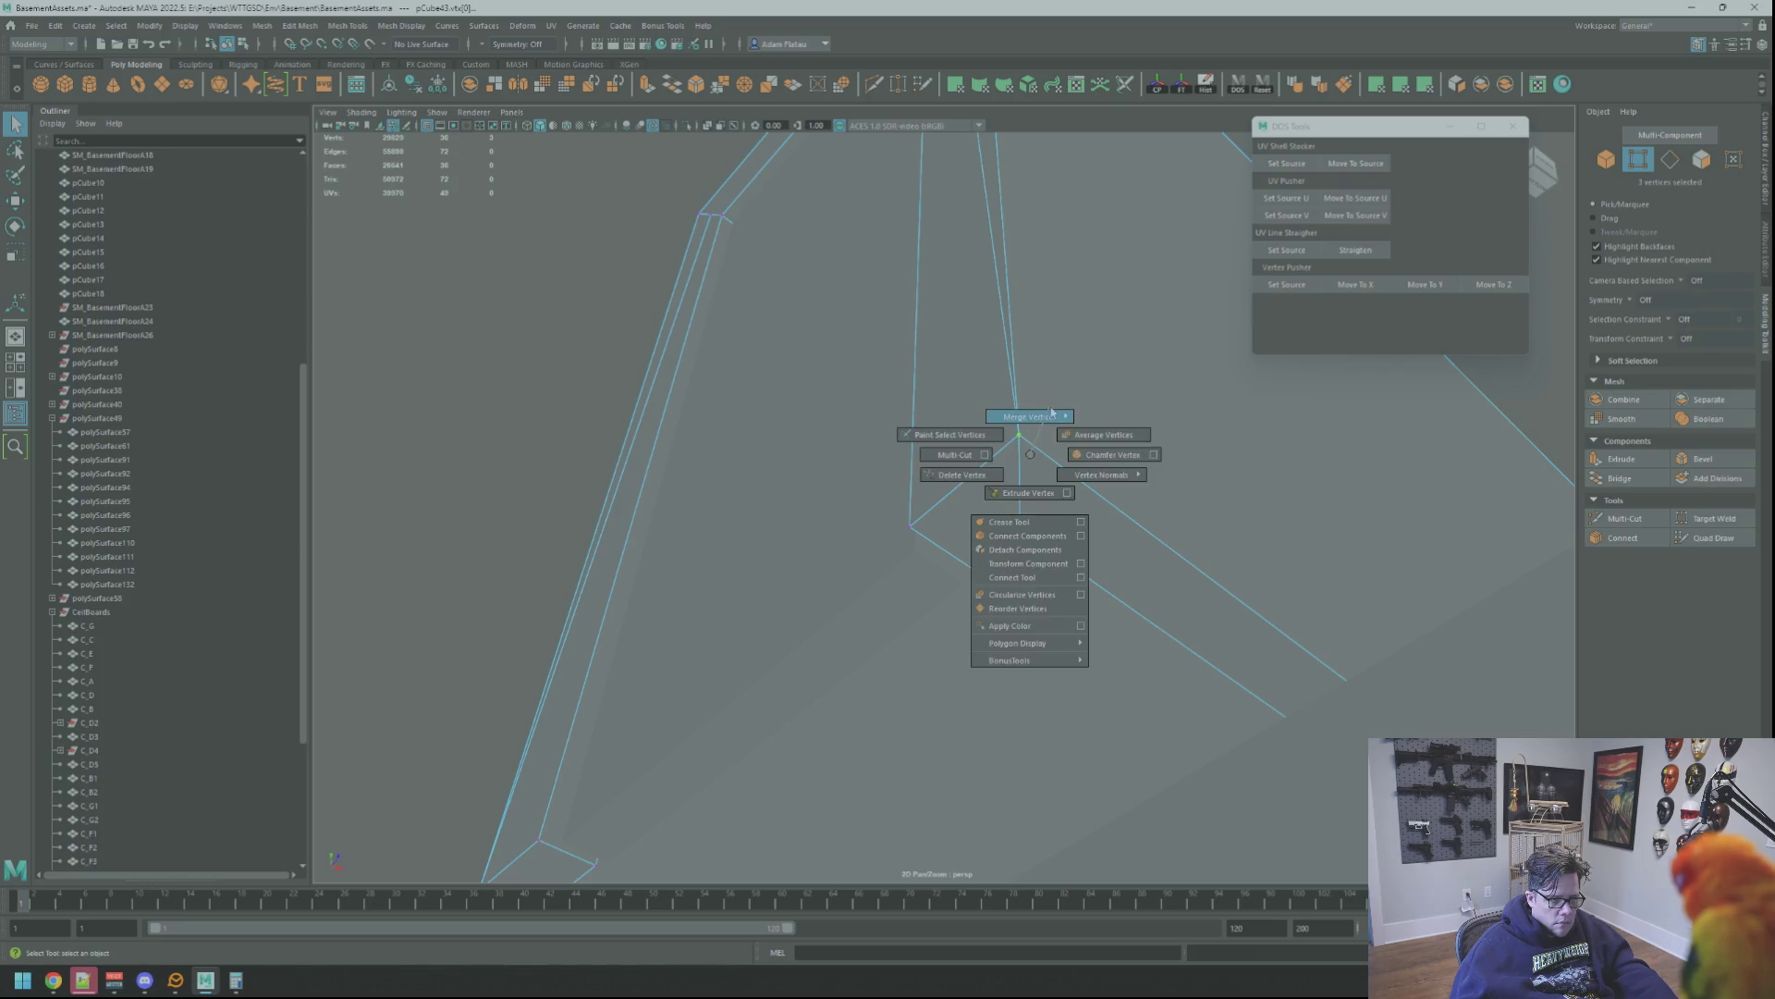
Move and merge the last loose corner vertices on the door frame
{"action": "mouse_move", "coordinate": [1077, 396]}
{"action": "left_mouse_down", "text": "alt"}
{"action": "mouse_move", "coordinate": [1012, 548]}
{"action": "mouse_move", "coordinate": [1064, 467]}
{"action": "mouse_move", "coordinate": [984, 429]}
{"action": "mouse_move", "coordinate": [939, 494]}
{"action": "left_mouse_up", "text": "alt"}
{"action": "key", "text": "w"}
{"action": "key", "text": "f"}
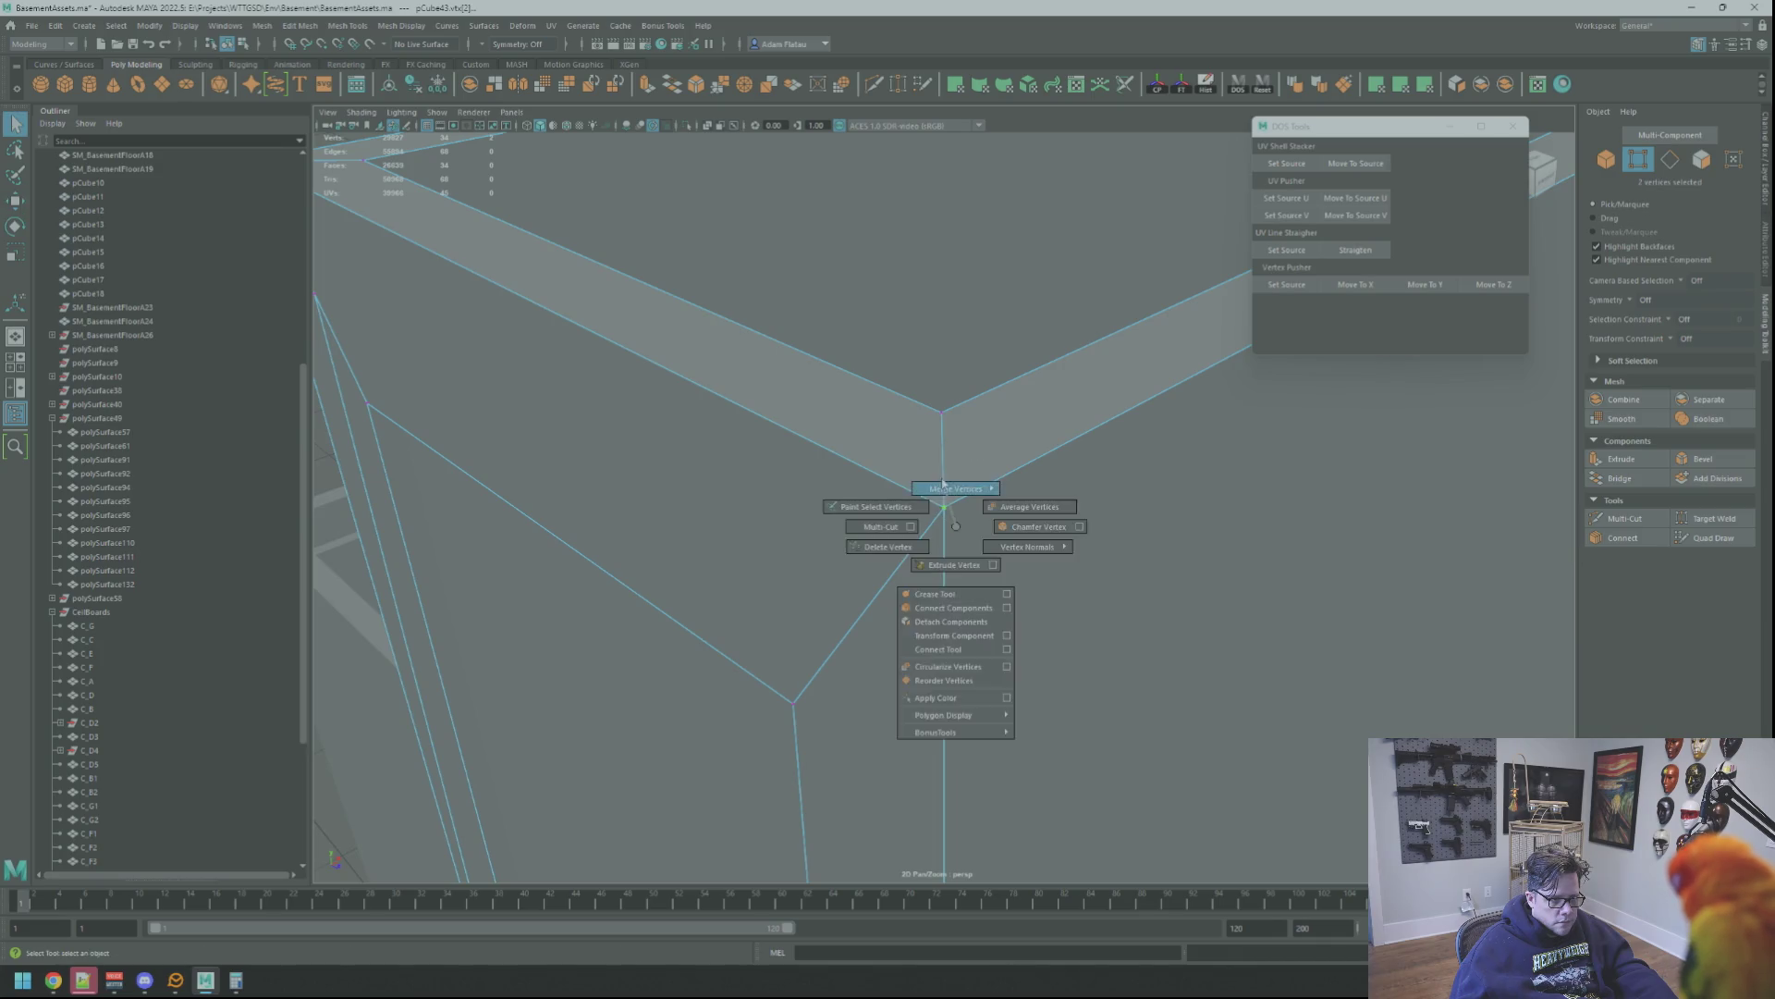
{"action": "right_click_drag", "start_coordinate": [959, 540], "coordinate": [986, 463], "text": "shift"}
{"action": "mouse_move", "coordinate": [986, 463]}
{"action": "left_mouse_down", "text": "alt"}
{"action": "mouse_move", "coordinate": [874, 481]}
{"action": "mouse_move", "coordinate": [944, 516]}
{"action": "mouse_move", "coordinate": [991, 514]}
{"action": "left_mouse_up", "text": "alt"}
{"action": "left_click", "coordinate": [952, 517]}
{"action": "key", "text": "f"}
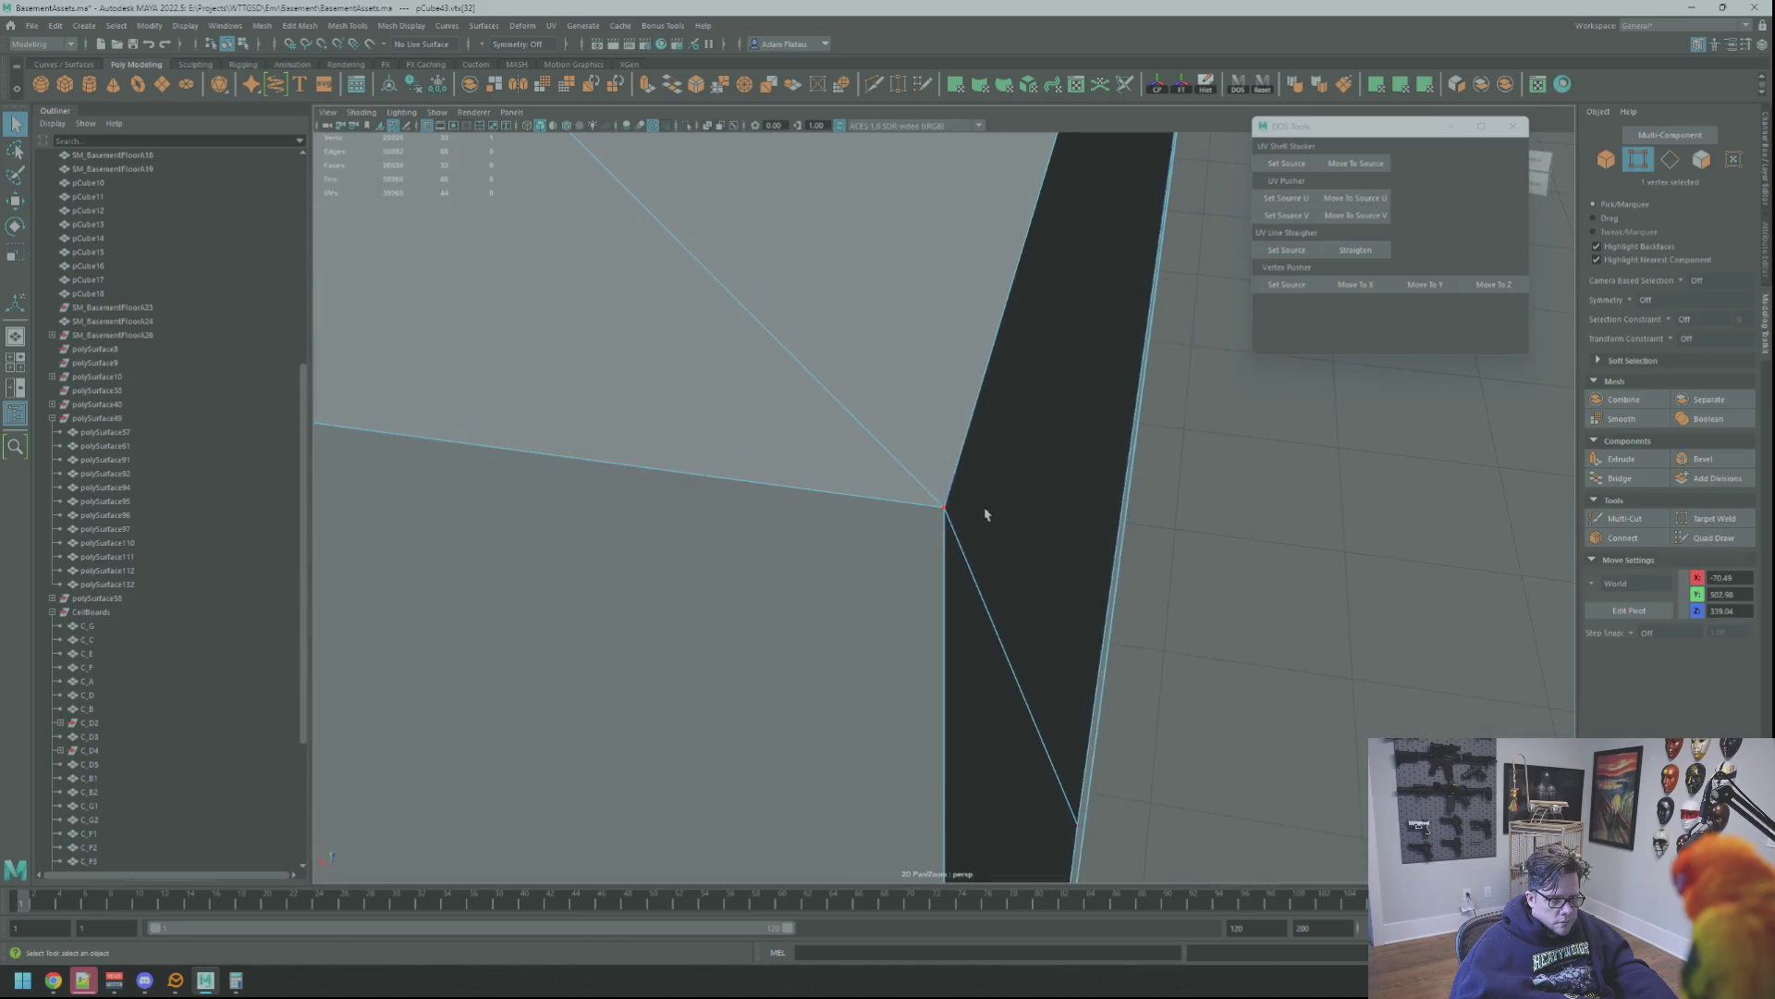
{"action": "right_click_drag", "start_coordinate": [937, 470], "coordinate": [1014, 449], "text": "shift"}
{"action": "scroll", "coordinate": [1030, 448], "scroll_direction": "down", "scroll_amount": 3}
{"action": "right_click_drag", "start_coordinate": [1173, 480], "coordinate": [1175, 481], "text": "shift"}
{"action": "left_click_drag", "start_coordinate": [1175, 480], "coordinate": [1046, 496], "text": "alt"}
Return to object selection and look over the doorway box and corridor
{"action": "key", "text": "F8"}
{"action": "key", "text": "w"}
{"action": "scroll", "coordinate": [1047, 494], "scroll_direction": "down", "scroll_amount": 5}
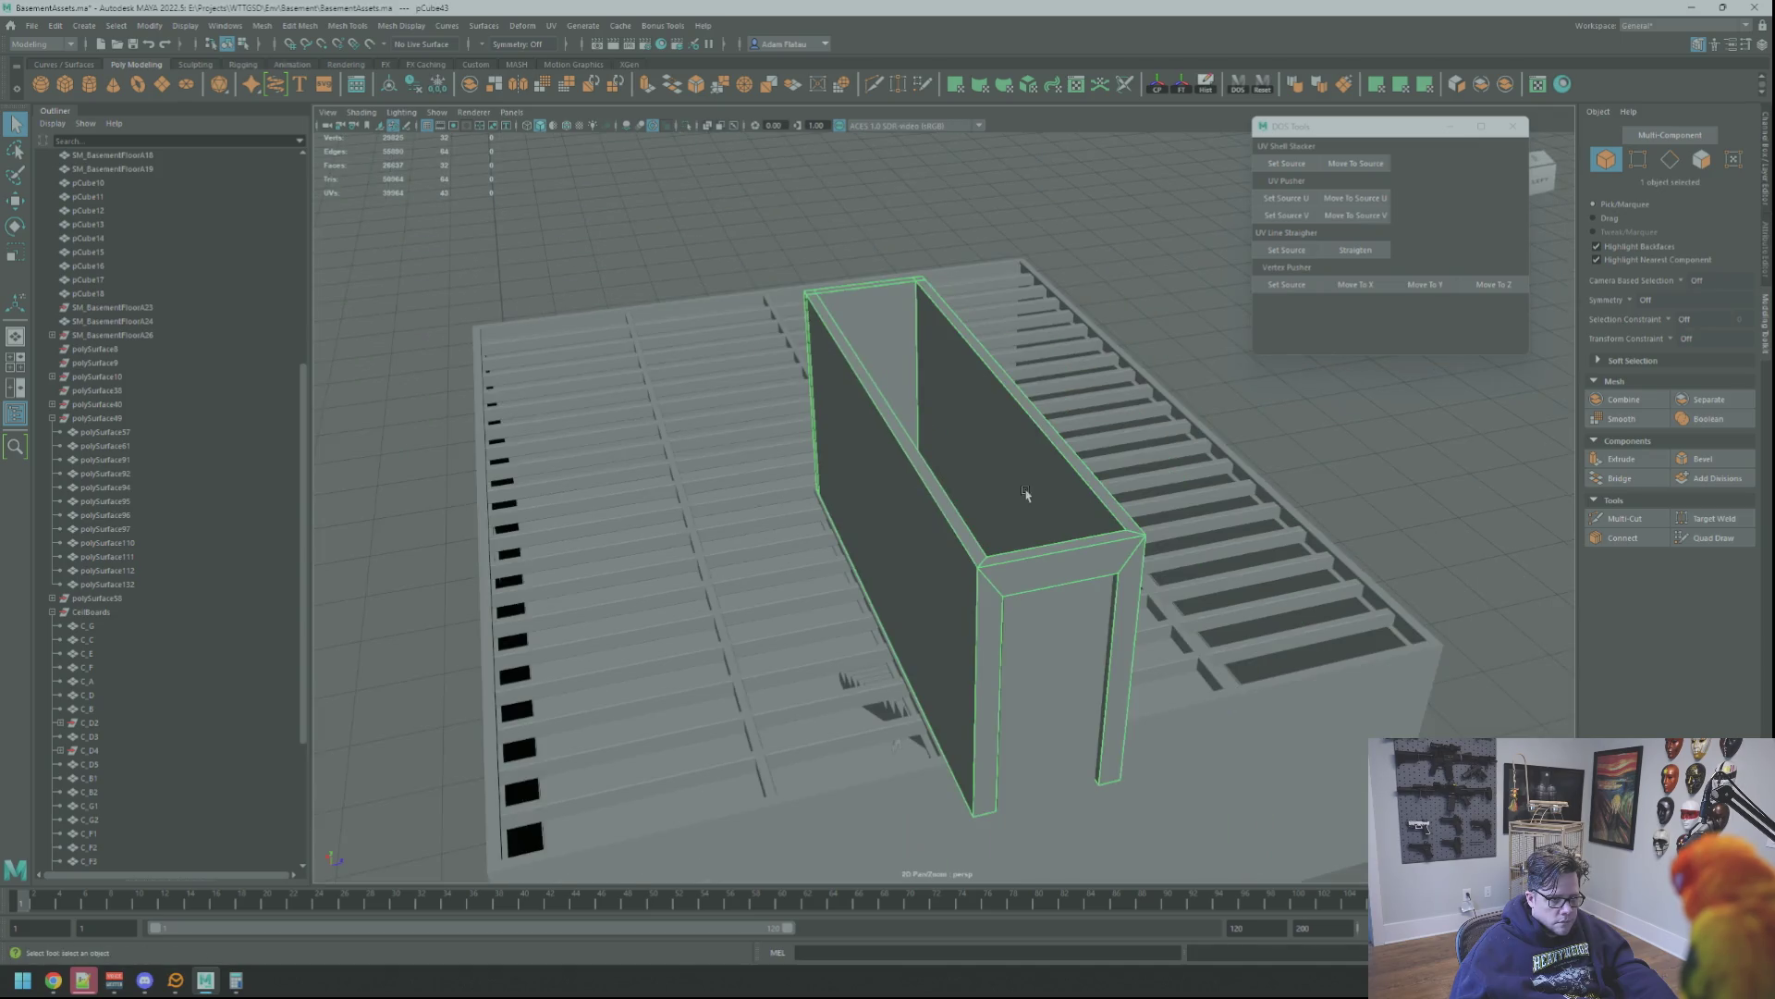
{"action": "key", "text": "F8"}
{"action": "mouse_move", "coordinate": [985, 462]}
{"action": "left_mouse_down", "text": "alt"}
{"action": "mouse_move", "coordinate": [1249, 447]}
{"action": "mouse_move", "coordinate": [1026, 479]}
{"action": "left_mouse_up", "text": "alt"}
{"action": "scroll", "coordinate": [1250, 447], "scroll_direction": "down", "scroll_amount": 3}
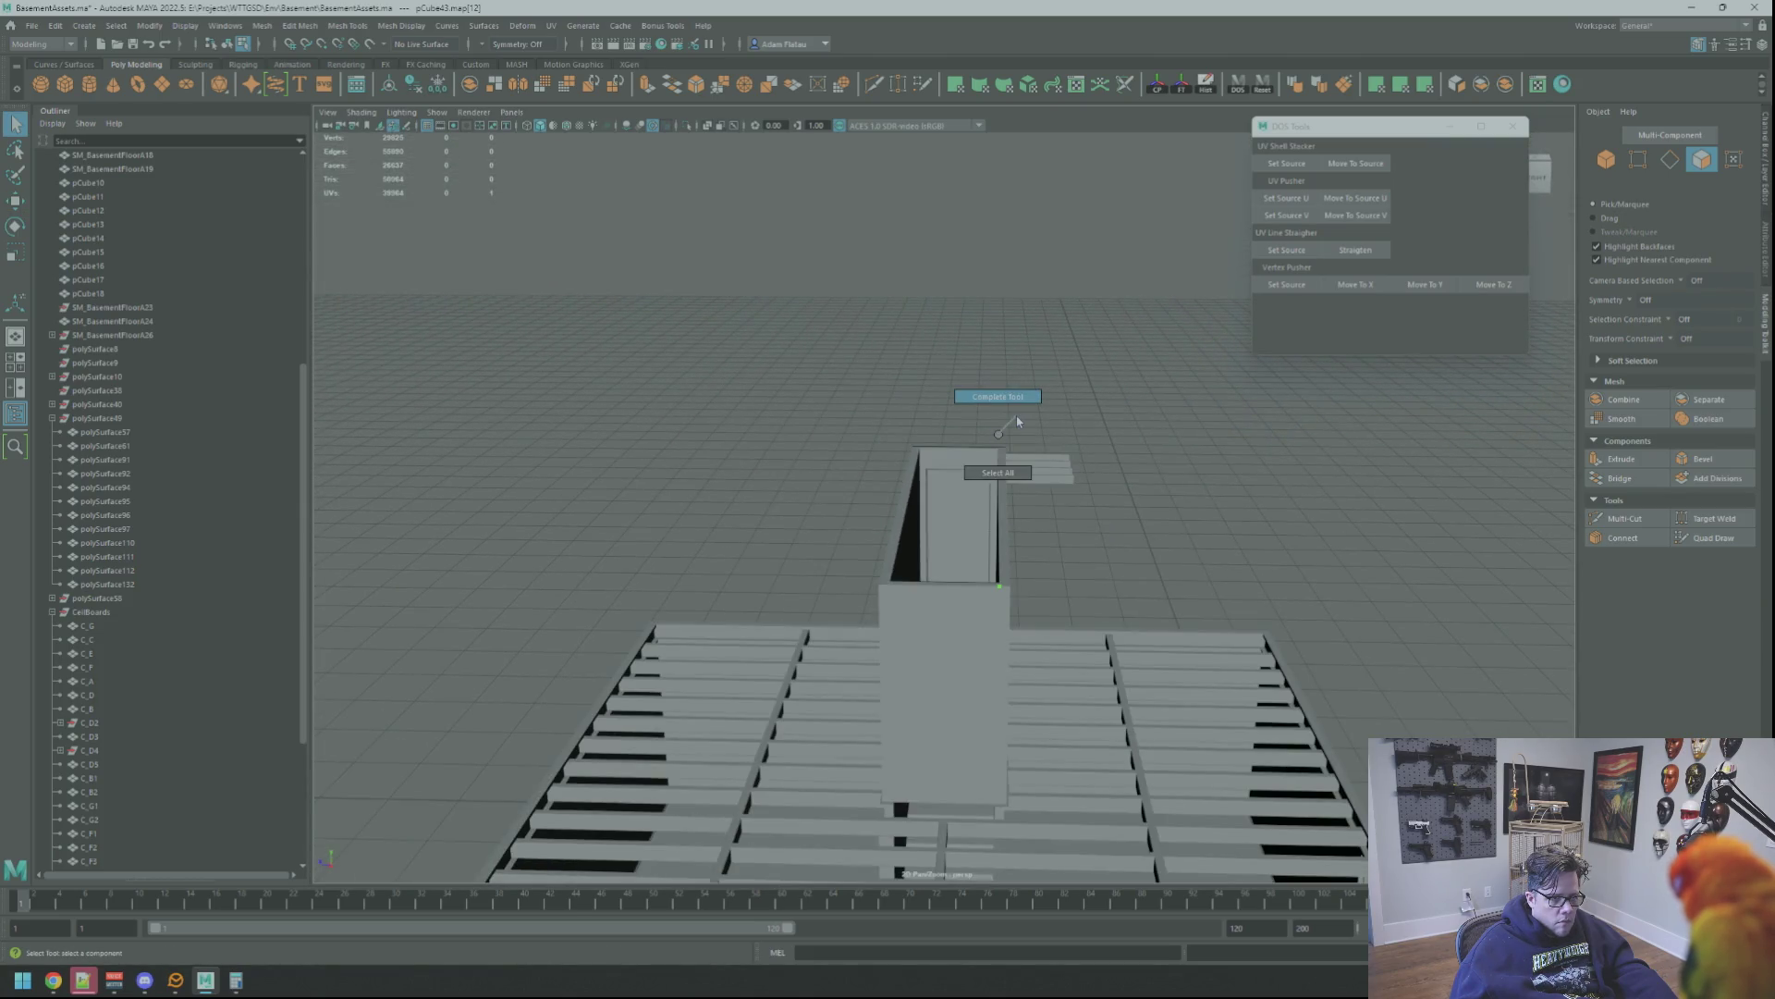
{"action": "right_click_drag", "start_coordinate": [949, 455], "coordinate": [951, 416]}
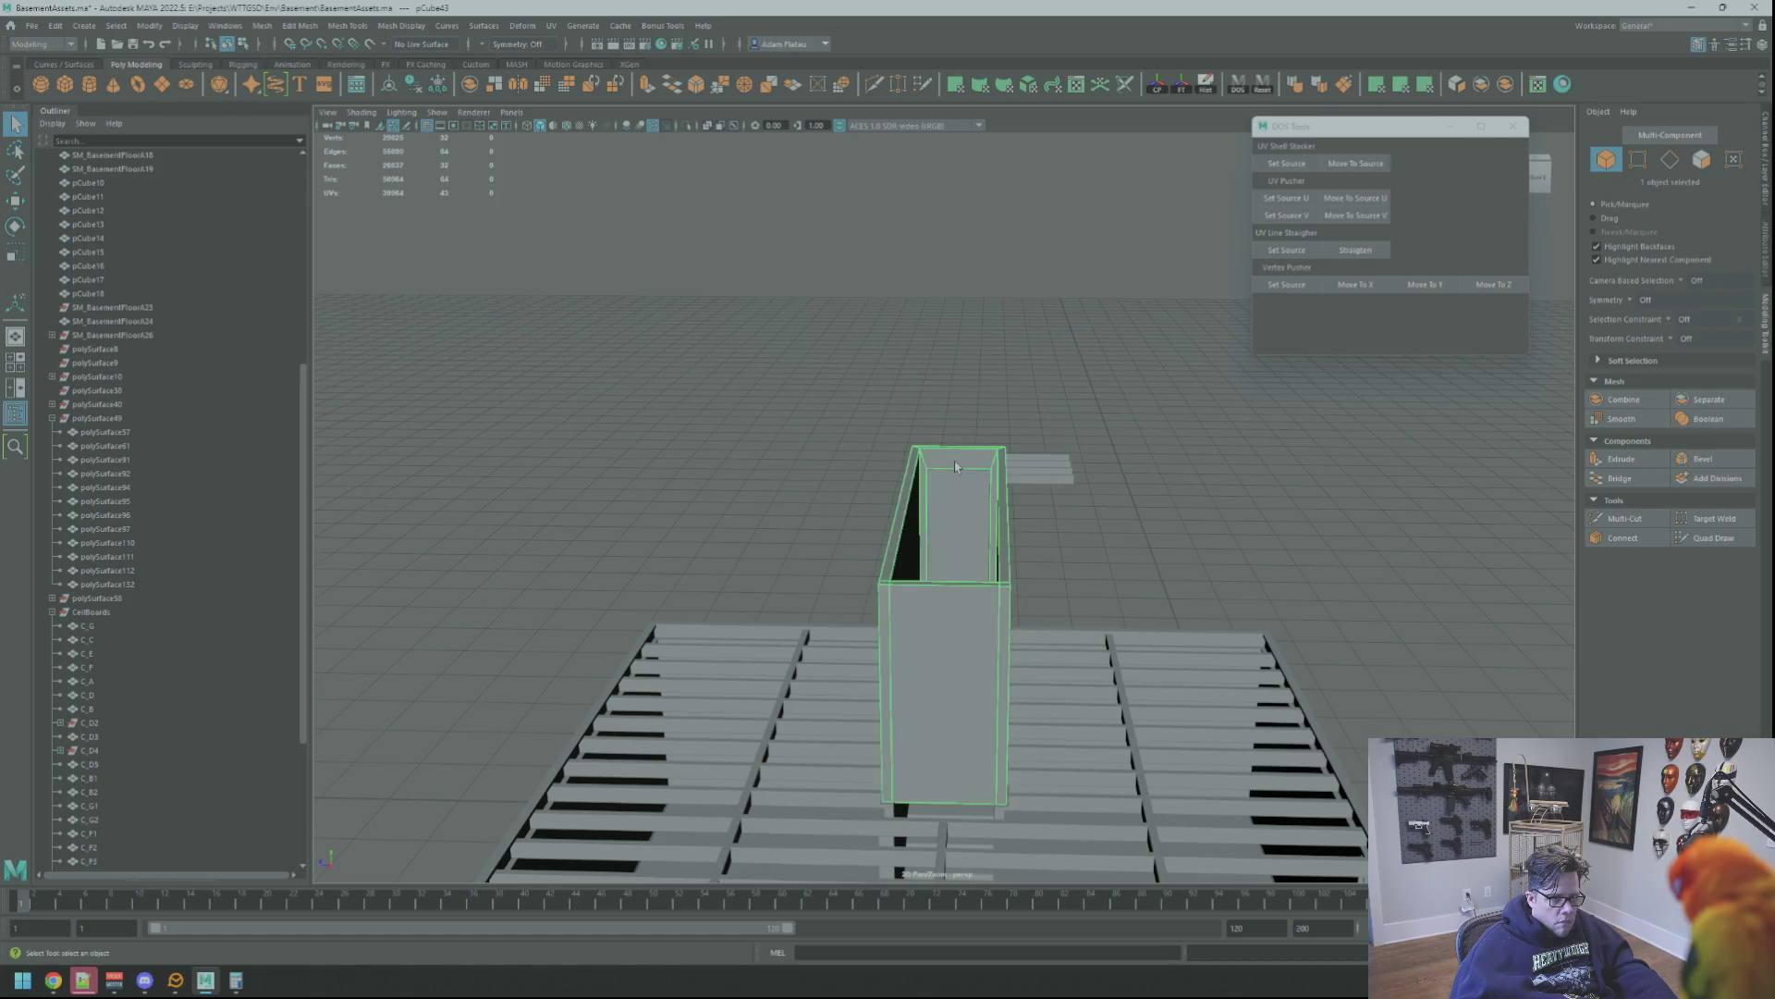
{"action": "scroll", "coordinate": [956, 460], "scroll_direction": "up", "scroll_amount": 2}
{"action": "left_click_drag", "start_coordinate": [998, 431], "coordinate": [1037, 455], "text": "alt"}
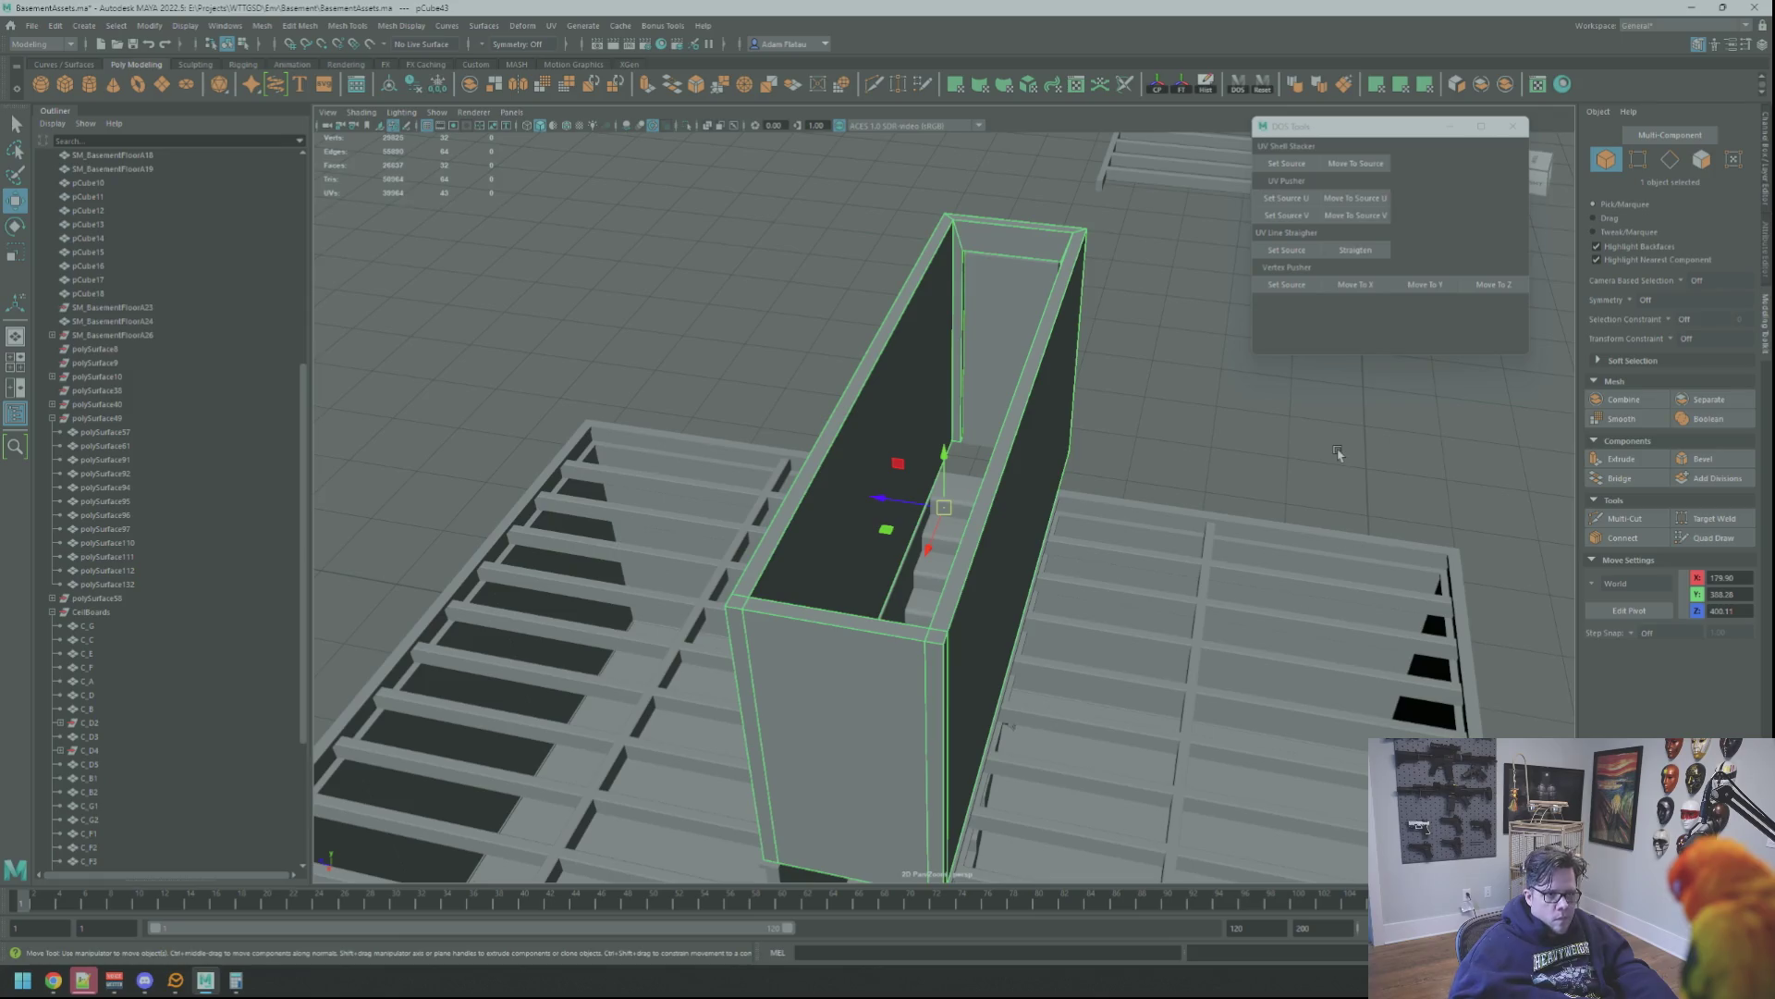
{"action": "left_click", "coordinate": [1168, 319]}
{"action": "mouse_move", "coordinate": [1168, 319]}
{"action": "left_mouse_down", "text": "alt"}
{"action": "mouse_move", "coordinate": [1070, 318]}
{"action": "mouse_move", "coordinate": [1102, 298]}
{"action": "mouse_move", "coordinate": [1021, 369]}
{"action": "mouse_move", "coordinate": [1093, 404]}
{"action": "mouse_move", "coordinate": [1078, 370]}
{"action": "mouse_move", "coordinate": [935, 468]}
{"action": "mouse_move", "coordinate": [971, 444]}
{"action": "mouse_move", "coordinate": [990, 349]}
{"action": "mouse_move", "coordinate": [1000, 425]}
{"action": "mouse_move", "coordinate": [1023, 411]}
{"action": "mouse_move", "coordinate": [1012, 493]}
{"action": "mouse_move", "coordinate": [1050, 397]}
{"action": "mouse_move", "coordinate": [974, 369]}
{"action": "mouse_move", "coordinate": [998, 282]}
{"action": "mouse_move", "coordinate": [998, 338]}
{"action": "mouse_move", "coordinate": [1082, 384]}
{"action": "mouse_move", "coordinate": [1096, 473]}
{"action": "mouse_move", "coordinate": [999, 361]}
{"action": "mouse_move", "coordinate": [903, 310]}
{"action": "mouse_move", "coordinate": [953, 389]}
{"action": "mouse_move", "coordinate": [1189, 448]}
{"action": "mouse_move", "coordinate": [1026, 500]}
{"action": "mouse_move", "coordinate": [977, 544]}
{"action": "mouse_move", "coordinate": [962, 417]}
{"action": "mouse_move", "coordinate": [1180, 428]}
{"action": "mouse_move", "coordinate": [1055, 411]}
{"action": "mouse_move", "coordinate": [971, 374]}
{"action": "mouse_move", "coordinate": [978, 246]}
{"action": "mouse_move", "coordinate": [976, 297]}
{"action": "left_mouse_up", "text": "alt"}
{"action": "scroll", "coordinate": [935, 397], "scroll_direction": "up", "scroll_amount": 3}
Select the doorway box and isolate it so only that box is shown
{"action": "left_click", "coordinate": [964, 416]}
{"action": "left_click", "coordinate": [971, 375]}
{"action": "scroll", "coordinate": [971, 372], "scroll_direction": "up", "scroll_amount": 5}
{"action": "scroll", "coordinate": [978, 246], "scroll_direction": "down", "scroll_amount": 5}
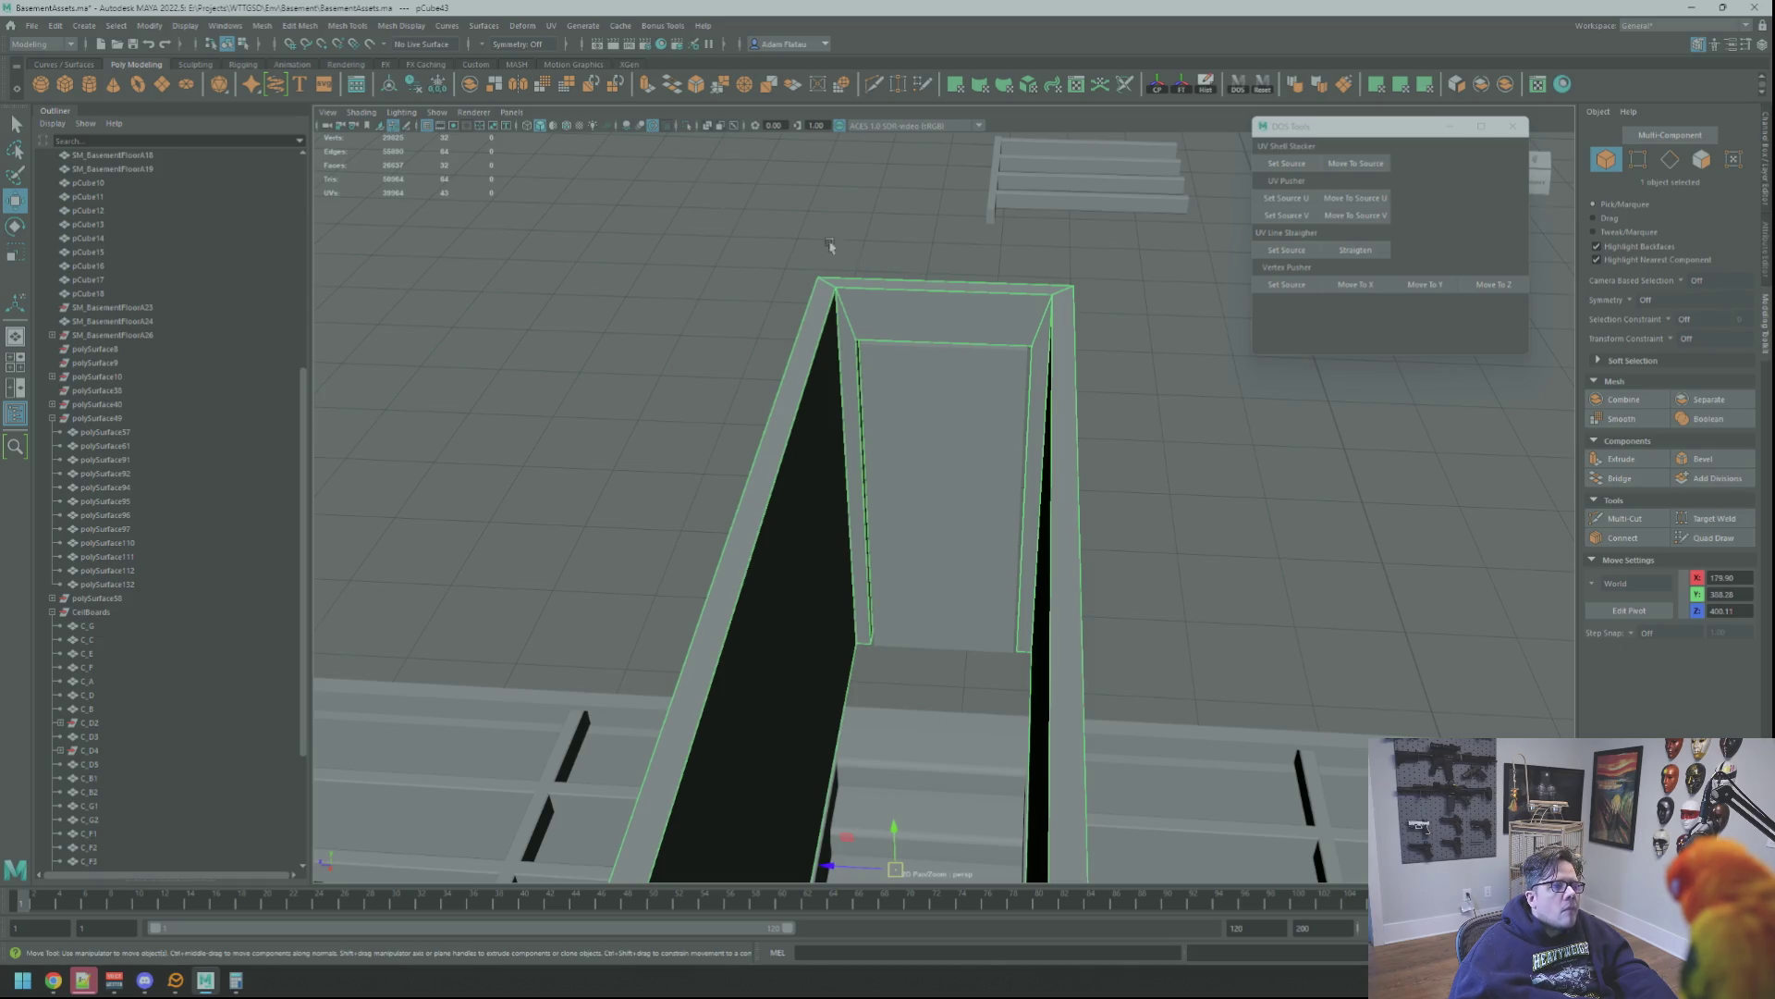
{"action": "left_click", "coordinate": [685, 126]}
{"action": "mouse_move", "coordinate": [1157, 397]}
{"action": "left_mouse_down", "text": "alt"}
{"action": "mouse_move", "coordinate": [1055, 384]}
{"action": "mouse_move", "coordinate": [1038, 416]}
{"action": "mouse_move", "coordinate": [1097, 448]}
{"action": "mouse_move", "coordinate": [1026, 384]}
{"action": "mouse_move", "coordinate": [935, 392]}
{"action": "mouse_move", "coordinate": [753, 461]}
{"action": "left_mouse_up", "text": "alt"}
{"action": "scroll", "coordinate": [1097, 446], "scroll_direction": "down", "scroll_amount": 3}
{"action": "scroll", "coordinate": [753, 460], "scroll_direction": "up", "scroll_amount": 3}
Merge the doubled vertices at the box's first two top rim corners
{"action": "key", "text": "F8"}
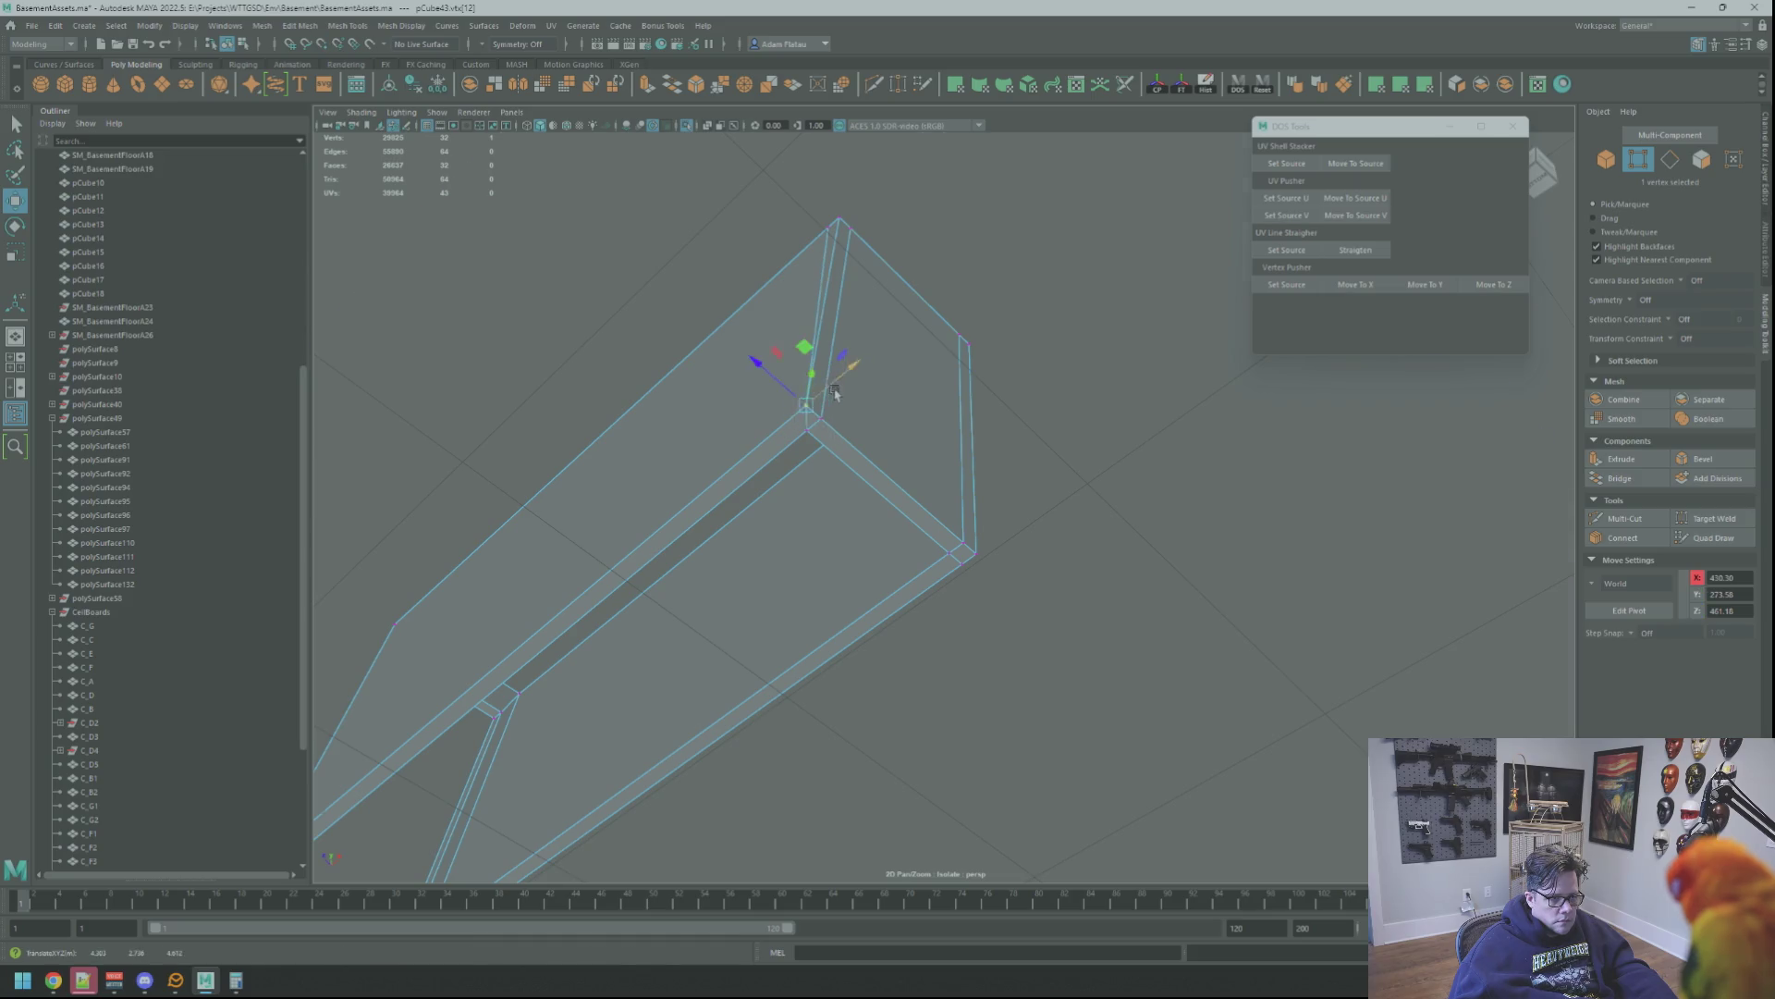
{"action": "key", "text": "f"}
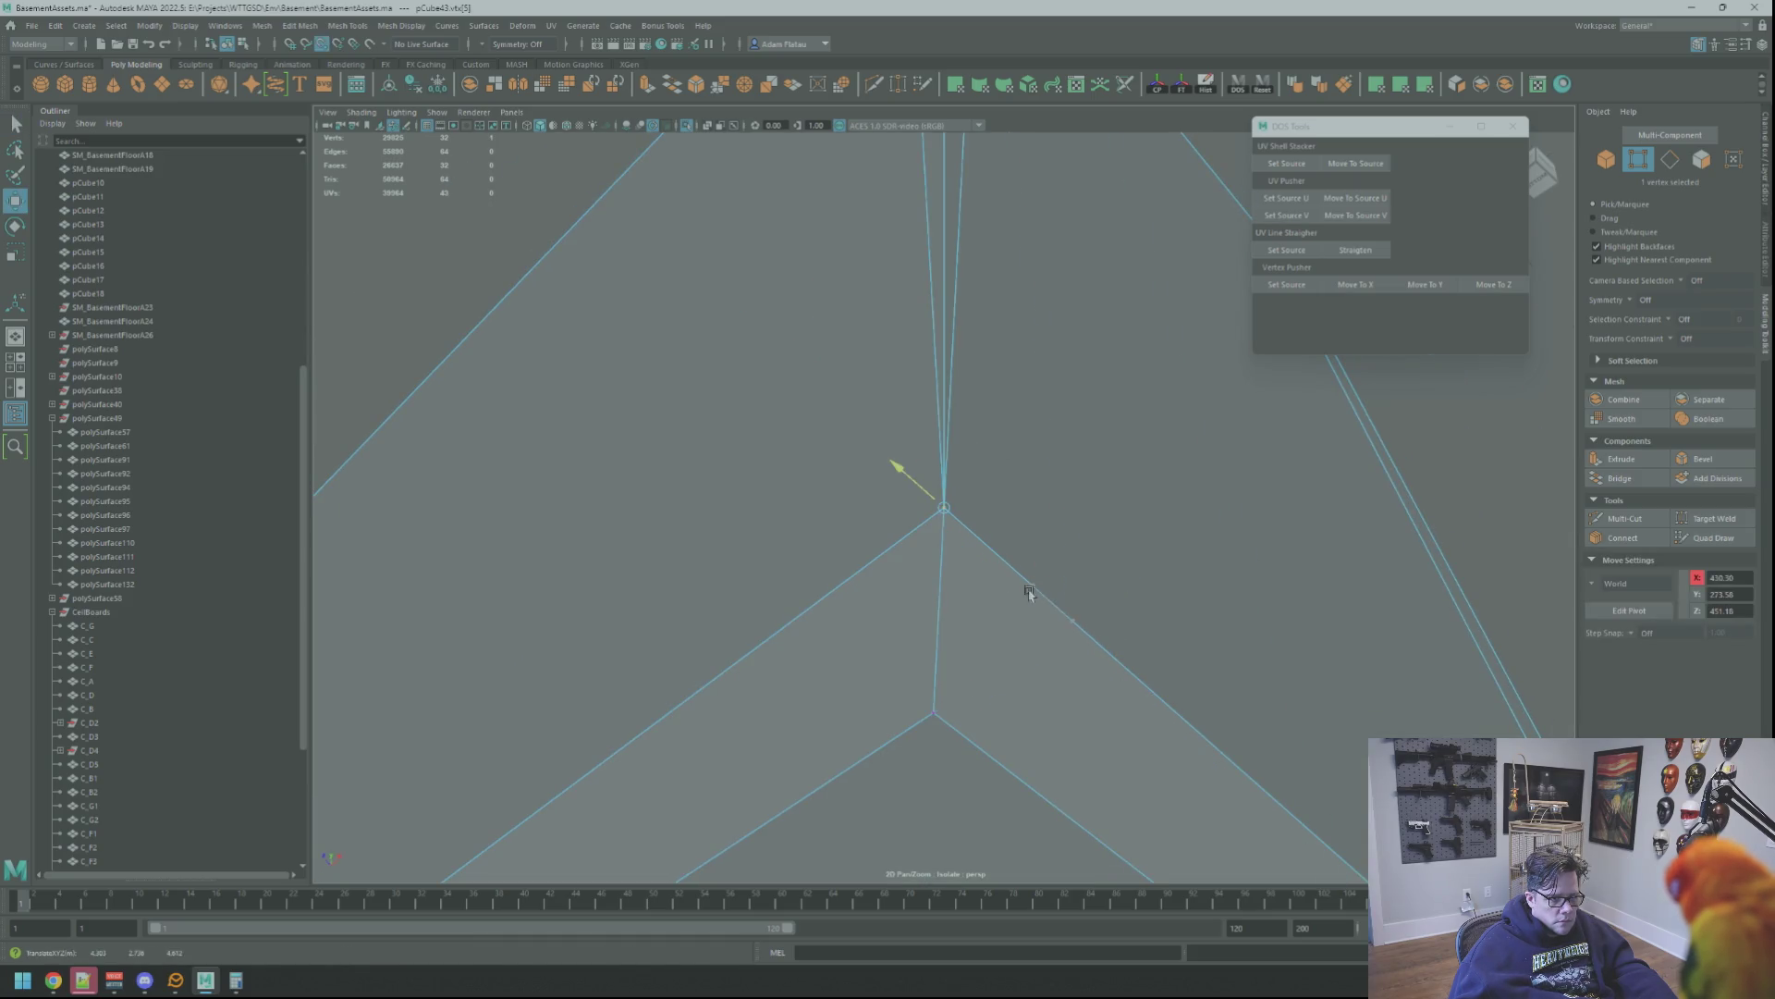
{"action": "right_click_drag", "start_coordinate": [956, 519], "coordinate": [955, 337], "text": "shift"}
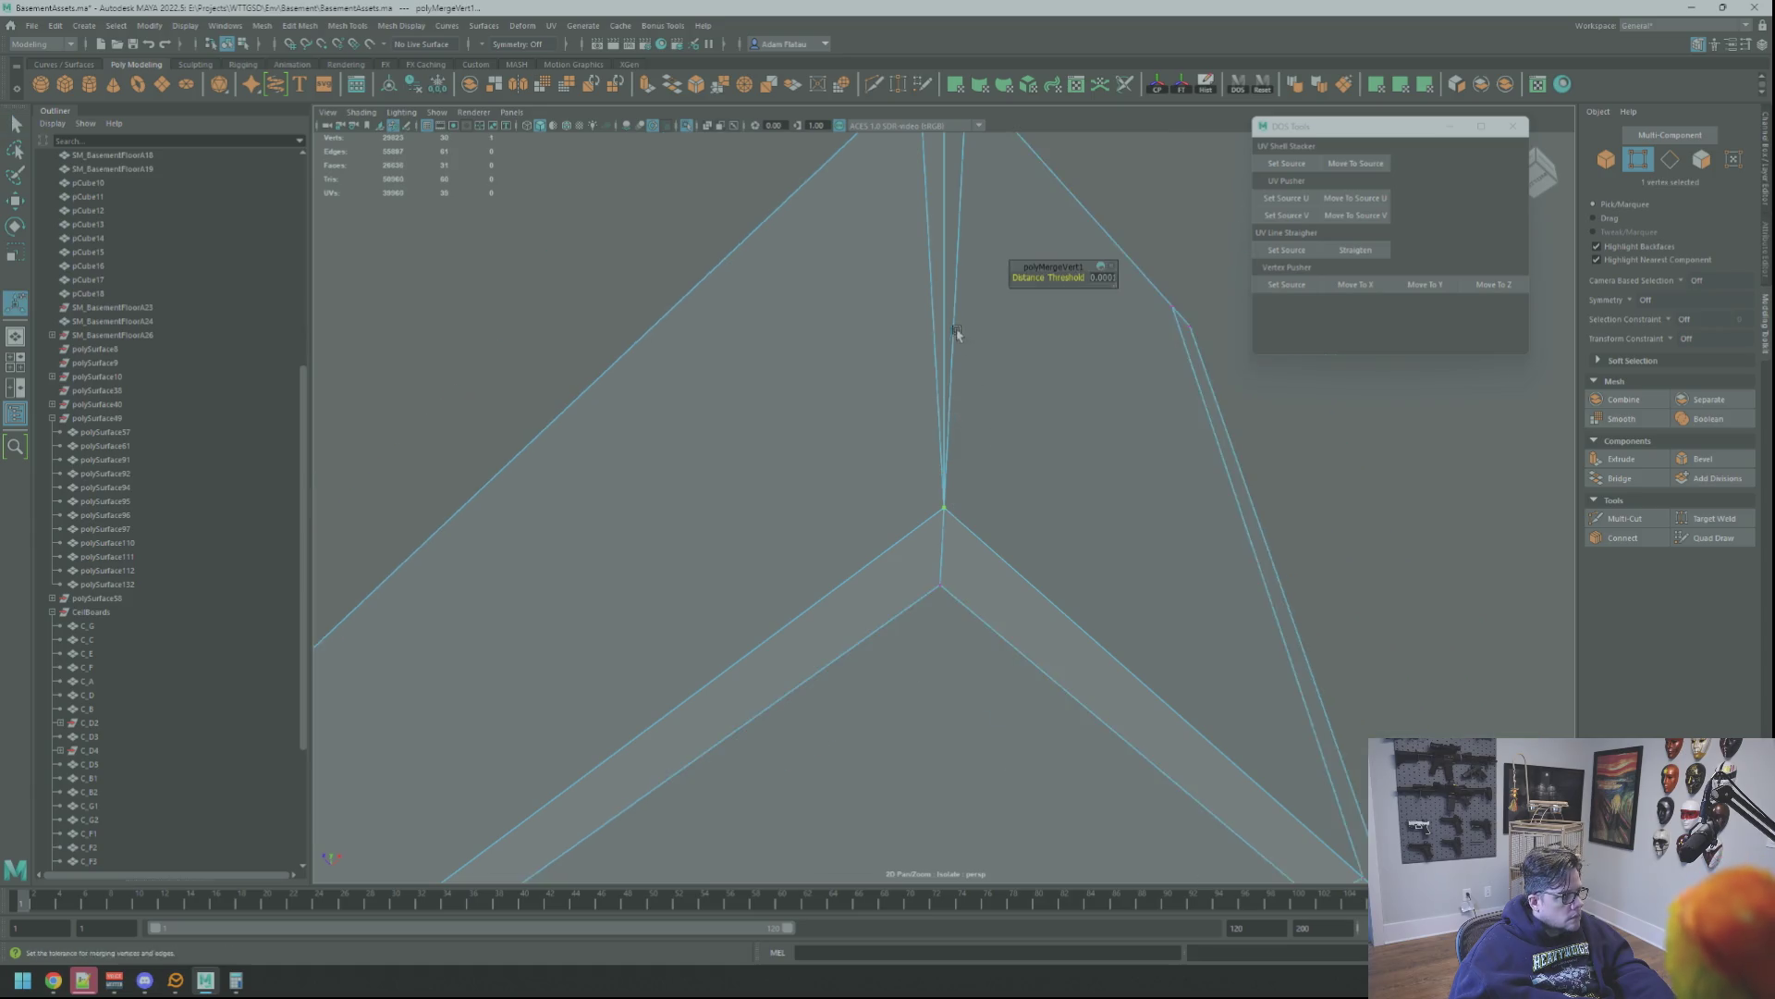
{"action": "scroll", "coordinate": [956, 337], "scroll_direction": "down", "scroll_amount": 5}
{"action": "scroll", "coordinate": [949, 353], "scroll_direction": "down", "scroll_amount": 2}
{"action": "scroll", "coordinate": [936, 377], "scroll_direction": "down", "scroll_amount": 2}
{"action": "scroll", "coordinate": [936, 329], "scroll_direction": "up", "scroll_amount": 5}
{"action": "left_click_drag", "start_coordinate": [930, 385], "coordinate": [972, 452], "text": "alt"}
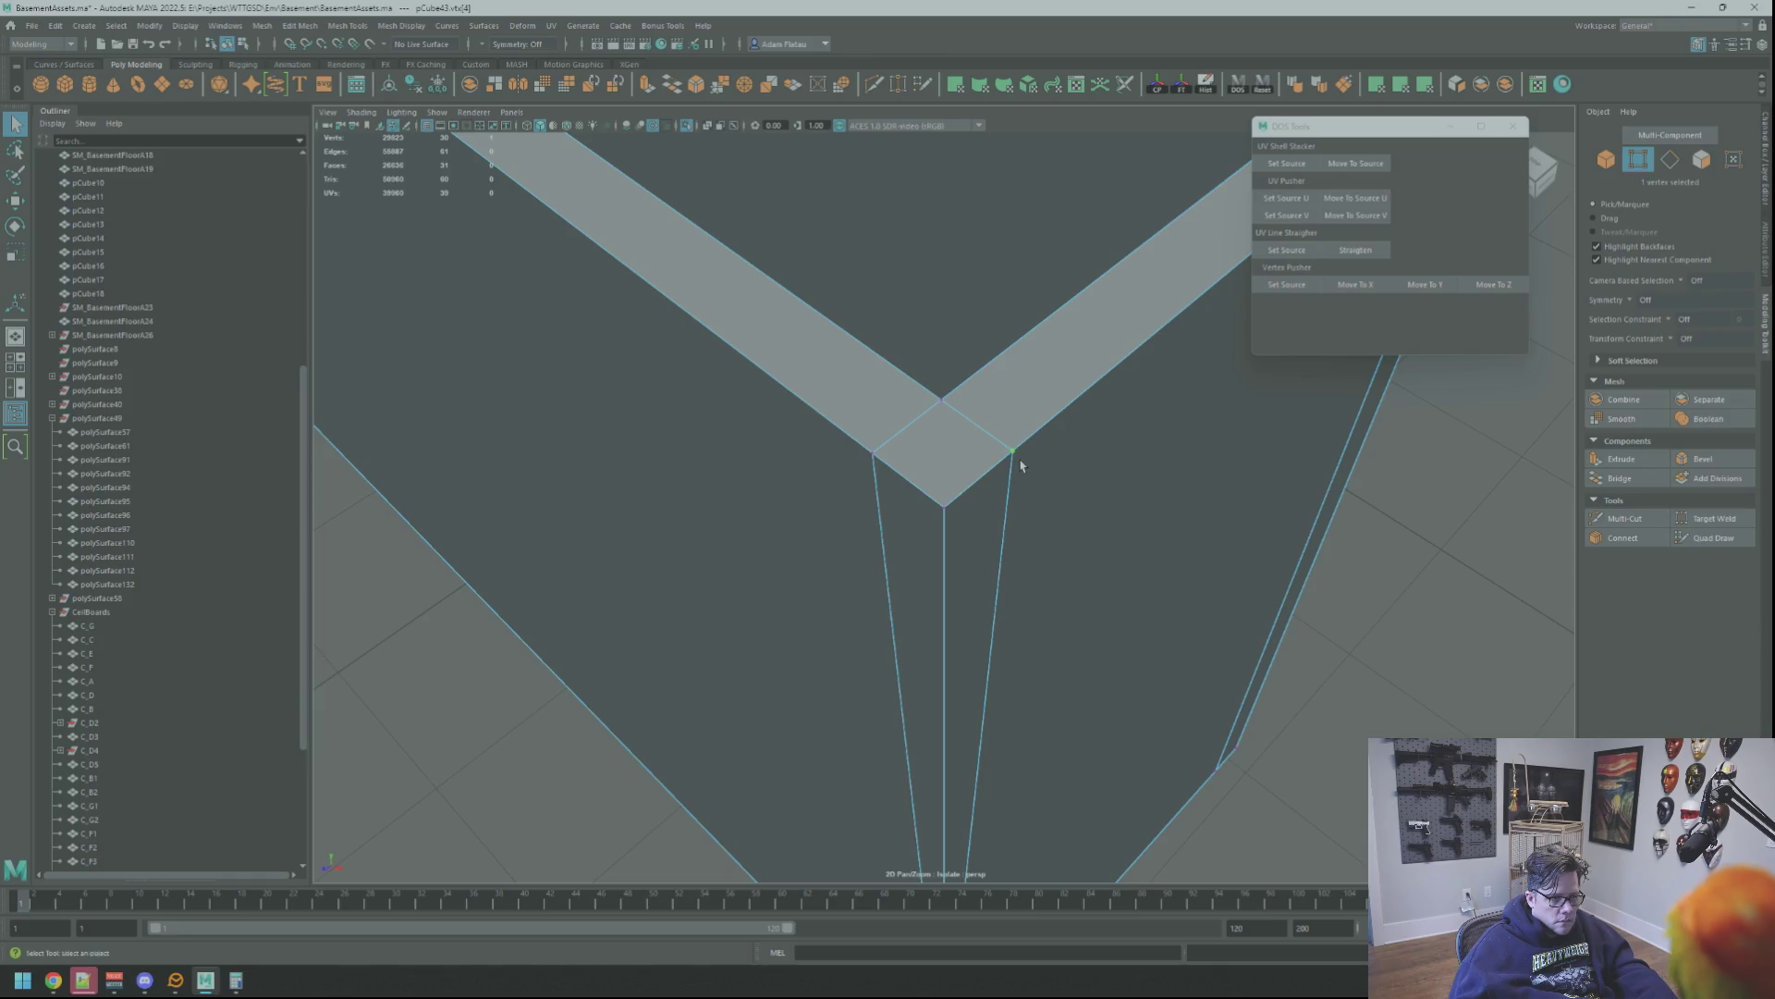
{"action": "key", "text": "w"}
{"action": "key", "text": "w"}
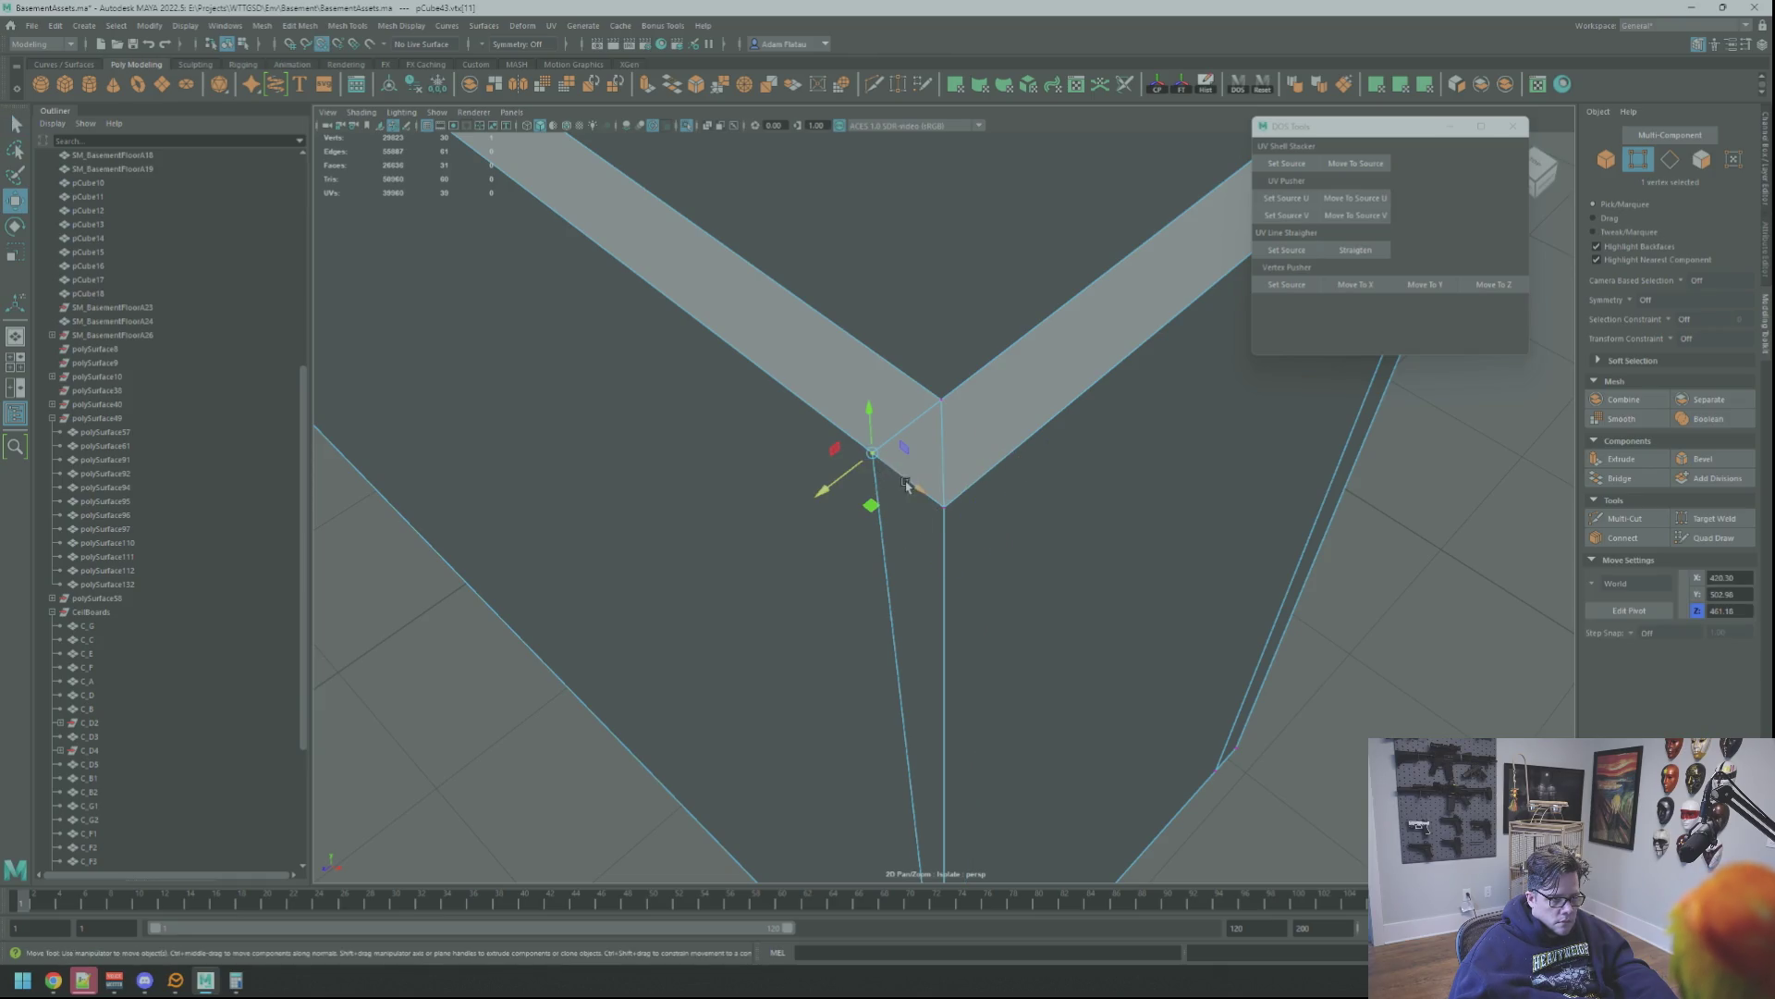
{"action": "right_click_drag", "start_coordinate": [945, 507], "coordinate": [957, 611], "text": "shift"}
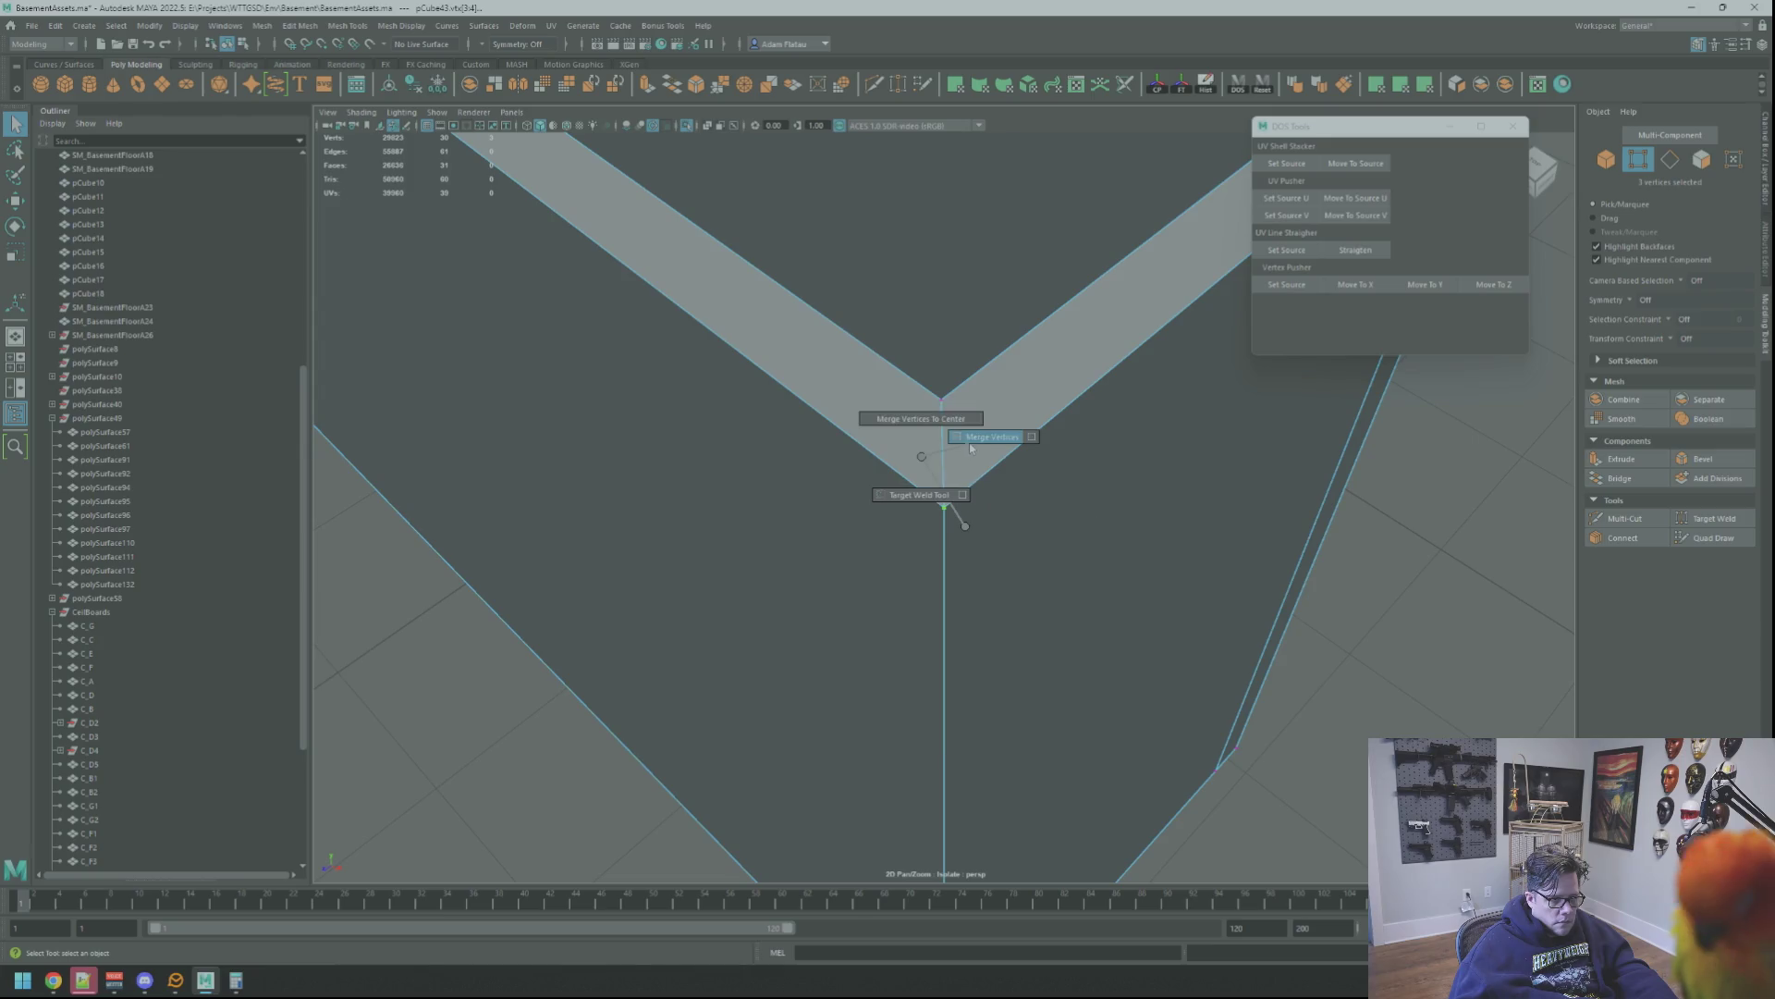
{"action": "scroll", "coordinate": [1145, 459], "scroll_direction": "down", "scroll_amount": 5}
Move and merge the vertices at the remaining top rim corners of the box
{"action": "mouse_move", "coordinate": [1144, 460]}
{"action": "left_mouse_down", "text": "alt"}
{"action": "mouse_move", "coordinate": [958, 425]}
{"action": "mouse_move", "coordinate": [1100, 554]}
{"action": "left_mouse_up", "text": "alt"}
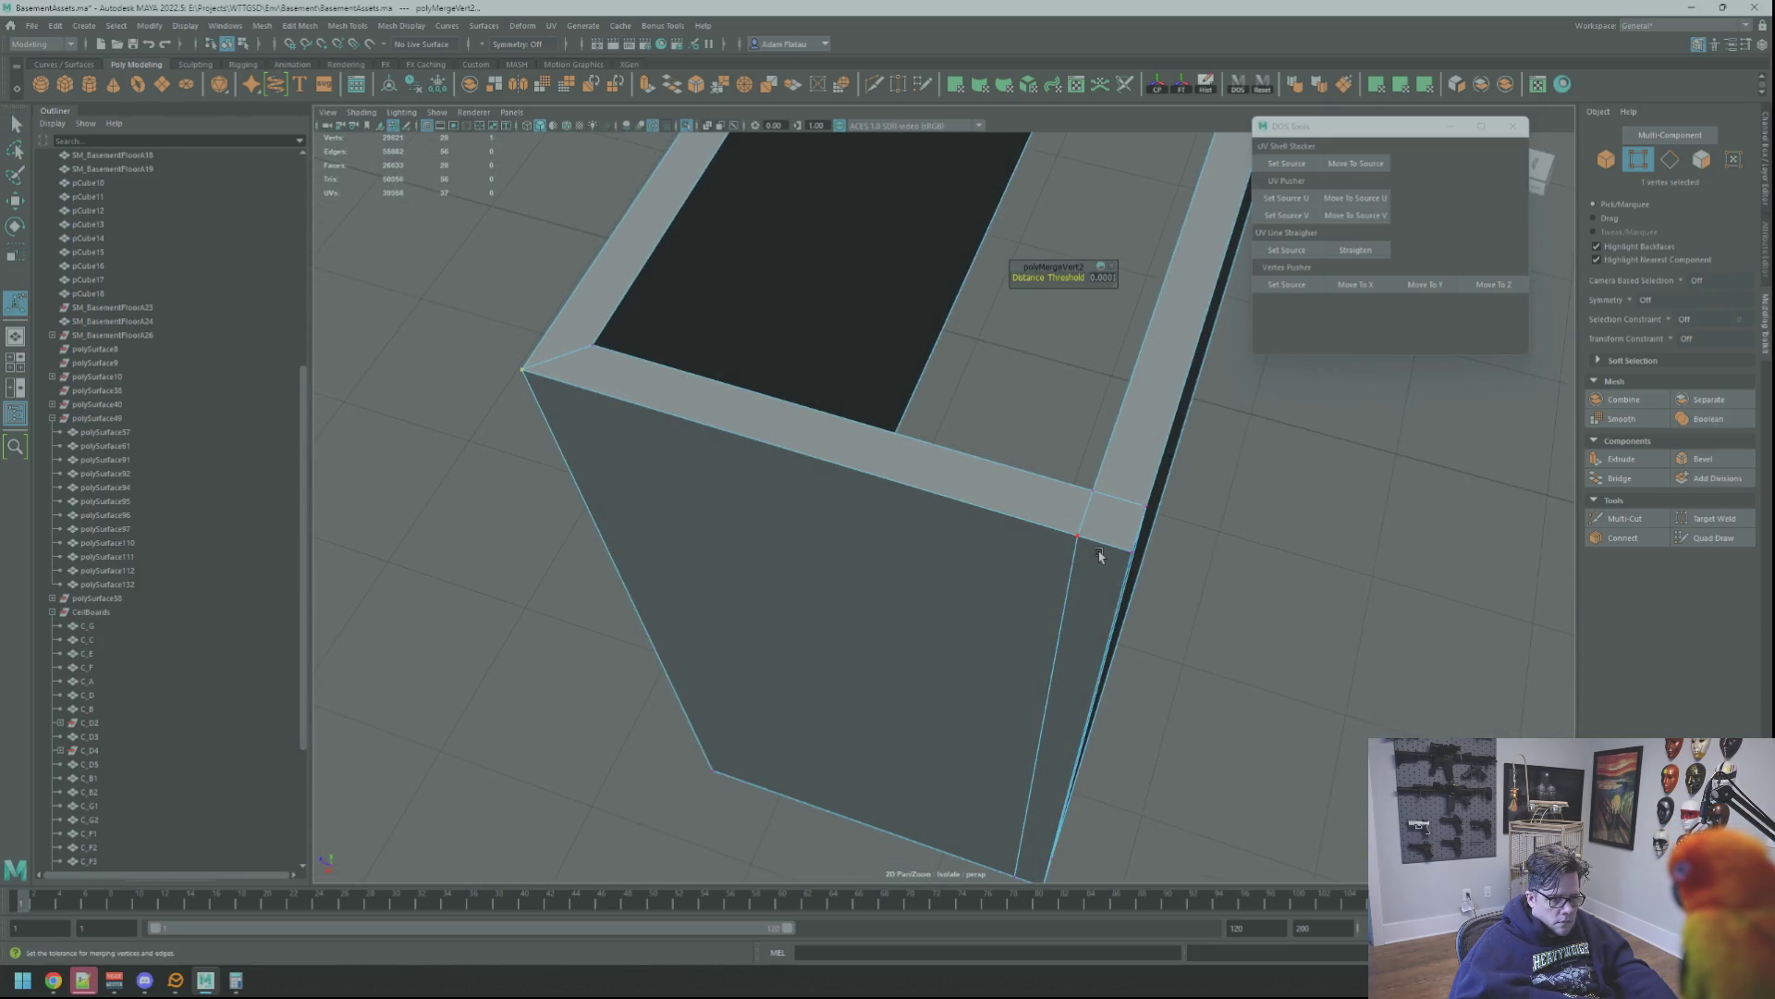
{"action": "key", "text": "w"}
{"action": "scroll", "coordinate": [1111, 557], "scroll_direction": "up", "scroll_amount": 3}
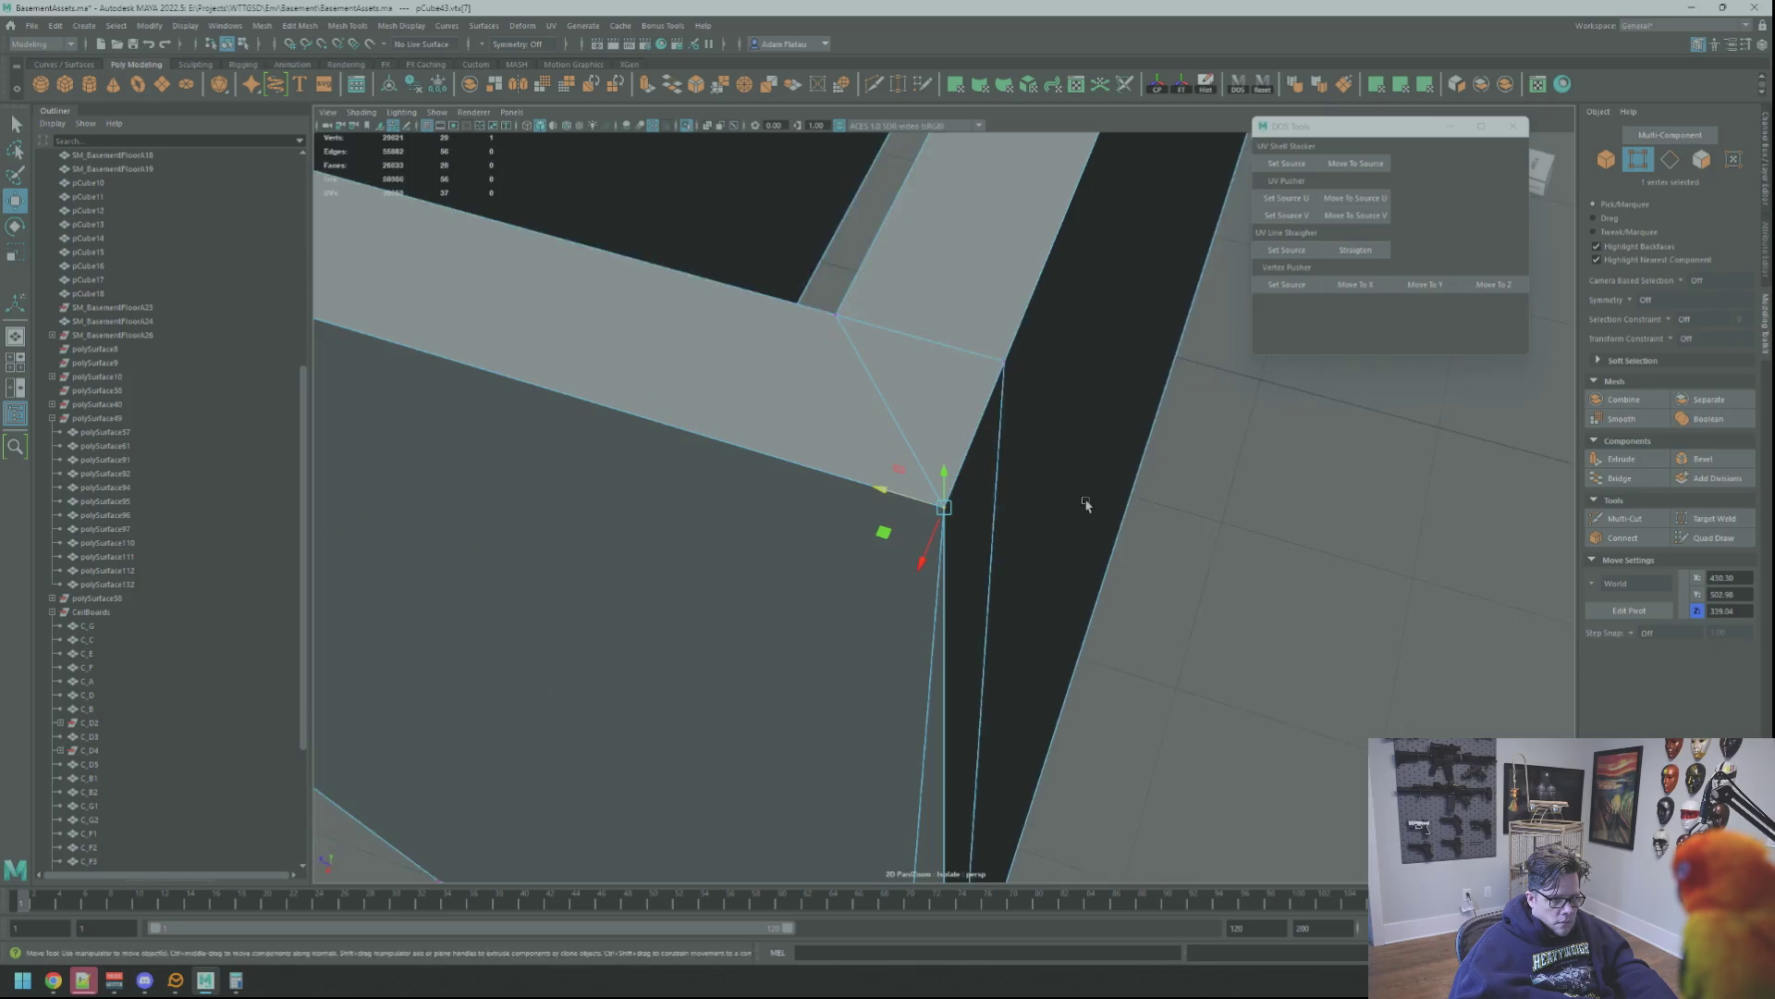
{"action": "scroll", "coordinate": [1091, 504], "scroll_direction": "up", "scroll_amount": 3}
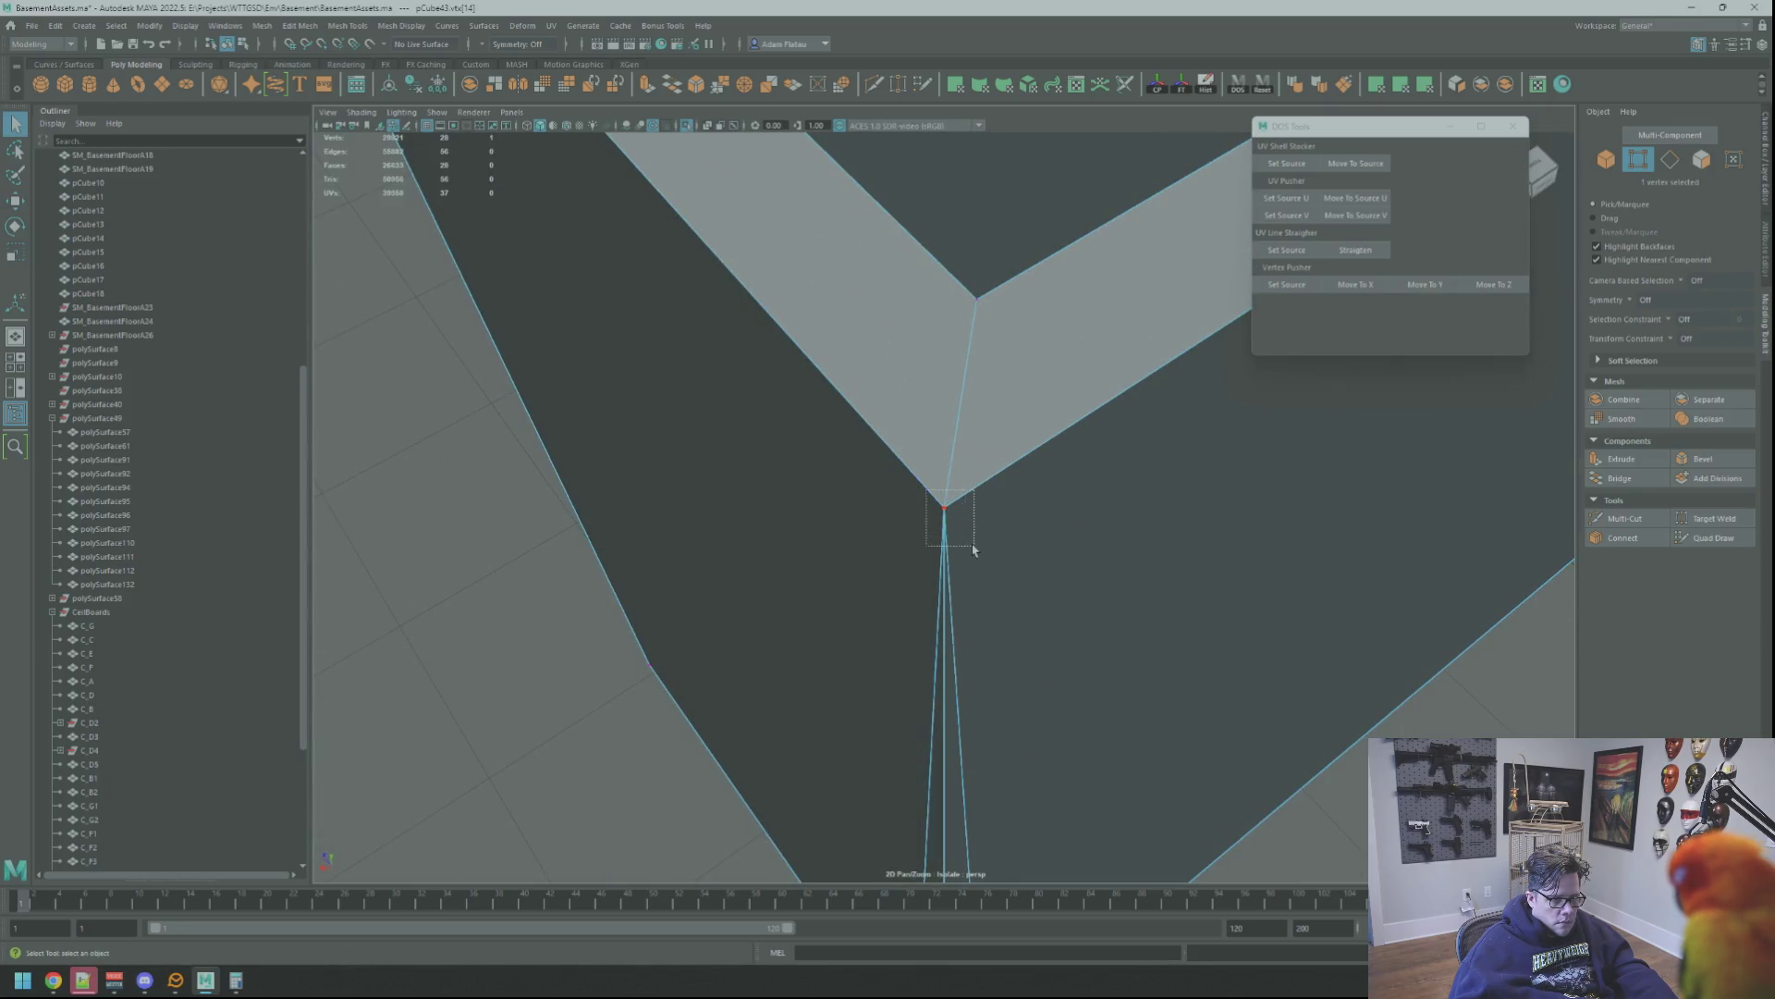
{"action": "key", "text": "m"}
{"action": "scroll", "coordinate": [972, 525], "scroll_direction": "down", "scroll_amount": 2}
{"action": "scroll", "coordinate": [978, 527], "scroll_direction": "down", "scroll_amount": 3}
{"action": "scroll", "coordinate": [982, 528], "scroll_direction": "down", "scroll_amount": 2}
{"action": "left_click_drag", "start_coordinate": [981, 528], "coordinate": [951, 733], "text": "alt"}
{"action": "scroll", "coordinate": [1031, 519], "scroll_direction": "up", "scroll_amount": 3}
{"action": "left_click_drag", "start_coordinate": [1030, 518], "coordinate": [892, 480], "text": "alt"}
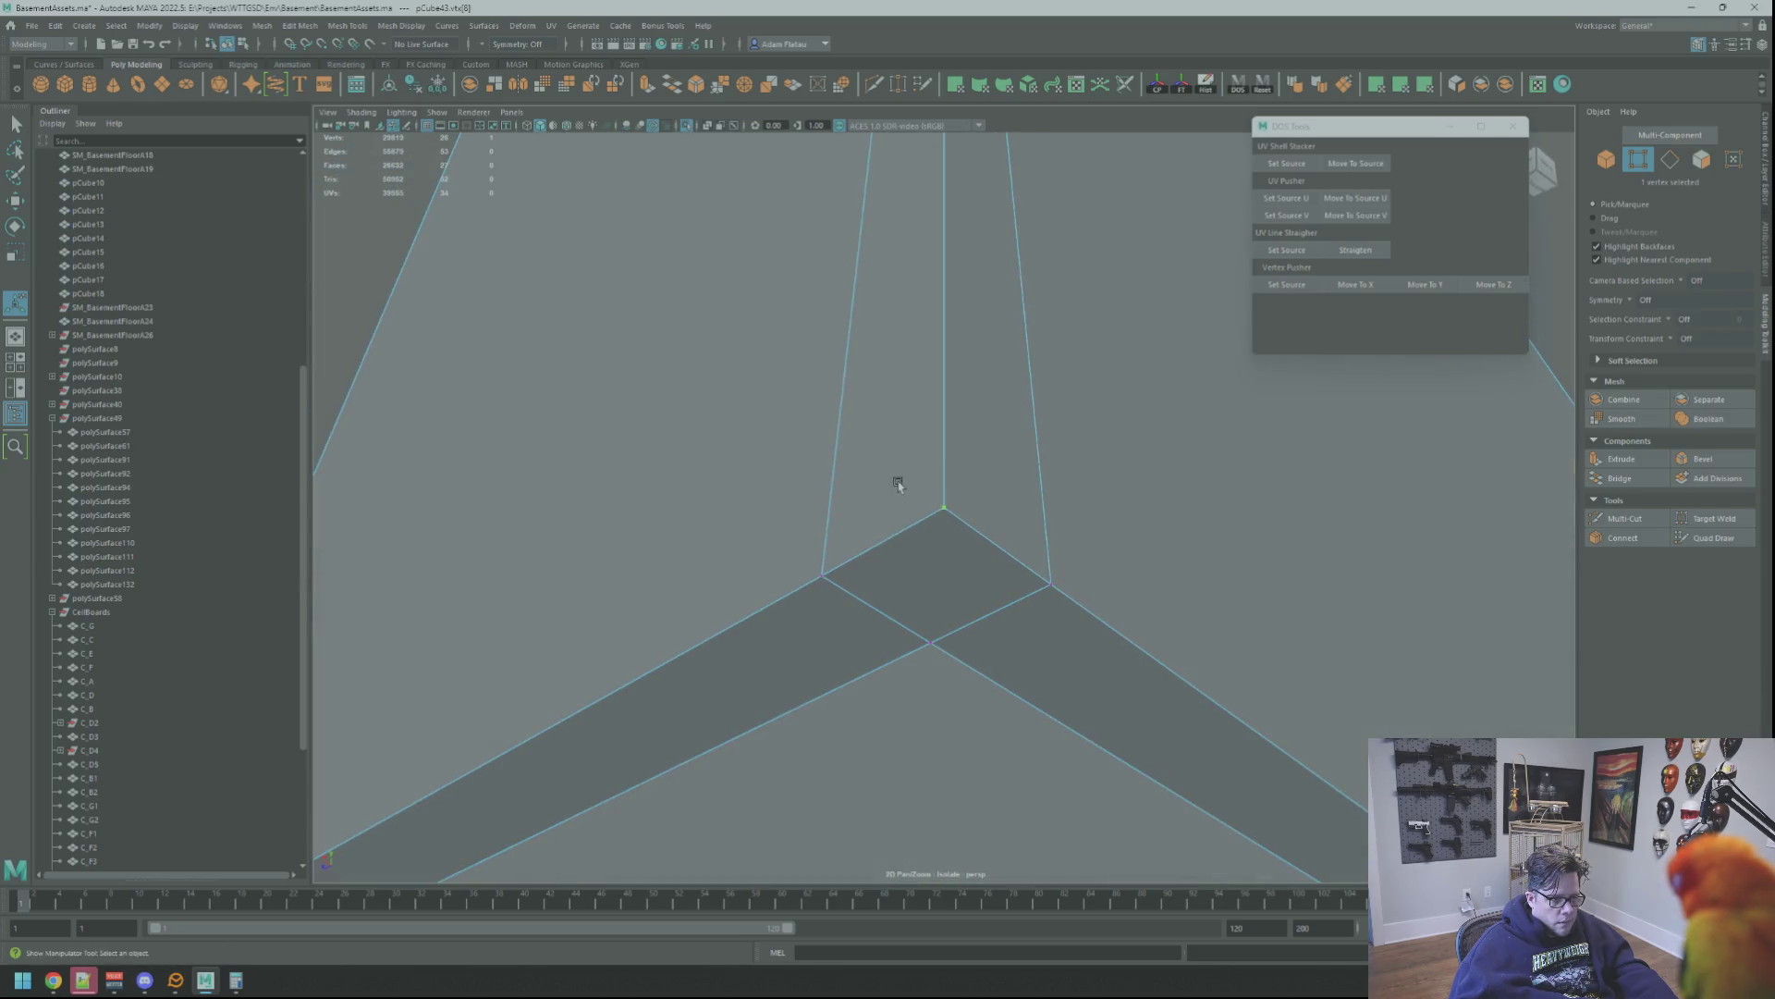
{"action": "key", "text": "w"}
{"action": "key", "text": "w"}
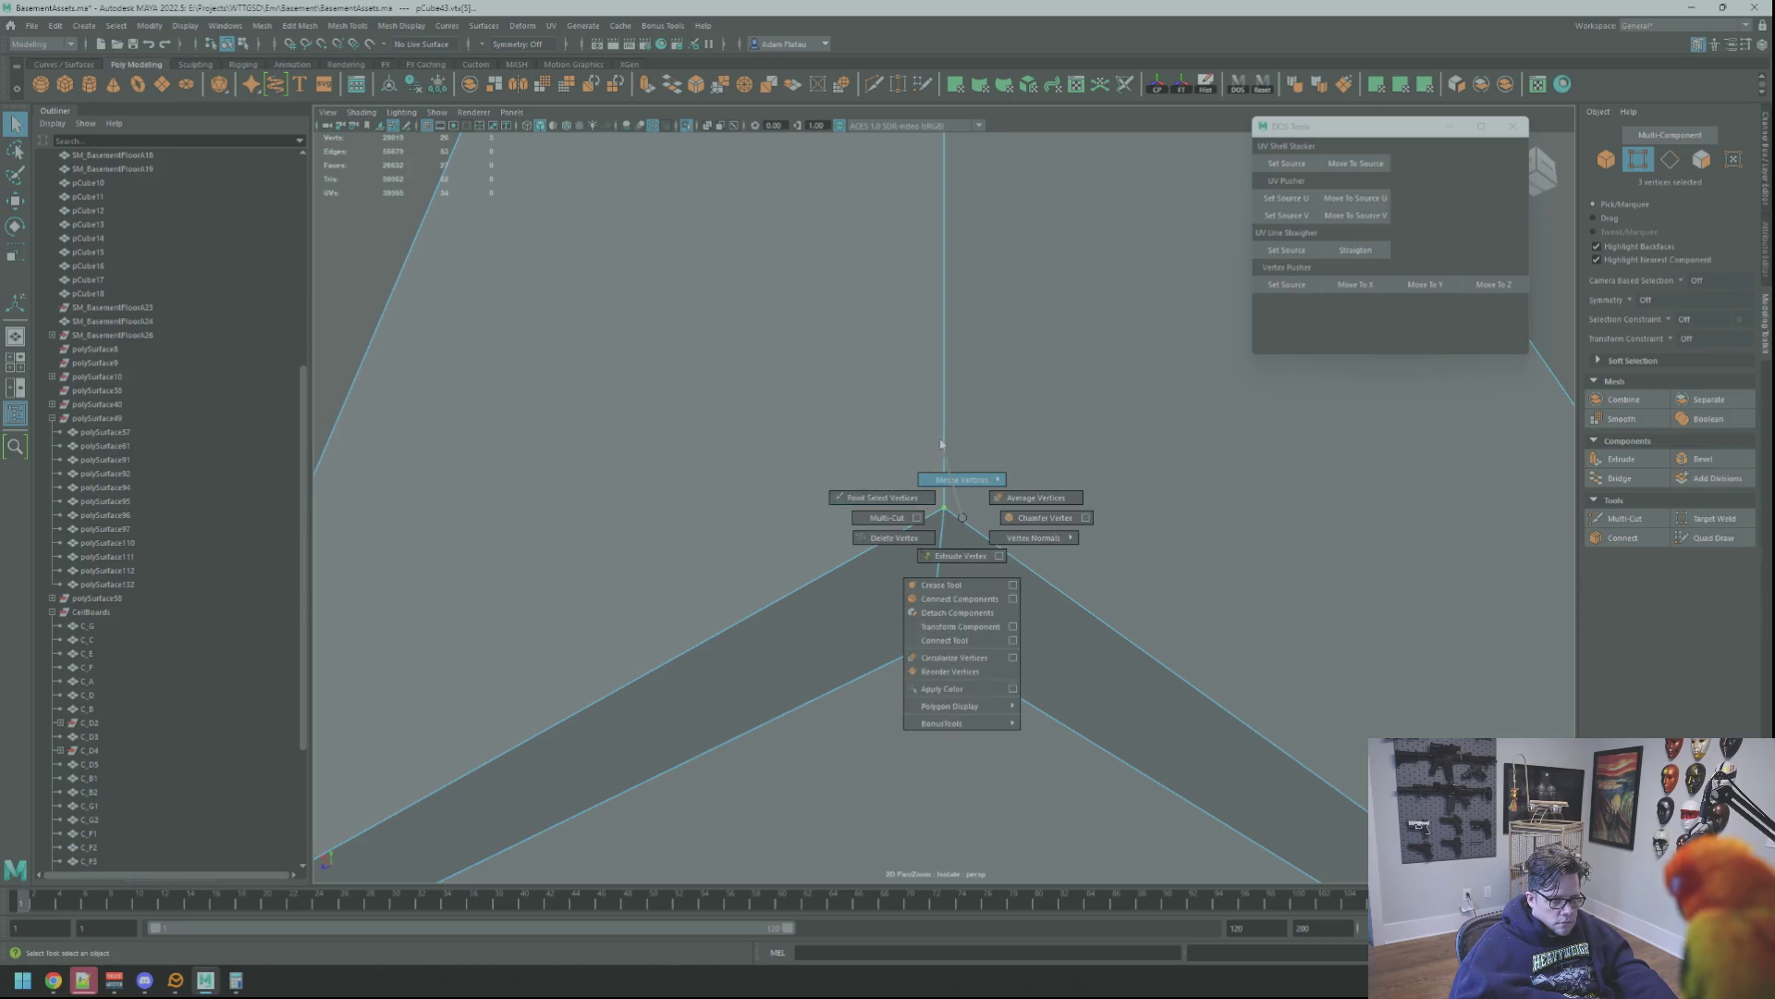
{"action": "right_click_drag", "start_coordinate": [957, 513], "coordinate": [957, 625], "text": "shift"}
{"action": "scroll", "coordinate": [999, 389], "scroll_direction": "down", "scroll_amount": 3}
{"action": "scroll", "coordinate": [949, 442], "scroll_direction": "down", "scroll_amount": 2}
{"action": "left_click_drag", "start_coordinate": [949, 442], "coordinate": [932, 476], "text": "alt"}
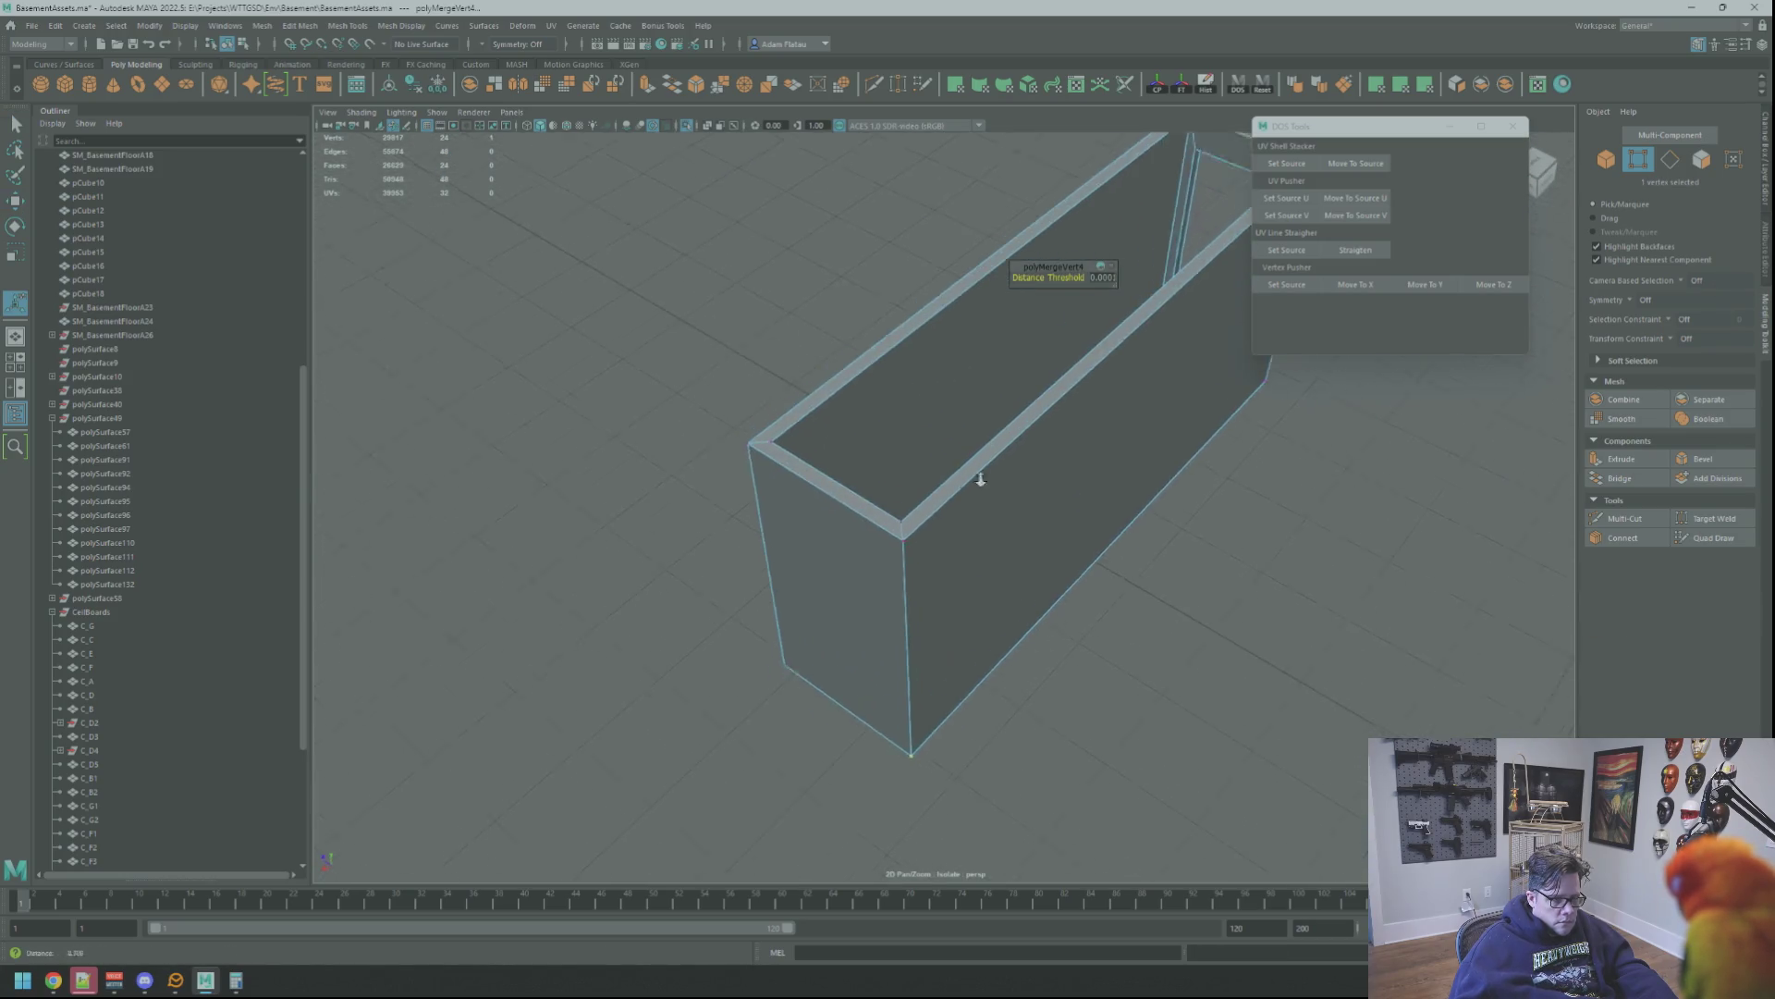
{"action": "scroll", "coordinate": [933, 476], "scroll_direction": "up", "scroll_amount": 3}
{"action": "scroll", "coordinate": [1055, 486], "scroll_direction": "down", "scroll_amount": 3}
{"action": "scroll", "coordinate": [1127, 501], "scroll_direction": "up", "scroll_amount": 2}
Return to object mode, select the box and create a new polygon cube beside it
{"action": "key", "text": "F8"}
{"action": "key", "text": "q"}
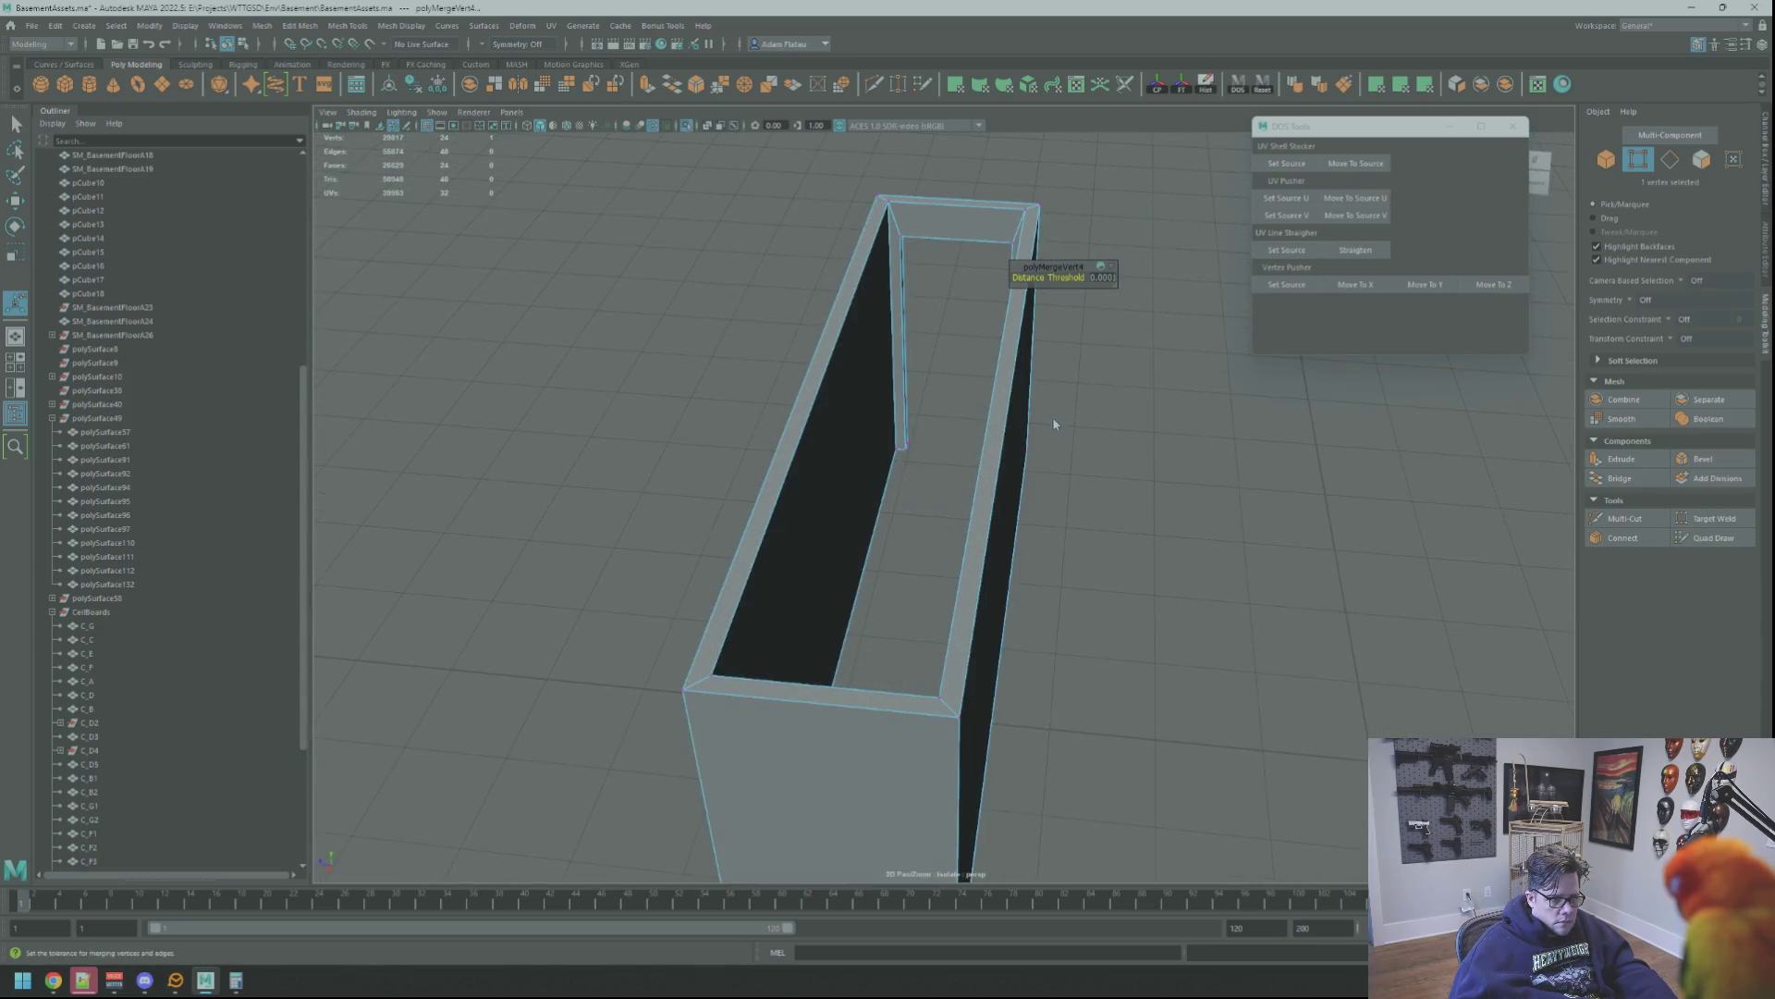
{"action": "left_click_drag", "start_coordinate": [1090, 397], "coordinate": [989, 420], "text": "alt"}
{"action": "left_click", "coordinate": [1094, 484]}
{"action": "mouse_move", "coordinate": [1141, 504]}
{"action": "left_mouse_down", "text": "alt"}
{"action": "mouse_move", "coordinate": [978, 471]}
{"action": "mouse_move", "coordinate": [1150, 476]}
{"action": "mouse_move", "coordinate": [1069, 603]}
{"action": "mouse_move", "coordinate": [971, 504]}
{"action": "mouse_move", "coordinate": [1027, 522]}
{"action": "mouse_move", "coordinate": [976, 515]}
{"action": "mouse_move", "coordinate": [985, 500]}
{"action": "left_mouse_up", "text": "alt"}
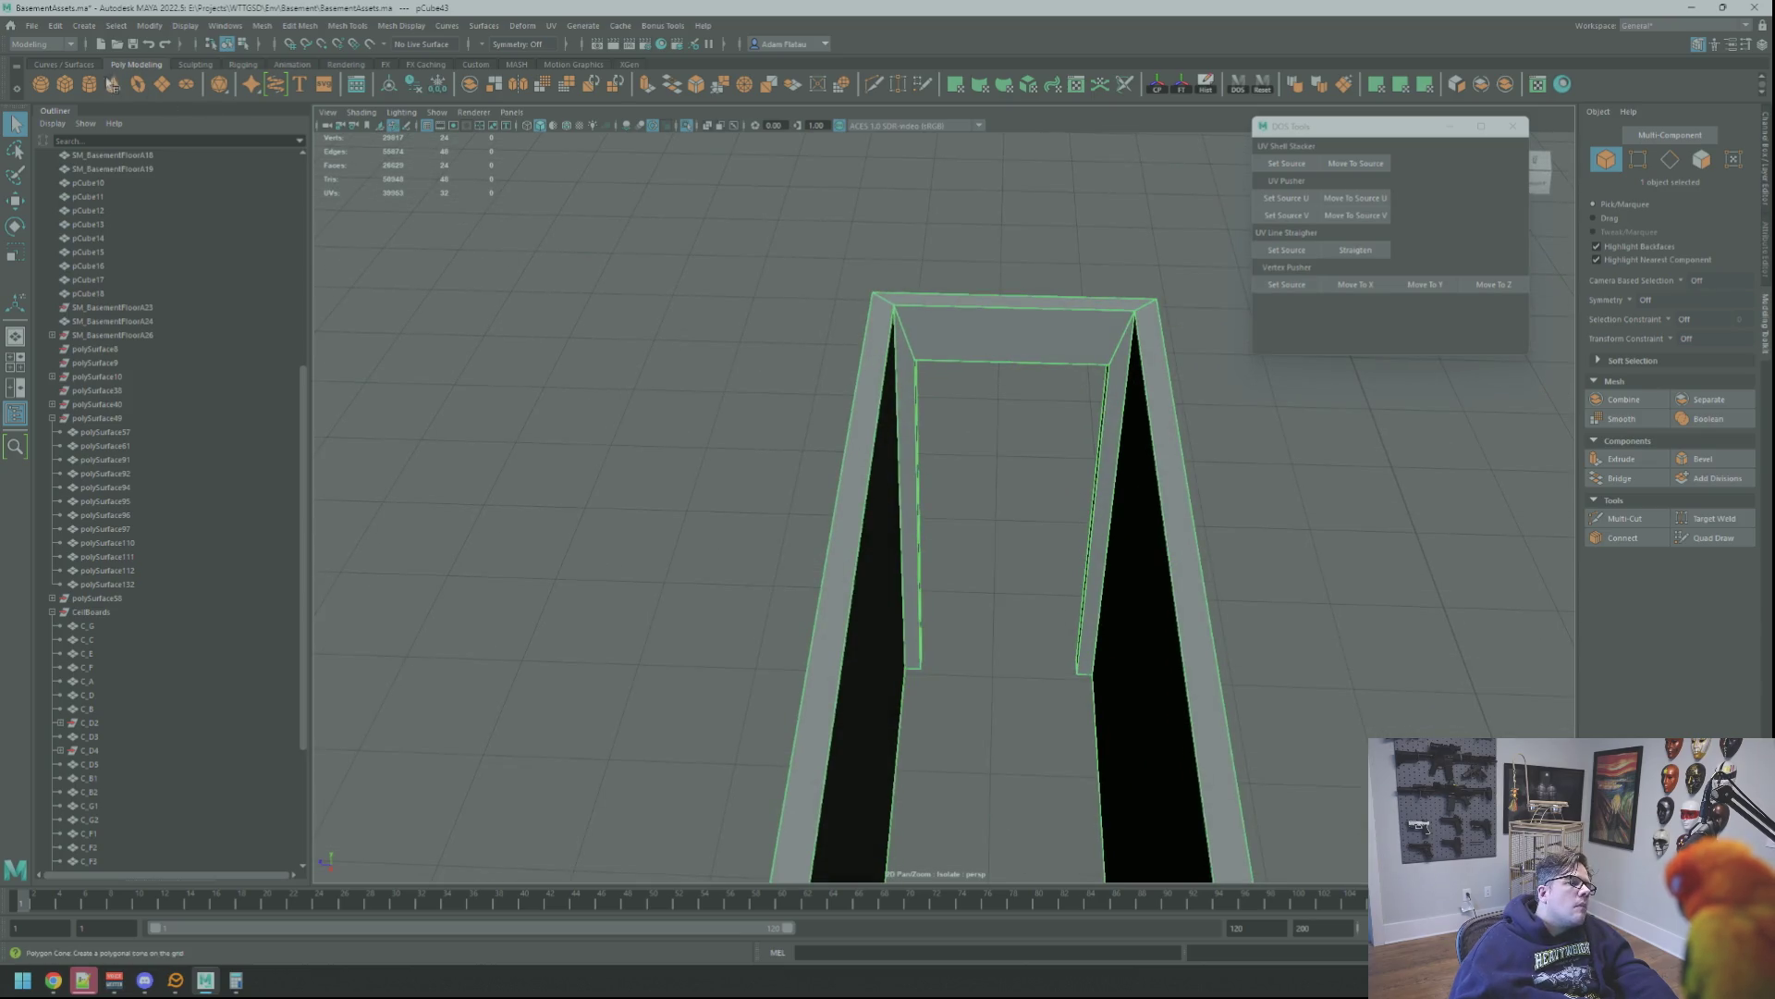
{"action": "left_click", "coordinate": [65, 85]}
Slide the new cube in beside the stairwell enclosure and begin editing its vertices
{"action": "key", "text": "f"}
{"action": "scroll", "coordinate": [928, 454], "scroll_direction": "down", "scroll_amount": 3}
{"action": "scroll", "coordinate": [1001, 473], "scroll_direction": "down", "scroll_amount": 2}
{"action": "mouse_move", "coordinate": [1000, 473]}
{"action": "left_mouse_down", "text": "alt"}
{"action": "mouse_move", "coordinate": [1055, 568]}
{"action": "mouse_move", "coordinate": [850, 588]}
{"action": "left_mouse_up", "text": "alt"}
{"action": "key", "text": "w"}
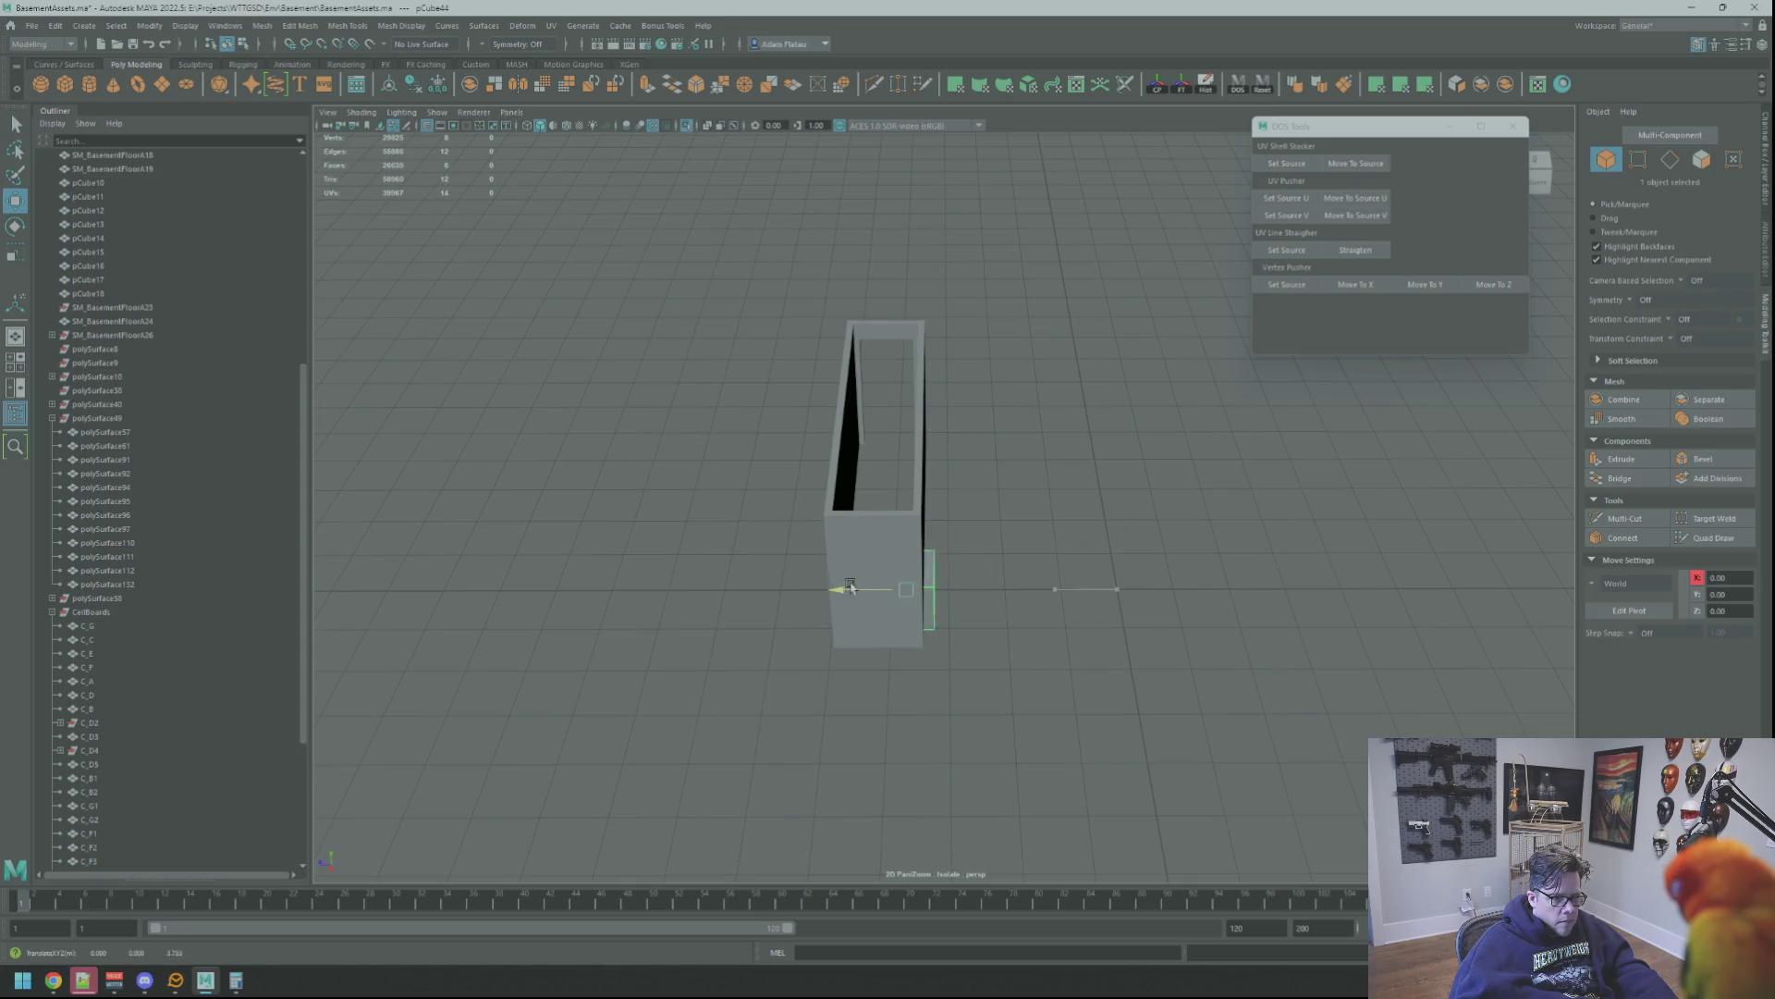
{"action": "key", "text": "f"}
{"action": "scroll", "coordinate": [888, 347], "scroll_direction": "down", "scroll_amount": 3}
{"action": "mouse_move", "coordinate": [930, 416]}
{"action": "left_mouse_down", "text": "alt"}
{"action": "mouse_move", "coordinate": [817, 637]}
{"action": "mouse_move", "coordinate": [975, 517]}
{"action": "mouse_move", "coordinate": [922, 454]}
{"action": "left_mouse_up", "text": "alt"}
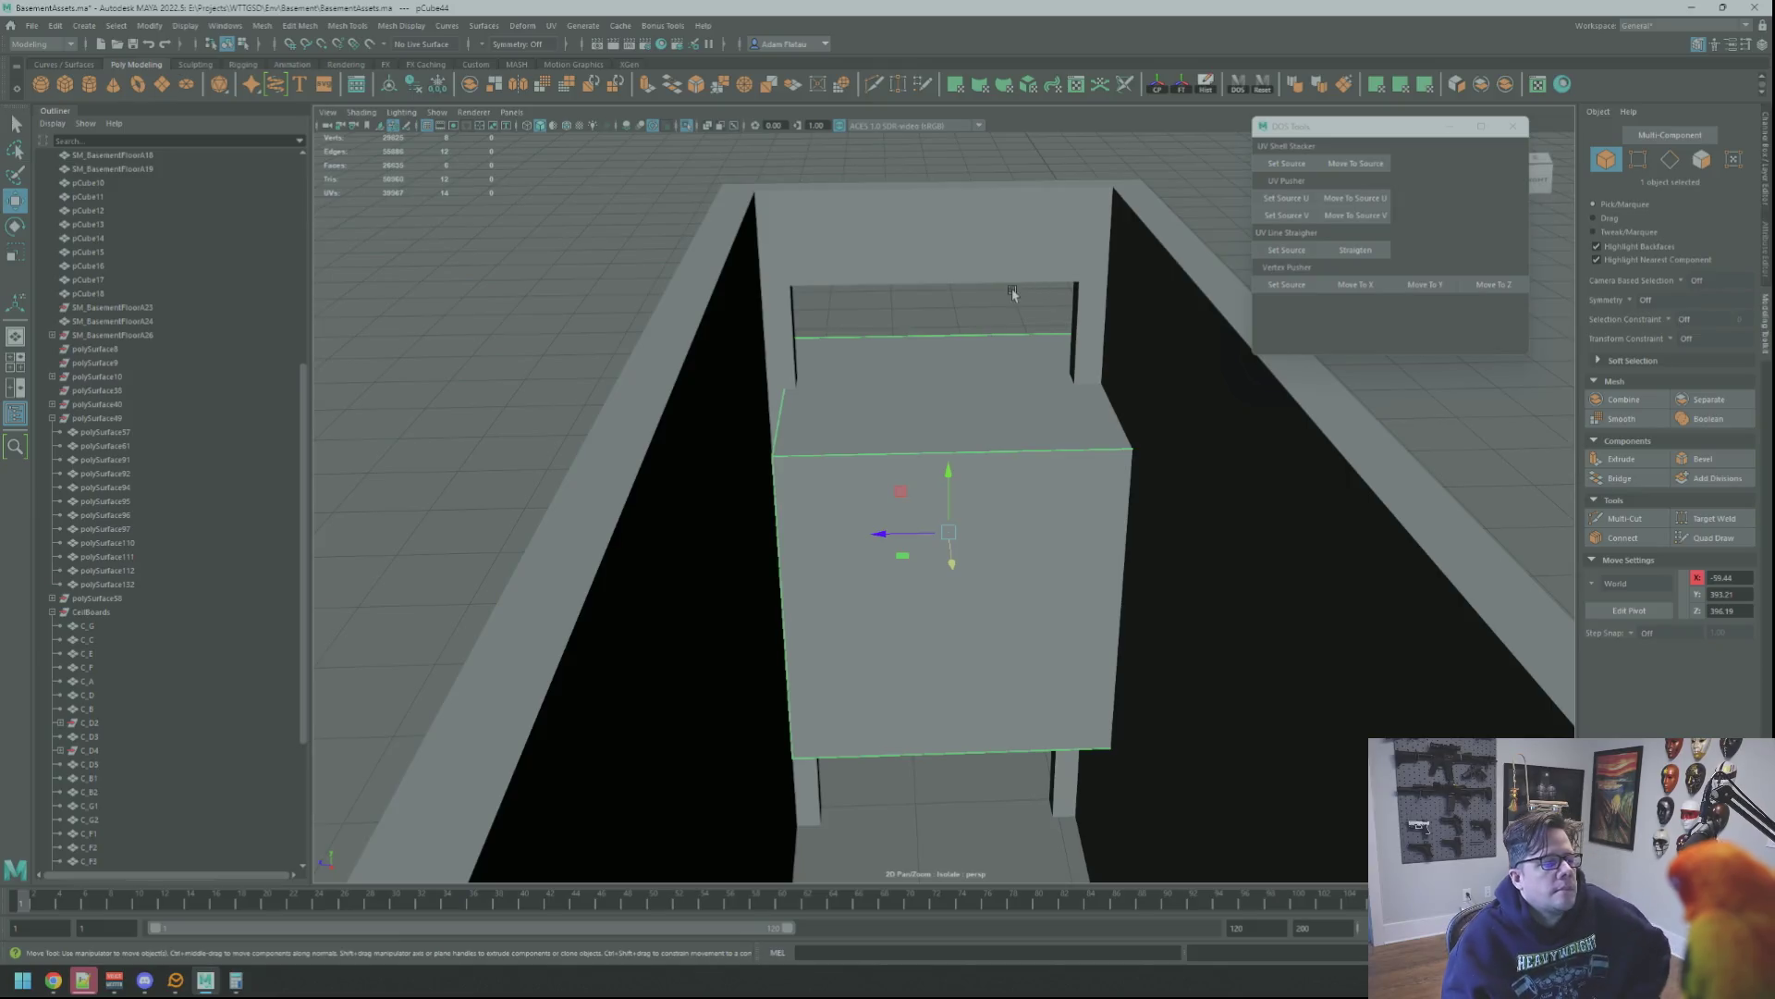
{"action": "left_click", "coordinate": [857, 274]}
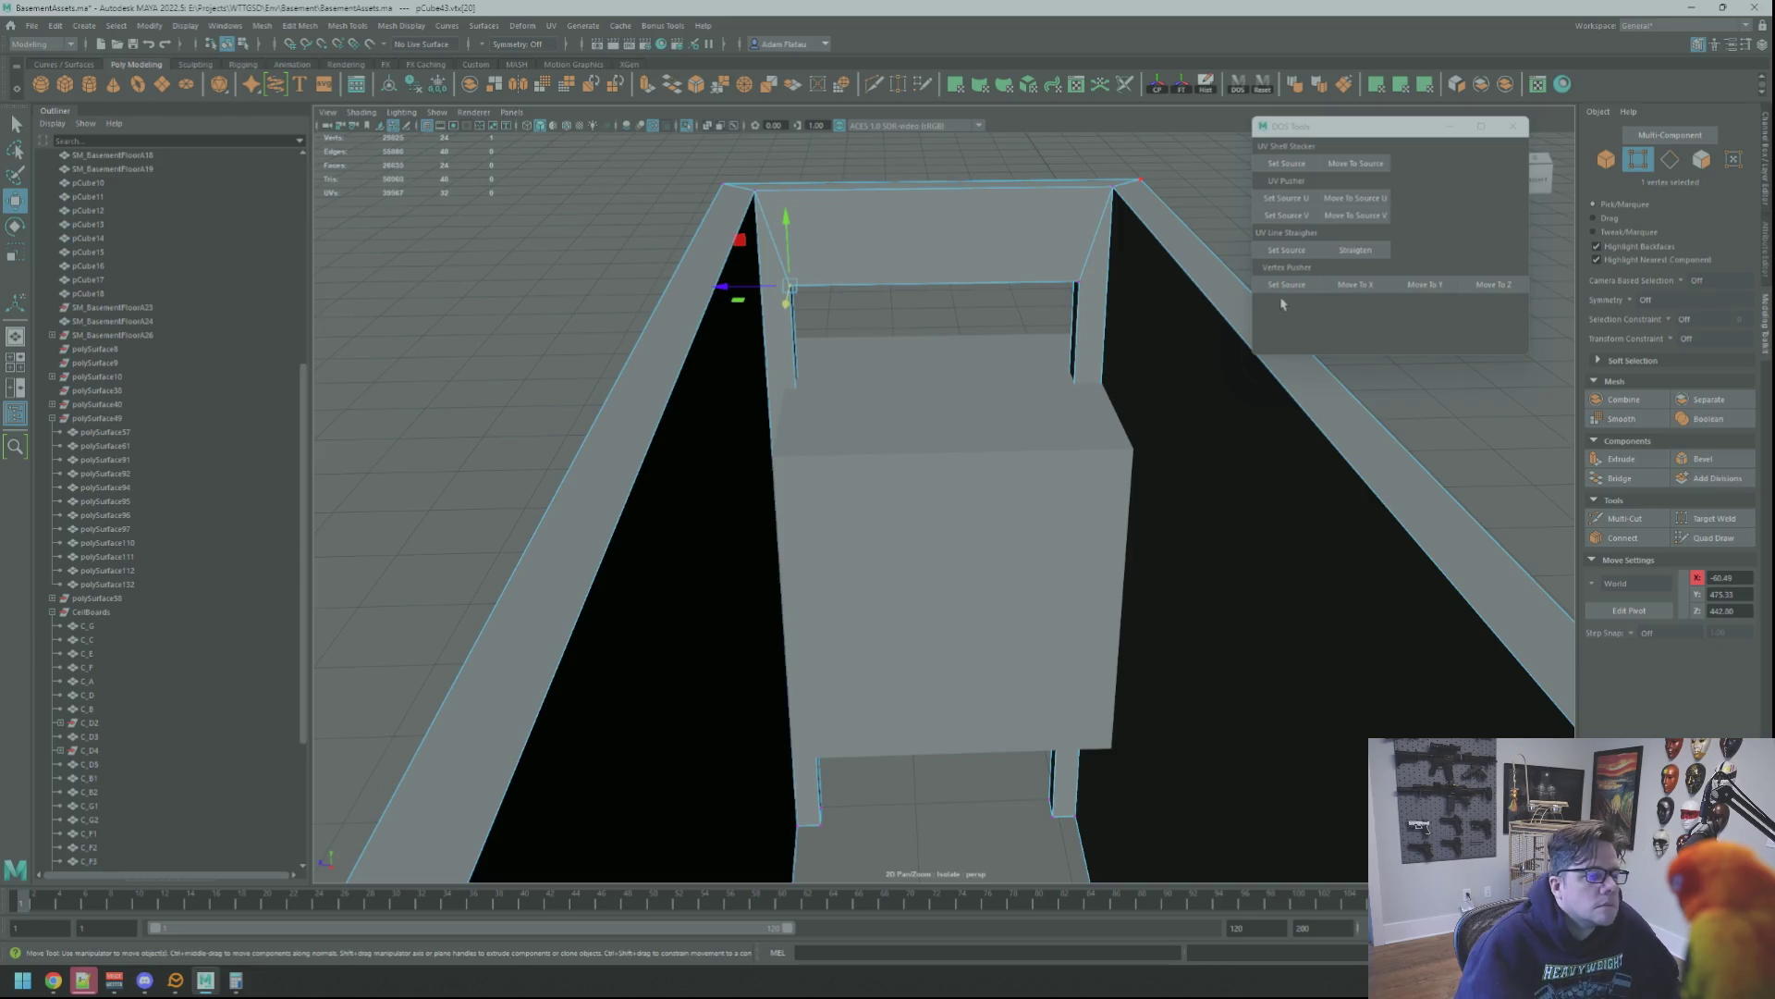
{"action": "right_click_drag", "start_coordinate": [971, 372], "coordinate": [964, 332]}
{"action": "key", "text": "F8"}
{"action": "scroll", "coordinate": [867, 412], "scroll_direction": "down", "scroll_amount": 2}
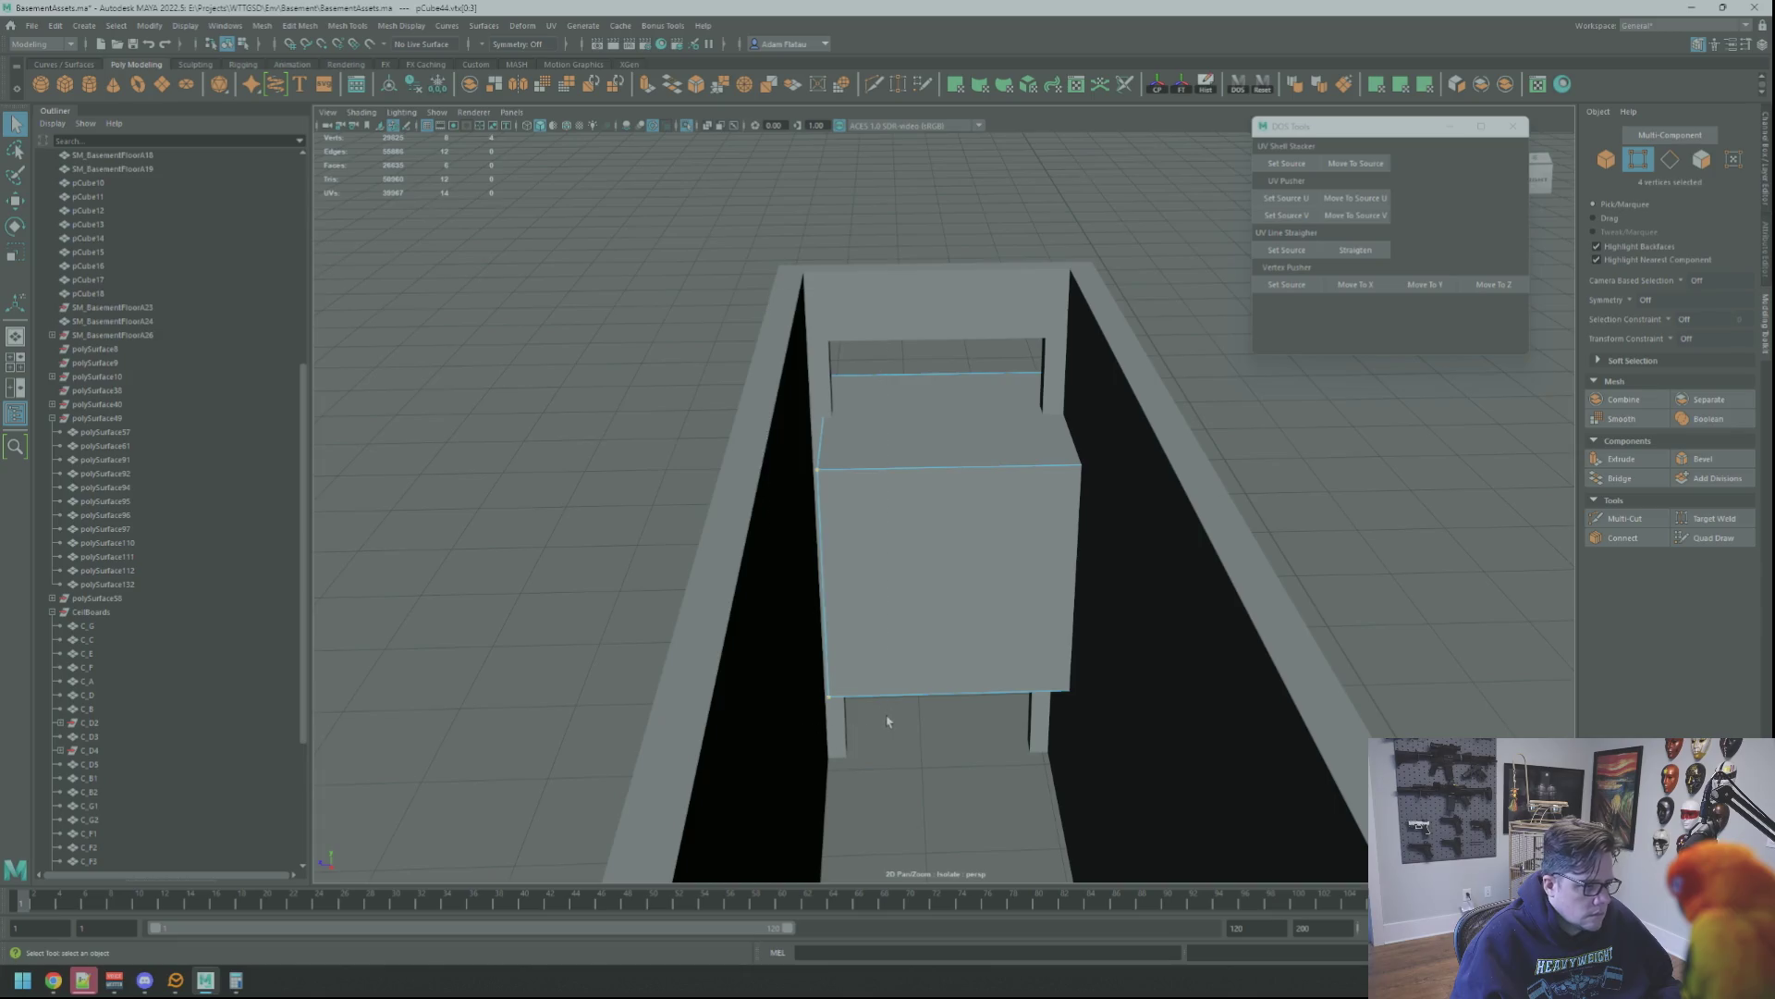
Select vertices on the enclosure and the inner cube to line the cube up against the end wall
{"action": "left_click_drag", "start_coordinate": [885, 724], "coordinate": [1294, 382], "text": "alt"}
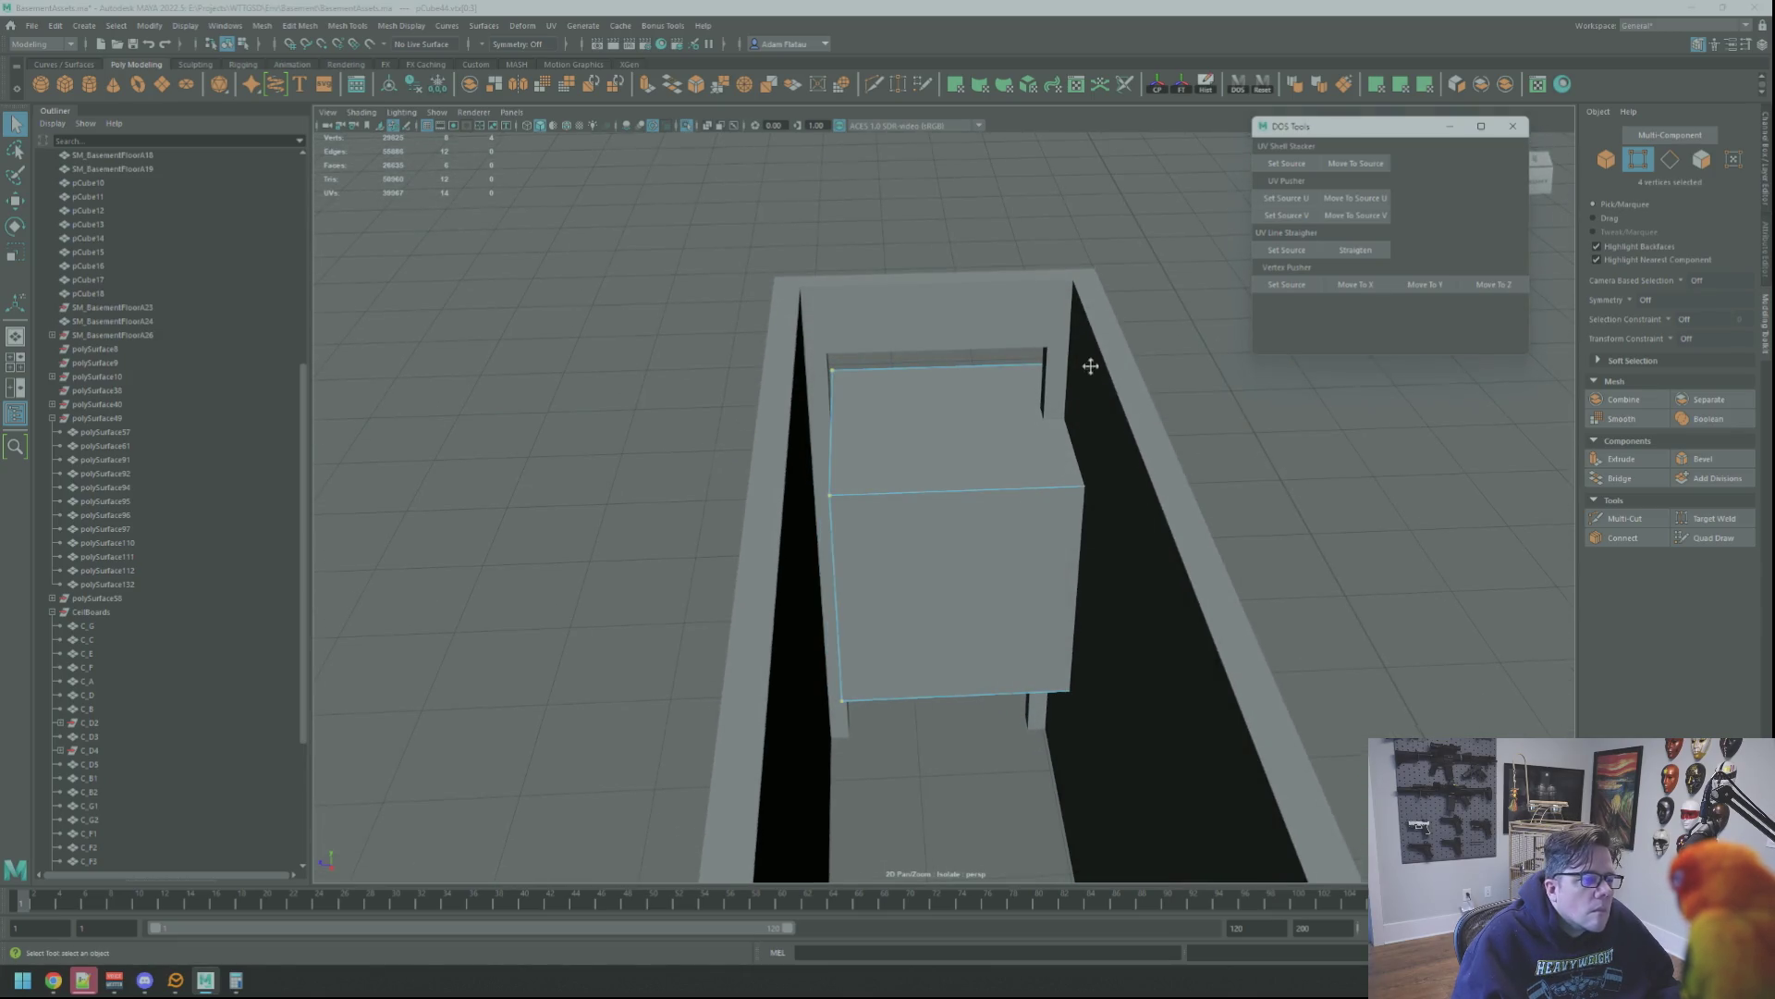
{"action": "left_click_drag", "start_coordinate": [1093, 373], "coordinate": [1053, 339], "text": "alt"}
{"action": "left_click", "coordinate": [889, 316]}
{"action": "right_click", "coordinate": [889, 316]}
{"action": "right_click_drag", "start_coordinate": [888, 316], "coordinate": [821, 315]}
{"action": "left_click", "coordinate": [987, 336]}
{"action": "right_click_drag", "start_coordinate": [1149, 337], "coordinate": [1109, 381]}
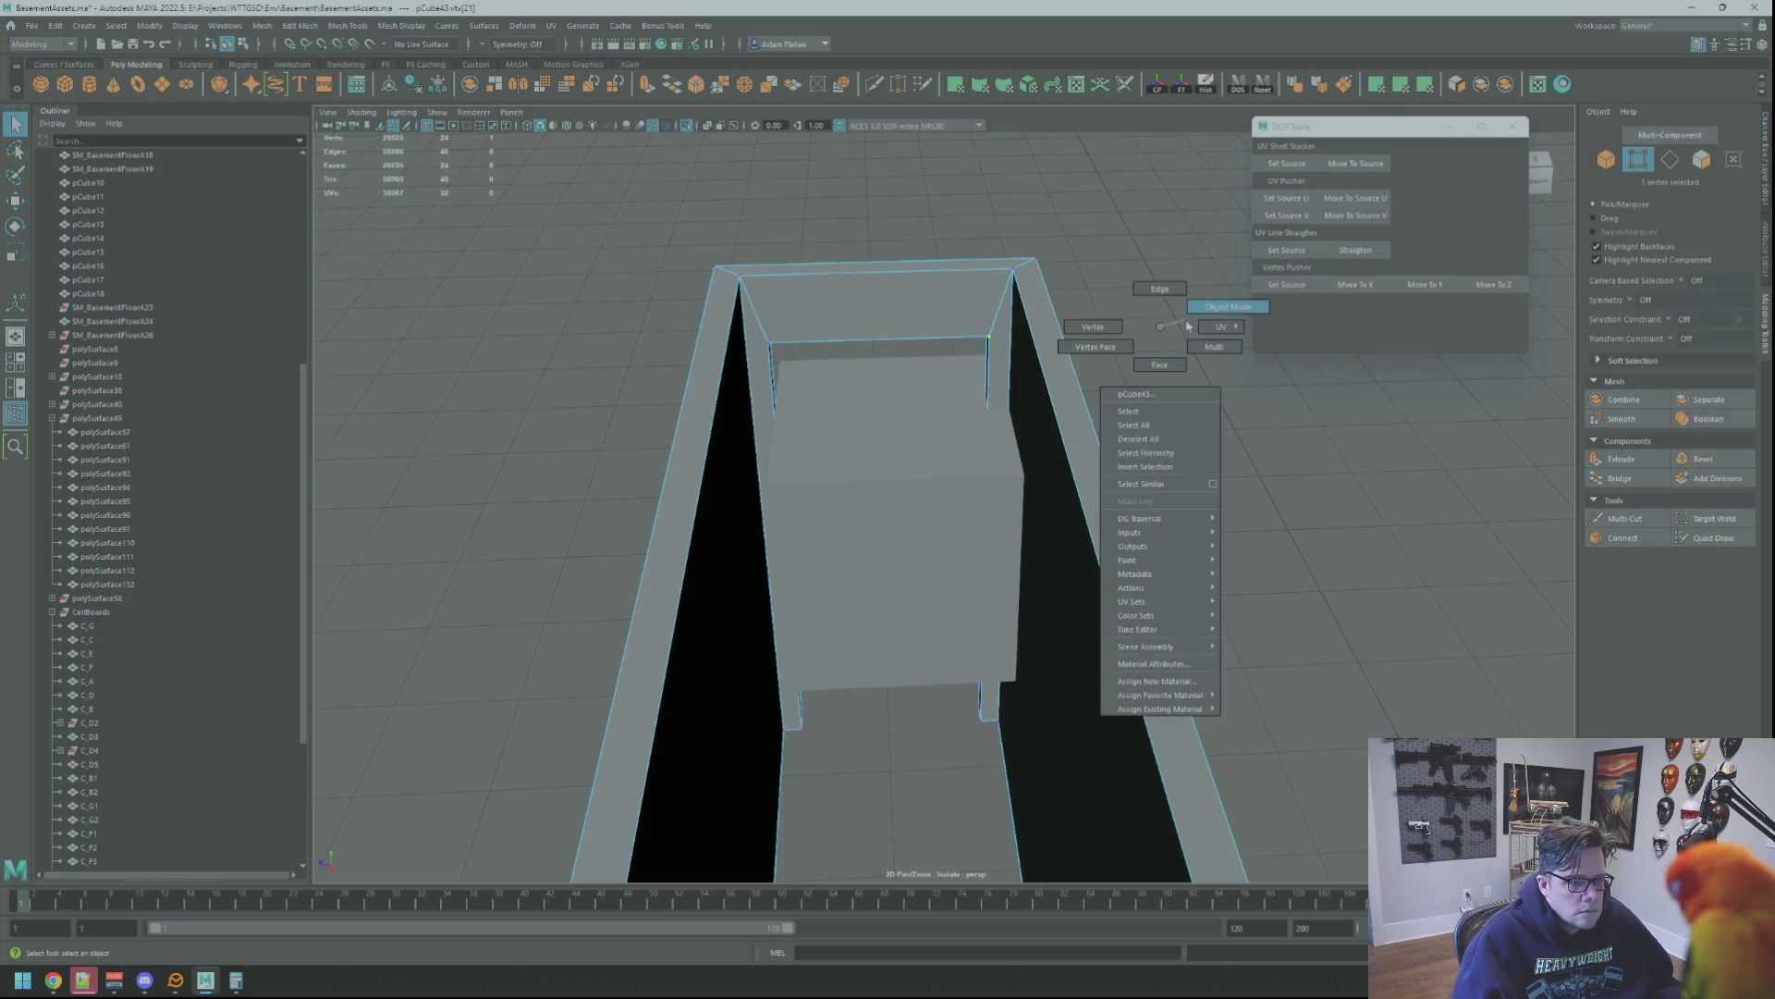
{"action": "left_click_drag", "start_coordinate": [935, 457], "coordinate": [915, 347], "text": "alt"}
{"action": "left_click", "coordinate": [916, 347]}
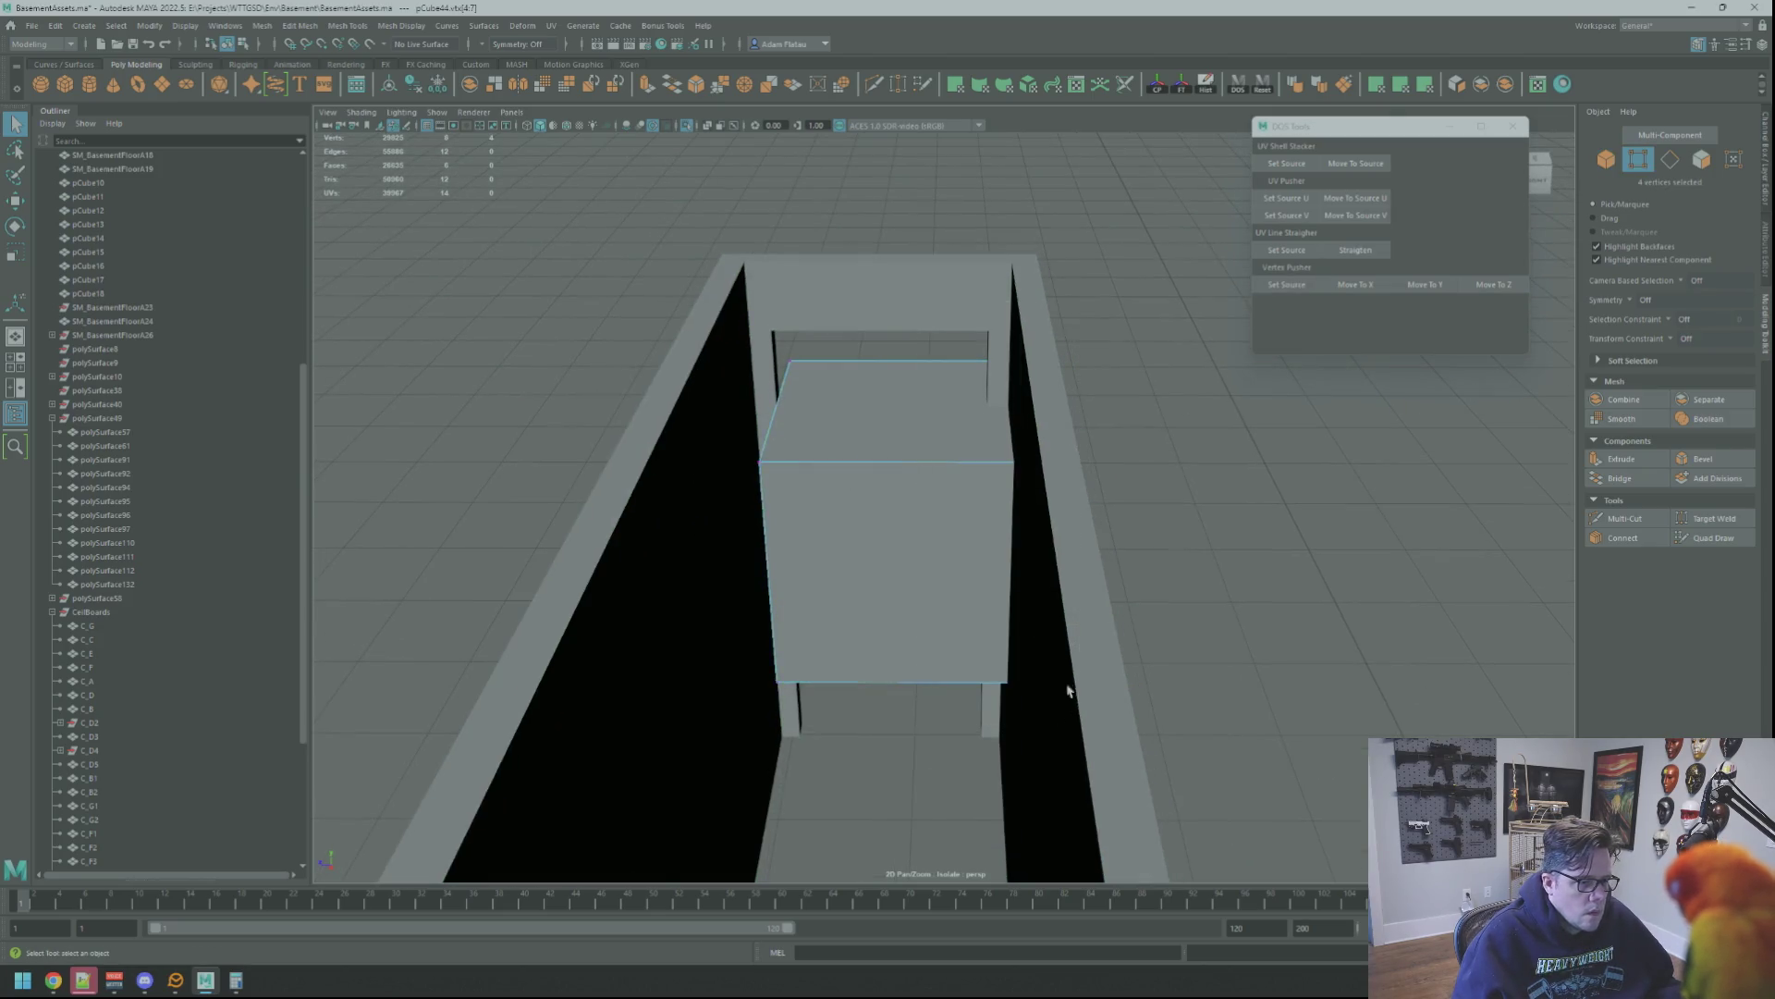
{"action": "left_click_drag", "start_coordinate": [1071, 707], "coordinate": [1096, 652], "text": "alt"}
{"action": "mouse_move", "coordinate": [1302, 336]}
{"action": "left_mouse_down", "text": "alt"}
{"action": "mouse_move", "coordinate": [863, 385]}
{"action": "mouse_move", "coordinate": [1021, 375]}
{"action": "mouse_move", "coordinate": [951, 395]}
{"action": "mouse_move", "coordinate": [971, 393]}
{"action": "left_mouse_up", "text": "alt"}
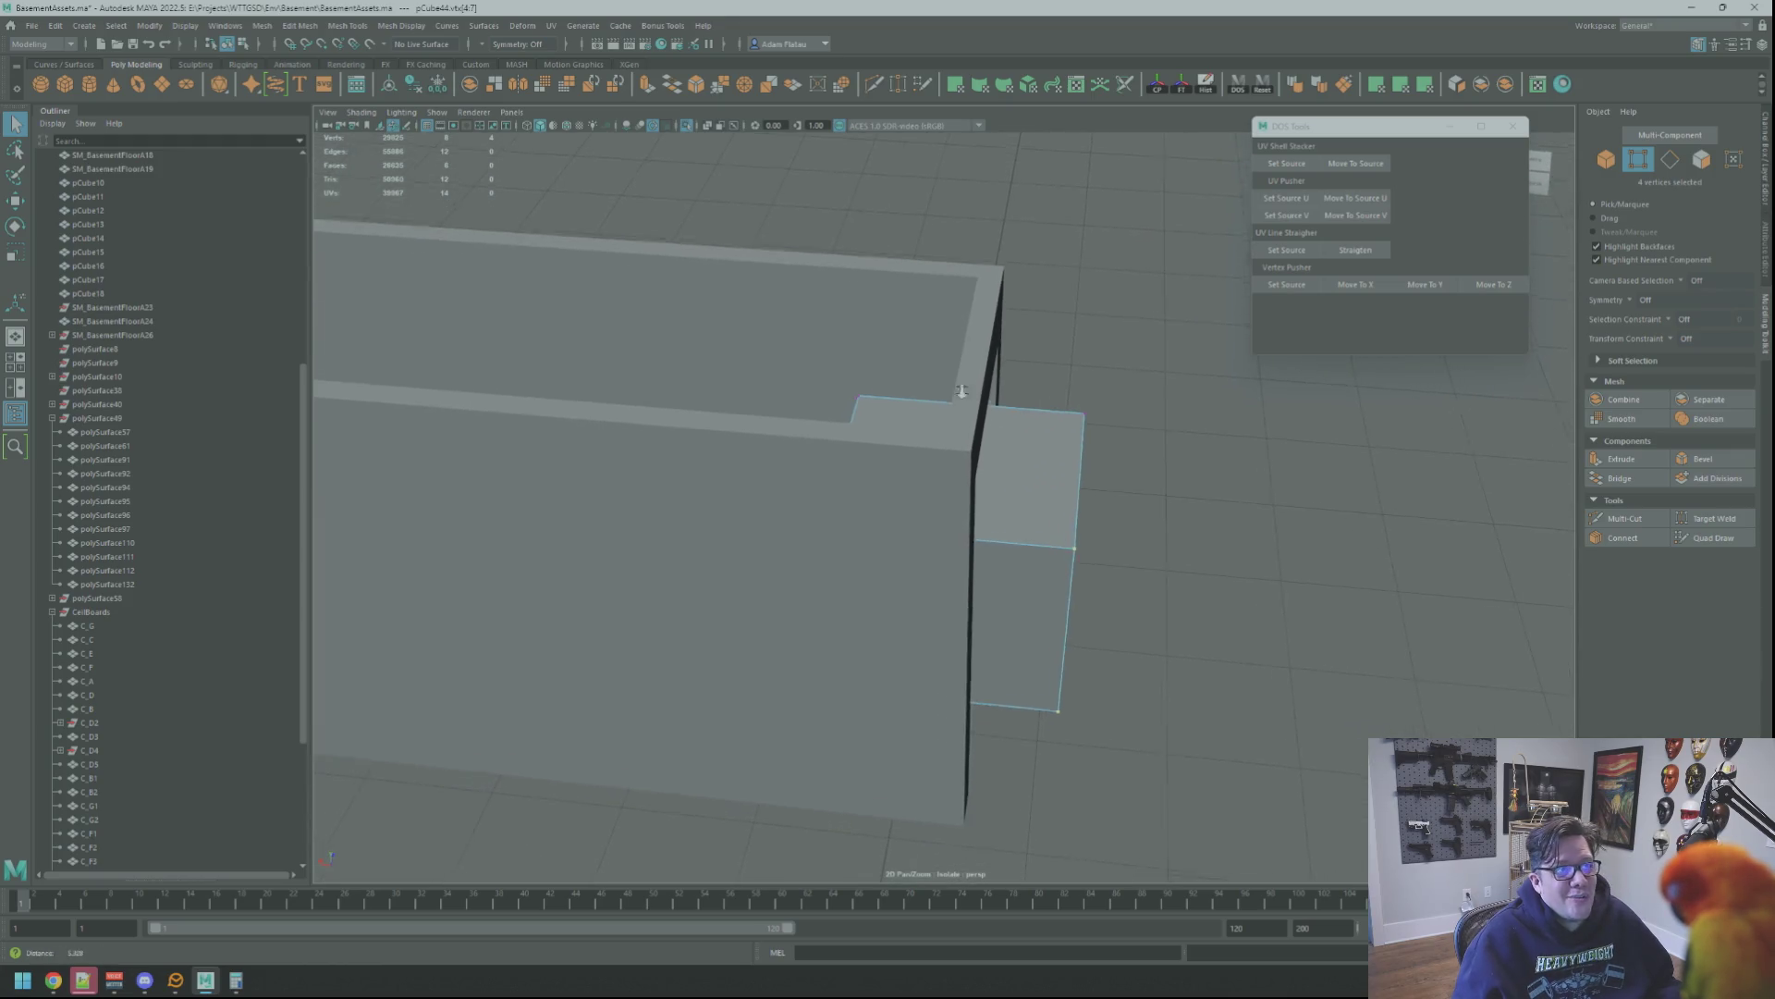
Move the cube's vertices so the block spans the enclosure's width between its walls
{"action": "left_click_drag", "start_coordinate": [970, 393], "coordinate": [1018, 378], "text": "alt"}
{"action": "right_click", "coordinate": [1071, 385]}
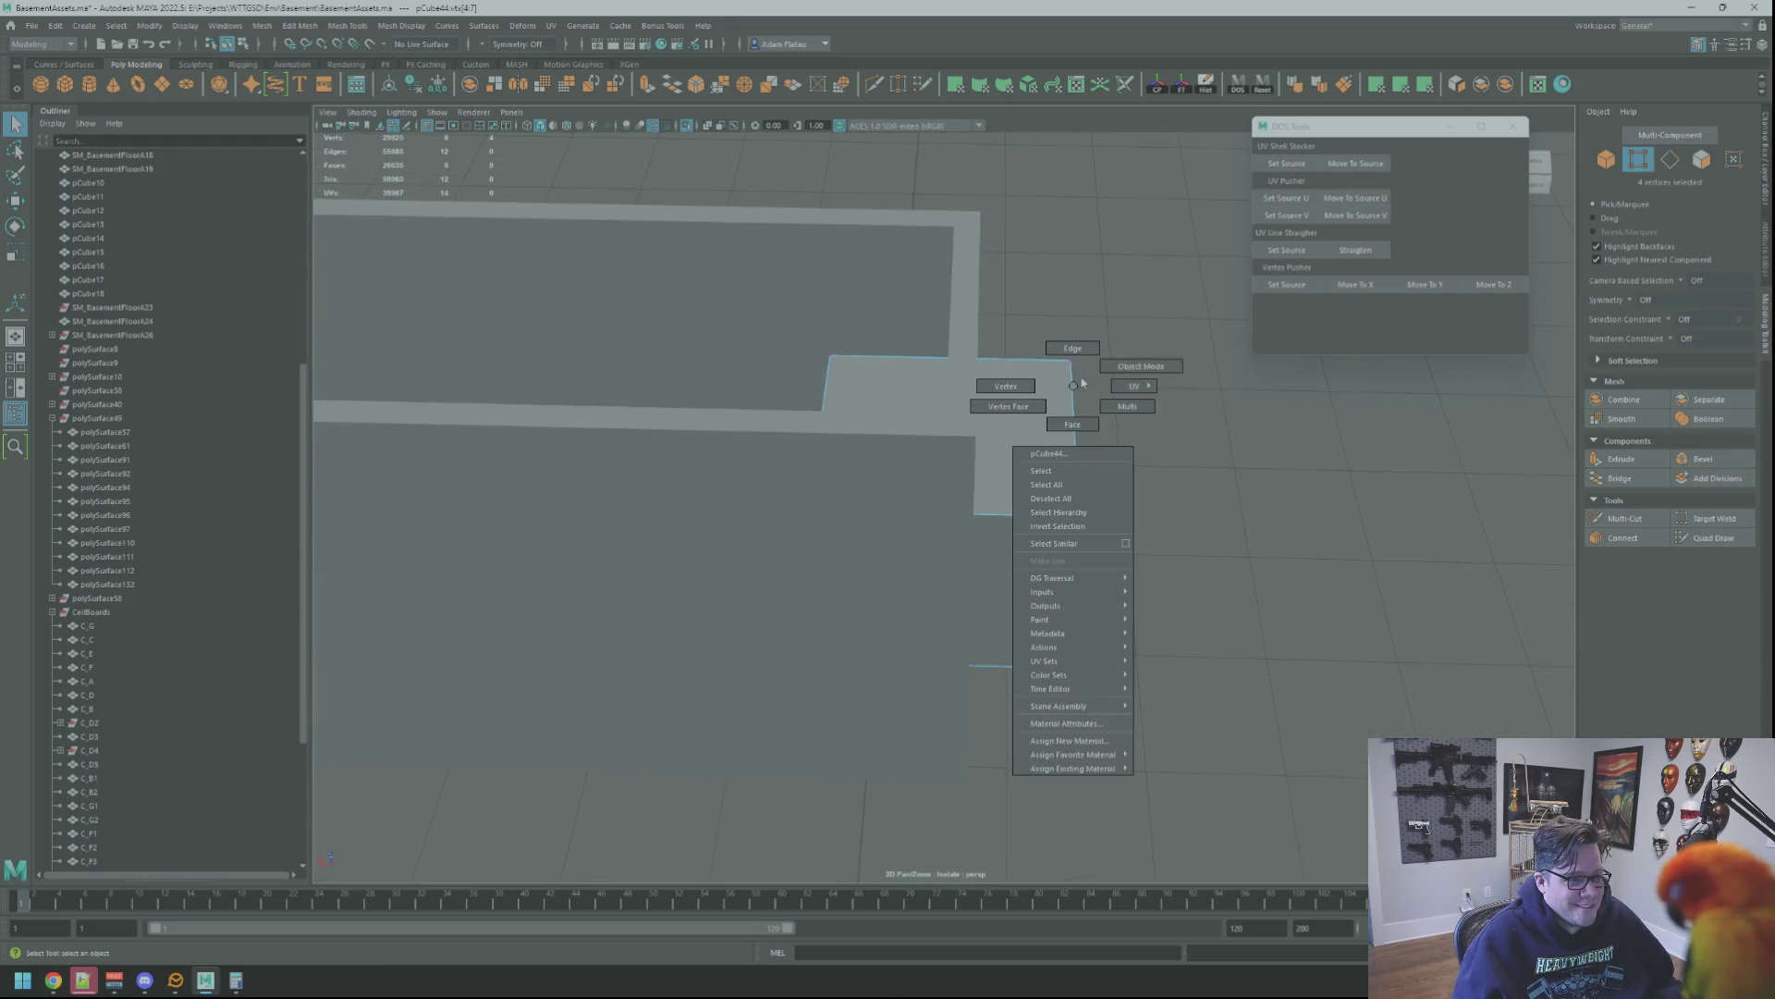
{"action": "right_click_drag", "start_coordinate": [1033, 385], "coordinate": [1037, 401]}
{"action": "mouse_move", "coordinate": [1099, 633]}
{"action": "left_mouse_down", "text": "alt"}
{"action": "mouse_move", "coordinate": [952, 416]}
{"action": "mouse_move", "coordinate": [898, 425]}
{"action": "mouse_move", "coordinate": [1044, 450]}
{"action": "left_mouse_up", "text": "alt"}
{"action": "key", "text": "w"}
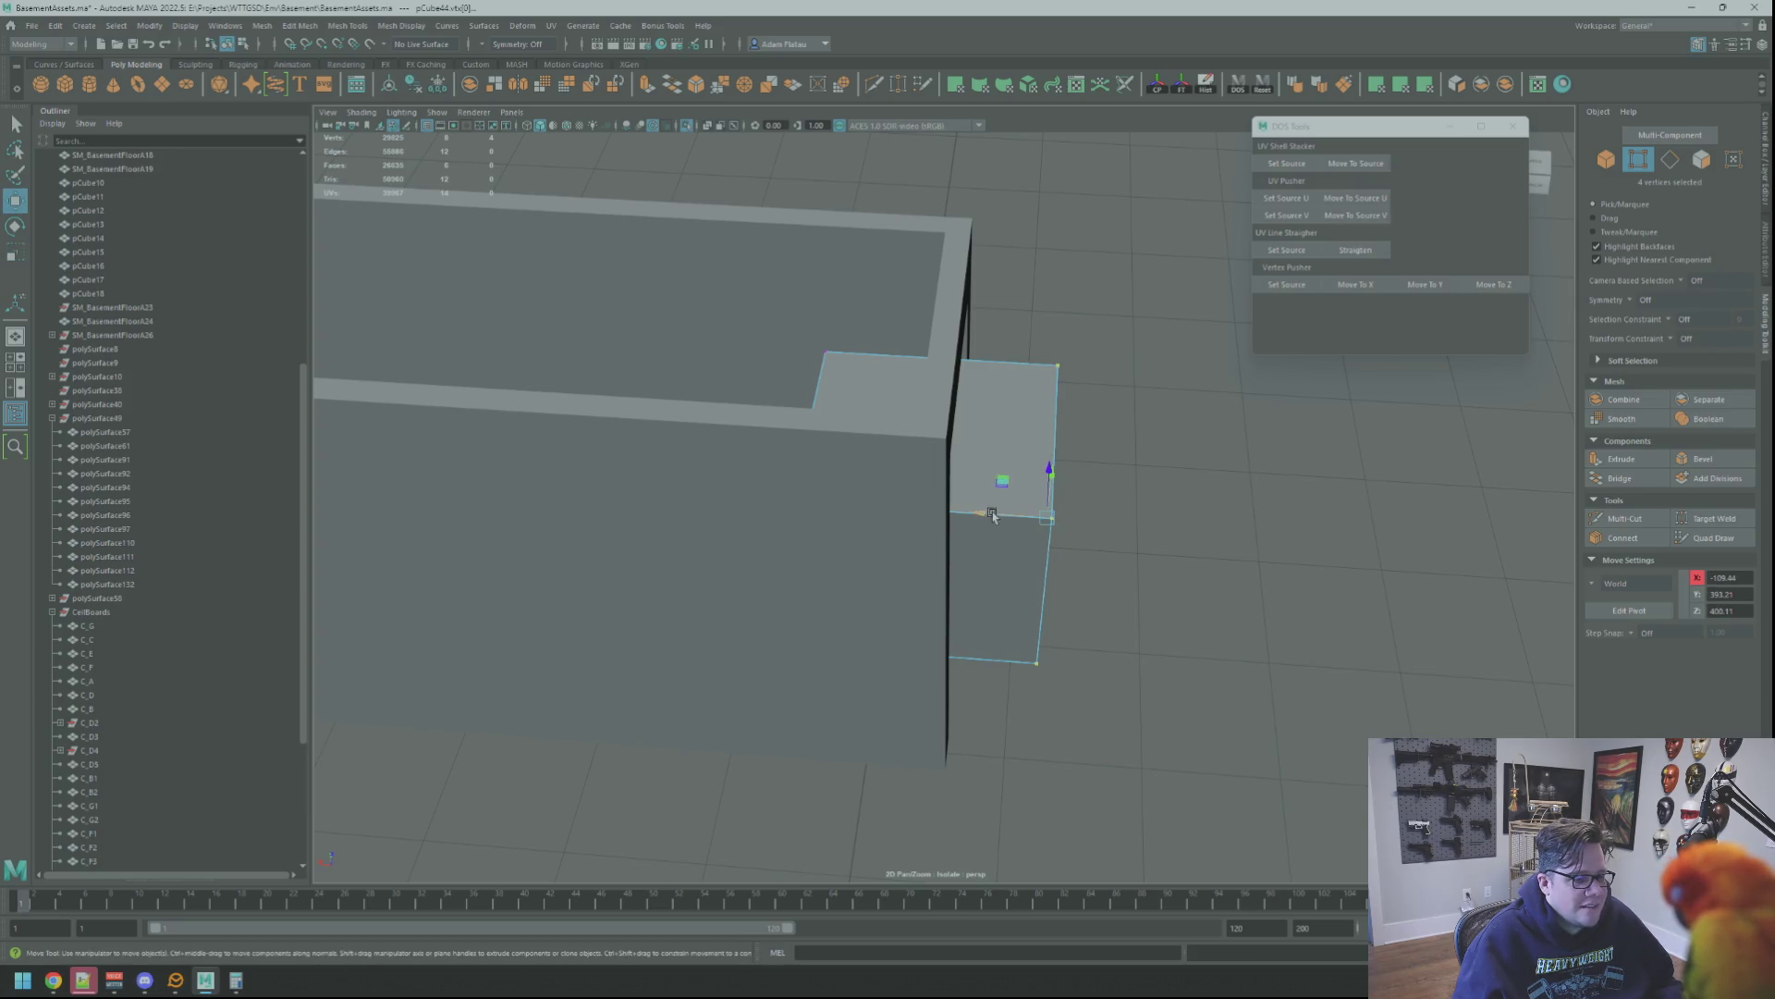
{"action": "left_click_drag", "start_coordinate": [938, 511], "coordinate": [945, 482], "text": "alt"}
{"action": "right_click_drag", "start_coordinate": [945, 482], "coordinate": [940, 463]}
{"action": "left_click_drag", "start_coordinate": [940, 463], "coordinate": [1077, 463], "text": "alt"}
{"action": "mouse_move", "coordinate": [1096, 346]}
{"action": "right_mouse_down"}
{"action": "mouse_move", "coordinate": [1138, 311]}
{"action": "mouse_move", "coordinate": [1083, 297]}
{"action": "right_mouse_up"}
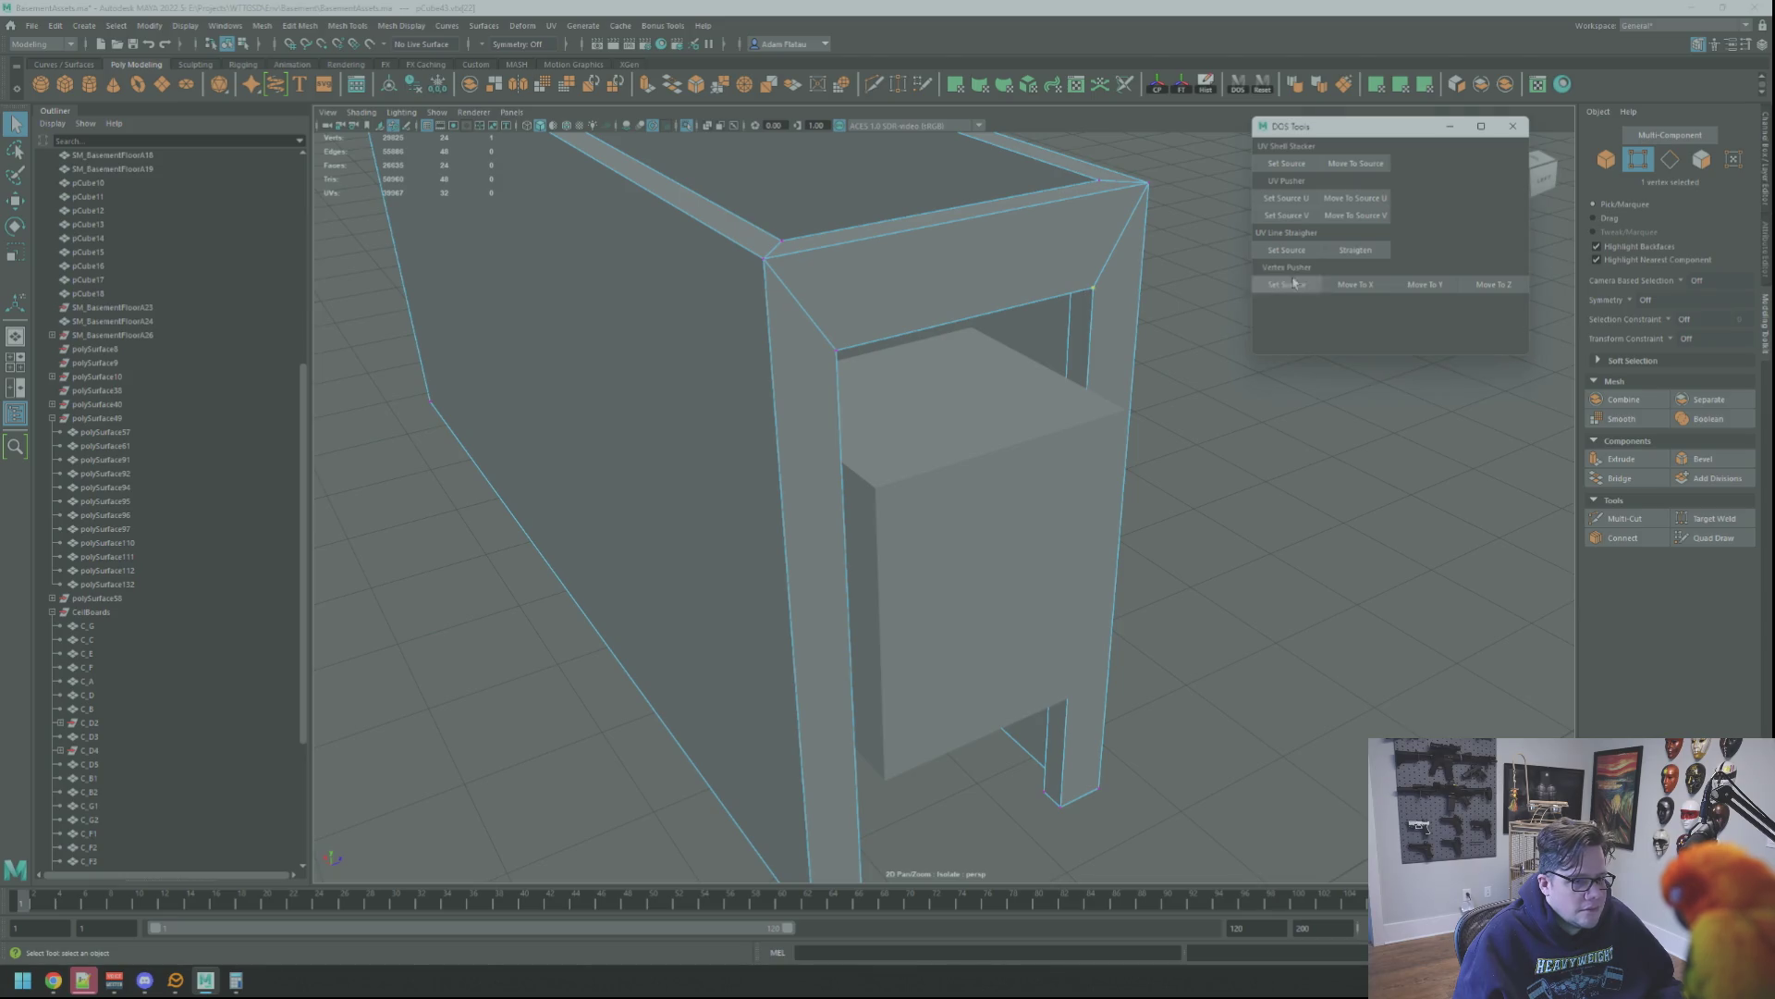
Select the wall's inner-face vertices from a front view of the room, ready to move
{"action": "left_click_drag", "start_coordinate": [1083, 416], "coordinate": [990, 464], "text": "alt"}
{"action": "right_click_drag", "start_coordinate": [990, 463], "coordinate": [993, 357]}
{"action": "left_click_drag", "start_coordinate": [1073, 709], "coordinate": [1073, 709]}
{"action": "mouse_move", "coordinate": [1073, 708]}
{"action": "left_mouse_down", "text": "alt"}
{"action": "mouse_move", "coordinate": [1014, 540]}
{"action": "mouse_move", "coordinate": [1249, 400]}
{"action": "mouse_move", "coordinate": [916, 297]}
{"action": "left_mouse_up", "text": "alt"}
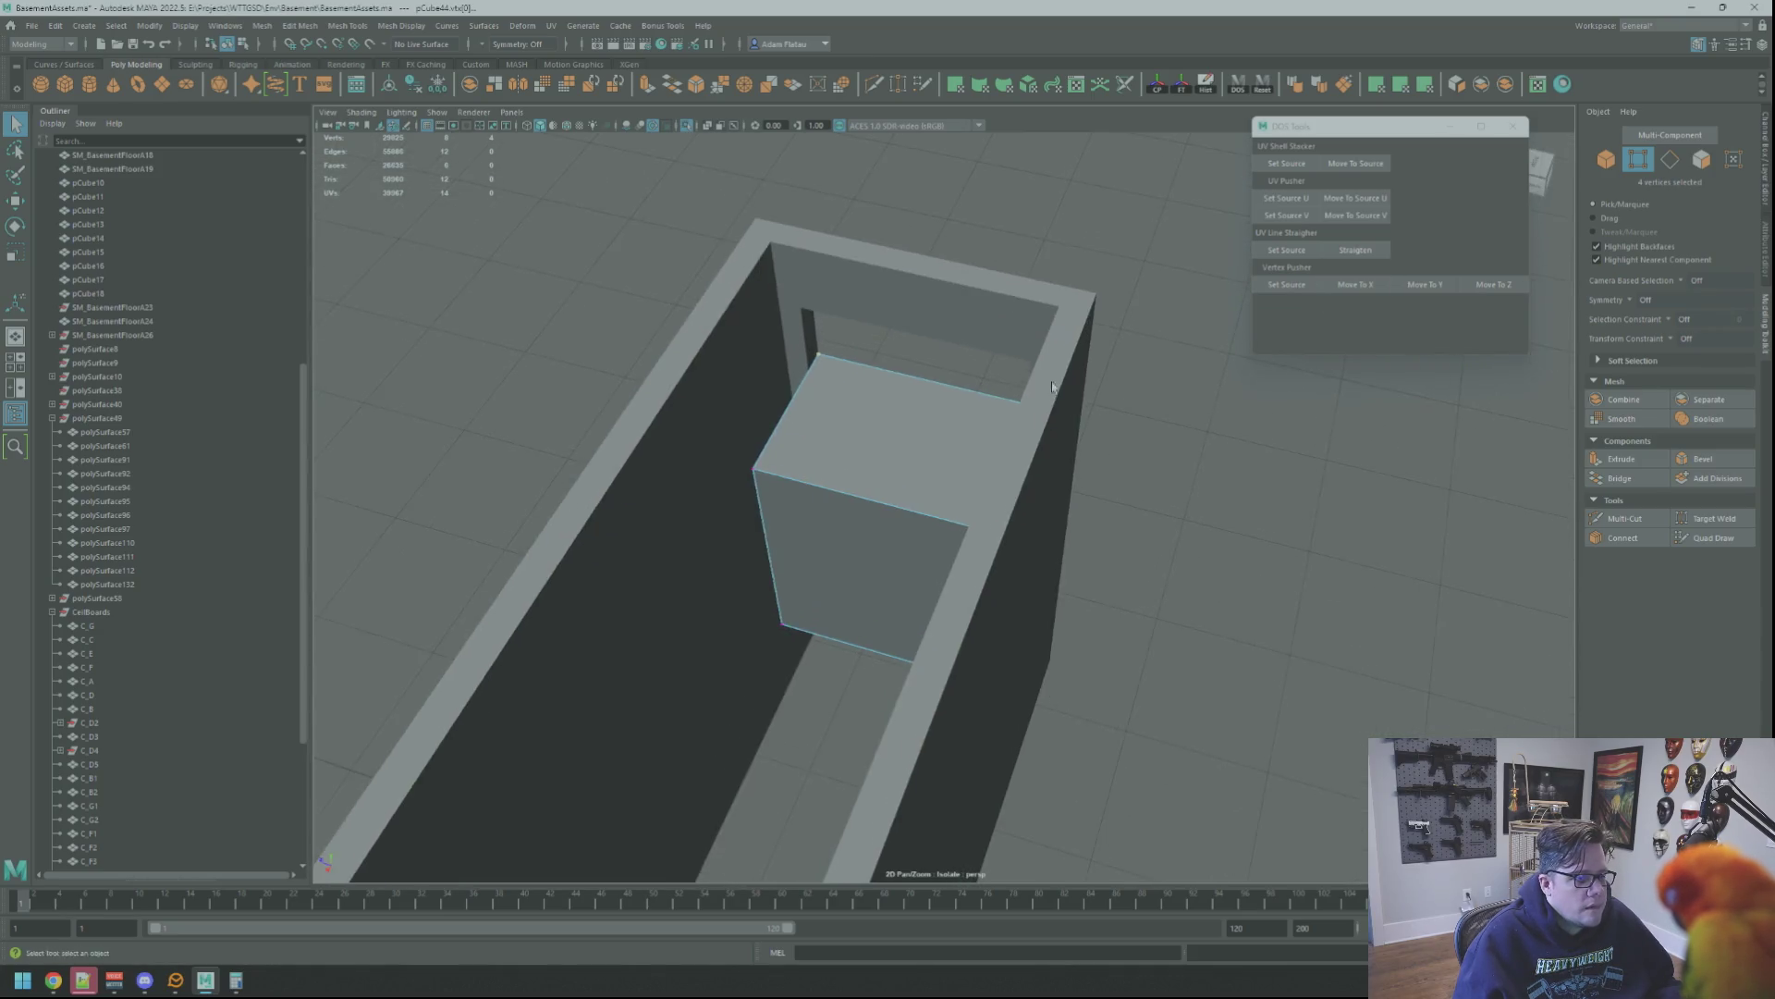
{"action": "mouse_move", "coordinate": [916, 297]}
{"action": "right_mouse_down"}
{"action": "mouse_move", "coordinate": [931, 279]}
{"action": "mouse_move", "coordinate": [801, 303]}
{"action": "right_mouse_up"}
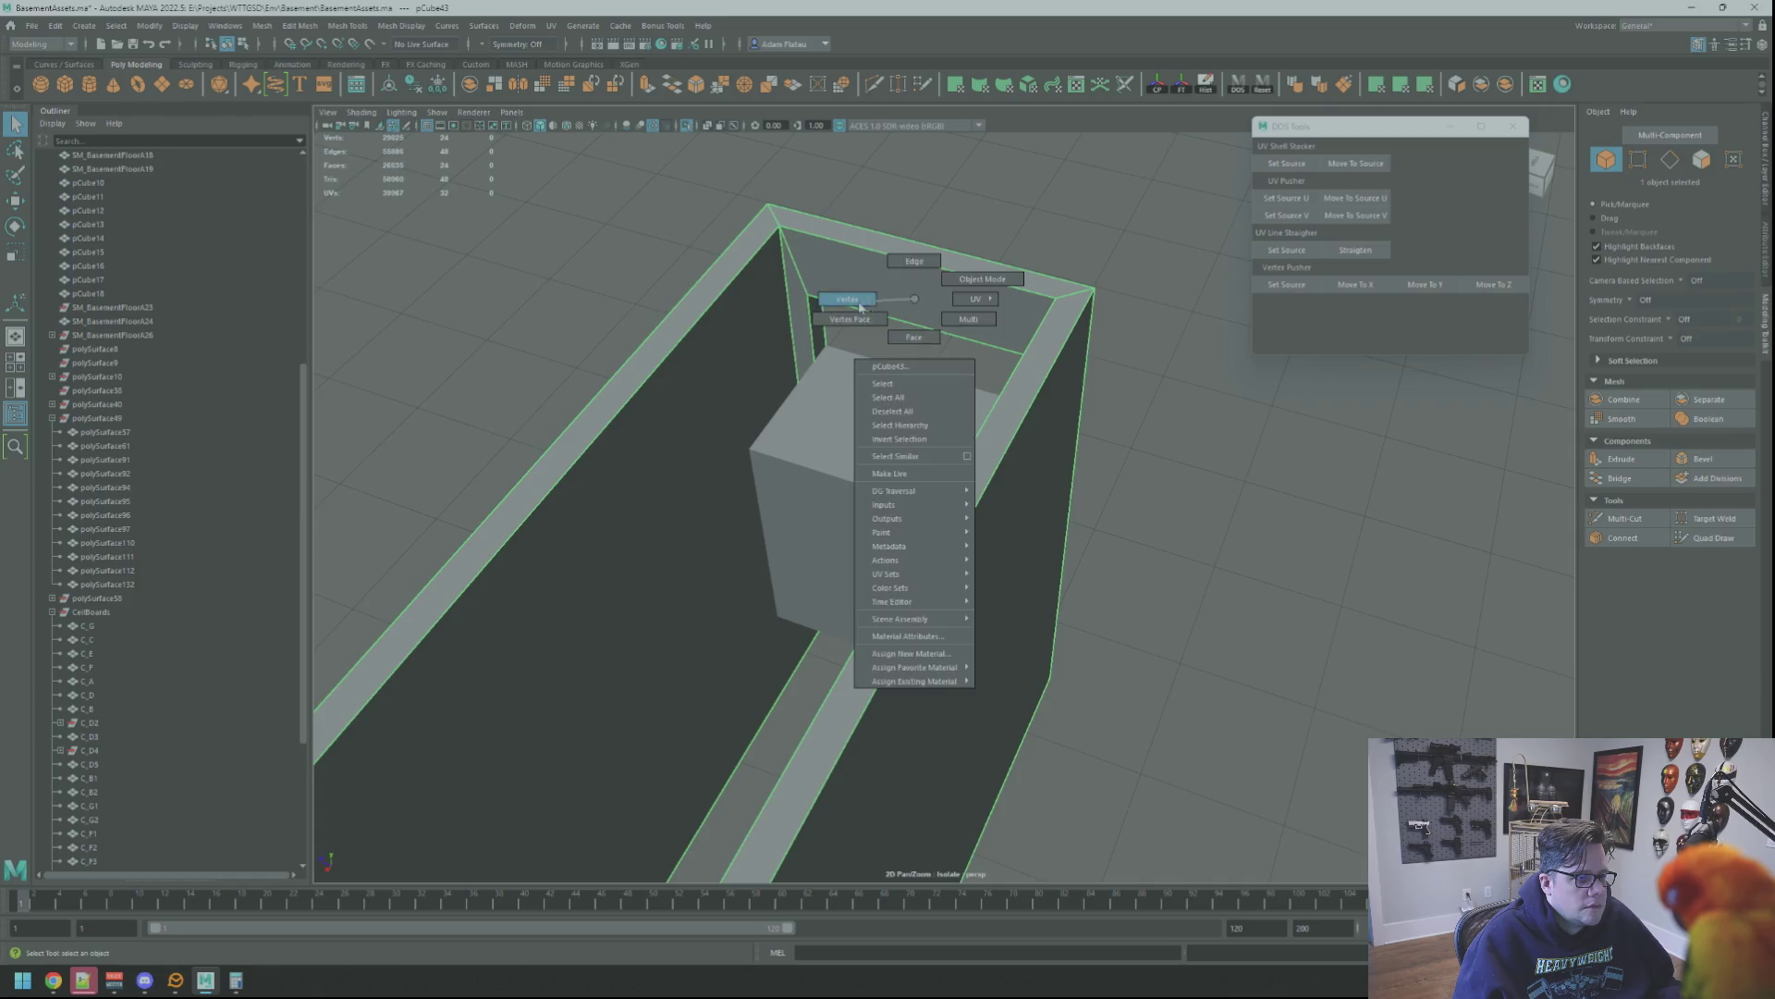
{"action": "left_click_drag", "start_coordinate": [1292, 328], "coordinate": [931, 375], "text": "alt"}
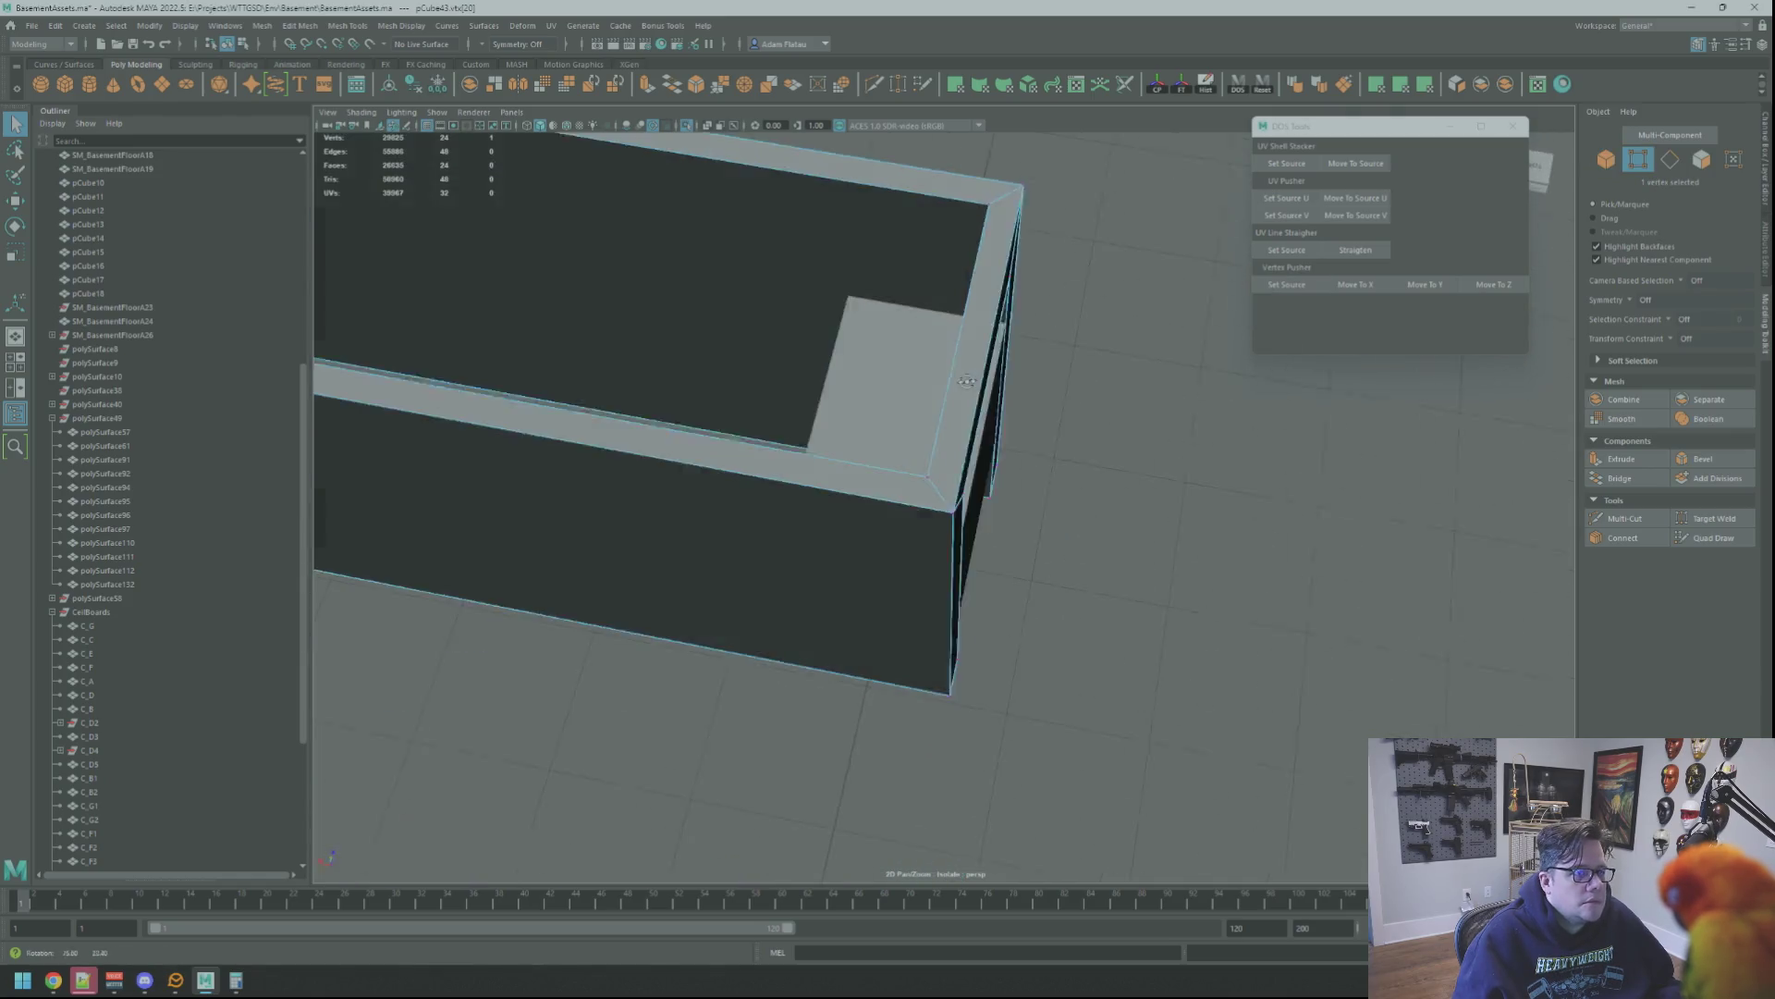
{"action": "right_click_drag", "start_coordinate": [930, 377], "coordinate": [955, 383]}
{"action": "left_click_drag", "start_coordinate": [956, 382], "coordinate": [945, 383], "text": "alt"}
{"action": "right_click_drag", "start_coordinate": [945, 384], "coordinate": [845, 300]}
{"action": "left_click_drag", "start_coordinate": [915, 698], "coordinate": [879, 578]}
{"action": "key", "text": "w"}
Align the selected vertices to the source X position and return to object selection facing the doorway
{"action": "mouse_move", "coordinate": [881, 503]}
{"action": "left_mouse_down", "text": "alt"}
{"action": "mouse_move", "coordinate": [1169, 399]}
{"action": "mouse_move", "coordinate": [887, 296]}
{"action": "left_mouse_up", "text": "alt"}
{"action": "left_click", "coordinate": [1378, 283]}
{"action": "mouse_move", "coordinate": [888, 296]}
{"action": "right_mouse_down"}
{"action": "mouse_move", "coordinate": [930, 279]}
{"action": "mouse_move", "coordinate": [864, 333]}
{"action": "right_mouse_up"}
{"action": "key", "text": "q"}
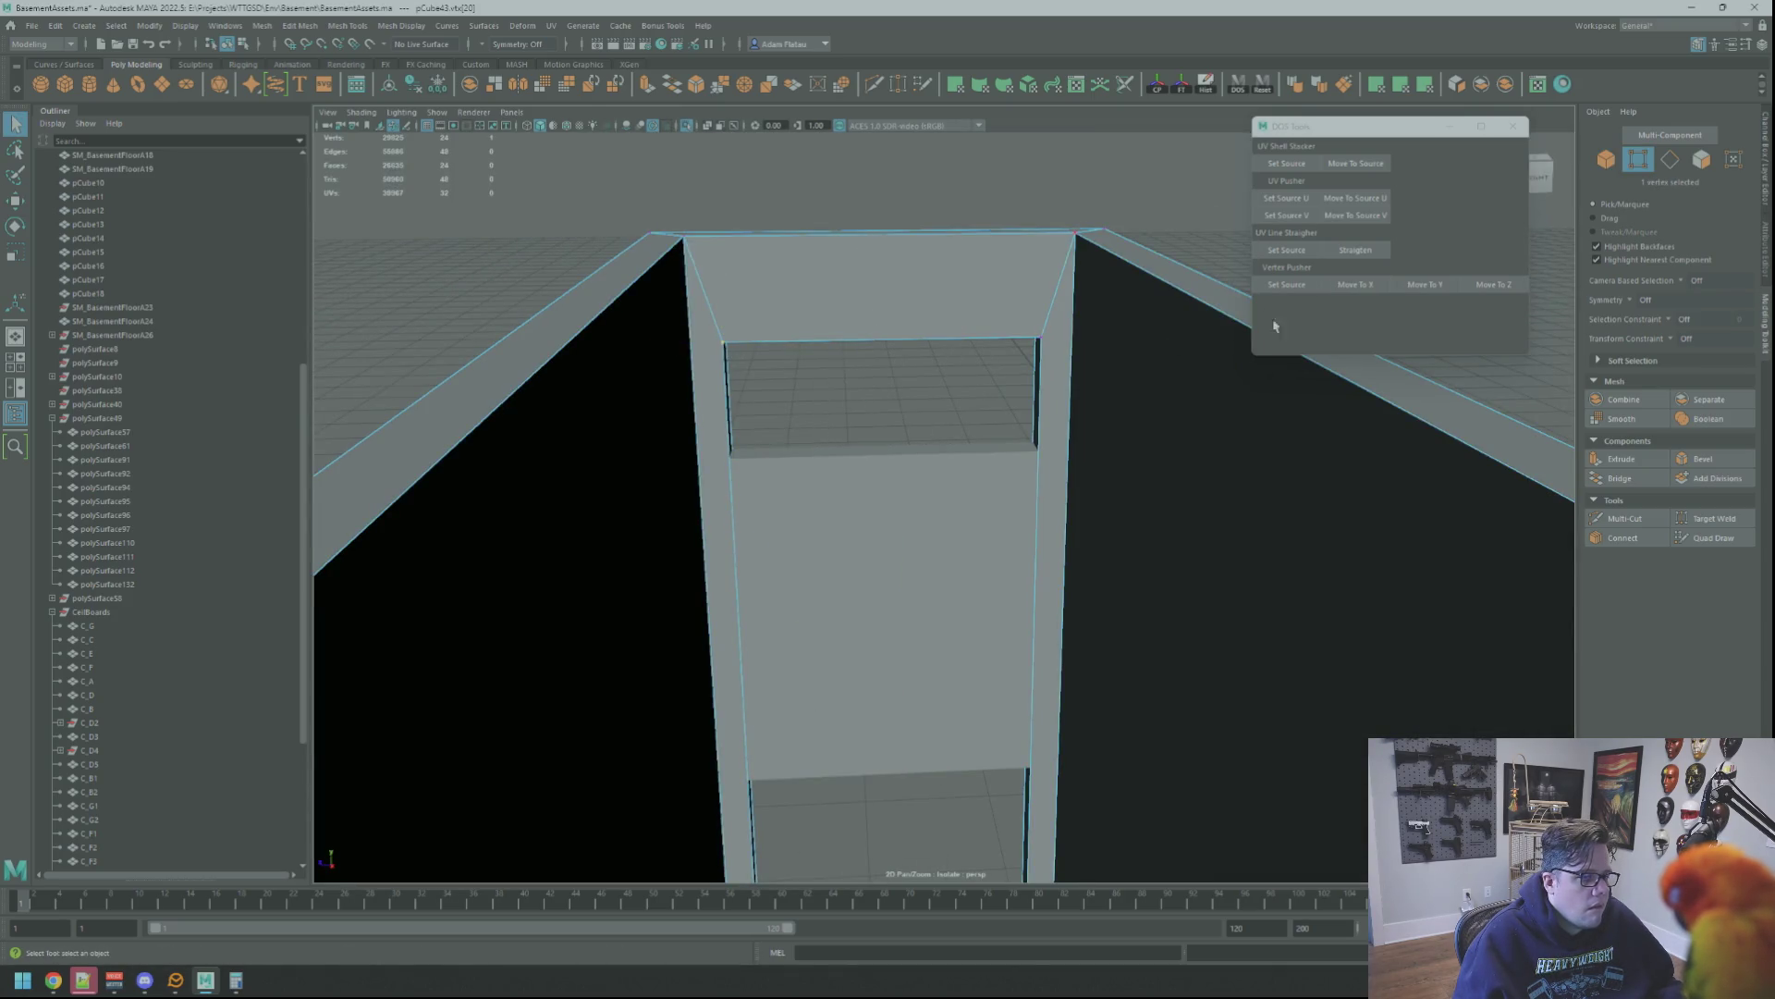
{"action": "left_click_drag", "start_coordinate": [1229, 333], "coordinate": [846, 376], "text": "alt"}
{"action": "mouse_move", "coordinate": [847, 376]}
{"action": "right_mouse_down"}
{"action": "mouse_move", "coordinate": [866, 375]}
{"action": "mouse_move", "coordinate": [779, 375]}
{"action": "right_mouse_up"}
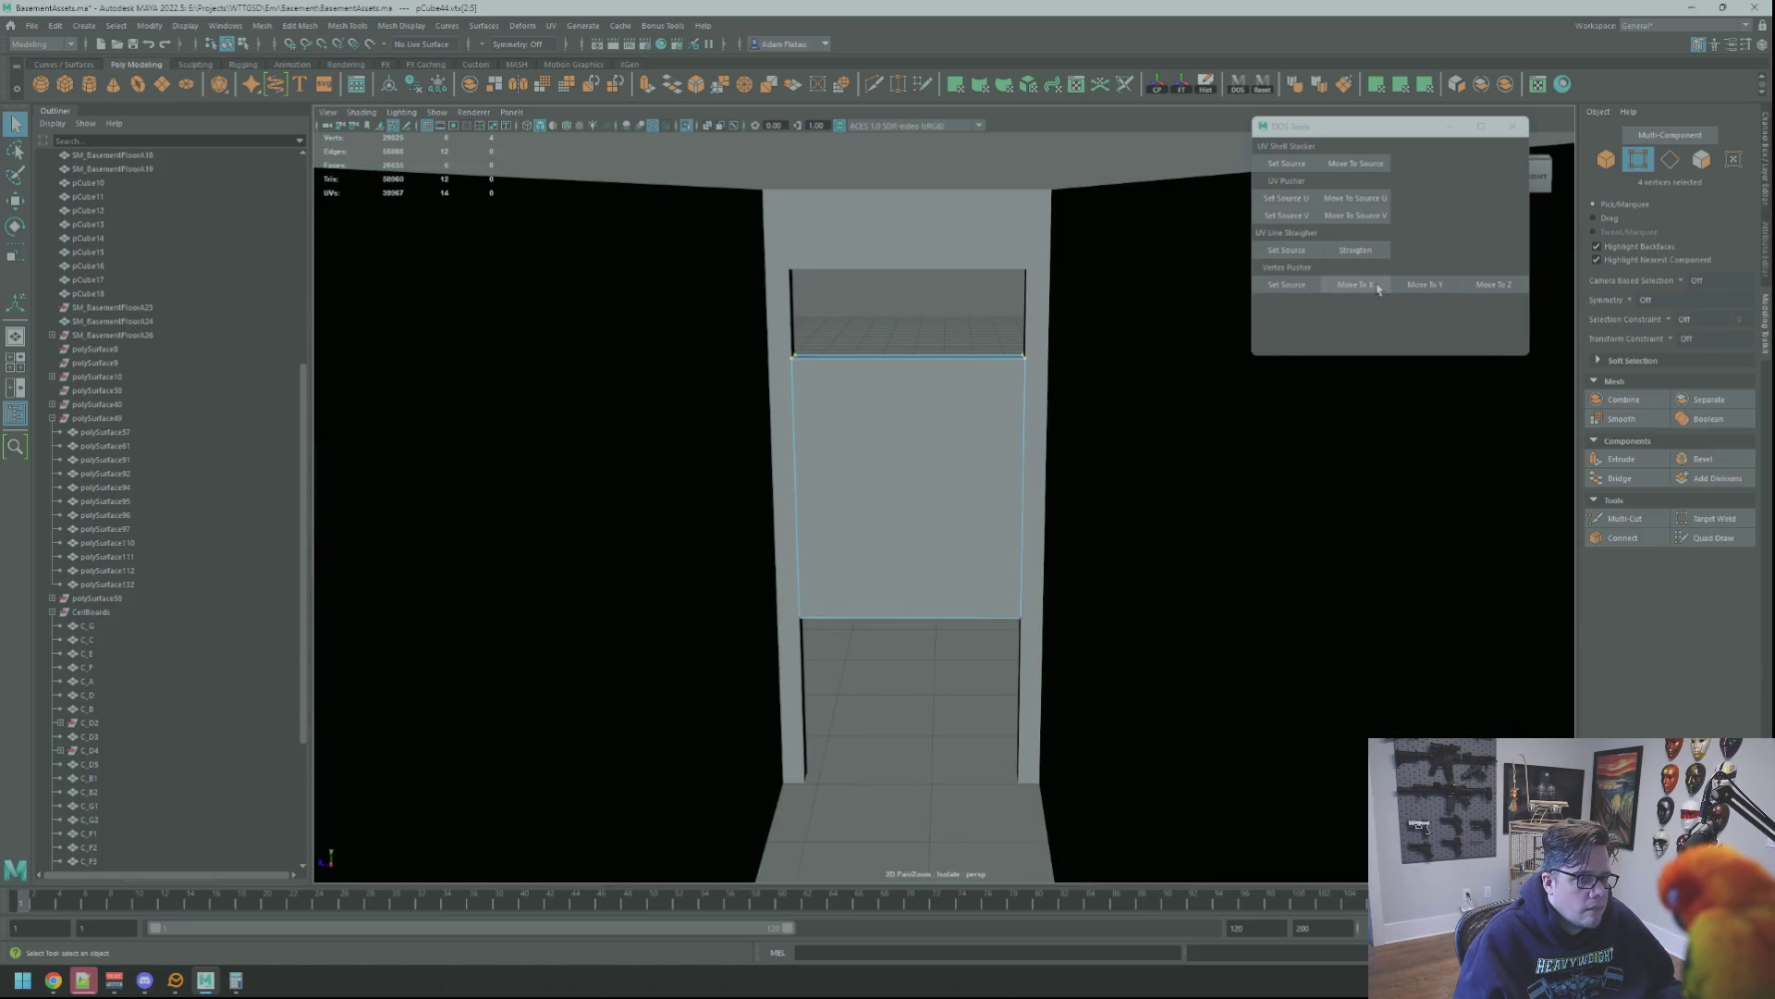
Snap the vertices into line with DDS Tools Move To X and select the slab's doorway-top vertices
{"action": "left_click", "coordinate": [1424, 284]}
{"action": "scroll", "coordinate": [1051, 437], "scroll_direction": "up", "scroll_amount": 3}
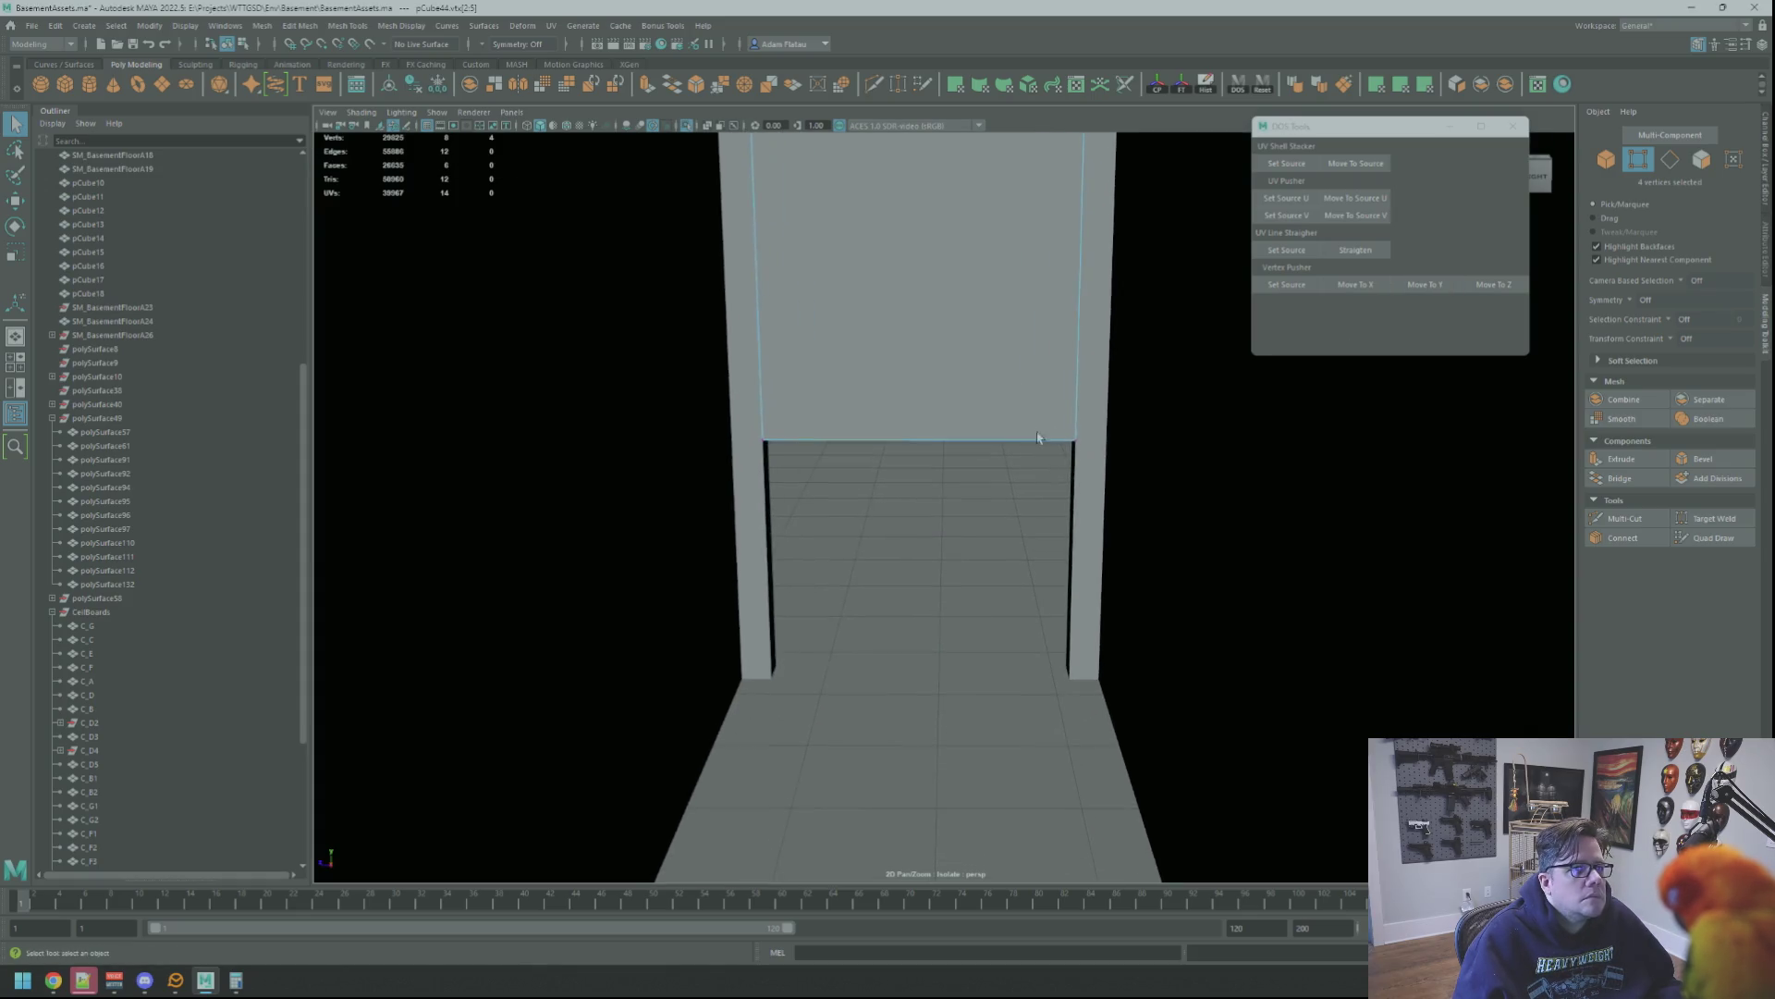
{"action": "left_click_drag", "start_coordinate": [1053, 437], "coordinate": [985, 403], "text": "alt"}
{"action": "mouse_move", "coordinate": [1010, 397]}
{"action": "right_mouse_down"}
{"action": "mouse_move", "coordinate": [1074, 468]}
{"action": "mouse_move", "coordinate": [1029, 517]}
{"action": "right_mouse_up"}
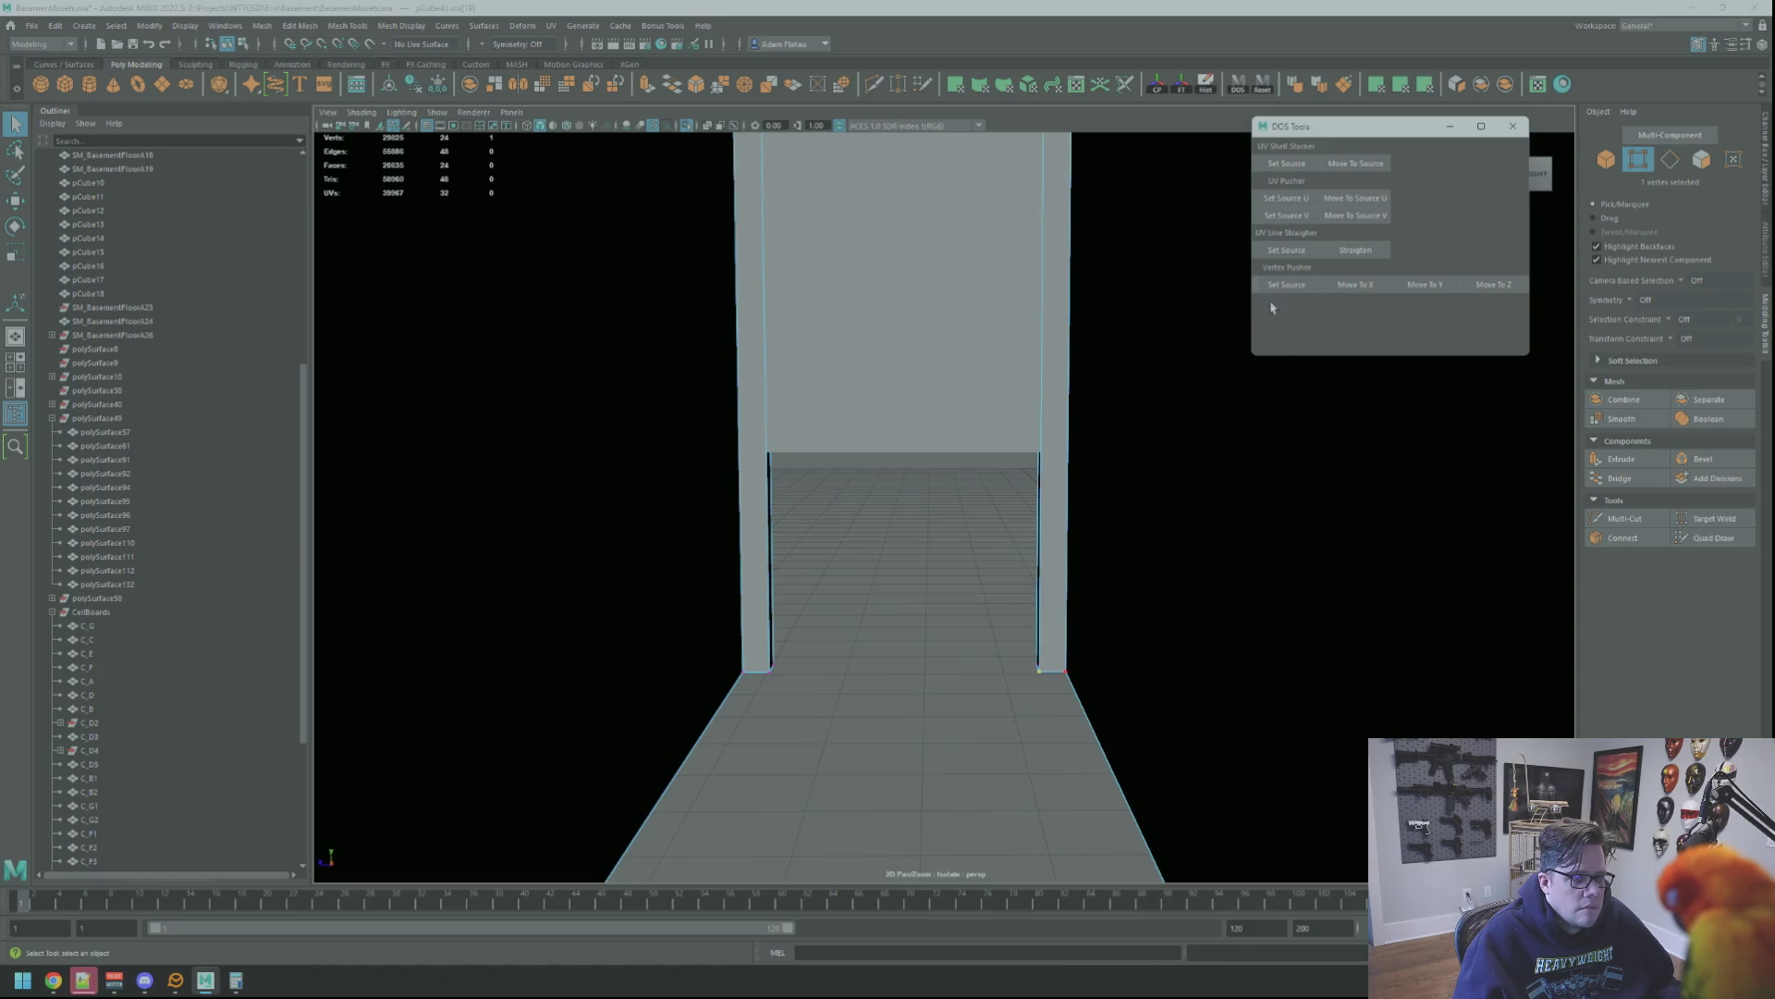
{"action": "mouse_move", "coordinate": [905, 380]}
{"action": "right_mouse_down"}
{"action": "mouse_move", "coordinate": [939, 380]}
{"action": "mouse_move", "coordinate": [873, 369]}
{"action": "right_mouse_up"}
{"action": "left_click_drag", "start_coordinate": [714, 386], "coordinate": [1126, 482]}
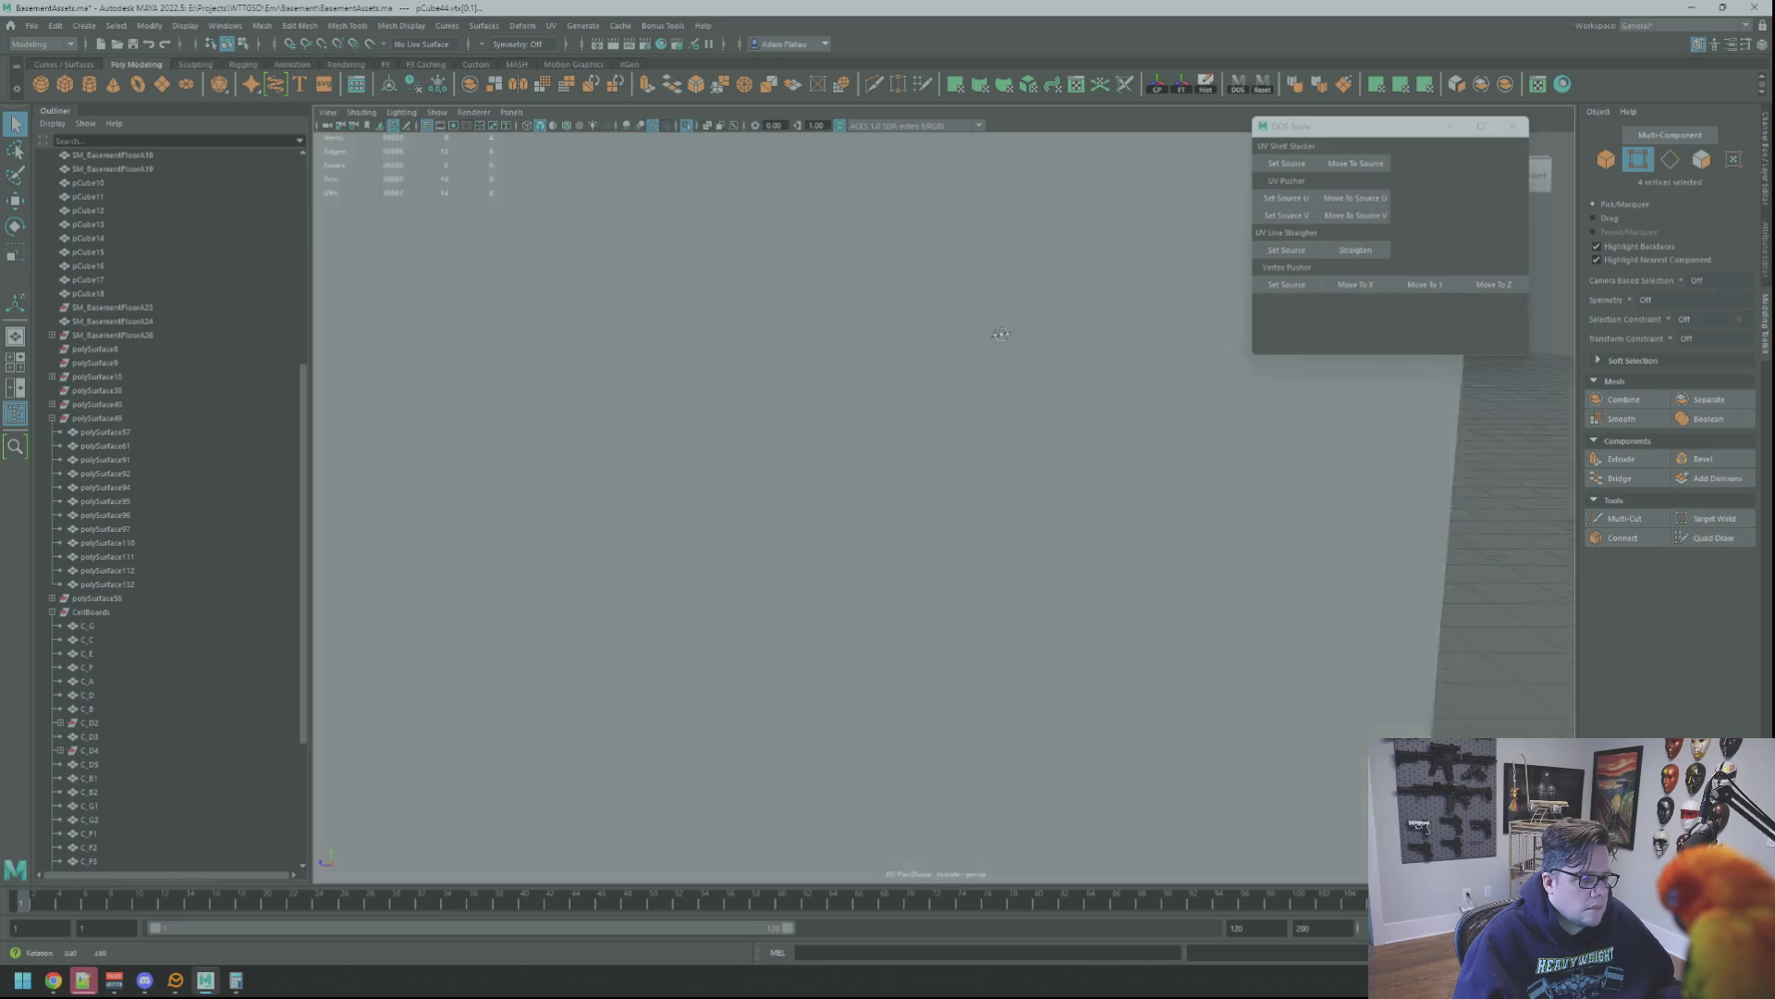
{"action": "left_click_drag", "start_coordinate": [972, 458], "coordinate": [897, 386], "text": "alt"}
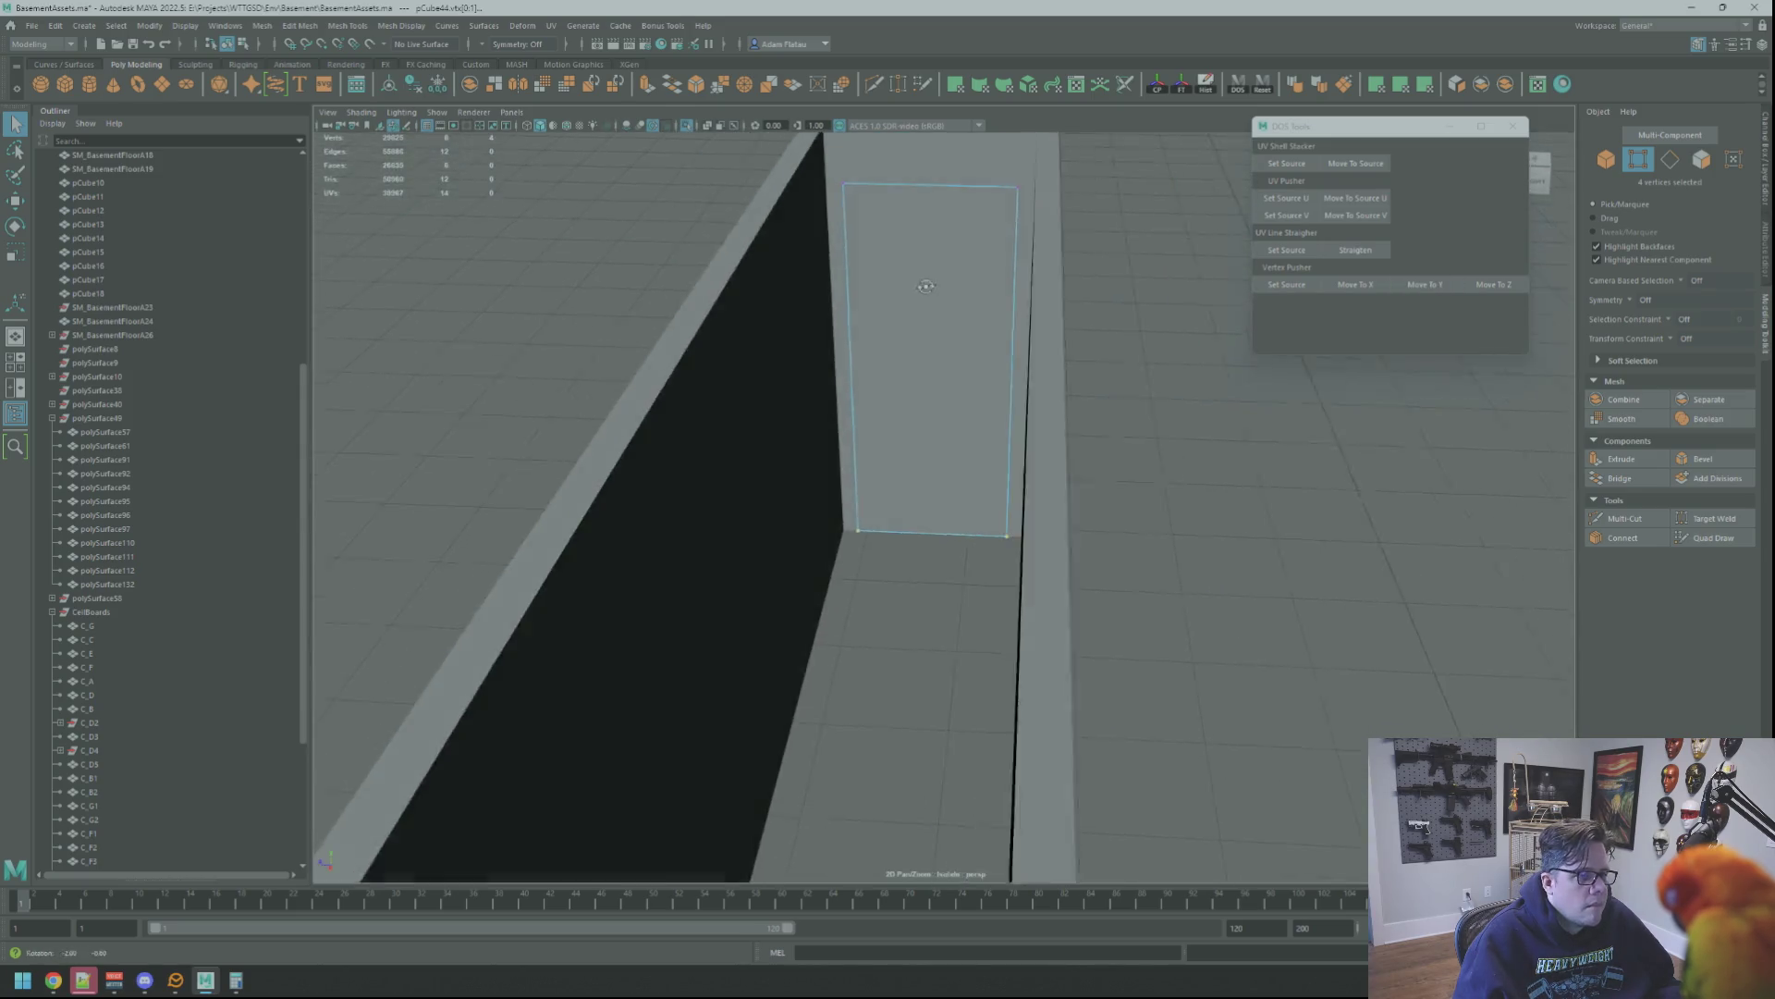
{"action": "scroll", "coordinate": [898, 388], "scroll_direction": "up", "scroll_amount": 3}
{"action": "right_click_drag", "start_coordinate": [1207, 429], "coordinate": [1236, 402]}
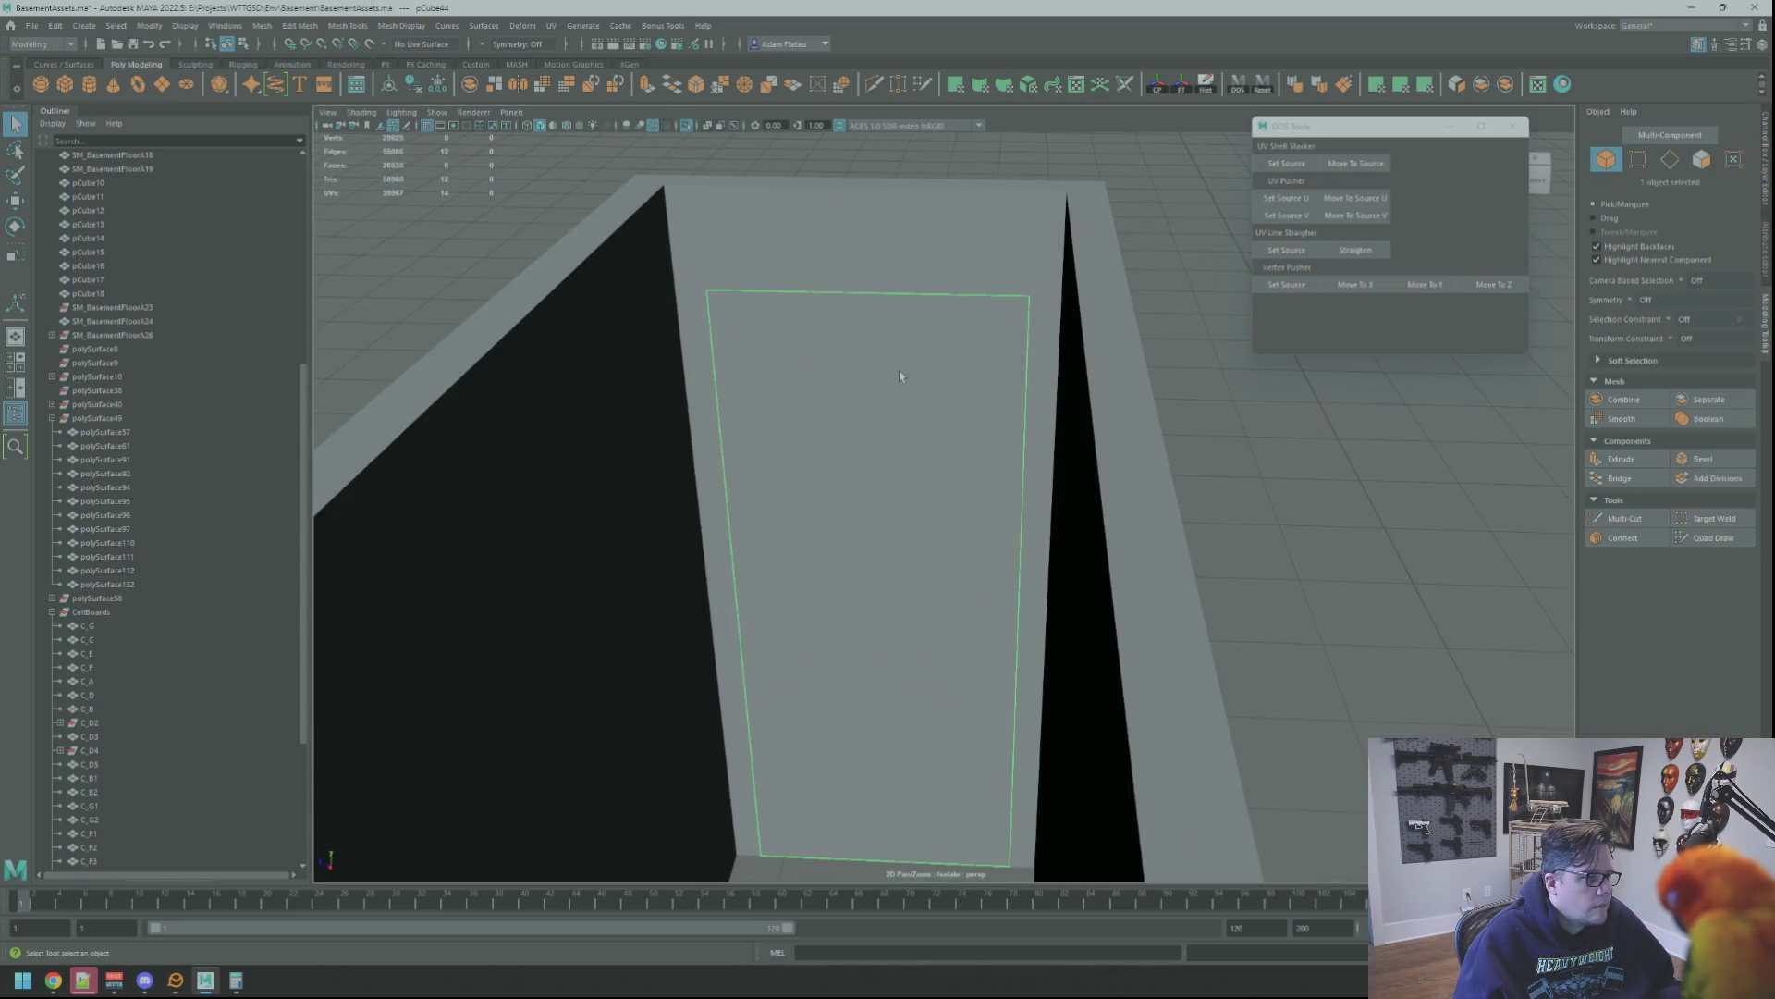
{"action": "key", "text": "w"}
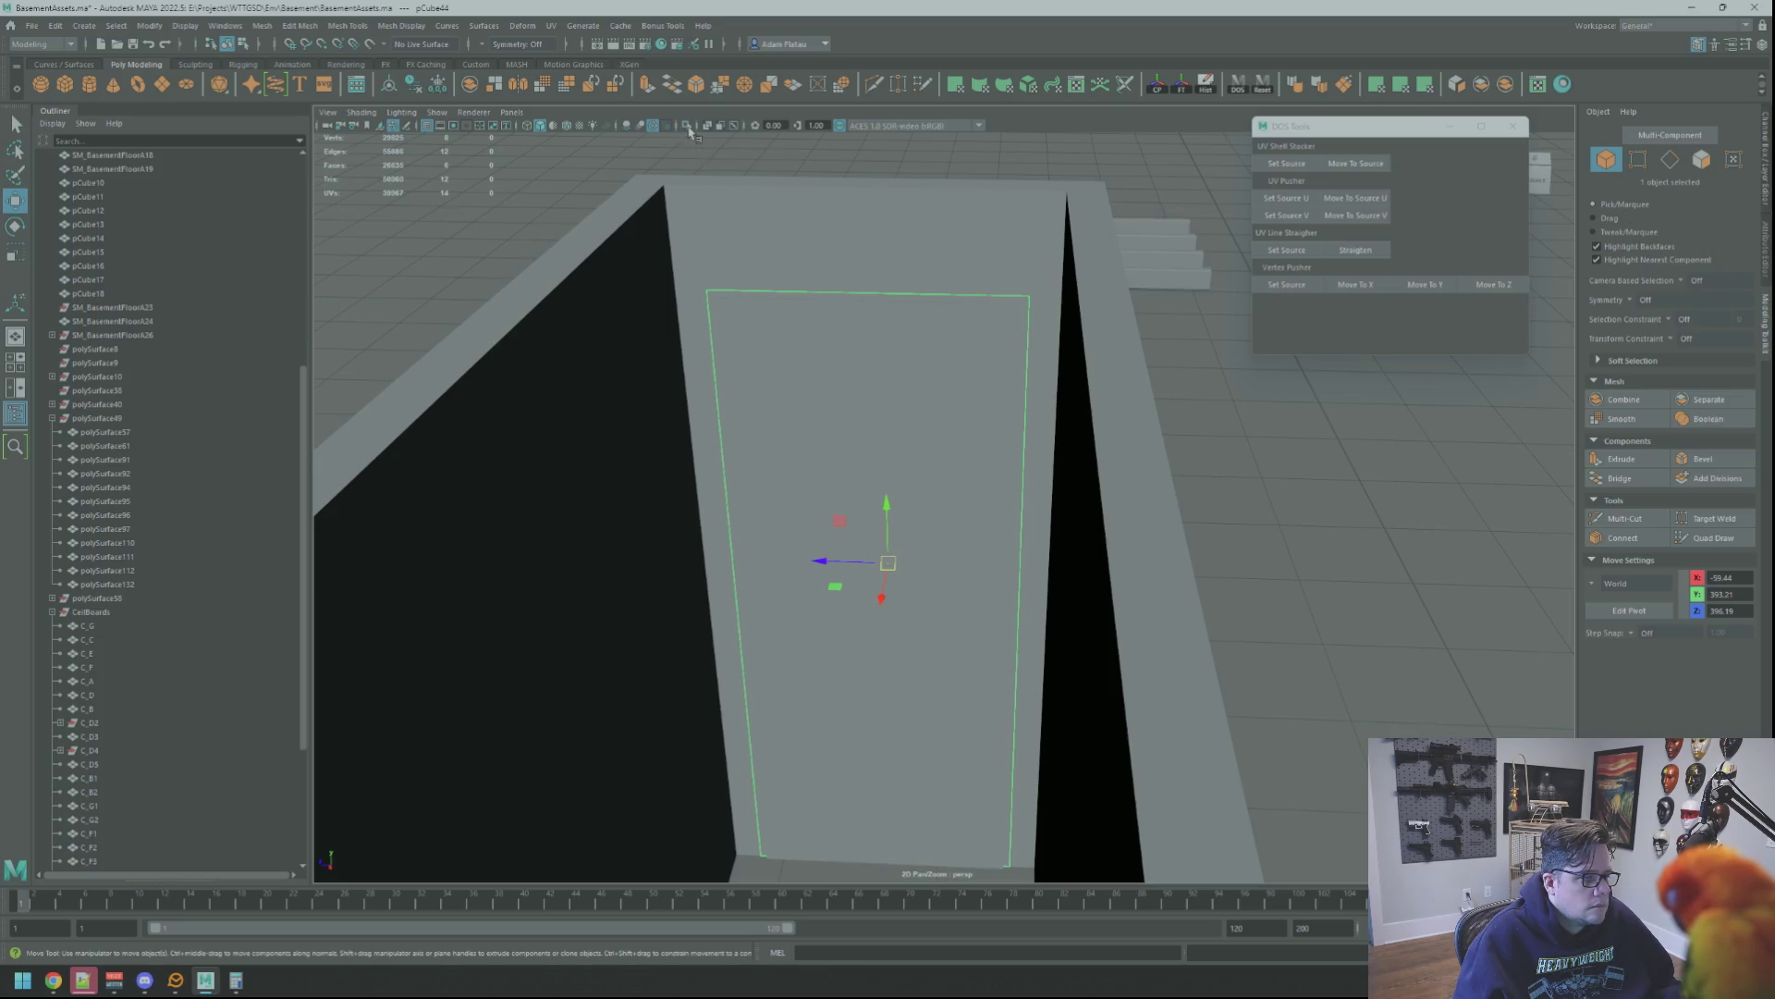
Isolate the door slab and select its thin side face for reshaping
{"action": "left_click", "coordinate": [691, 130]}
{"action": "left_click_drag", "start_coordinate": [1050, 338], "coordinate": [1090, 365], "text": "alt"}
{"action": "right_click_drag", "start_coordinate": [1090, 365], "coordinate": [1063, 385]}
{"action": "left_click", "coordinate": [1062, 385]}
{"action": "left_click_drag", "start_coordinate": [786, 290], "coordinate": [948, 291], "text": "alt"}
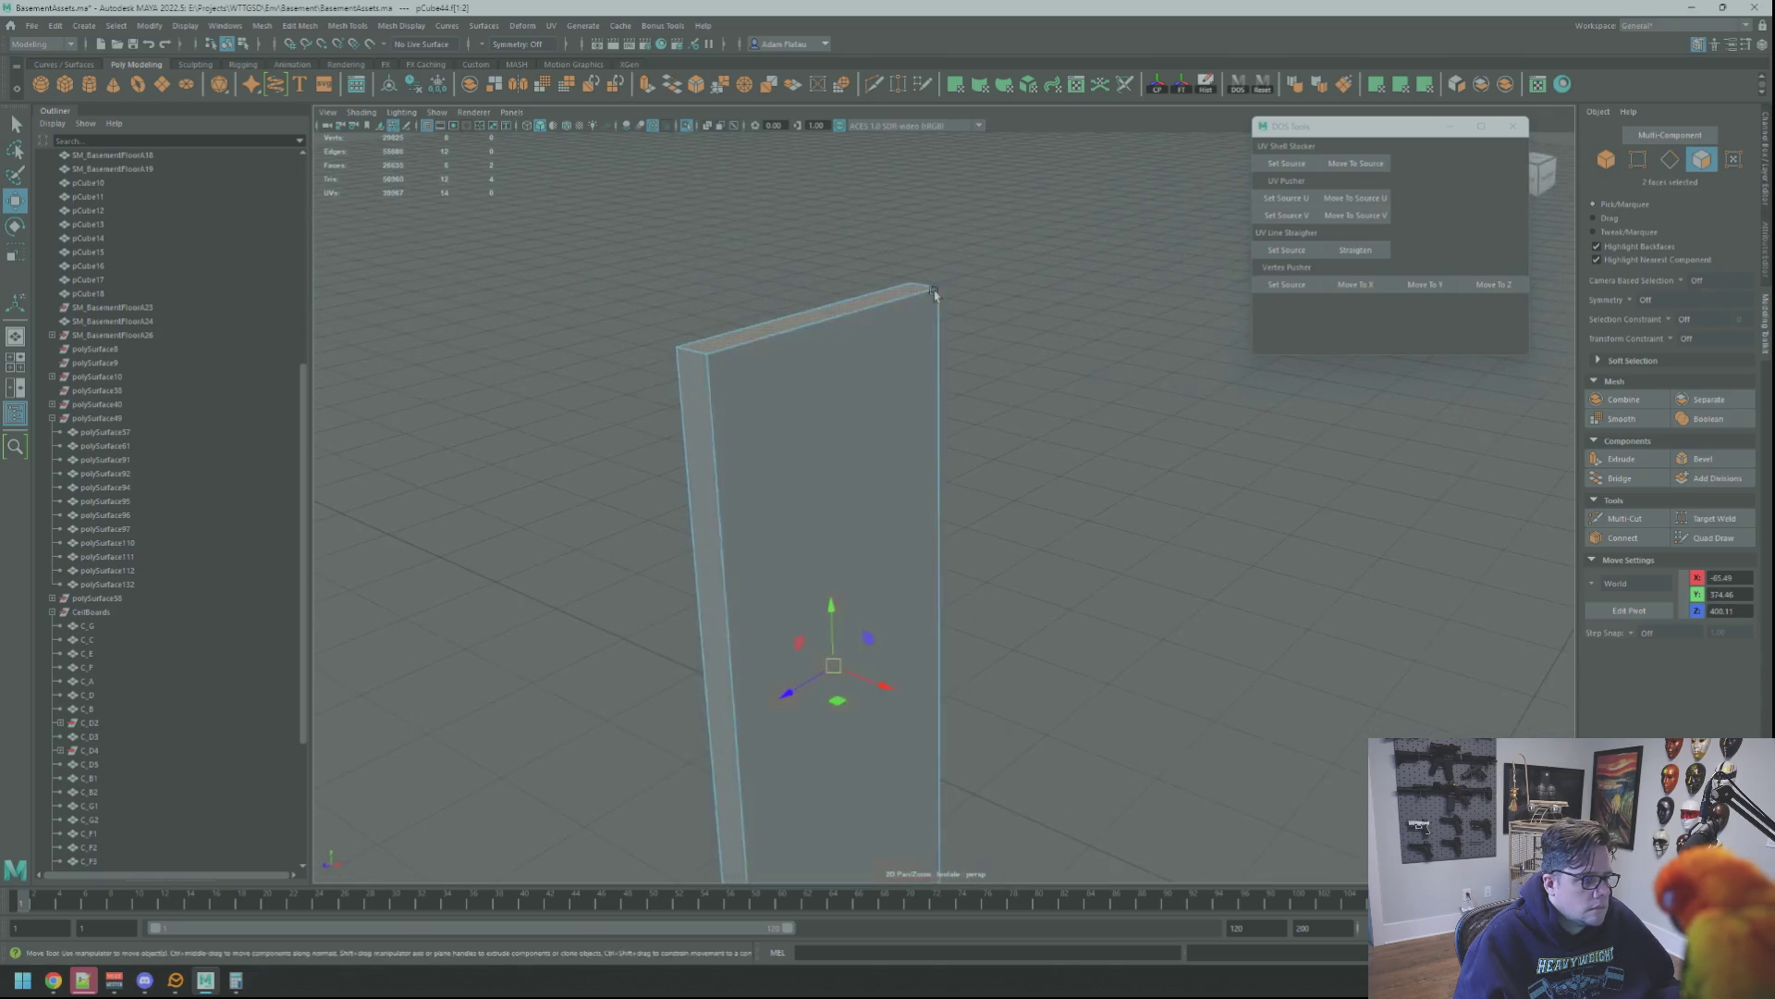
{"action": "left_click_drag", "start_coordinate": [694, 408], "coordinate": [909, 379], "text": "alt"}
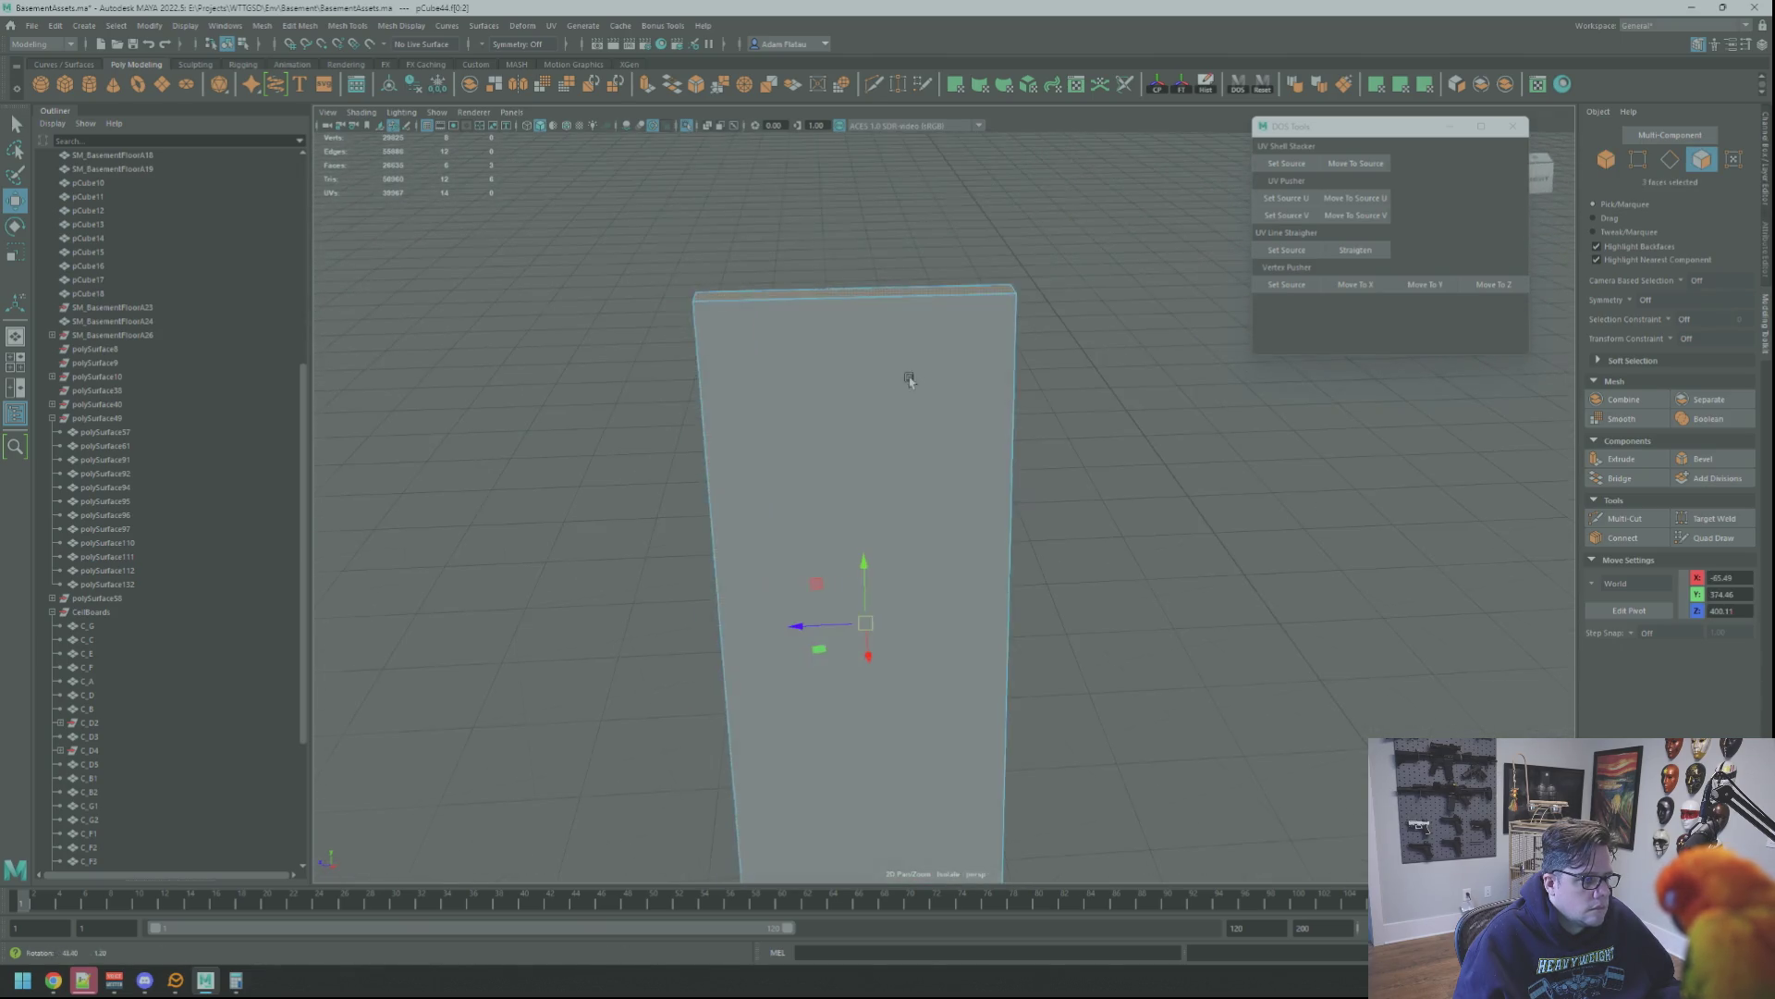
Restore the full scene and scale the door frame narrower in X
{"action": "left_click", "coordinate": [687, 129]}
{"action": "key", "text": "r"}
{"action": "scroll", "coordinate": [970, 599], "scroll_direction": "down", "scroll_amount": 2}
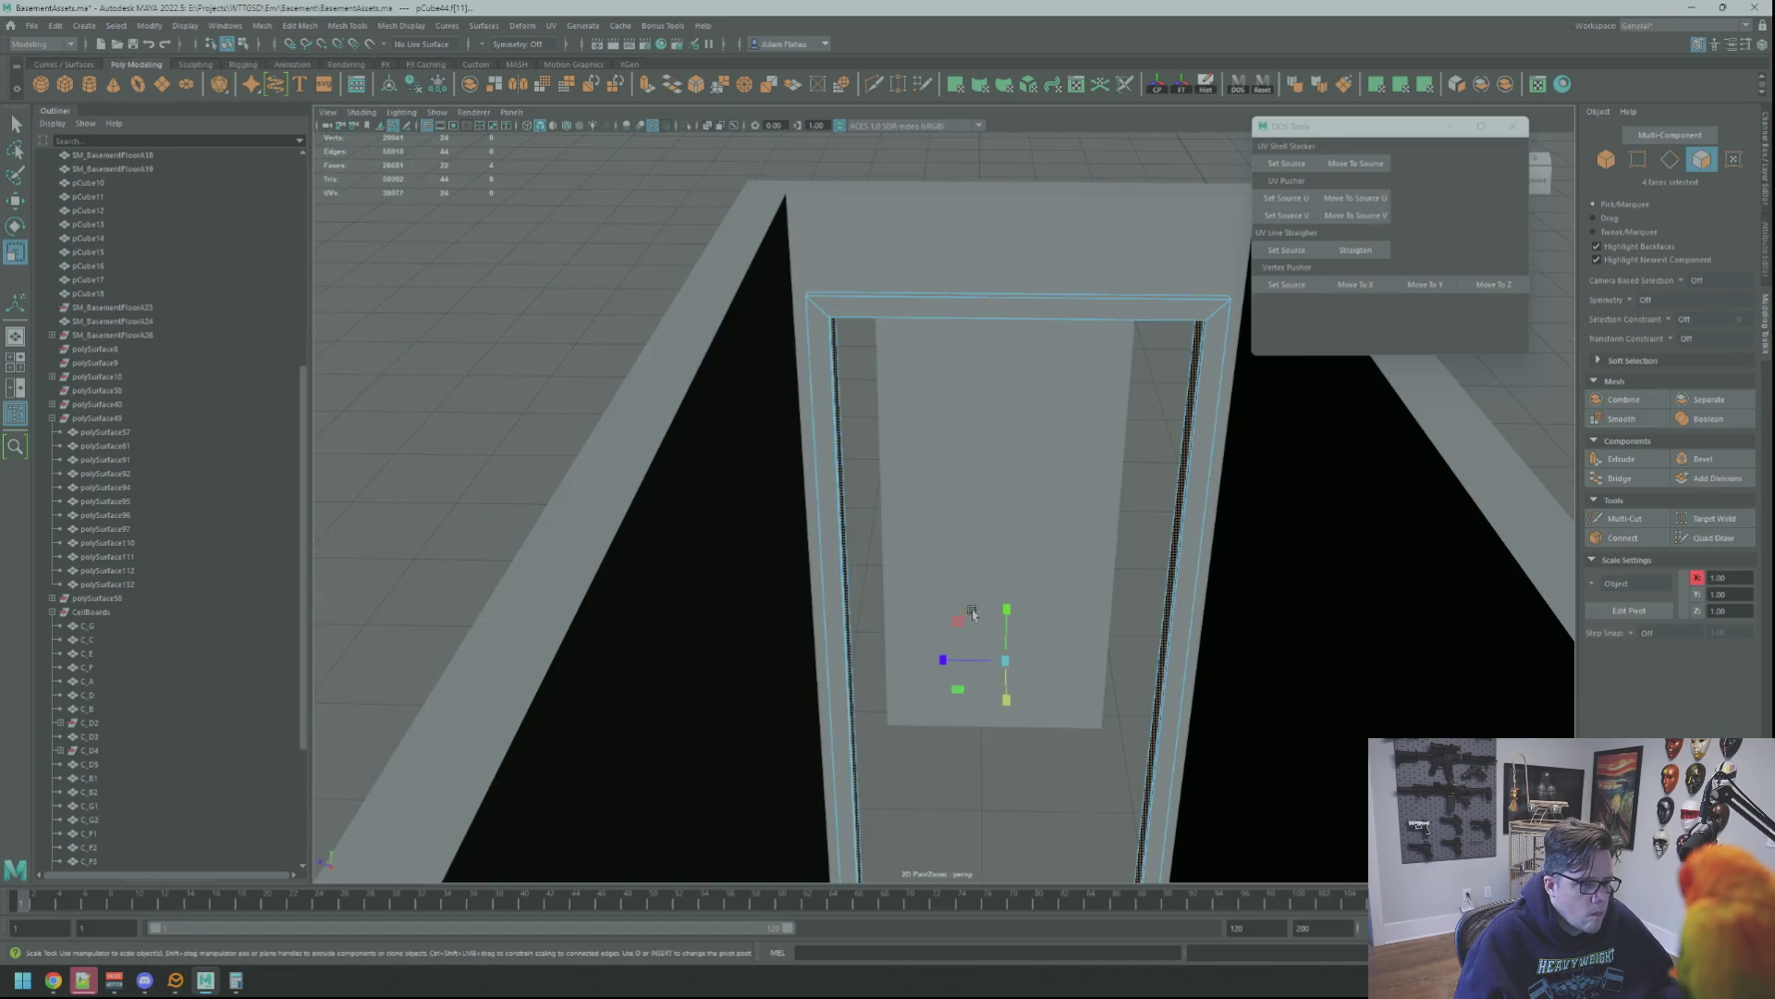
{"action": "left_click_drag", "start_coordinate": [945, 658], "coordinate": [947, 659]}
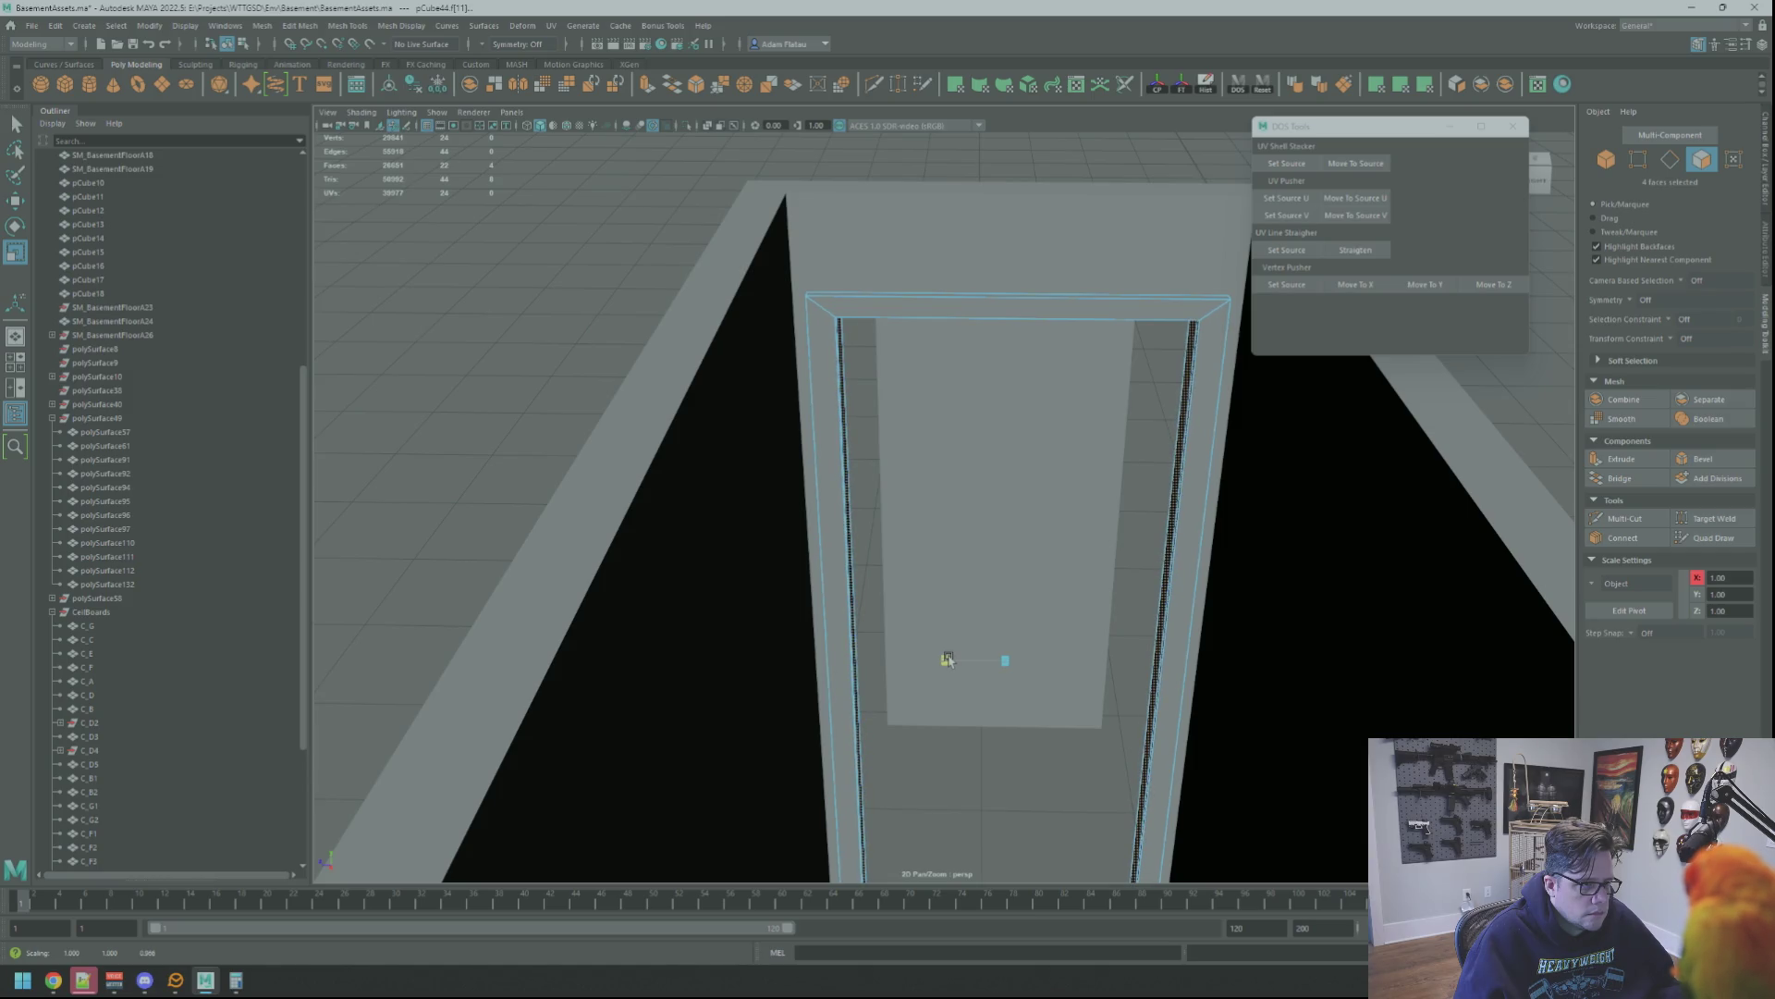
{"action": "mouse_move", "coordinate": [971, 613]}
{"action": "left_mouse_down", "text": "alt"}
{"action": "mouse_move", "coordinate": [1073, 515]}
{"action": "mouse_move", "coordinate": [934, 429]}
{"action": "left_mouse_up", "text": "alt"}
Move the frame's top face into position and select the thin wall panel
{"action": "key", "text": "q"}
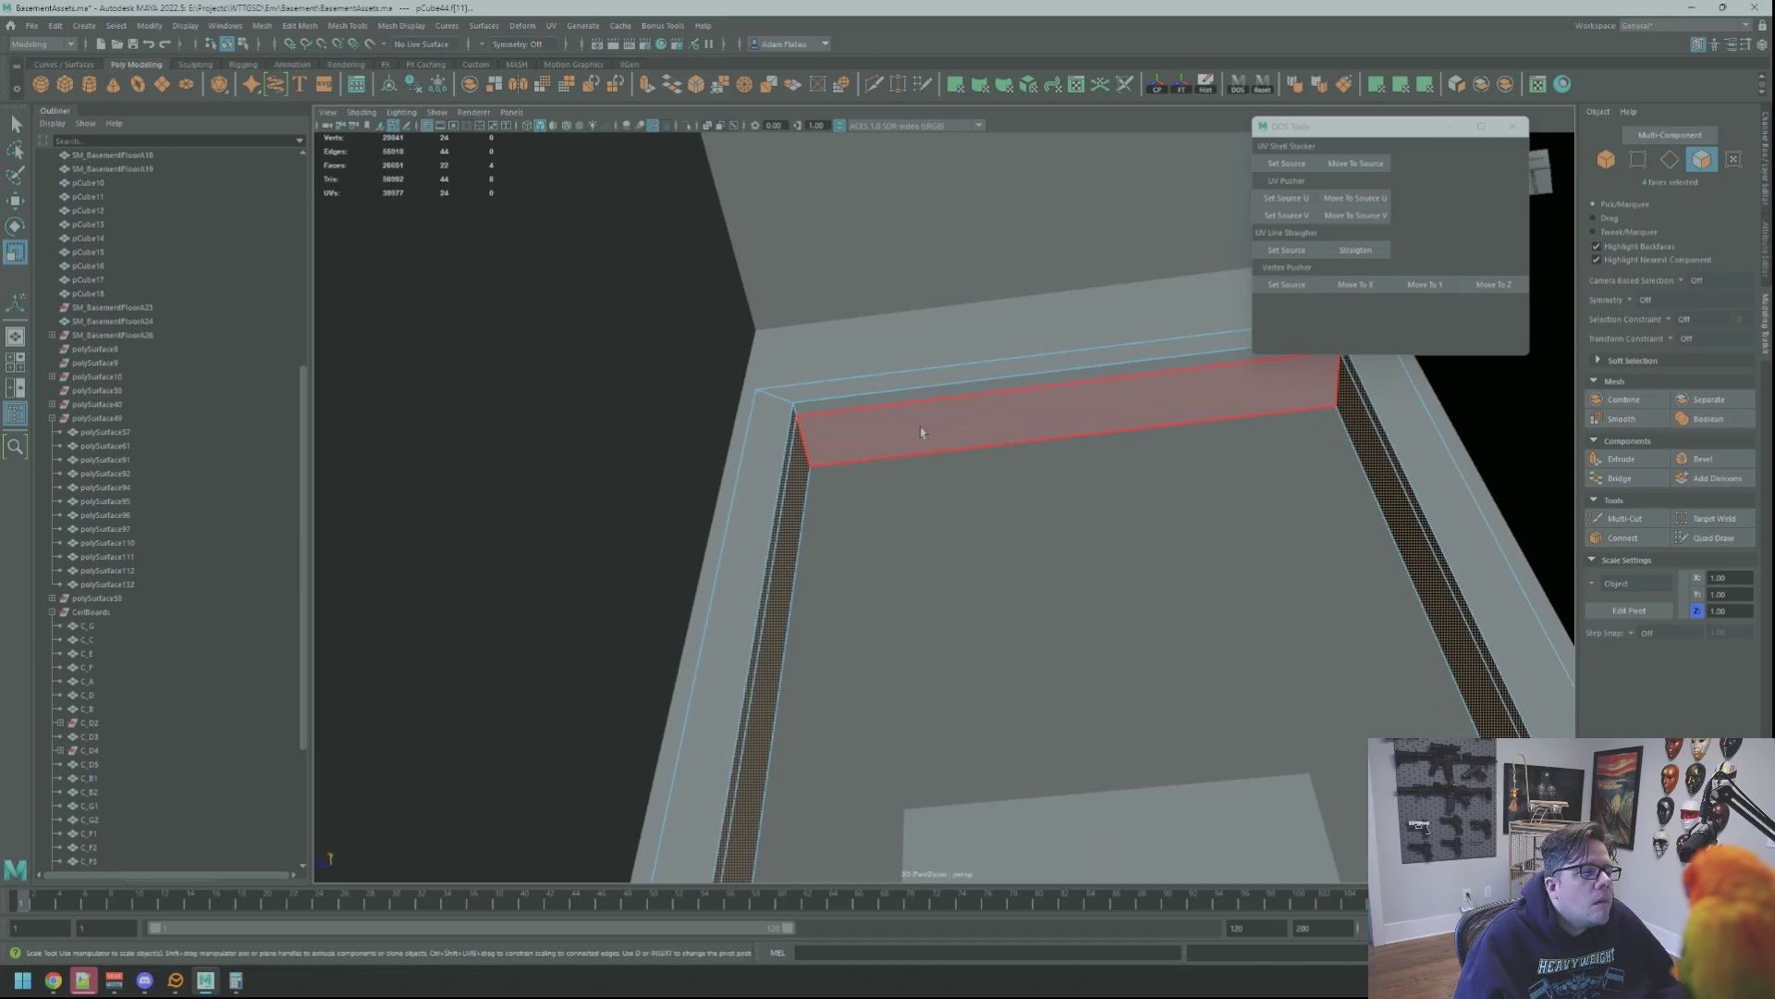
{"action": "left_click", "coordinate": [896, 413]}
{"action": "key", "text": "w"}
{"action": "mouse_move", "coordinate": [1054, 464]}
{"action": "left_mouse_down", "text": "alt"}
{"action": "mouse_move", "coordinate": [995, 496]}
{"action": "mouse_move", "coordinate": [869, 448]}
{"action": "mouse_move", "coordinate": [922, 481]}
{"action": "mouse_move", "coordinate": [938, 313]}
{"action": "left_mouse_up", "text": "alt"}
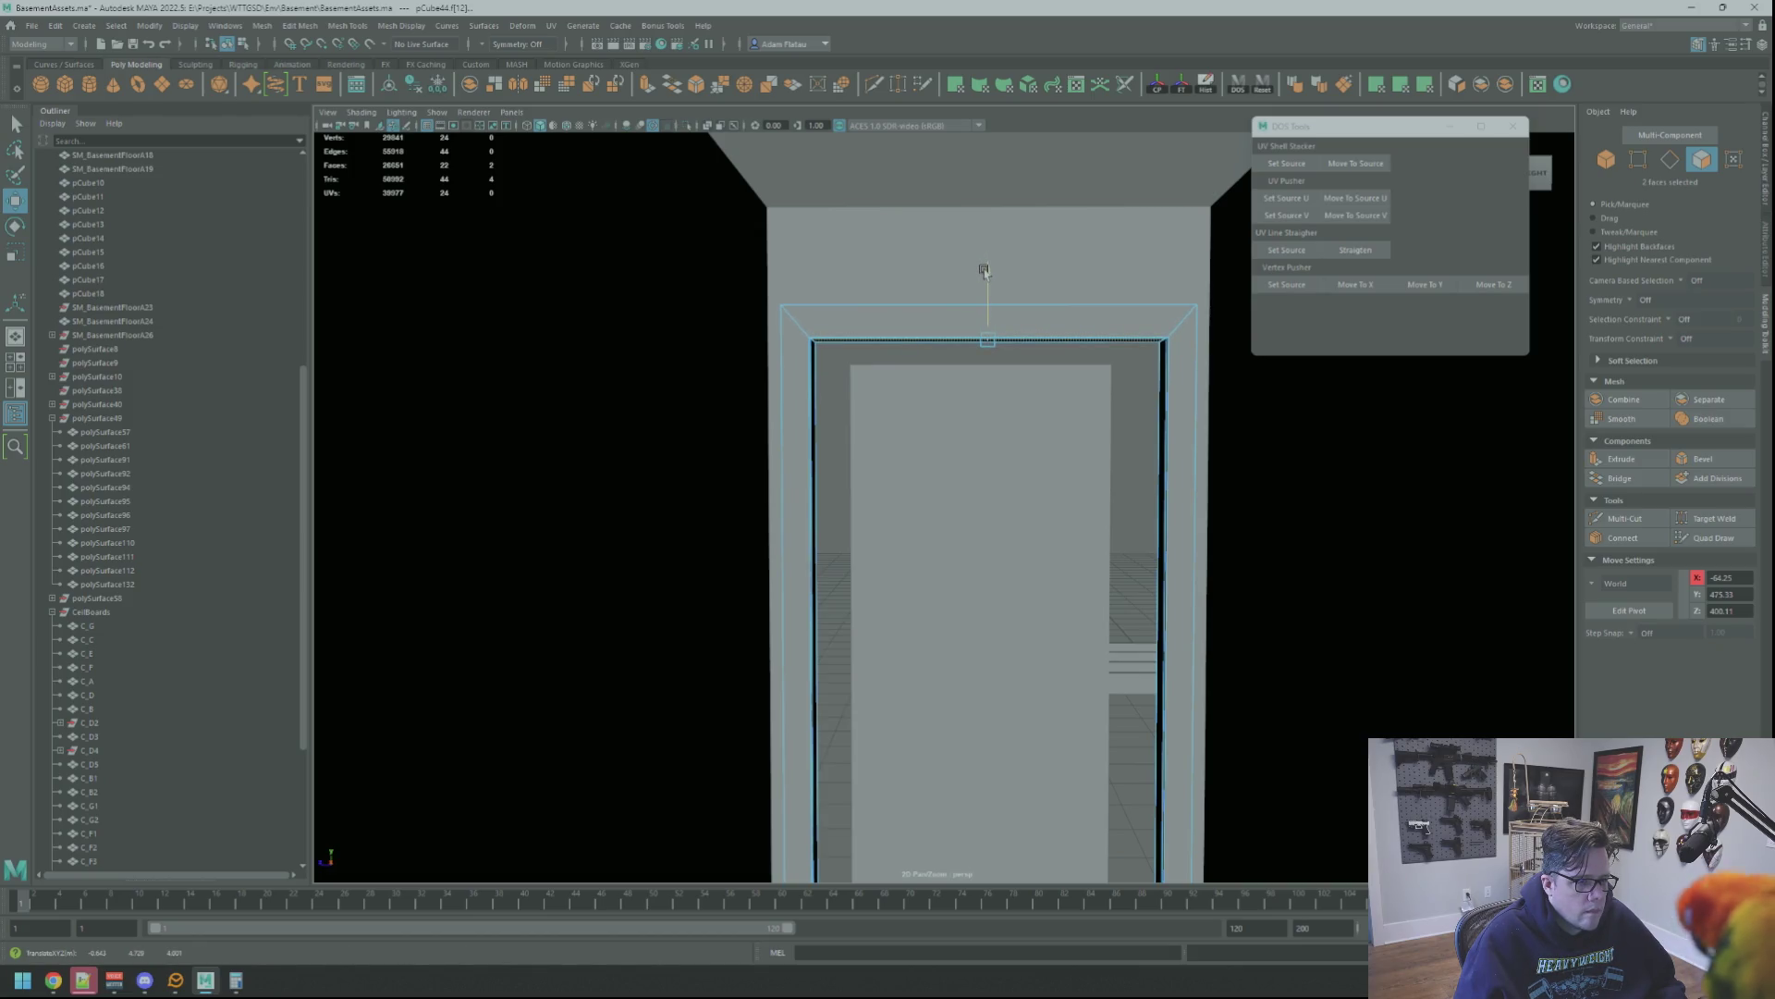
{"action": "left_click_drag", "start_coordinate": [1047, 301], "coordinate": [1166, 312], "text": "alt"}
{"action": "right_click_drag", "start_coordinate": [1189, 310], "coordinate": [1095, 302]}
{"action": "mouse_move", "coordinate": [1095, 303]}
{"action": "left_mouse_down", "text": "alt"}
{"action": "mouse_move", "coordinate": [1091, 337]}
{"action": "mouse_move", "coordinate": [1118, 325]}
{"action": "mouse_move", "coordinate": [1059, 384]}
{"action": "mouse_move", "coordinate": [944, 424]}
{"action": "mouse_move", "coordinate": [1041, 555]}
{"action": "mouse_move", "coordinate": [912, 607]}
{"action": "left_mouse_up", "text": "alt"}
{"action": "left_click", "coordinate": [1090, 338]}
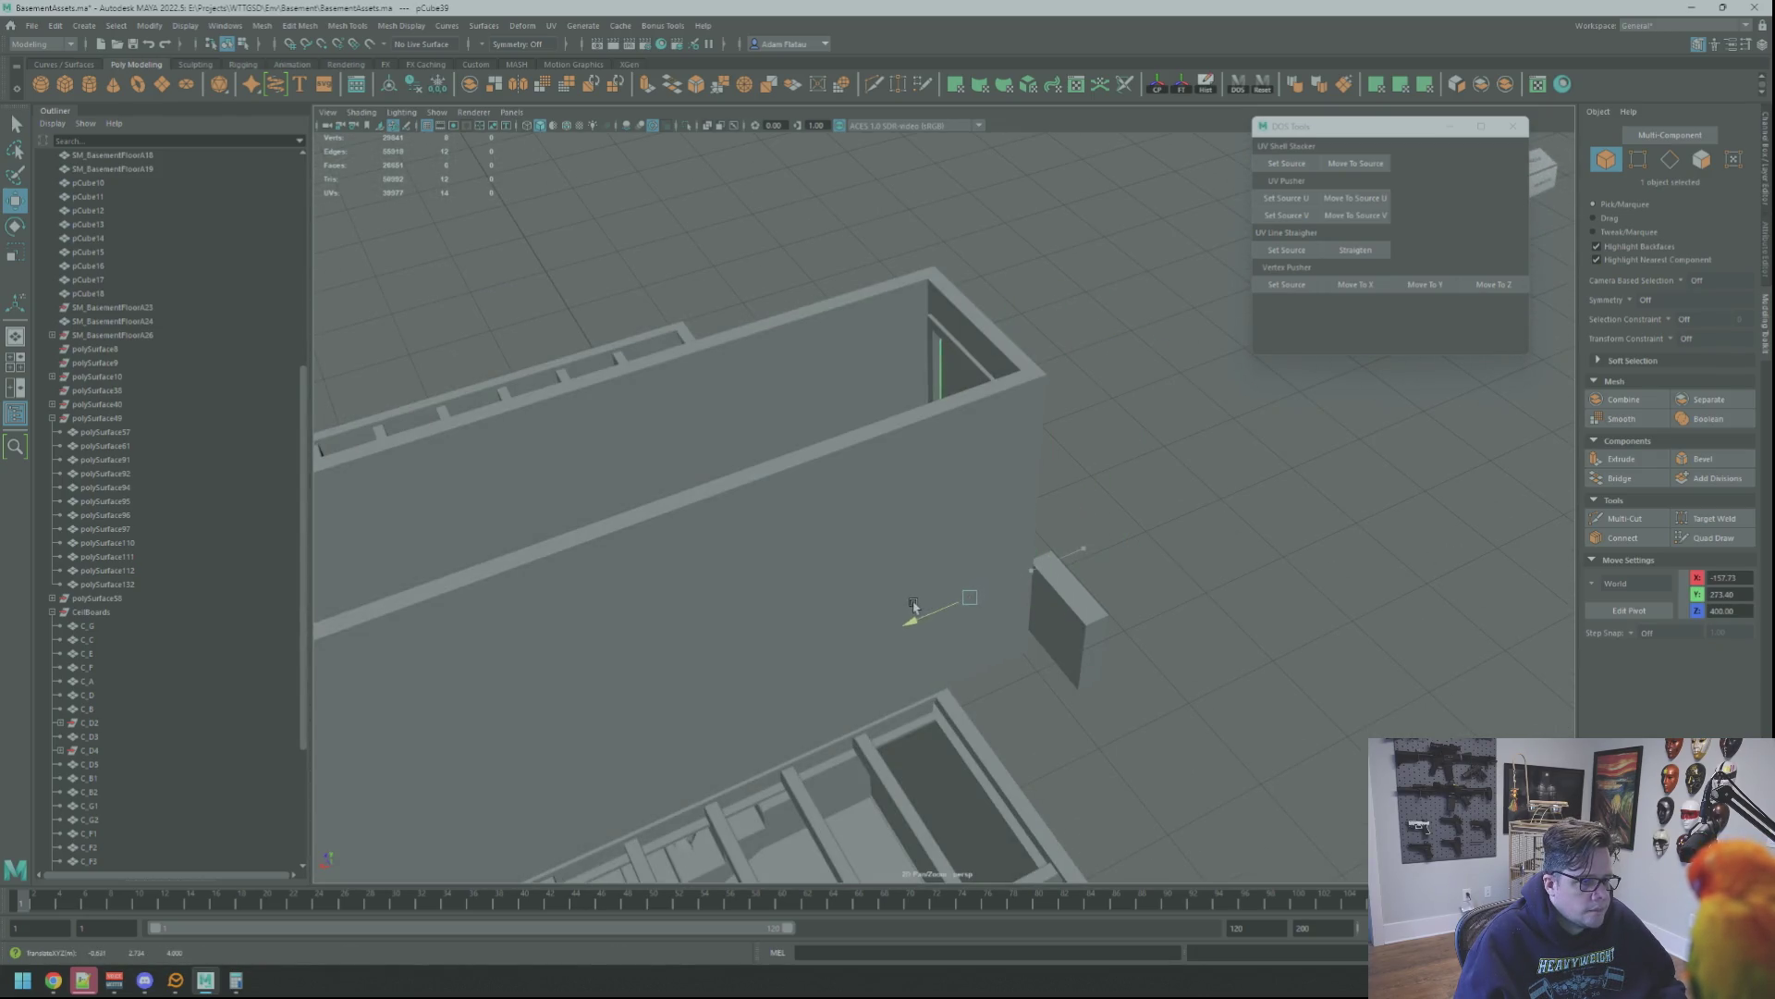
Check the door against the doorway in the four-view front layout, then return to perspective
{"action": "key", "text": "f"}
{"action": "mouse_move", "coordinate": [982, 550]}
{"action": "left_mouse_down", "text": "alt"}
{"action": "mouse_move", "coordinate": [995, 519]}
{"action": "mouse_move", "coordinate": [973, 654]}
{"action": "left_mouse_up", "text": "alt"}
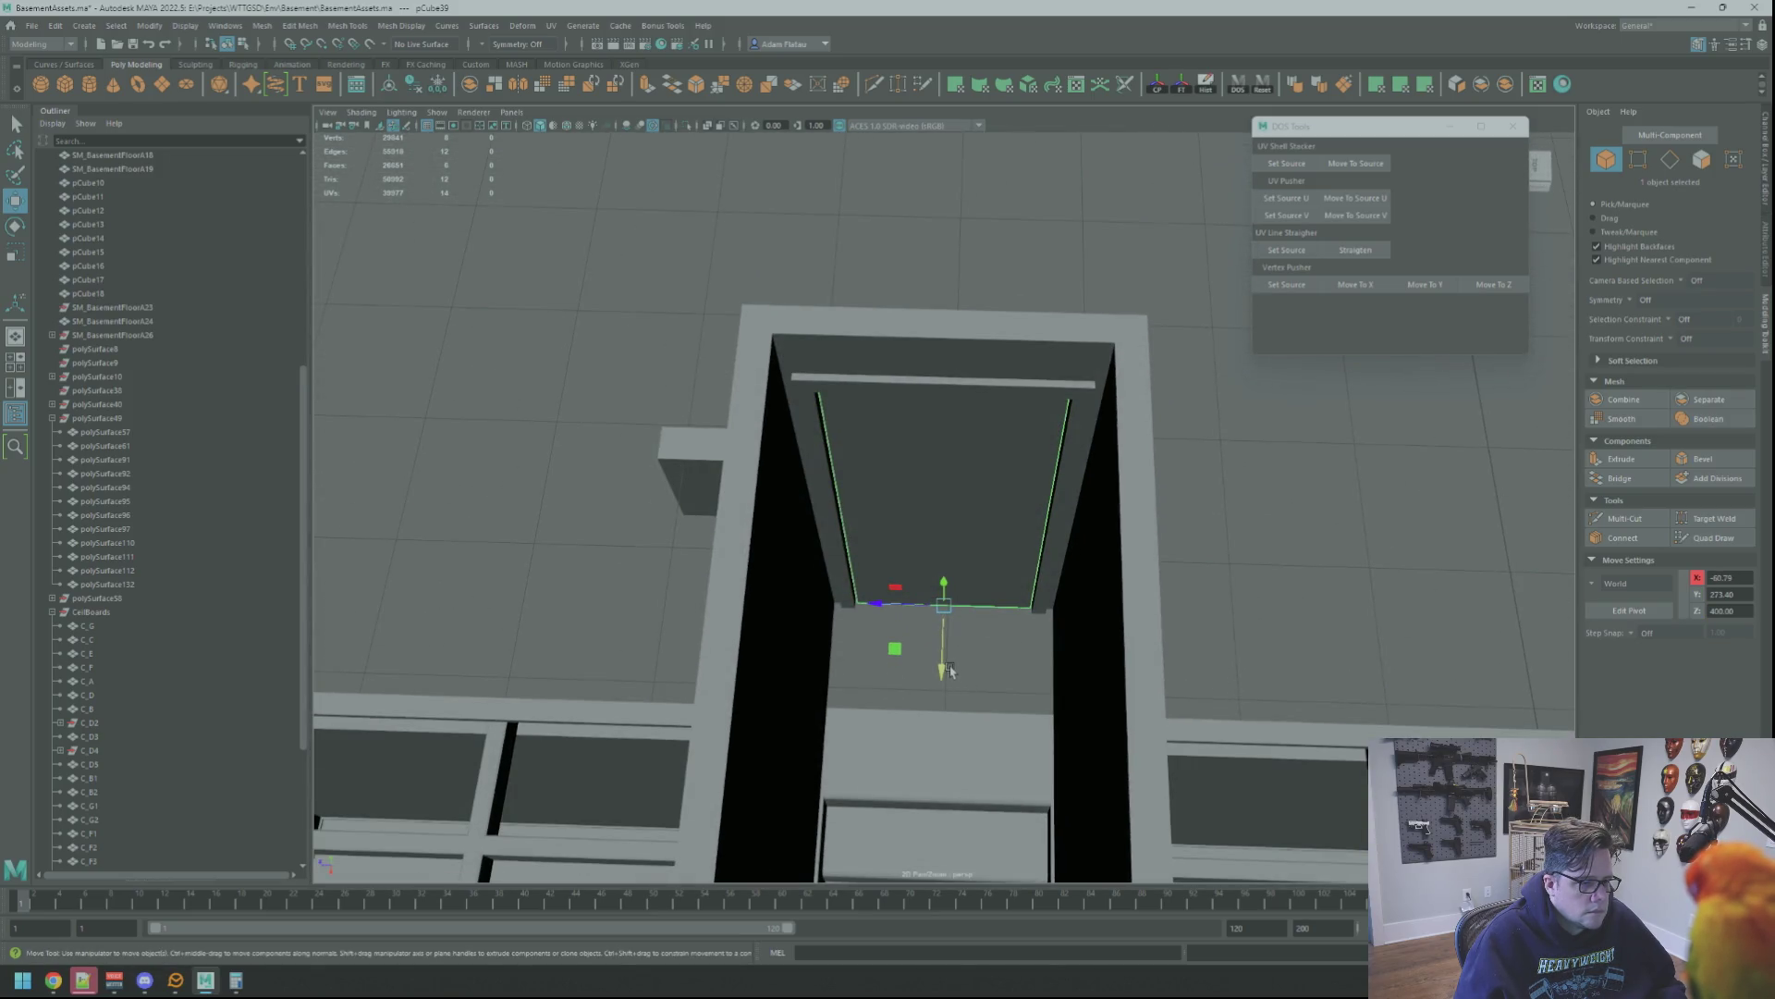
{"action": "left_click_drag", "start_coordinate": [944, 659], "coordinate": [943, 587], "text": "alt"}
{"action": "key", "text": "space"}
{"action": "key", "text": "space"}
{"action": "scroll", "coordinate": [1049, 493], "scroll_direction": "up", "scroll_amount": 2}
{"action": "scroll", "coordinate": [954, 496], "scroll_direction": "up", "scroll_amount": 2}
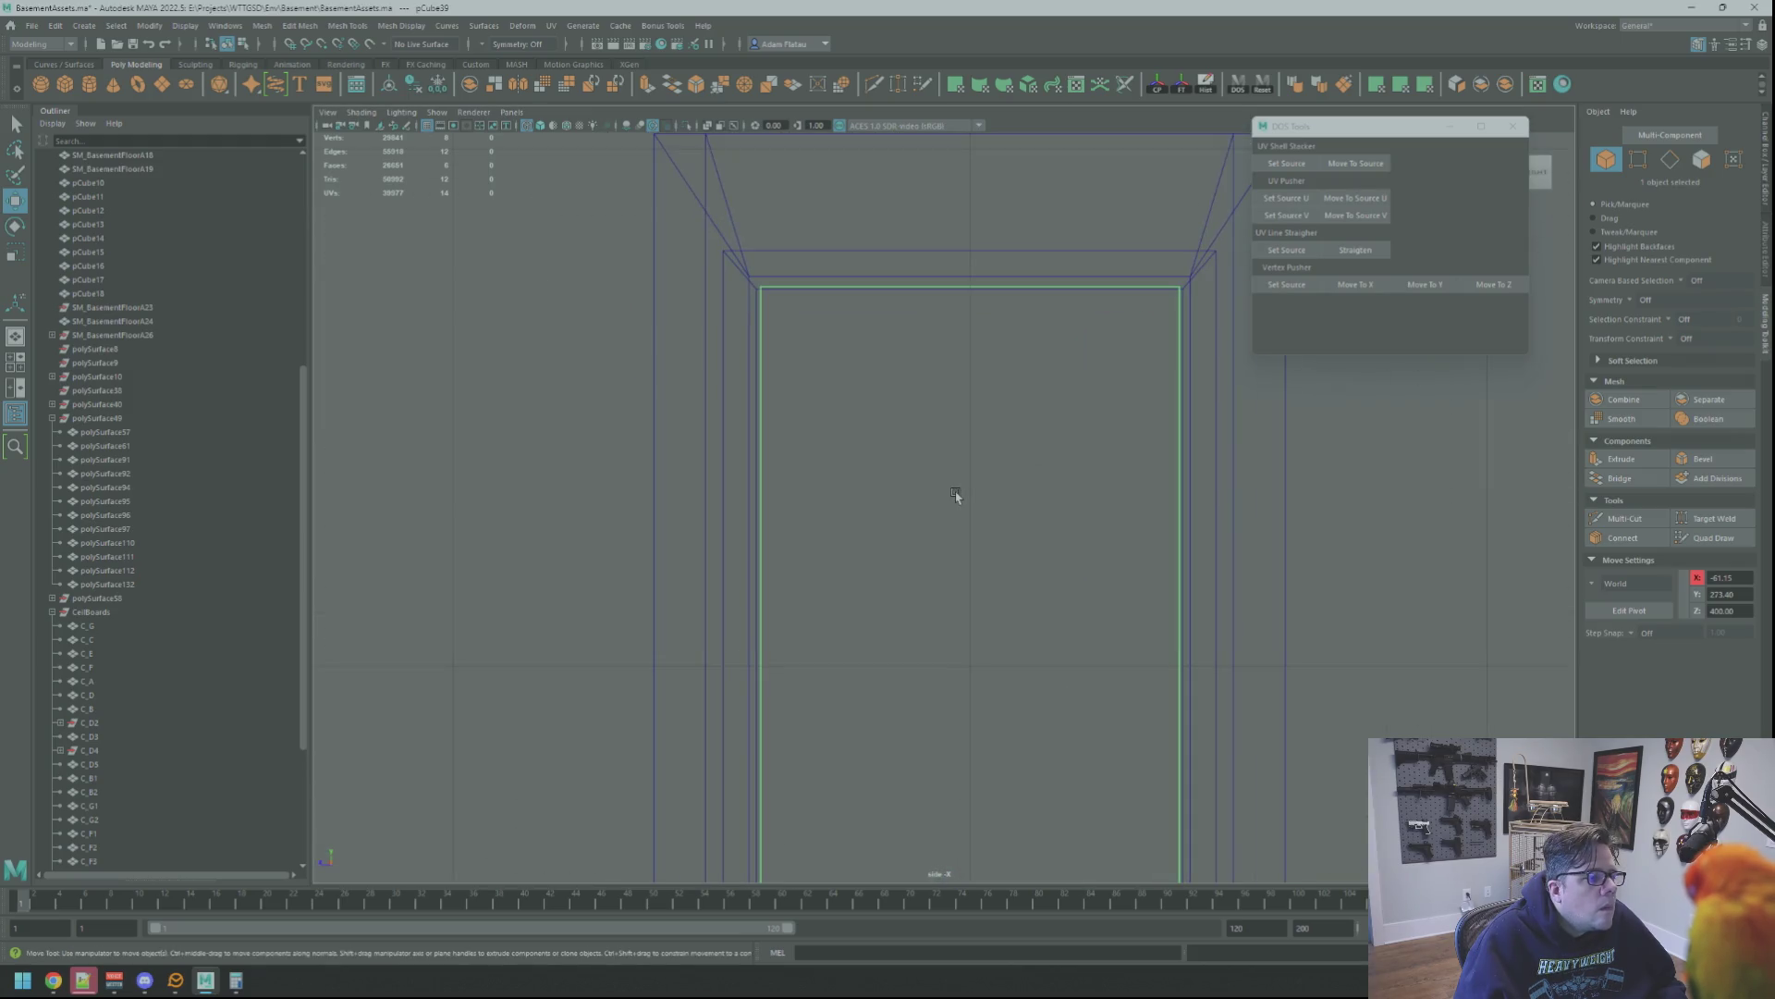
{"action": "scroll", "coordinate": [1022, 626], "scroll_direction": "down", "scroll_amount": 2}
{"action": "mouse_move", "coordinate": [1021, 626]}
{"action": "middle_mouse_down", "text": "alt"}
{"action": "mouse_move", "coordinate": [1007, 425]}
{"action": "mouse_move", "coordinate": [994, 584]}
{"action": "middle_mouse_up", "text": "alt"}
{"action": "key", "text": "5"}
{"action": "mouse_move", "coordinate": [1117, 385]}
{"action": "left_mouse_down", "text": "alt"}
{"action": "mouse_move", "coordinate": [1069, 527]}
{"action": "mouse_move", "coordinate": [939, 440]}
{"action": "mouse_move", "coordinate": [1047, 519]}
{"action": "mouse_move", "coordinate": [1027, 519]}
{"action": "mouse_move", "coordinate": [1046, 567]}
{"action": "mouse_move", "coordinate": [989, 412]}
{"action": "left_mouse_up", "text": "alt"}
Select the door frame and switch the door to vertex selection, framed in view
{"action": "key", "text": "w"}
{"action": "mouse_move", "coordinate": [989, 413]}
{"action": "right_mouse_down", "text": "alt"}
{"action": "mouse_move", "coordinate": [991, 468]}
{"action": "mouse_move", "coordinate": [912, 448]}
{"action": "mouse_move", "coordinate": [943, 457]}
{"action": "mouse_move", "coordinate": [955, 411]}
{"action": "mouse_move", "coordinate": [962, 447]}
{"action": "right_mouse_up", "text": "alt"}
{"action": "left_click", "coordinate": [822, 347]}
{"action": "right_click_drag", "start_coordinate": [819, 350], "coordinate": [766, 357]}
{"action": "key", "text": "q"}
{"action": "left_click_drag", "start_coordinate": [767, 357], "coordinate": [860, 328], "text": "alt"}
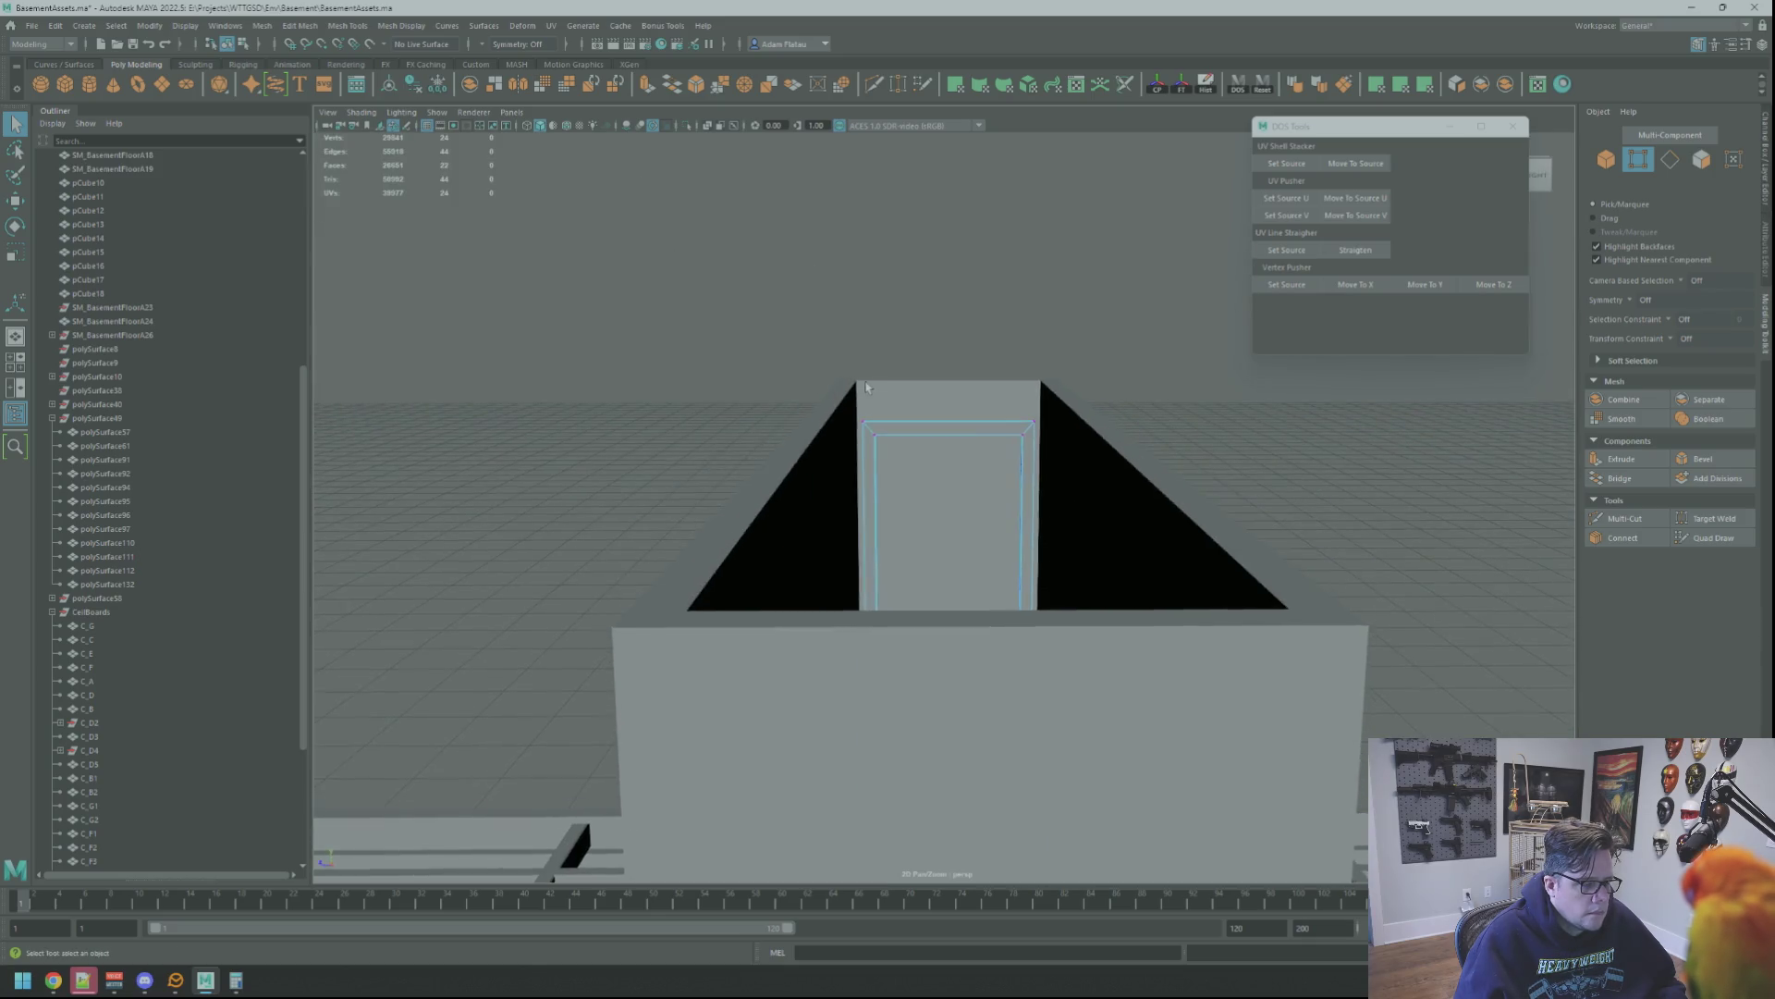
{"action": "left_click_drag", "start_coordinate": [574, 840], "coordinate": [876, 411], "text": "alt"}
{"action": "key", "text": "a"}
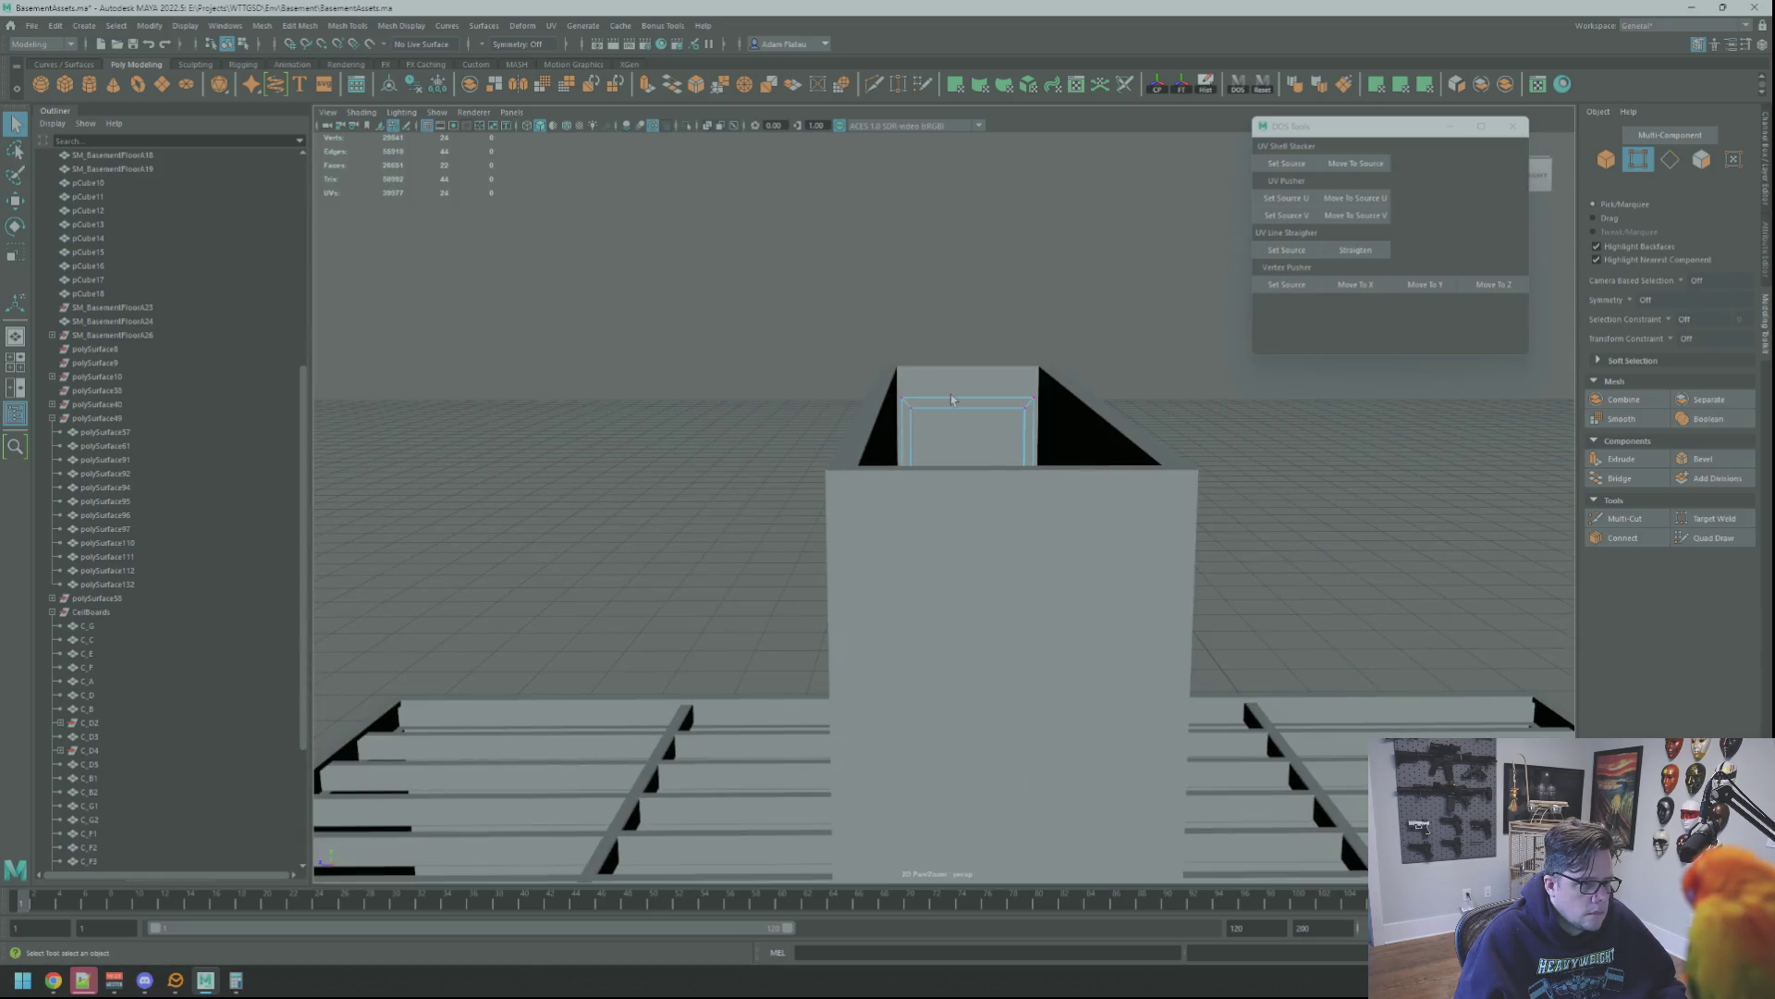
{"action": "key", "text": "f"}
{"action": "key", "text": "F8"}
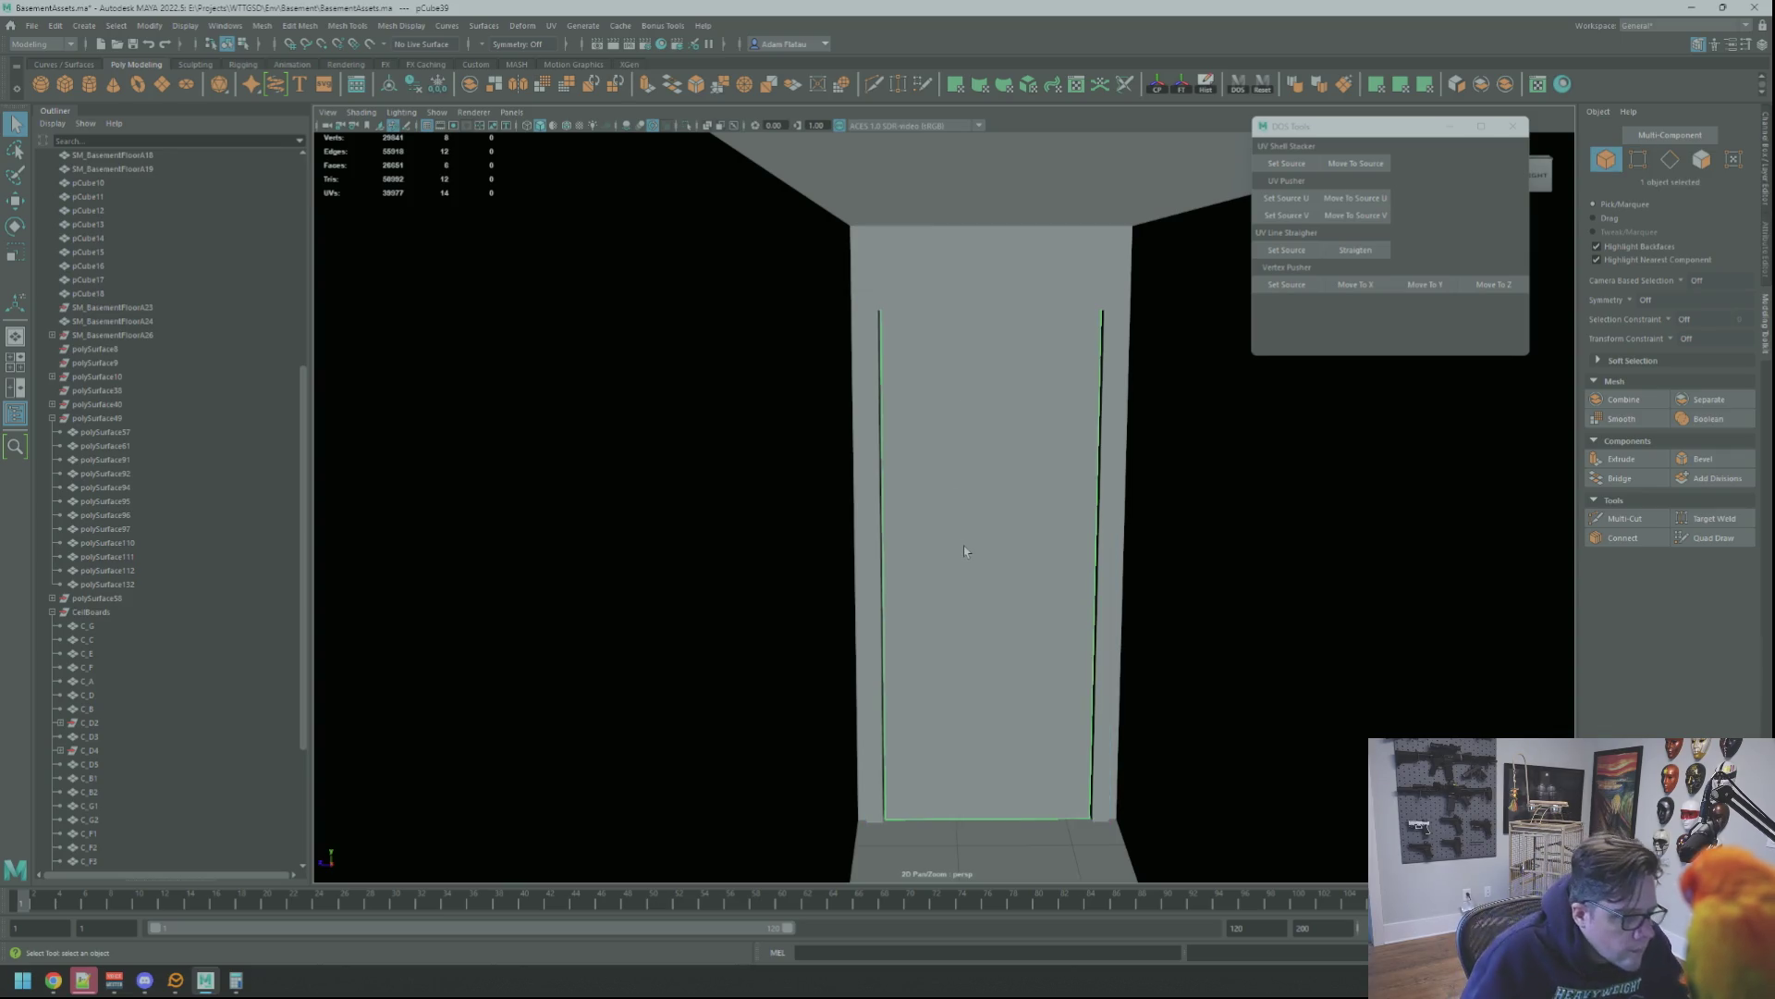
Marquee-select the four vertices on the door's side in vertex-face mode, ready to move
{"action": "right_click", "coordinate": [964, 546]}
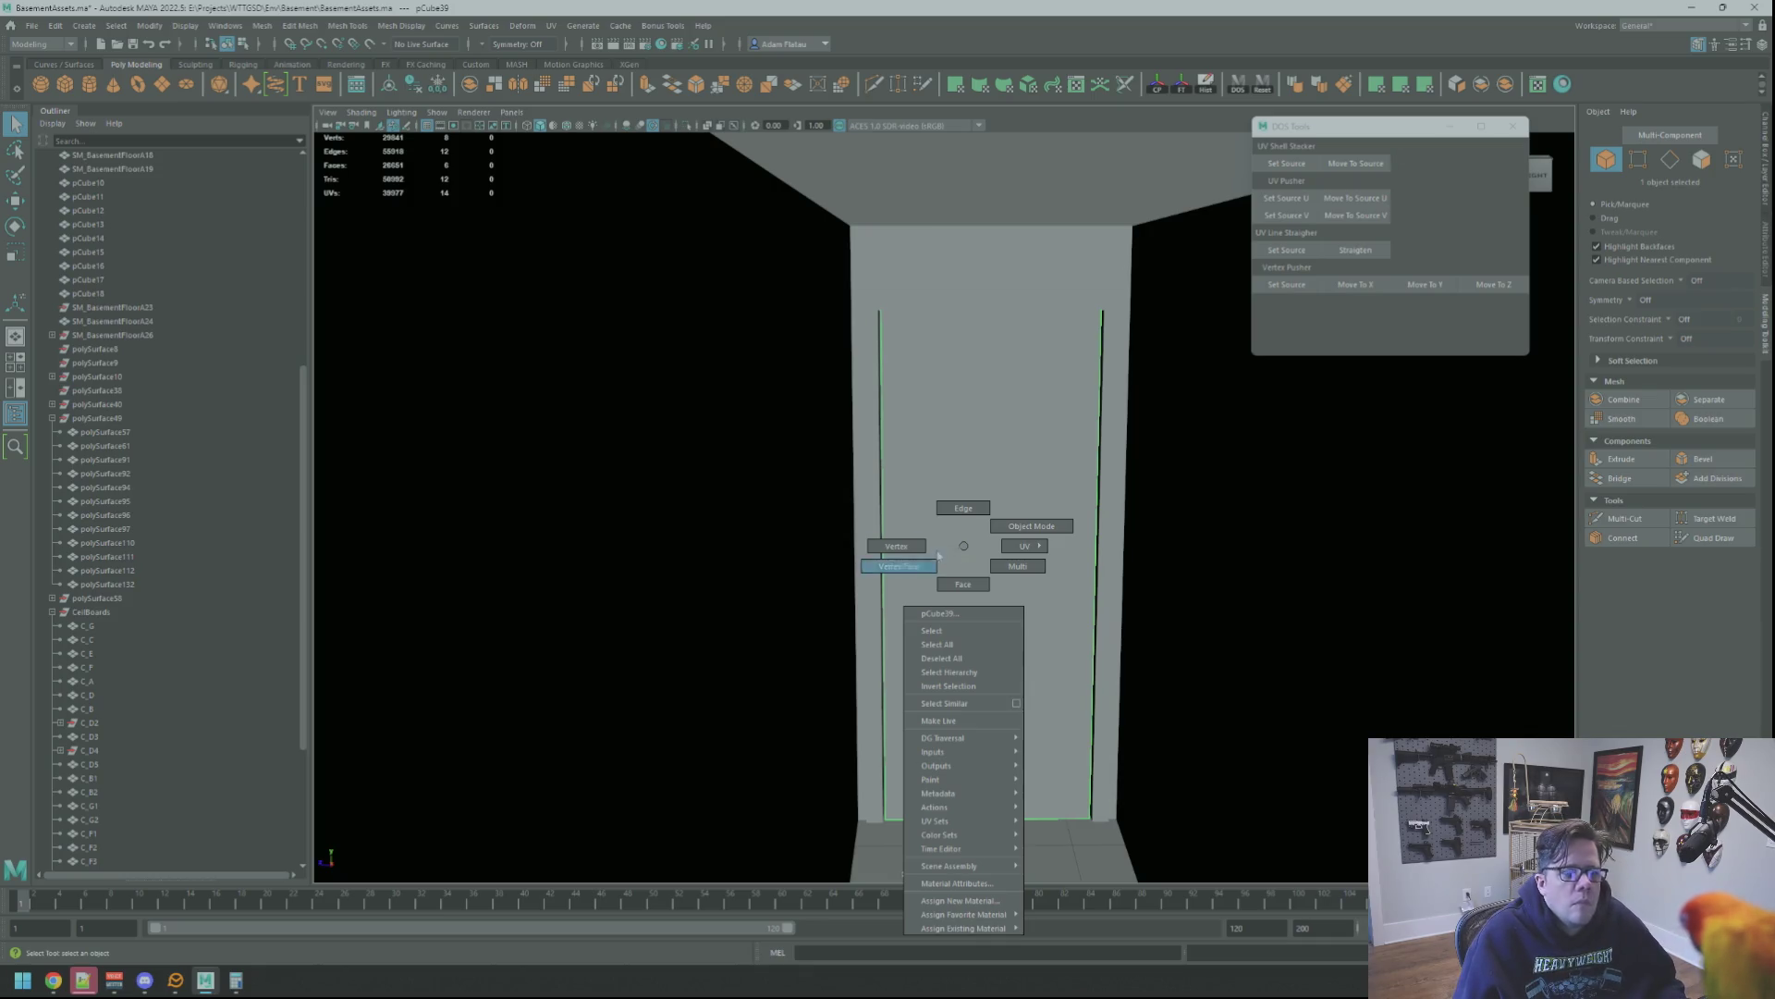
{"action": "right_click_drag", "start_coordinate": [947, 555], "coordinate": [948, 555]}
{"action": "left_click_drag", "start_coordinate": [946, 555], "coordinate": [921, 537], "text": "alt"}
{"action": "right_click_drag", "start_coordinate": [921, 537], "coordinate": [953, 514]}
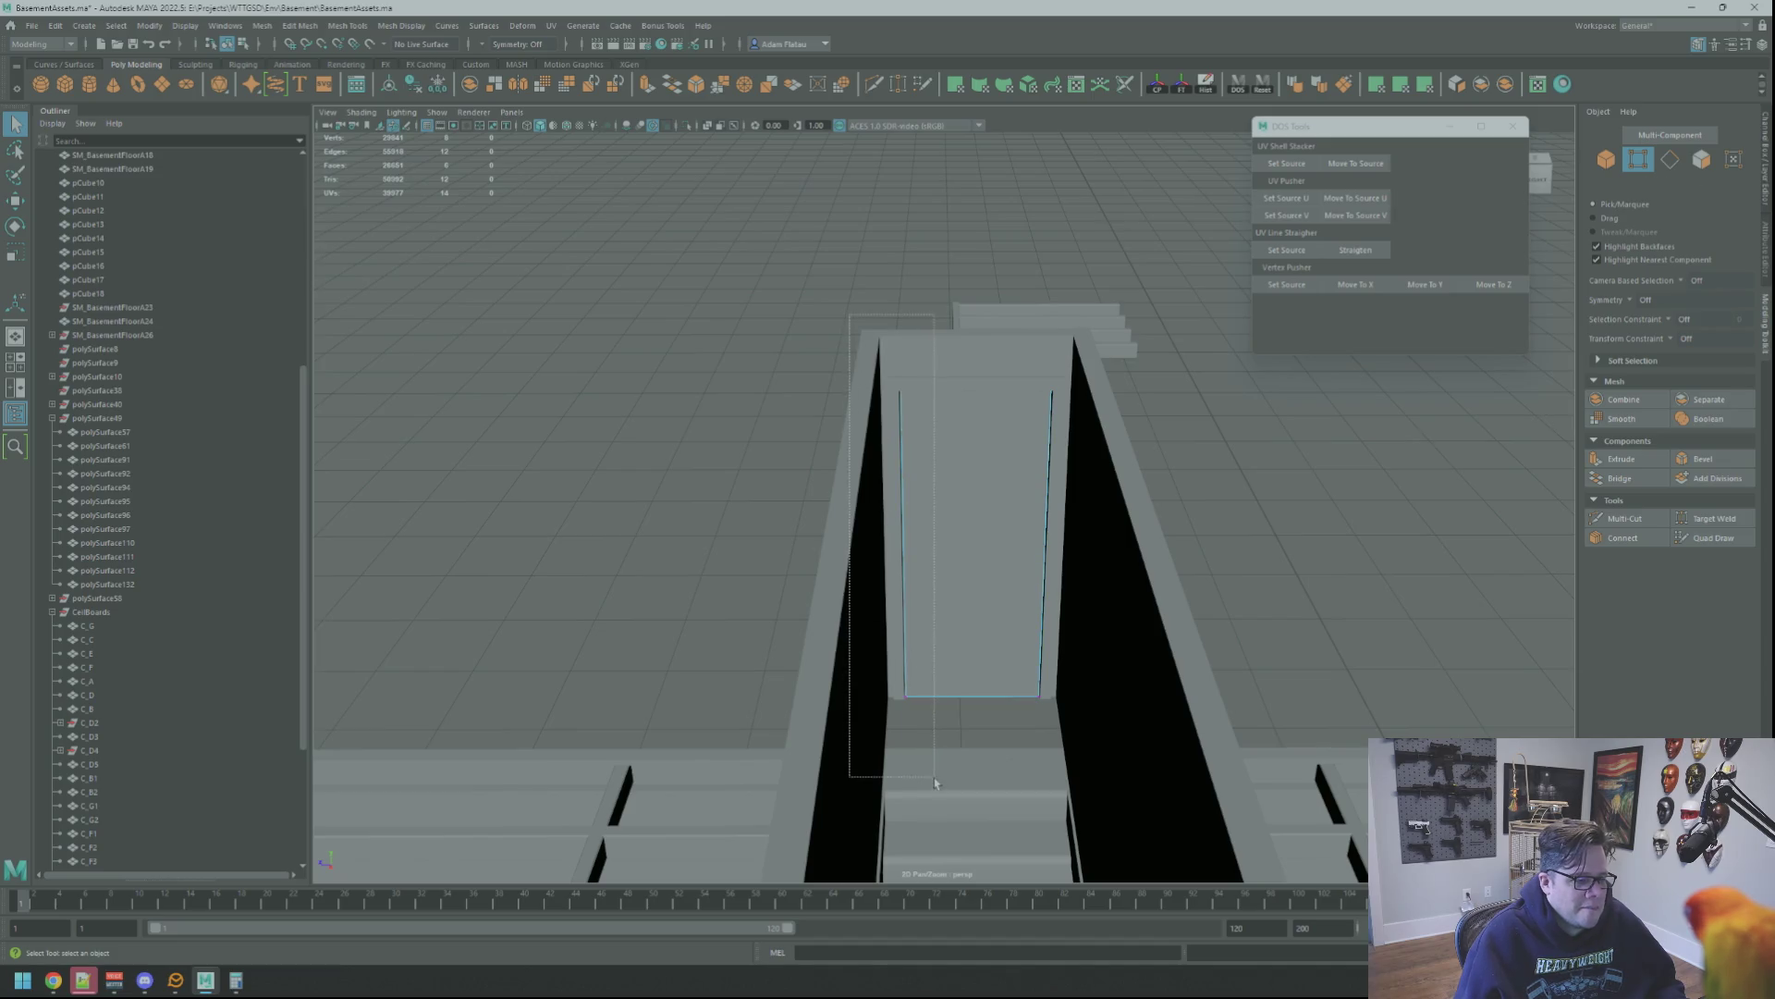
{"action": "left_click_drag", "start_coordinate": [849, 317], "coordinate": [934, 779]}
{"action": "scroll", "coordinate": [933, 779], "scroll_direction": "up", "scroll_amount": 3}
{"action": "key", "text": "w"}
{"action": "scroll", "coordinate": [931, 575], "scroll_direction": "down", "scroll_amount": 1}
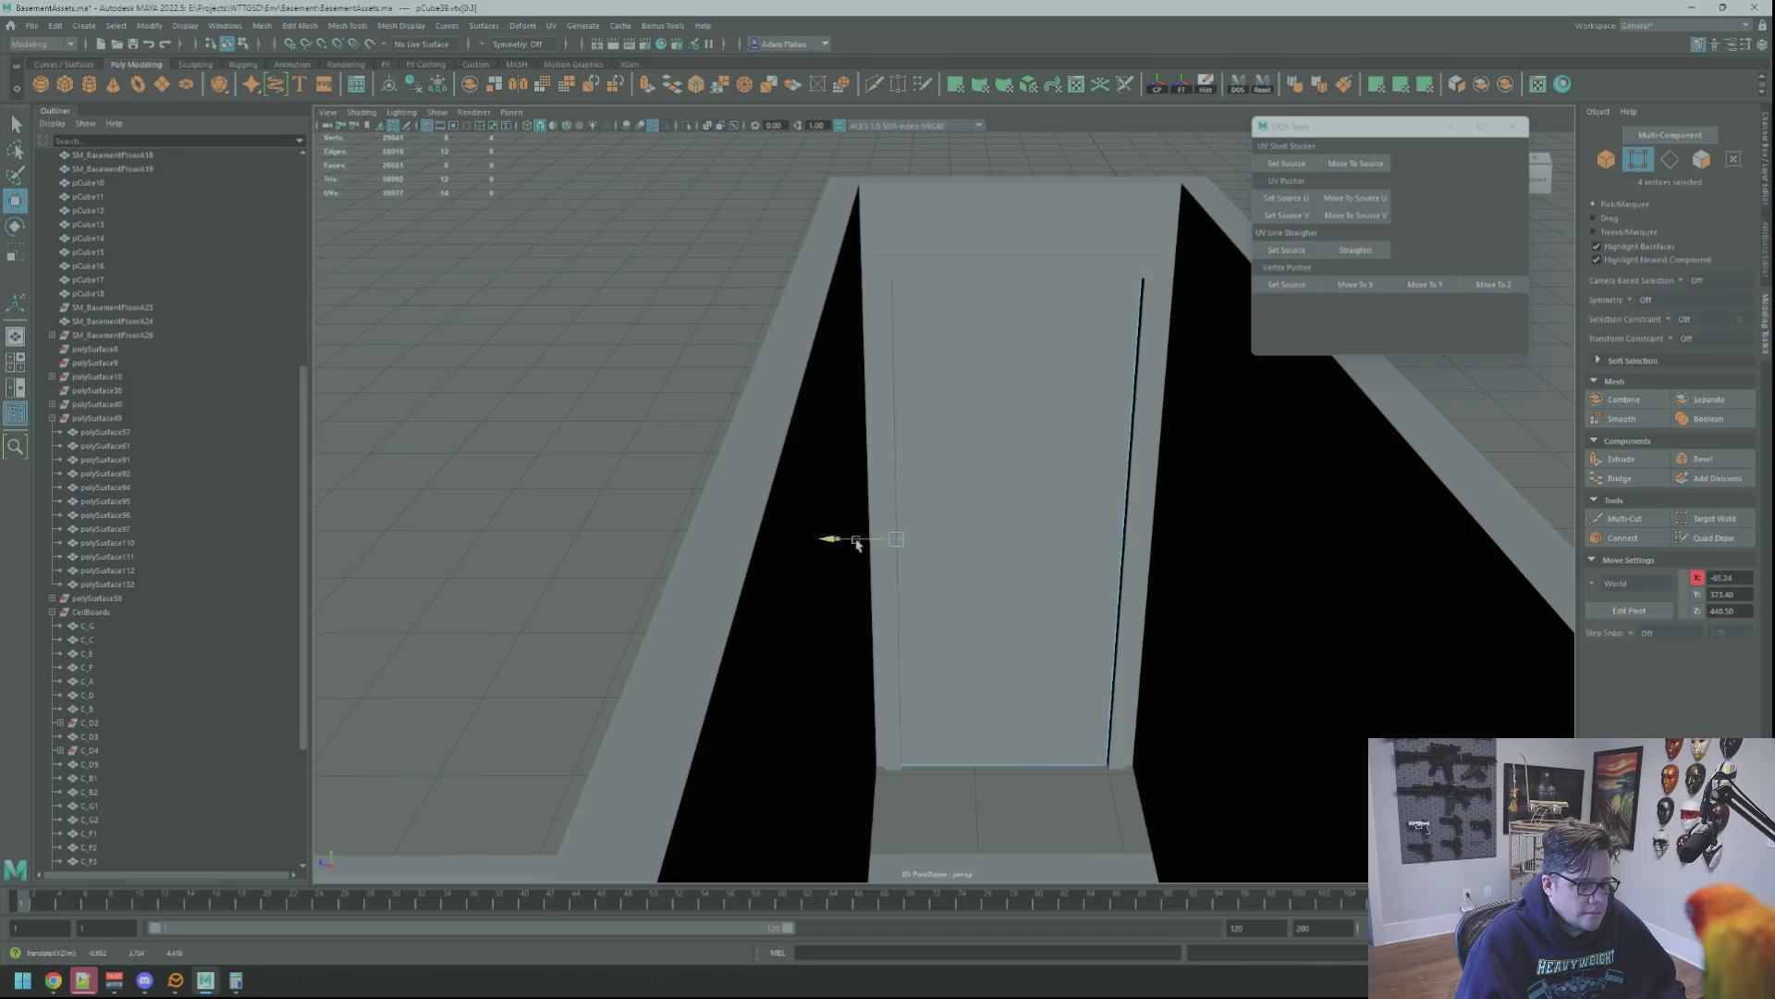
{"action": "scroll", "coordinate": [972, 552], "scroll_direction": "down", "scroll_amount": 1}
{"action": "scroll", "coordinate": [1020, 570], "scroll_direction": "down", "scroll_amount": 2}
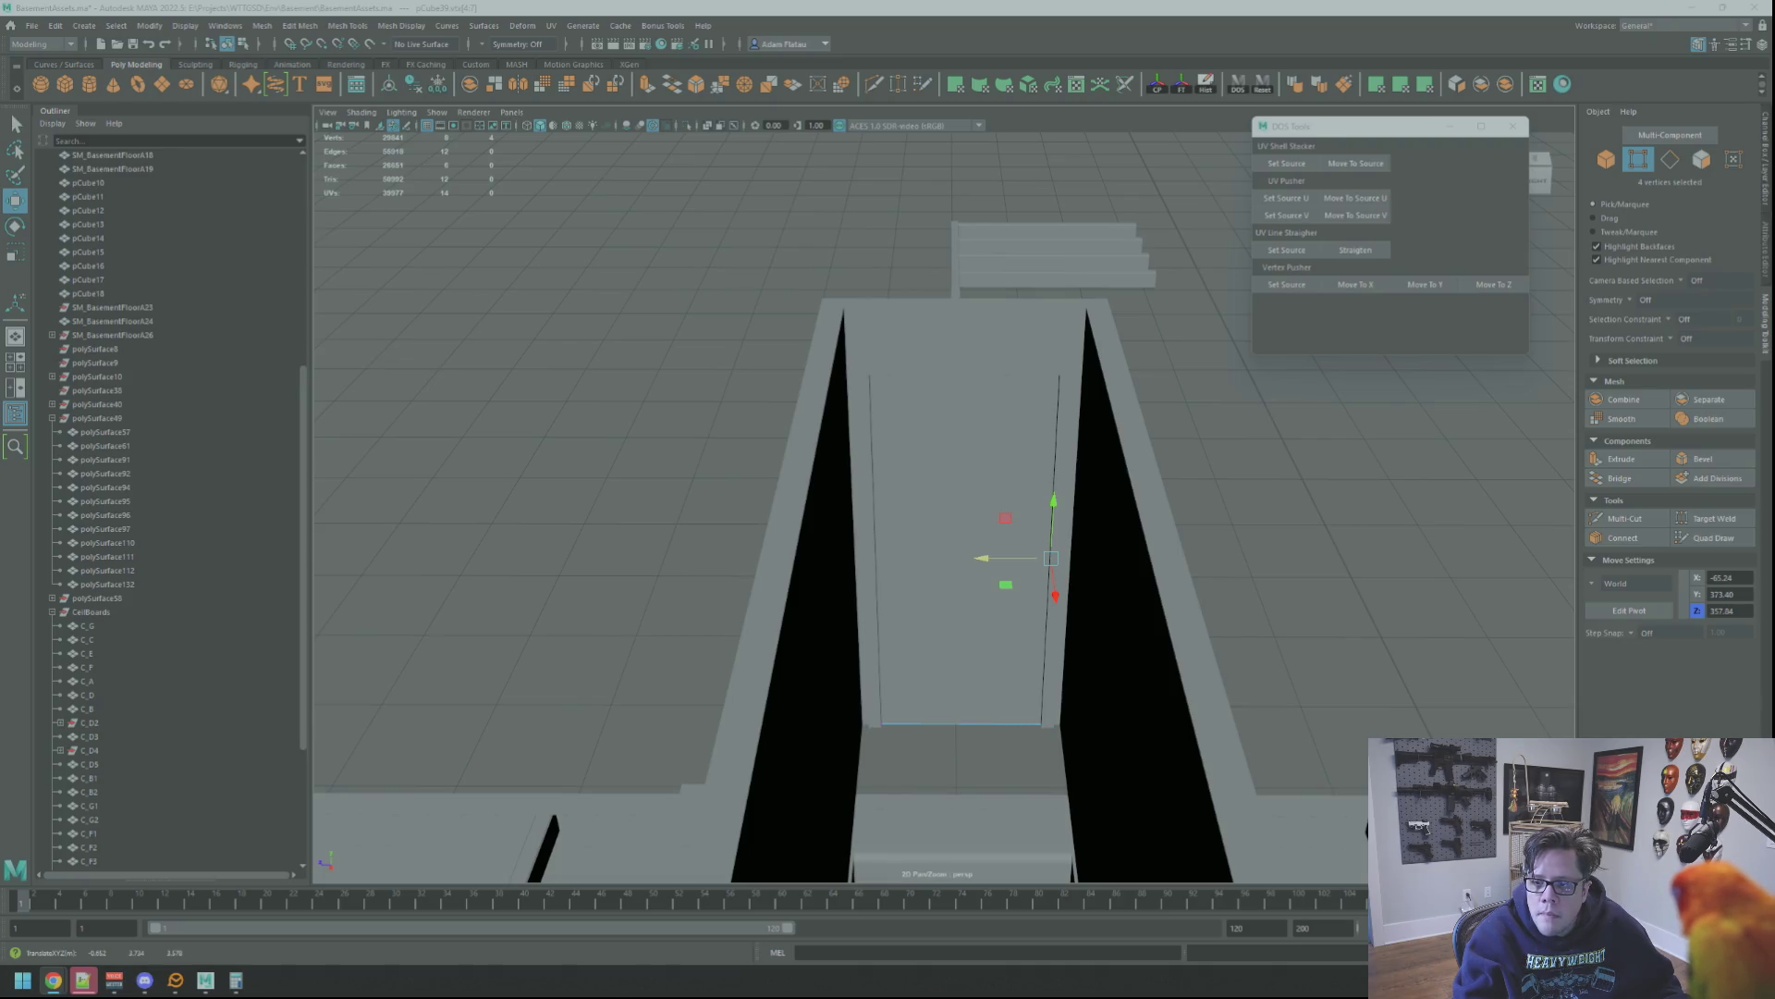
{"action": "scroll", "coordinate": [1081, 396], "scroll_direction": "up", "scroll_amount": 3}
{"action": "scroll", "coordinate": [1110, 301], "scroll_direction": "up", "scroll_amount": 3}
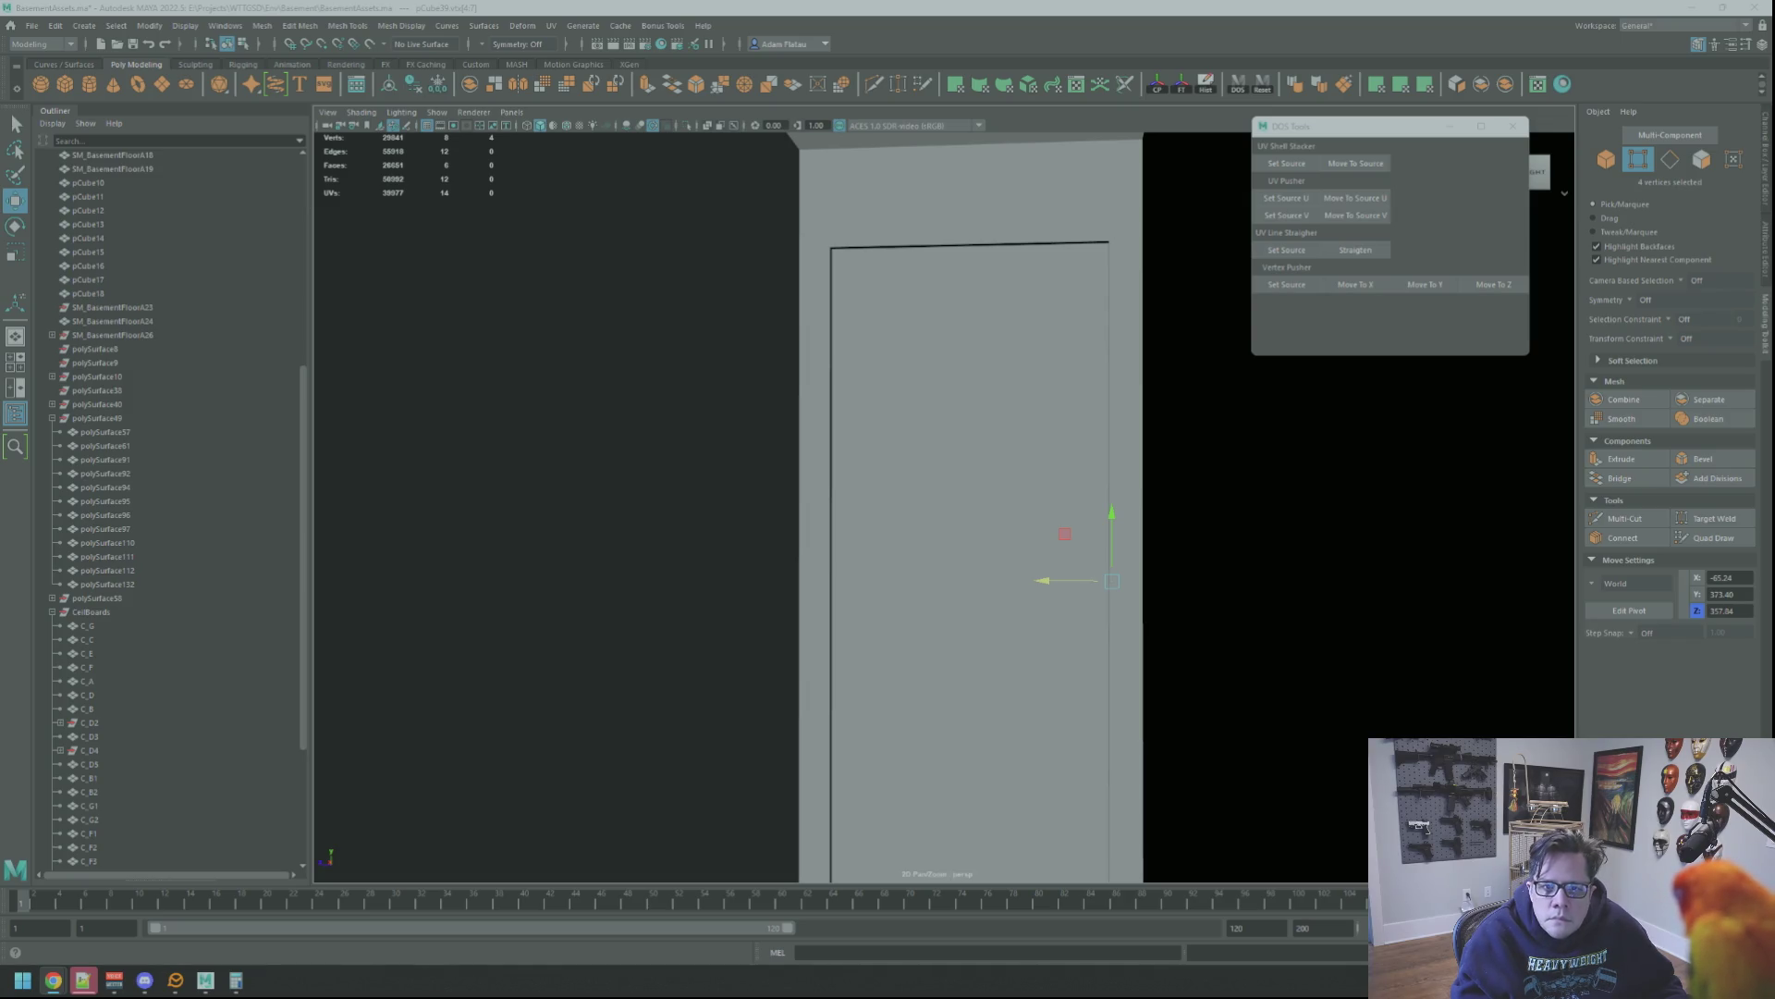
Orbit around the door slab to check its fit from above
{"action": "mouse_move", "coordinate": [1086, 431]}
{"action": "left_mouse_down", "text": "alt"}
{"action": "mouse_move", "coordinate": [974, 460]}
{"action": "mouse_move", "coordinate": [1054, 495]}
{"action": "left_mouse_up", "text": "alt"}
{"action": "left_click_drag", "start_coordinate": [943, 424], "coordinate": [1207, 437], "text": "alt"}
{"action": "right_click", "coordinate": [1207, 438]}
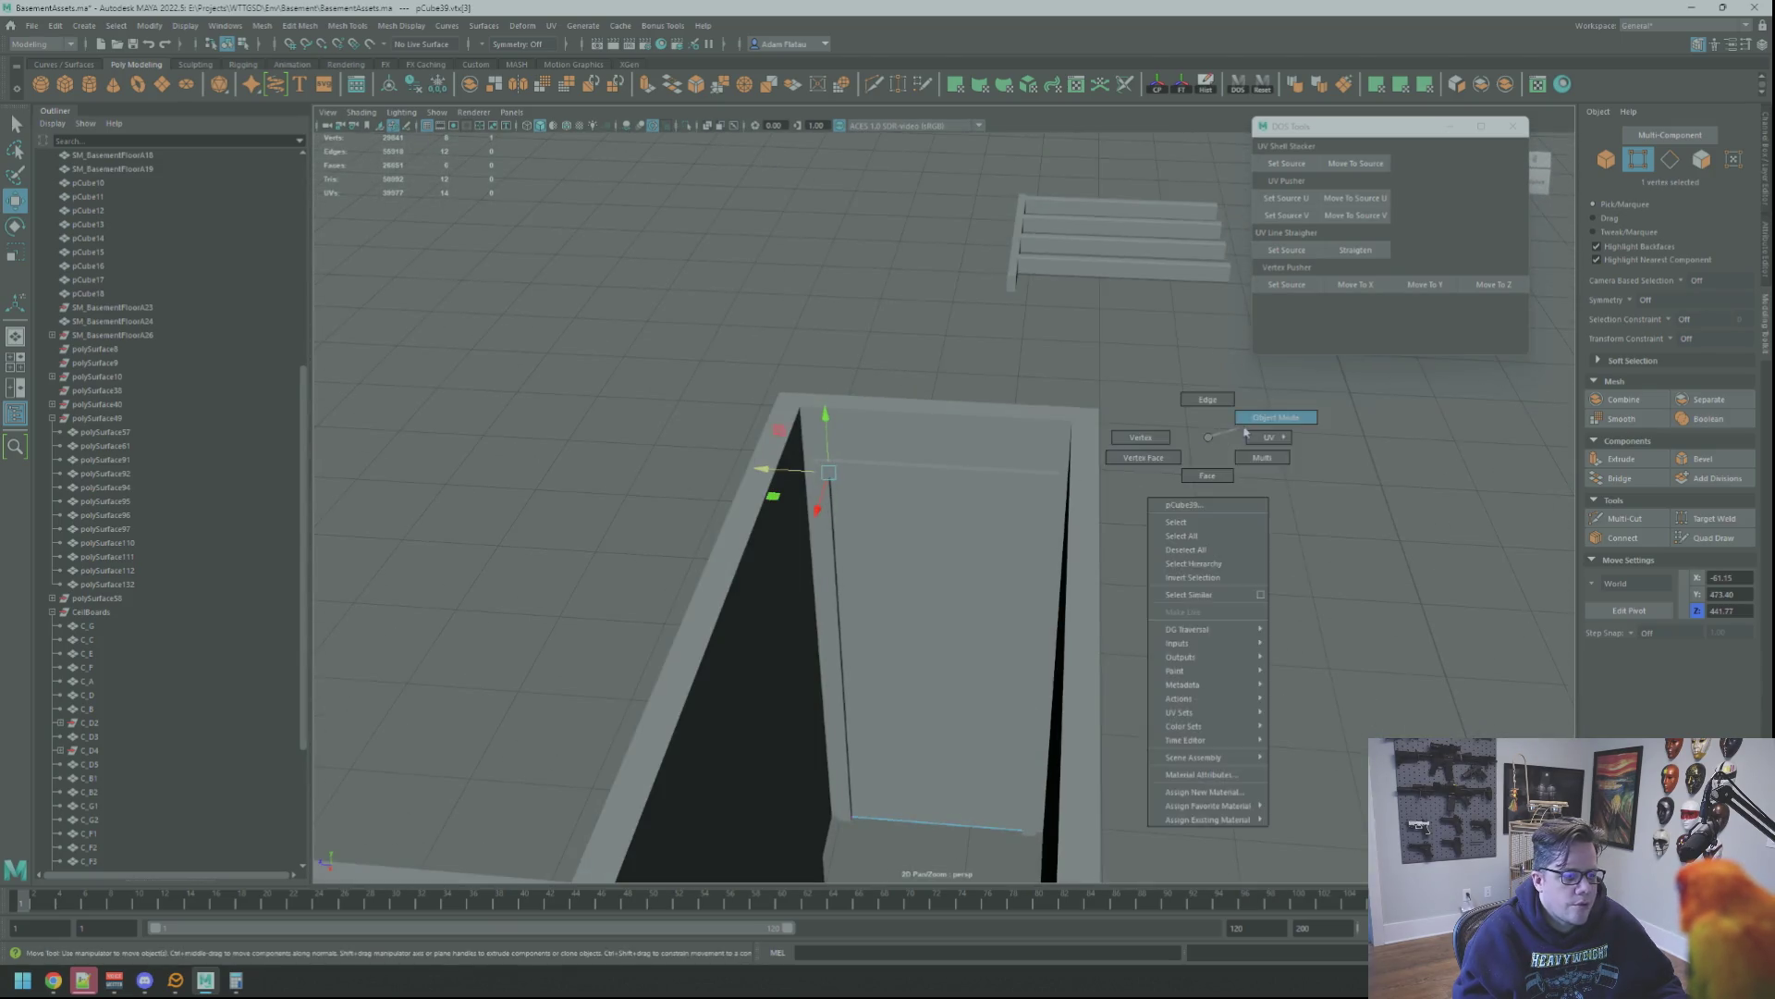
Move a group of the door slab's vertices vertically to adjust its height
{"action": "left_click", "coordinate": [1274, 417]}
{"action": "mouse_move", "coordinate": [1096, 484]}
{"action": "left_mouse_down", "text": "alt"}
{"action": "mouse_move", "coordinate": [933, 531]}
{"action": "mouse_move", "coordinate": [891, 468]}
{"action": "left_mouse_up", "text": "alt"}
{"action": "right_click_drag", "start_coordinate": [905, 495], "coordinate": [723, 566]}
{"action": "left_click_drag", "start_coordinate": [723, 566], "coordinate": [1127, 700]}
{"action": "left_click_drag", "start_coordinate": [901, 565], "coordinate": [993, 536]}
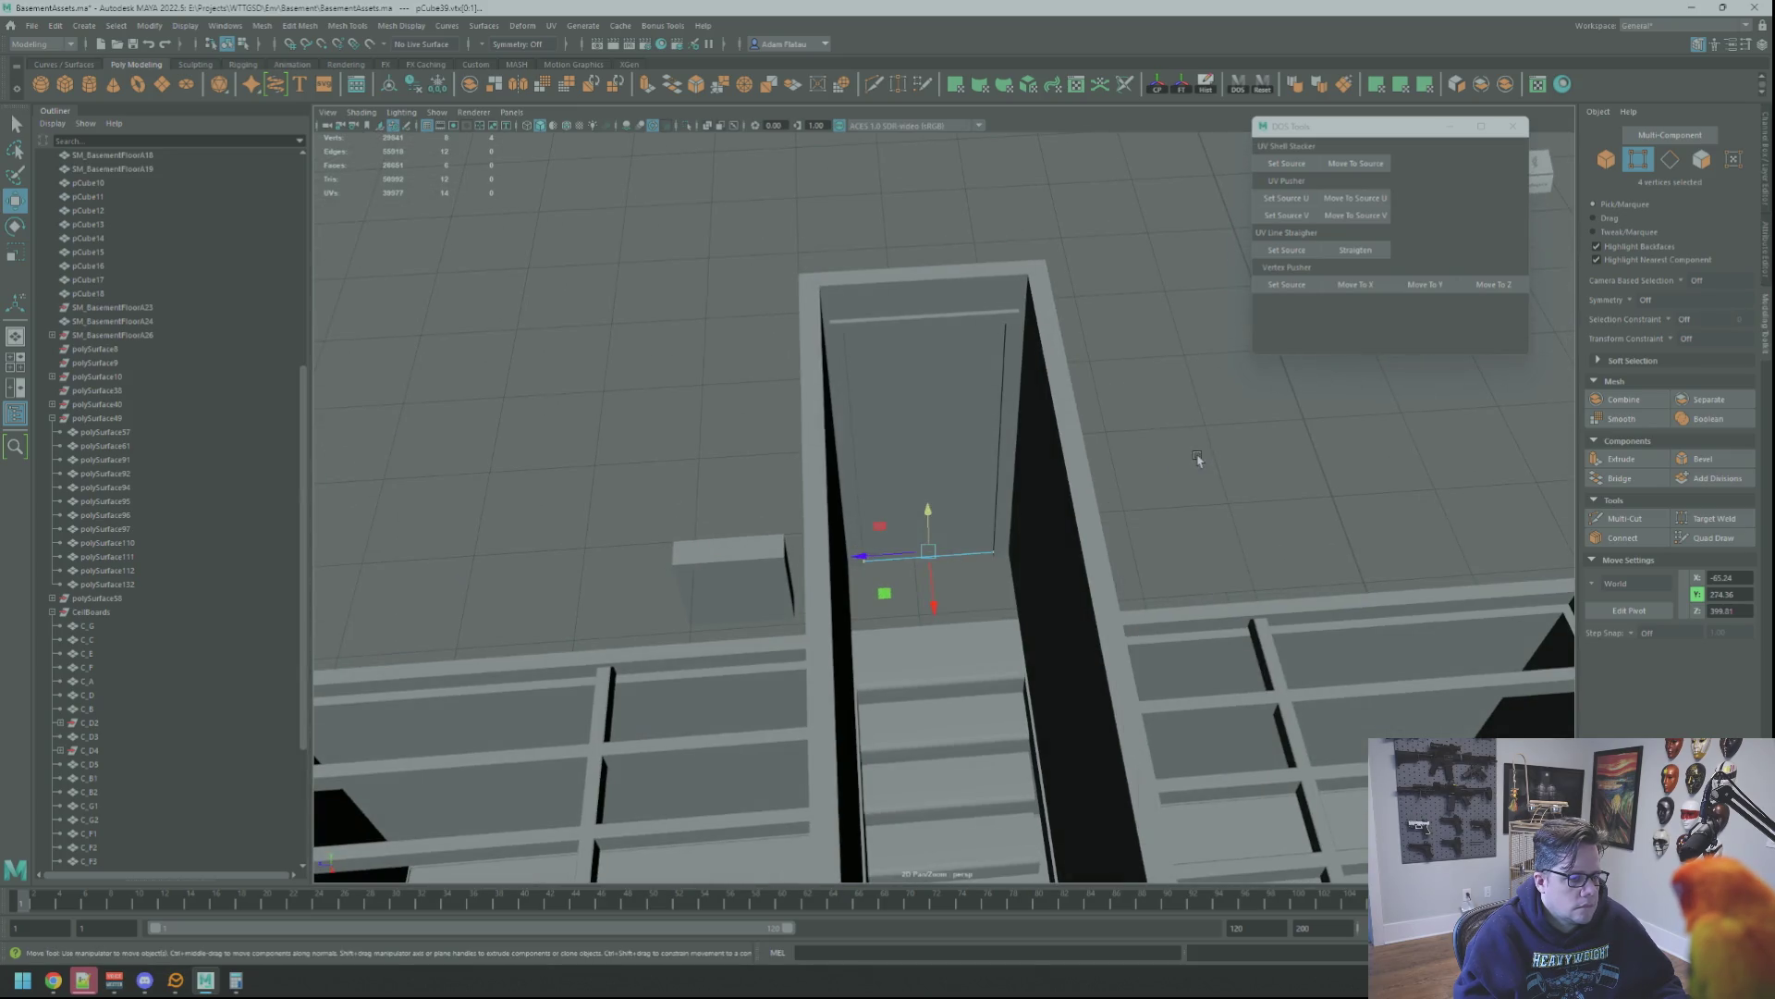
{"action": "right_click_drag", "start_coordinate": [993, 535], "coordinate": [1180, 444]}
Isolate the door frame on its own (Ctrl+1) and switch it to edge selection
{"action": "mouse_move", "coordinate": [1050, 468]}
{"action": "left_mouse_down", "text": "alt"}
{"action": "mouse_move", "coordinate": [967, 479]}
{"action": "mouse_move", "coordinate": [935, 444]}
{"action": "mouse_move", "coordinate": [928, 392]}
{"action": "mouse_move", "coordinate": [908, 457]}
{"action": "left_mouse_up", "text": "alt"}
{"action": "scroll", "coordinate": [967, 479], "scroll_direction": "up", "scroll_amount": 5}
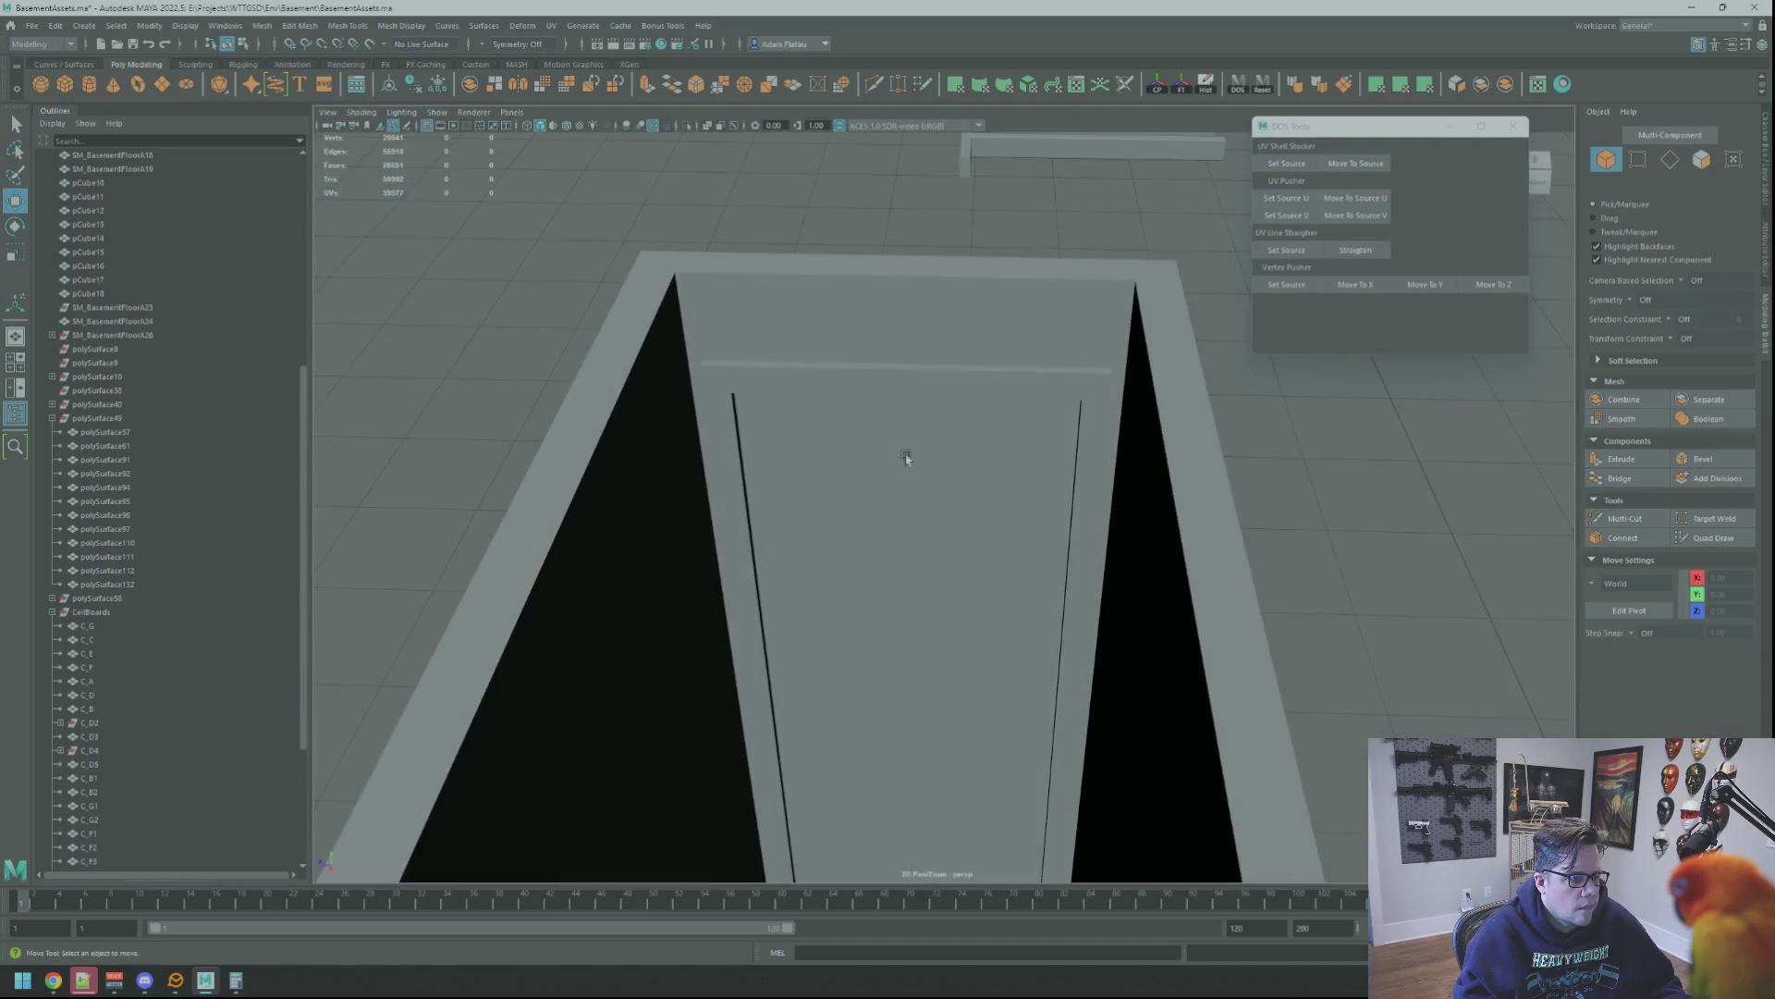
{"action": "left_click", "coordinate": [786, 364]}
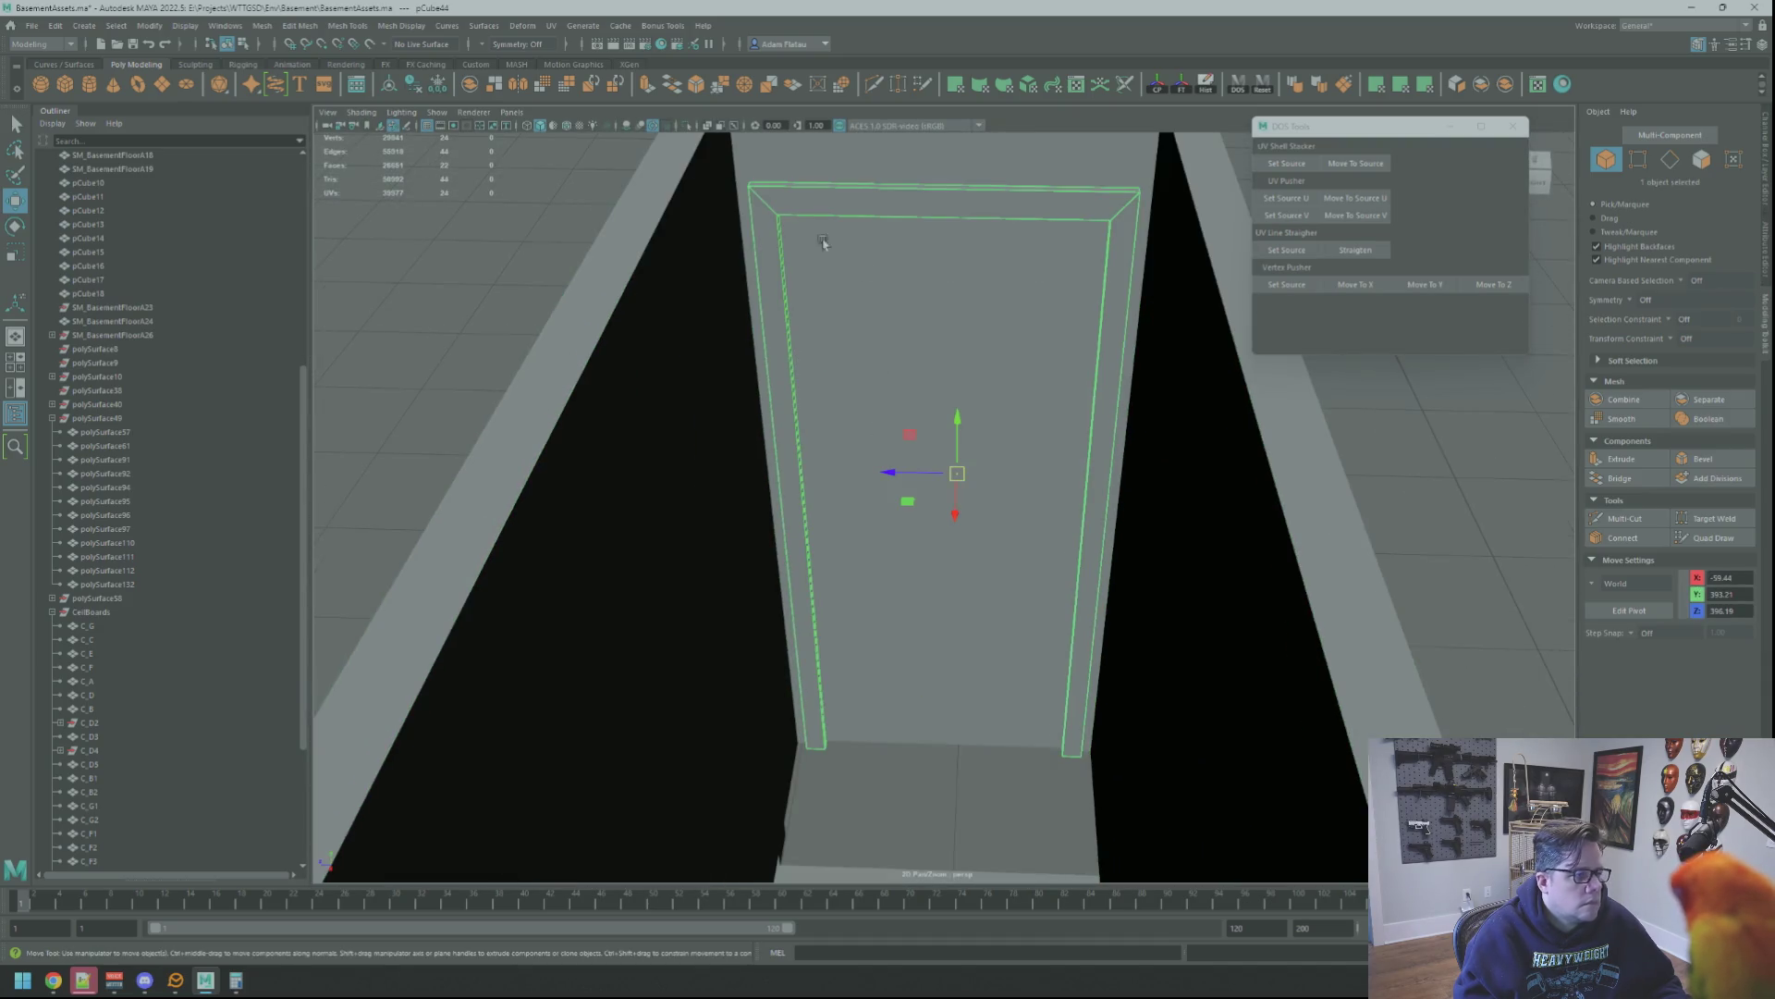
{"action": "key", "text": "ctrl+1"}
{"action": "mouse_move", "coordinate": [861, 269]}
{"action": "left_mouse_down", "text": "alt"}
{"action": "mouse_move", "coordinate": [955, 401]}
{"action": "mouse_move", "coordinate": [792, 376]}
{"action": "left_mouse_up", "text": "alt"}
{"action": "scroll", "coordinate": [955, 400], "scroll_direction": "up", "scroll_amount": 3}
{"action": "right_click_drag", "start_coordinate": [791, 377], "coordinate": [802, 467]}
{"action": "key", "text": "w"}
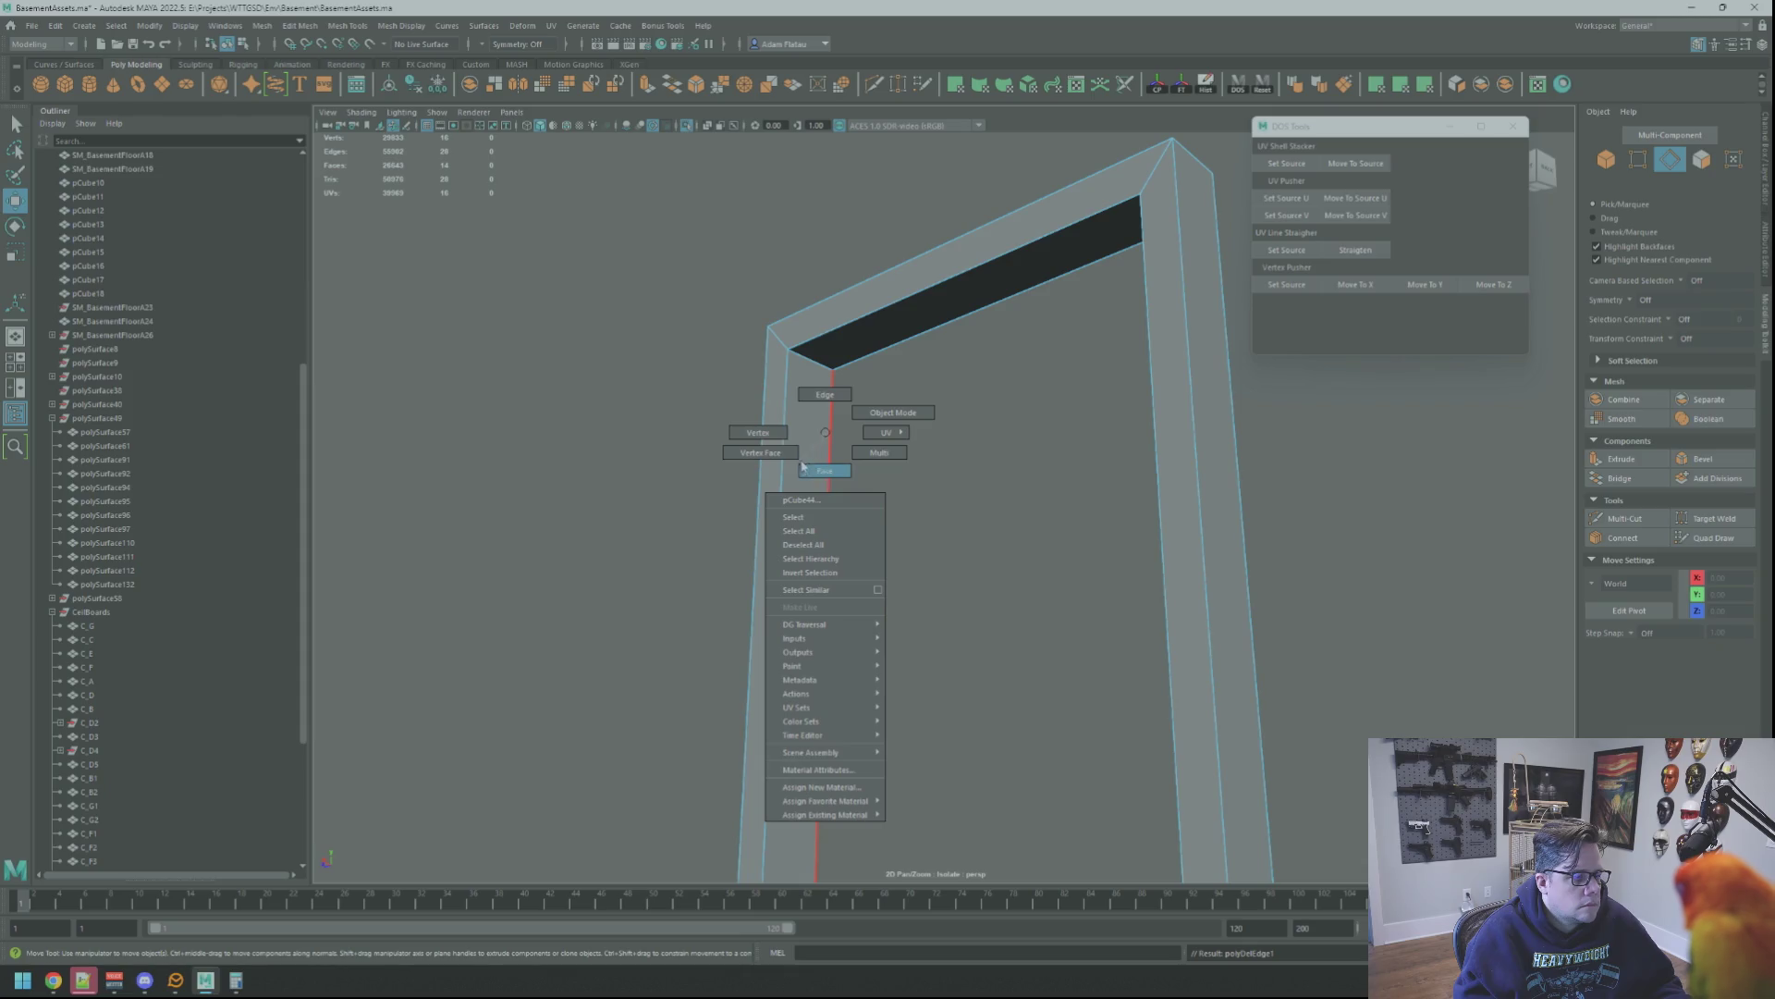
Bevel the door frame's right edge and adjust the bevel width
{"action": "mouse_move", "coordinate": [835, 465]}
{"action": "left_mouse_down", "text": "alt"}
{"action": "mouse_move", "coordinate": [992, 443]}
{"action": "mouse_move", "coordinate": [1004, 385]}
{"action": "mouse_move", "coordinate": [951, 402]}
{"action": "left_mouse_up", "text": "alt"}
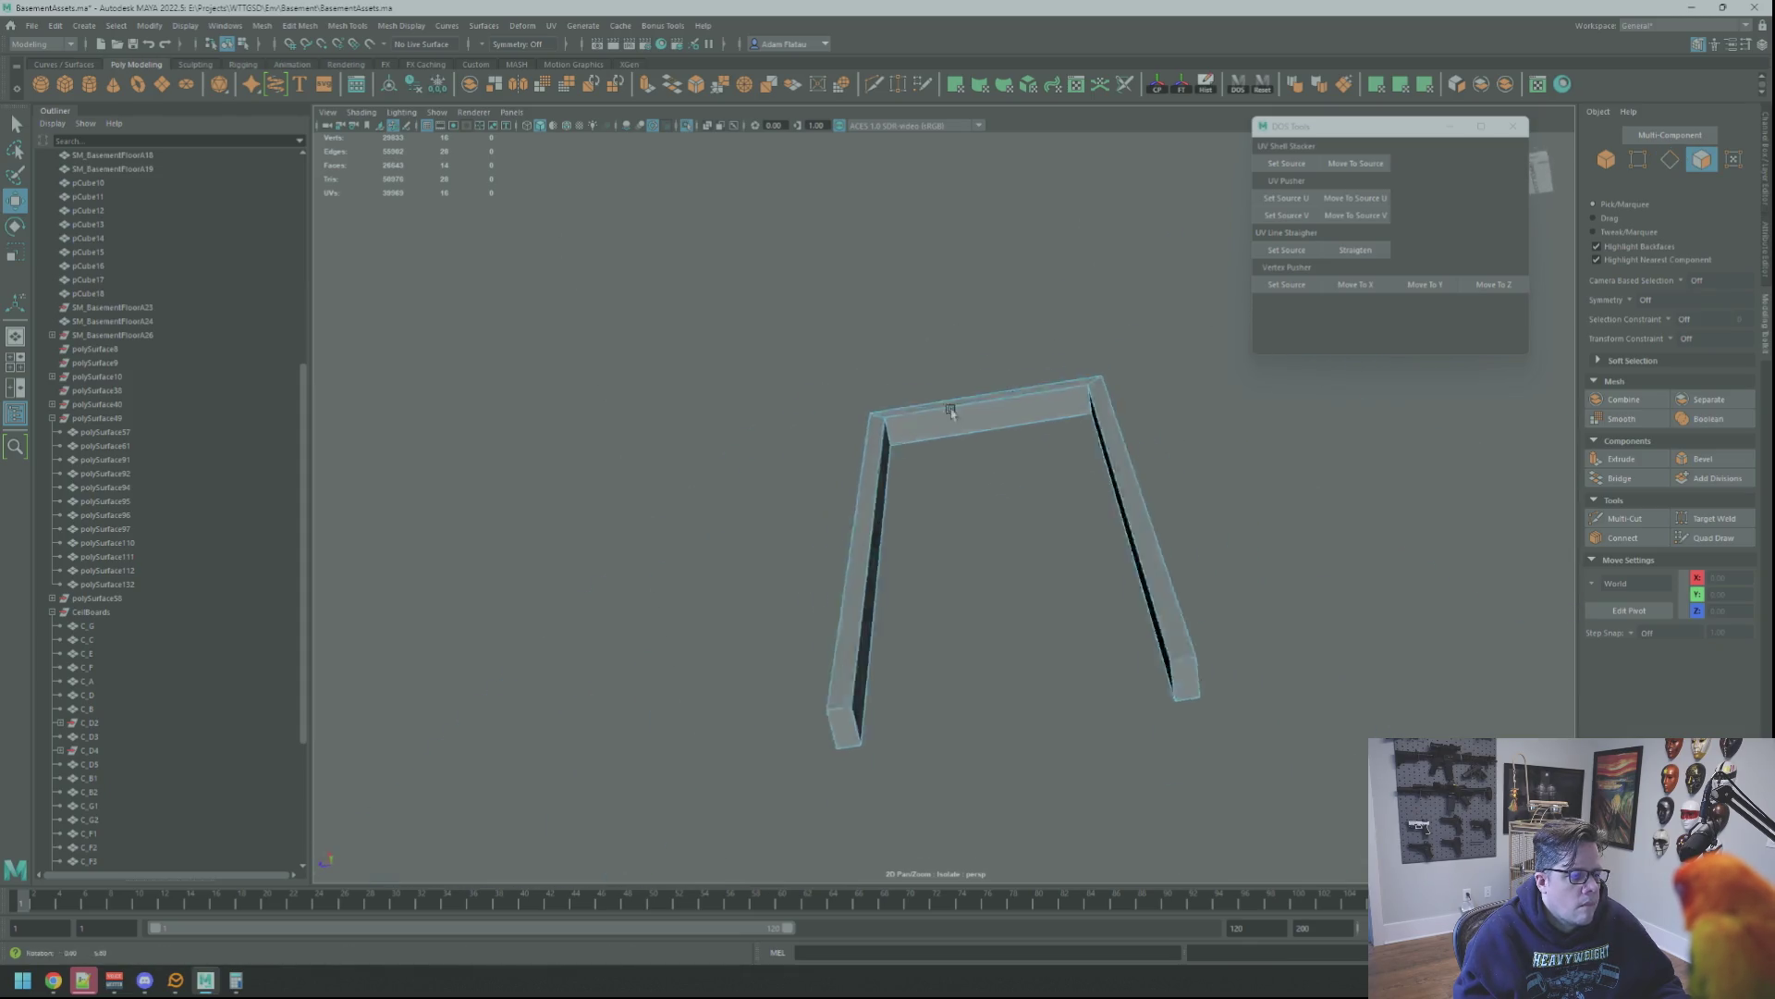
{"action": "right_click_drag", "start_coordinate": [951, 401], "coordinate": [1002, 420]}
{"action": "mouse_move", "coordinate": [903, 401]}
{"action": "left_mouse_down", "text": "alt"}
{"action": "mouse_move", "coordinate": [920, 397]}
{"action": "mouse_move", "coordinate": [915, 425]}
{"action": "mouse_move", "coordinate": [919, 402]}
{"action": "left_mouse_up", "text": "alt"}
{"action": "right_click_drag", "start_coordinate": [919, 402], "coordinate": [920, 382]}
{"action": "mouse_move", "coordinate": [919, 389]}
{"action": "left_mouse_down", "text": "alt"}
{"action": "mouse_move", "coordinate": [1257, 488]}
{"action": "mouse_move", "coordinate": [1234, 477]}
{"action": "mouse_move", "coordinate": [1091, 540]}
{"action": "mouse_move", "coordinate": [1099, 409]}
{"action": "mouse_move", "coordinate": [1069, 449]}
{"action": "mouse_move", "coordinate": [1225, 488]}
{"action": "mouse_move", "coordinate": [1094, 443]}
{"action": "mouse_move", "coordinate": [1129, 454]}
{"action": "mouse_move", "coordinate": [976, 437]}
{"action": "mouse_move", "coordinate": [1102, 445]}
{"action": "mouse_move", "coordinate": [1055, 443]}
{"action": "mouse_move", "coordinate": [1033, 347]}
{"action": "left_mouse_up", "text": "alt"}
{"action": "left_click", "coordinate": [1245, 488]}
{"action": "key", "text": "w"}
{"action": "scroll", "coordinate": [1220, 483], "scroll_direction": "down", "scroll_amount": 3}
{"action": "left_click", "coordinate": [1704, 461]}
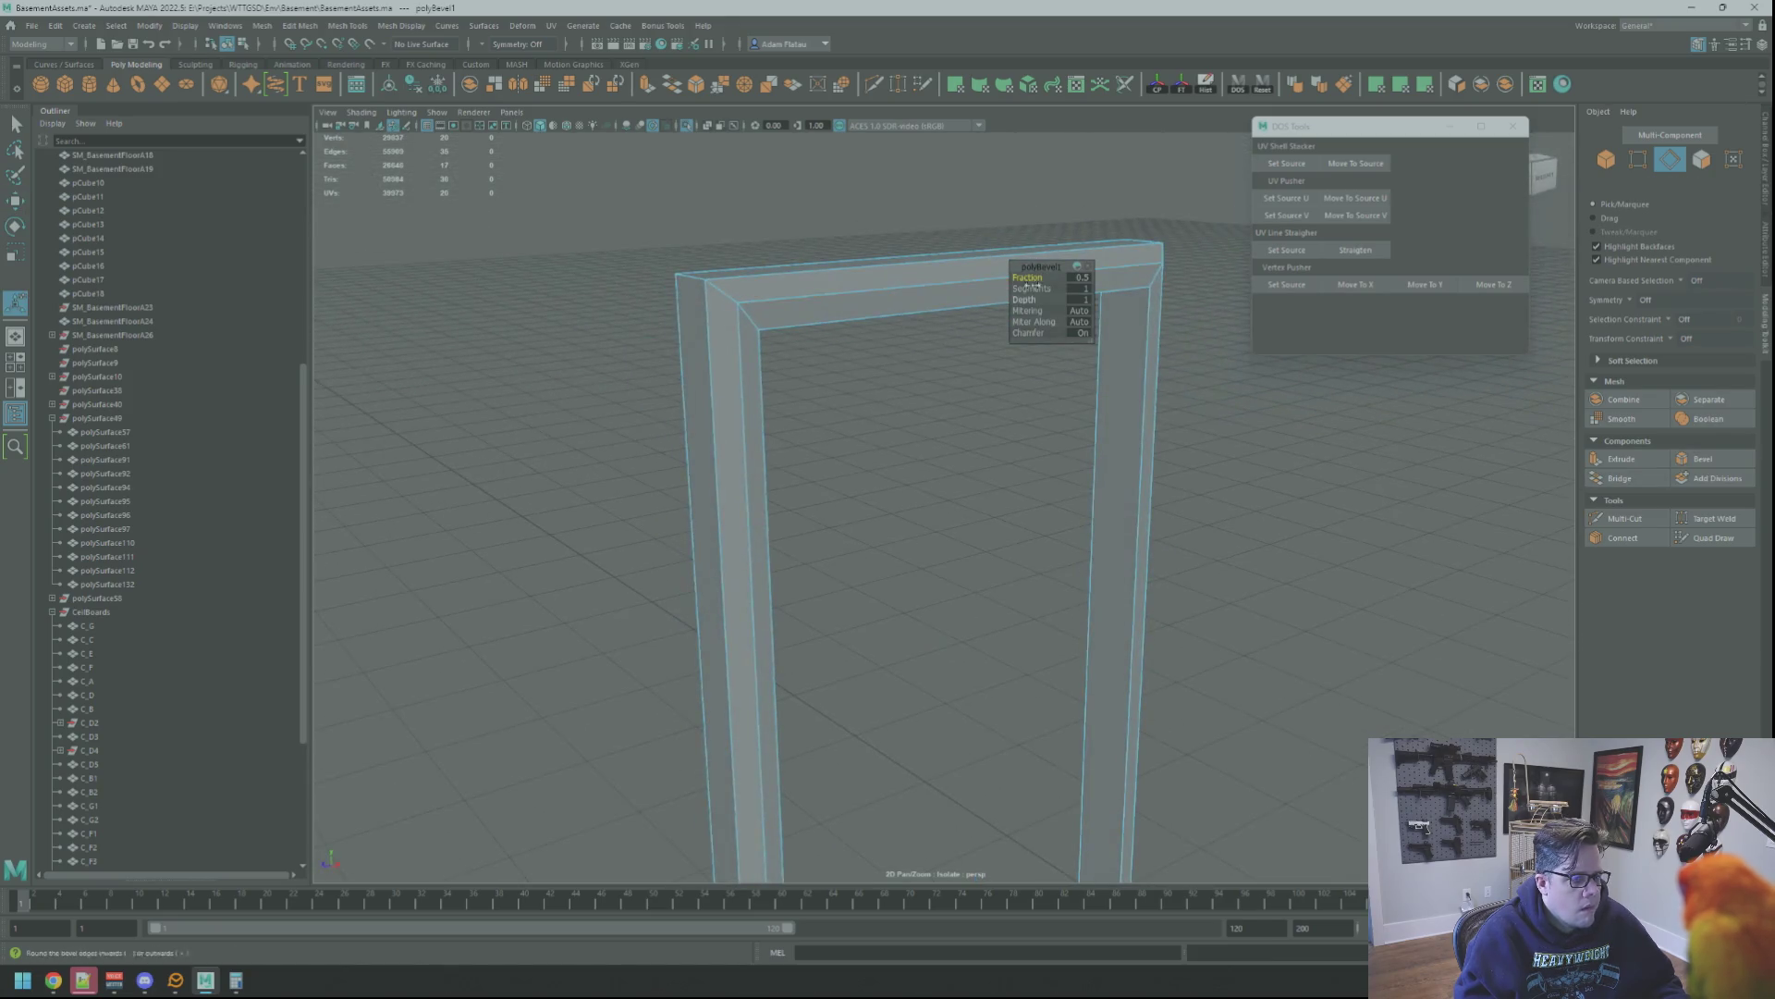
{"action": "mouse_move", "coordinate": [1028, 276]}
{"action": "left_mouse_down"}
{"action": "mouse_move", "coordinate": [1054, 276]}
{"action": "mouse_move", "coordinate": [1012, 276]}
{"action": "mouse_move", "coordinate": [1046, 275]}
{"action": "mouse_move", "coordinate": [1029, 276]}
{"action": "left_mouse_up"}
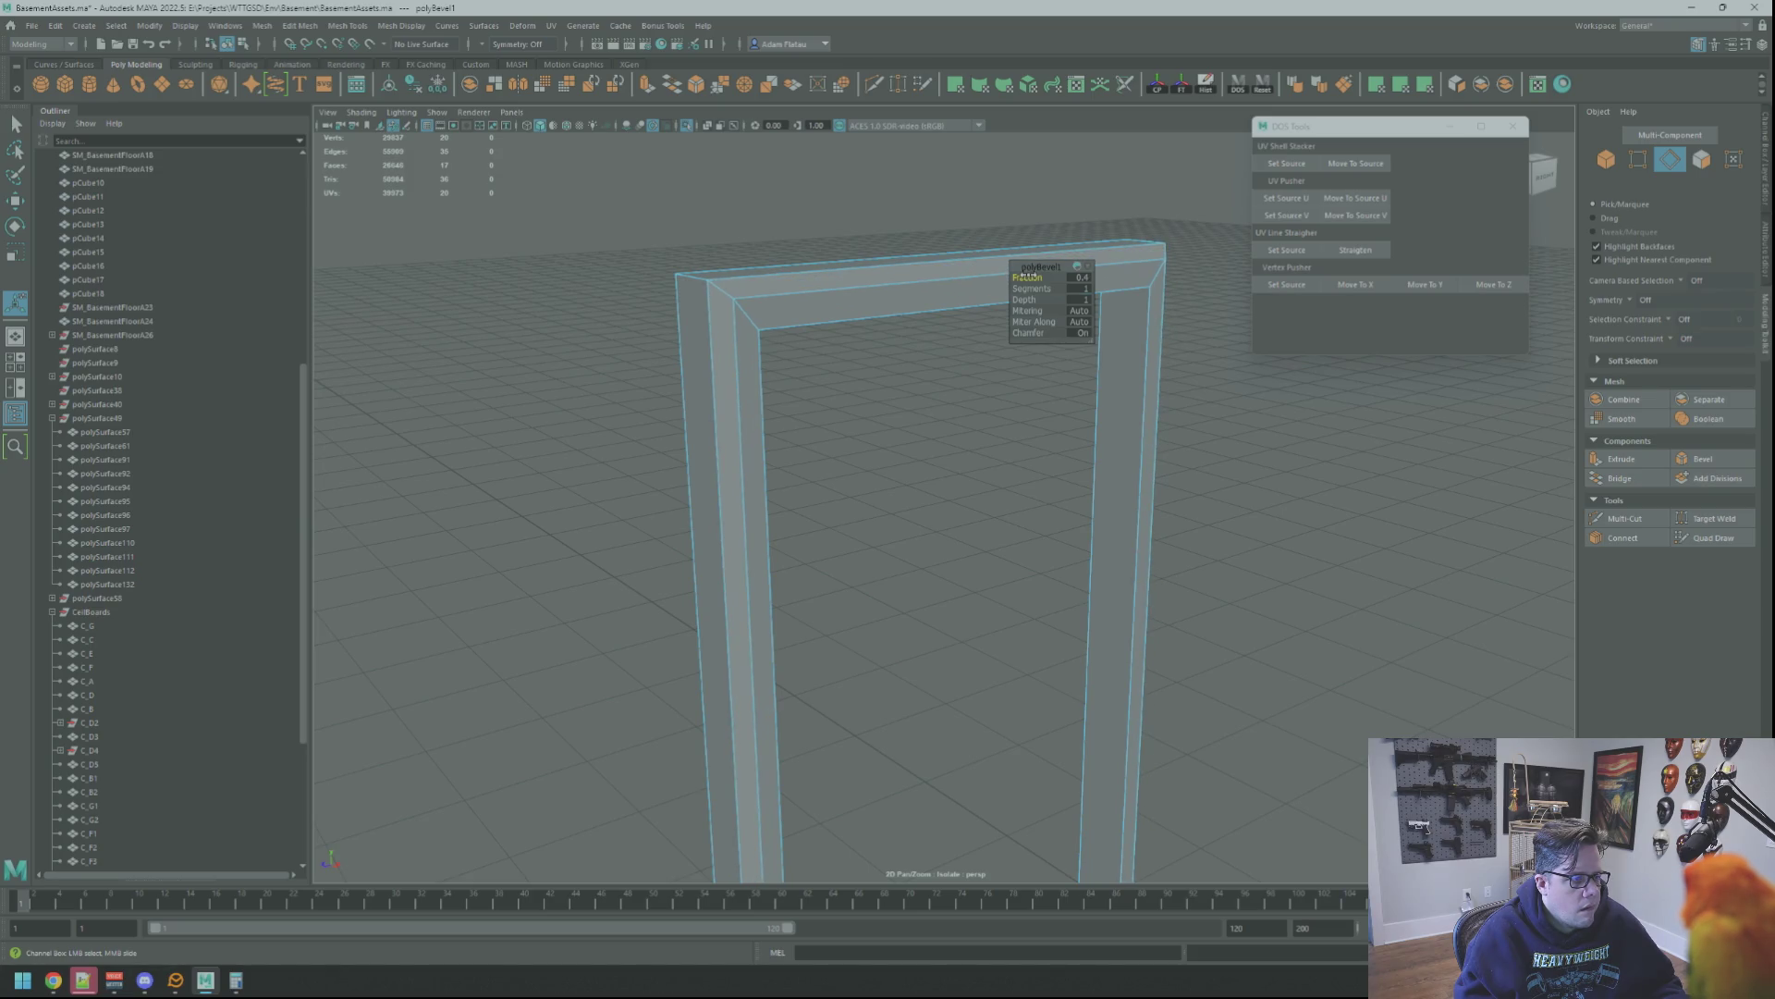
{"action": "right_click_drag", "start_coordinate": [1189, 357], "coordinate": [1216, 348]}
Select the frame's outer top, left, right and far-side edges
{"action": "left_click_drag", "start_coordinate": [1217, 349], "coordinate": [999, 361], "text": "alt"}
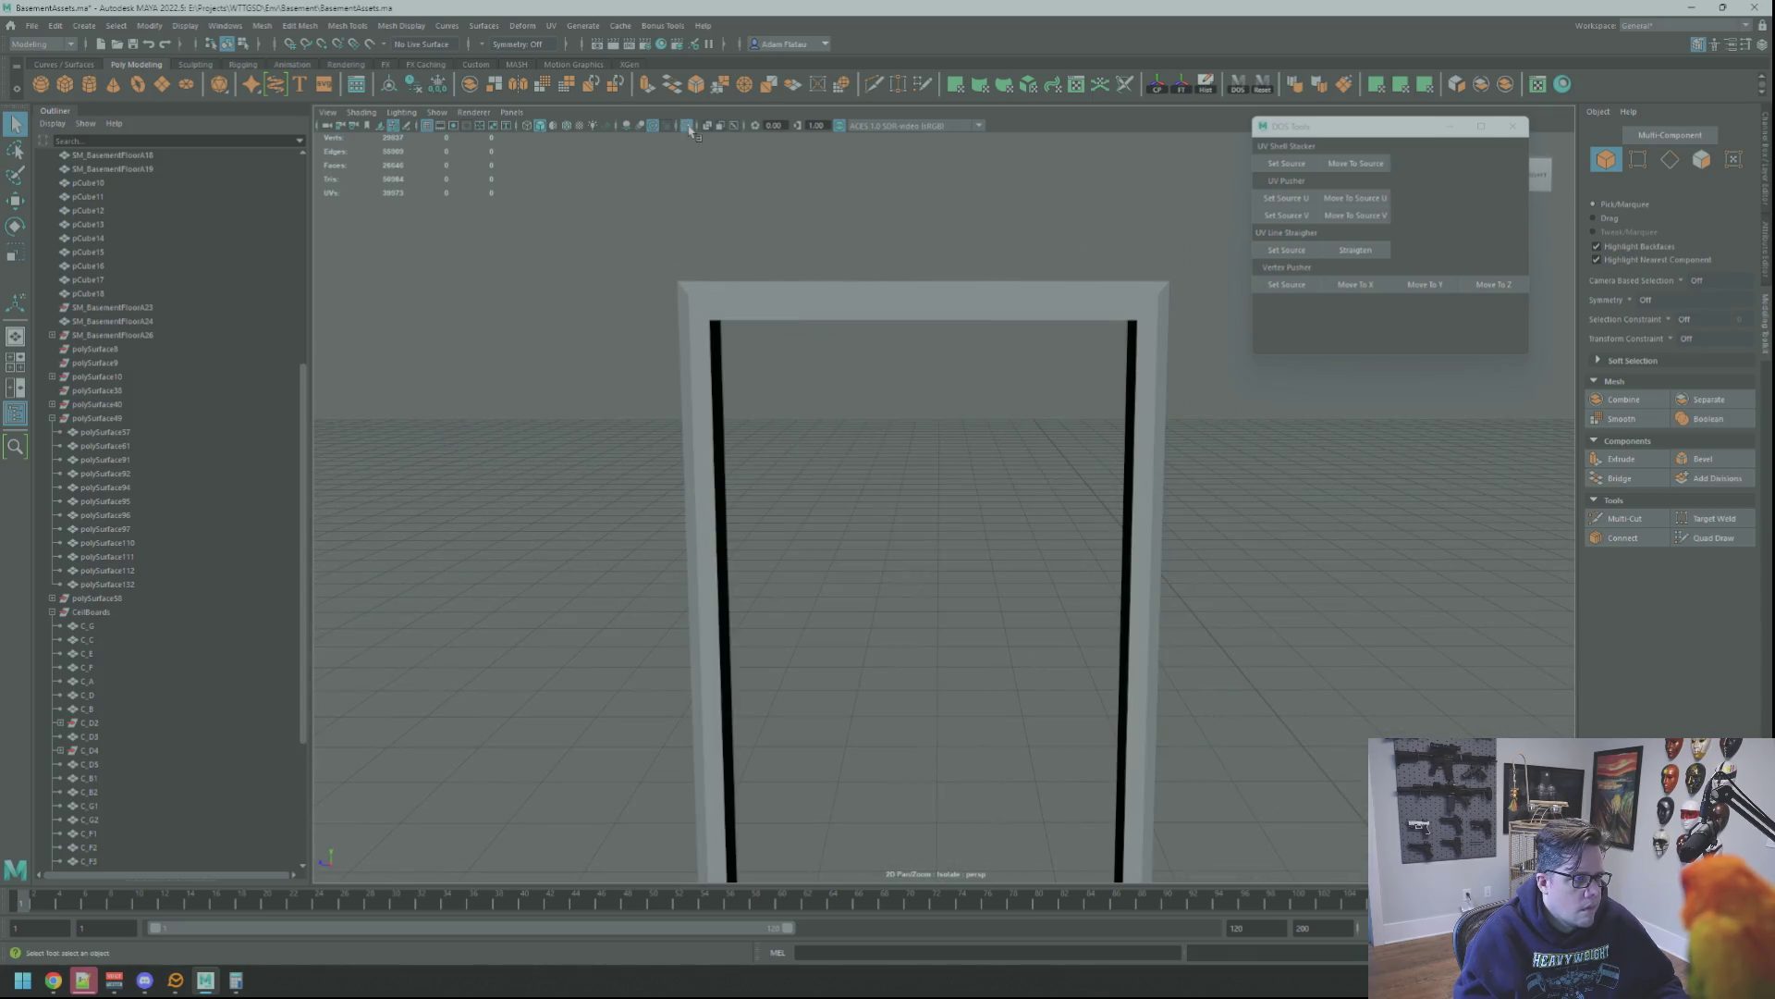
{"action": "scroll", "coordinate": [907, 305], "scroll_direction": "up", "scroll_amount": 5}
{"action": "mouse_move", "coordinate": [908, 306]}
{"action": "left_mouse_down", "text": "alt"}
{"action": "mouse_move", "coordinate": [915, 416]}
{"action": "mouse_move", "coordinate": [991, 439]}
{"action": "left_mouse_up", "text": "alt"}
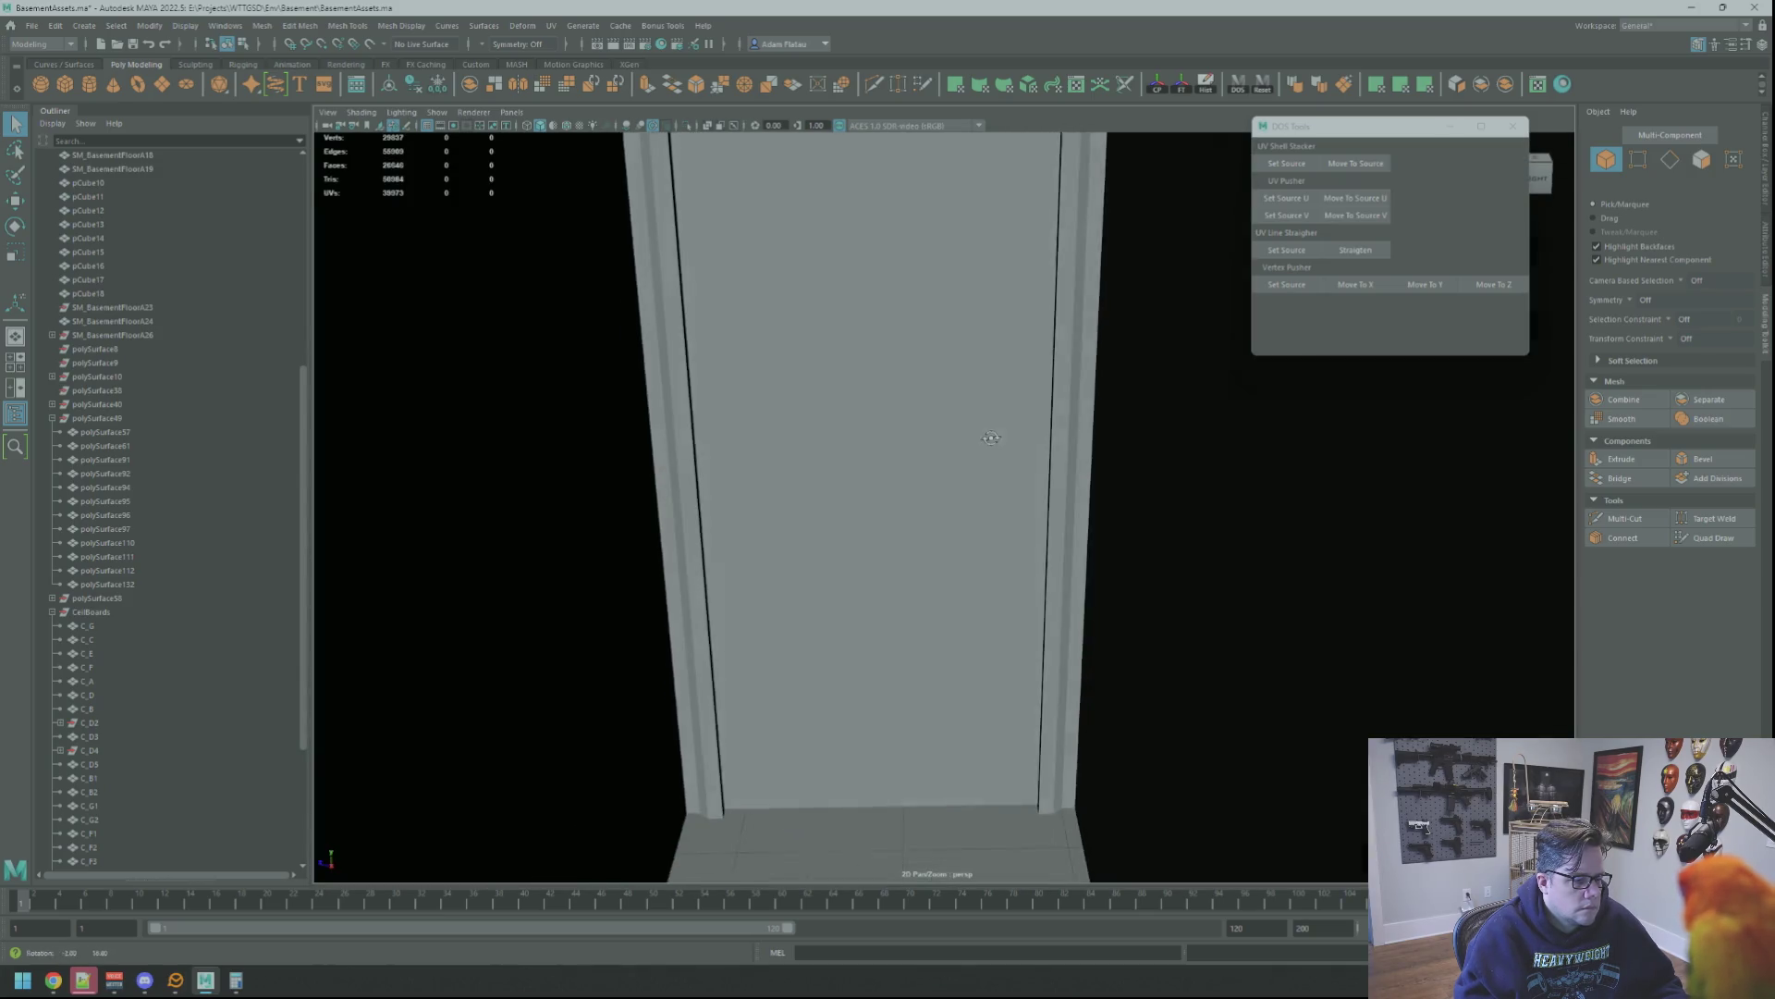
{"action": "mouse_move", "coordinate": [991, 438]}
{"action": "left_mouse_down", "text": "alt"}
{"action": "mouse_move", "coordinate": [852, 309]}
{"action": "mouse_move", "coordinate": [869, 402]}
{"action": "left_mouse_up", "text": "alt"}
{"action": "left_click", "coordinate": [854, 309]}
{"action": "key", "text": "F10"}
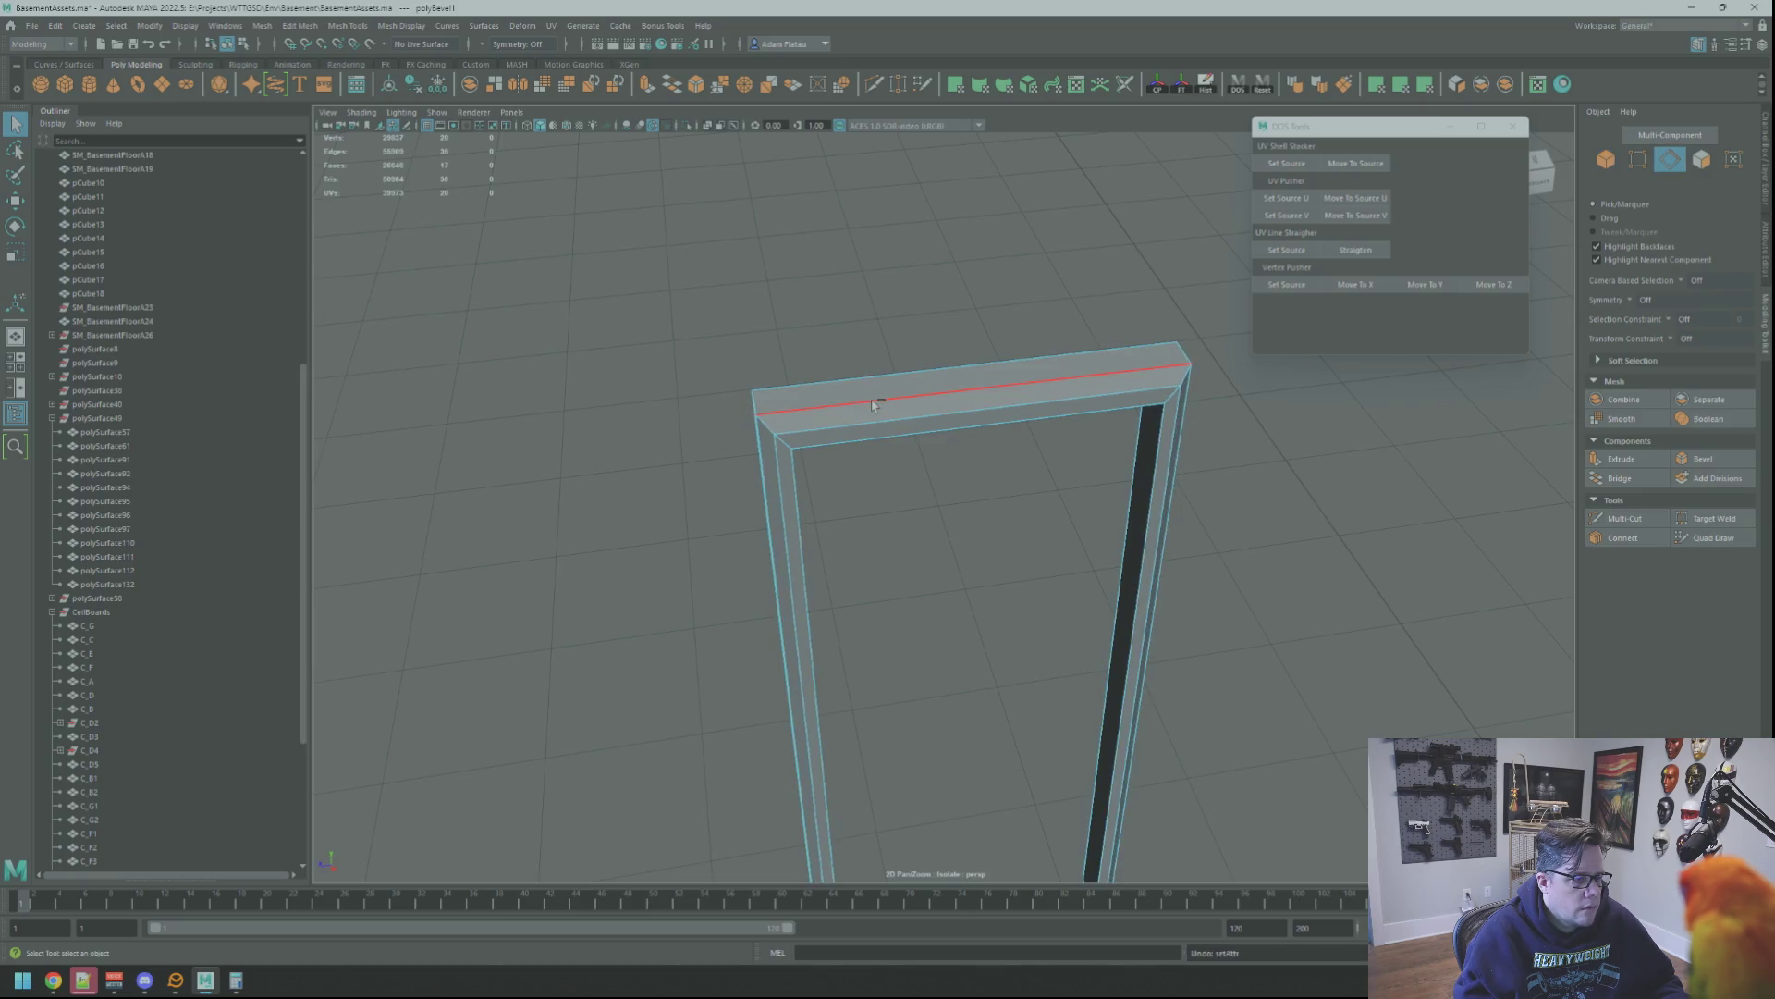
{"action": "left_click", "coordinate": [875, 404], "text": "shift"}
{"action": "left_click", "coordinate": [940, 409], "text": "shift"}
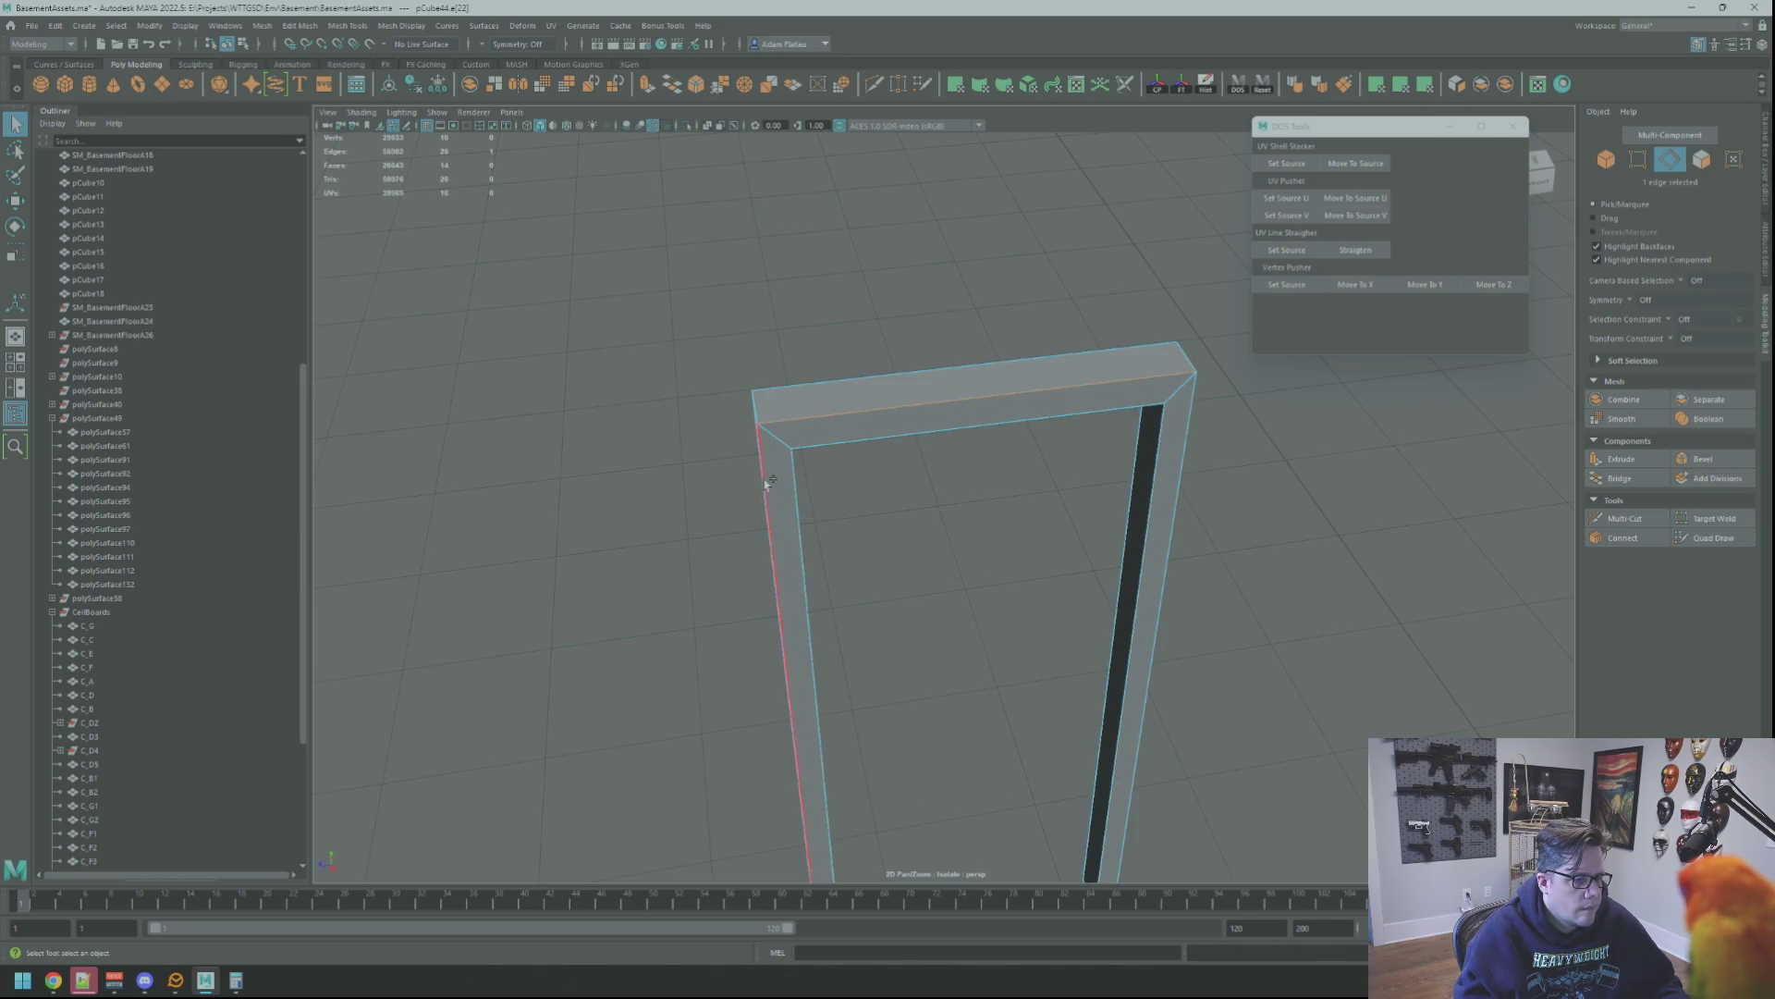
{"action": "mouse_move", "coordinate": [814, 474]}
{"action": "left_mouse_down", "text": "alt"}
{"action": "mouse_move", "coordinate": [824, 535]}
{"action": "mouse_move", "coordinate": [1121, 496]}
{"action": "mouse_move", "coordinate": [1185, 518]}
{"action": "left_mouse_up", "text": "alt"}
{"action": "left_click", "coordinate": [824, 537], "text": "shift"}
{"action": "left_click", "coordinate": [1121, 496], "text": "shift"}
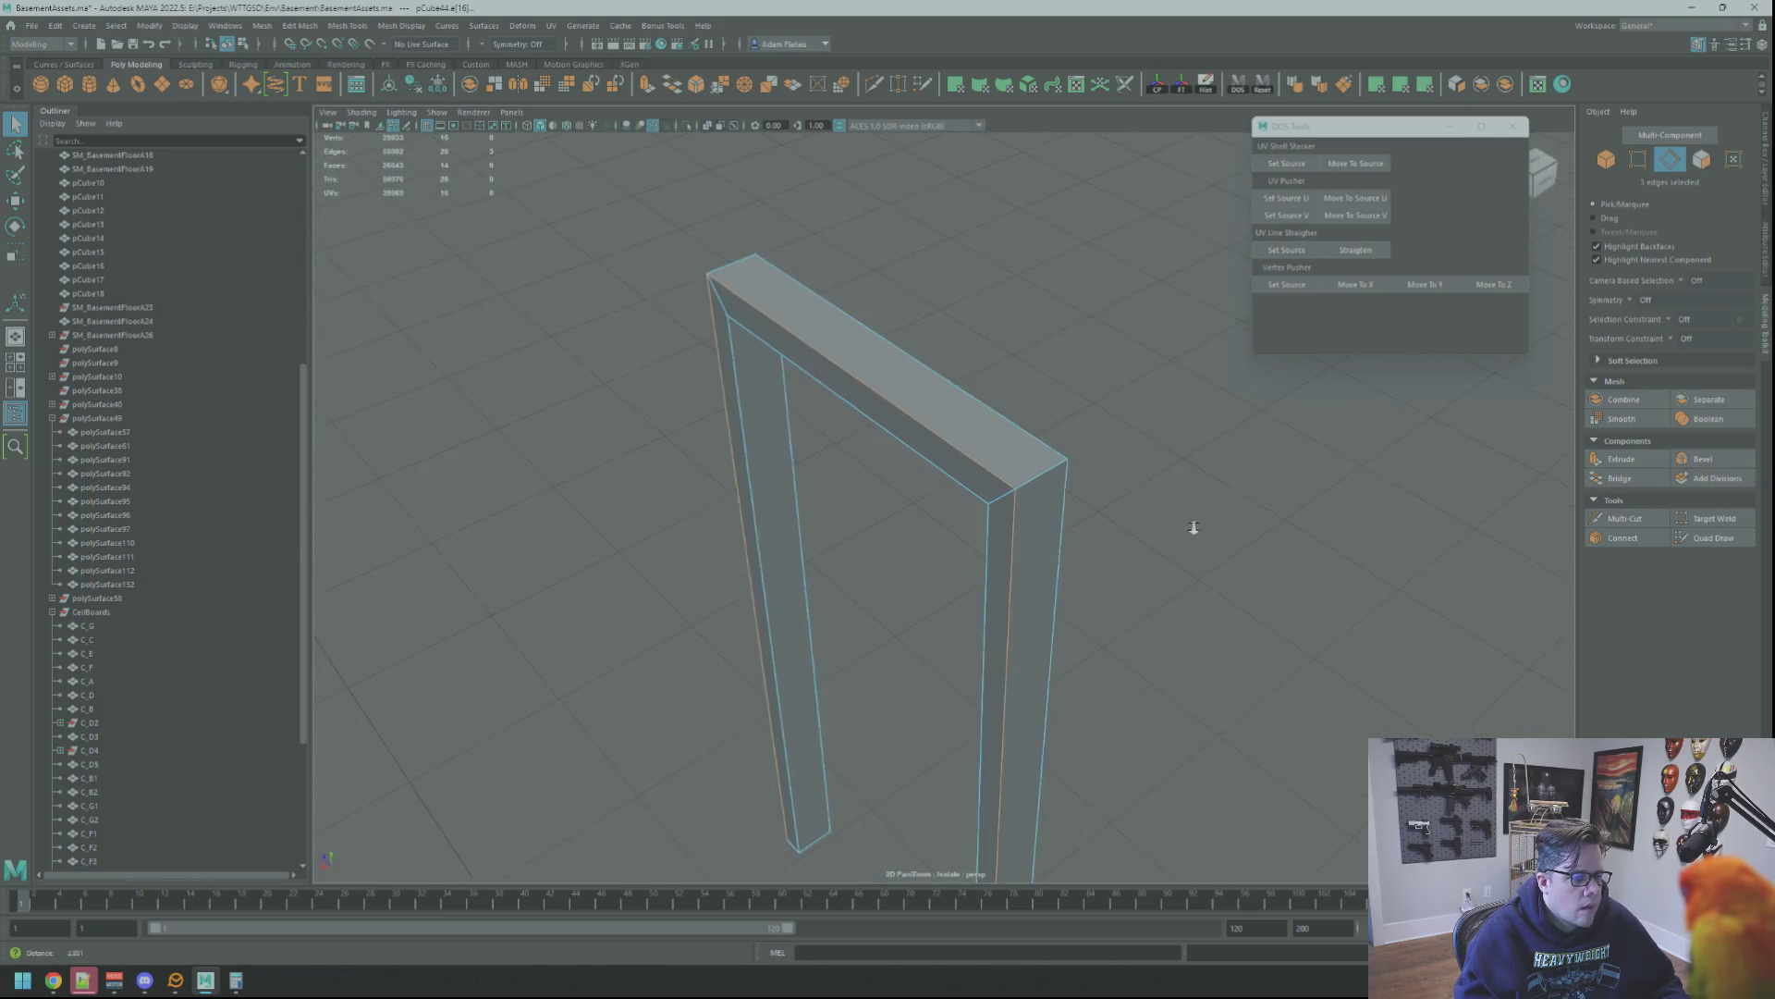
Bevel the selected frame edges with 2 segments and return to object selection
{"action": "left_click", "coordinate": [1703, 461]}
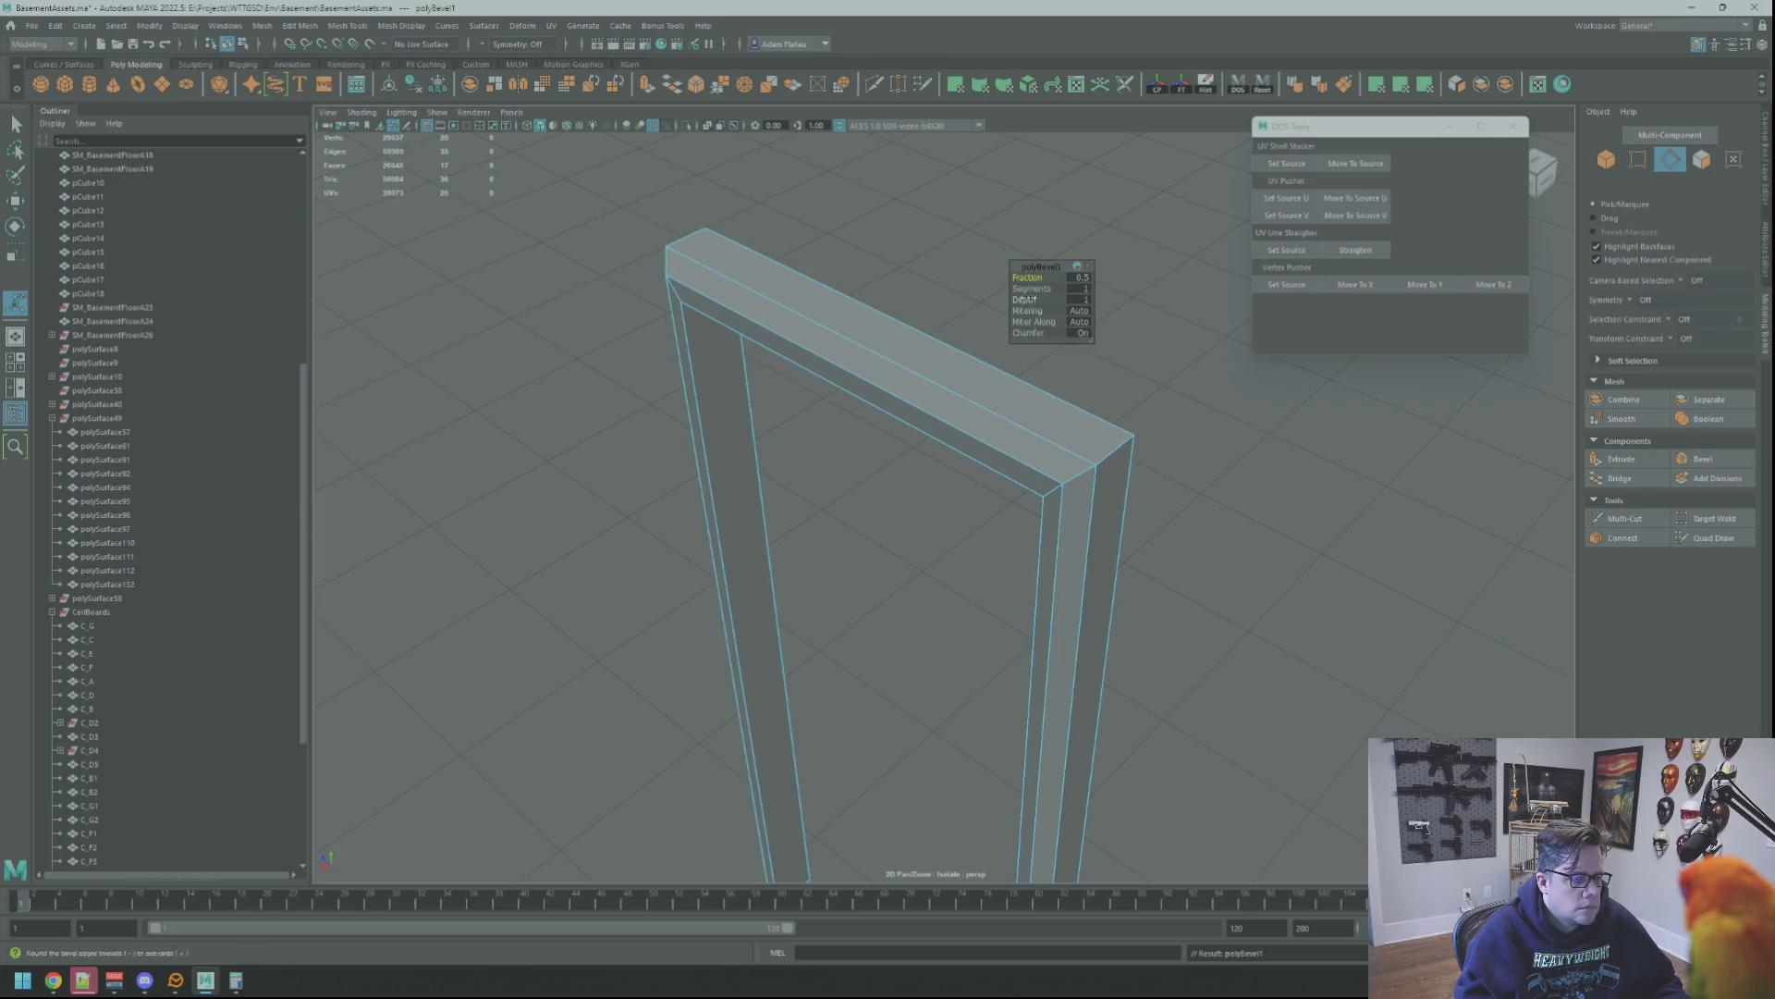
{"action": "left_click_drag", "start_coordinate": [1024, 286], "coordinate": [1029, 278]}
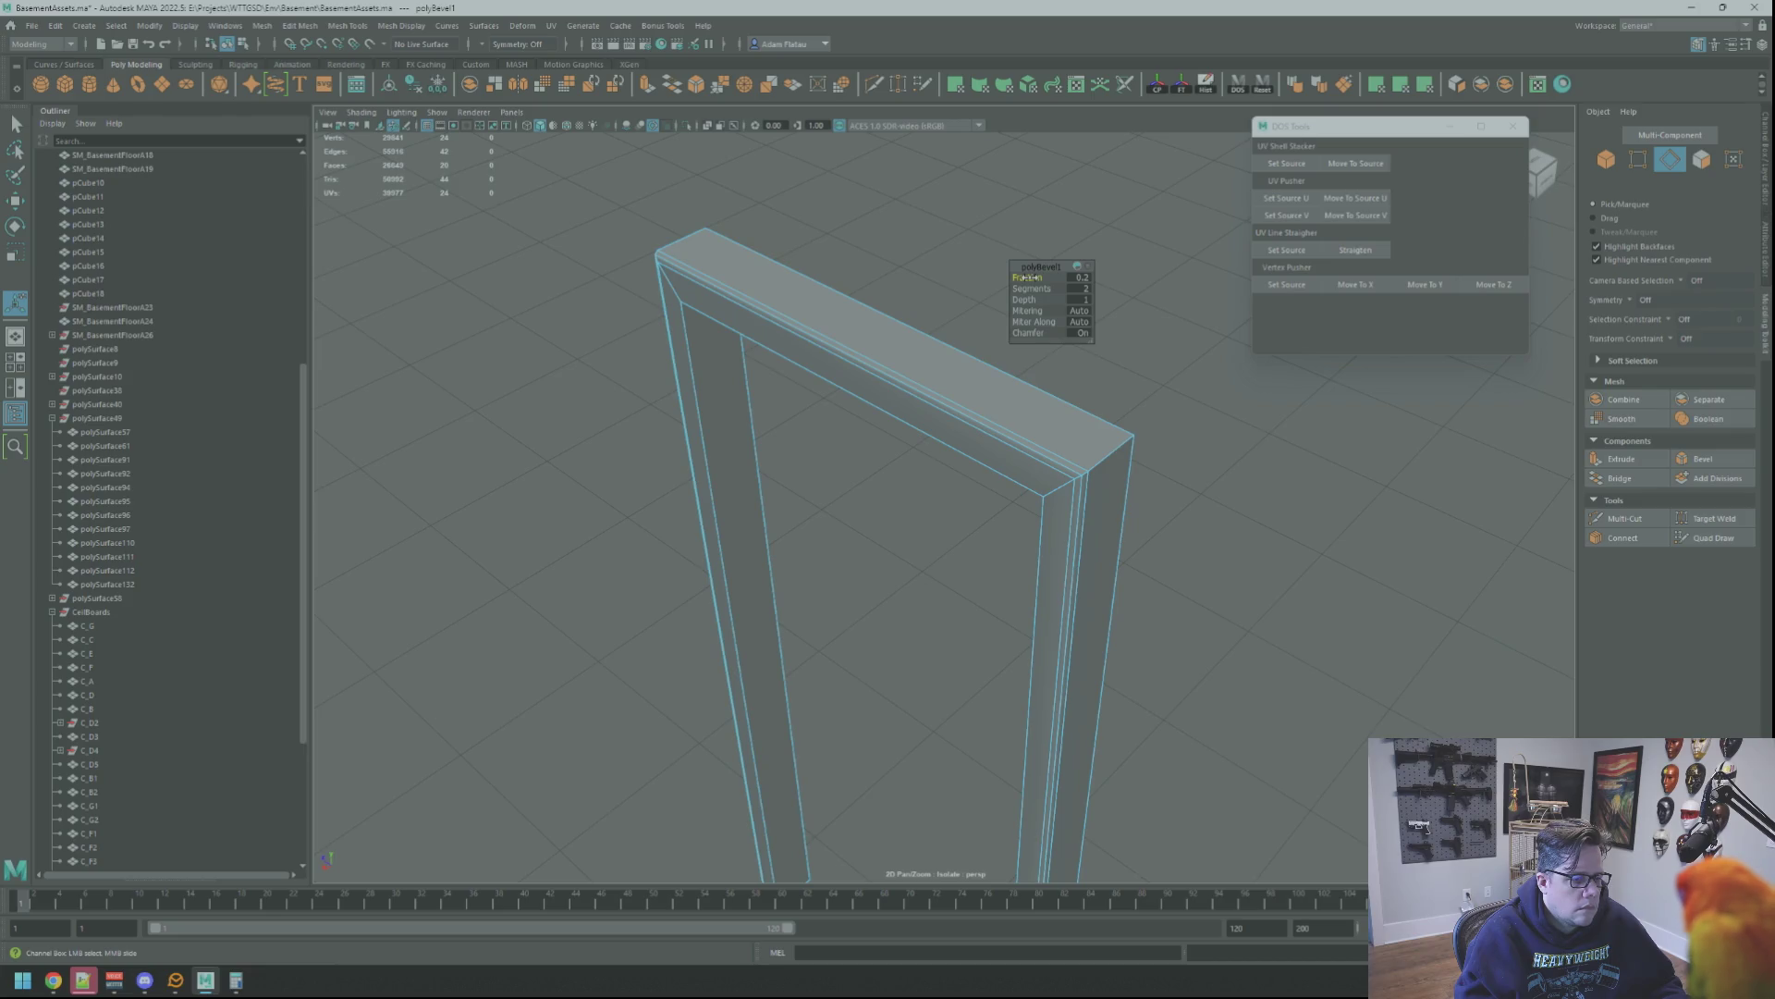
{"action": "right_click_drag", "start_coordinate": [1205, 441], "coordinate": [1206, 392]}
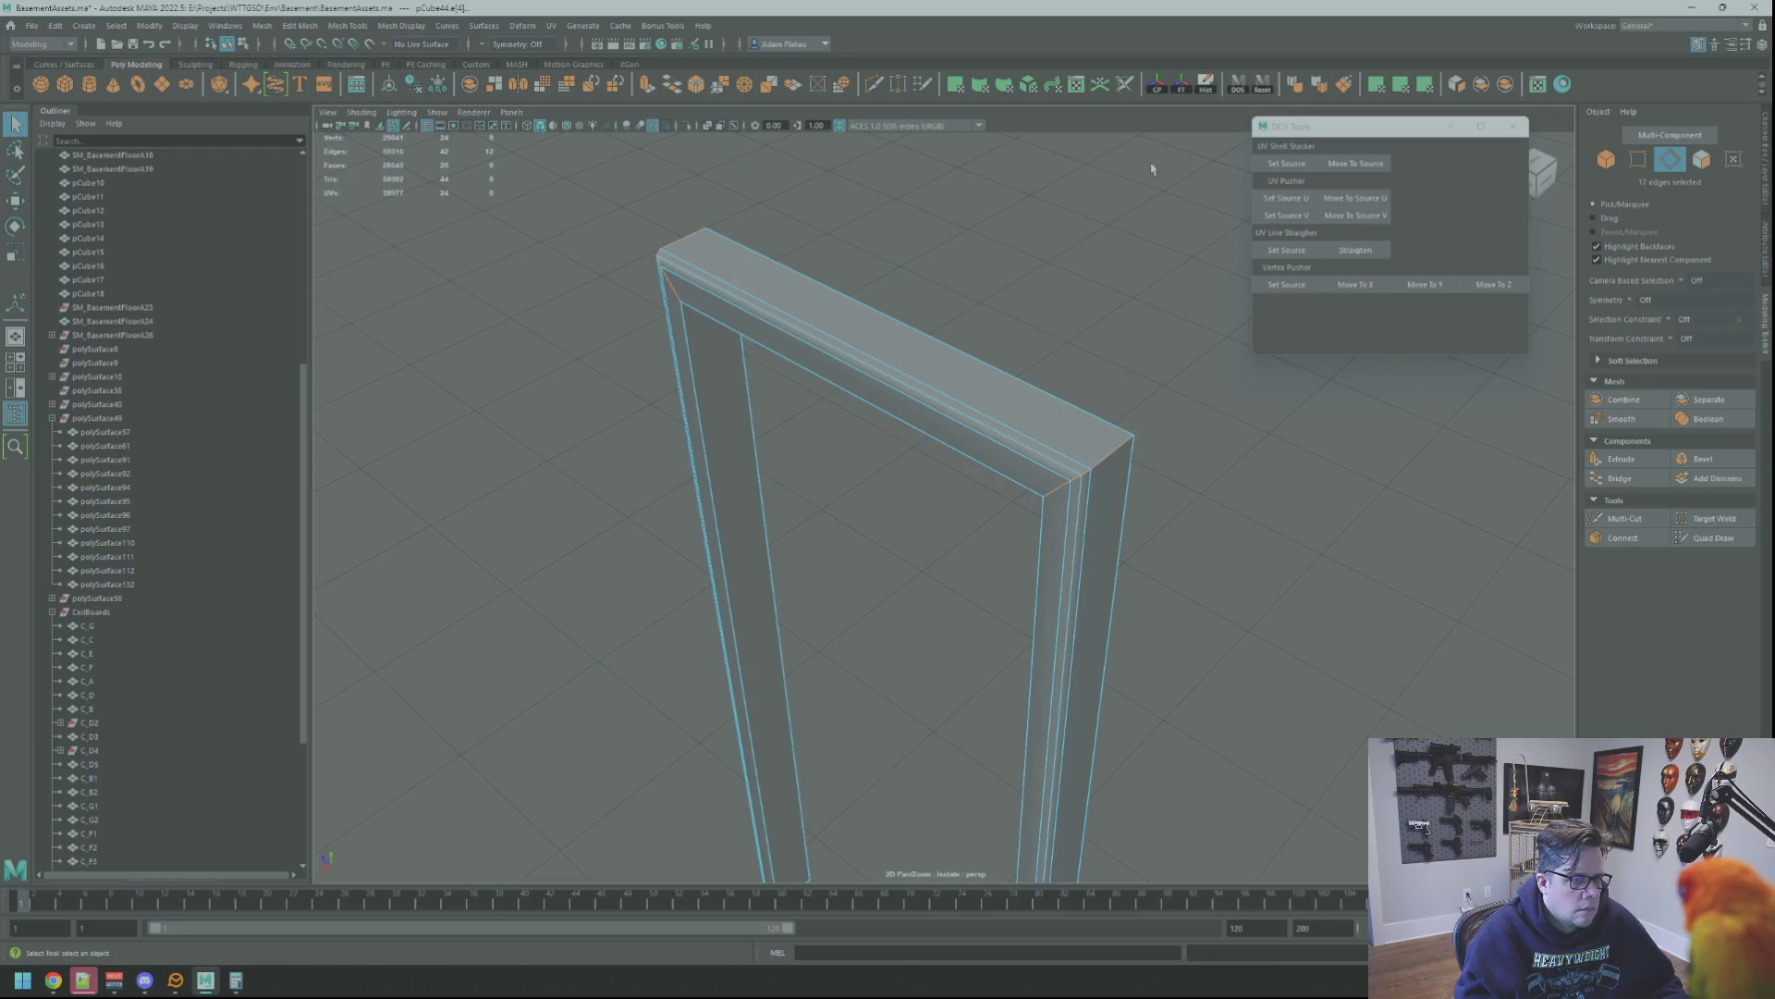
{"action": "key", "text": "F8"}
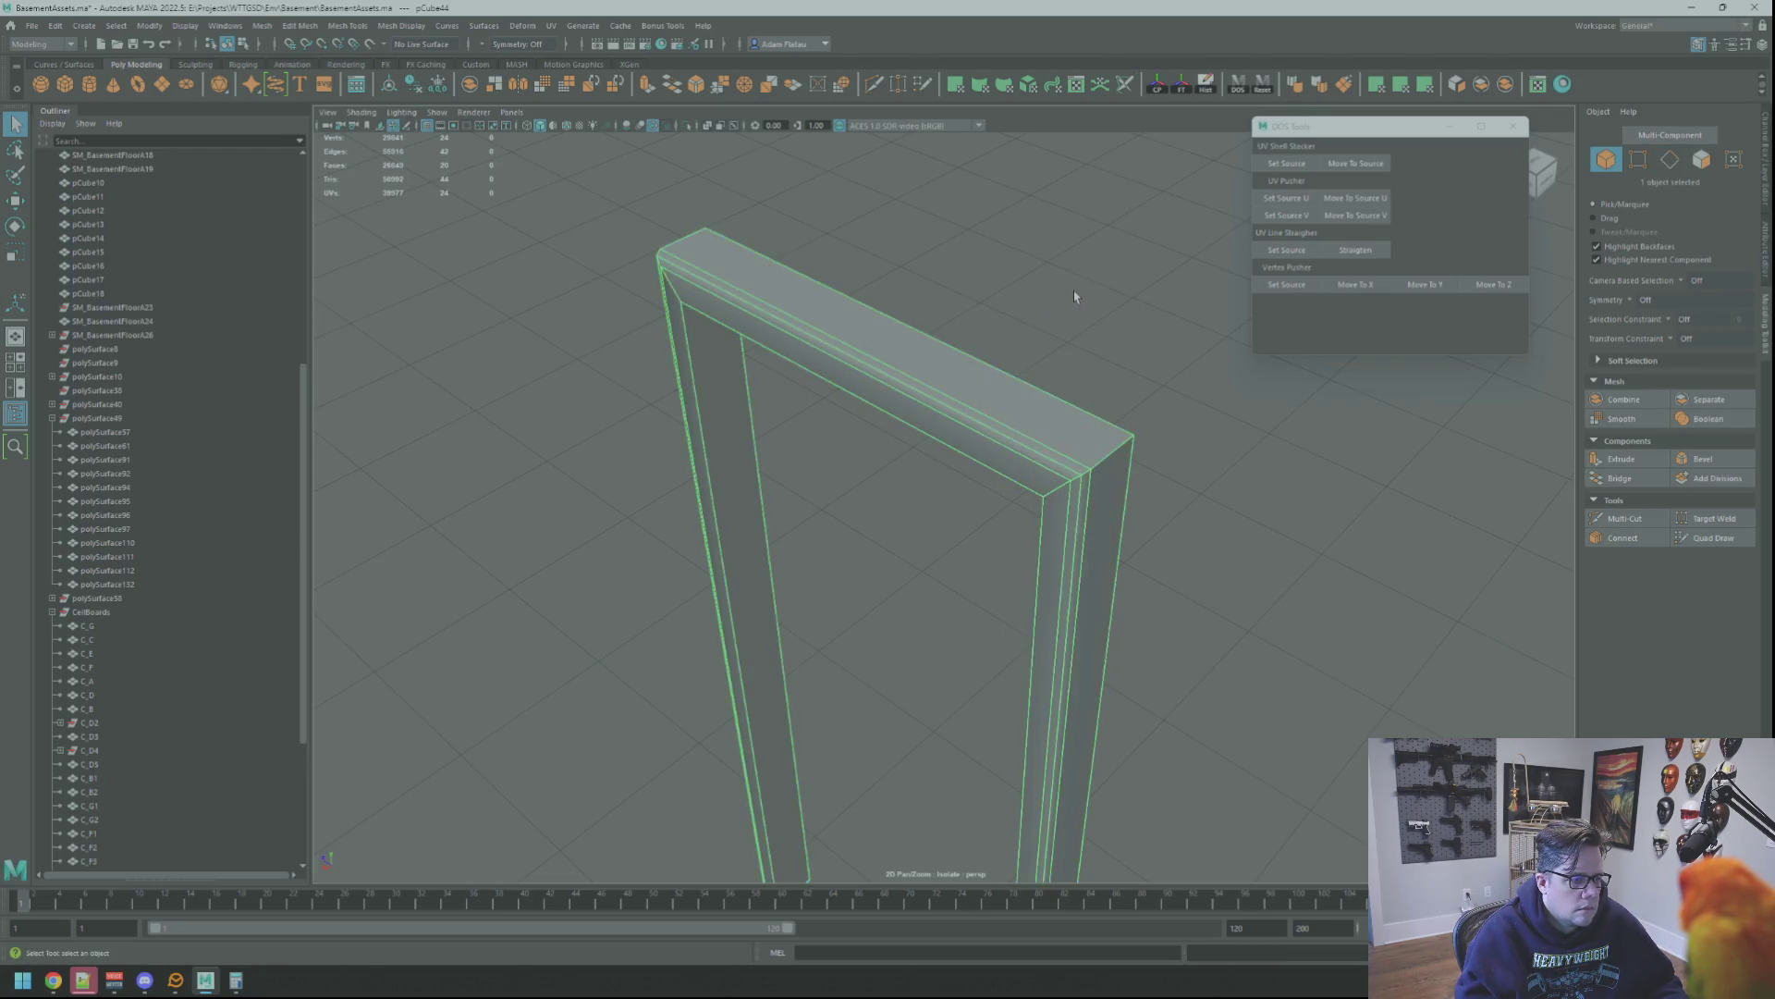
Select the door frame from a front view and check its top edge in edge mode
{"action": "left_click", "coordinate": [1069, 292]}
{"action": "mouse_move", "coordinate": [1069, 293]}
{"action": "left_mouse_down", "text": "alt"}
{"action": "mouse_move", "coordinate": [1014, 287]}
{"action": "mouse_move", "coordinate": [1010, 237]}
{"action": "mouse_move", "coordinate": [994, 277]}
{"action": "mouse_move", "coordinate": [696, 163]}
{"action": "mouse_move", "coordinate": [1035, 365]}
{"action": "mouse_move", "coordinate": [989, 376]}
{"action": "mouse_move", "coordinate": [991, 344]}
{"action": "mouse_move", "coordinate": [992, 468]}
{"action": "mouse_move", "coordinate": [834, 348]}
{"action": "mouse_move", "coordinate": [832, 325]}
{"action": "left_mouse_up", "text": "alt"}
{"action": "left_click", "coordinate": [833, 346]}
{"action": "key", "text": "F10"}
{"action": "left_click", "coordinate": [849, 442]}
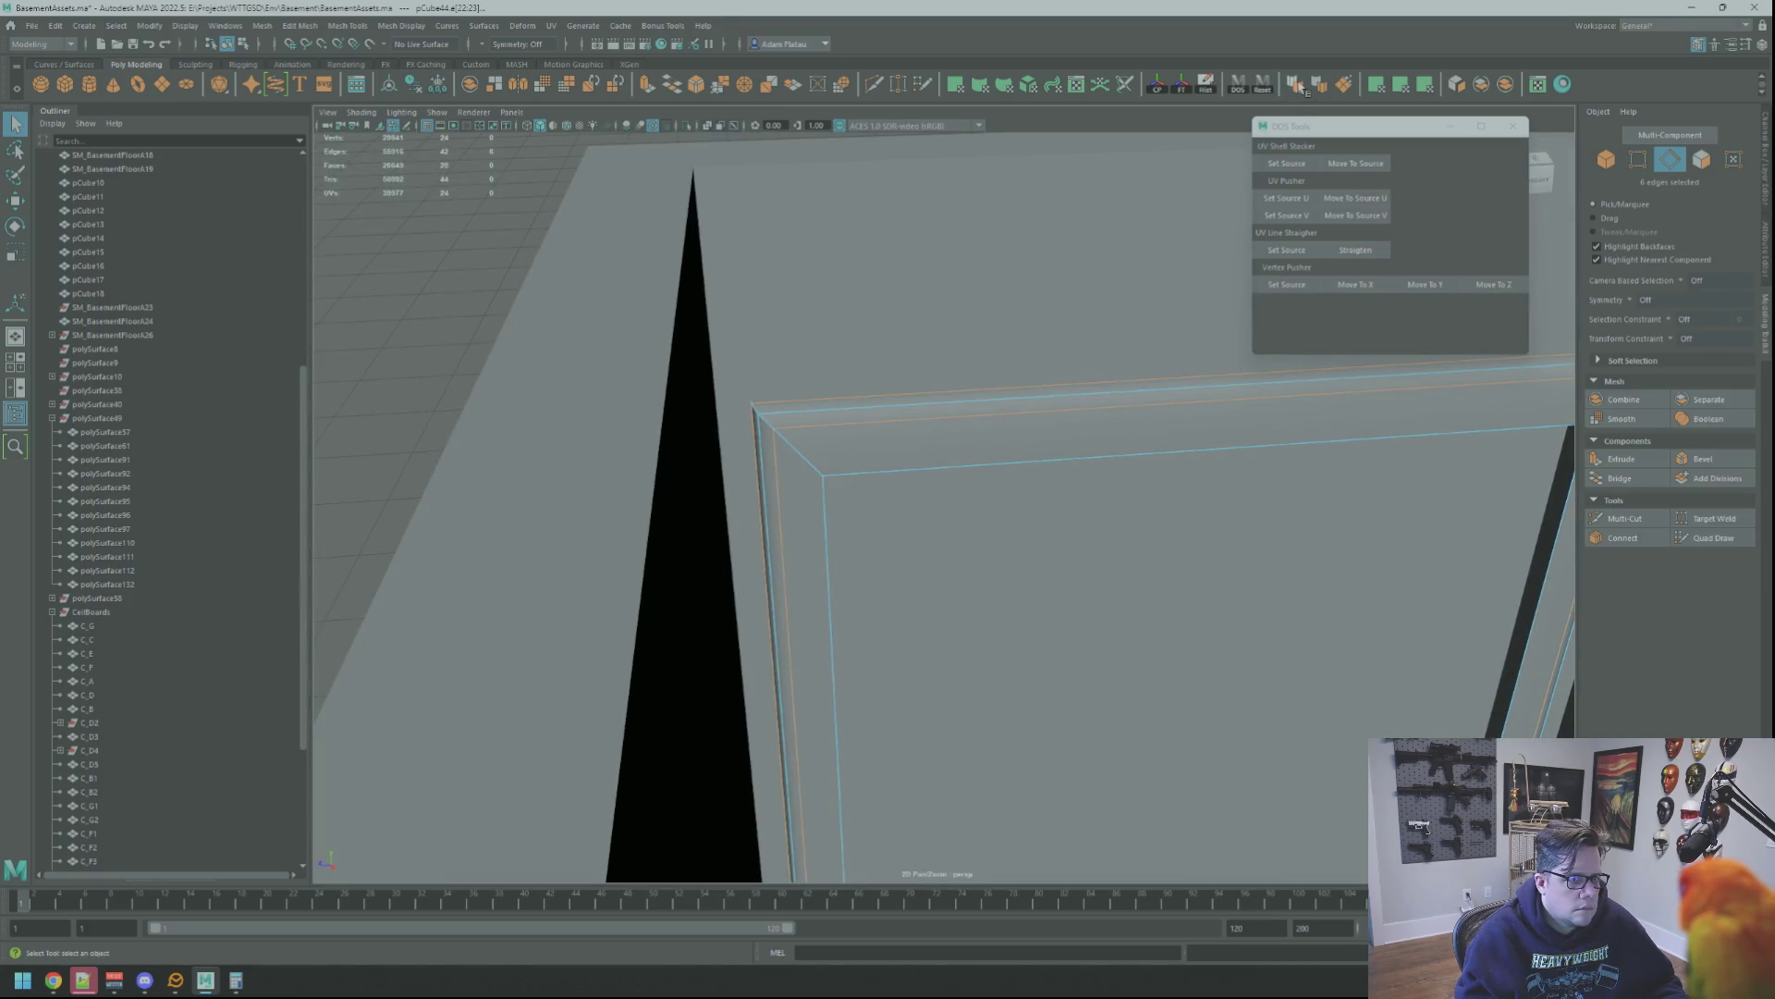
{"action": "left_click_drag", "start_coordinate": [989, 304], "coordinate": [928, 259], "text": "alt"}
{"action": "key", "text": "F8"}
{"action": "scroll", "coordinate": [929, 260], "scroll_direction": "down", "scroll_amount": 3}
{"action": "scroll", "coordinate": [986, 288], "scroll_direction": "down", "scroll_amount": 3}
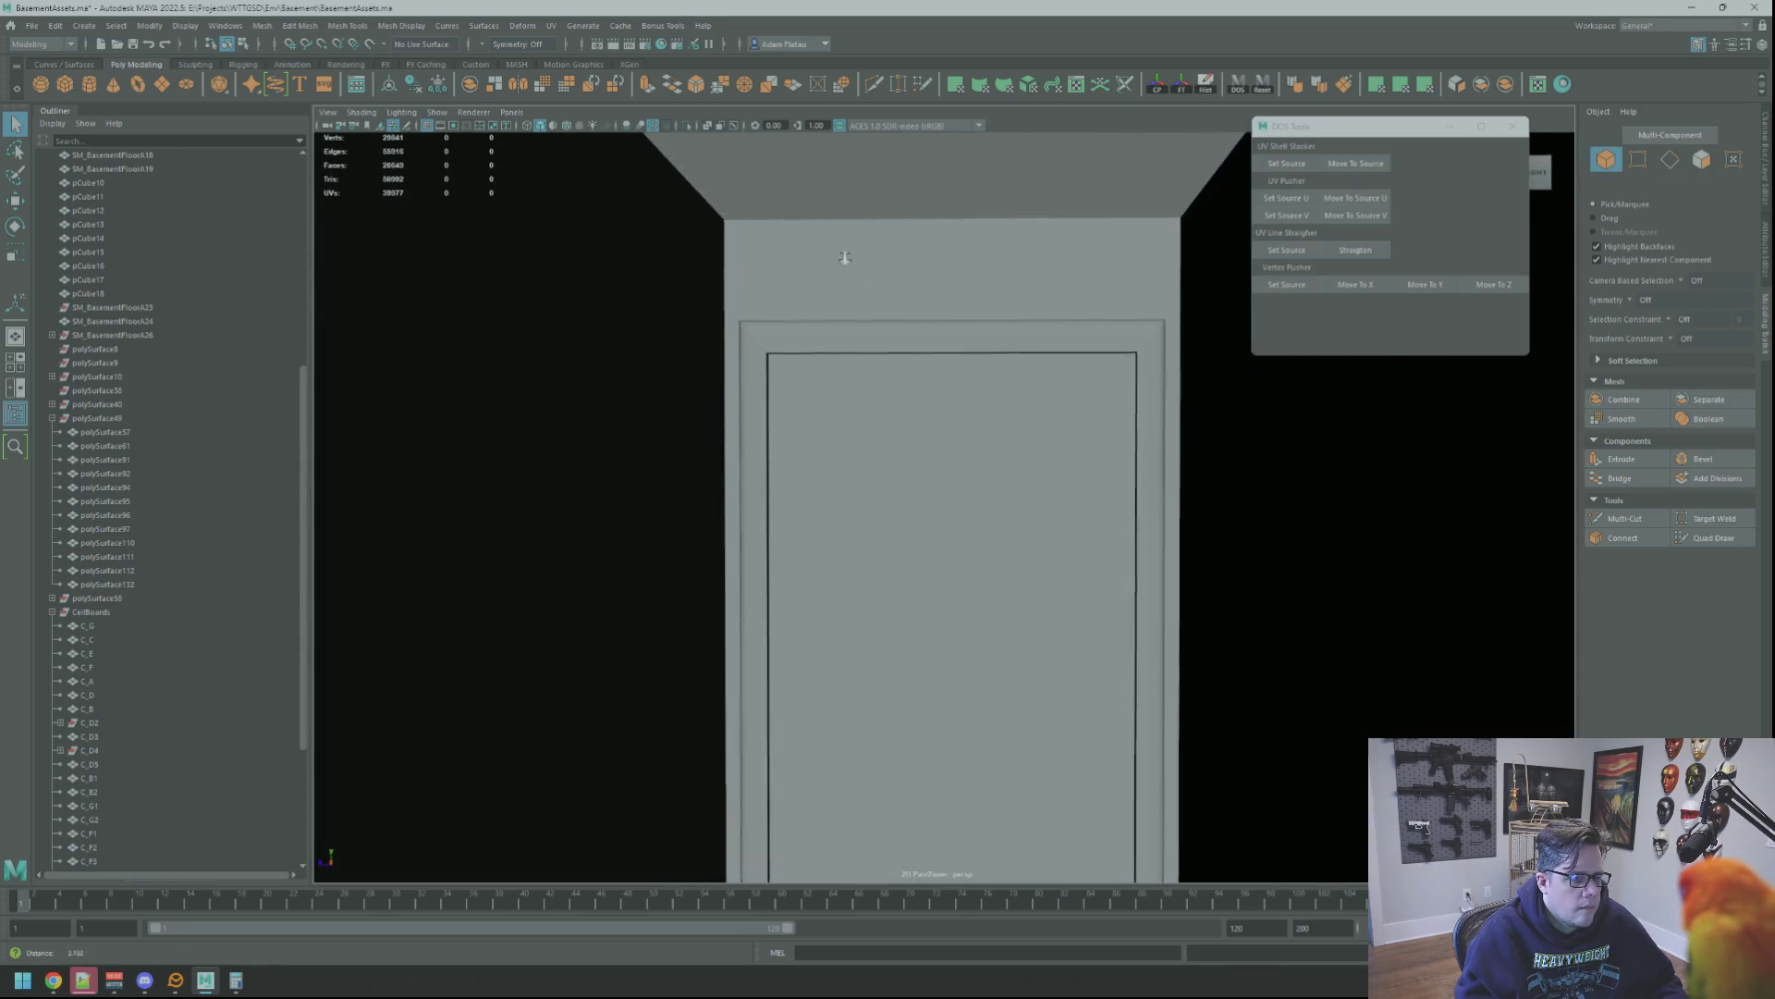
{"action": "scroll", "coordinate": [844, 258], "scroll_direction": "down", "scroll_amount": 2}
Reselect the door frame as a whole object and isolate it with Isolate Select > View Selected
{"action": "mouse_move", "coordinate": [866, 303]}
{"action": "left_mouse_down", "text": "alt"}
{"action": "mouse_move", "coordinate": [926, 323]}
{"action": "mouse_move", "coordinate": [749, 347]}
{"action": "left_mouse_up", "text": "alt"}
{"action": "left_click", "coordinate": [732, 344]}
{"action": "key", "text": "F10"}
{"action": "scroll", "coordinate": [693, 378], "scroll_direction": "down", "scroll_amount": 3}
{"action": "left_click_drag", "start_coordinate": [998, 370], "coordinate": [1038, 393], "text": "alt"}
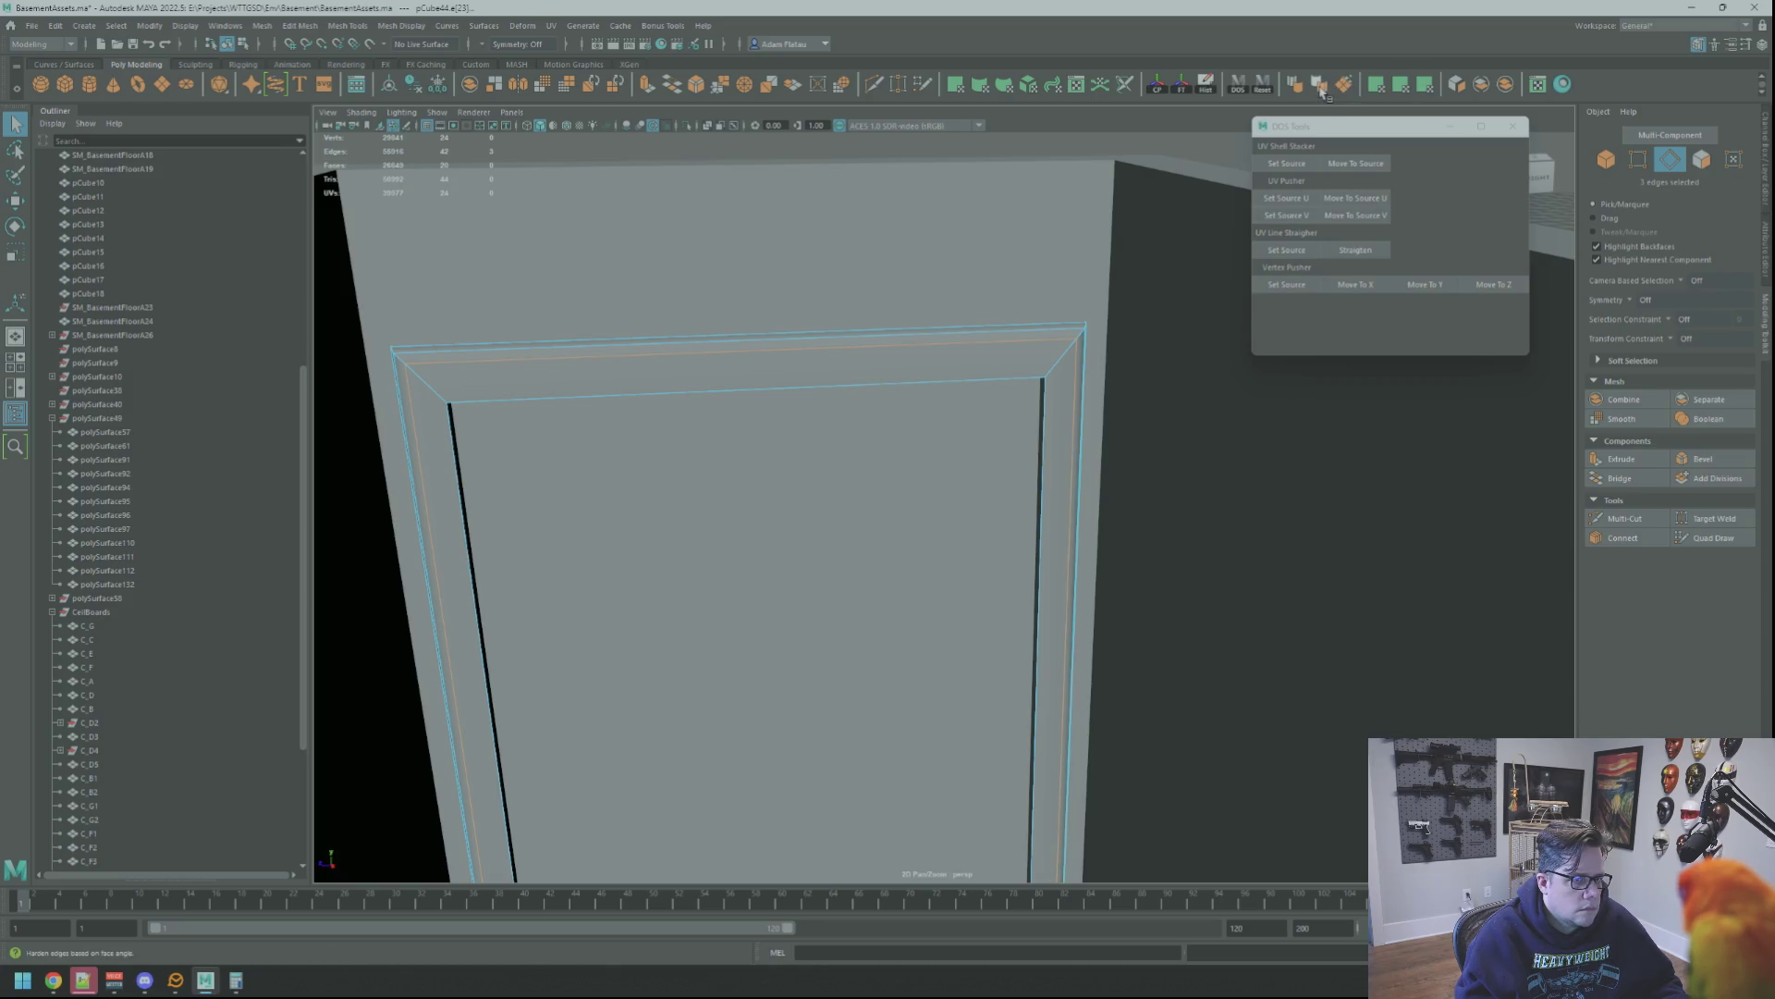
{"action": "scroll", "coordinate": [1050, 279], "scroll_direction": "down", "scroll_amount": 3}
{"action": "left_click_drag", "start_coordinate": [1050, 277], "coordinate": [1188, 277], "text": "alt"}
{"action": "right_click_drag", "start_coordinate": [1123, 282], "coordinate": [1163, 273]}
{"action": "mouse_move", "coordinate": [1031, 285]}
{"action": "left_mouse_down", "text": "alt"}
{"action": "mouse_move", "coordinate": [1065, 263]}
{"action": "mouse_move", "coordinate": [933, 189]}
{"action": "mouse_move", "coordinate": [928, 391]}
{"action": "mouse_move", "coordinate": [879, 280]}
{"action": "left_mouse_up", "text": "alt"}
{"action": "left_click", "coordinate": [879, 281]}
{"action": "left_click", "coordinate": [697, 128]}
{"action": "mouse_move", "coordinate": [696, 222]}
{"action": "left_mouse_down", "text": "alt"}
{"action": "mouse_move", "coordinate": [843, 334]}
{"action": "mouse_move", "coordinate": [1040, 381]}
{"action": "left_mouse_up", "text": "alt"}
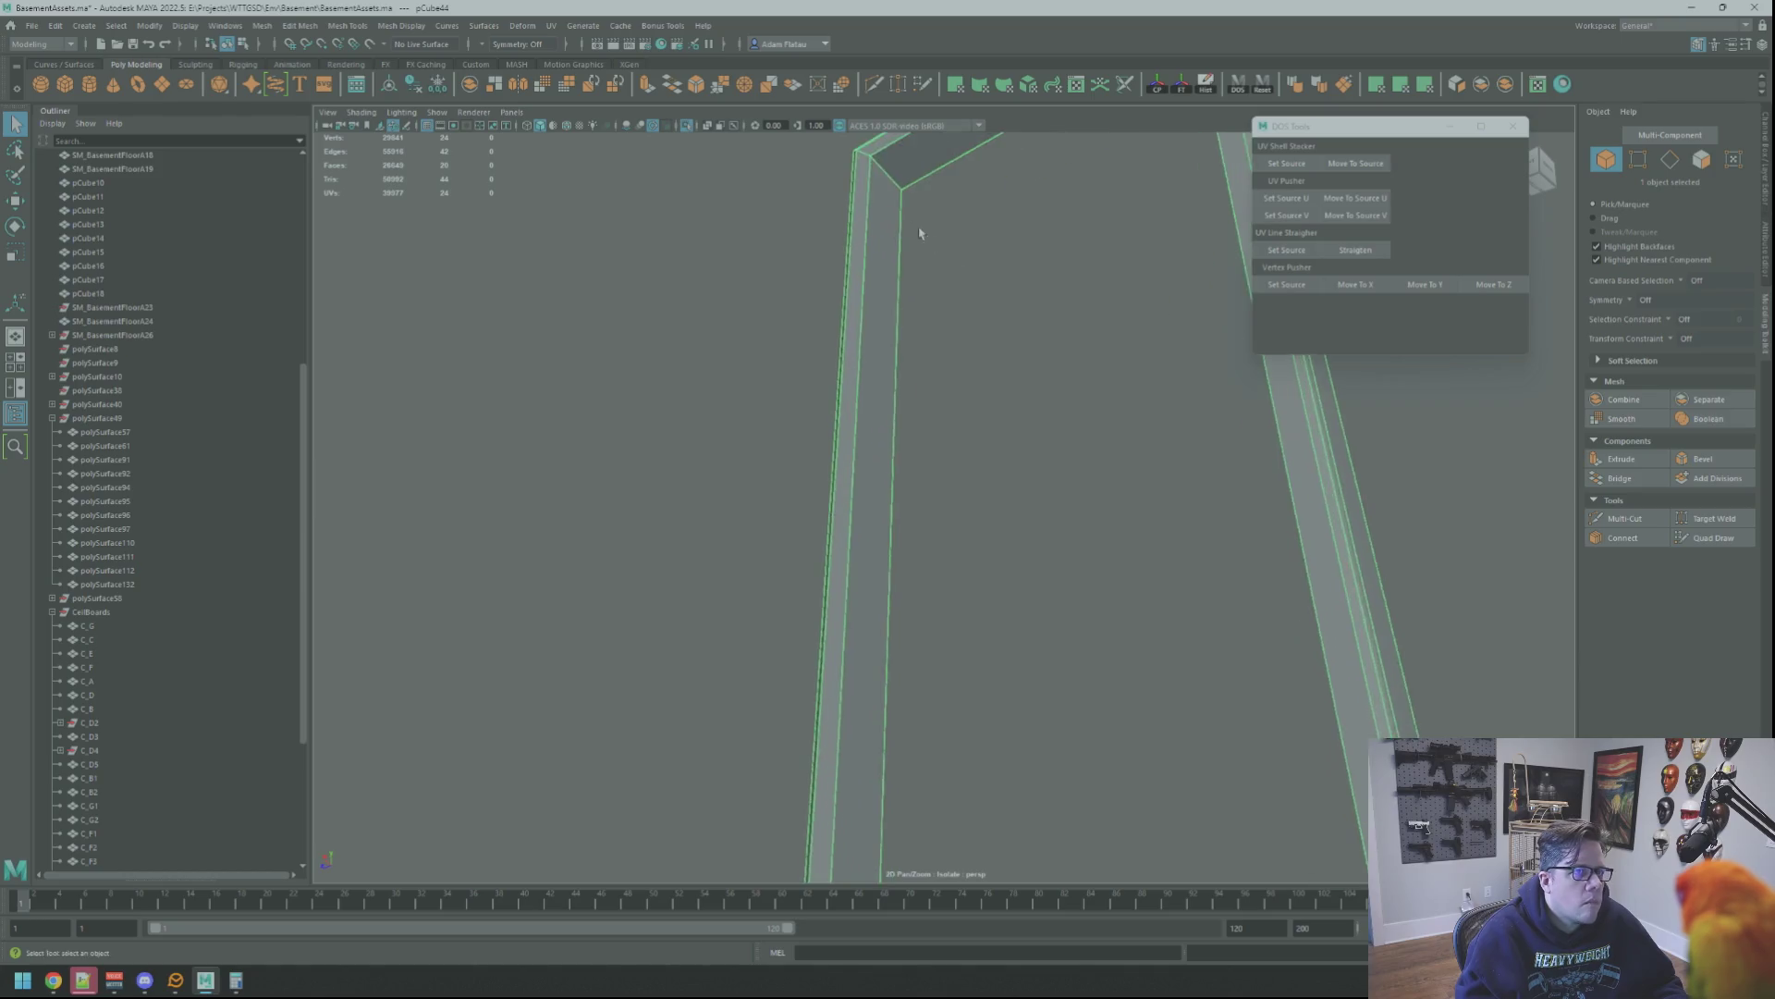
Select the inner edges of the frame's top beam in edge mode and frame them in view
{"action": "mouse_move", "coordinate": [939, 246]}
{"action": "left_mouse_down", "text": "alt"}
{"action": "mouse_move", "coordinate": [967, 298]}
{"action": "mouse_move", "coordinate": [765, 286]}
{"action": "left_mouse_up", "text": "alt"}
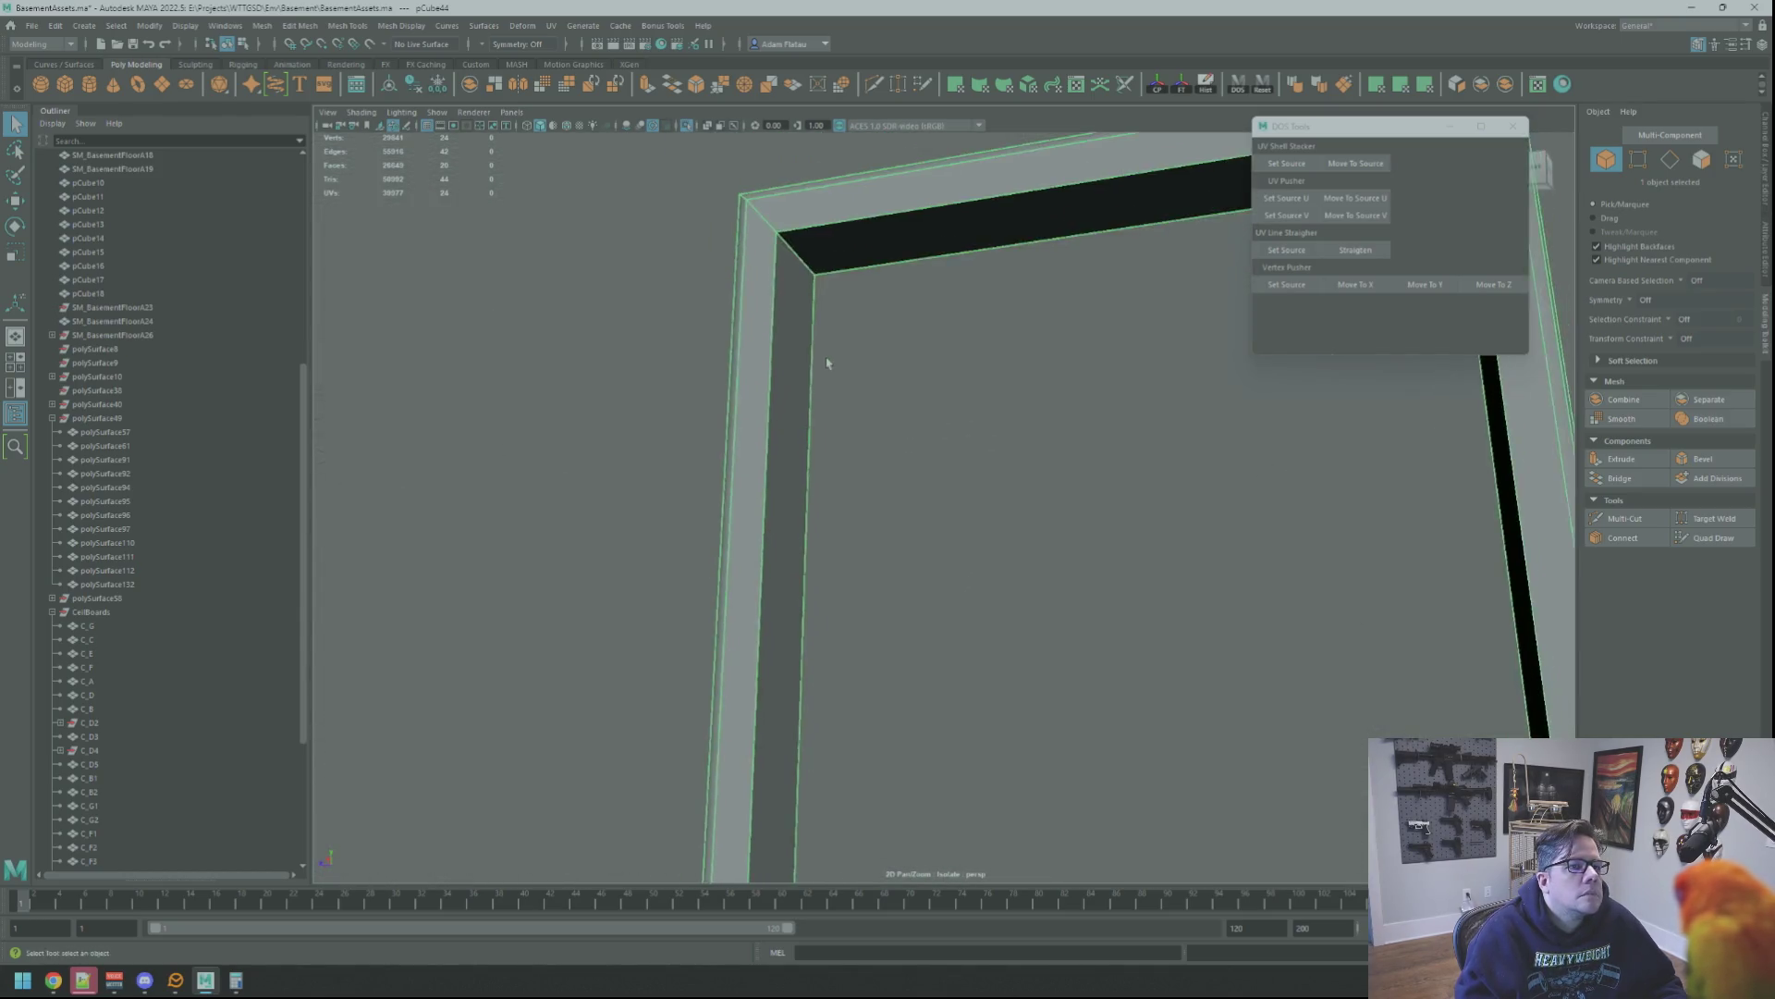
{"action": "key", "text": "F10"}
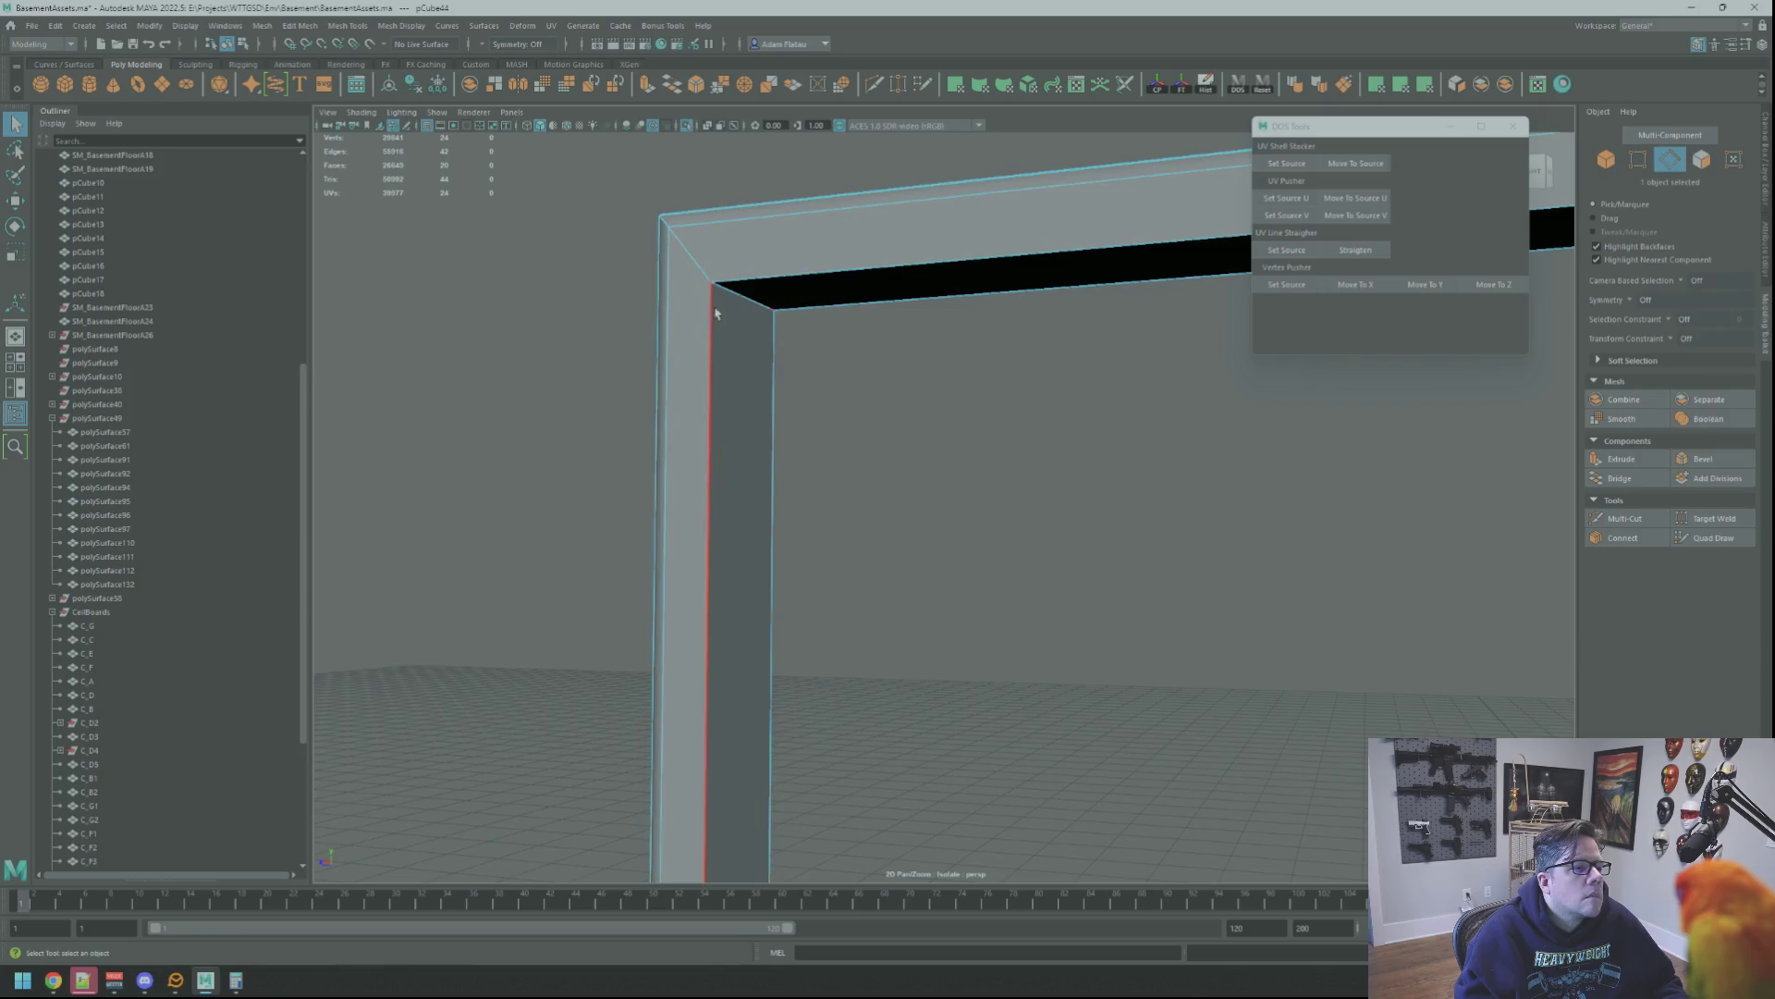
{"action": "left_click", "coordinate": [765, 273], "text": "shift"}
{"action": "left_click_drag", "start_coordinate": [765, 272], "coordinate": [1136, 381], "text": "alt"}
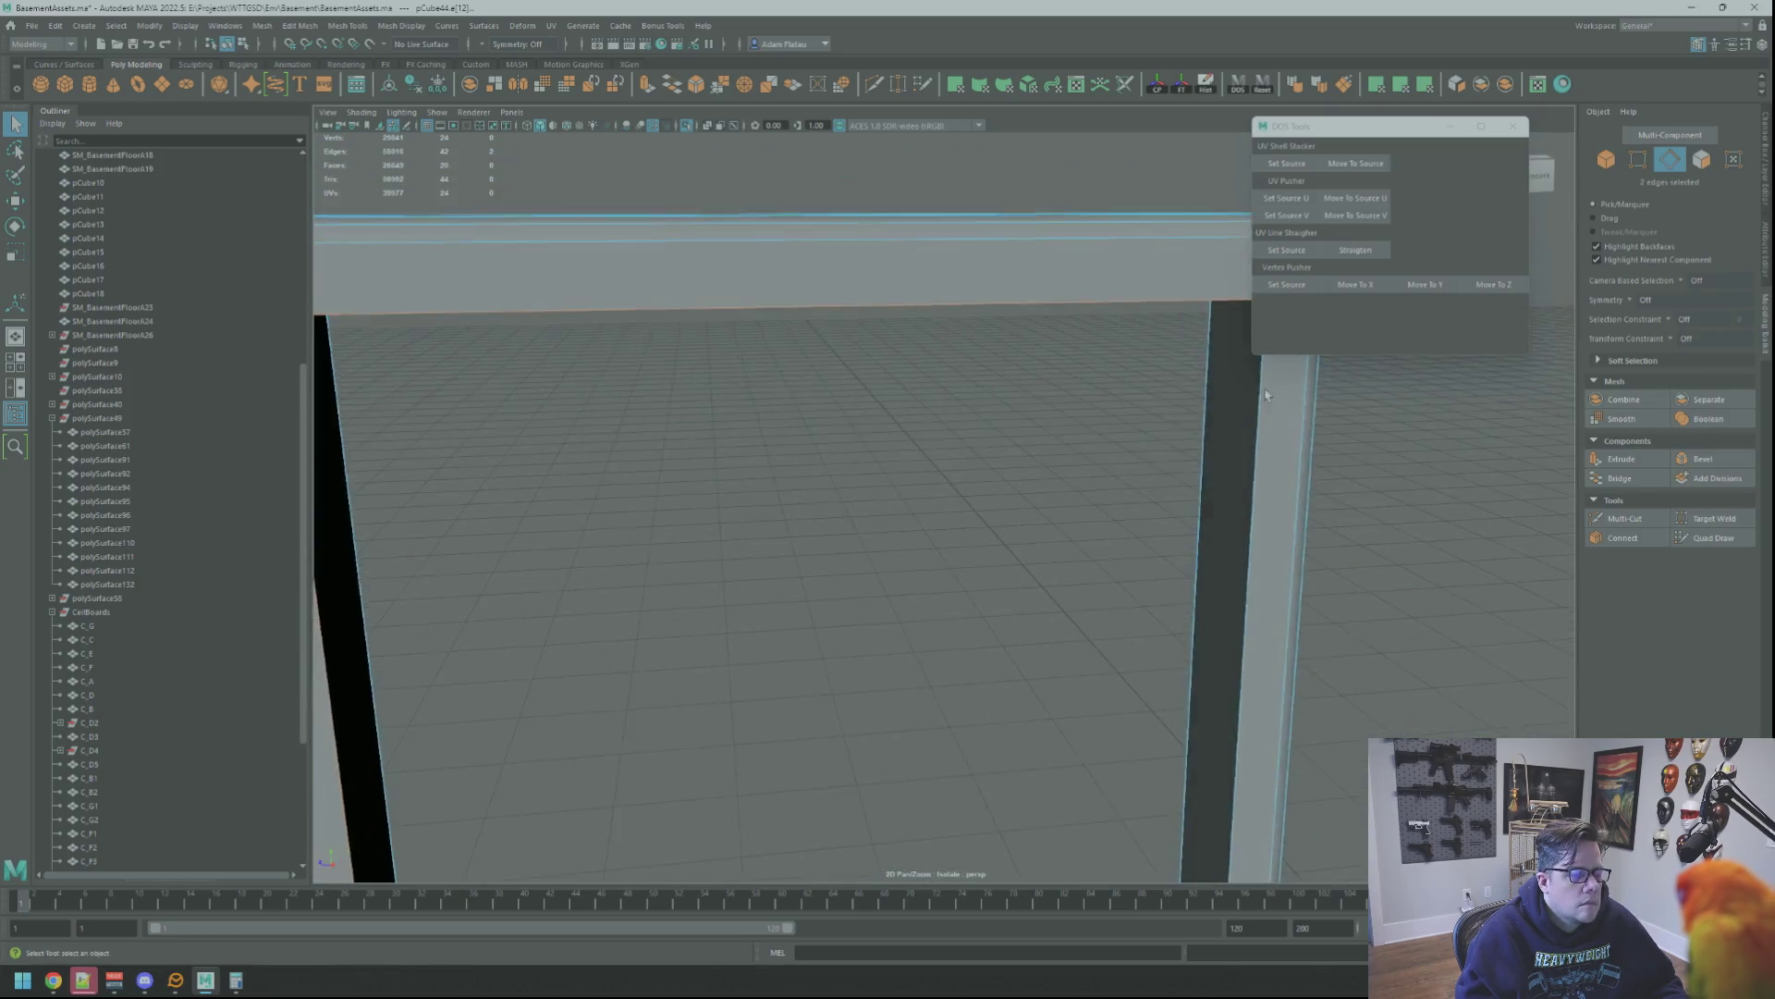
{"action": "key", "text": "w"}
{"action": "key", "text": "f"}
{"action": "mouse_move", "coordinate": [1102, 356]}
{"action": "right_mouse_down", "text": "alt"}
{"action": "mouse_move", "coordinate": [1188, 356]}
{"action": "mouse_move", "coordinate": [1003, 370]}
{"action": "mouse_move", "coordinate": [1159, 257]}
{"action": "right_mouse_up", "text": "alt"}
{"action": "mouse_move", "coordinate": [1158, 256]}
{"action": "left_mouse_down", "text": "alt"}
{"action": "mouse_move", "coordinate": [1174, 370]}
{"action": "mouse_move", "coordinate": [1058, 361]}
{"action": "mouse_move", "coordinate": [1355, 417]}
{"action": "mouse_move", "coordinate": [1027, 299]}
{"action": "left_mouse_up", "text": "alt"}
Bevel the selected inner edges and lower the Fraction for a narrow chamfer on the beam
{"action": "left_click", "coordinate": [1704, 458]}
{"action": "mouse_move", "coordinate": [1032, 289]}
{"action": "middle_mouse_down"}
{"action": "mouse_move", "coordinate": [1051, 288]}
{"action": "mouse_move", "coordinate": [1040, 279]}
{"action": "middle_mouse_up"}
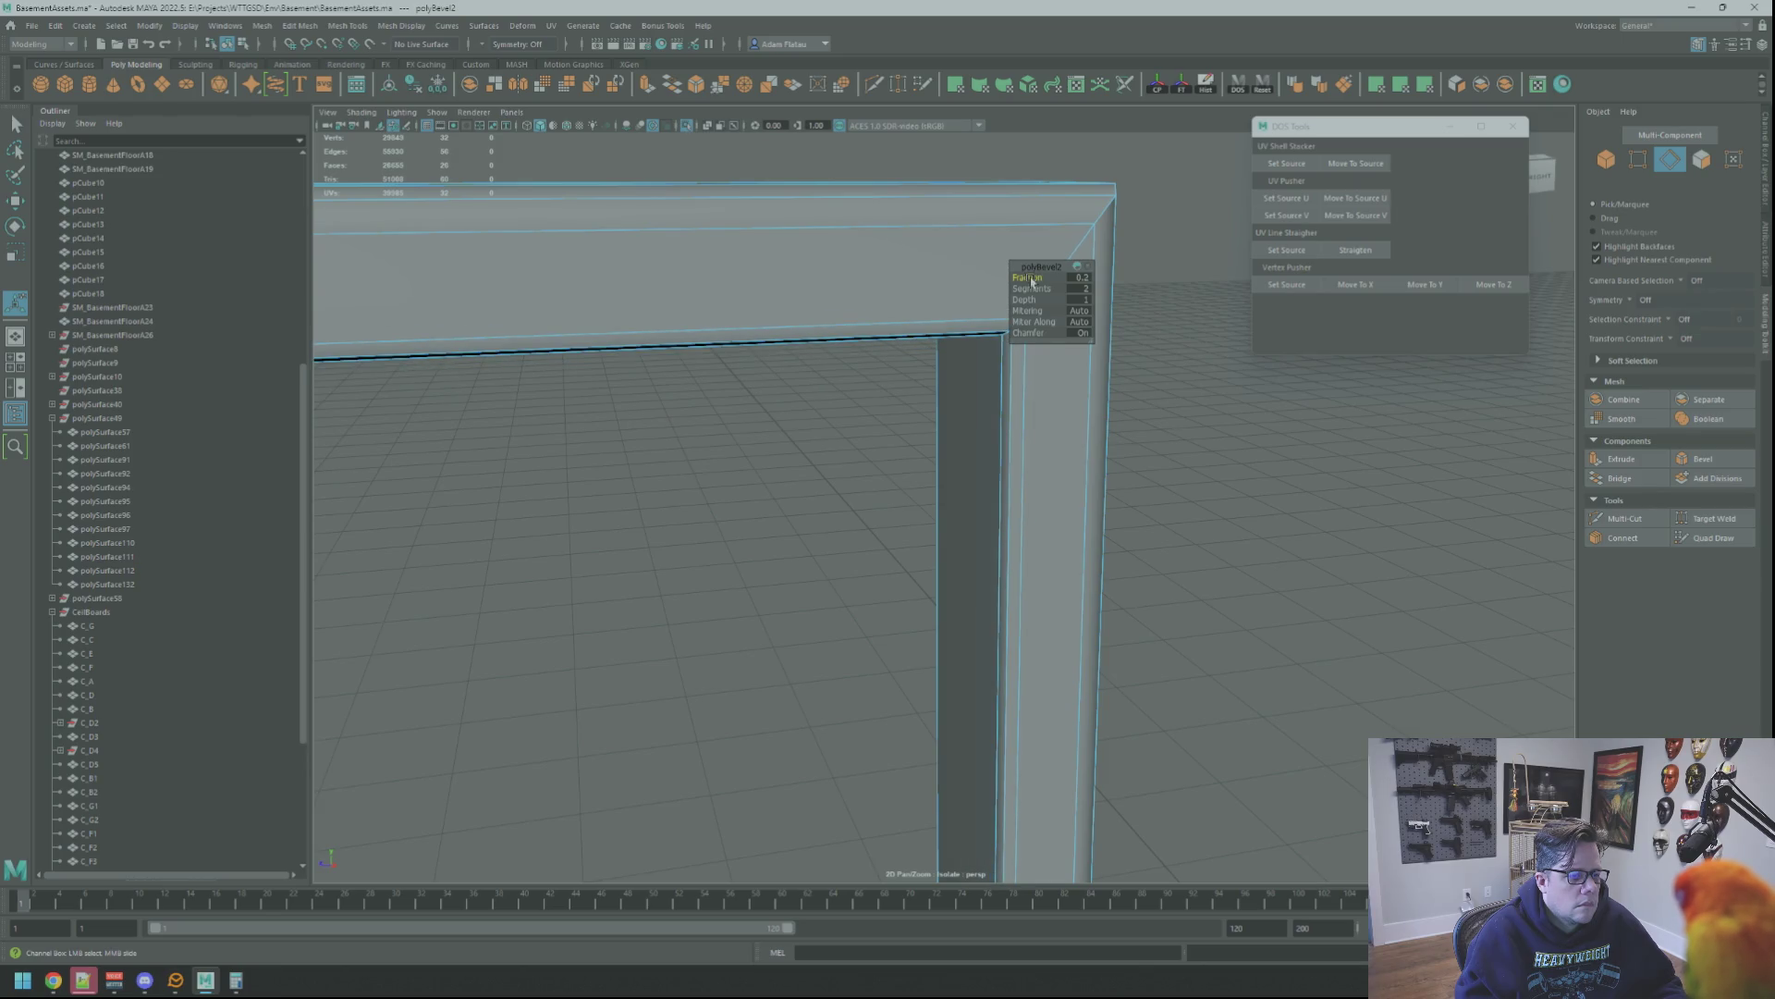
{"action": "left_click_drag", "start_coordinate": [1034, 277], "coordinate": [1113, 388], "text": "alt"}
{"action": "right_click", "coordinate": [1073, 399]}
{"action": "right_click_drag", "start_coordinate": [1072, 375], "coordinate": [1073, 365]}
{"action": "key", "text": "F8"}
Check the diagonal corner edge, deselect the doorframe and view it within the full basement scene
{"action": "mouse_move", "coordinate": [1129, 348]}
{"action": "left_mouse_down", "text": "alt"}
{"action": "mouse_move", "coordinate": [993, 352]}
{"action": "mouse_move", "coordinate": [1070, 396]}
{"action": "left_mouse_up", "text": "alt"}
{"action": "left_click", "coordinate": [1069, 396]}
{"action": "right_click_drag", "start_coordinate": [1069, 396], "coordinate": [1070, 383]}
{"action": "left_click", "coordinate": [1067, 380]}
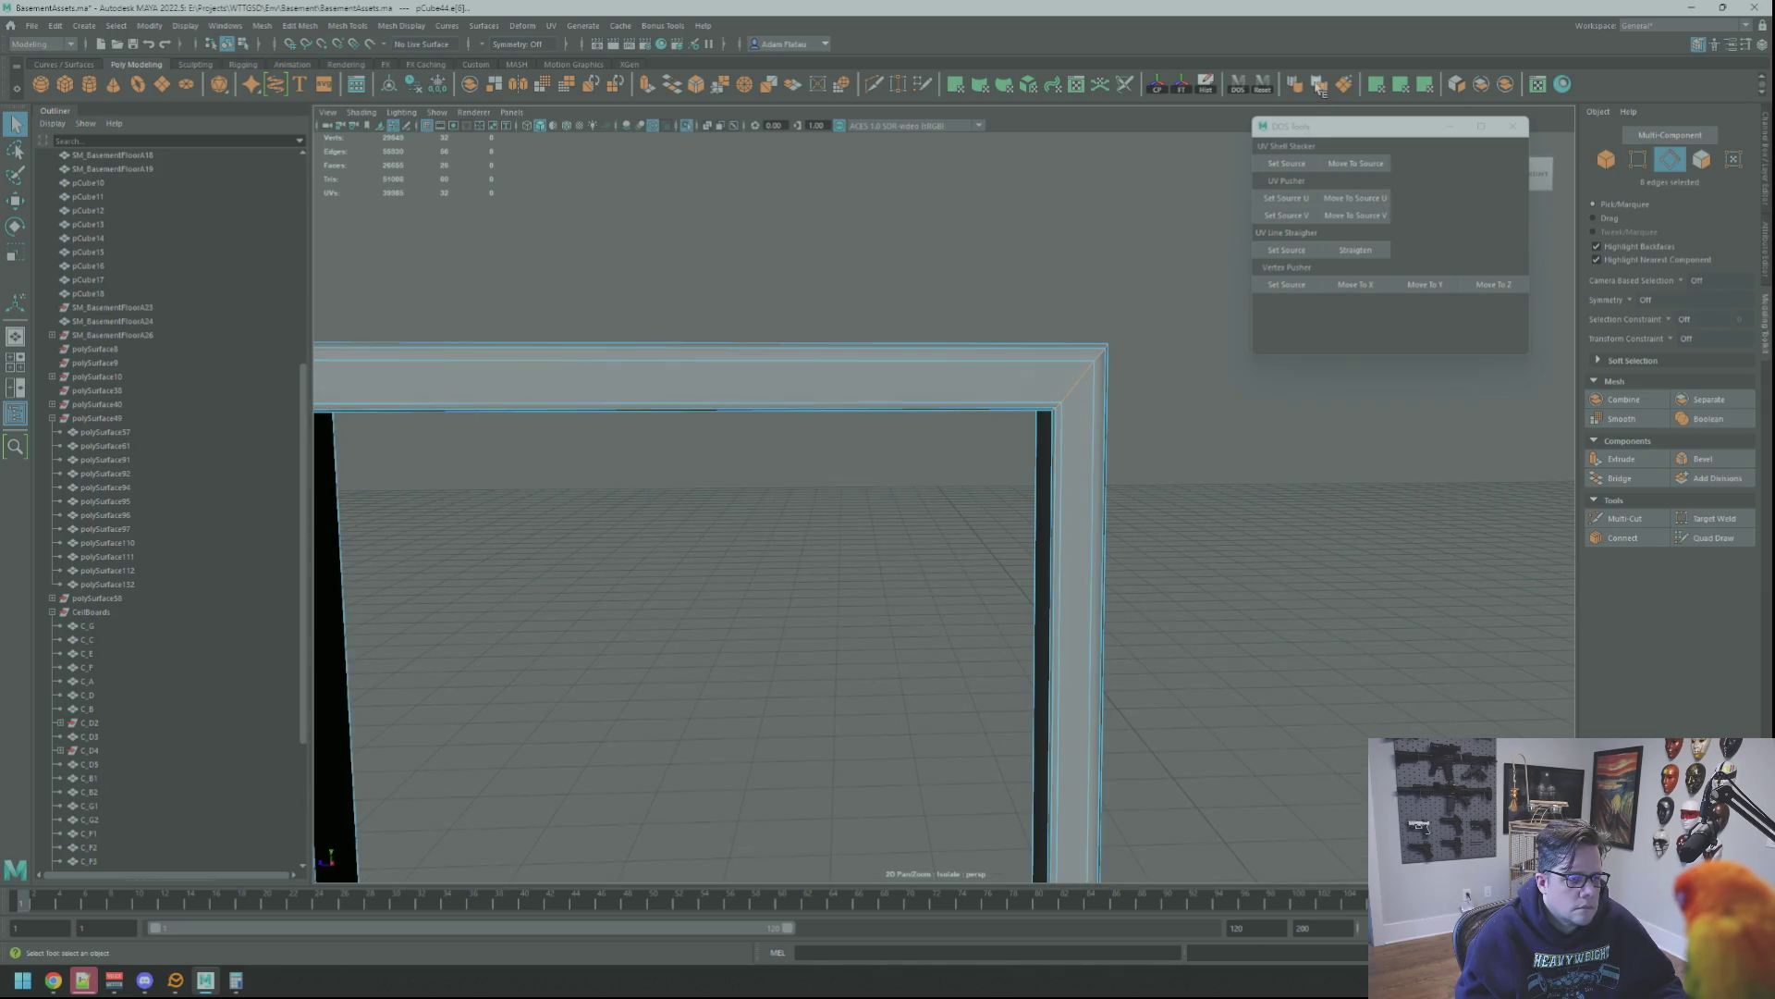
{"action": "middle_click_drag", "start_coordinate": [350, 405], "coordinate": [669, 368], "text": "alt"}
{"action": "key", "text": "F8"}
{"action": "left_click", "coordinate": [832, 270]}
{"action": "mouse_move", "coordinate": [833, 269]}
{"action": "left_mouse_down", "text": "alt"}
{"action": "mouse_move", "coordinate": [871, 338]}
{"action": "mouse_move", "coordinate": [1055, 369]}
{"action": "mouse_move", "coordinate": [829, 270]}
{"action": "left_mouse_up", "text": "alt"}
{"action": "scroll", "coordinate": [872, 337], "scroll_direction": "down", "scroll_amount": 3}
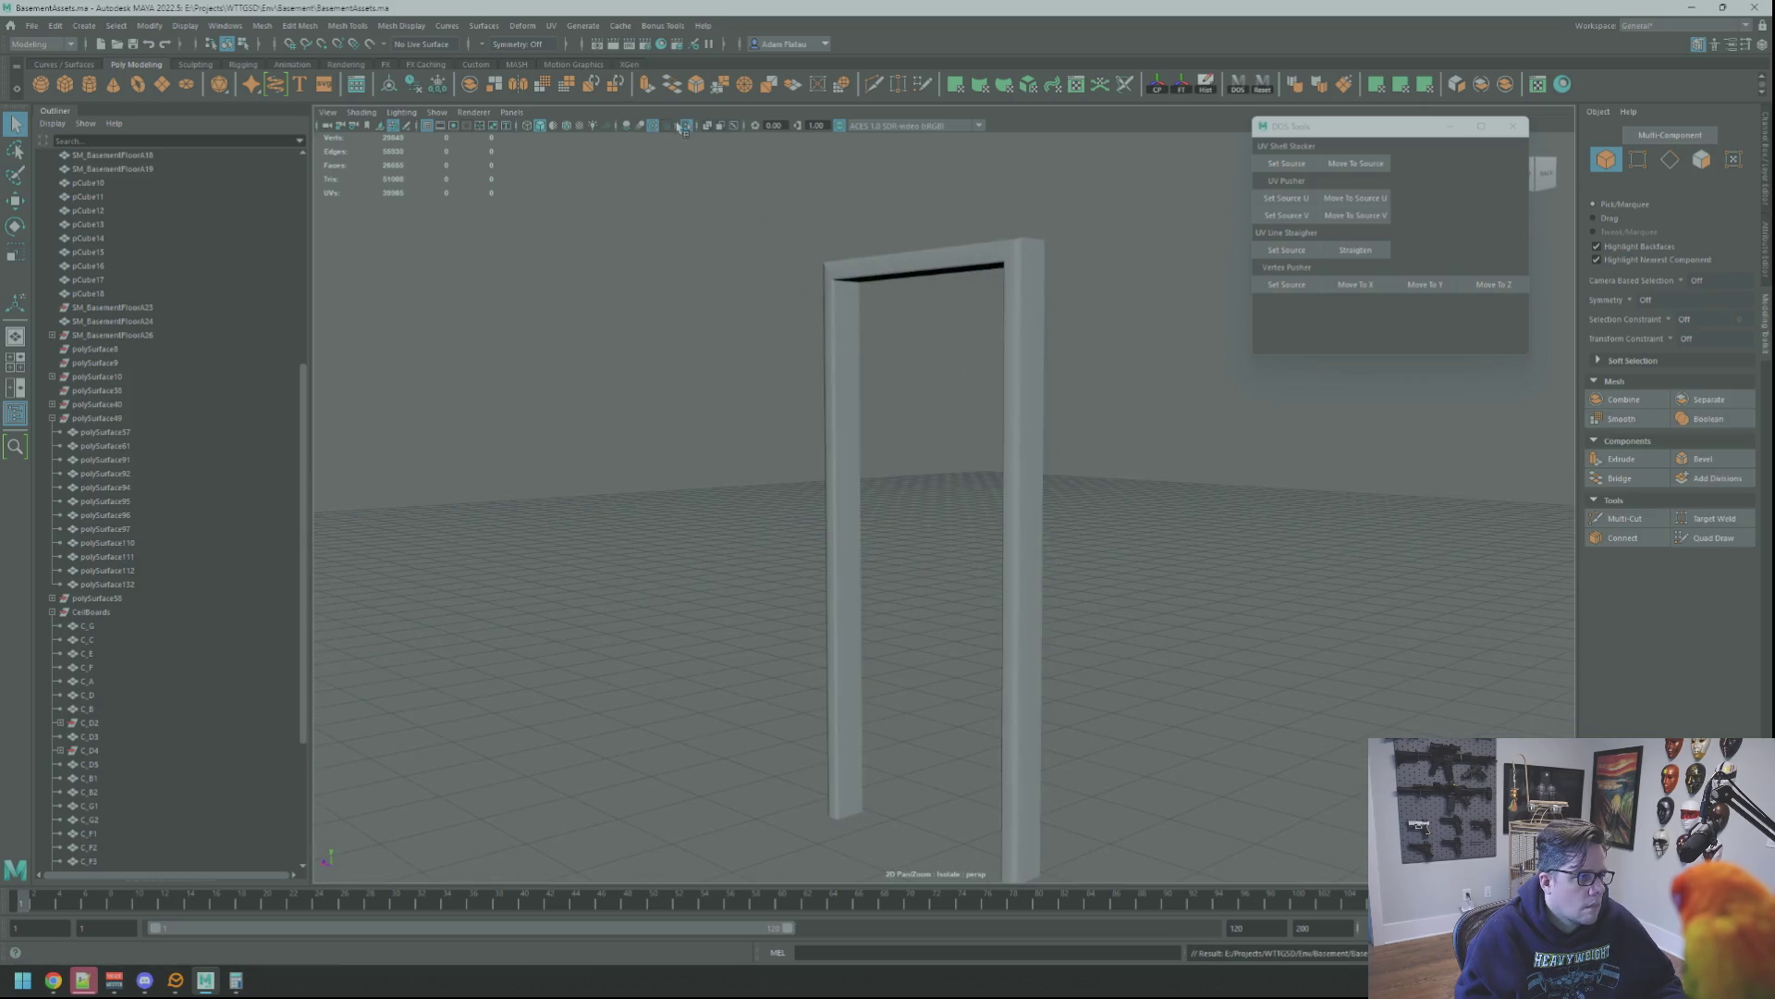
{"action": "scroll", "coordinate": [832, 416], "scroll_direction": "up", "scroll_amount": 3}
{"action": "left_click_drag", "start_coordinate": [832, 417], "coordinate": [1035, 326], "text": "alt"}
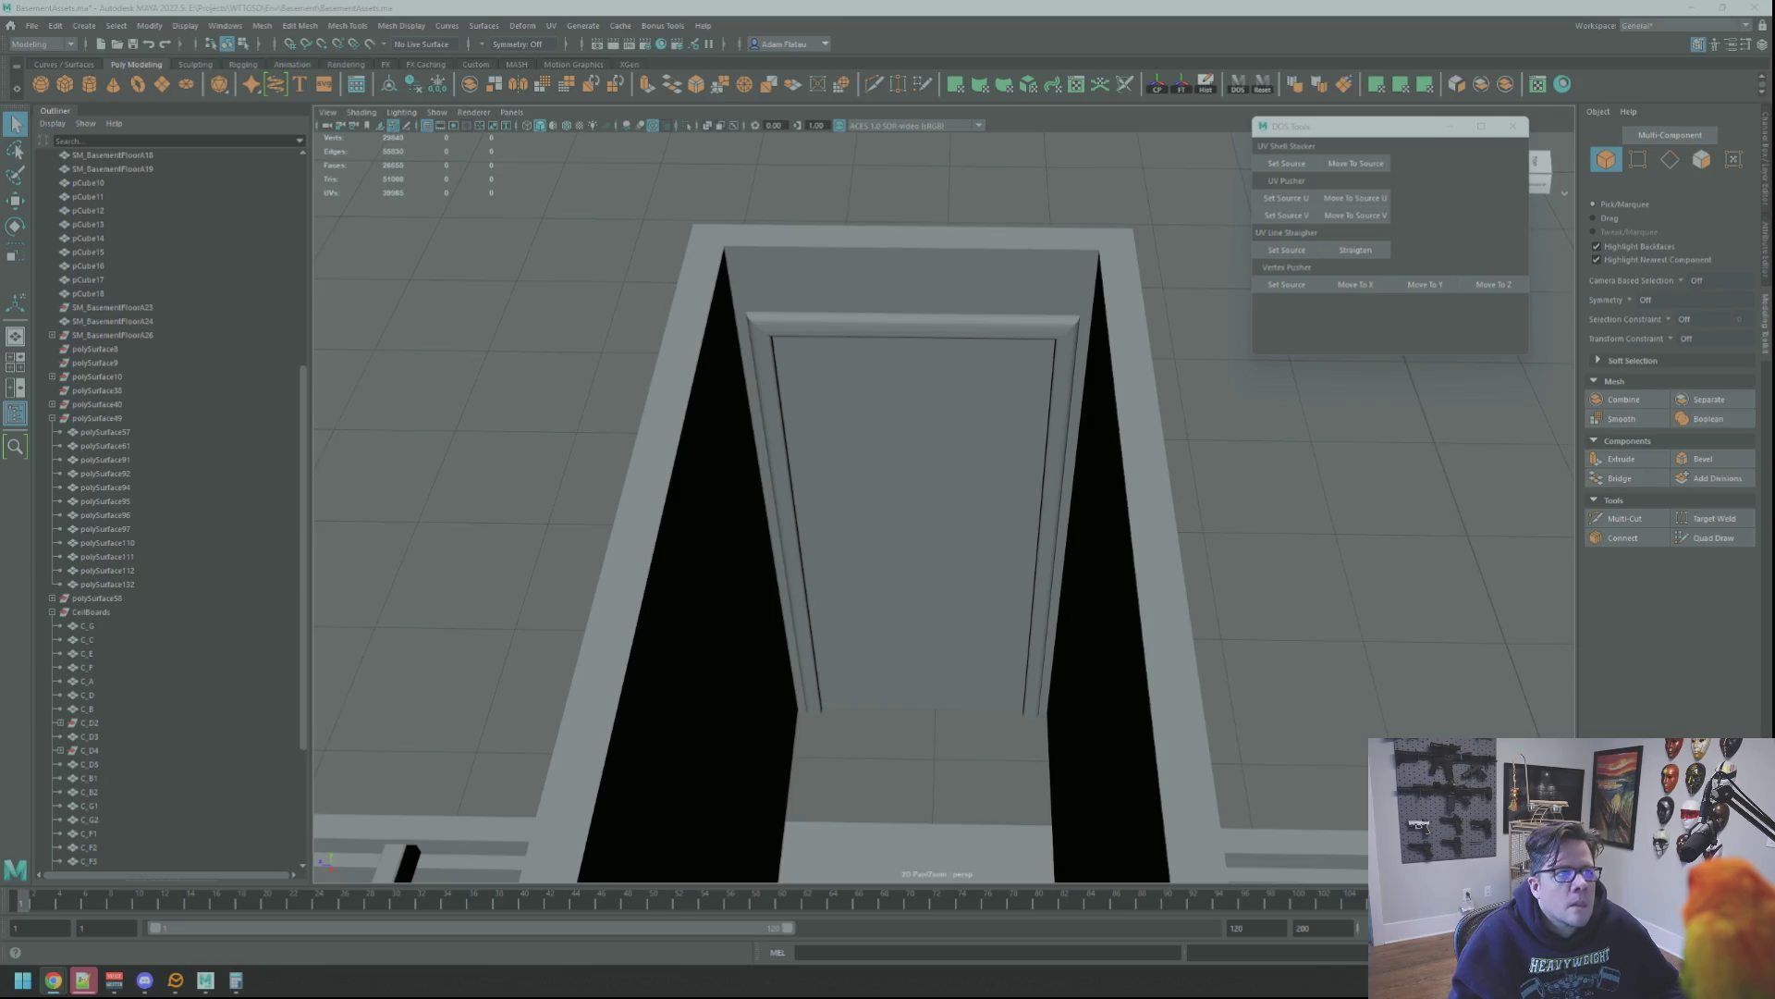
{"action": "scroll", "coordinate": [1046, 374], "scroll_direction": "up", "scroll_amount": 3}
{"action": "scroll", "coordinate": [1047, 375], "scroll_direction": "up", "scroll_amount": 3}
{"action": "scroll", "coordinate": [999, 347], "scroll_direction": "up", "scroll_amount": 3}
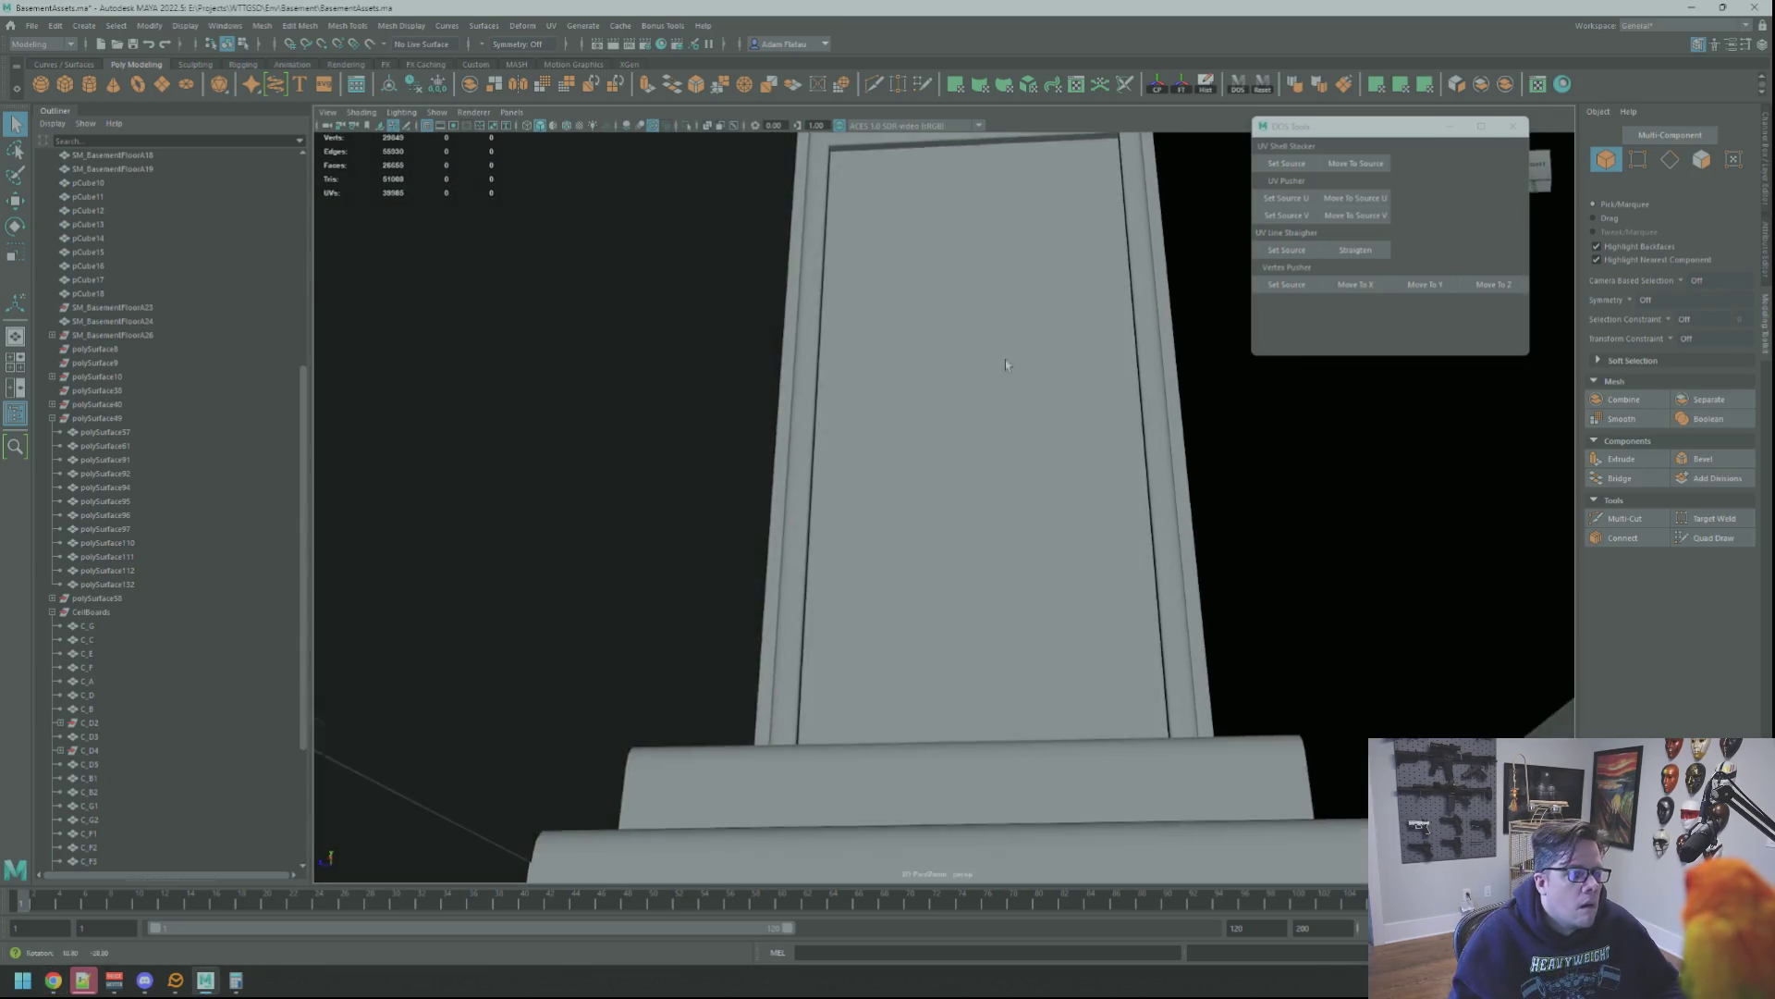
{"action": "scroll", "coordinate": [943, 308], "scroll_direction": "up", "scroll_amount": 3}
{"action": "scroll", "coordinate": [944, 307], "scroll_direction": "up", "scroll_amount": 3}
{"action": "scroll", "coordinate": [988, 363], "scroll_direction": "up", "scroll_amount": 3}
{"action": "scroll", "coordinate": [971, 397], "scroll_direction": "up", "scroll_amount": 3}
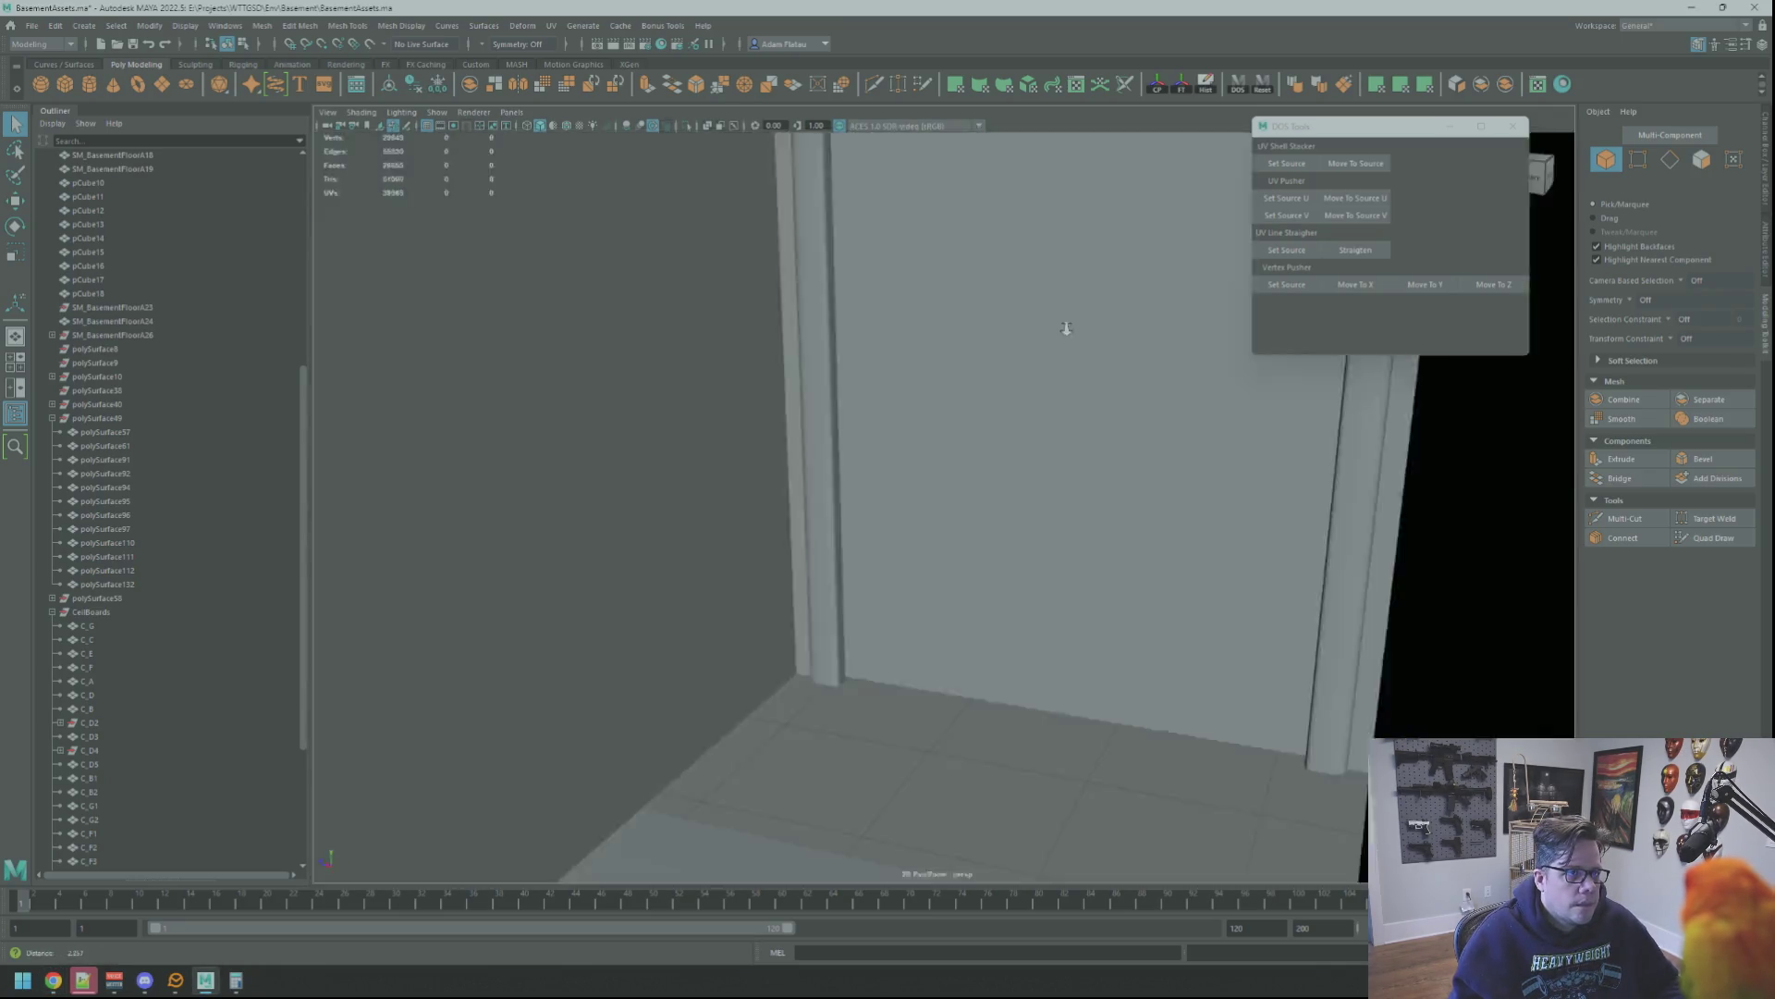
{"action": "scroll", "coordinate": [1055, 330], "scroll_direction": "up", "scroll_amount": 3}
Isolate the door frame again so it shows alone in the viewport
{"action": "mouse_move", "coordinate": [929, 350]}
{"action": "left_mouse_down", "text": "alt"}
{"action": "mouse_move", "coordinate": [975, 325]}
{"action": "mouse_move", "coordinate": [978, 382]}
{"action": "mouse_move", "coordinate": [1095, 419]}
{"action": "mouse_move", "coordinate": [1013, 469]}
{"action": "mouse_move", "coordinate": [944, 436]}
{"action": "mouse_move", "coordinate": [980, 434]}
{"action": "left_mouse_up", "text": "alt"}
{"action": "scroll", "coordinate": [981, 435], "scroll_direction": "up", "scroll_amount": 2}
{"action": "key", "text": "w"}
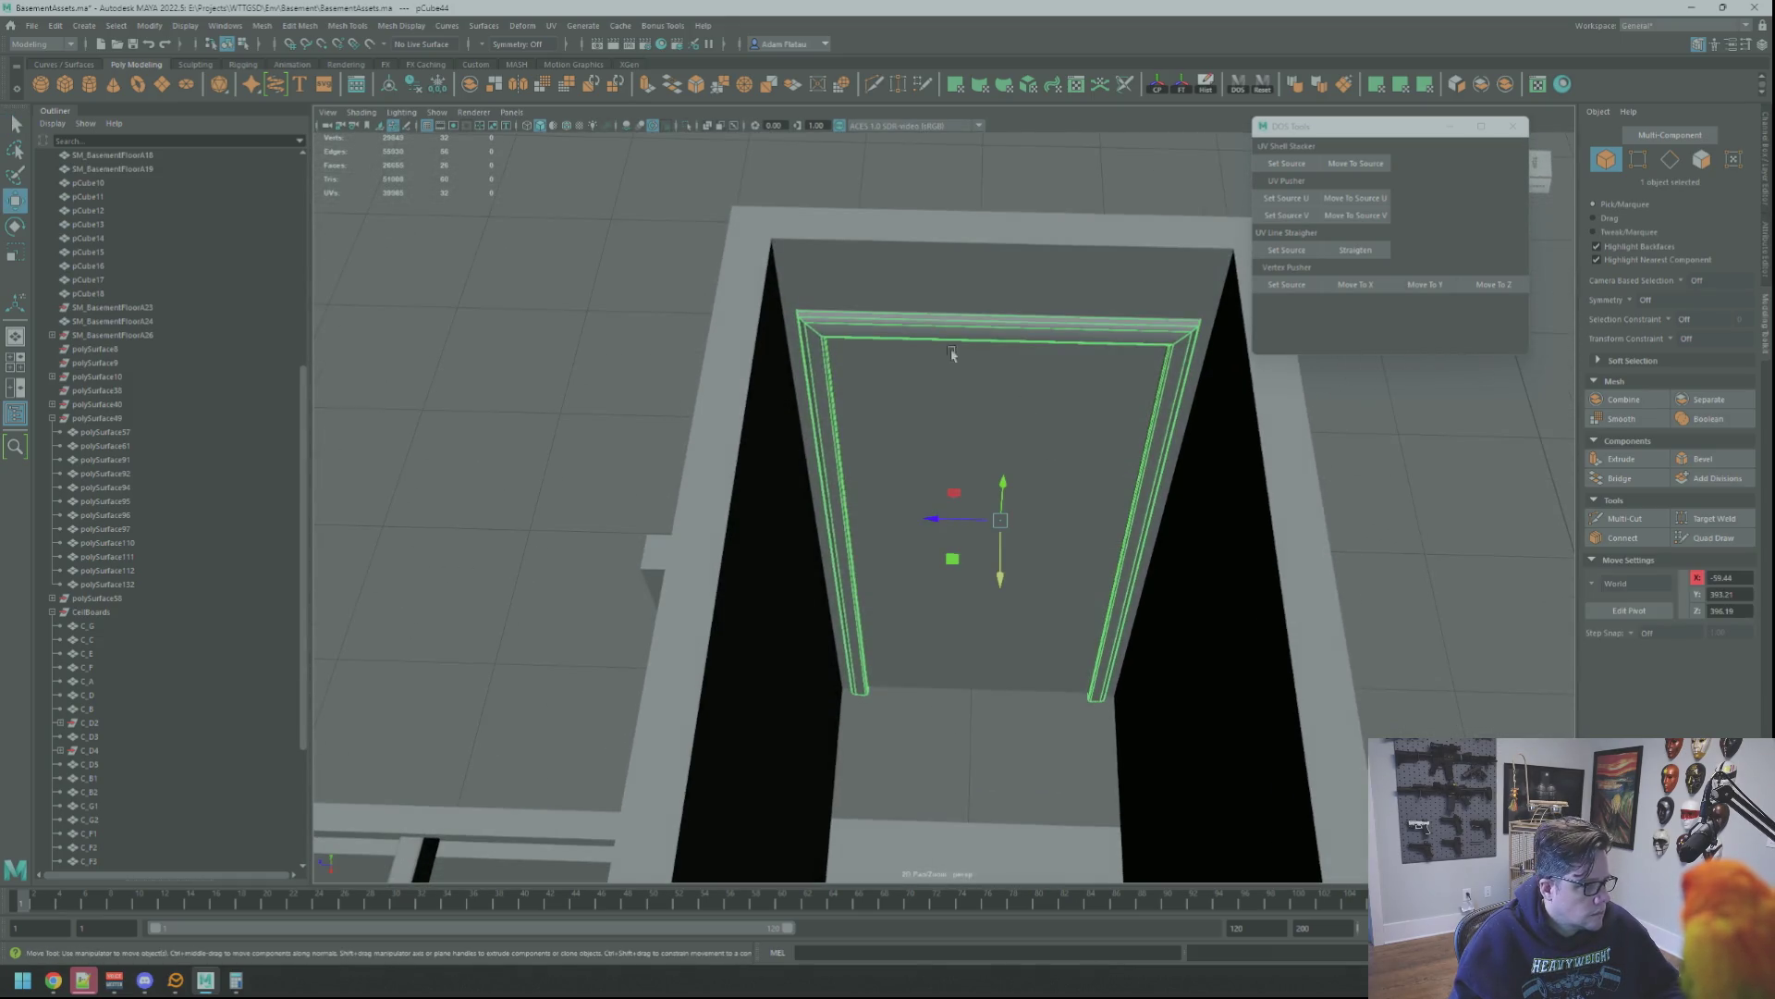
{"action": "left_click", "coordinate": [697, 127]}
{"action": "mouse_move", "coordinate": [888, 320]}
{"action": "left_mouse_down", "text": "alt"}
{"action": "mouse_move", "coordinate": [923, 337]}
{"action": "mouse_move", "coordinate": [910, 213]}
{"action": "left_mouse_up", "text": "alt"}
{"action": "scroll", "coordinate": [903, 270], "scroll_direction": "up", "scroll_amount": 2}
{"action": "scroll", "coordinate": [834, 284], "scroll_direction": "up", "scroll_amount": 2}
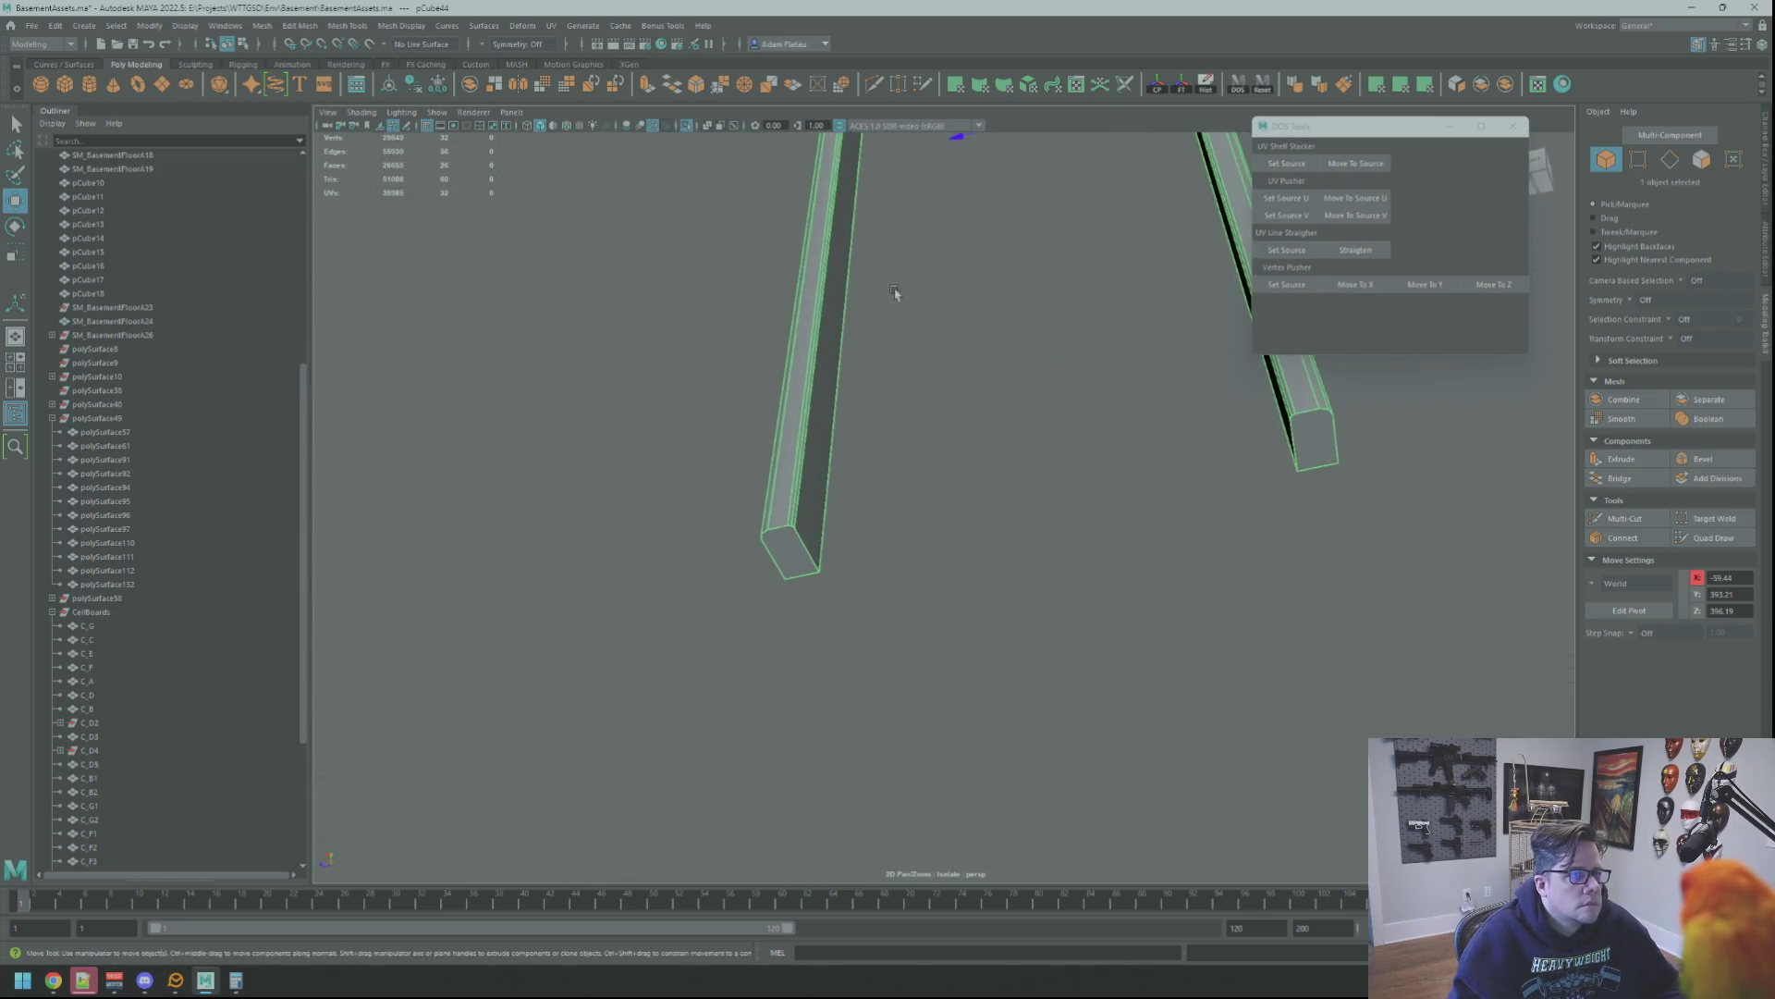
{"action": "scroll", "coordinate": [971, 279], "scroll_direction": "up", "scroll_amount": 2}
Inspect the leg's corner vertex and bottom face, then cut a new edge across the leg end
{"action": "right_click_drag", "start_coordinate": [754, 296], "coordinate": [753, 257]}
{"action": "left_click", "coordinate": [653, 322]}
{"action": "key", "text": "f"}
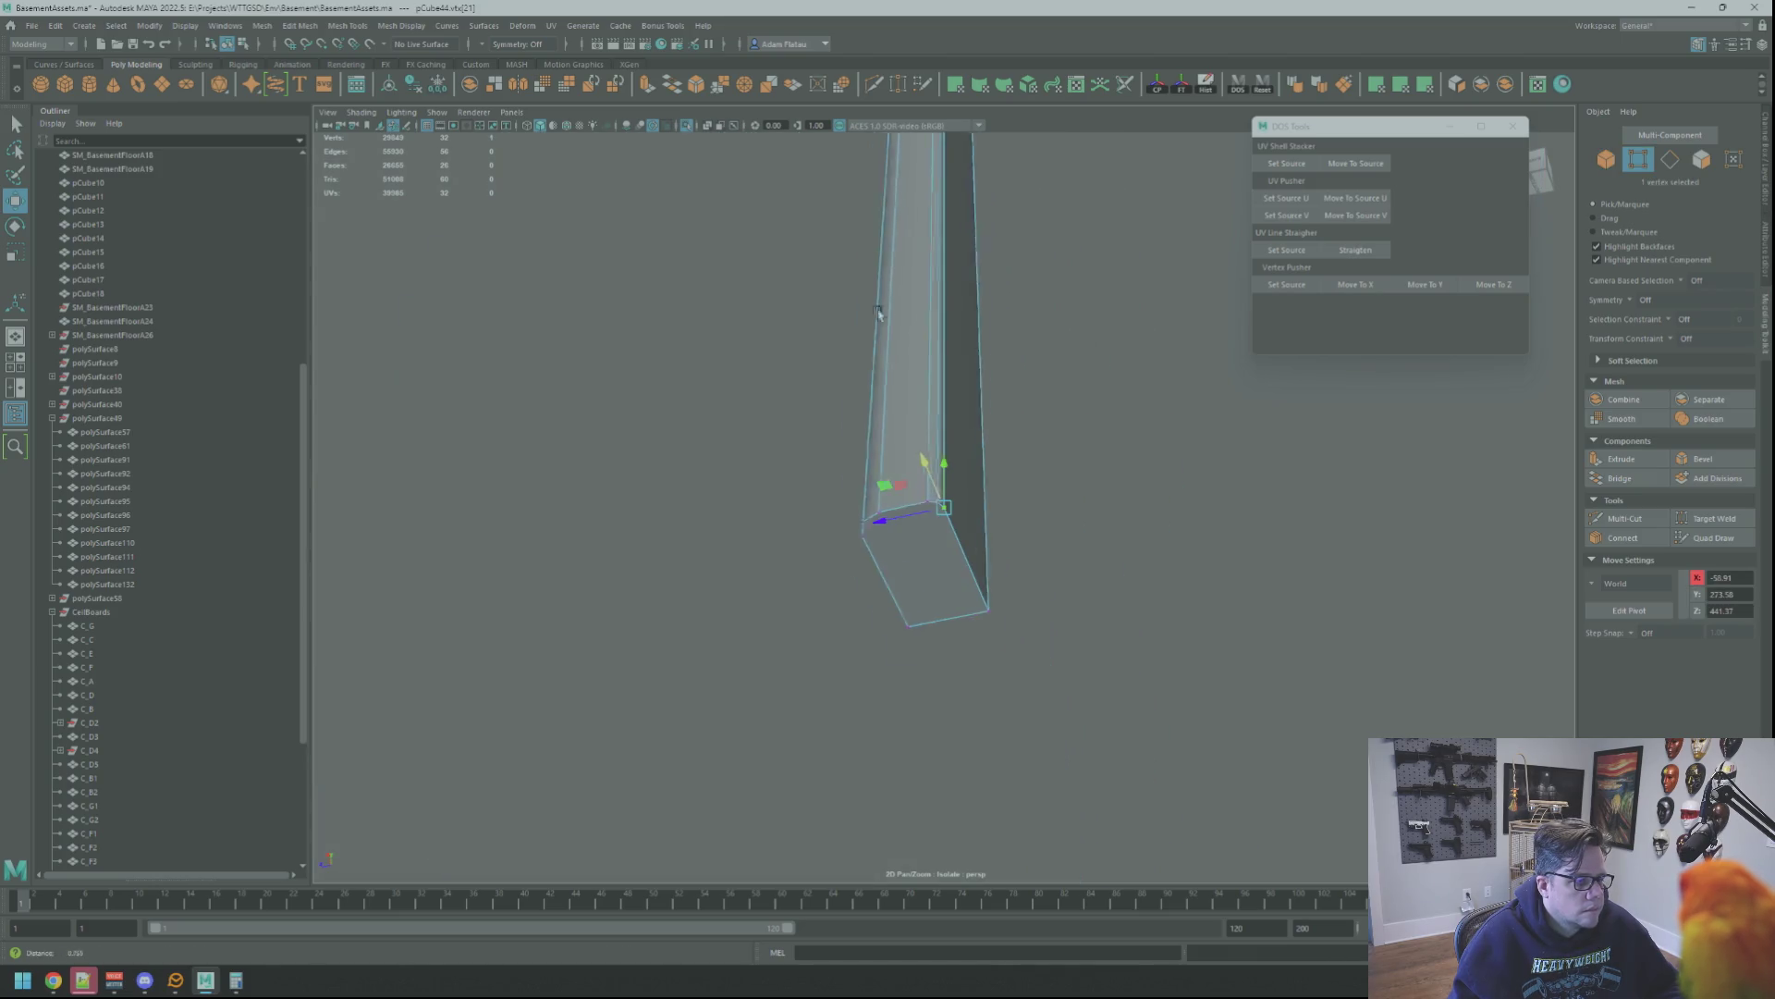
{"action": "mouse_move", "coordinate": [986, 356]}
{"action": "left_mouse_down", "text": "alt"}
{"action": "mouse_move", "coordinate": [940, 319]}
{"action": "mouse_move", "coordinate": [1069, 318]}
{"action": "mouse_move", "coordinate": [989, 319]}
{"action": "mouse_move", "coordinate": [1022, 329]}
{"action": "left_mouse_up", "text": "alt"}
{"action": "right_click_drag", "start_coordinate": [1021, 329], "coordinate": [1131, 343]}
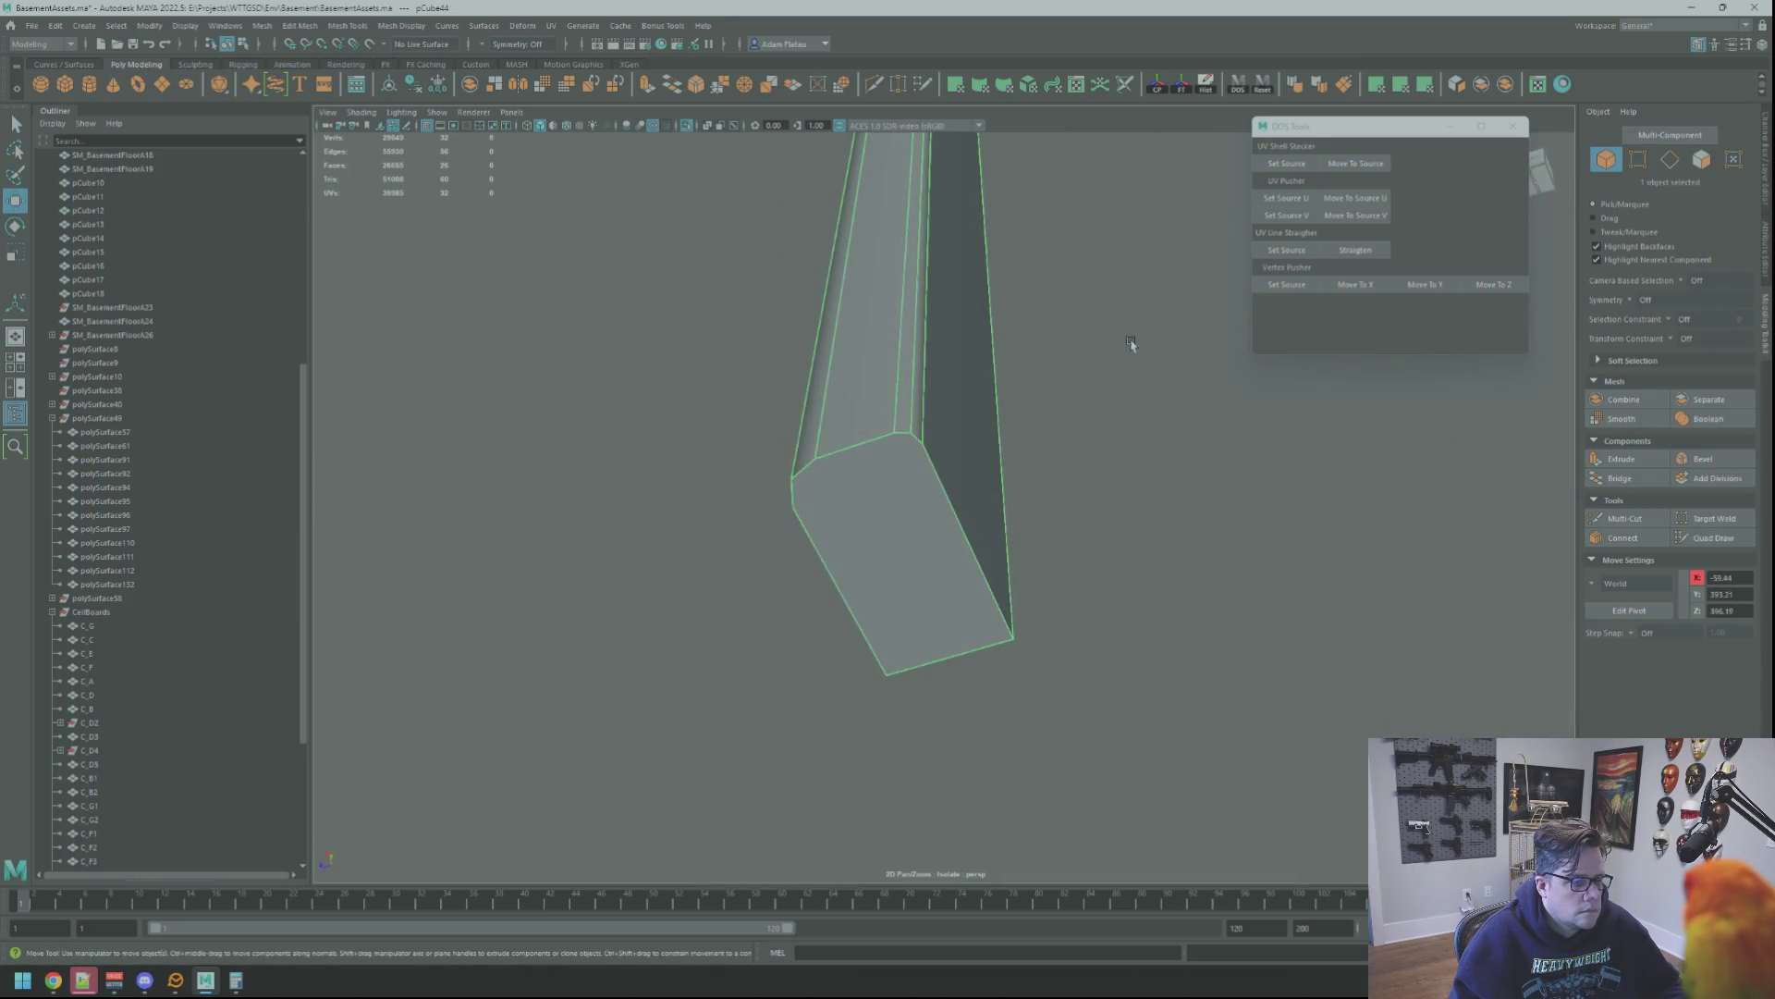
{"action": "left_click", "coordinate": [967, 365]}
{"action": "mouse_move", "coordinate": [967, 363]}
{"action": "left_mouse_down", "text": "alt"}
{"action": "mouse_move", "coordinate": [861, 384]}
{"action": "mouse_move", "coordinate": [959, 392]}
{"action": "mouse_move", "coordinate": [895, 362]}
{"action": "left_mouse_up", "text": "alt"}
{"action": "left_click", "coordinate": [1620, 518]}
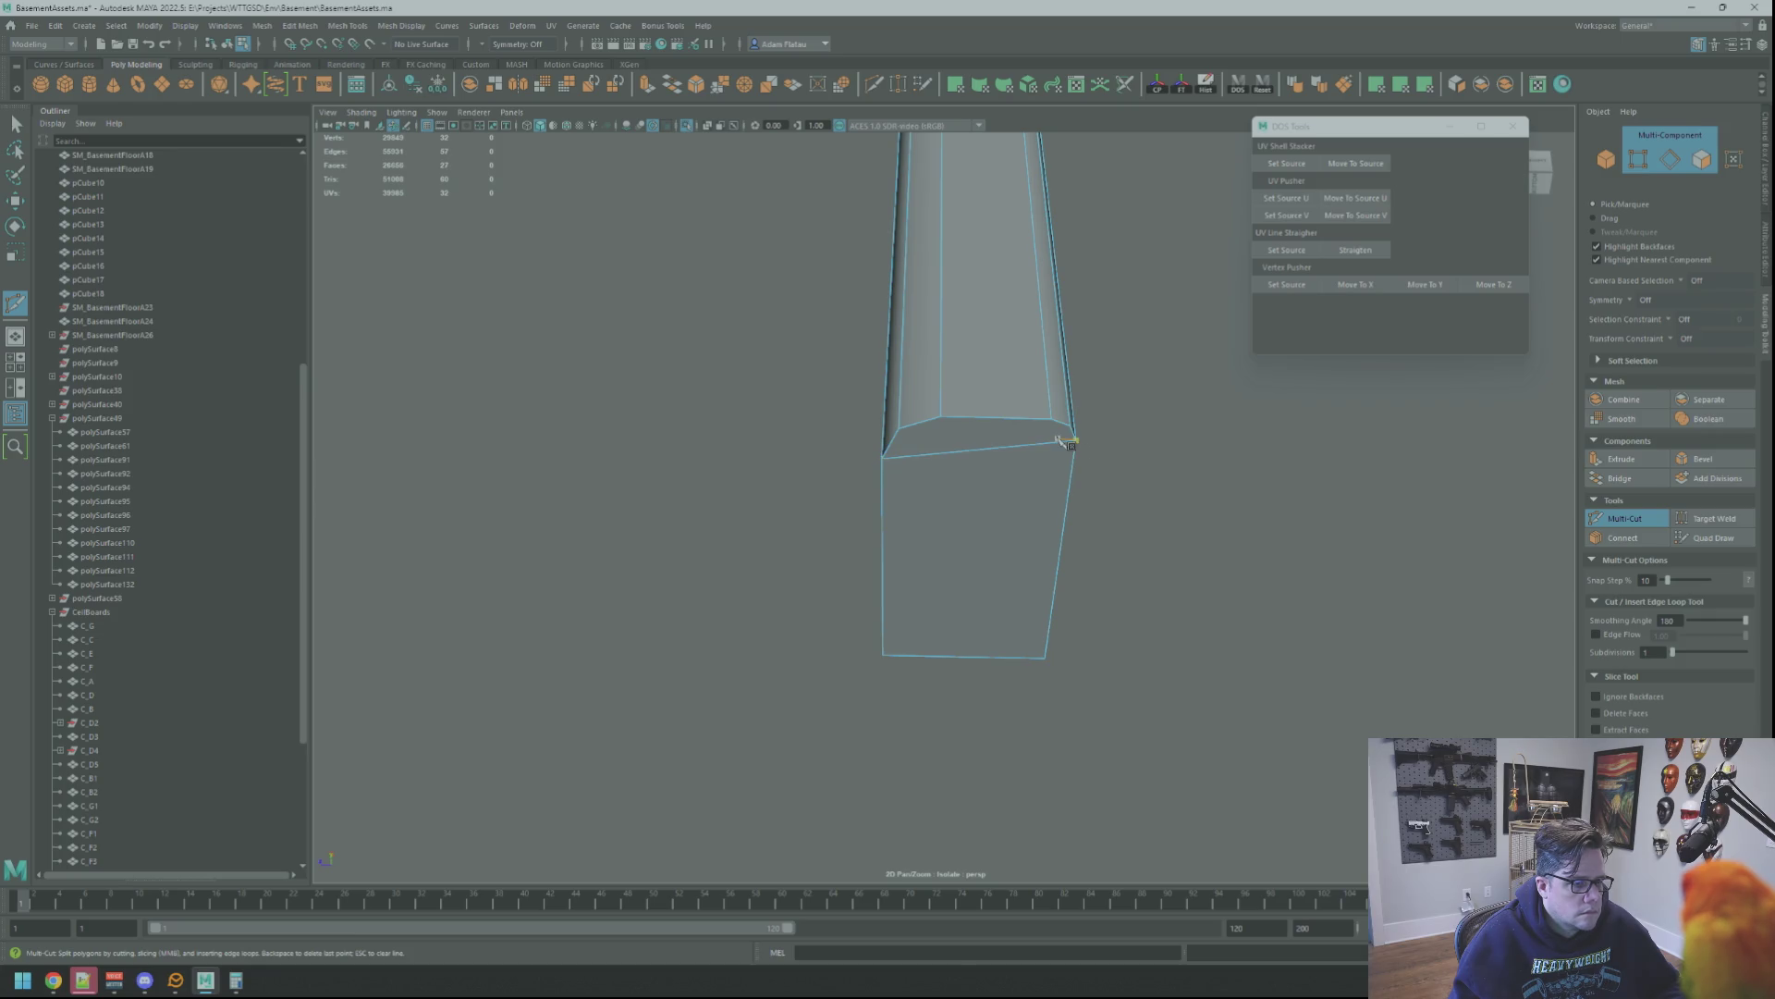
{"action": "left_click_drag", "start_coordinate": [1086, 400], "coordinate": [1071, 399], "text": "alt"}
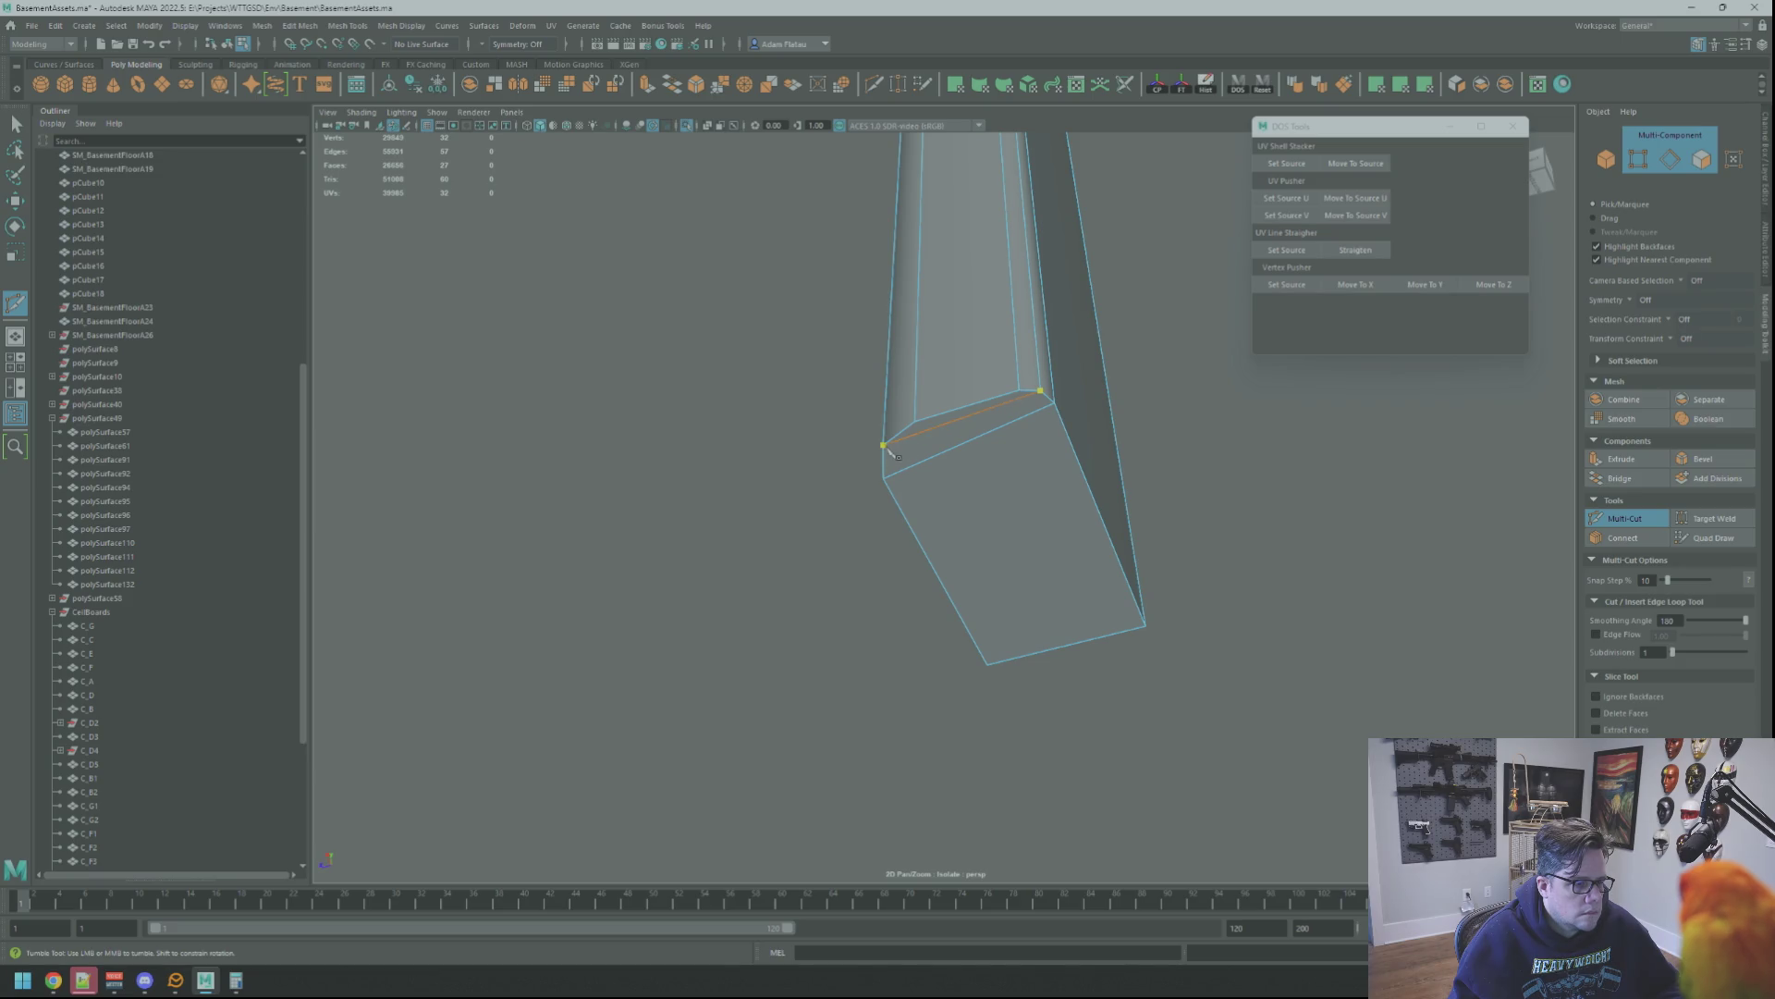
{"action": "mouse_move", "coordinate": [1095, 272]}
{"action": "left_mouse_down", "text": "alt"}
{"action": "mouse_move", "coordinate": [822, 319]}
{"action": "mouse_move", "coordinate": [865, 300]}
{"action": "mouse_move", "coordinate": [864, 278]}
{"action": "mouse_move", "coordinate": [846, 285]}
{"action": "mouse_move", "coordinate": [921, 421]}
{"action": "left_mouse_up", "text": "alt"}
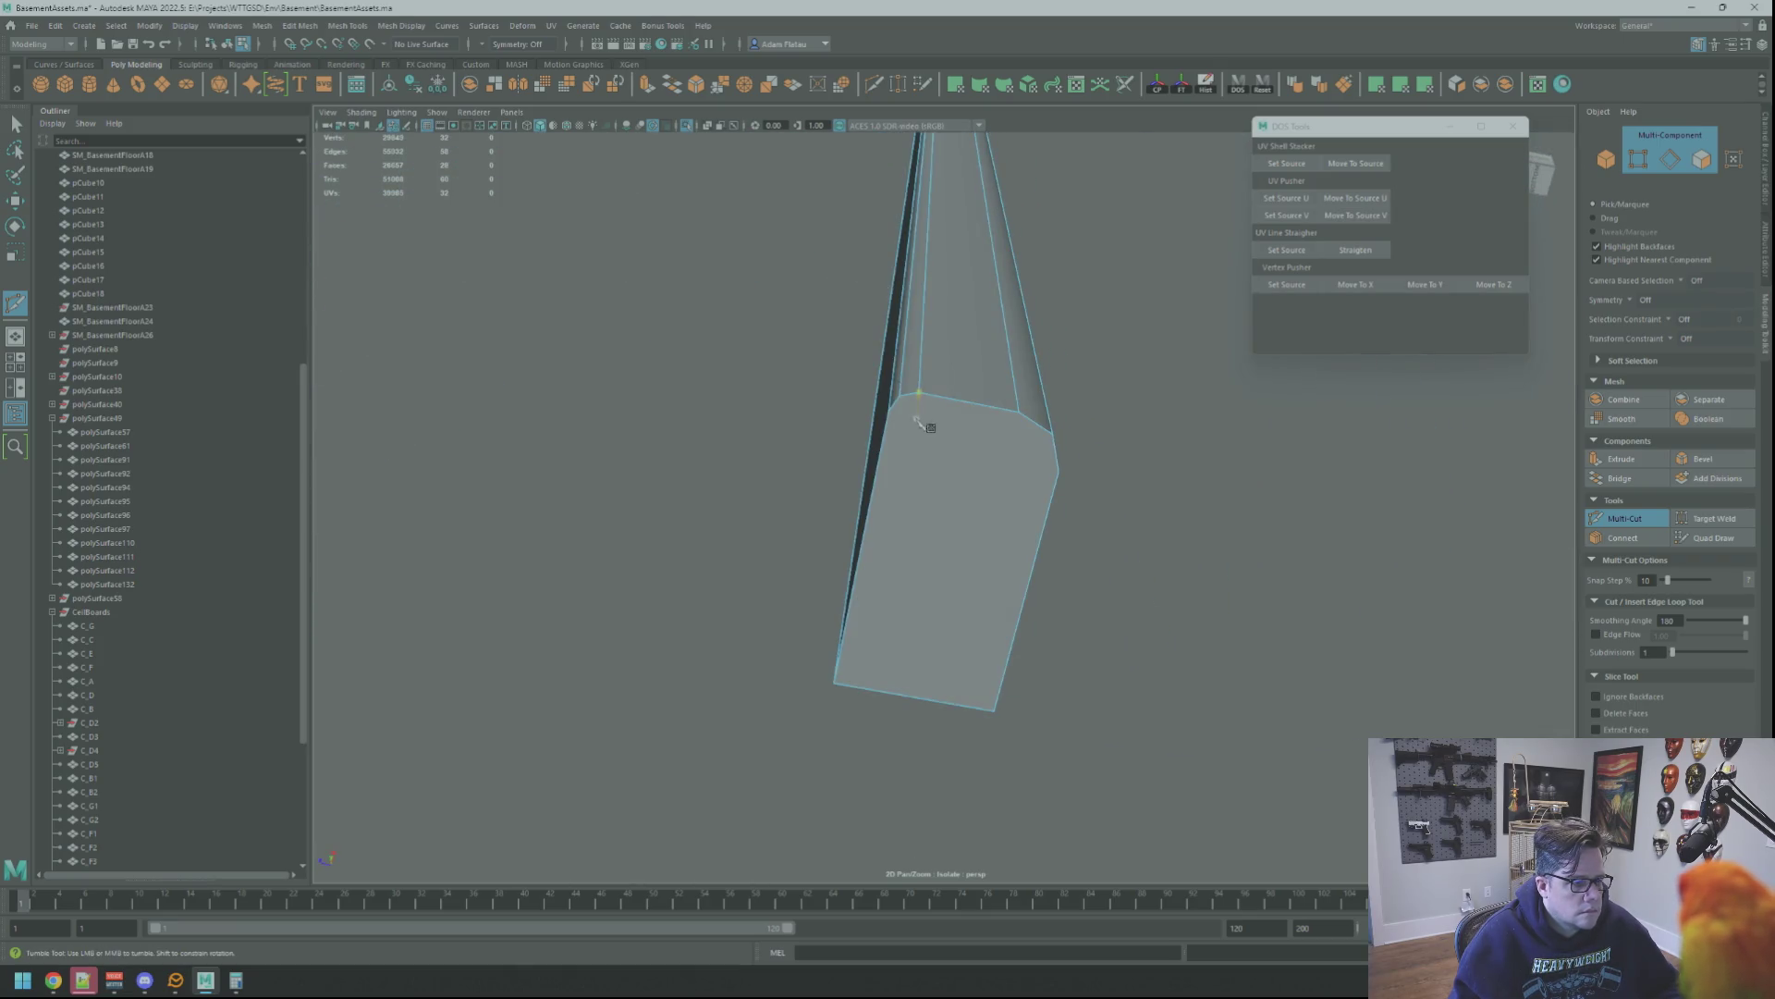
{"action": "mouse_move", "coordinate": [1024, 465]}
{"action": "left_mouse_down", "text": "alt"}
{"action": "mouse_move", "coordinate": [1026, 416]}
{"action": "mouse_move", "coordinate": [955, 404]}
{"action": "left_mouse_up", "text": "alt"}
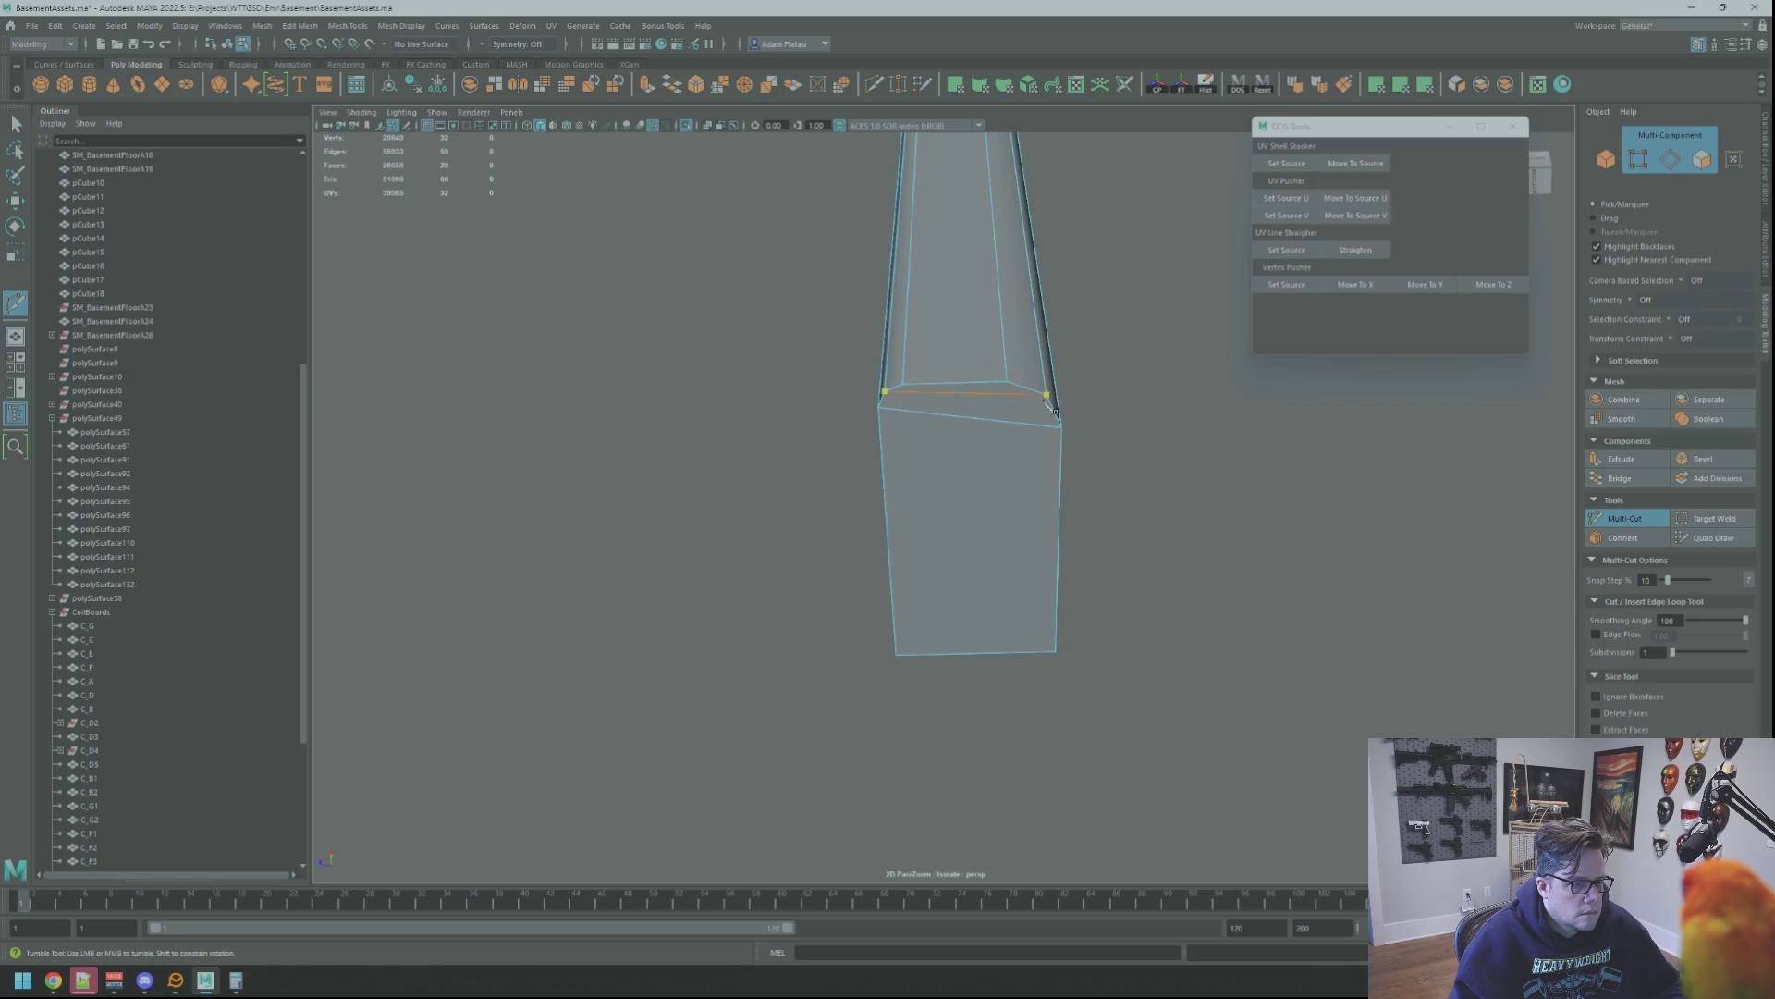
{"action": "left_click_drag", "start_coordinate": [1166, 464], "coordinate": [1158, 431], "text": "alt"}
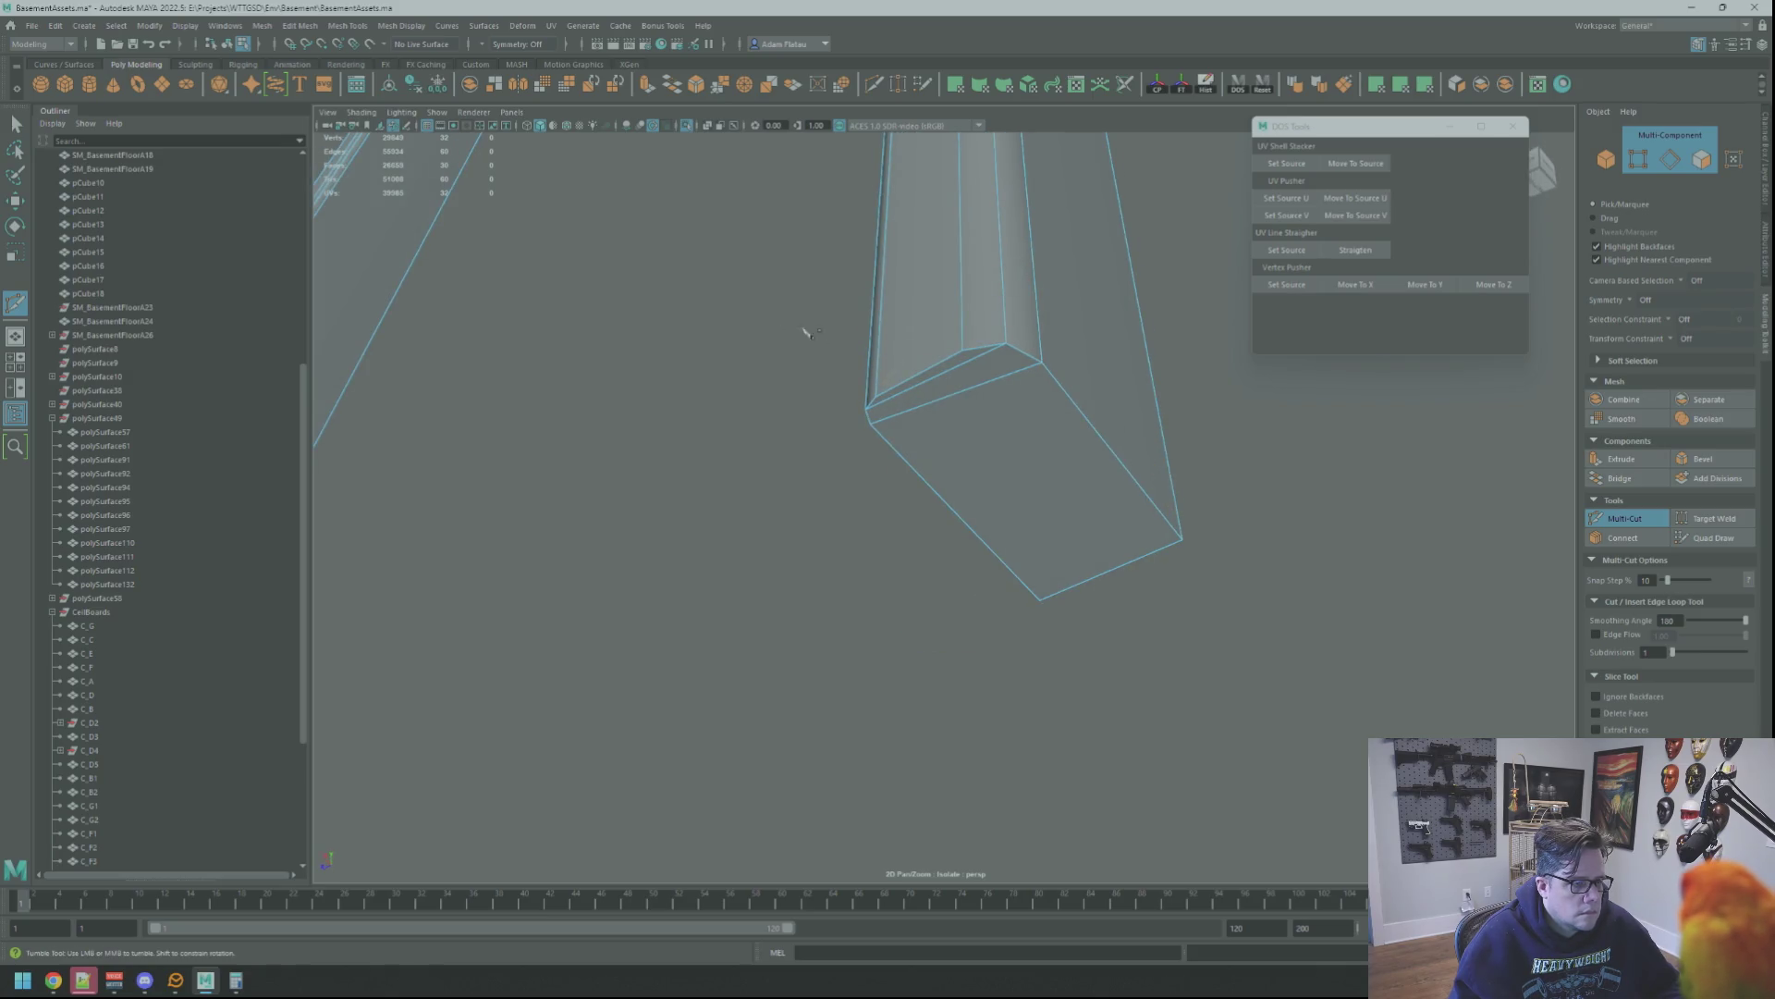
{"action": "scroll", "coordinate": [828, 337], "scroll_direction": "up", "scroll_amount": 5}
{"action": "scroll", "coordinate": [1007, 318], "scroll_direction": "up", "scroll_amount": 1}
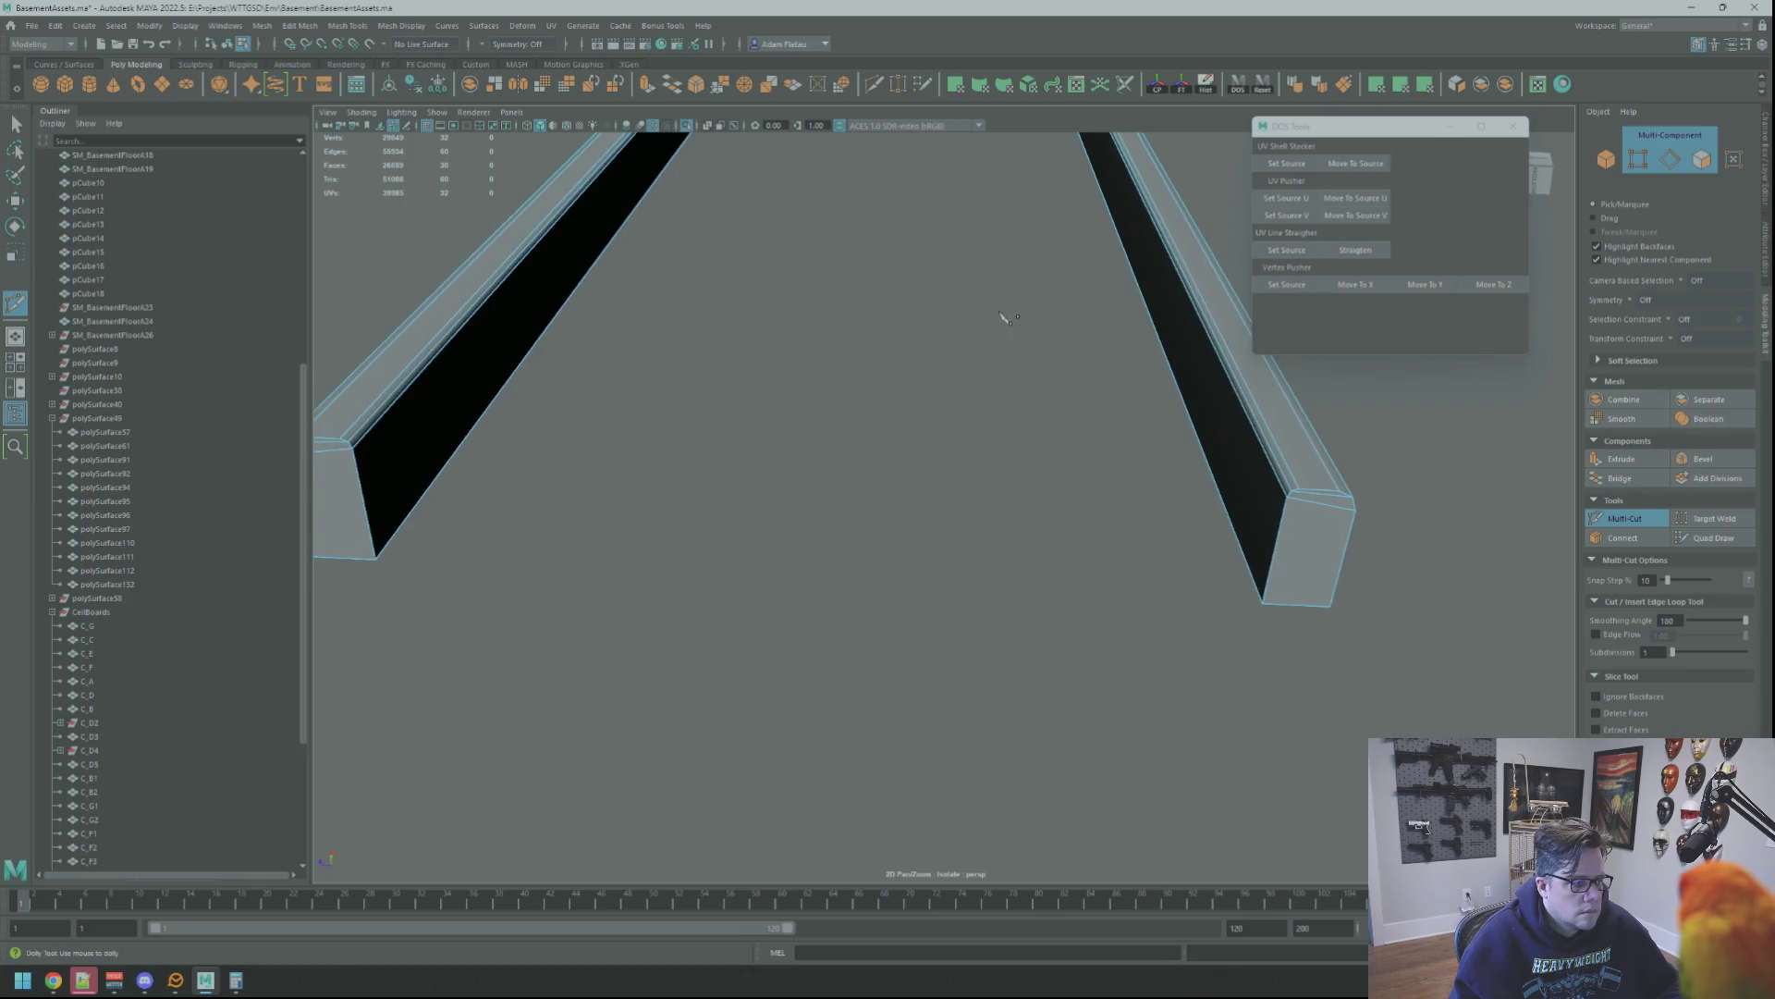
Return to object mode, frame the mesh, deselect it and stand the frame upright in view
{"action": "key", "text": "F8"}
{"action": "key", "text": "f"}
{"action": "key", "text": "w"}
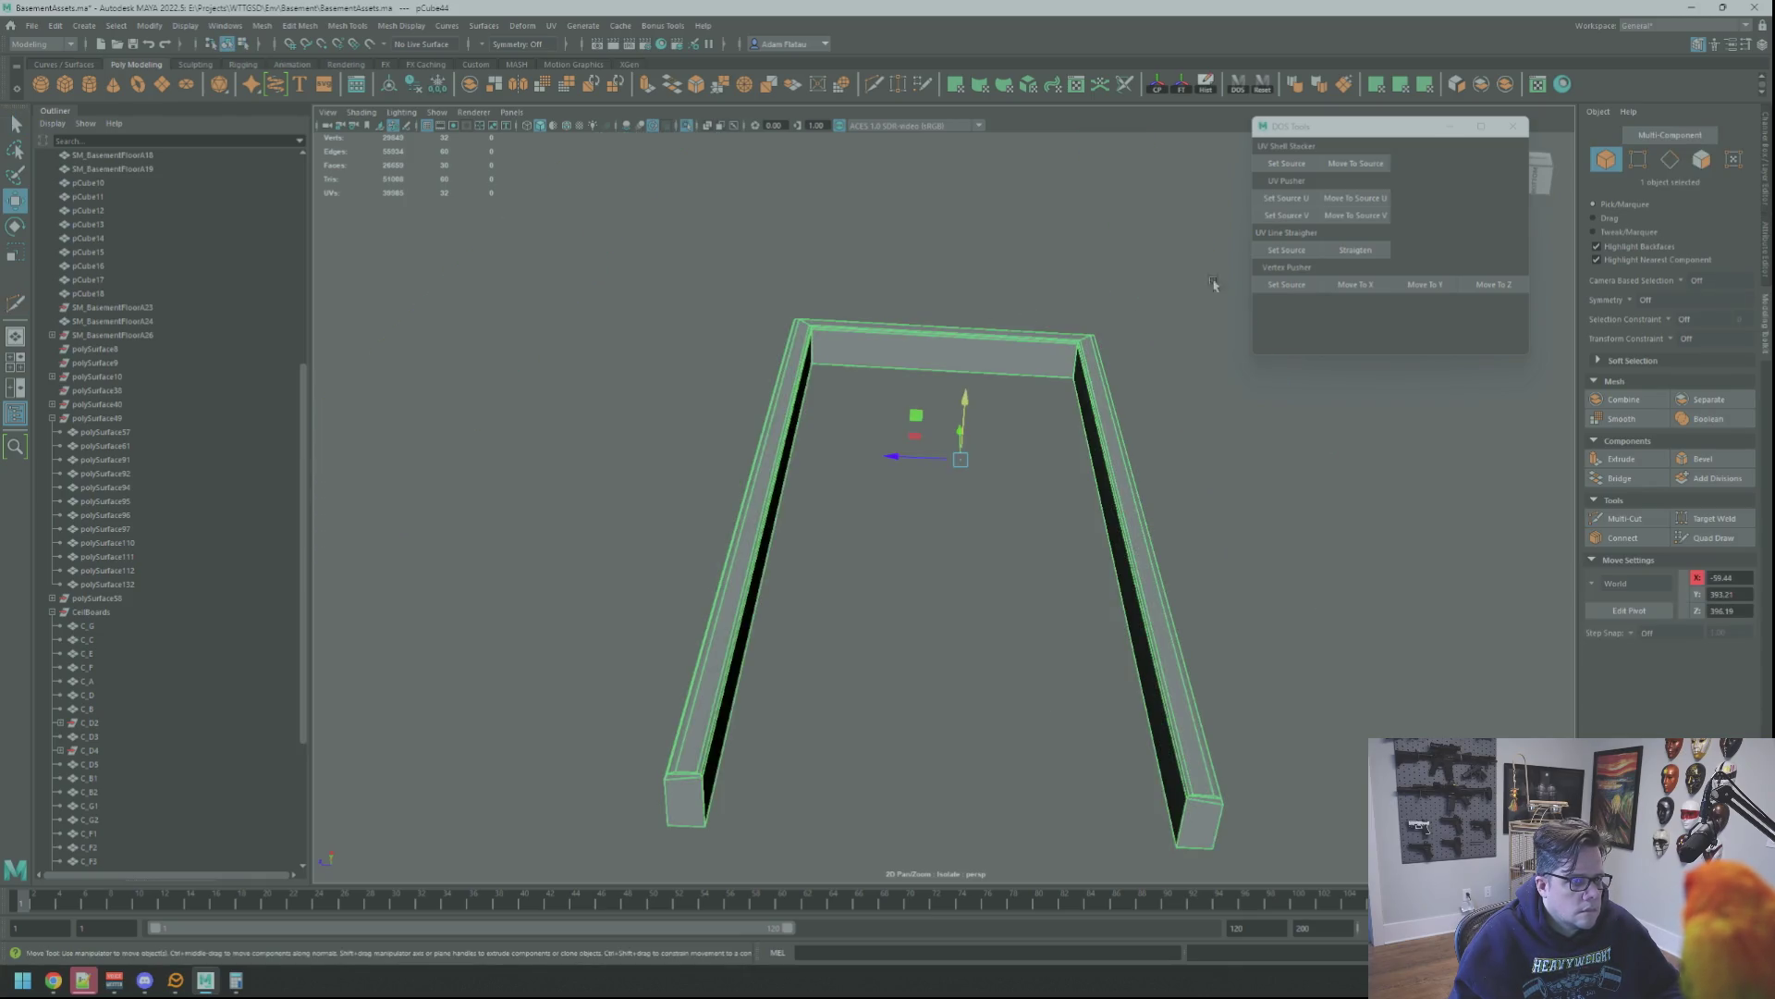
{"action": "left_click", "coordinate": [1151, 254]}
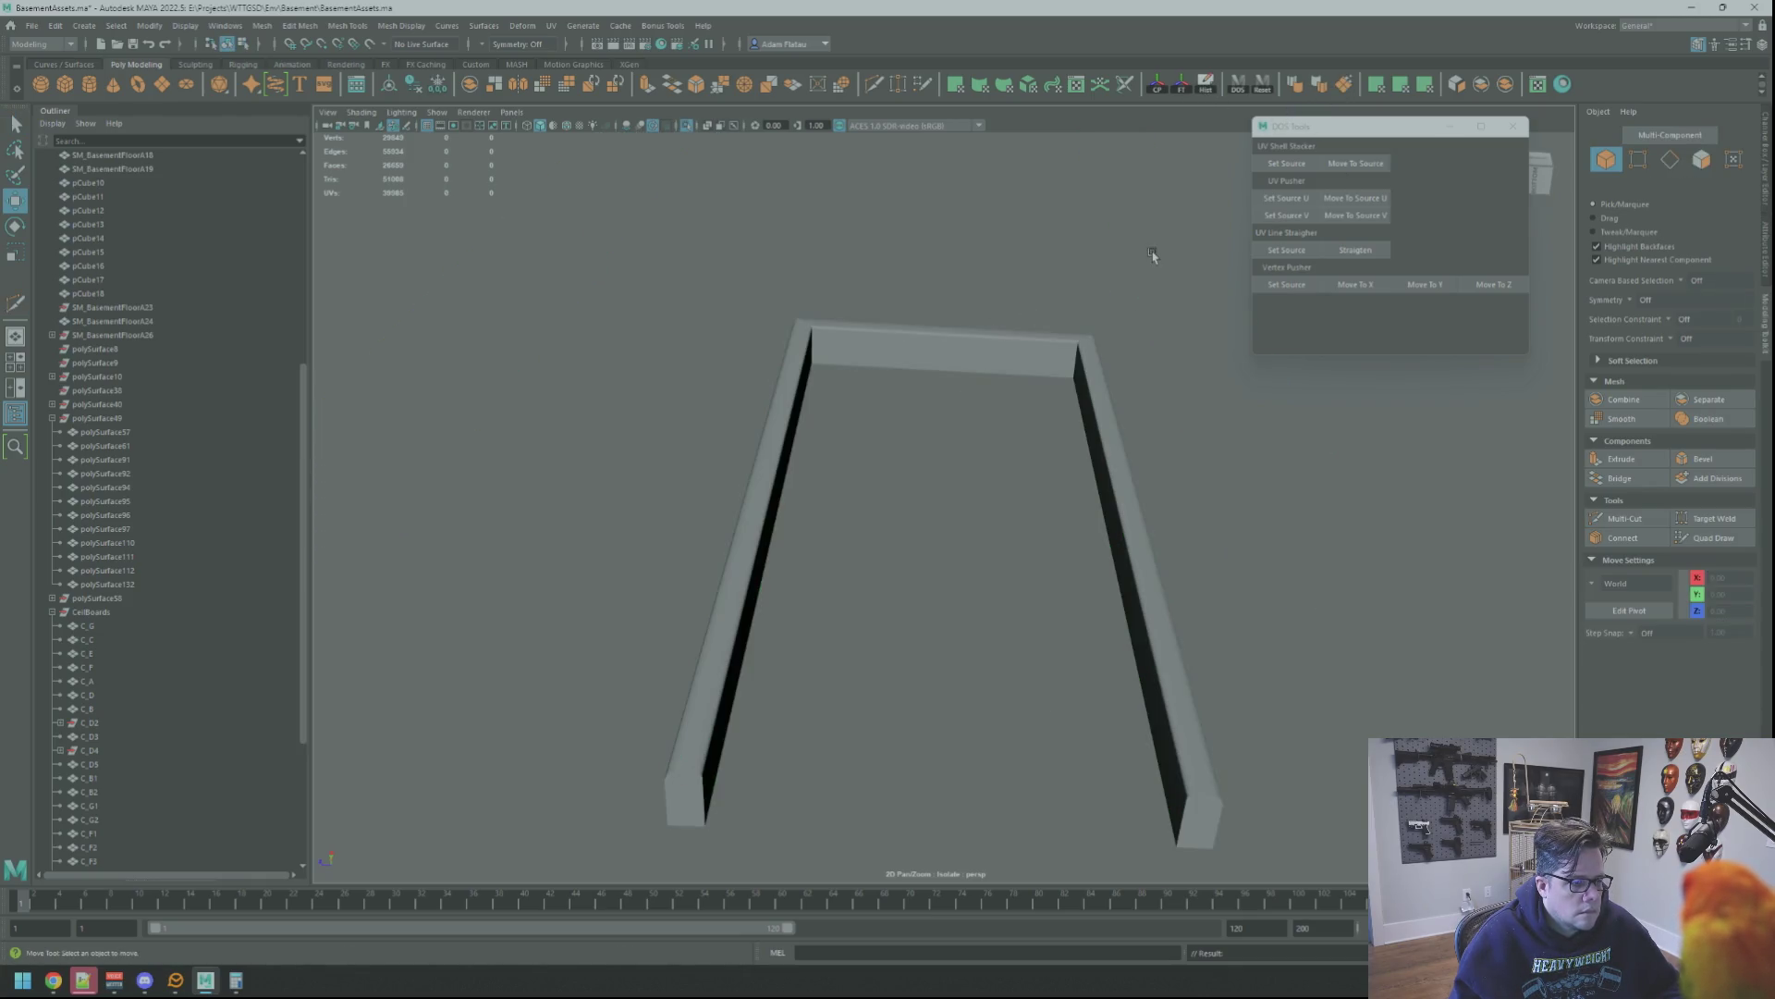
{"action": "mouse_move", "coordinate": [1125, 303]}
{"action": "left_mouse_down", "text": "alt"}
{"action": "mouse_move", "coordinate": [1091, 397]}
{"action": "mouse_move", "coordinate": [894, 279]}
{"action": "left_mouse_up", "text": "alt"}
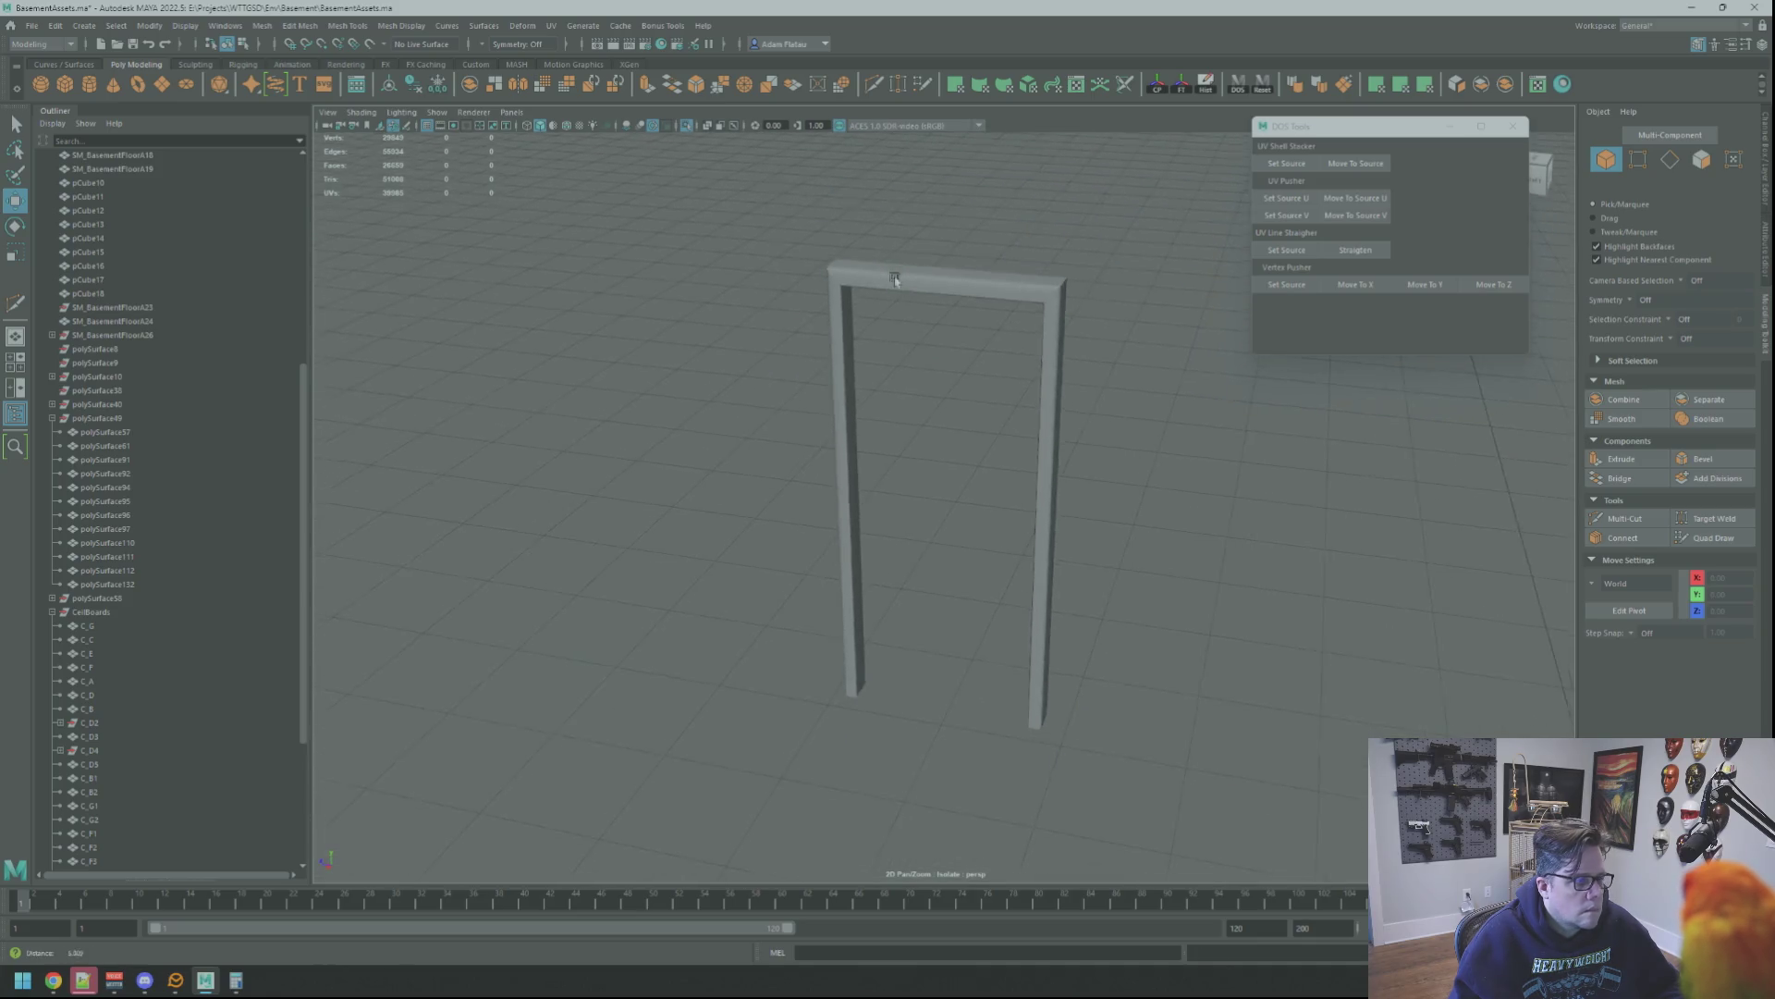
Turn off Isolate Select, clear the edge selection and orbit to a top view of the whole basement
{"action": "left_click", "coordinate": [688, 128]}
{"action": "scroll", "coordinate": [925, 289], "scroll_direction": "down", "scroll_amount": 5}
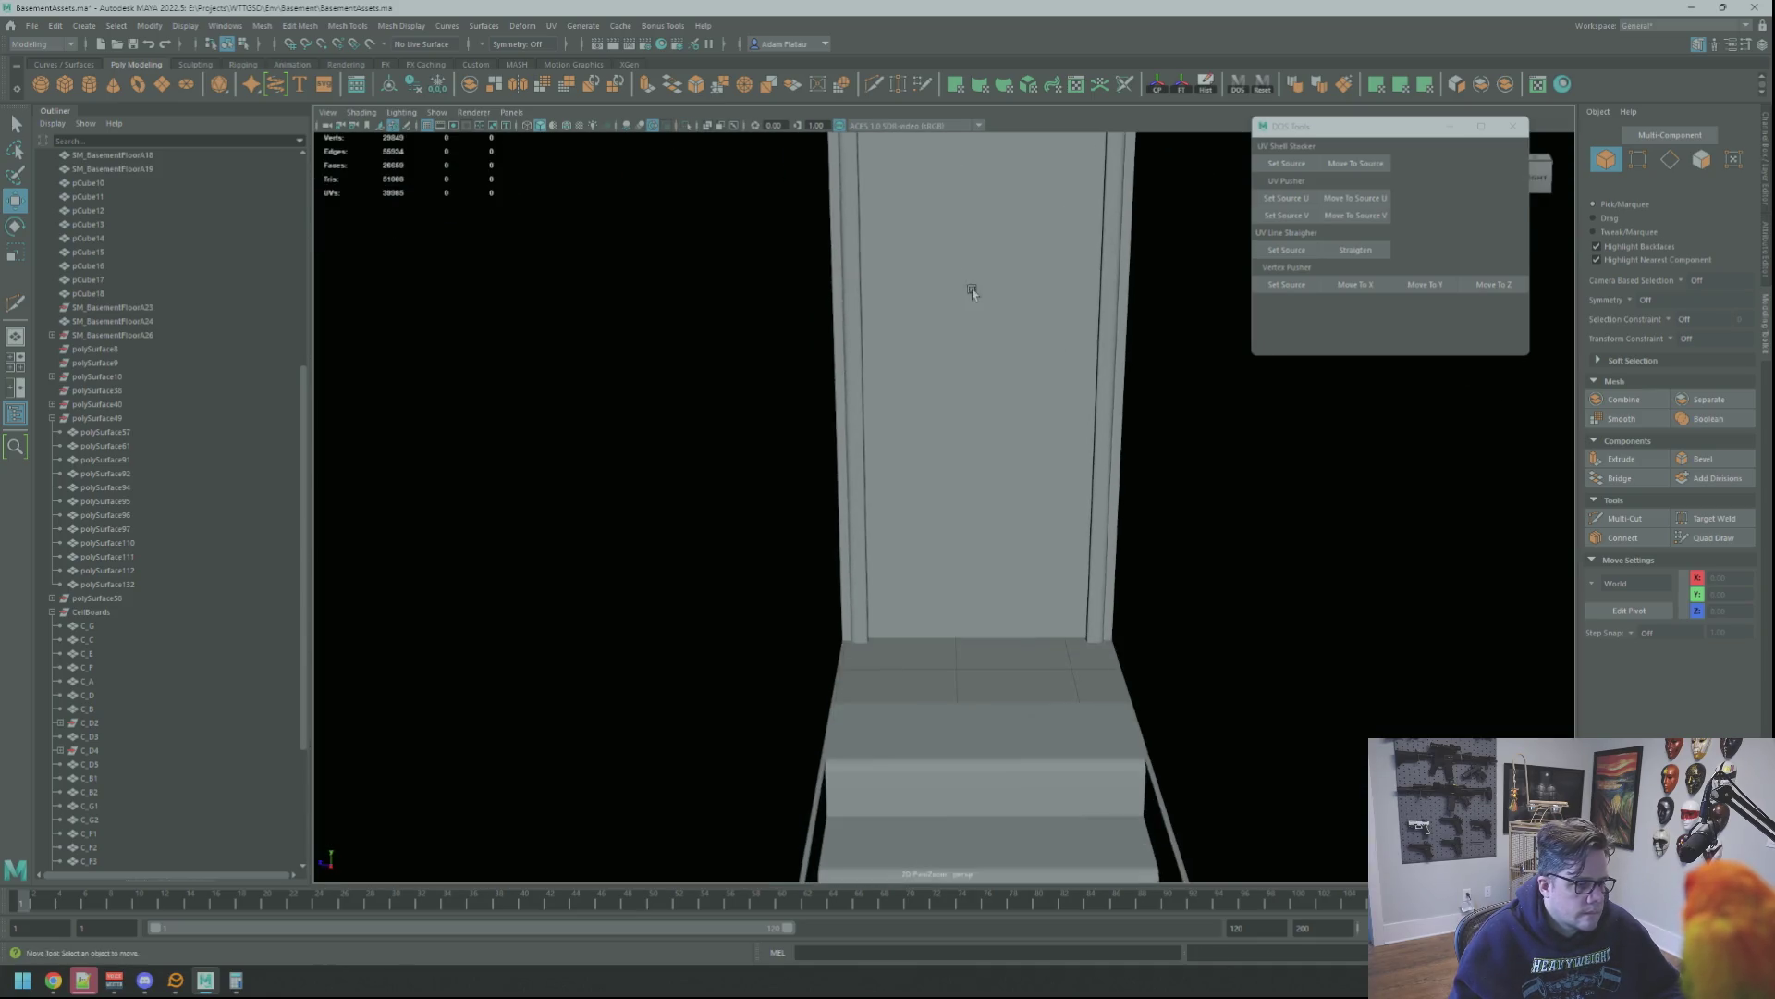
{"action": "scroll", "coordinate": [1157, 251], "scroll_direction": "up", "scroll_amount": 3}
{"action": "mouse_move", "coordinate": [1156, 249]}
{"action": "left_mouse_down", "text": "alt"}
{"action": "mouse_move", "coordinate": [1004, 279]}
{"action": "mouse_move", "coordinate": [1226, 299]}
{"action": "mouse_move", "coordinate": [1039, 174]}
{"action": "mouse_move", "coordinate": [920, 318]}
{"action": "mouse_move", "coordinate": [855, 309]}
{"action": "mouse_move", "coordinate": [982, 135]}
{"action": "mouse_move", "coordinate": [971, 218]}
{"action": "mouse_move", "coordinate": [1004, 263]}
{"action": "mouse_move", "coordinate": [987, 259]}
{"action": "mouse_move", "coordinate": [1050, 278]}
{"action": "mouse_move", "coordinate": [865, 287]}
{"action": "mouse_move", "coordinate": [1153, 349]}
{"action": "mouse_move", "coordinate": [1081, 259]}
{"action": "mouse_move", "coordinate": [1118, 230]}
{"action": "mouse_move", "coordinate": [1198, 279]}
{"action": "mouse_move", "coordinate": [976, 251]}
{"action": "mouse_move", "coordinate": [942, 561]}
{"action": "left_mouse_up", "text": "alt"}
{"action": "scroll", "coordinate": [1043, 293], "scroll_direction": "down", "scroll_amount": 3}
{"action": "scroll", "coordinate": [1473, 462], "scroll_direction": "up", "scroll_amount": 3}
{"action": "scroll", "coordinate": [892, 286], "scroll_direction": "up", "scroll_amount": 3}
{"action": "scroll", "coordinate": [896, 291], "scroll_direction": "up", "scroll_amount": 3}
{"action": "scroll", "coordinate": [986, 258], "scroll_direction": "up", "scroll_amount": 3}
{"action": "scroll", "coordinate": [976, 223], "scroll_direction": "down", "scroll_amount": 3}
{"action": "scroll", "coordinate": [1035, 313], "scroll_direction": "up", "scroll_amount": 3}
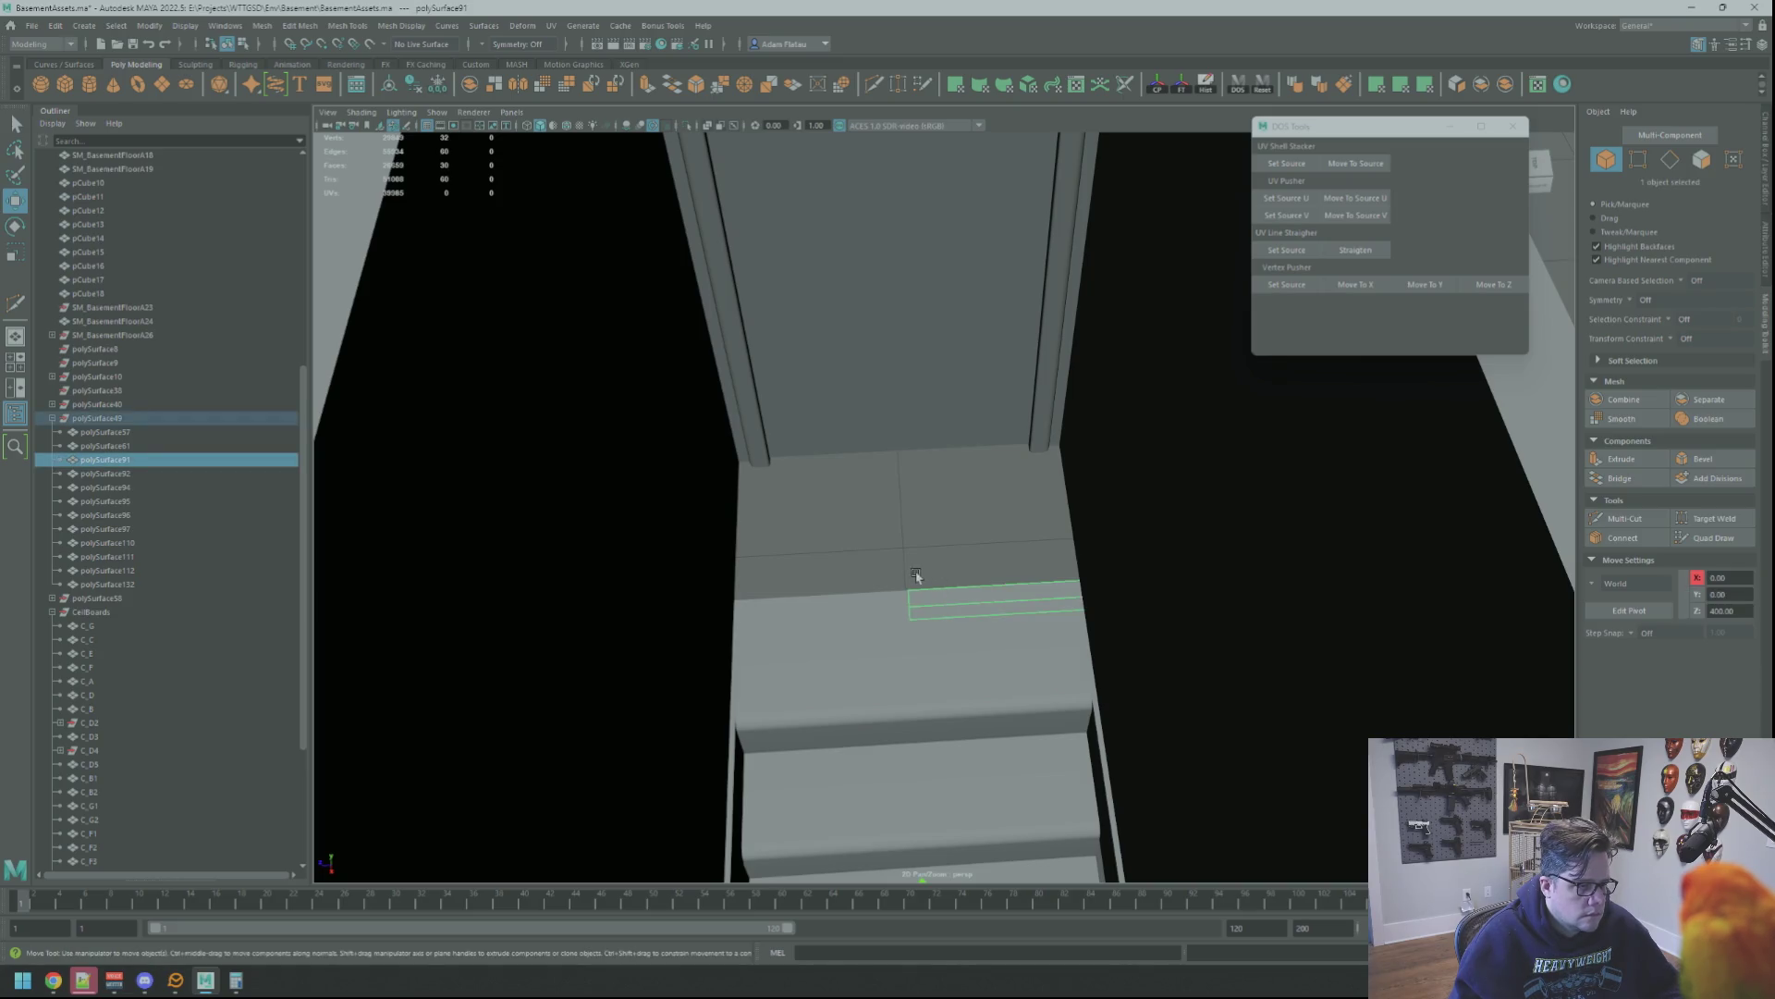
{"action": "mouse_move", "coordinate": [1008, 497]}
{"action": "left_mouse_down", "text": "alt"}
{"action": "mouse_move", "coordinate": [1113, 448]}
{"action": "mouse_move", "coordinate": [1205, 466]}
{"action": "mouse_move", "coordinate": [1020, 411]}
{"action": "mouse_move", "coordinate": [1106, 424]}
{"action": "mouse_move", "coordinate": [1026, 413]}
{"action": "mouse_move", "coordinate": [1079, 448]}
{"action": "mouse_move", "coordinate": [971, 414]}
{"action": "left_mouse_up", "text": "alt"}
{"action": "left_click", "coordinate": [1206, 467]}
{"action": "scroll", "coordinate": [1130, 464], "scroll_direction": "down", "scroll_amount": 2}
{"action": "scroll", "coordinate": [1102, 458], "scroll_direction": "down", "scroll_amount": 3}
{"action": "mouse_move", "coordinate": [1102, 460]}
{"action": "left_mouse_down", "text": "alt"}
{"action": "mouse_move", "coordinate": [1063, 436]}
{"action": "mouse_move", "coordinate": [1122, 439]}
{"action": "mouse_move", "coordinate": [1042, 434]}
{"action": "left_mouse_up", "text": "alt"}
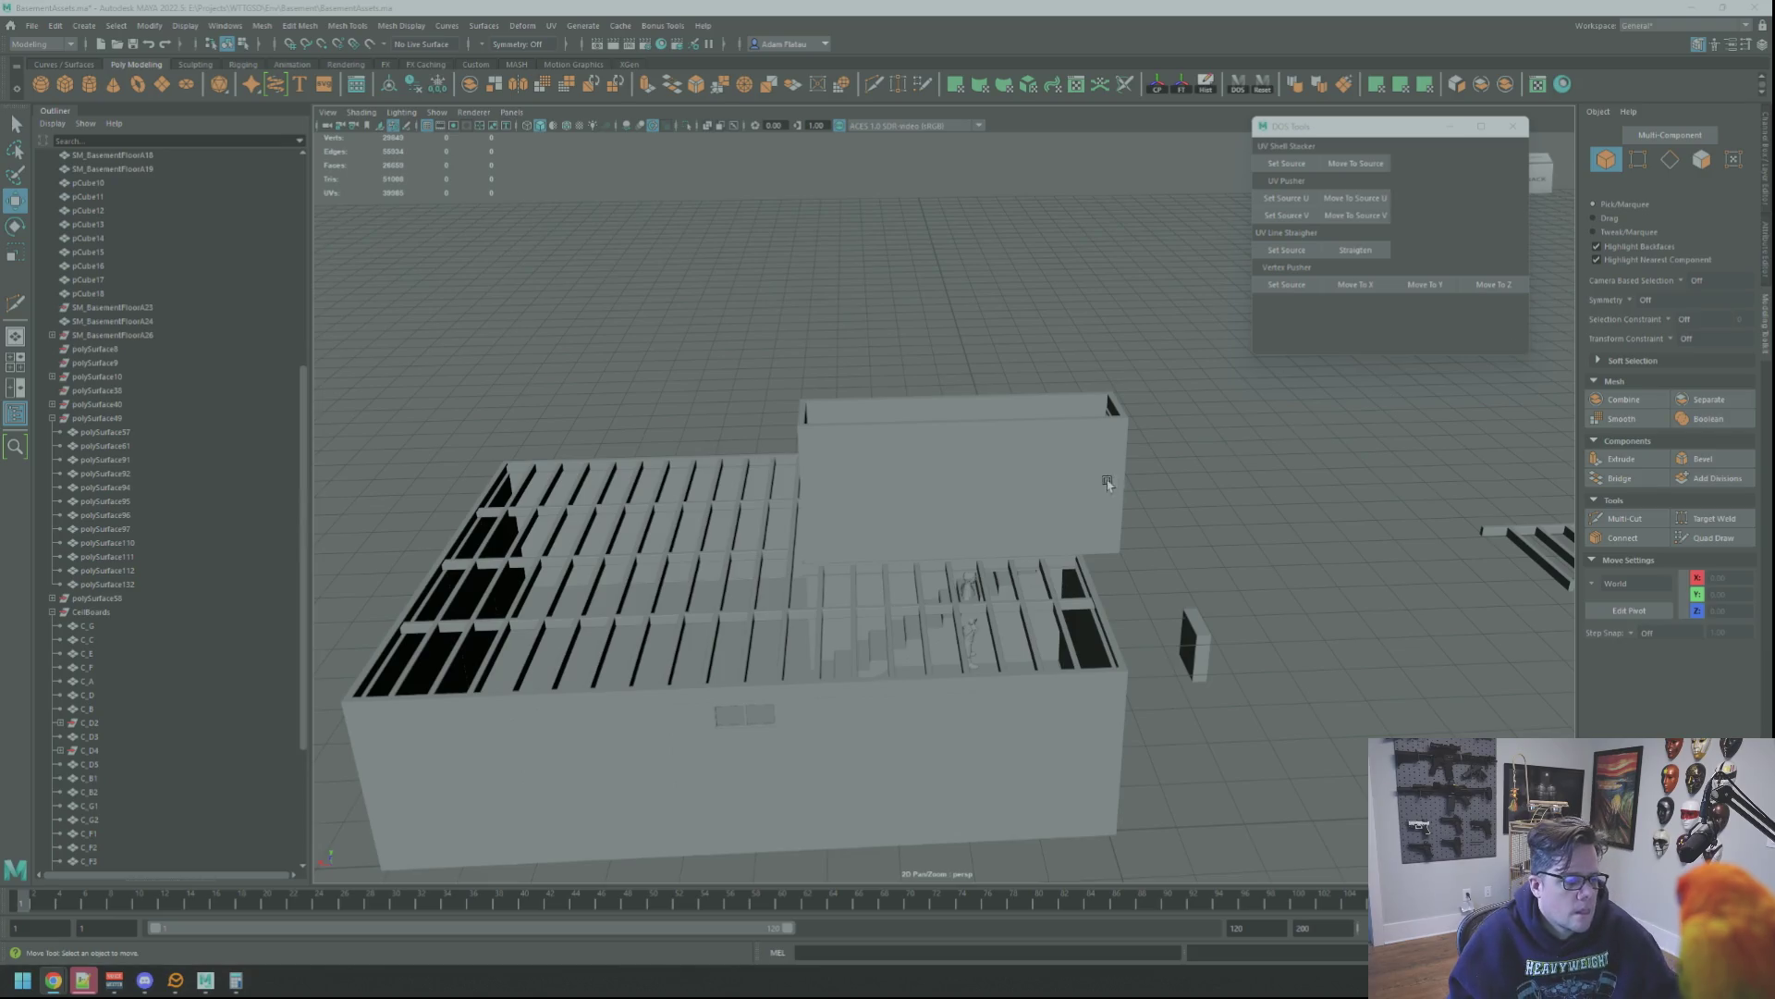
Create a new Polygon Cube from the shelf and frame it beside the stairwell wall
{"action": "mouse_move", "coordinate": [1130, 448]}
{"action": "left_mouse_down", "text": "alt"}
{"action": "mouse_move", "coordinate": [1177, 484]}
{"action": "mouse_move", "coordinate": [1069, 496]}
{"action": "mouse_move", "coordinate": [1093, 485]}
{"action": "mouse_move", "coordinate": [1038, 476]}
{"action": "mouse_move", "coordinate": [1145, 445]}
{"action": "mouse_move", "coordinate": [928, 403]}
{"action": "left_mouse_up", "text": "alt"}
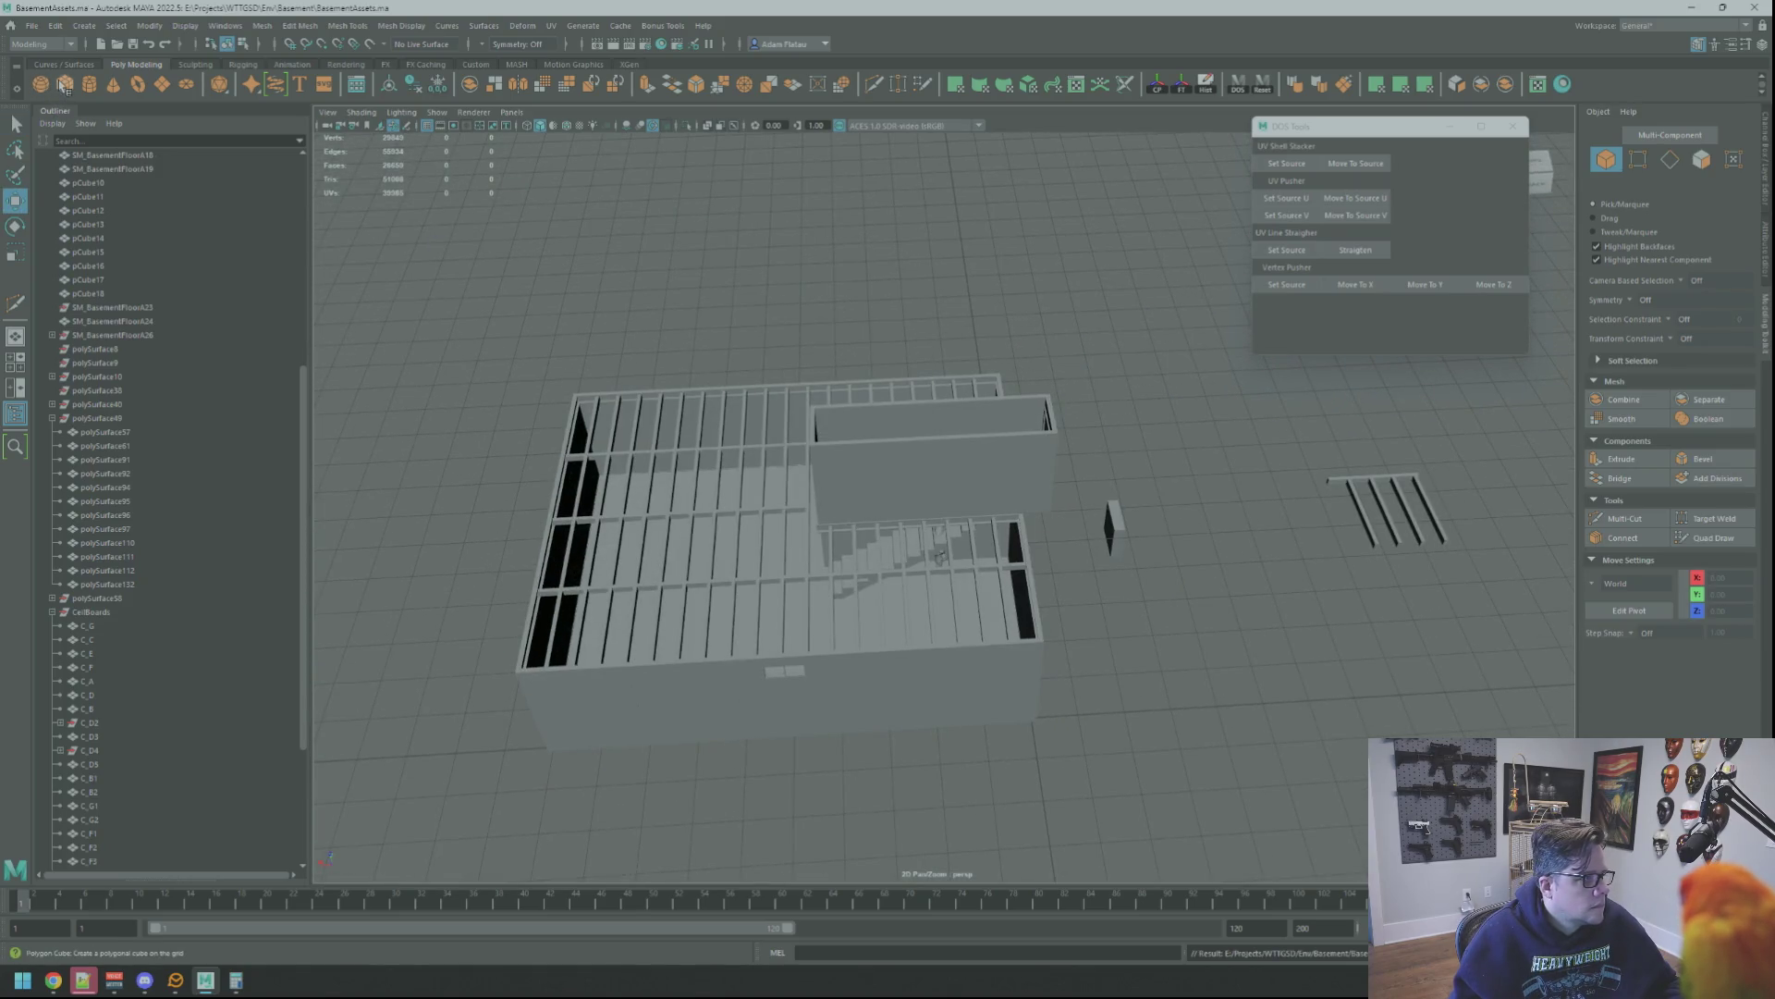
{"action": "left_click", "coordinate": [65, 83]}
{"action": "key", "text": "f"}
{"action": "key", "text": "w"}
{"action": "right_click_drag", "start_coordinate": [917, 434], "coordinate": [1106, 487], "text": "alt"}
{"action": "mouse_move", "coordinate": [1106, 487]}
{"action": "left_mouse_down", "text": "alt"}
{"action": "mouse_move", "coordinate": [981, 408]}
{"action": "mouse_move", "coordinate": [920, 510]}
{"action": "left_mouse_up", "text": "alt"}
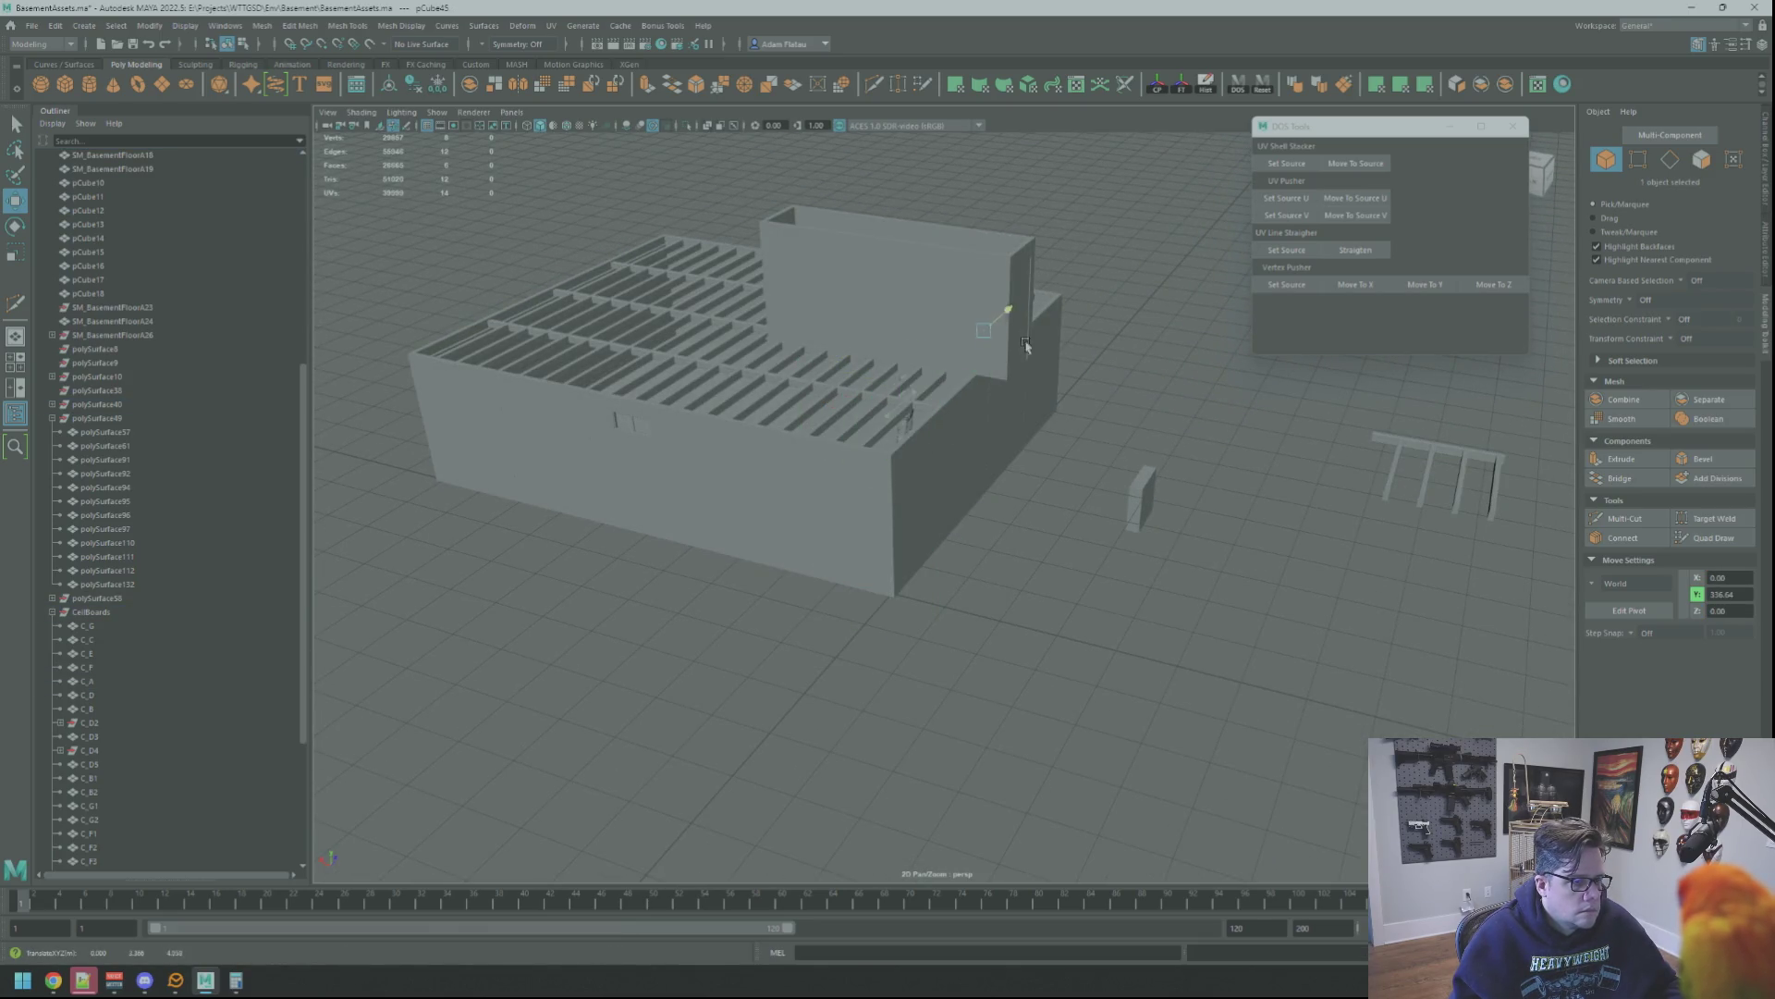
{"action": "key", "text": "f"}
{"action": "mouse_move", "coordinate": [1027, 342]}
{"action": "left_mouse_down", "text": "alt"}
{"action": "mouse_move", "coordinate": [937, 410]}
{"action": "mouse_move", "coordinate": [947, 429]}
{"action": "left_mouse_up", "text": "alt"}
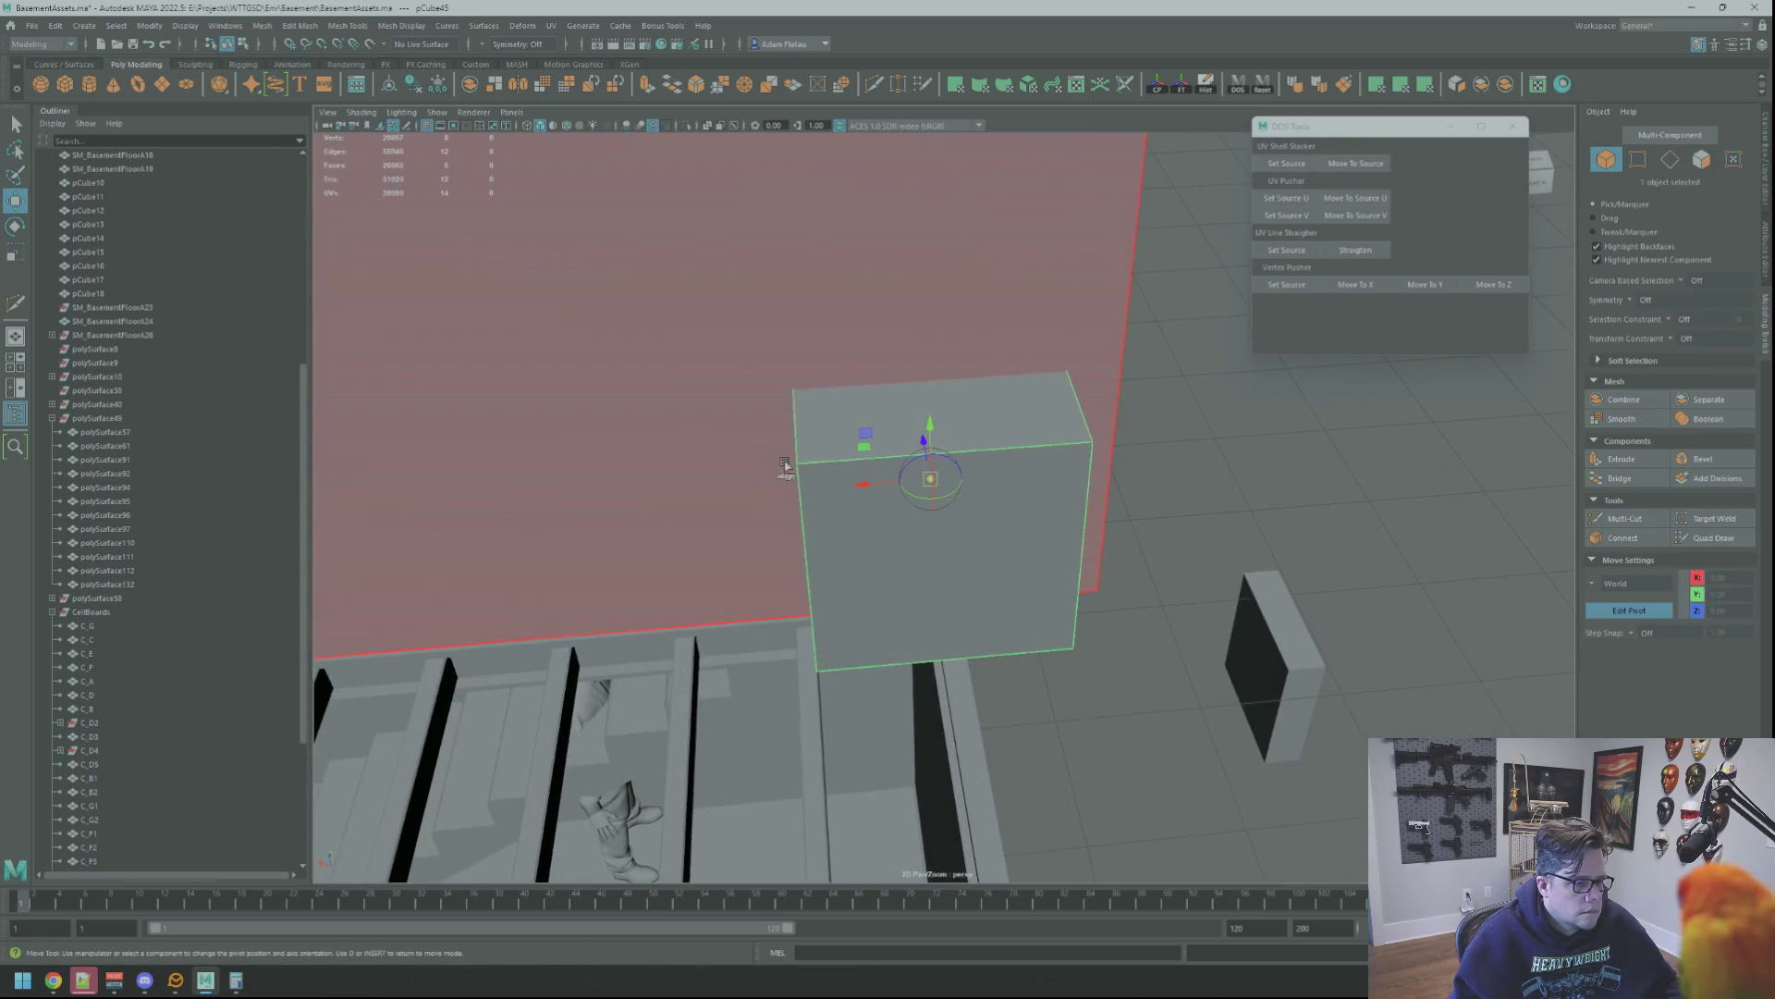
Move the cube down and left so it sits against the stairwell wall
{"action": "mouse_move", "coordinate": [802, 474]}
{"action": "left_mouse_down"}
{"action": "mouse_move", "coordinate": [976, 598]}
{"action": "mouse_move", "coordinate": [922, 514]}
{"action": "mouse_move", "coordinate": [981, 545]}
{"action": "left_mouse_up"}
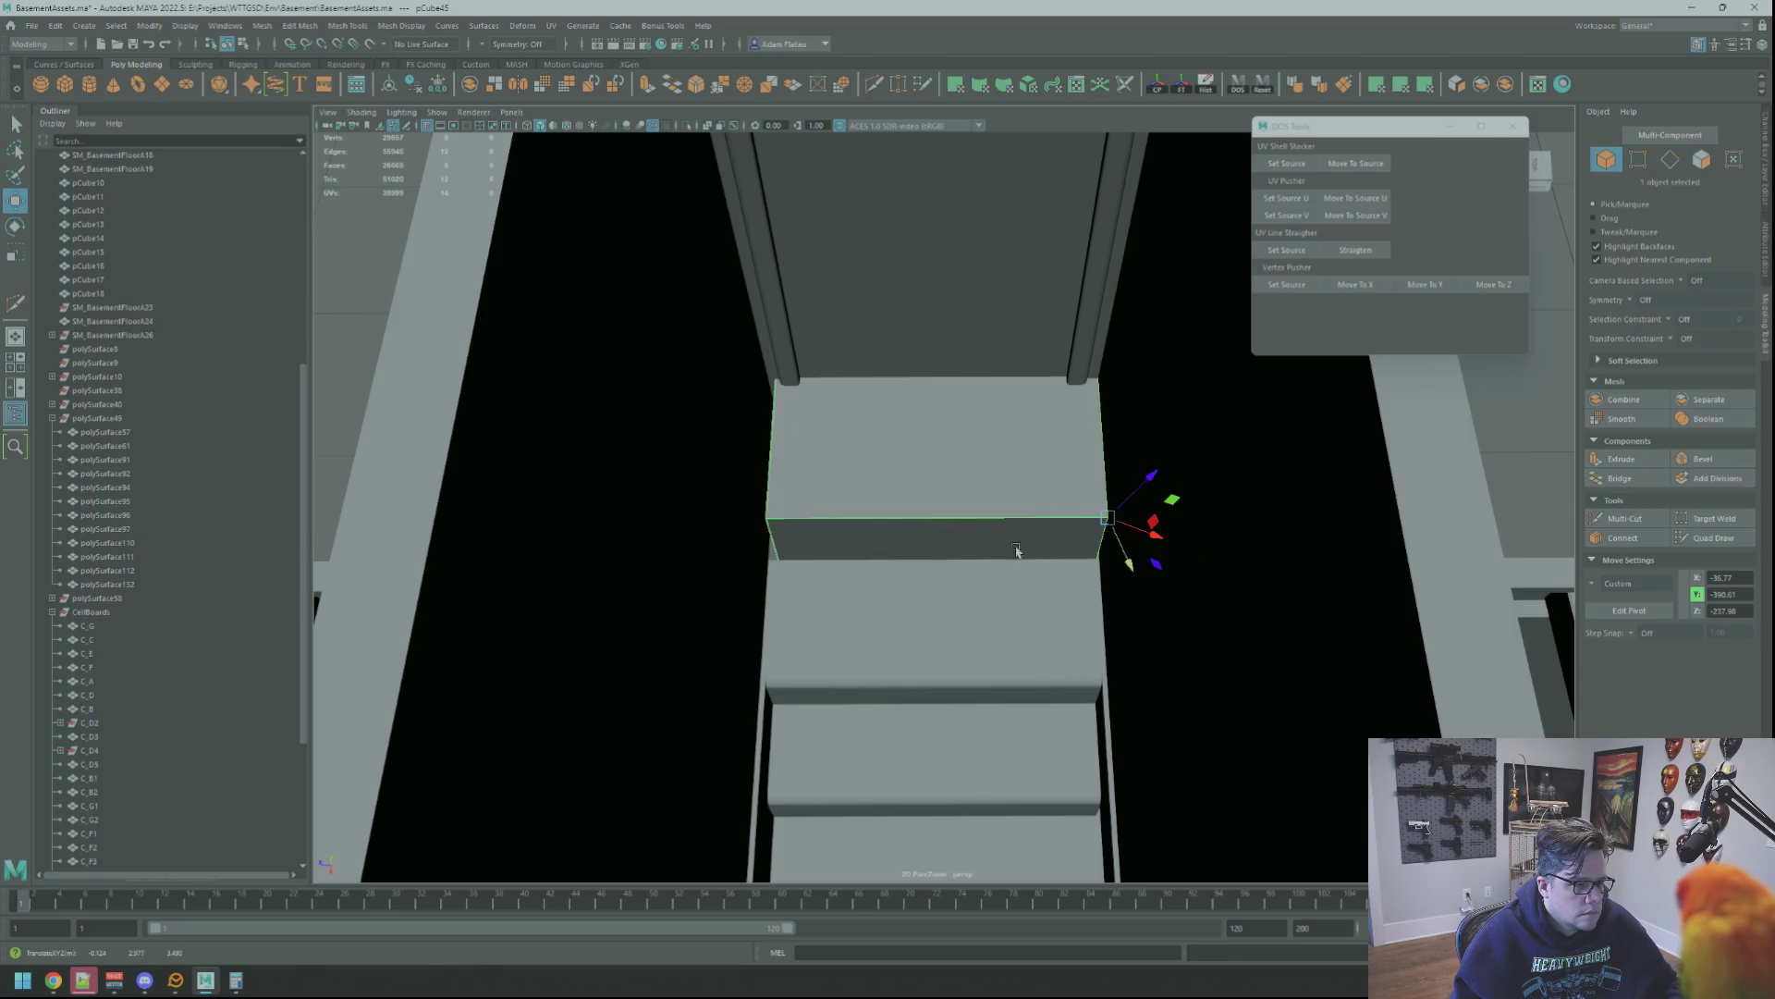
{"action": "left_click_drag", "start_coordinate": [1108, 518], "coordinate": [931, 556]}
{"action": "mouse_move", "coordinate": [1059, 541]}
{"action": "left_mouse_down", "text": "alt"}
{"action": "mouse_move", "coordinate": [1252, 468]}
{"action": "mouse_move", "coordinate": [792, 515]}
{"action": "mouse_move", "coordinate": [990, 492]}
{"action": "left_mouse_up", "text": "alt"}
{"action": "key", "text": "q"}
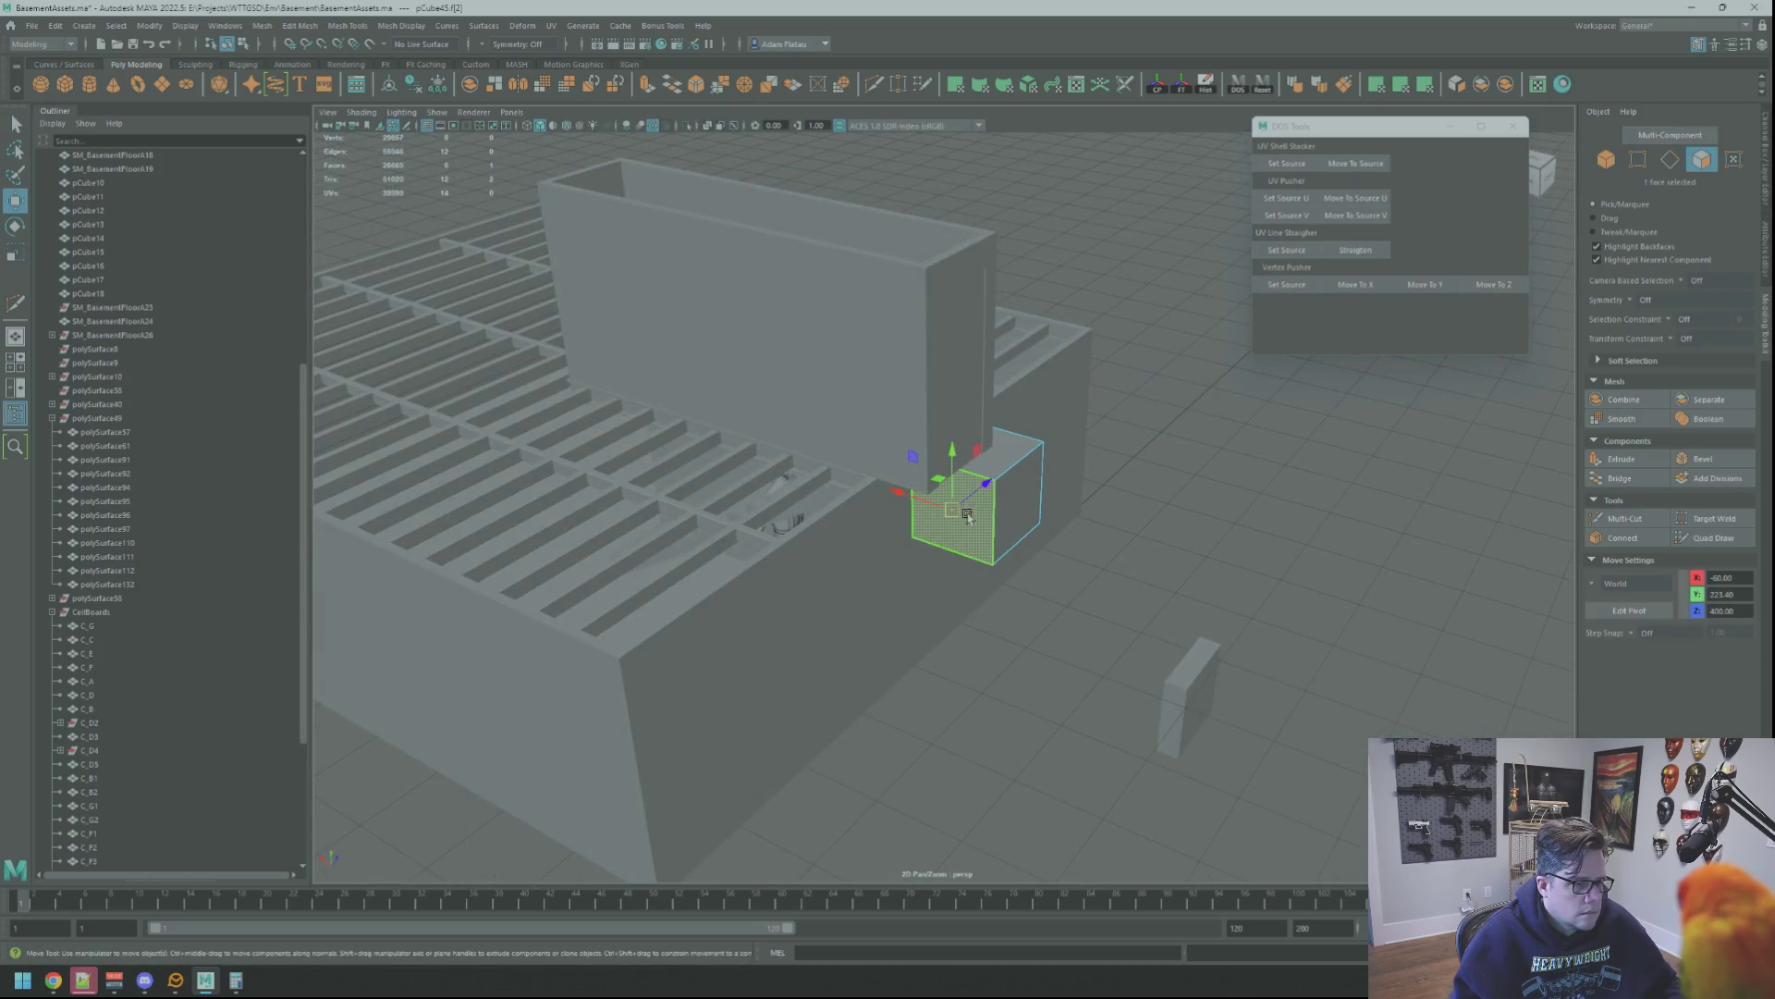
Extrude a face to lengthen the box and move a face to thin it into a ledge slab
{"action": "middle_click_drag", "start_coordinate": [990, 485], "coordinate": [911, 521], "text": "shift"}
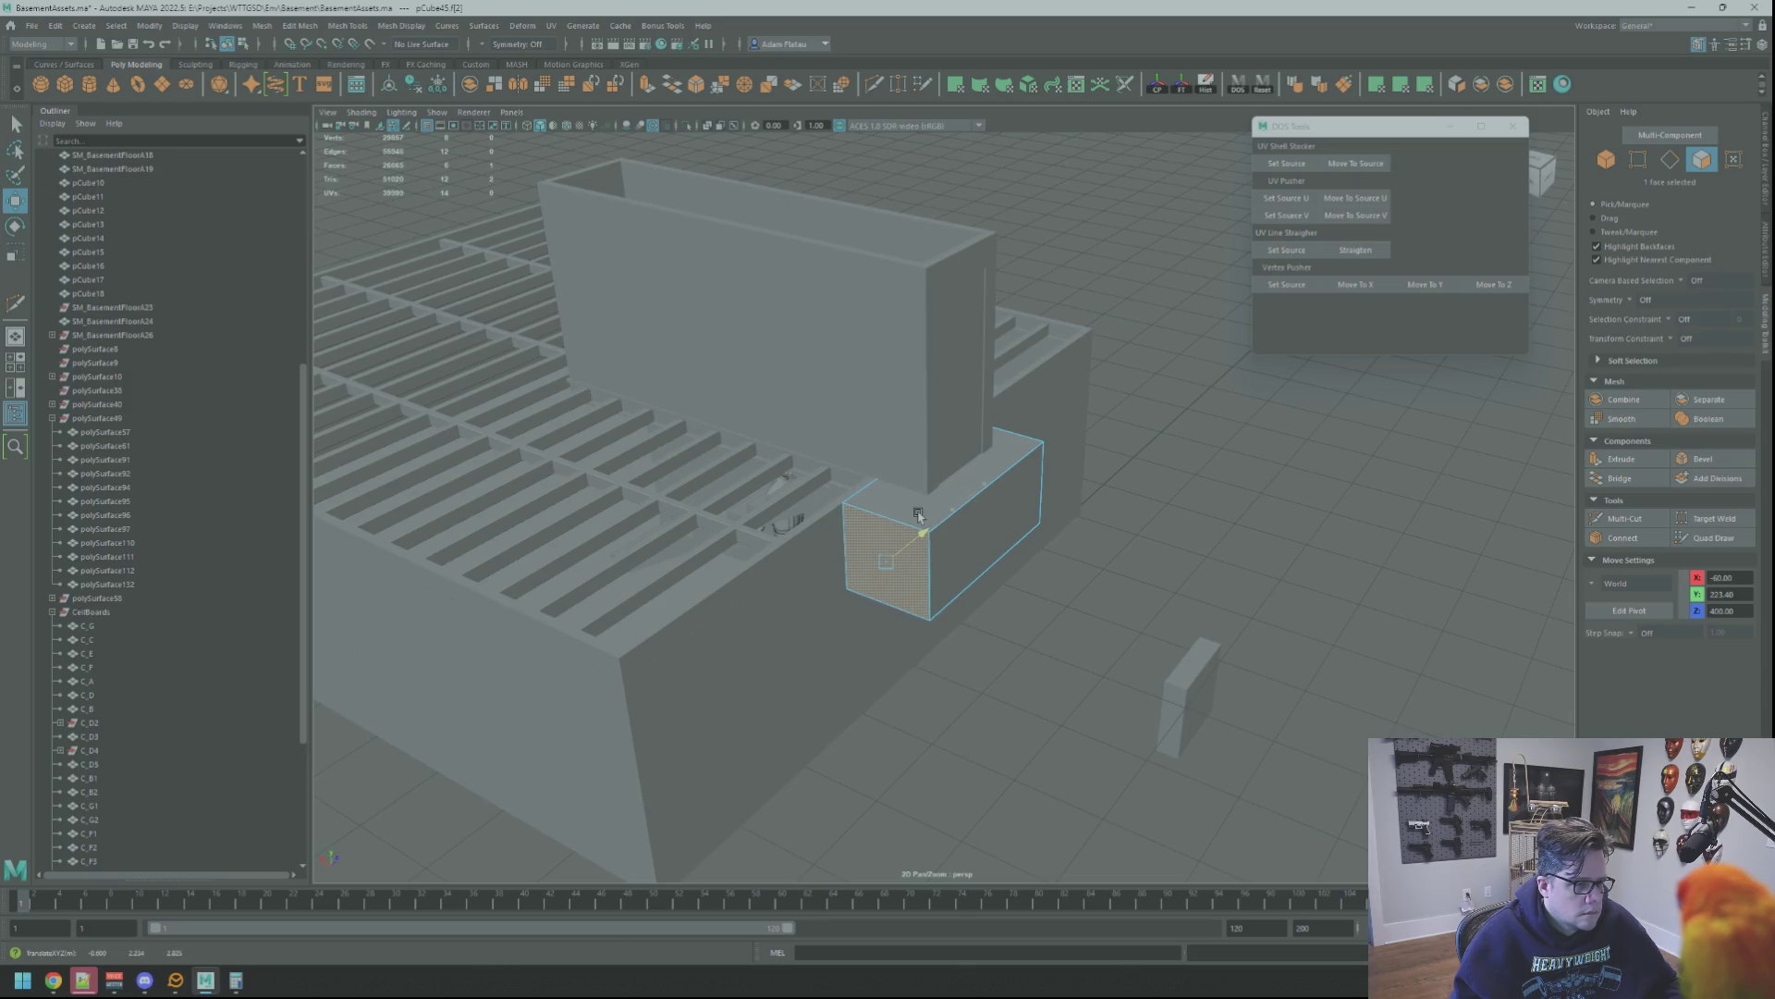
{"action": "left_click_drag", "start_coordinate": [918, 514], "coordinate": [1003, 544], "text": "alt"}
{"action": "left_click", "coordinate": [1060, 599]}
{"action": "left_click_drag", "start_coordinate": [1061, 600], "coordinate": [1008, 531], "text": "alt"}
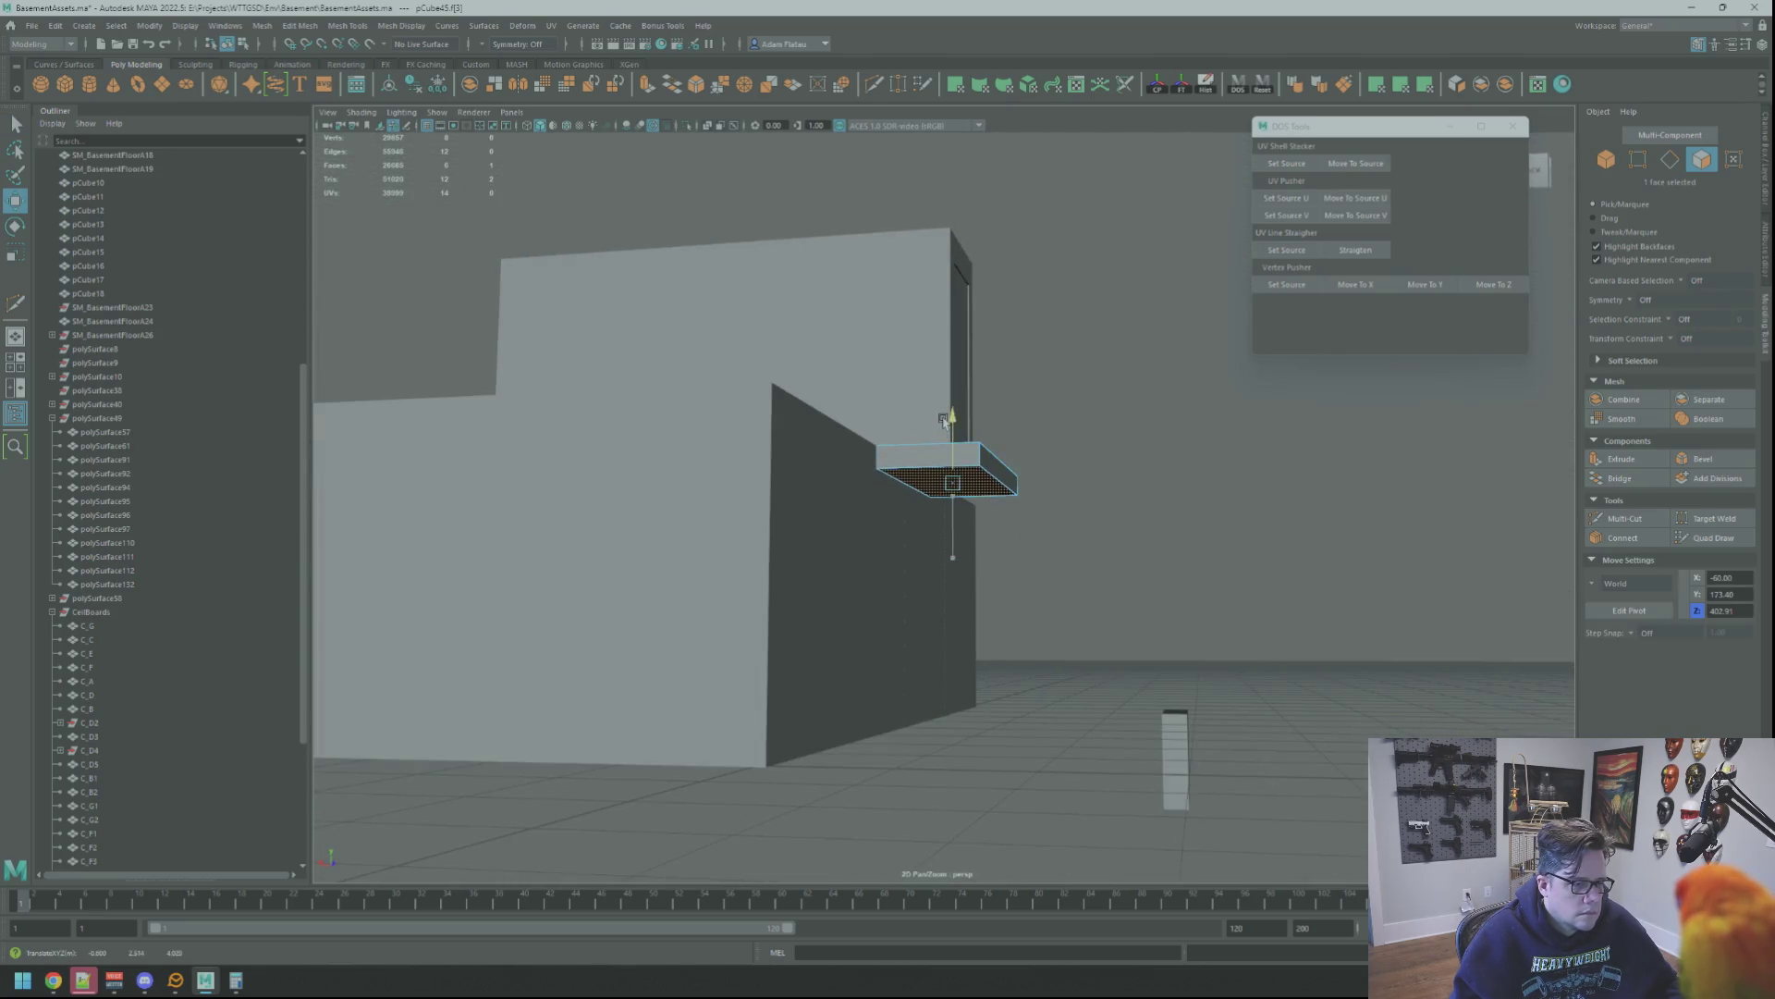
{"action": "right_click_drag", "start_coordinate": [1137, 449], "coordinate": [1165, 416]}
{"action": "scroll", "coordinate": [1037, 429], "scroll_direction": "down", "scroll_amount": 3}
{"action": "mouse_move", "coordinate": [1038, 429]}
{"action": "left_mouse_down", "text": "alt"}
{"action": "mouse_move", "coordinate": [982, 462]}
{"action": "mouse_move", "coordinate": [1017, 513]}
{"action": "mouse_move", "coordinate": [963, 523]}
{"action": "left_mouse_up", "text": "alt"}
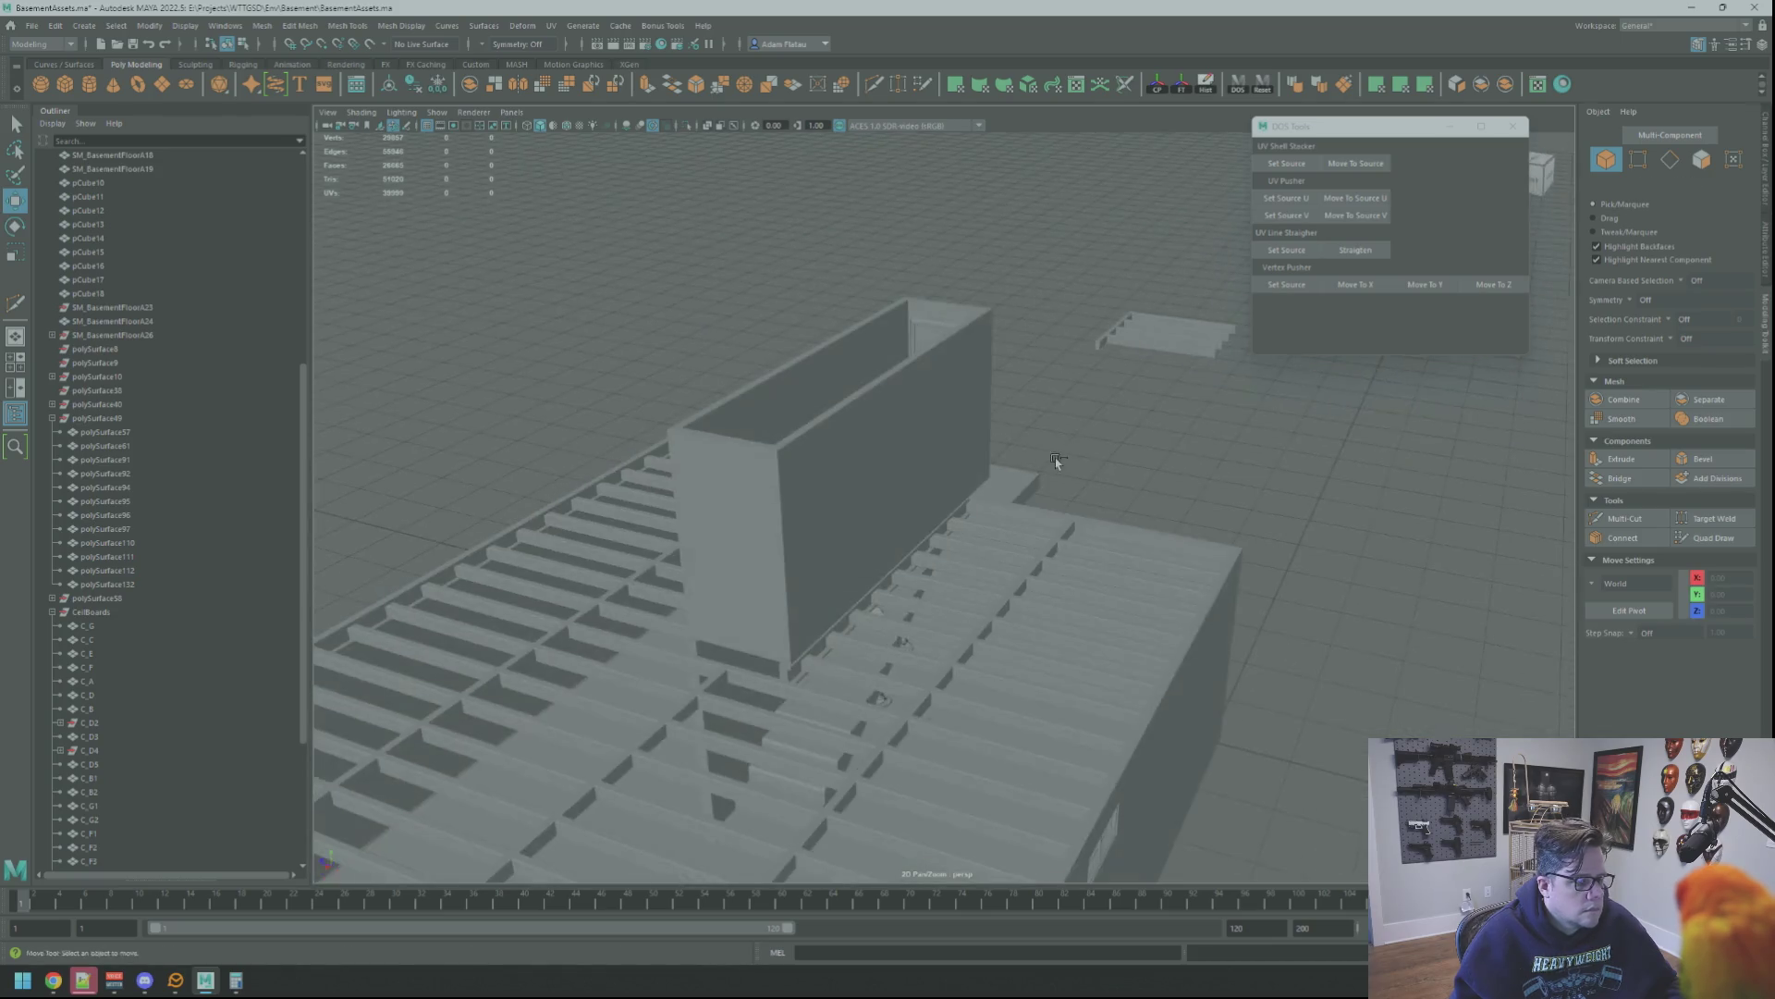
{"action": "scroll", "coordinate": [969, 516], "scroll_direction": "up", "scroll_amount": 5}
{"action": "scroll", "coordinate": [968, 517], "scroll_direction": "down", "scroll_amount": 2}
{"action": "left_click", "coordinate": [1046, 543]}
{"action": "scroll", "coordinate": [1097, 542], "scroll_direction": "up", "scroll_amount": 2}
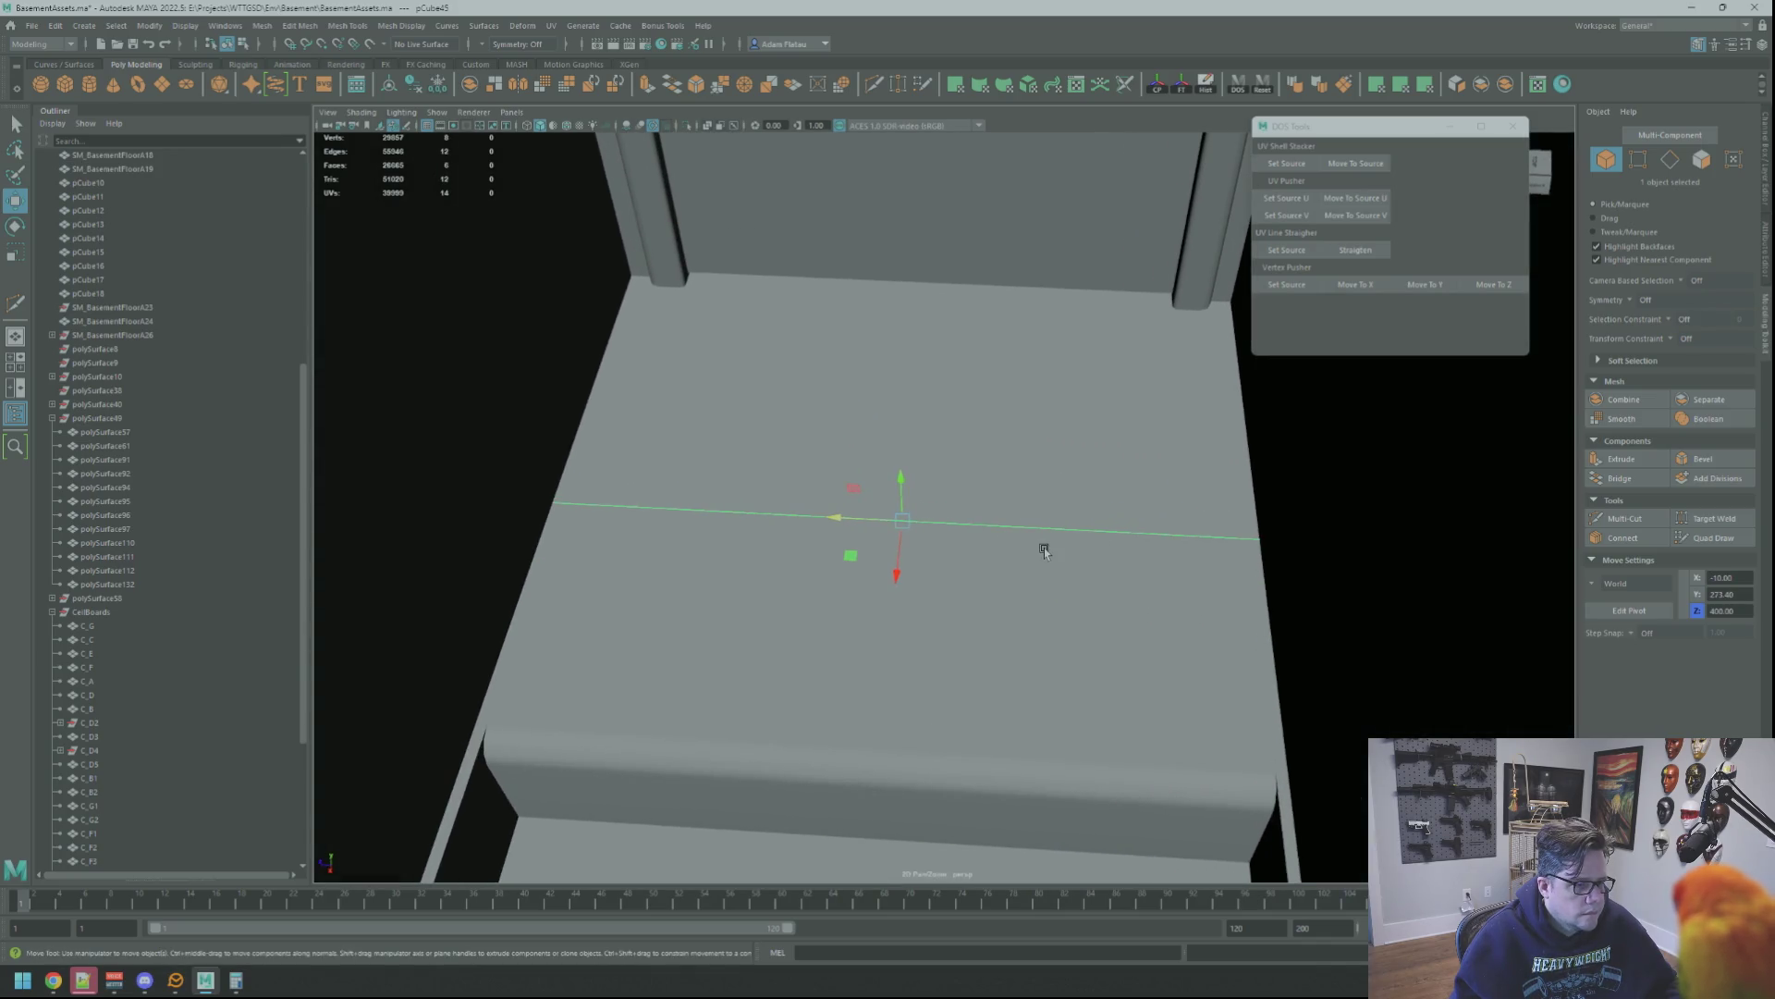
Clear stray selections on the step and floor pieces and switch the viewport to Textured display
{"action": "left_click", "coordinate": [847, 536], "text": "shift"}
{"action": "scroll", "coordinate": [967, 507], "scroll_direction": "down", "scroll_amount": 3}
{"action": "mouse_move", "coordinate": [968, 508]}
{"action": "left_mouse_down", "text": "alt"}
{"action": "mouse_move", "coordinate": [1279, 495]}
{"action": "mouse_move", "coordinate": [1139, 505]}
{"action": "left_mouse_up", "text": "alt"}
{"action": "left_click", "coordinate": [1299, 495]}
{"action": "left_click", "coordinate": [962, 488]}
{"action": "mouse_move", "coordinate": [963, 488]}
{"action": "left_mouse_down", "text": "alt"}
{"action": "mouse_move", "coordinate": [991, 511]}
{"action": "mouse_move", "coordinate": [905, 527]}
{"action": "left_mouse_up", "text": "alt"}
{"action": "left_click", "coordinate": [1221, 543]}
{"action": "mouse_move", "coordinate": [1221, 542]}
{"action": "left_mouse_down", "text": "alt"}
{"action": "mouse_move", "coordinate": [1057, 481]}
{"action": "mouse_move", "coordinate": [1030, 432]}
{"action": "mouse_move", "coordinate": [1056, 486]}
{"action": "mouse_move", "coordinate": [973, 460]}
{"action": "mouse_move", "coordinate": [1018, 520]}
{"action": "mouse_move", "coordinate": [1042, 491]}
{"action": "mouse_move", "coordinate": [1040, 514]}
{"action": "mouse_move", "coordinate": [904, 487]}
{"action": "mouse_move", "coordinate": [1037, 445]}
{"action": "mouse_move", "coordinate": [1003, 504]}
{"action": "mouse_move", "coordinate": [964, 478]}
{"action": "mouse_move", "coordinate": [935, 398]}
{"action": "left_mouse_up", "text": "alt"}
{"action": "scroll", "coordinate": [1041, 513], "scroll_direction": "down", "scroll_amount": 5}
{"action": "left_click", "coordinate": [586, 129]}
{"action": "mouse_move", "coordinate": [1050, 385]}
{"action": "left_mouse_down", "text": "alt"}
{"action": "mouse_move", "coordinate": [955, 419]}
{"action": "mouse_move", "coordinate": [1070, 467]}
{"action": "mouse_move", "coordinate": [1003, 404]}
{"action": "mouse_move", "coordinate": [975, 426]}
{"action": "mouse_move", "coordinate": [999, 480]}
{"action": "mouse_move", "coordinate": [1063, 463]}
{"action": "mouse_move", "coordinate": [1039, 500]}
{"action": "mouse_move", "coordinate": [983, 484]}
{"action": "mouse_move", "coordinate": [1014, 488]}
{"action": "mouse_move", "coordinate": [1008, 521]}
{"action": "mouse_move", "coordinate": [1022, 487]}
{"action": "mouse_move", "coordinate": [1070, 483]}
{"action": "mouse_move", "coordinate": [1395, 488]}
{"action": "mouse_move", "coordinate": [1095, 448]}
{"action": "mouse_move", "coordinate": [1068, 531]}
{"action": "mouse_move", "coordinate": [999, 503]}
{"action": "mouse_move", "coordinate": [922, 551]}
{"action": "mouse_move", "coordinate": [887, 543]}
{"action": "mouse_move", "coordinate": [977, 495]}
{"action": "mouse_move", "coordinate": [1064, 514]}
{"action": "mouse_move", "coordinate": [899, 455]}
{"action": "mouse_move", "coordinate": [1004, 496]}
{"action": "mouse_move", "coordinate": [996, 512]}
{"action": "mouse_move", "coordinate": [963, 487]}
{"action": "mouse_move", "coordinate": [923, 535]}
{"action": "mouse_move", "coordinate": [1059, 527]}
{"action": "mouse_move", "coordinate": [948, 496]}
{"action": "left_mouse_up", "text": "alt"}
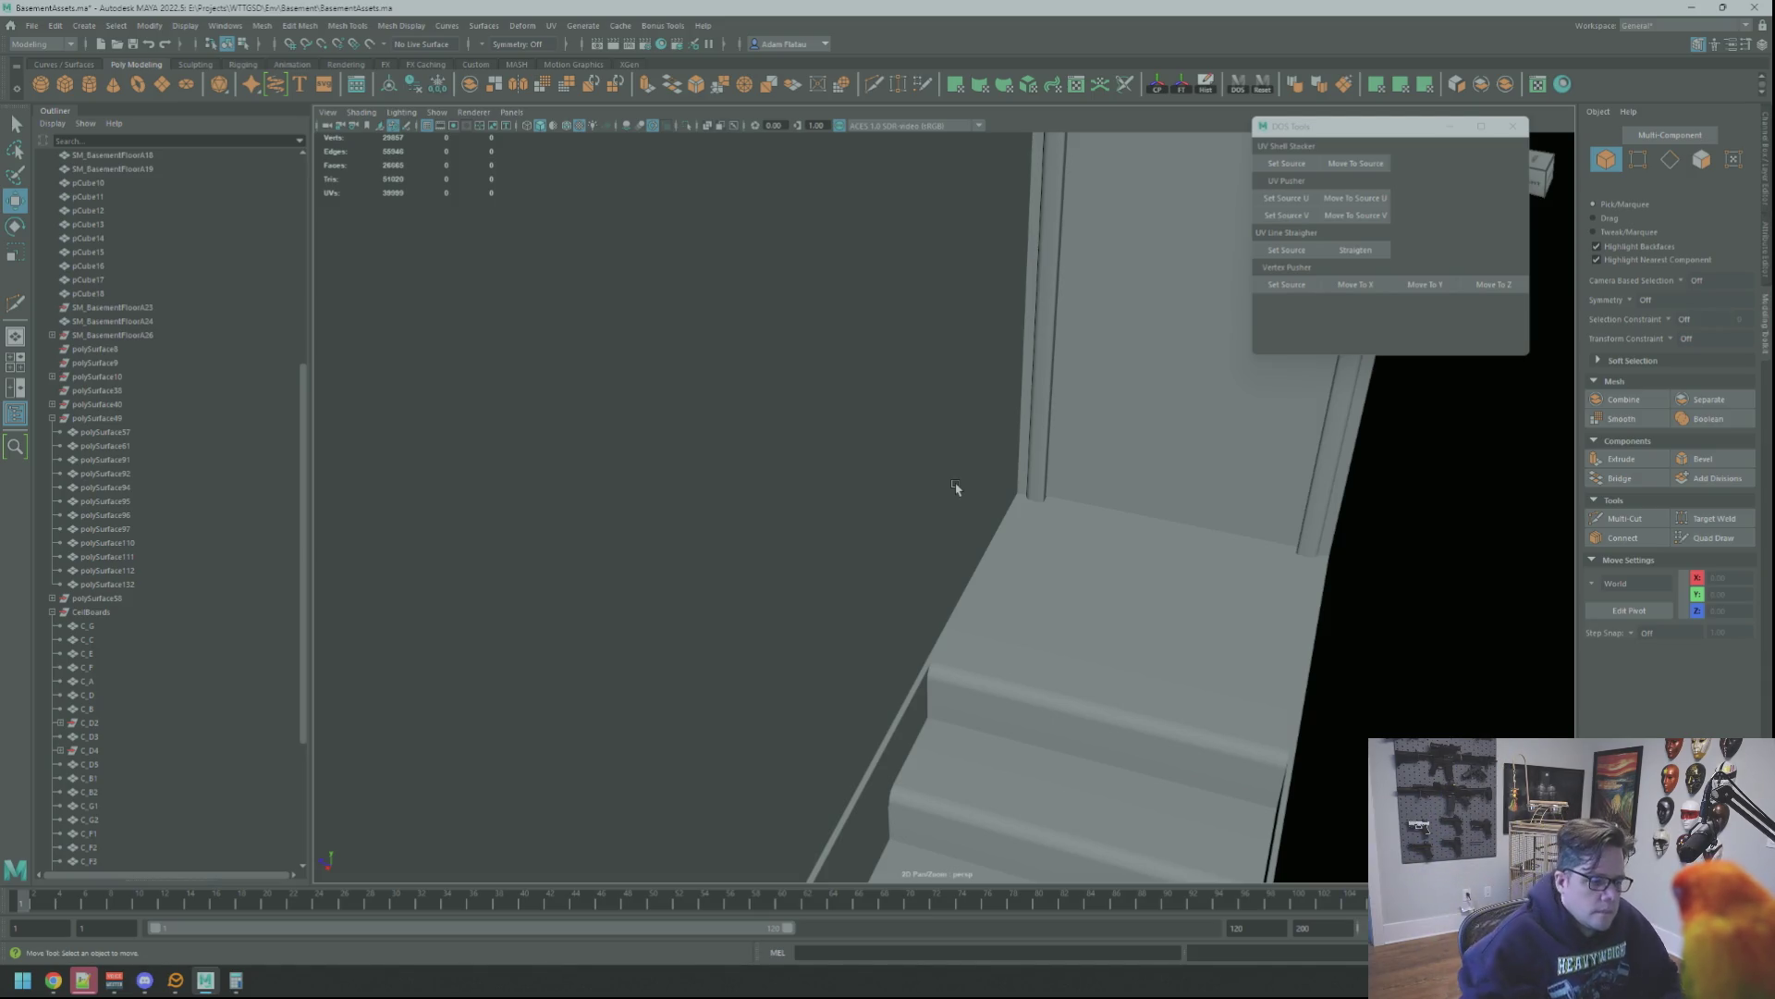
{"action": "scroll", "coordinate": [1062, 424], "scroll_direction": "down", "scroll_amount": 5}
{"action": "mouse_move", "coordinate": [1077, 447]}
{"action": "left_mouse_down", "text": "alt"}
{"action": "mouse_move", "coordinate": [1044, 497]}
{"action": "mouse_move", "coordinate": [972, 428]}
{"action": "mouse_move", "coordinate": [827, 484]}
{"action": "mouse_move", "coordinate": [863, 475]}
{"action": "mouse_move", "coordinate": [854, 510]}
{"action": "mouse_move", "coordinate": [860, 488]}
{"action": "mouse_move", "coordinate": [903, 517]}
{"action": "mouse_move", "coordinate": [1026, 520]}
{"action": "mouse_move", "coordinate": [956, 503]}
{"action": "mouse_move", "coordinate": [984, 508]}
{"action": "mouse_move", "coordinate": [995, 487]}
{"action": "mouse_move", "coordinate": [959, 401]}
{"action": "mouse_move", "coordinate": [939, 456]}
{"action": "mouse_move", "coordinate": [1046, 476]}
{"action": "mouse_move", "coordinate": [971, 467]}
{"action": "mouse_move", "coordinate": [1007, 481]}
{"action": "mouse_move", "coordinate": [970, 449]}
{"action": "mouse_move", "coordinate": [1002, 442]}
{"action": "left_mouse_up", "text": "alt"}
{"action": "scroll", "coordinate": [949, 484], "scroll_direction": "up", "scroll_amount": 3}
{"action": "scroll", "coordinate": [952, 485], "scroll_direction": "down", "scroll_amount": 1}
{"action": "scroll", "coordinate": [964, 422], "scroll_direction": "down", "scroll_amount": 3}
{"action": "scroll", "coordinate": [964, 424], "scroll_direction": "down", "scroll_amount": 3}
{"action": "scroll", "coordinate": [965, 429], "scroll_direction": "down", "scroll_amount": 2}
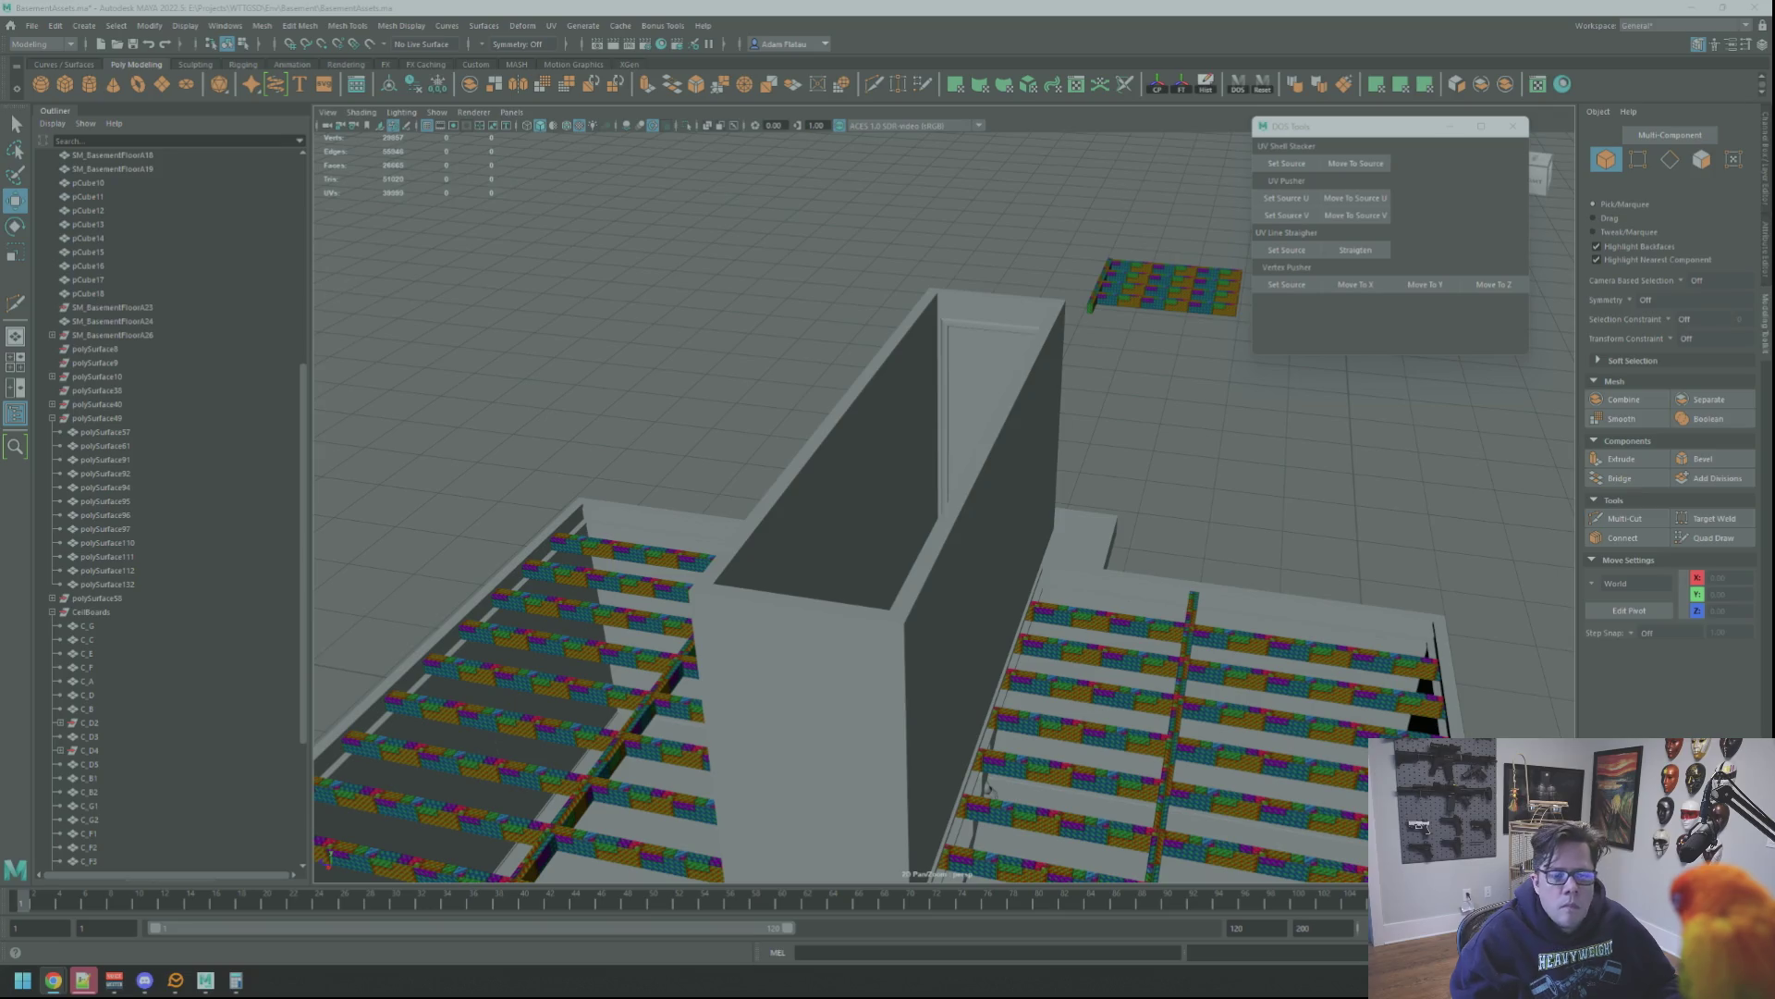
{"action": "mouse_move", "coordinate": [988, 784]}
{"action": "left_mouse_down", "text": "alt"}
{"action": "mouse_move", "coordinate": [1116, 447]}
{"action": "mouse_move", "coordinate": [1031, 500]}
{"action": "left_mouse_up", "text": "alt"}
{"action": "scroll", "coordinate": [1099, 464], "scroll_direction": "up", "scroll_amount": 2}
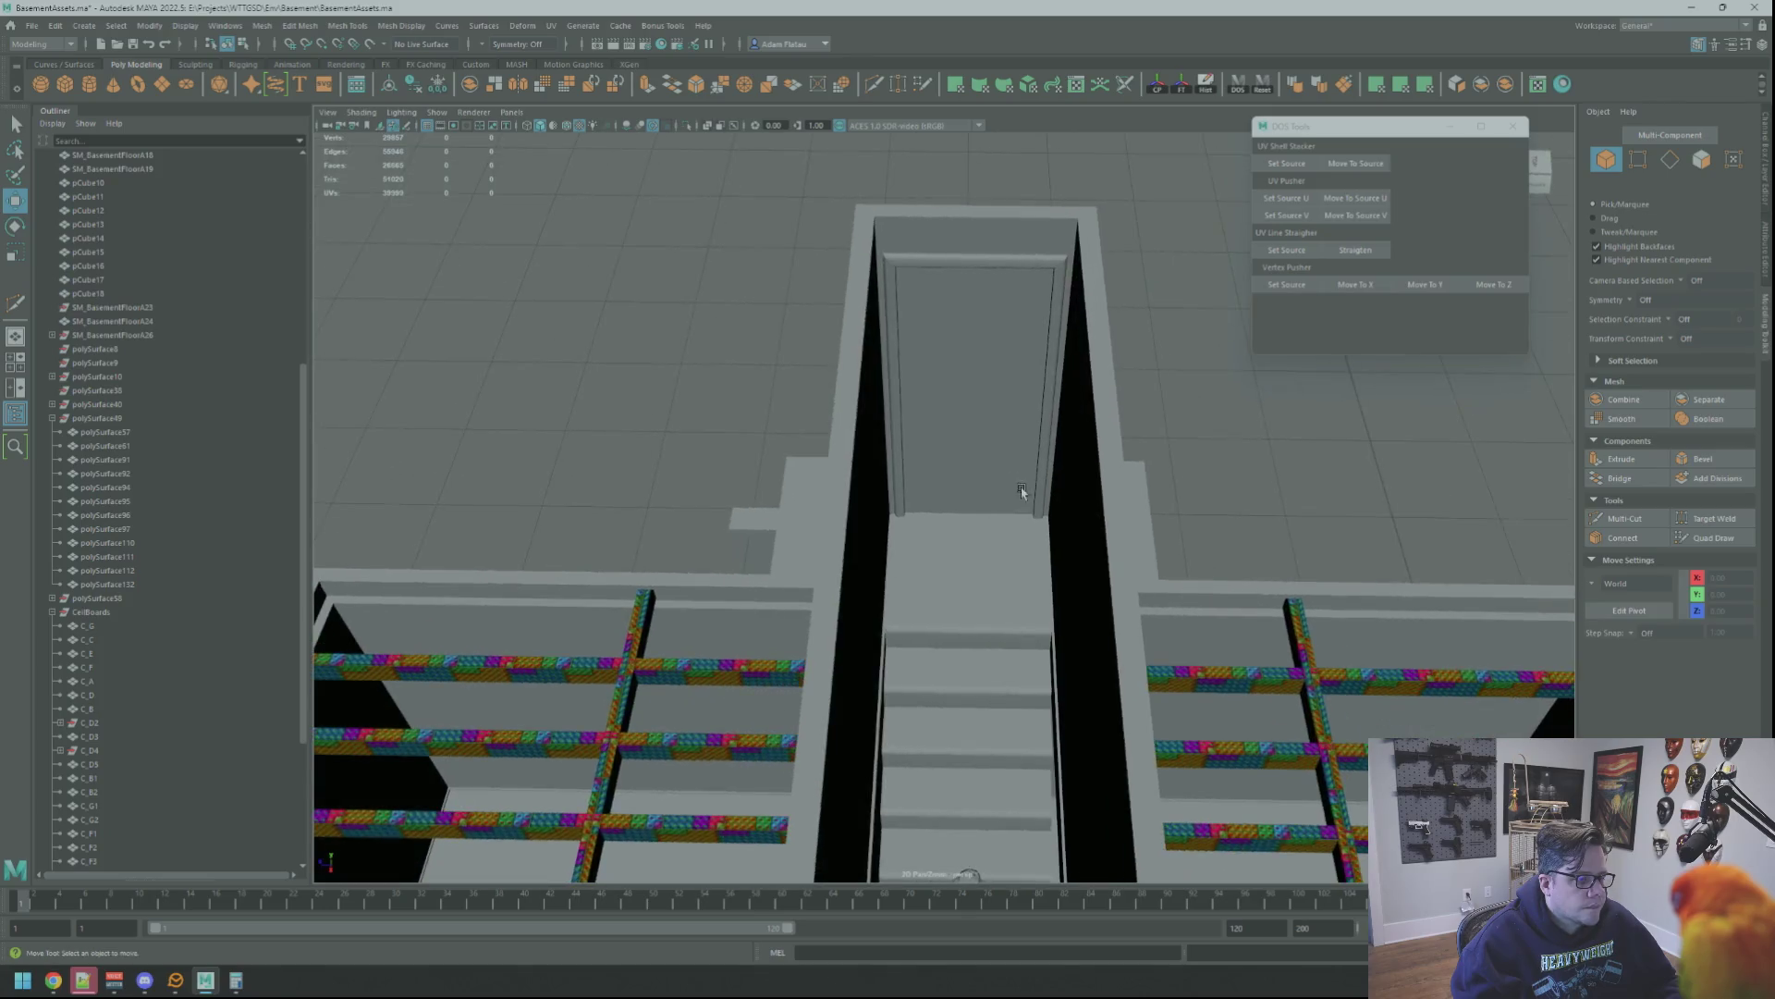
{"action": "scroll", "coordinate": [1028, 504], "scroll_direction": "up", "scroll_amount": 5}
{"action": "mouse_move", "coordinate": [1018, 536]}
{"action": "left_mouse_down", "text": "alt"}
{"action": "mouse_move", "coordinate": [1057, 544]}
{"action": "mouse_move", "coordinate": [970, 567]}
{"action": "mouse_move", "coordinate": [1038, 451]}
{"action": "left_mouse_up", "text": "alt"}
{"action": "scroll", "coordinate": [1058, 544], "scroll_direction": "down", "scroll_amount": 3}
{"action": "scroll", "coordinate": [1023, 551], "scroll_direction": "down", "scroll_amount": 2}
{"action": "left_click", "coordinate": [66, 83]}
{"action": "key", "text": "f"}
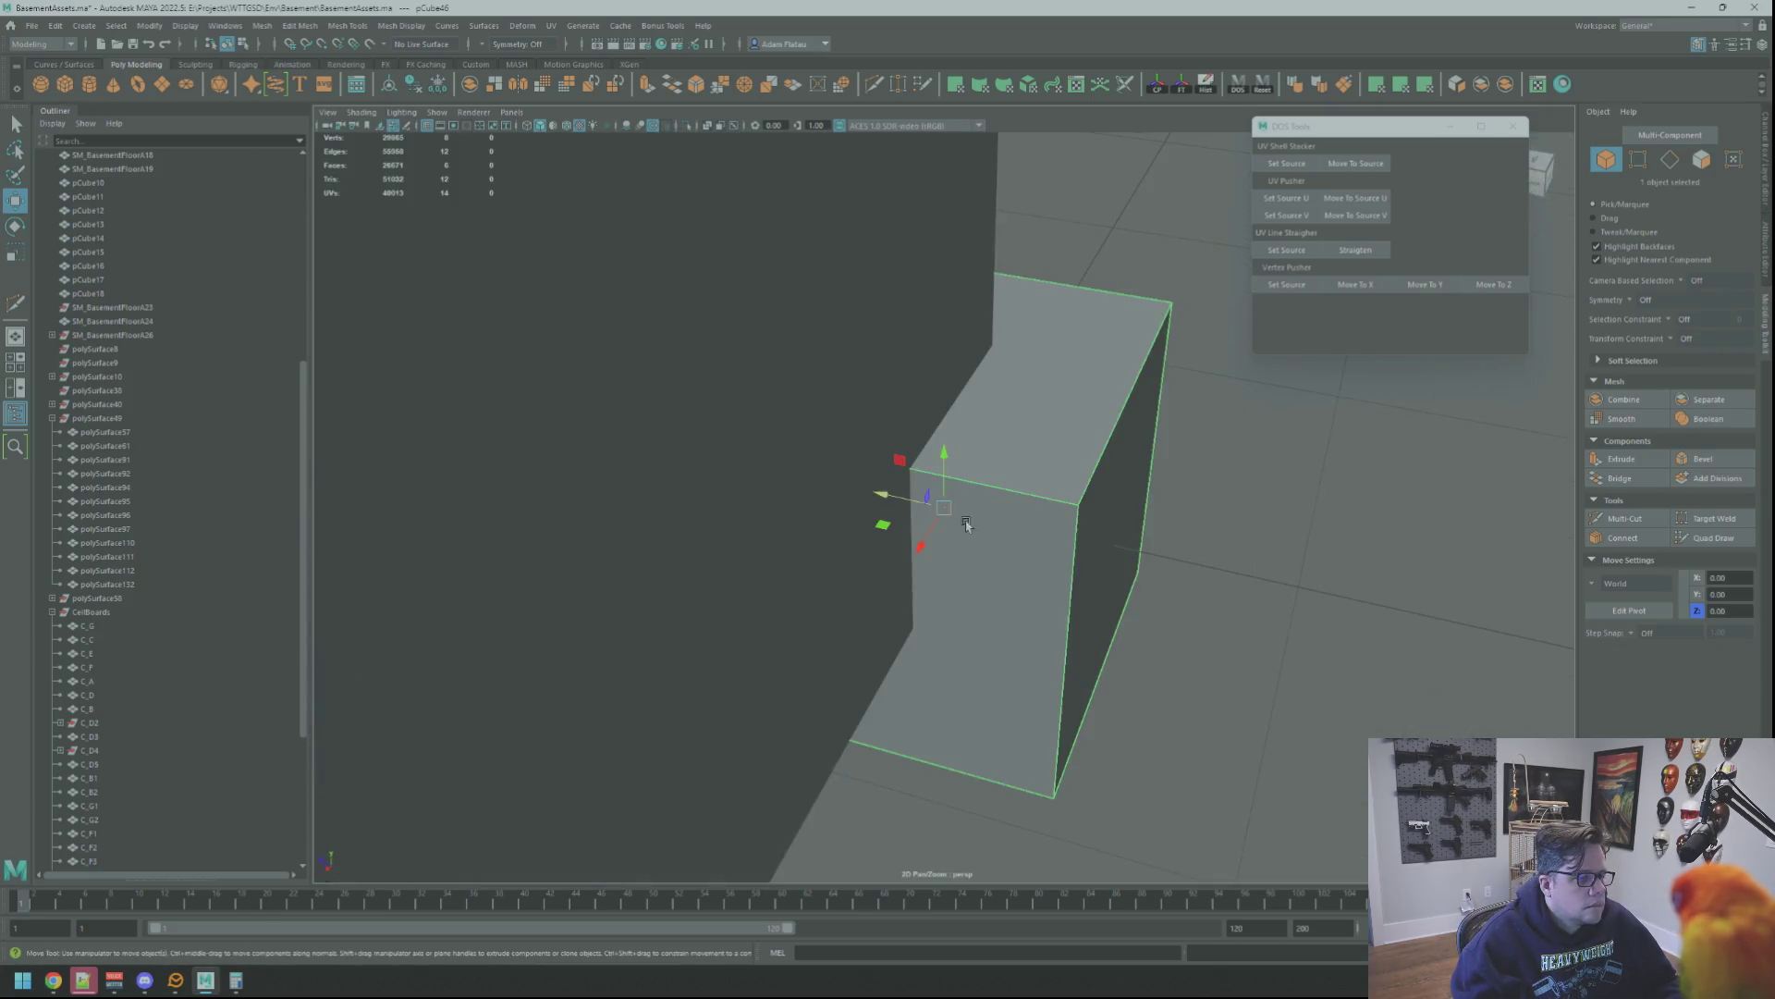
{"action": "scroll", "coordinate": [888, 462], "scroll_direction": "down", "scroll_amount": 3}
{"action": "scroll", "coordinate": [887, 462], "scroll_direction": "down", "scroll_amount": 3}
{"action": "left_click_drag", "start_coordinate": [885, 460], "coordinate": [1092, 552], "text": "alt"}
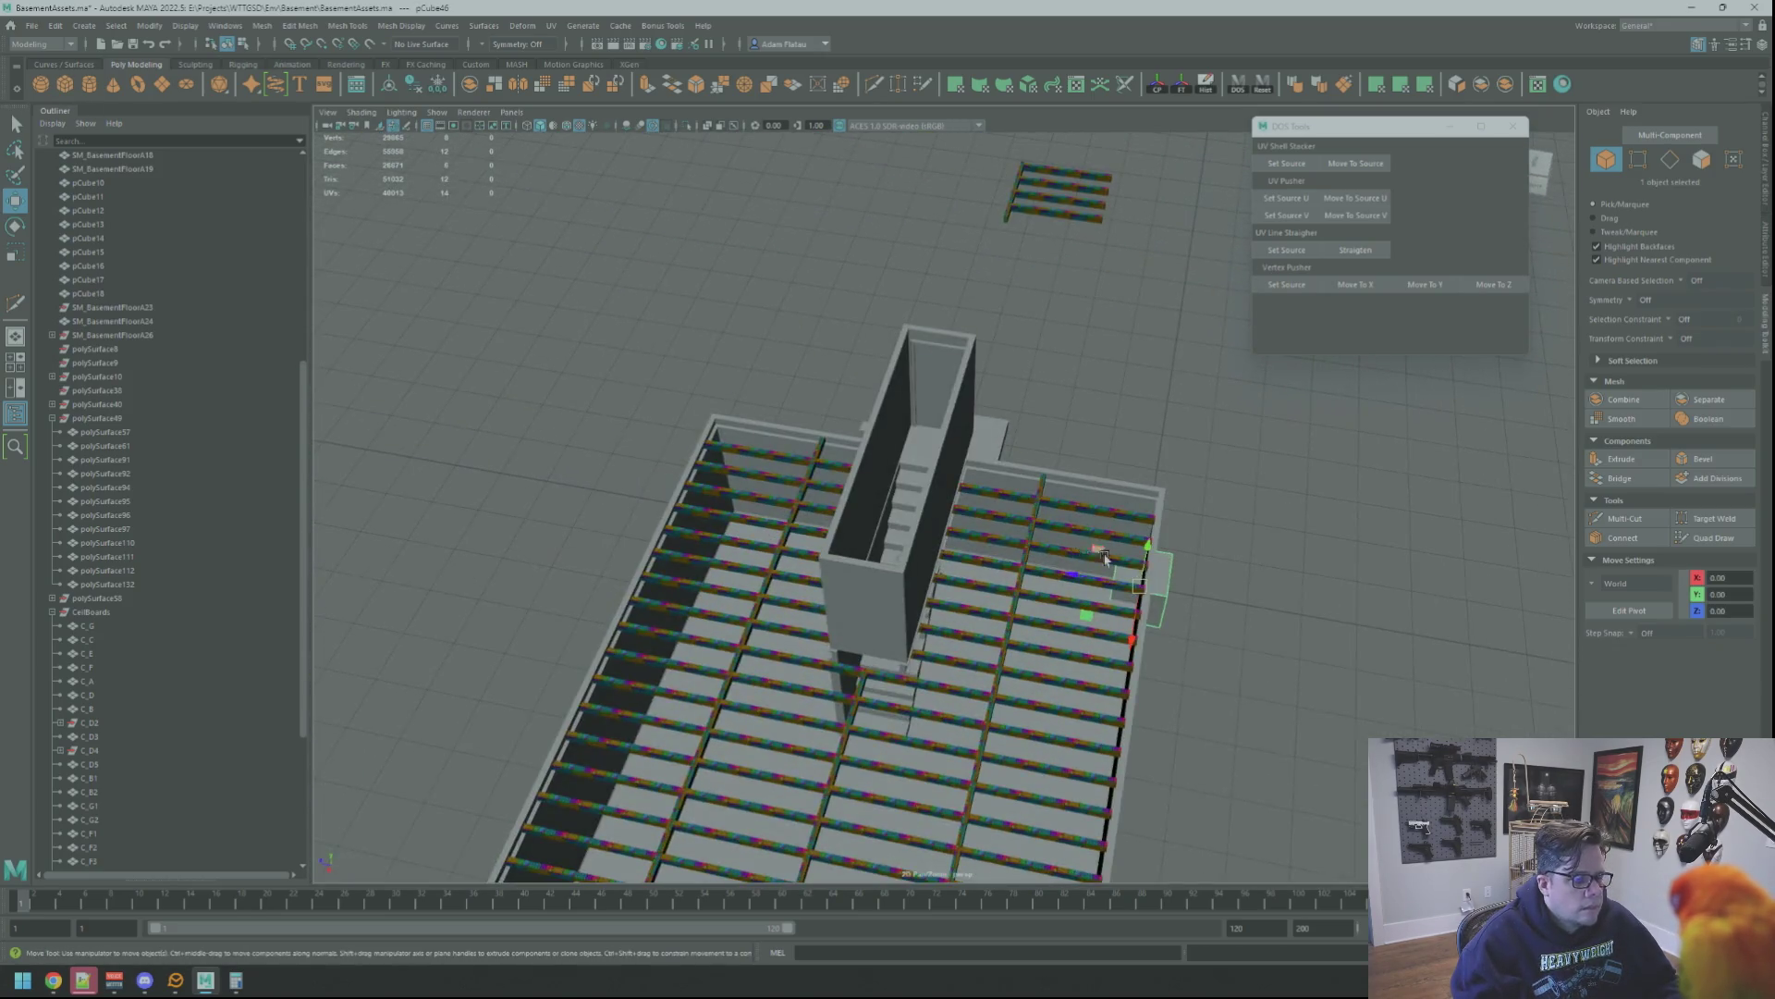
{"action": "key", "text": "f"}
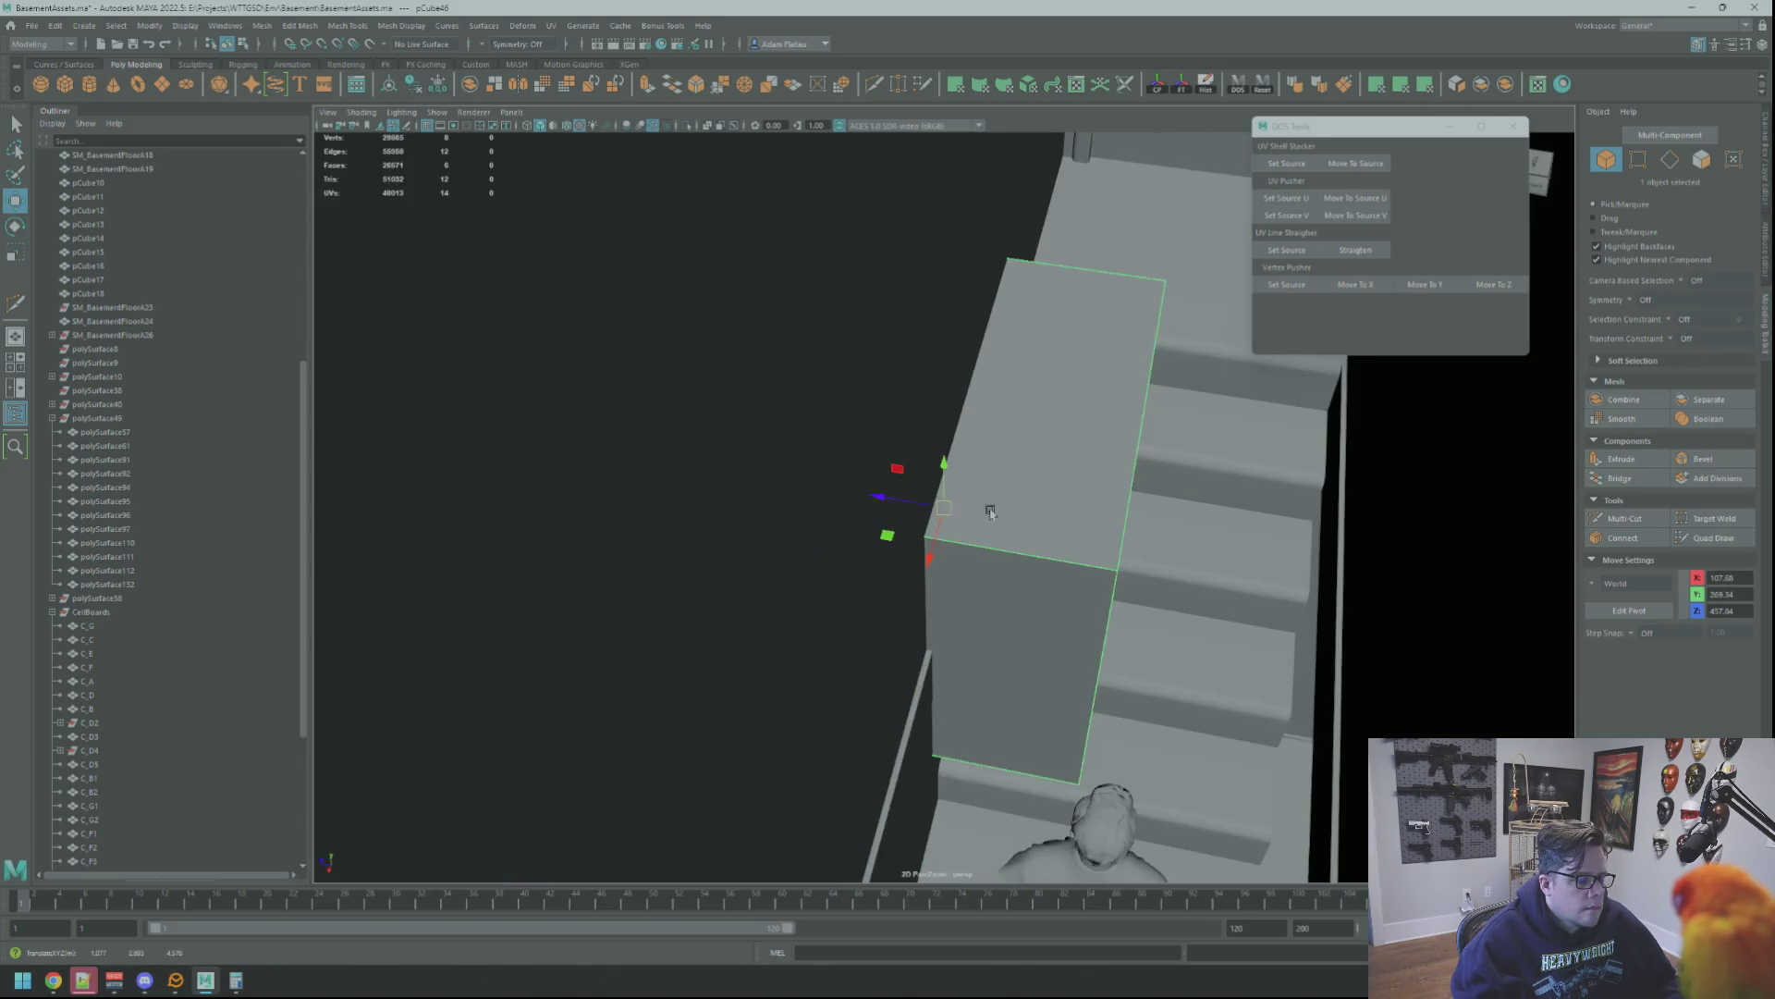
{"action": "scroll", "coordinate": [897, 471], "scroll_direction": "down", "scroll_amount": 3}
{"action": "mouse_move", "coordinate": [898, 471]}
{"action": "left_mouse_down", "text": "alt"}
{"action": "mouse_move", "coordinate": [874, 549]}
{"action": "mouse_move", "coordinate": [935, 551]}
{"action": "left_mouse_up", "text": "alt"}
{"action": "key", "text": "r"}
{"action": "key", "text": "w"}
{"action": "key", "text": "f"}
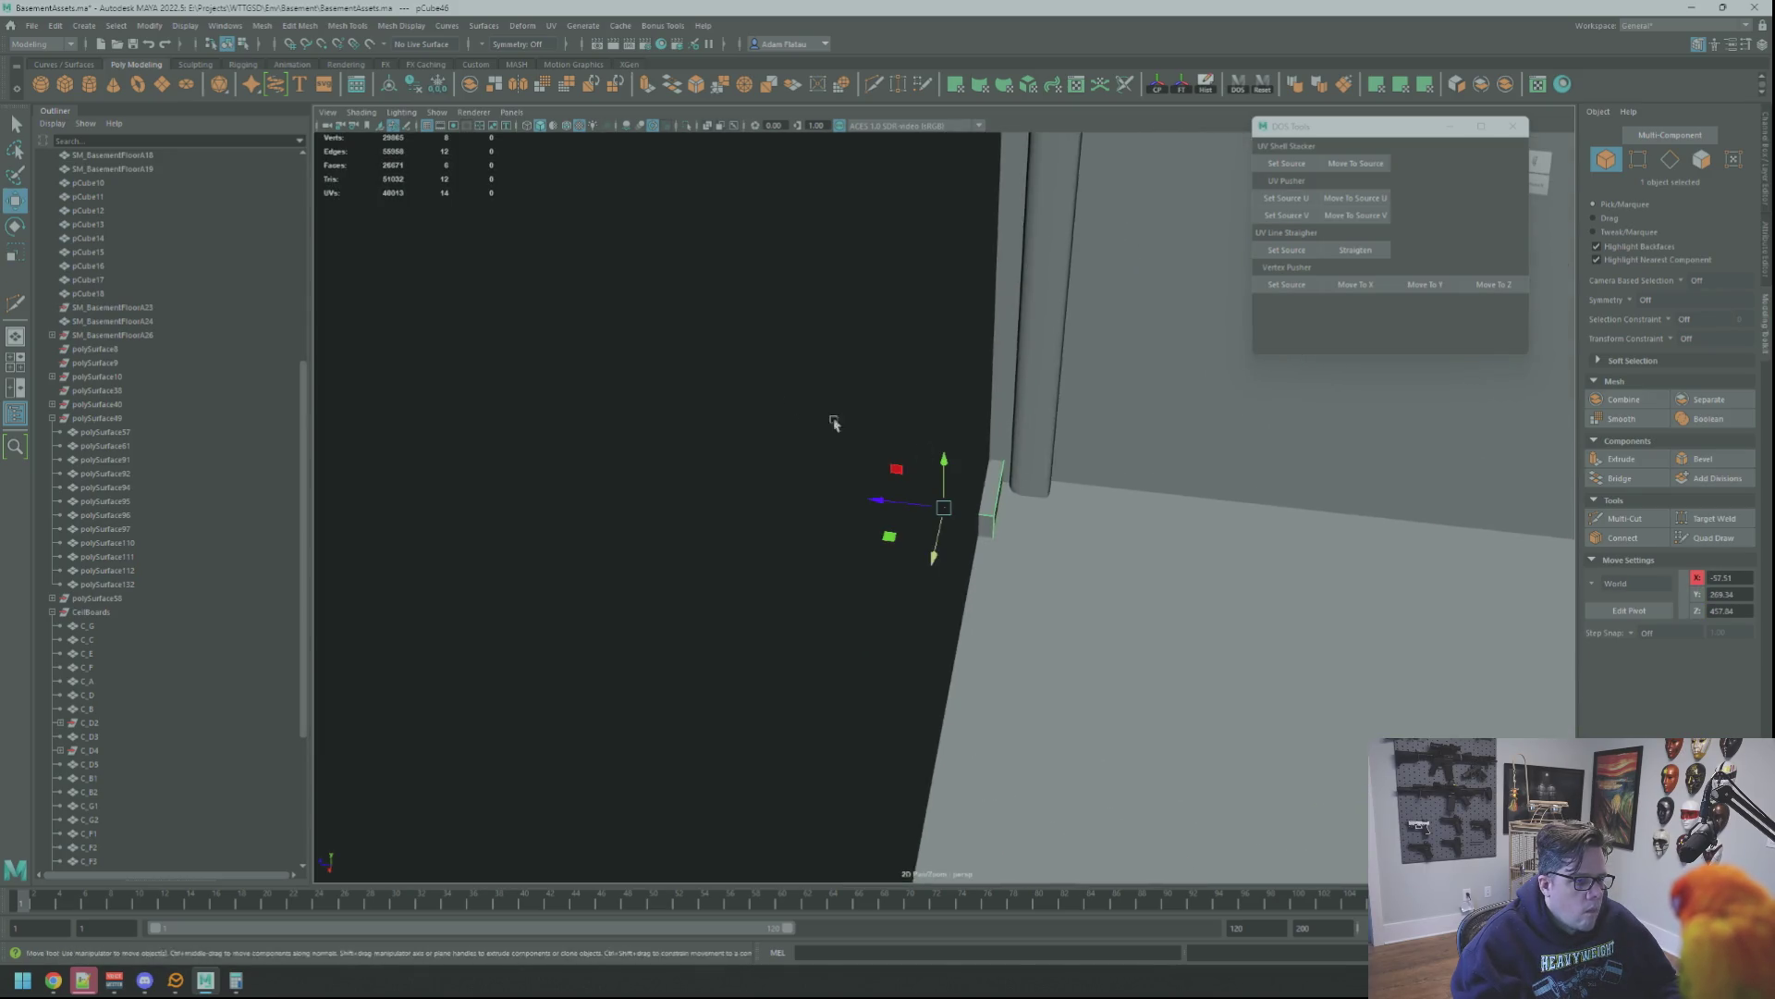
{"action": "scroll", "coordinate": [945, 475], "scroll_direction": "down", "scroll_amount": 3}
{"action": "mouse_move", "coordinate": [944, 477]}
{"action": "left_mouse_down"}
{"action": "mouse_move", "coordinate": [1061, 545]}
{"action": "mouse_move", "coordinate": [918, 458]}
{"action": "mouse_move", "coordinate": [912, 484]}
{"action": "left_mouse_up"}
{"action": "scroll", "coordinate": [1060, 546], "scroll_direction": "up", "scroll_amount": 4}
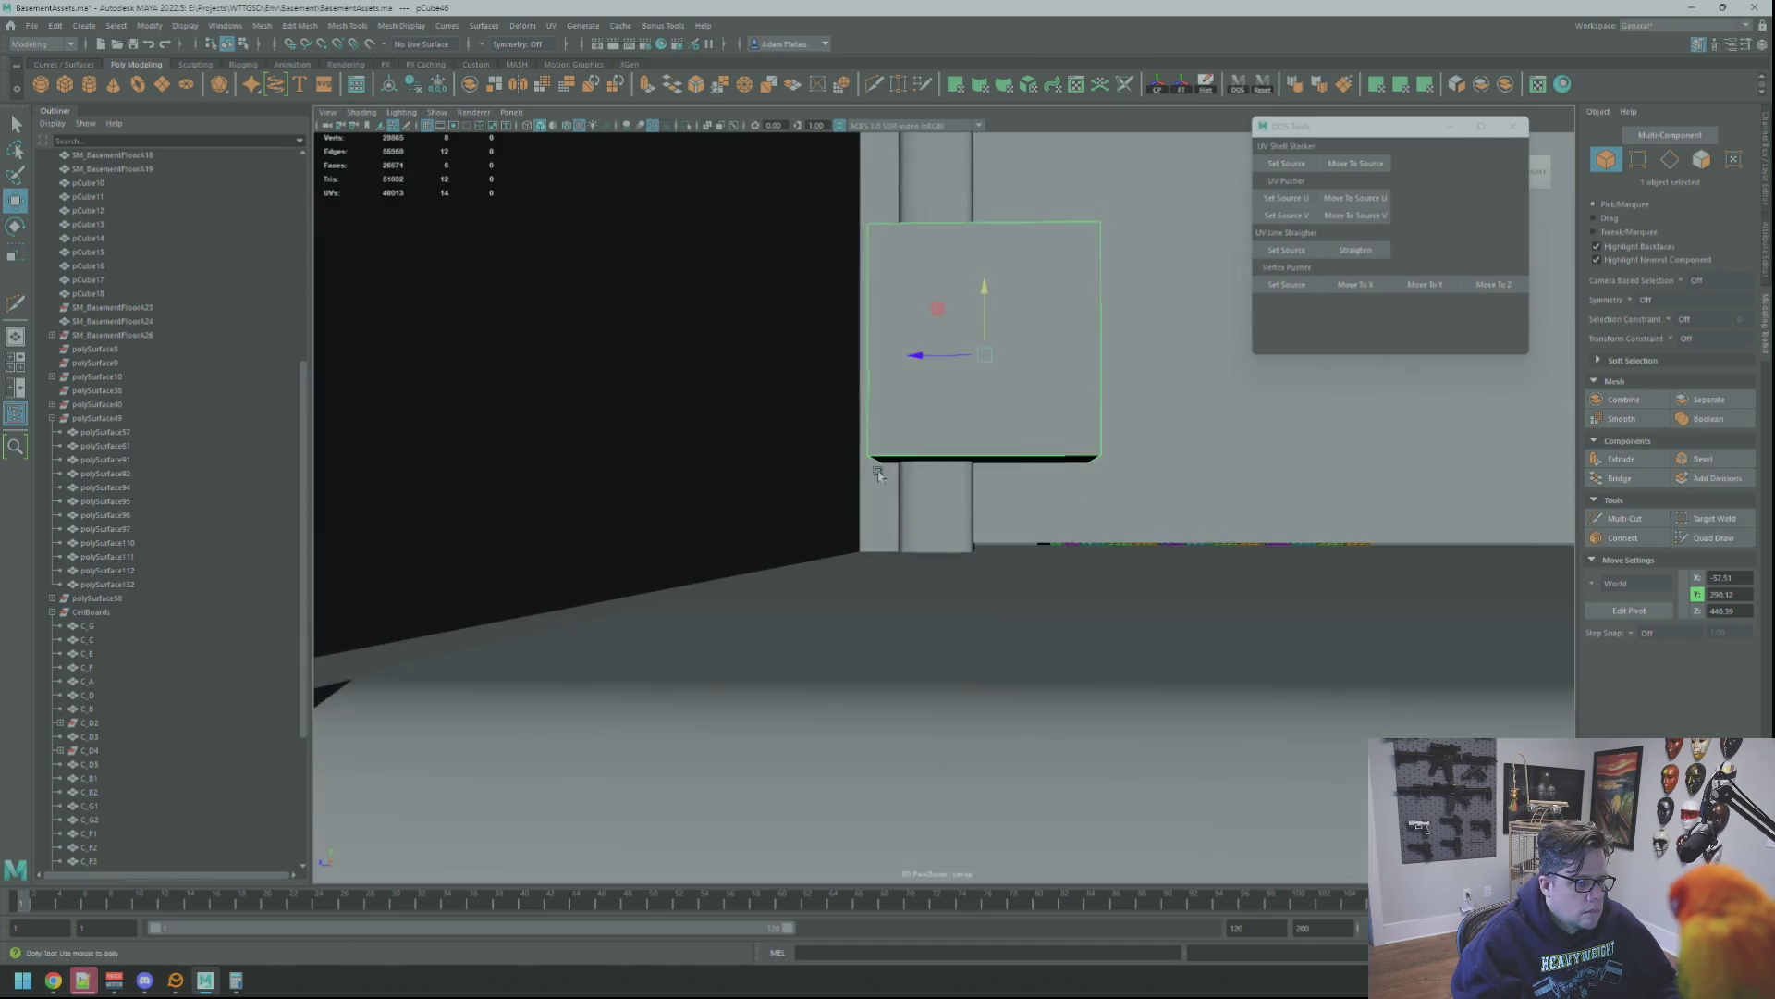
{"action": "scroll", "coordinate": [868, 462], "scroll_direction": "up", "scroll_amount": 4}
{"action": "scroll", "coordinate": [867, 462], "scroll_direction": "down", "scroll_amount": 4}
{"action": "key", "text": "f"}
{"action": "scroll", "coordinate": [781, 449], "scroll_direction": "up", "scroll_amount": 3}
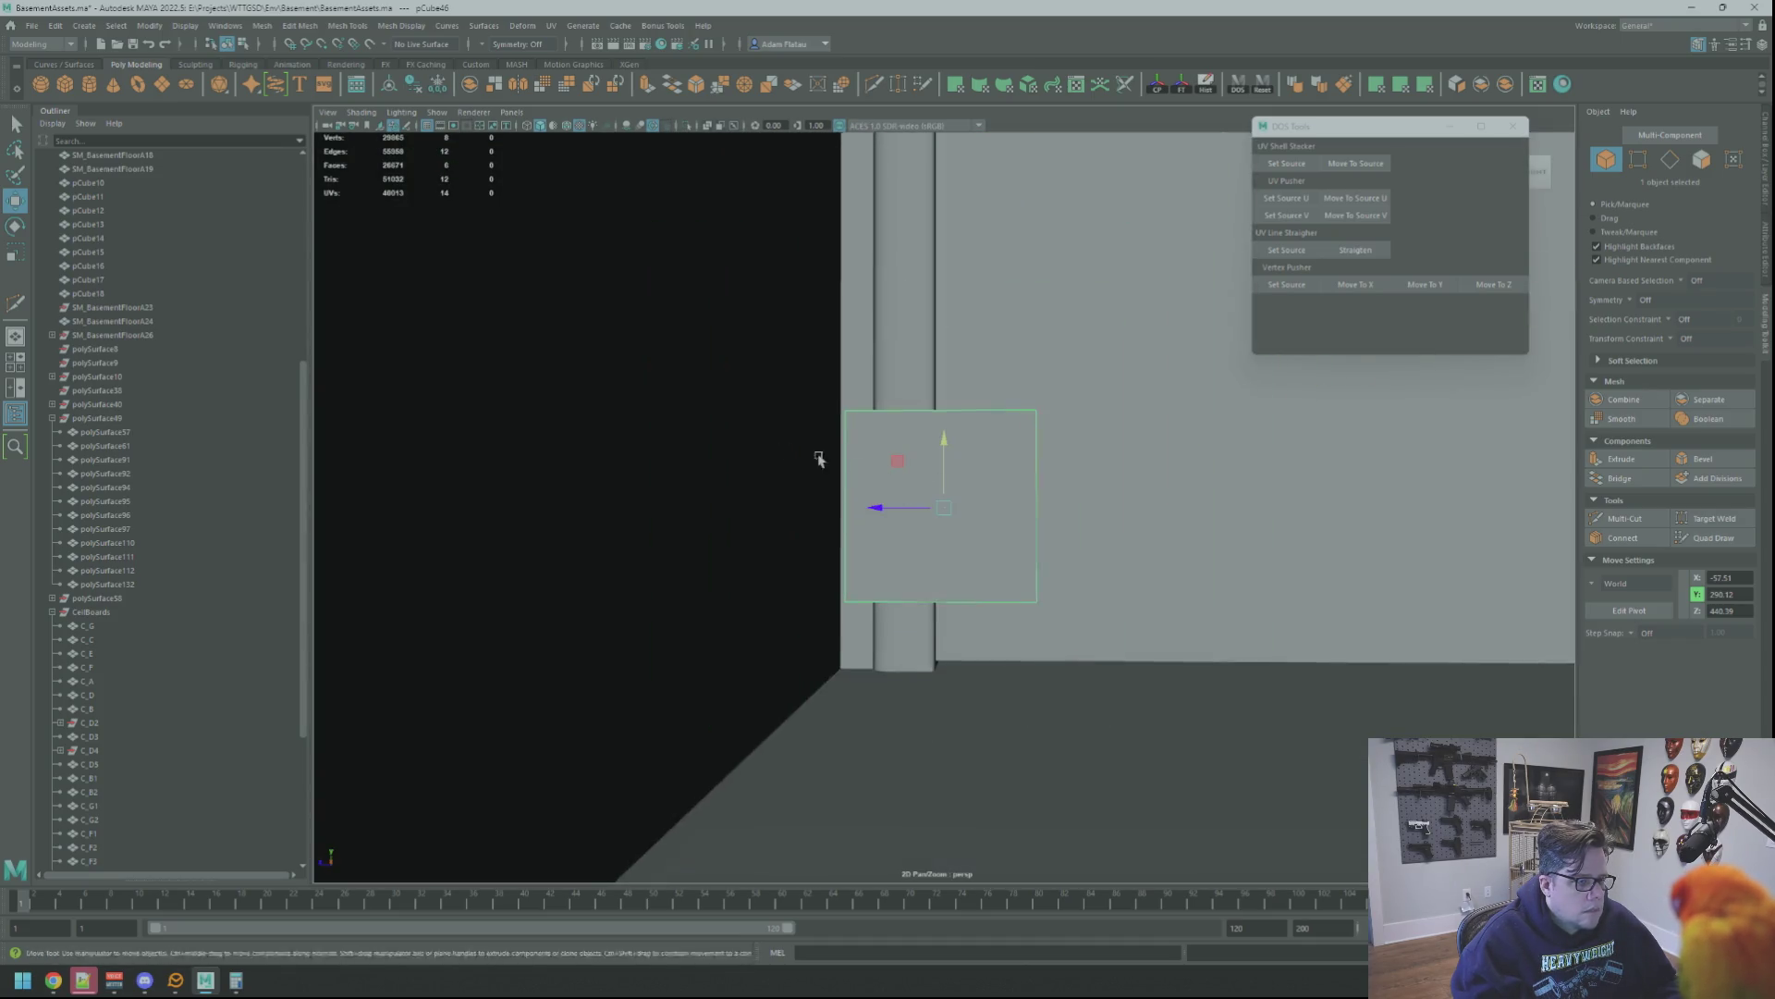
{"action": "scroll", "coordinate": [889, 506], "scroll_direction": "up", "scroll_amount": 2}
{"action": "scroll", "coordinate": [888, 507], "scroll_direction": "up", "scroll_amount": 3}
{"action": "scroll", "coordinate": [889, 507], "scroll_direction": "down", "scroll_amount": 3}
{"action": "left_click_drag", "start_coordinate": [887, 506], "coordinate": [884, 612], "text": "alt"}
{"action": "key", "text": "Delete"}
{"action": "mouse_move", "coordinate": [852, 468]}
{"action": "left_mouse_down", "text": "alt"}
{"action": "mouse_move", "coordinate": [912, 499]}
{"action": "mouse_move", "coordinate": [1015, 500]}
{"action": "mouse_move", "coordinate": [1034, 528]}
{"action": "mouse_move", "coordinate": [1078, 520]}
{"action": "left_mouse_up", "text": "alt"}
{"action": "scroll", "coordinate": [912, 499], "scroll_direction": "up", "scroll_amount": 3}
{"action": "scroll", "coordinate": [871, 516], "scroll_direction": "up", "scroll_amount": 3}
{"action": "scroll", "coordinate": [871, 517], "scroll_direction": "down", "scroll_amount": 3}
{"action": "scroll", "coordinate": [1062, 499], "scroll_direction": "up", "scroll_amount": 2}
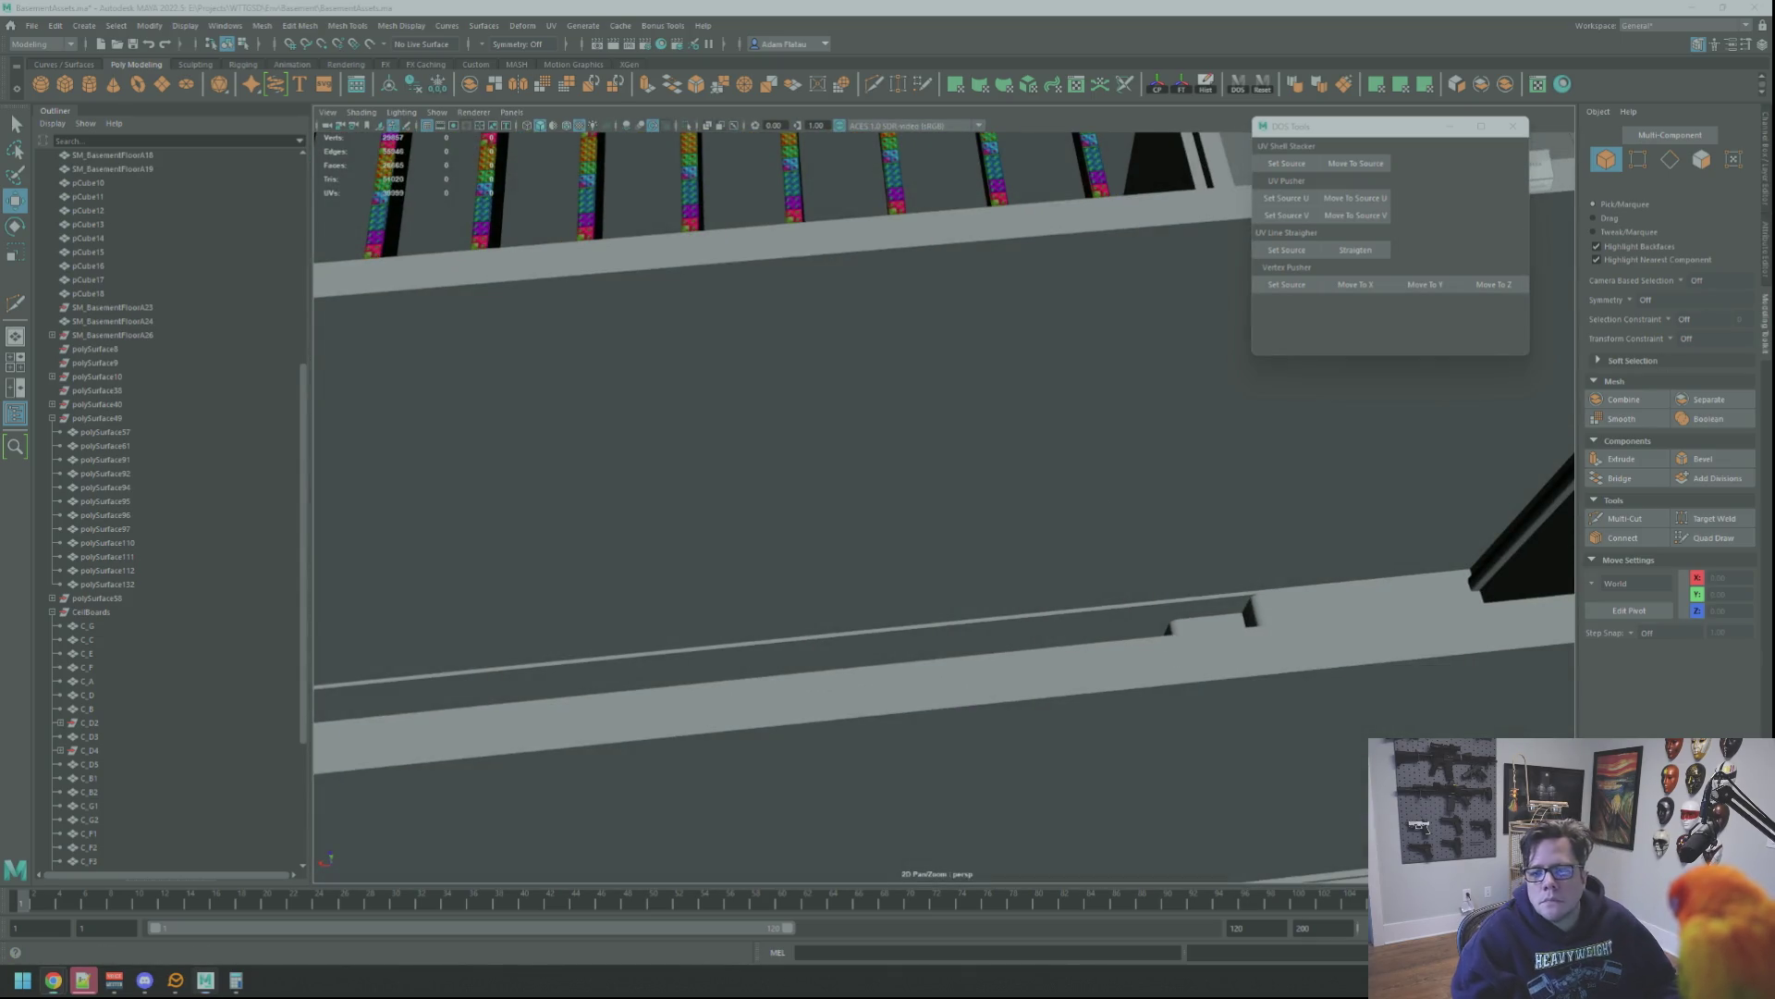
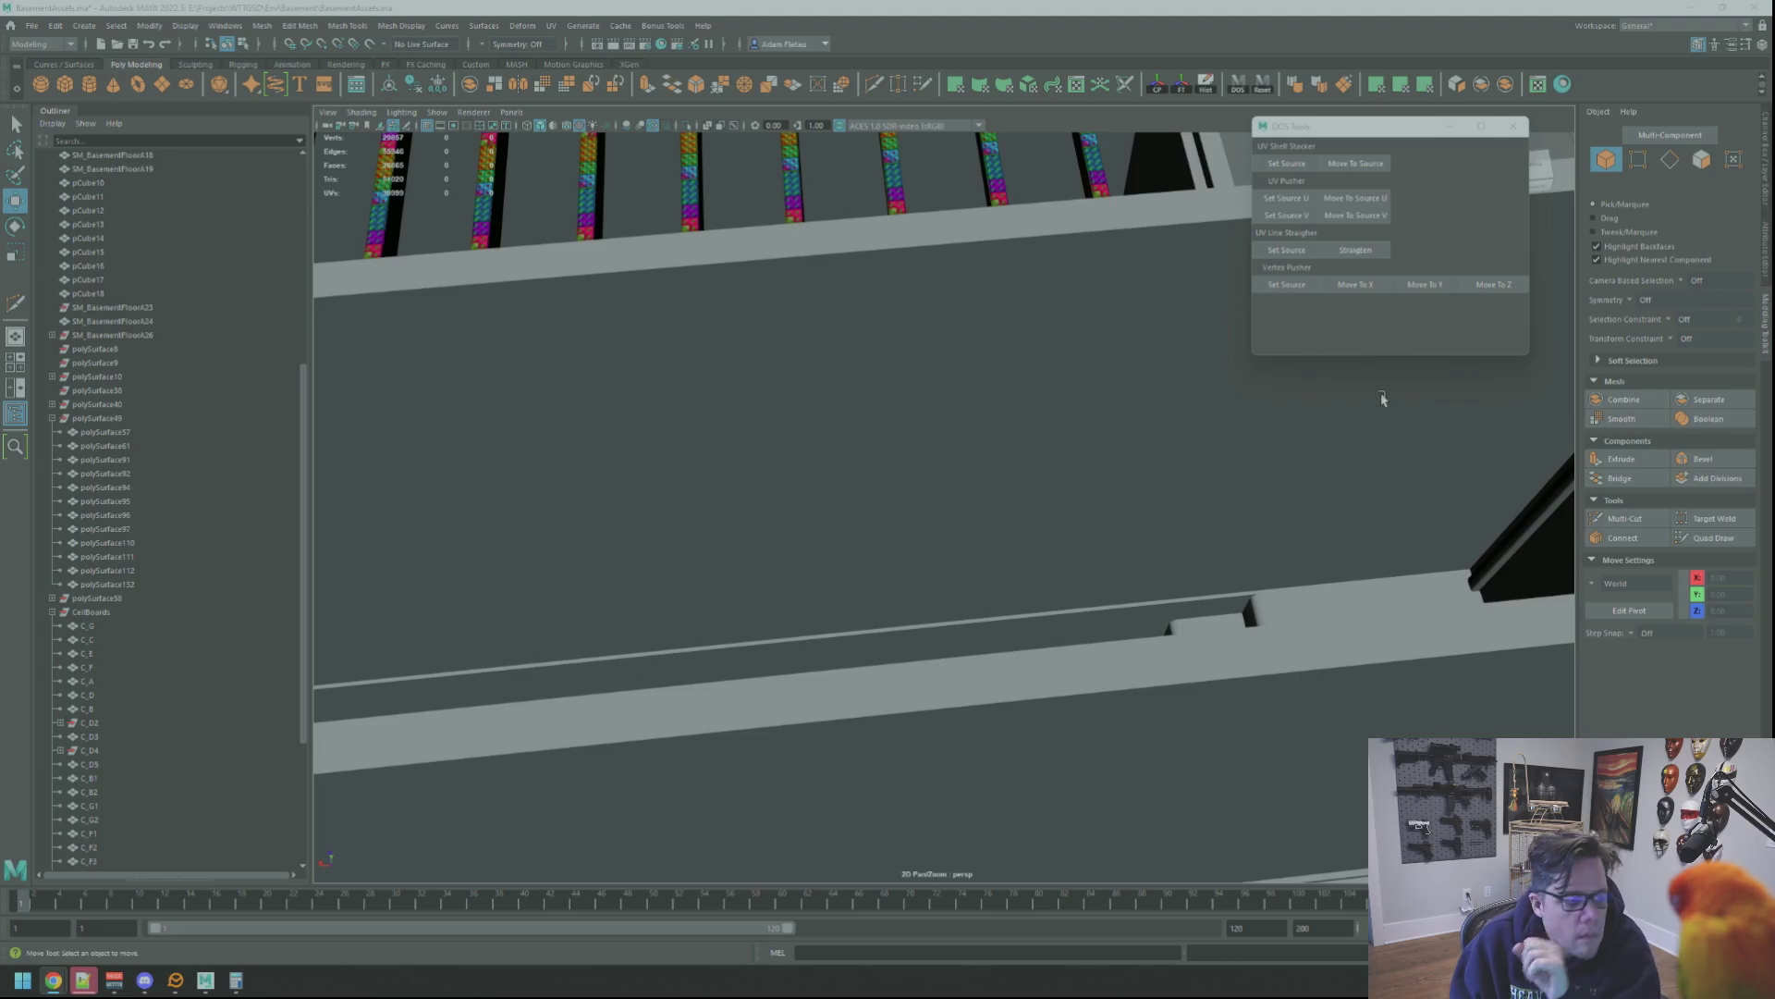
Save the scene and orbit the view over the doorway, steps and wall grid
{"action": "mouse_move", "coordinate": [966, 329]}
{"action": "left_mouse_down", "text": "alt"}
{"action": "mouse_move", "coordinate": [1023, 333]}
{"action": "mouse_move", "coordinate": [979, 354]}
{"action": "mouse_move", "coordinate": [1081, 416]}
{"action": "left_mouse_up", "text": "alt"}
{"action": "key", "text": "ctrl+s"}
{"action": "scroll", "coordinate": [977, 354], "scroll_direction": "down", "scroll_amount": 5}
{"action": "scroll", "coordinate": [1082, 416], "scroll_direction": "up", "scroll_amount": 5}
{"action": "key", "text": "w"}
{"action": "mouse_move", "coordinate": [1151, 518]}
{"action": "left_mouse_down", "text": "alt"}
{"action": "mouse_move", "coordinate": [944, 435]}
{"action": "mouse_move", "coordinate": [1150, 536]}
{"action": "mouse_move", "coordinate": [1031, 477]}
{"action": "mouse_move", "coordinate": [1059, 491]}
{"action": "mouse_move", "coordinate": [1033, 499]}
{"action": "mouse_move", "coordinate": [1189, 536]}
{"action": "mouse_move", "coordinate": [1022, 495]}
{"action": "mouse_move", "coordinate": [1003, 527]}
{"action": "mouse_move", "coordinate": [1129, 527]}
{"action": "mouse_move", "coordinate": [1038, 469]}
{"action": "mouse_move", "coordinate": [948, 485]}
{"action": "mouse_move", "coordinate": [1153, 448]}
{"action": "mouse_move", "coordinate": [1252, 484]}
{"action": "mouse_move", "coordinate": [1126, 451]}
{"action": "mouse_move", "coordinate": [1146, 500]}
{"action": "mouse_move", "coordinate": [1063, 480]}
{"action": "mouse_move", "coordinate": [1019, 361]}
{"action": "mouse_move", "coordinate": [1008, 477]}
{"action": "mouse_move", "coordinate": [1021, 486]}
{"action": "mouse_move", "coordinate": [1083, 444]}
{"action": "left_mouse_up", "text": "alt"}
{"action": "scroll", "coordinate": [944, 437], "scroll_direction": "up", "scroll_amount": 3}
{"action": "scroll", "coordinate": [944, 435], "scroll_direction": "up", "scroll_amount": 3}
{"action": "scroll", "coordinate": [938, 433], "scroll_direction": "up", "scroll_amount": 2}
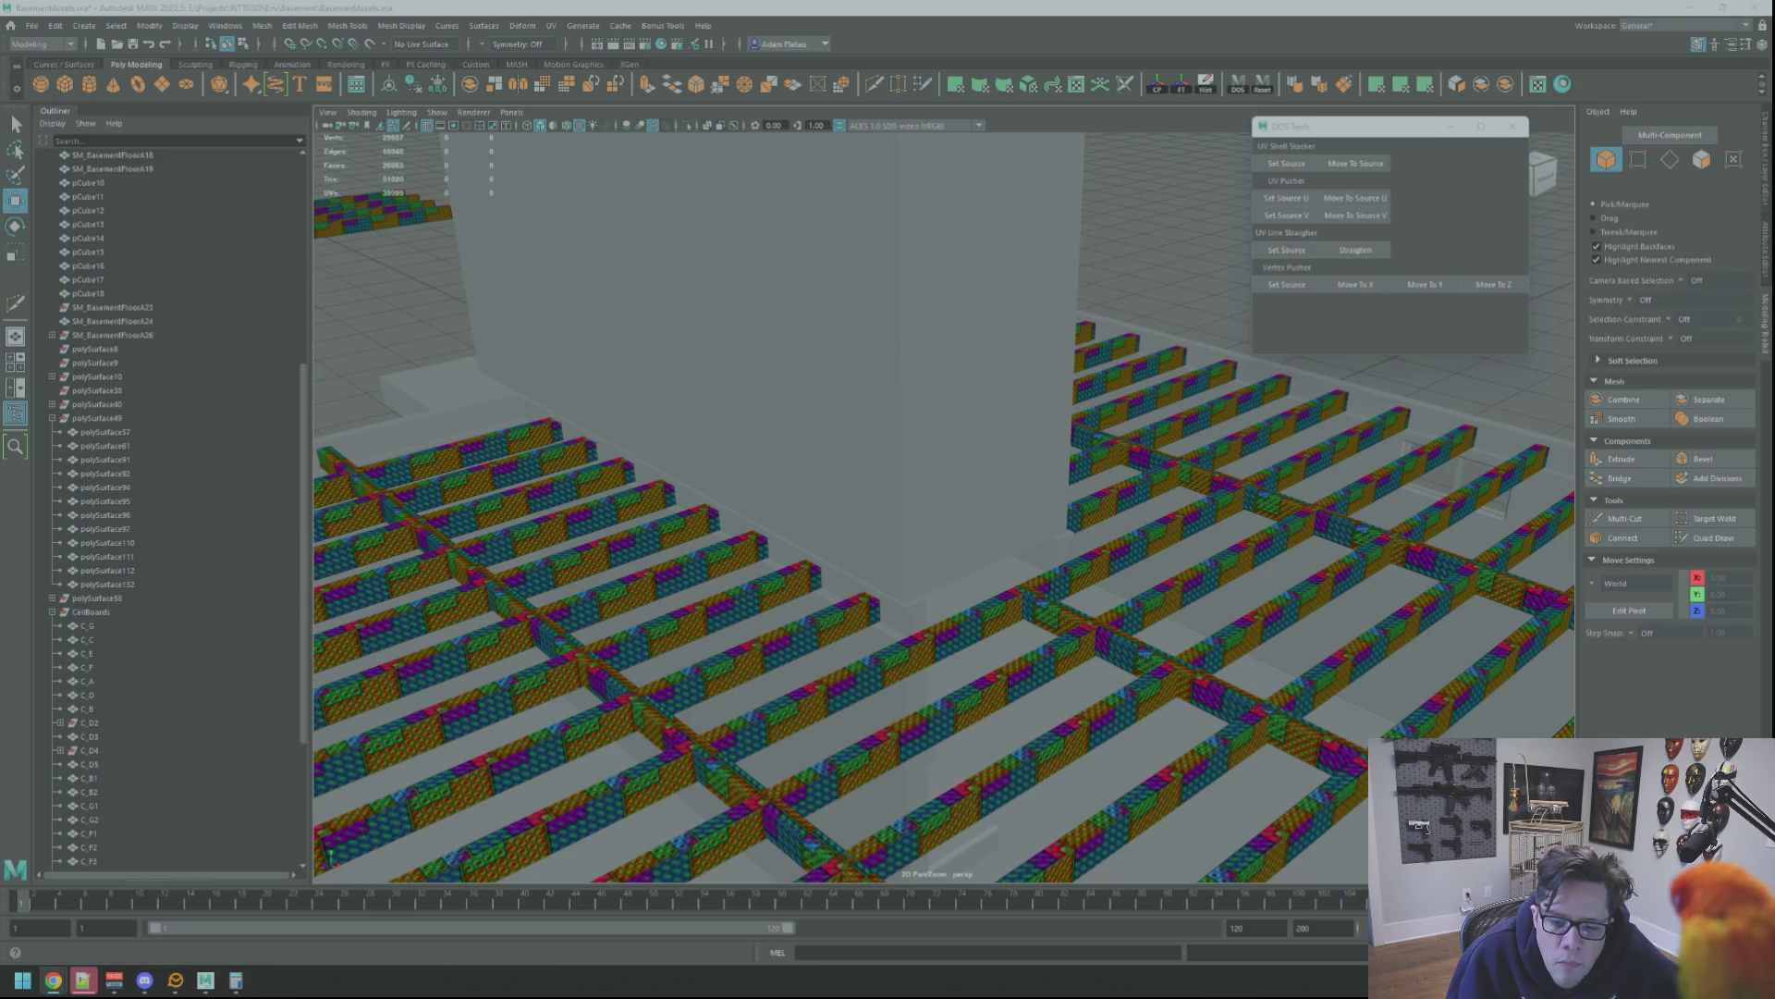
{"action": "scroll", "coordinate": [968, 395], "scroll_direction": "up", "scroll_amount": 3}
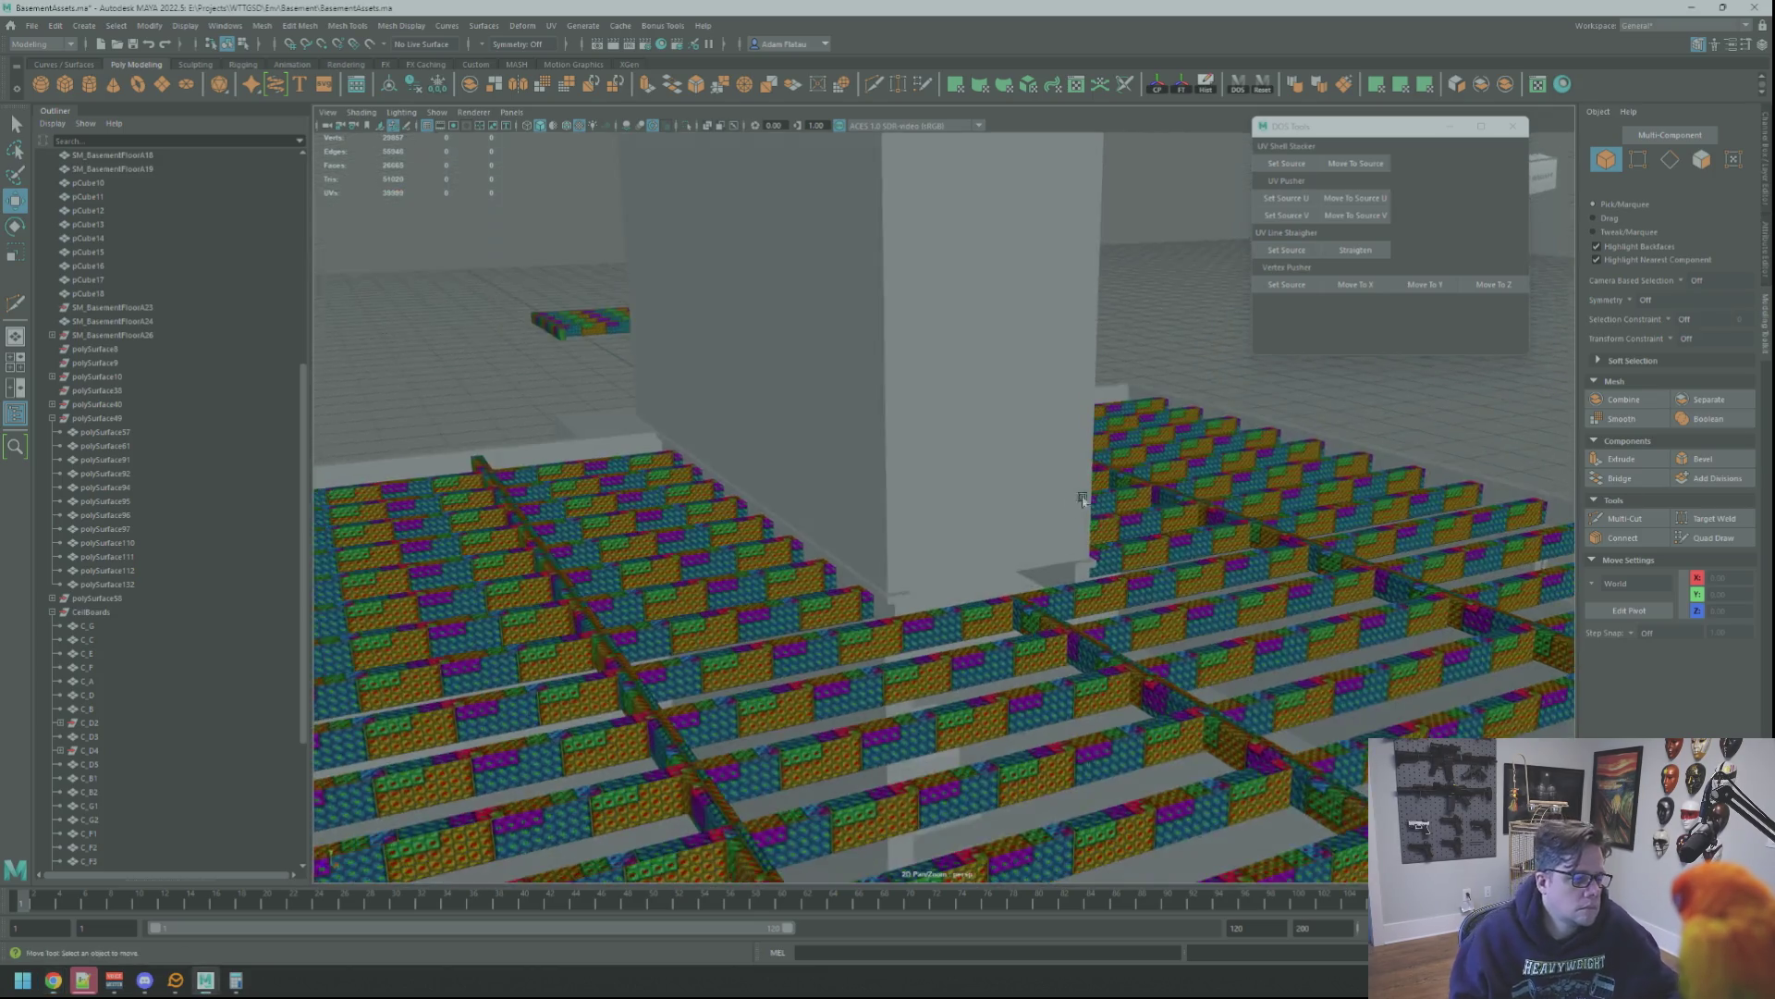
{"action": "scroll", "coordinate": [968, 396], "scroll_direction": "up", "scroll_amount": 3}
{"action": "scroll", "coordinate": [968, 396], "scroll_direction": "up", "scroll_amount": 5}
{"action": "scroll", "coordinate": [964, 392], "scroll_direction": "up", "scroll_amount": 3}
{"action": "scroll", "coordinate": [960, 390], "scroll_direction": "up", "scroll_amount": 3}
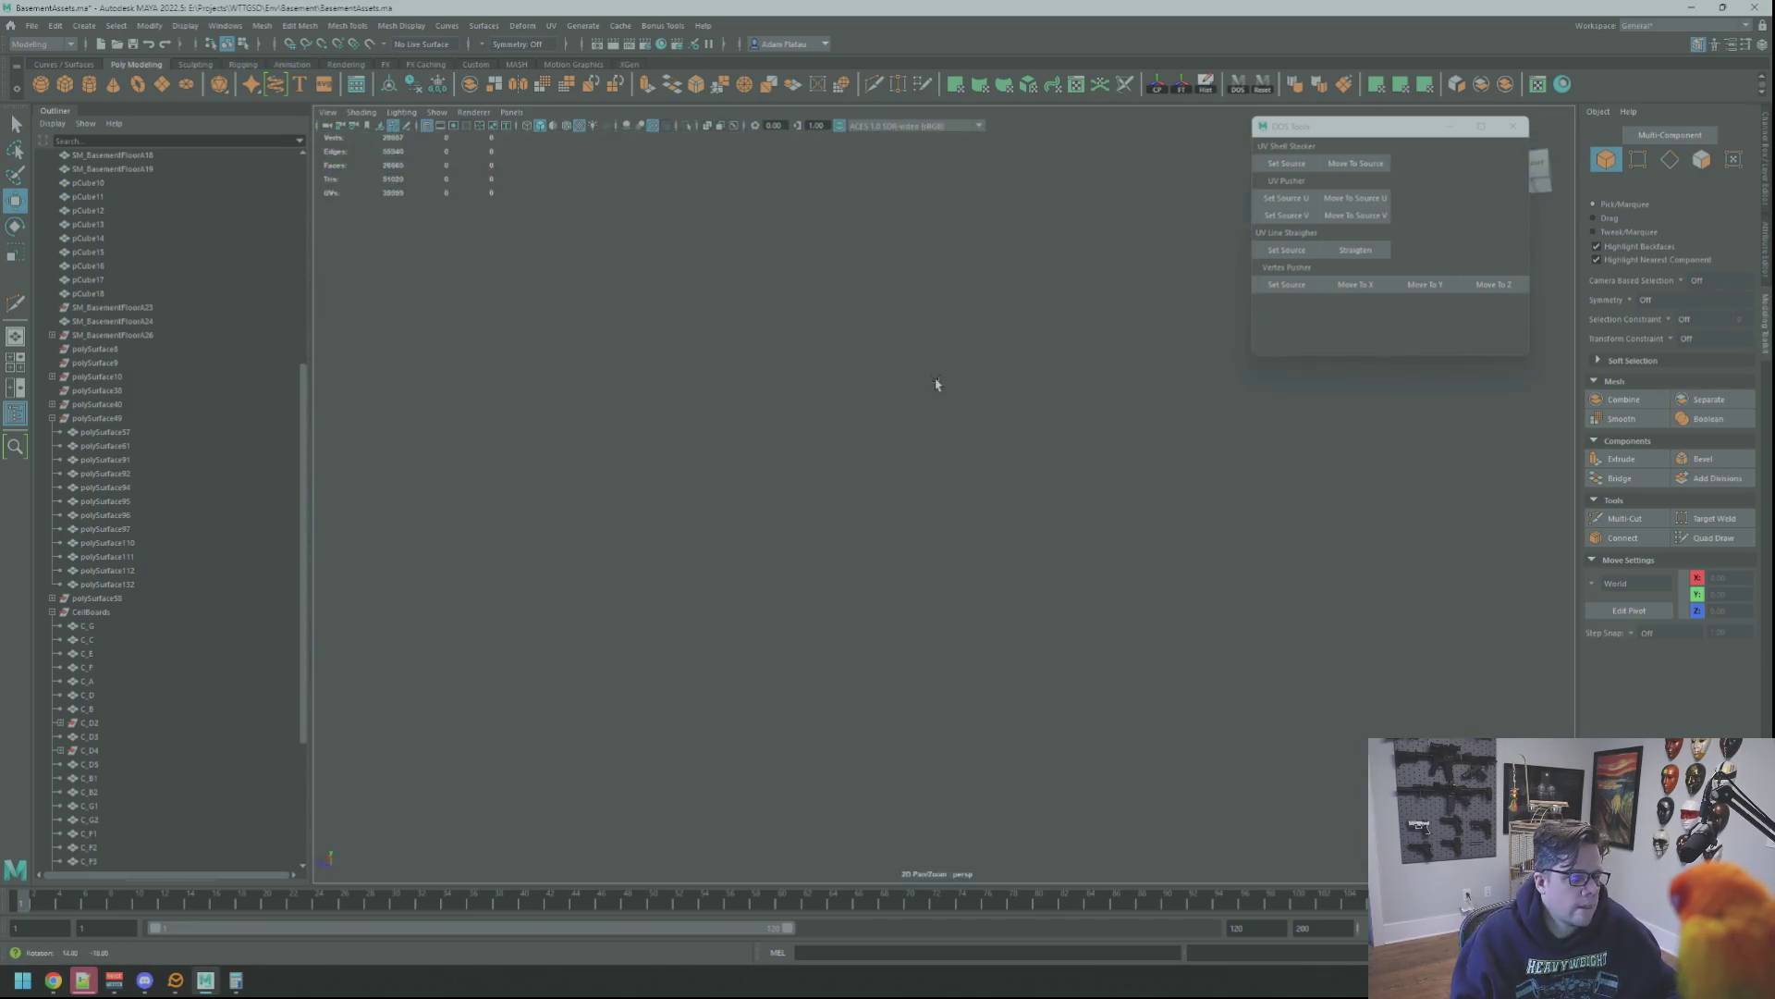
{"action": "key", "text": "ctrl+s"}
{"action": "scroll", "coordinate": [955, 388], "scroll_direction": "up", "scroll_amount": 3}
{"action": "scroll", "coordinate": [959, 411], "scroll_direction": "up", "scroll_amount": 2}
{"action": "scroll", "coordinate": [957, 413], "scroll_direction": "up", "scroll_amount": 3}
{"action": "scroll", "coordinate": [972, 416], "scroll_direction": "up", "scroll_amount": 3}
{"action": "mouse_move", "coordinate": [971, 416]}
{"action": "left_mouse_down", "text": "alt"}
{"action": "mouse_move", "coordinate": [944, 449]}
{"action": "mouse_move", "coordinate": [991, 507]}
{"action": "mouse_move", "coordinate": [1005, 606]}
{"action": "mouse_move", "coordinate": [920, 623]}
{"action": "mouse_move", "coordinate": [975, 548]}
{"action": "mouse_move", "coordinate": [921, 618]}
{"action": "mouse_move", "coordinate": [1002, 605]}
{"action": "mouse_move", "coordinate": [1121, 483]}
{"action": "mouse_move", "coordinate": [1023, 468]}
{"action": "left_mouse_up", "text": "alt"}
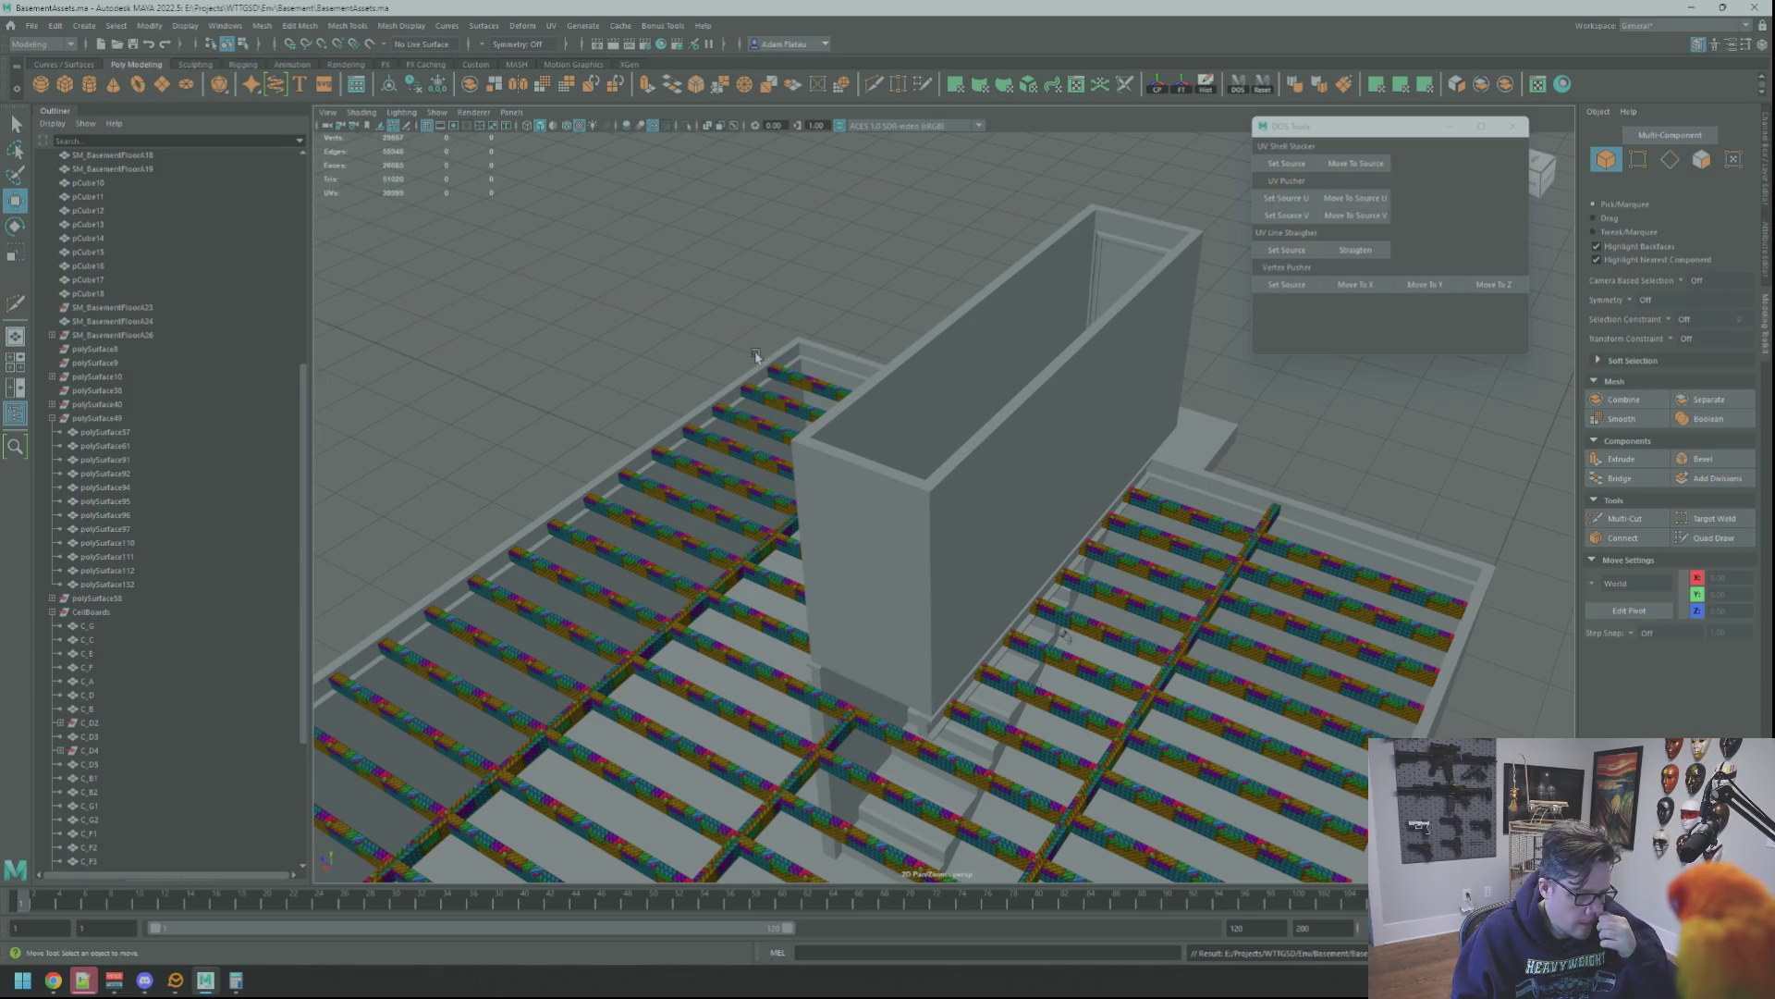
Create a new poly cube and move it up beside the stairwell wall
{"action": "left_click", "coordinate": [65, 84]}
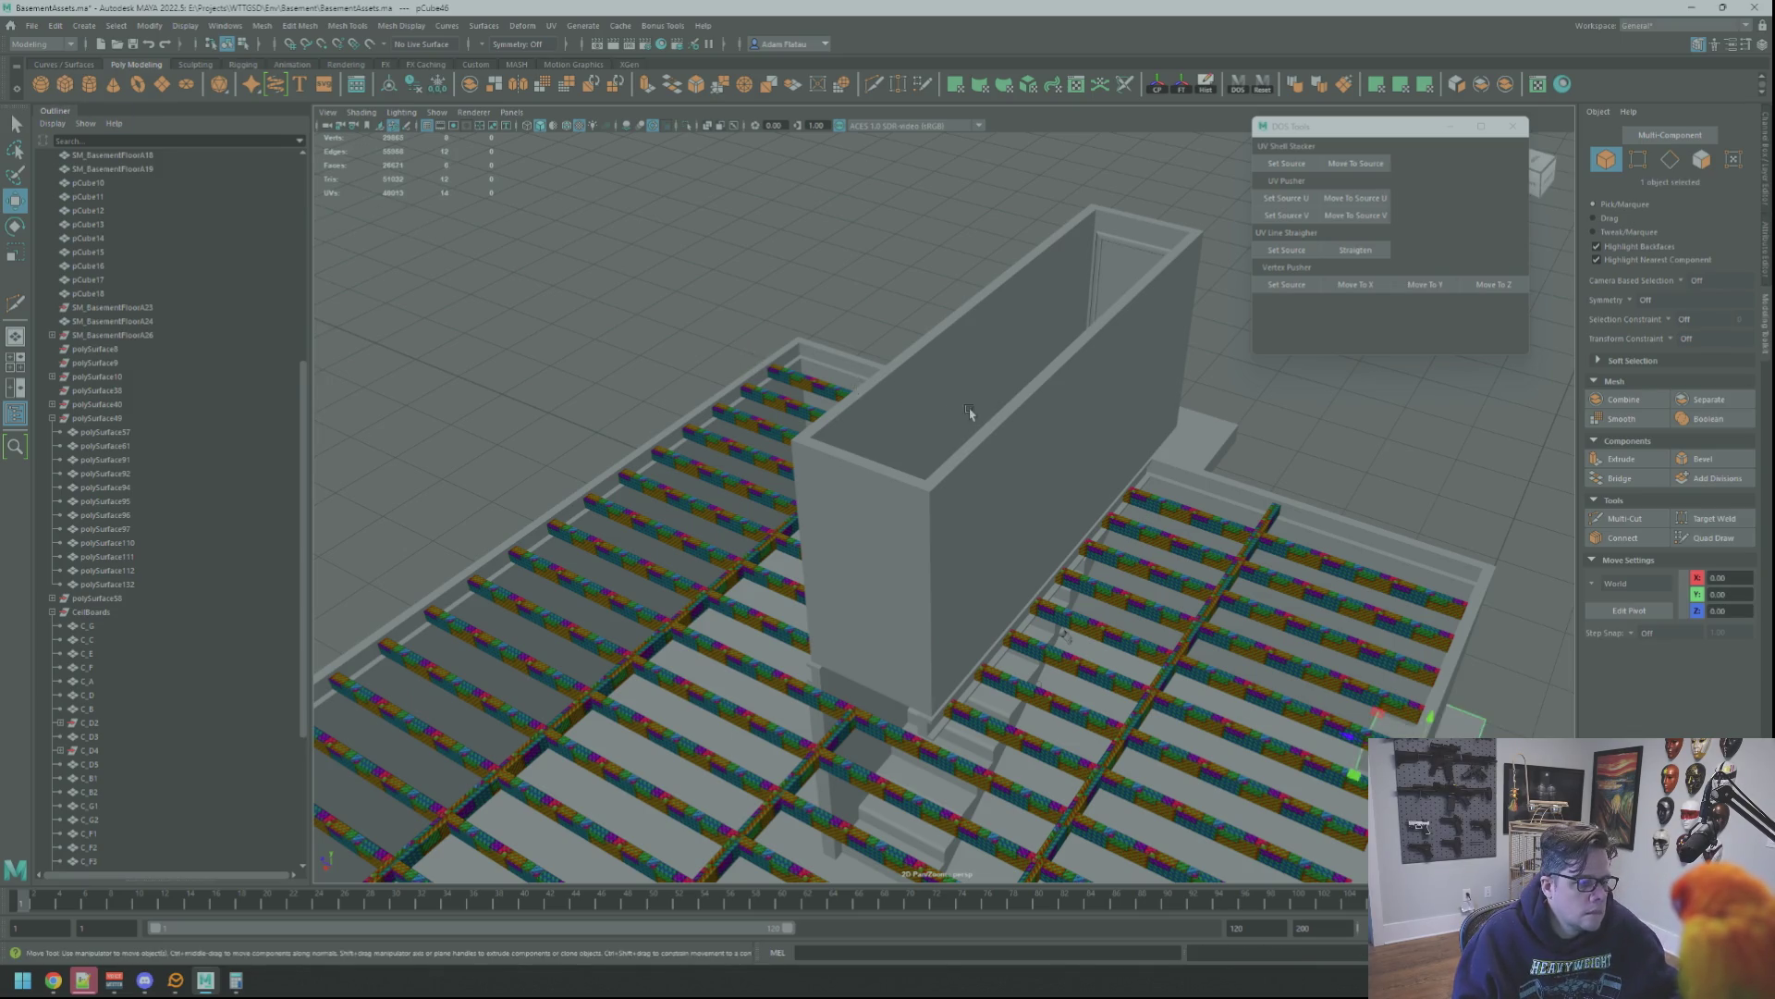
{"action": "scroll", "coordinate": [1149, 487], "scroll_direction": "down", "scroll_amount": 5}
{"action": "key", "text": "r"}
{"action": "key", "text": "w"}
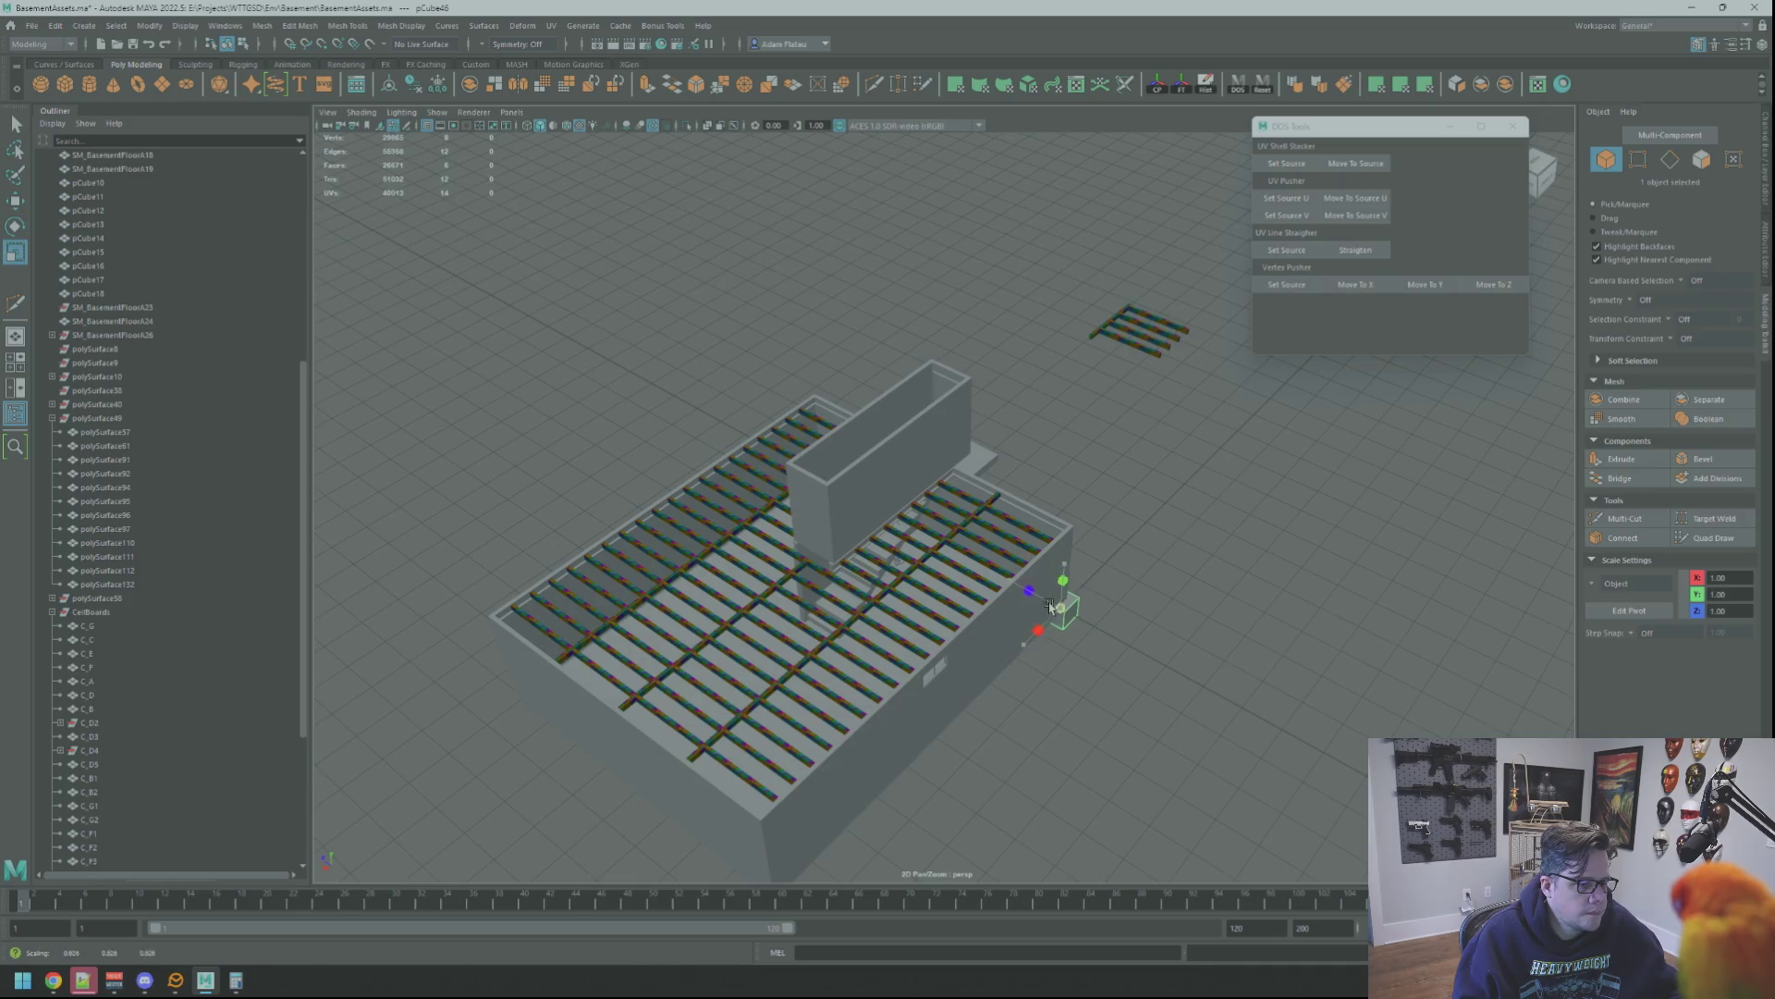
{"action": "mouse_move", "coordinate": [1062, 608]}
{"action": "left_mouse_down"}
{"action": "mouse_move", "coordinate": [874, 502]}
{"action": "mouse_move", "coordinate": [885, 364]}
{"action": "left_mouse_up"}
{"action": "key", "text": "f"}
{"action": "scroll", "coordinate": [844, 426], "scroll_direction": "up", "scroll_amount": 3}
{"action": "scroll", "coordinate": [844, 426], "scroll_direction": "down", "scroll_amount": 5}
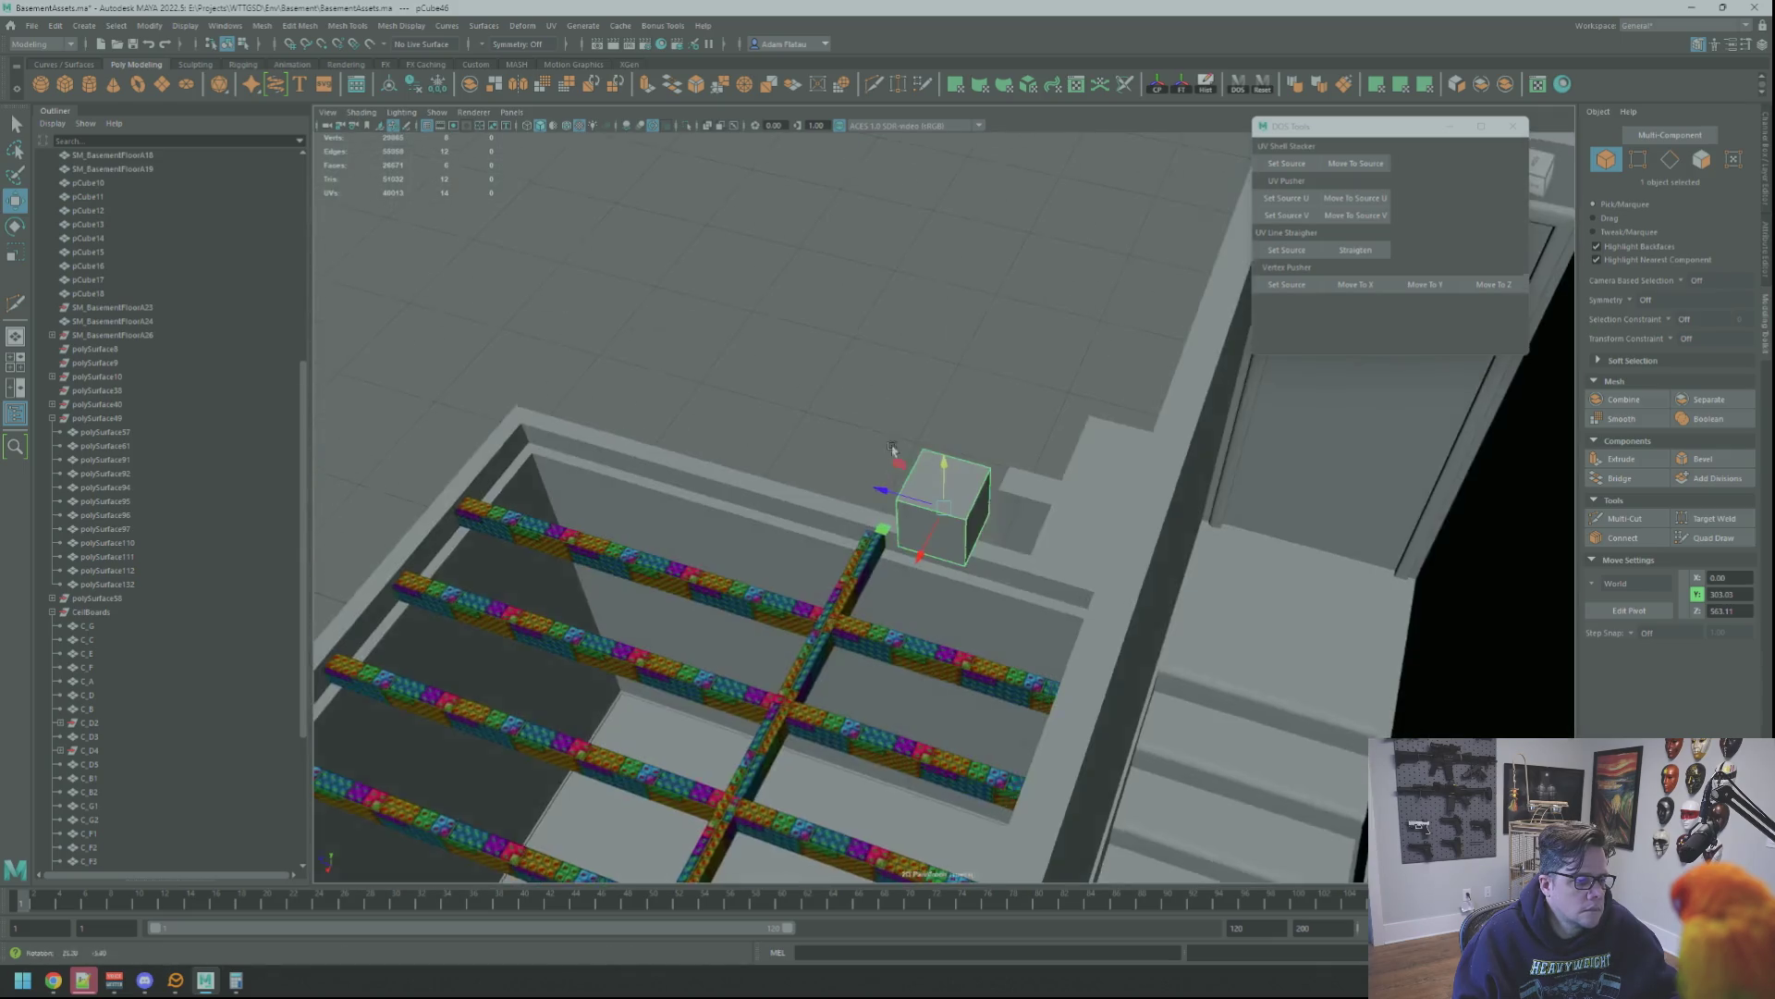
{"action": "mouse_move", "coordinate": [885, 485]}
{"action": "left_mouse_down"}
{"action": "mouse_move", "coordinate": [1189, 585]}
{"action": "mouse_move", "coordinate": [989, 500]}
{"action": "mouse_move", "coordinate": [930, 497]}
{"action": "left_mouse_up"}
{"action": "key", "text": "f"}
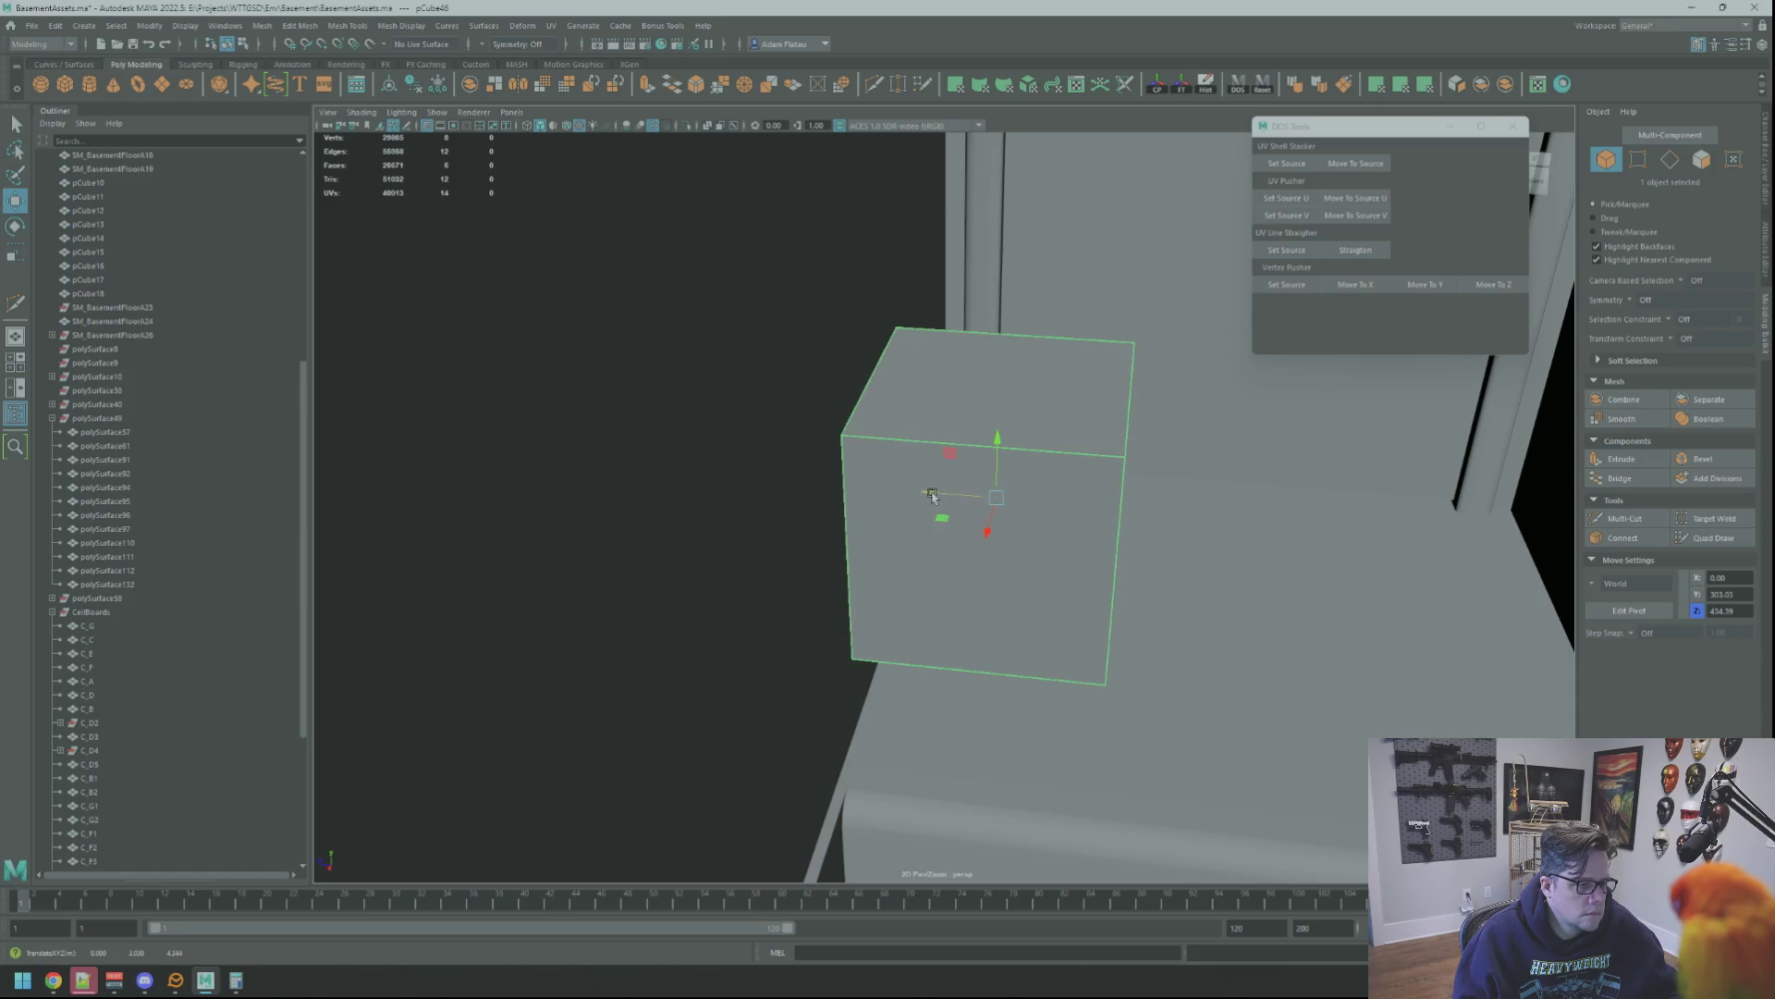
{"action": "left_click_drag", "start_coordinate": [990, 444], "coordinate": [986, 526]}
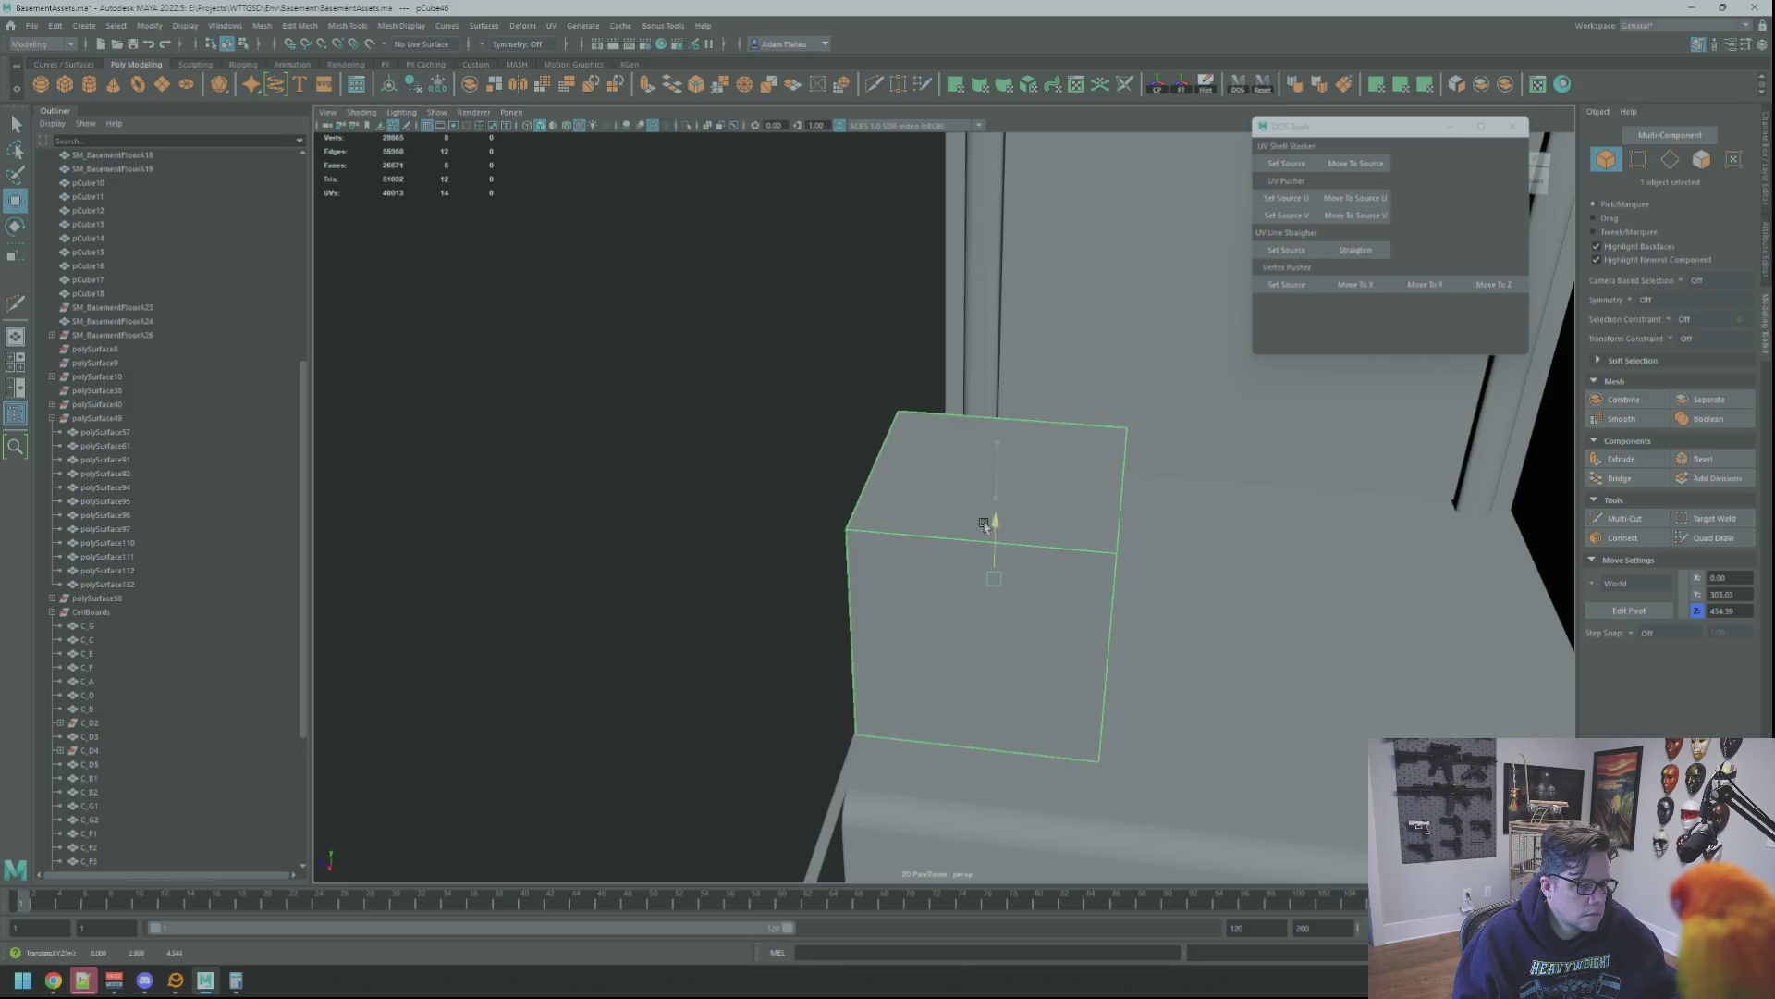
{"action": "left_click_drag", "start_coordinate": [987, 526], "coordinate": [1055, 582], "text": "alt"}
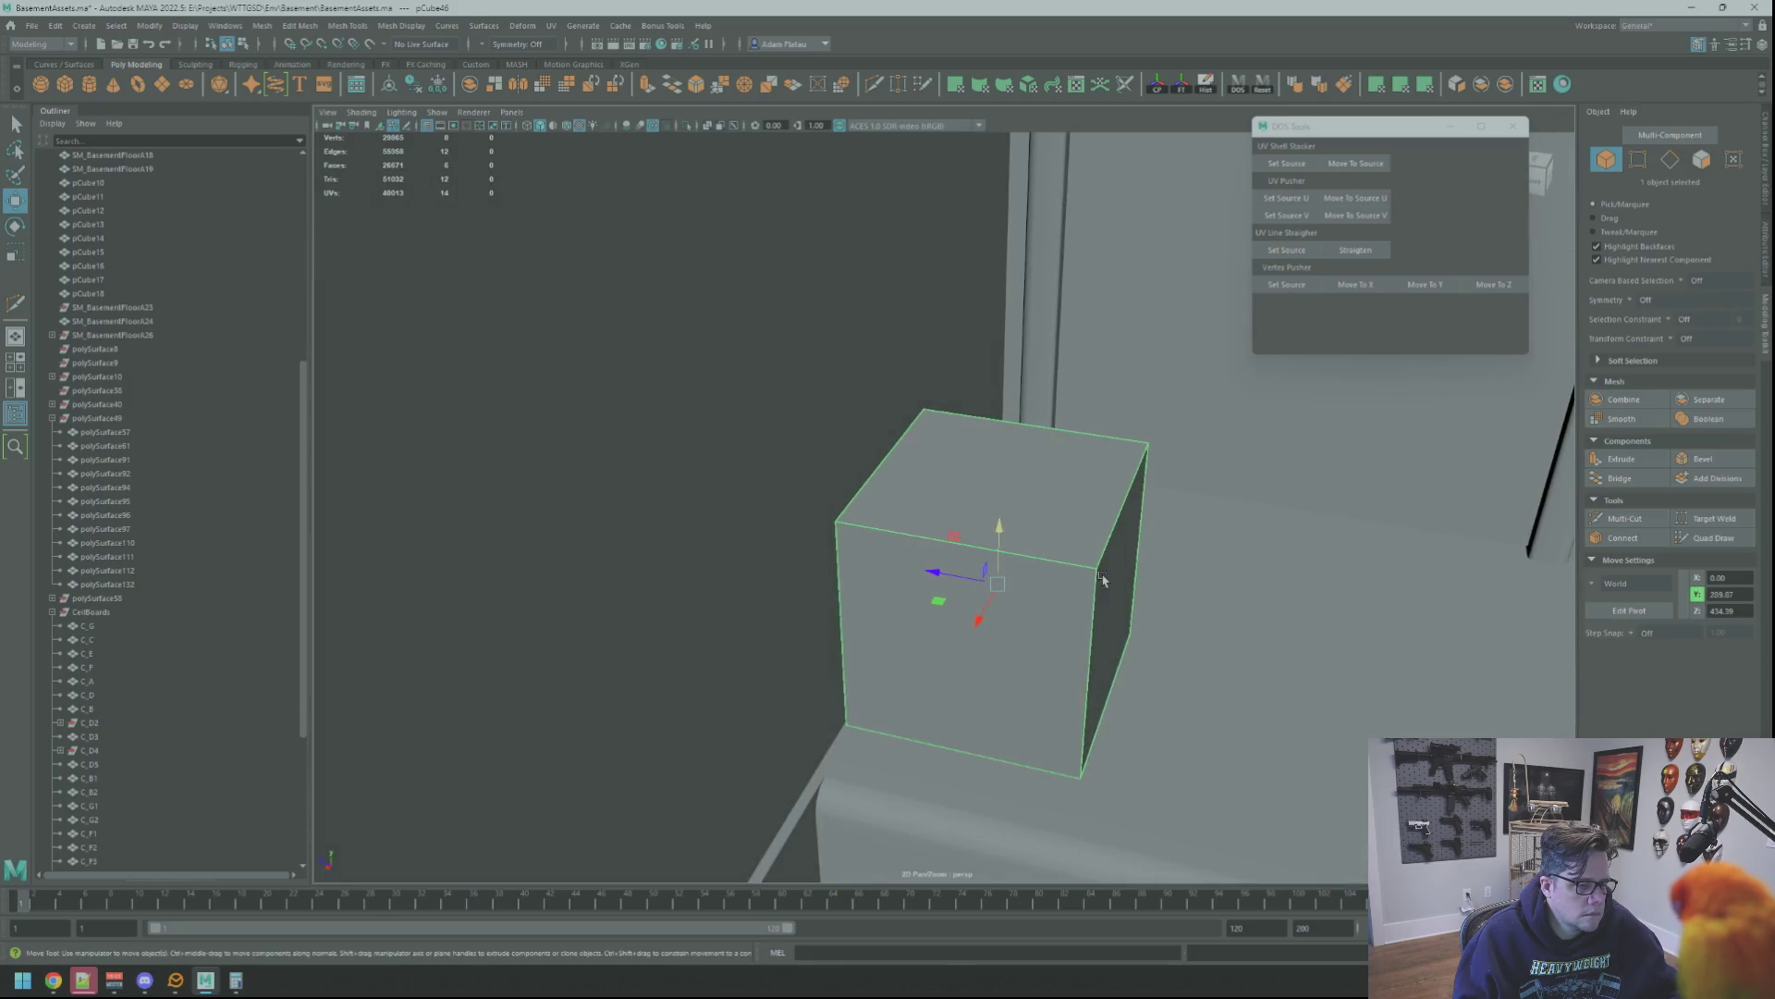
Push the cube's right face inward to flatten it into a thin upright slab
{"action": "right_click_drag", "start_coordinate": [1091, 596], "coordinate": [1109, 601]}
{"action": "left_click", "coordinate": [1110, 601]}
{"action": "left_click_drag", "start_coordinate": [1050, 599], "coordinate": [849, 561]}
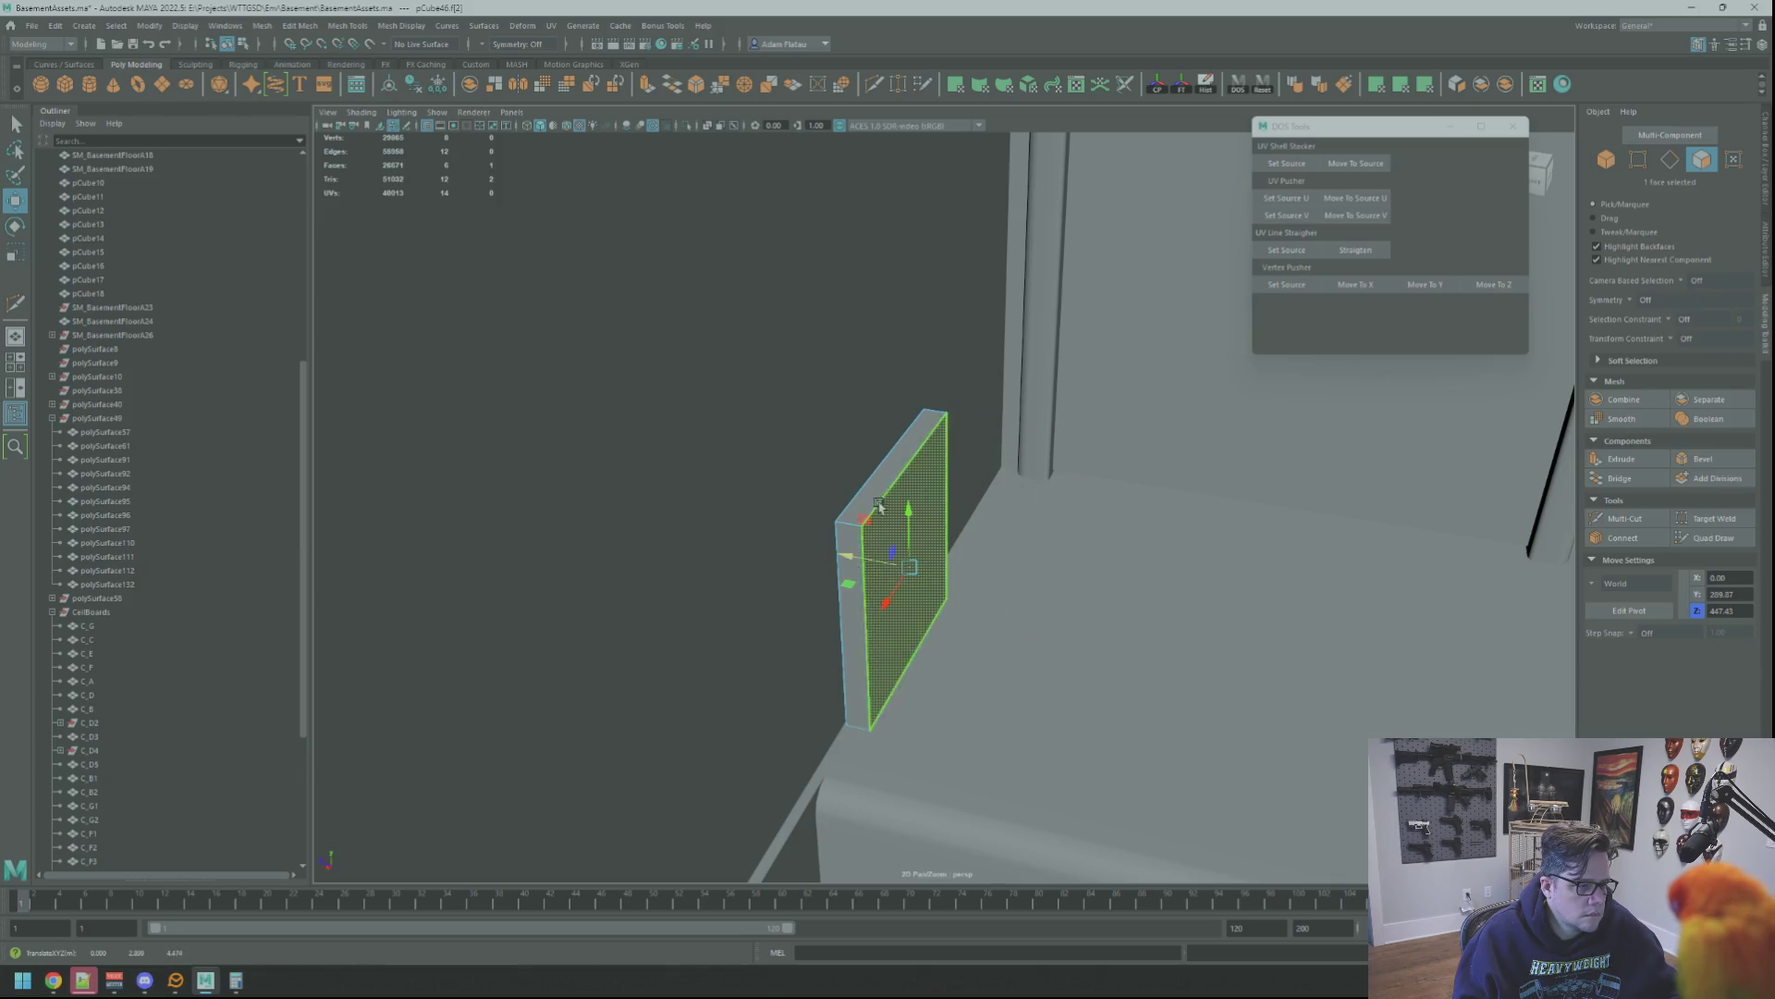
Lower the slab's top face and slide the slab along the wall into place
{"action": "left_click", "coordinate": [890, 469]}
{"action": "mouse_move", "coordinate": [893, 417]}
{"action": "left_mouse_down"}
{"action": "mouse_move", "coordinate": [892, 554]}
{"action": "mouse_move", "coordinate": [940, 606]}
{"action": "mouse_move", "coordinate": [969, 554]}
{"action": "mouse_move", "coordinate": [958, 569]}
{"action": "left_mouse_up"}
{"action": "right_click_drag", "start_coordinate": [957, 570], "coordinate": [957, 520]}
{"action": "left_click_drag", "start_coordinate": [882, 521], "coordinate": [876, 566]}
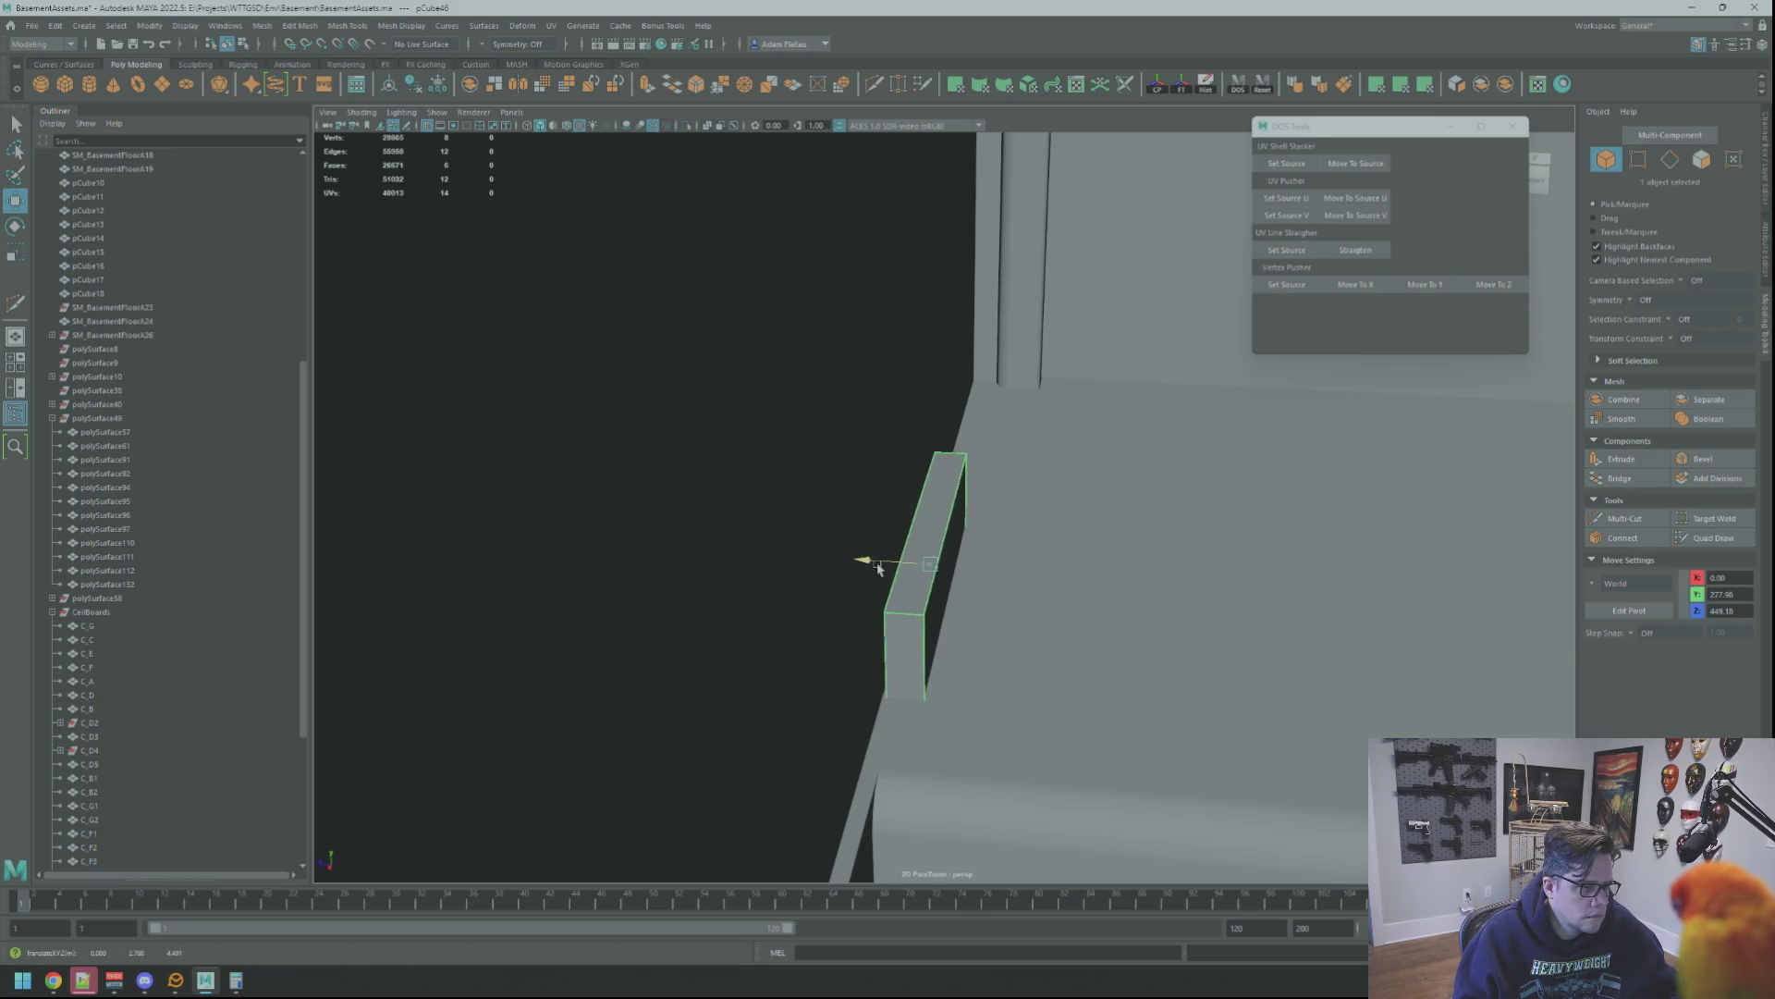
{"action": "mouse_move", "coordinate": [914, 597]}
{"action": "left_mouse_down"}
{"action": "mouse_move", "coordinate": [957, 471]}
{"action": "mouse_move", "coordinate": [945, 462]}
{"action": "mouse_move", "coordinate": [981, 479]}
{"action": "mouse_move", "coordinate": [1006, 461]}
{"action": "left_mouse_up"}
{"action": "scroll", "coordinate": [945, 460], "scroll_direction": "down", "scroll_amount": 3}
{"action": "middle_click_drag", "start_coordinate": [1006, 461], "coordinate": [1094, 481]}
Extend the slab's side face along the wall and apply Bevel to its top edge
{"action": "key", "text": "F11"}
{"action": "left_click", "coordinate": [1003, 468]}
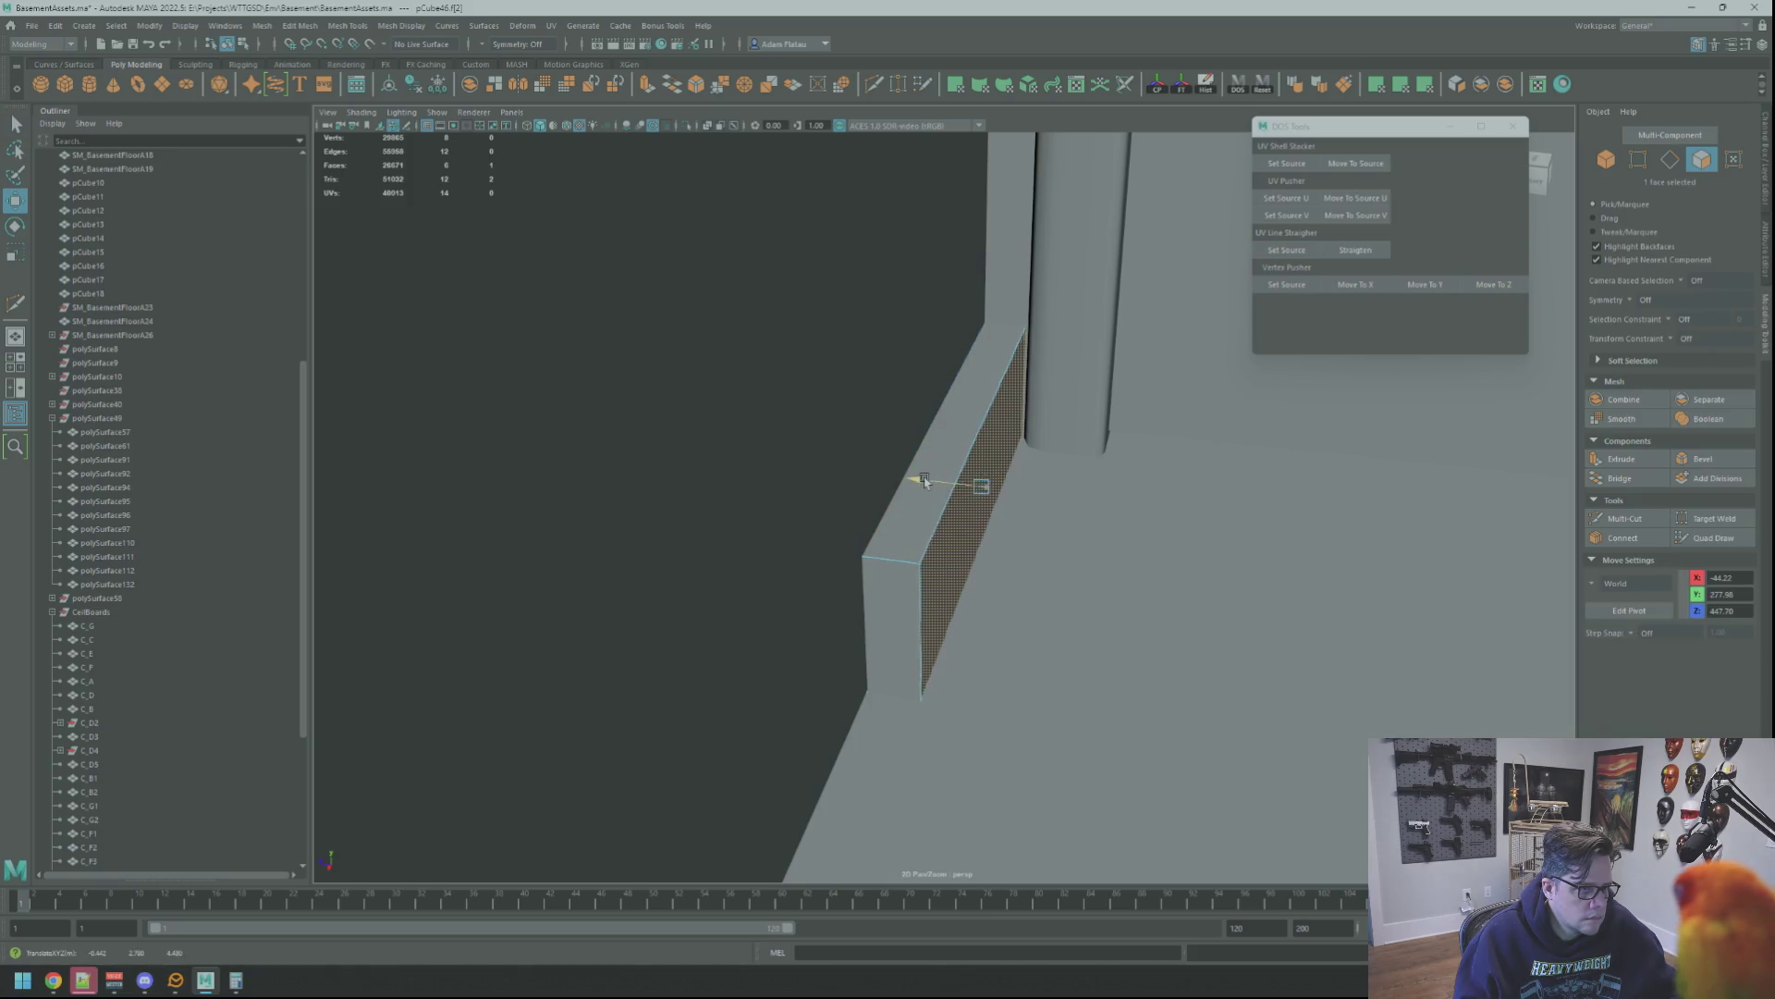
{"action": "left_click_drag", "start_coordinate": [923, 478], "coordinate": [952, 477], "text": "alt"}
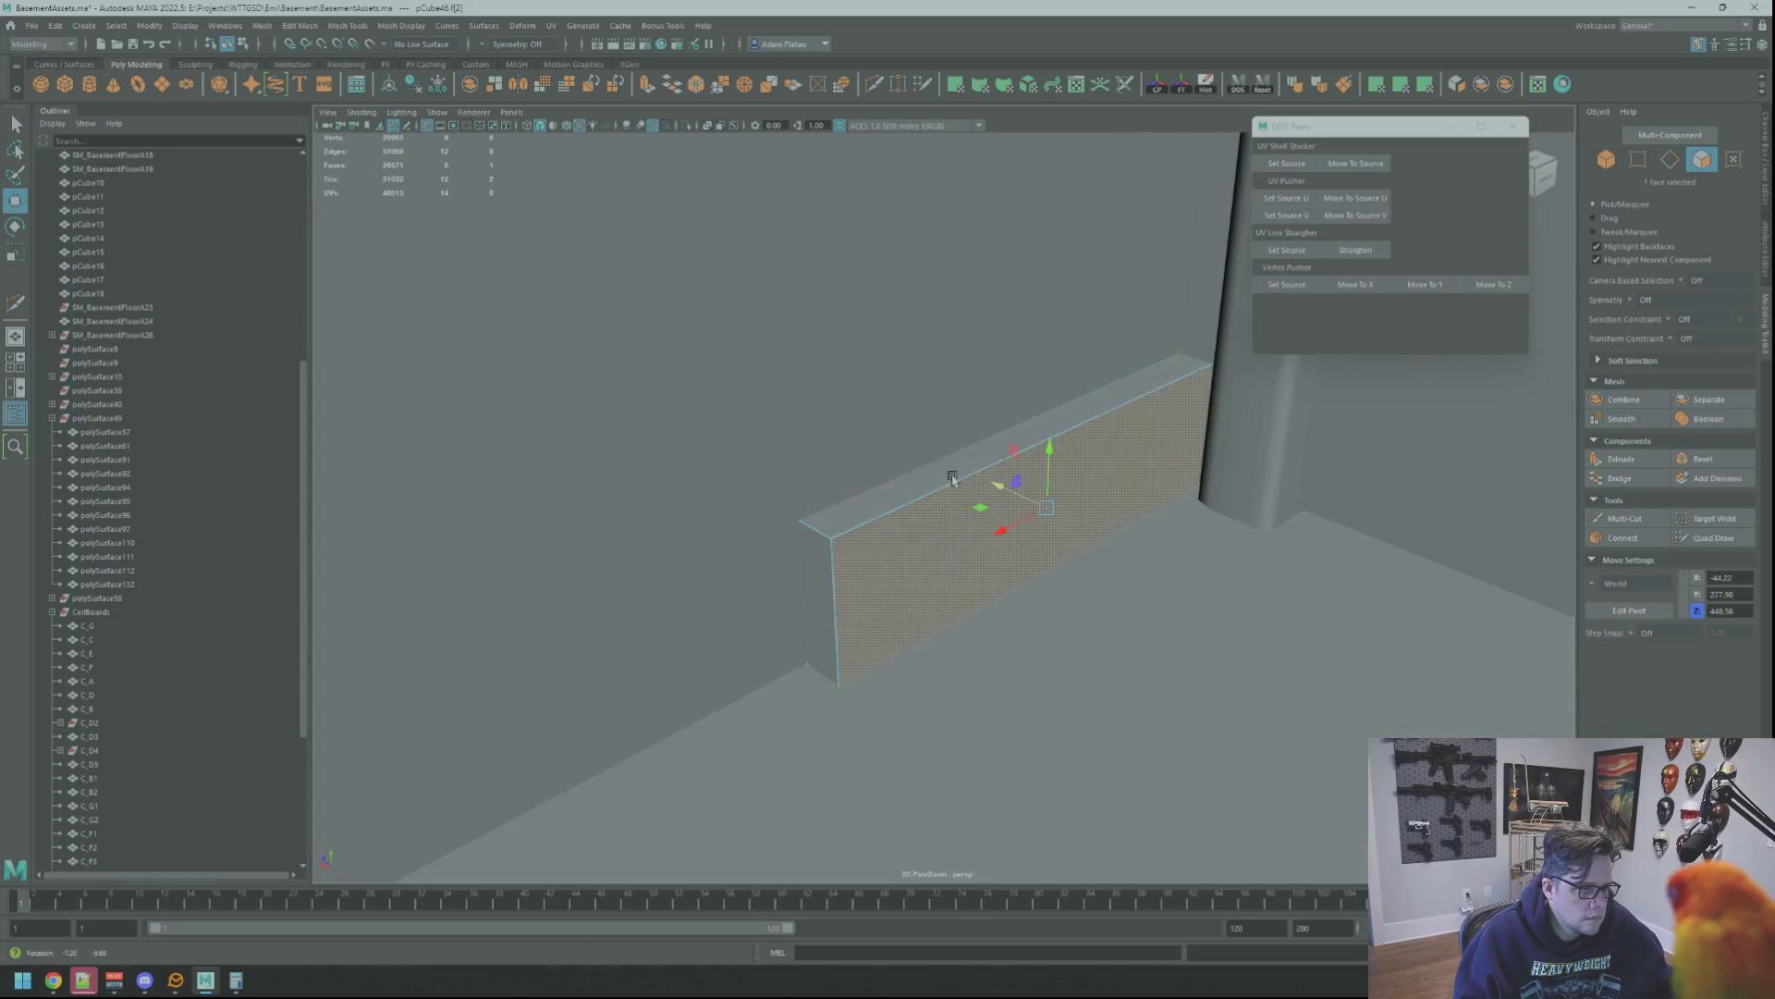
{"action": "right_click_drag", "start_coordinate": [952, 478], "coordinate": [879, 475]}
{"action": "left_click", "coordinate": [998, 457]}
{"action": "left_click", "coordinate": [1703, 458]}
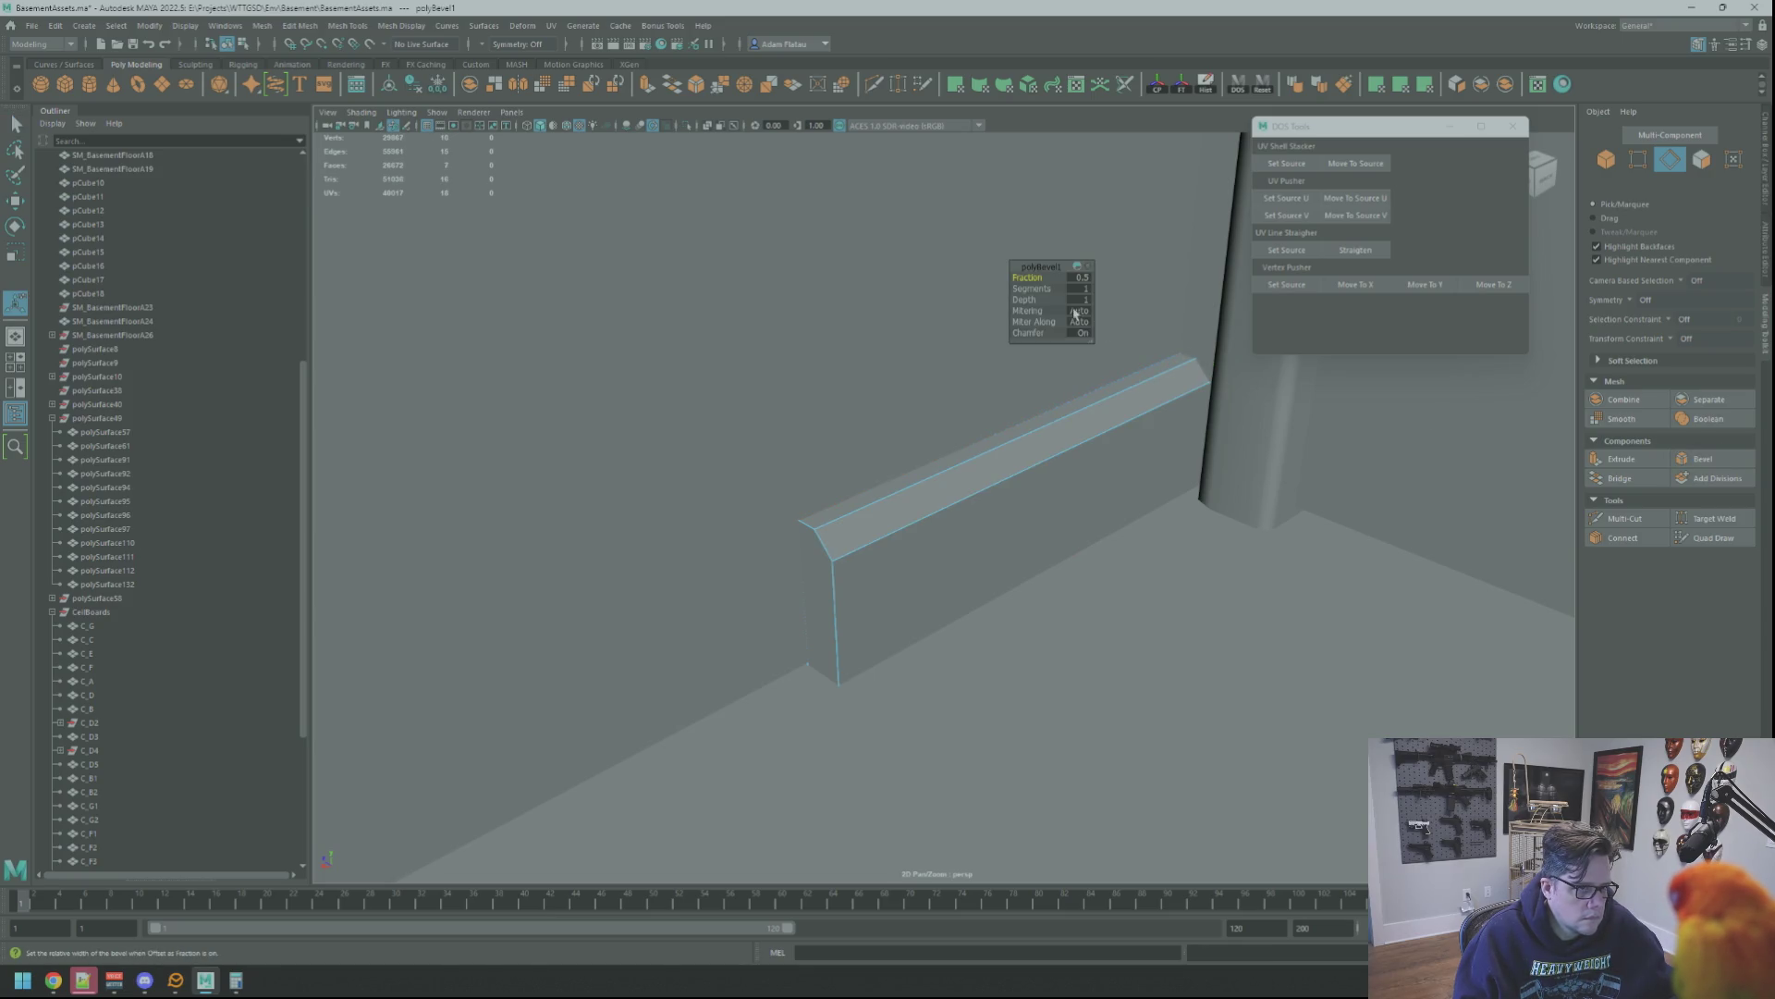
Set the polyBevel1 Fraction to 0.7 and return the baseboard to Object Mode
{"action": "middle_click_drag", "start_coordinate": [1031, 275], "coordinate": [1031, 274]}
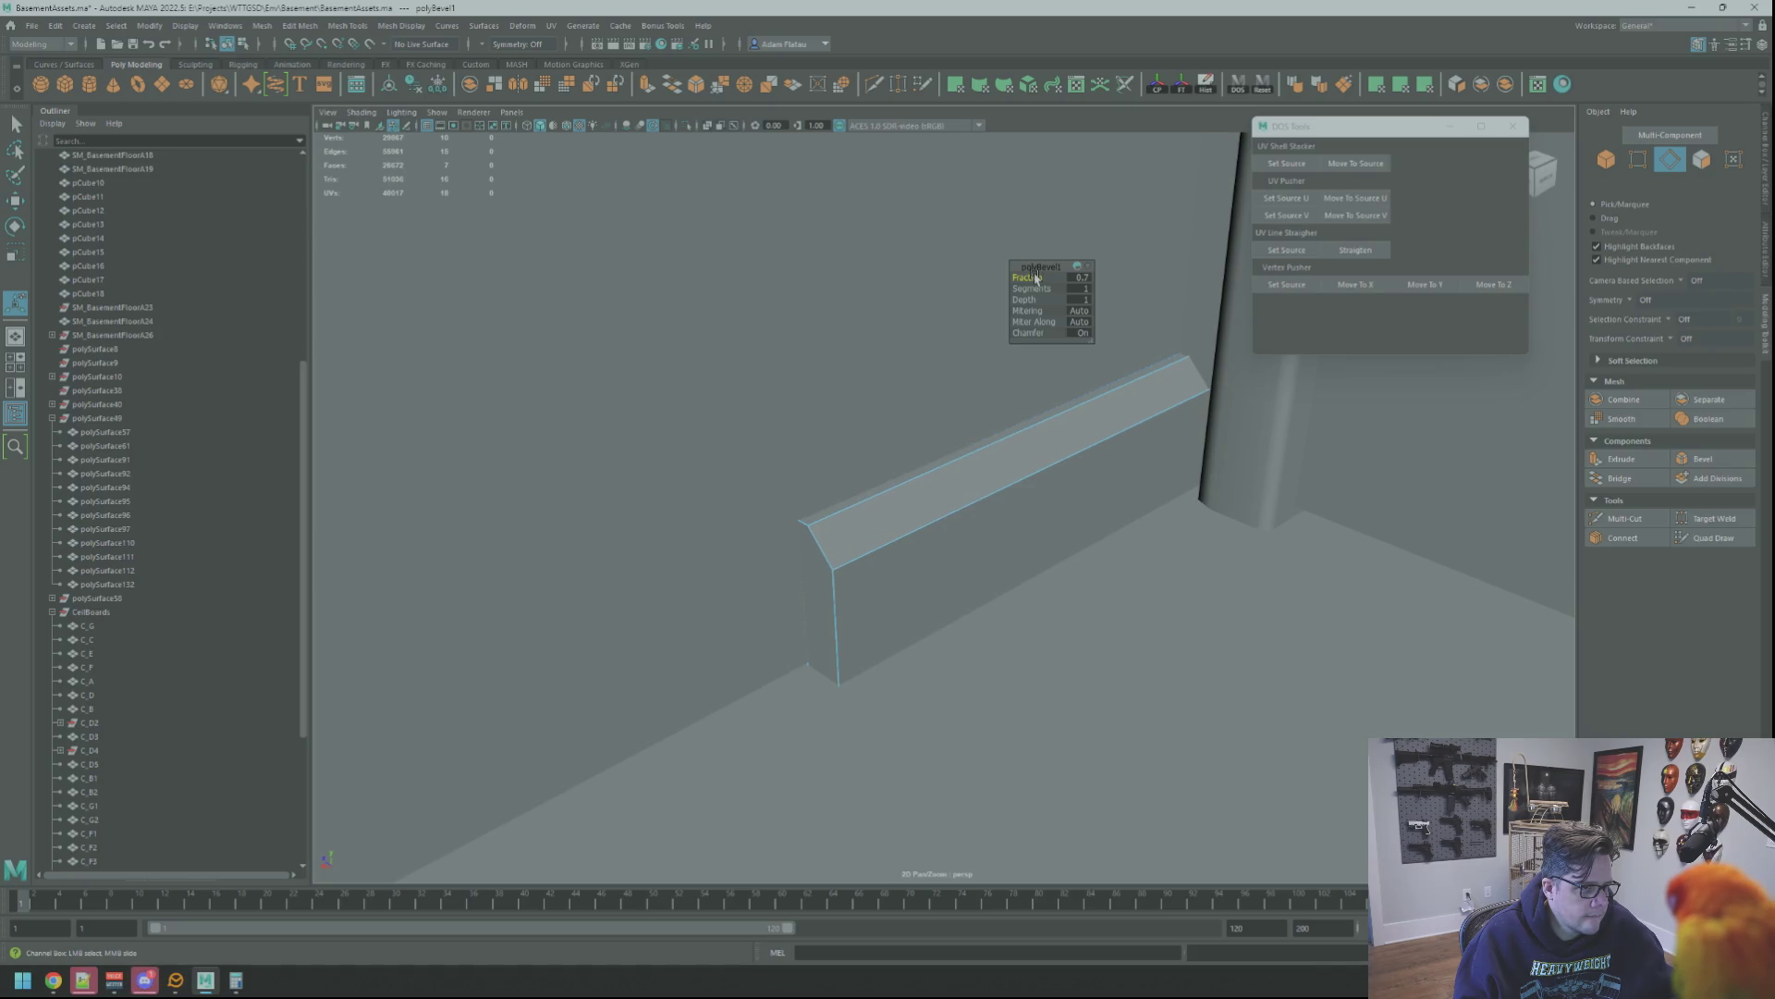
{"action": "scroll", "coordinate": [1062, 457], "scroll_direction": "down", "scroll_amount": 5}
{"action": "scroll", "coordinate": [892, 436], "scroll_direction": "down", "scroll_amount": 3}
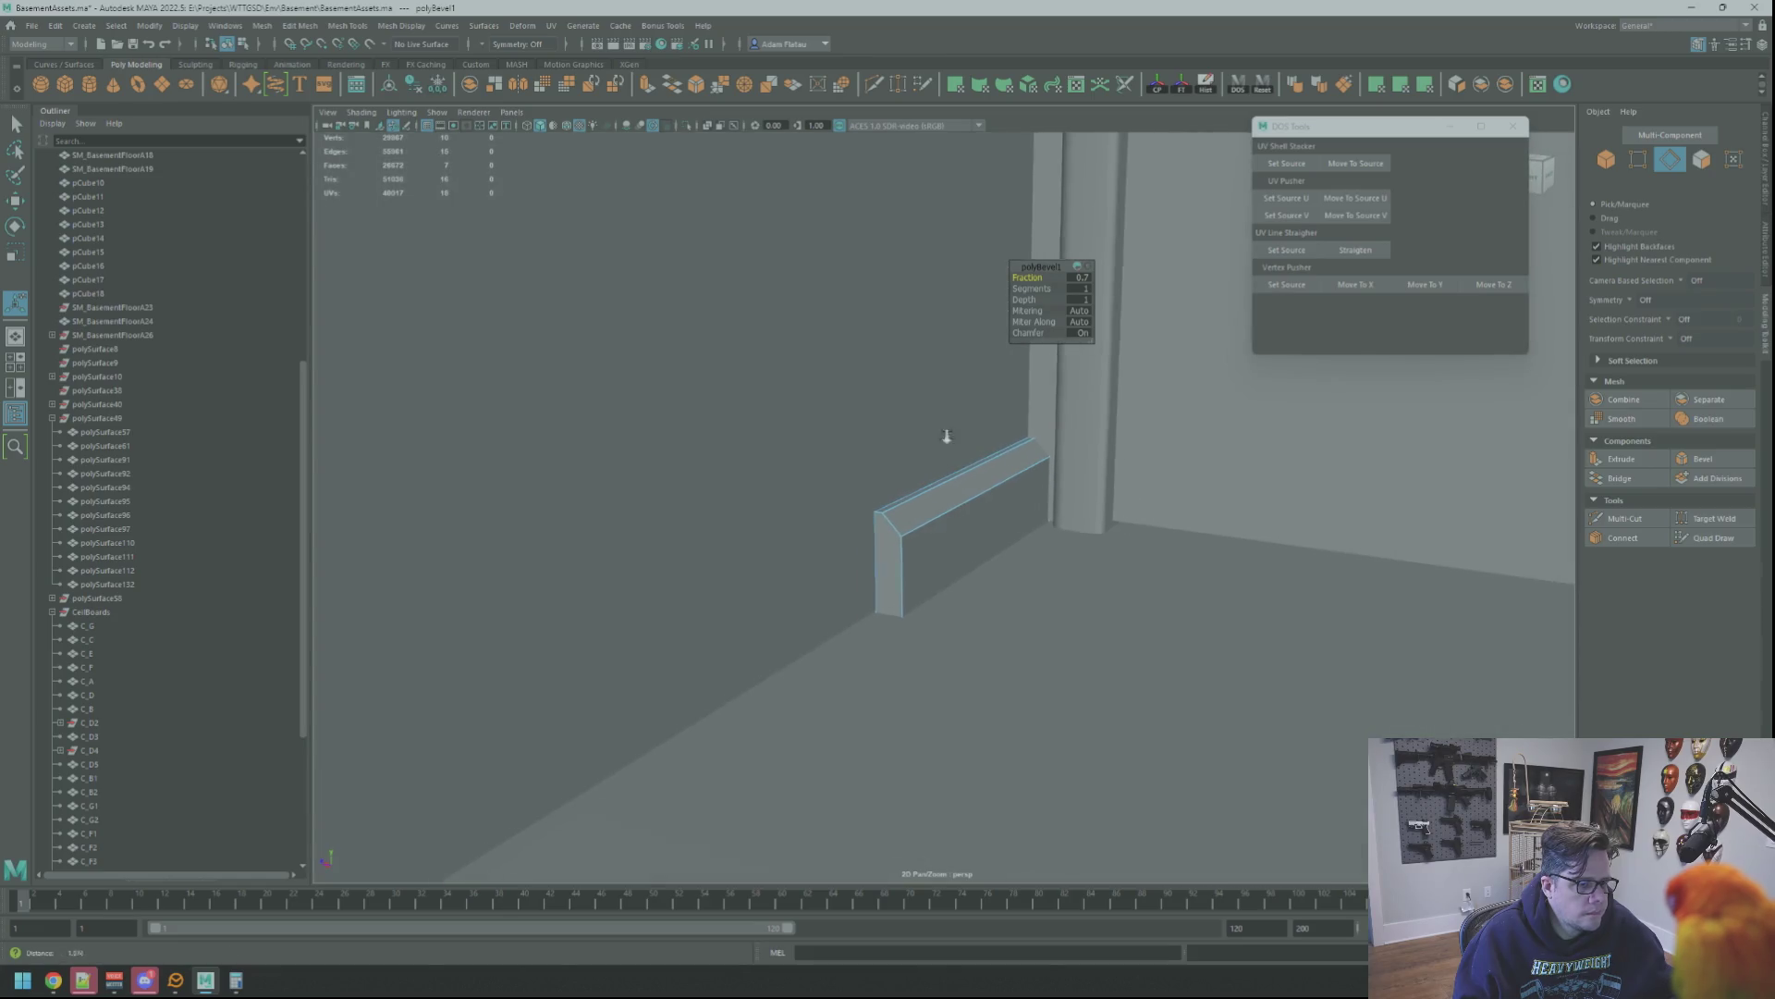
{"action": "right_click", "coordinate": [978, 496]}
{"action": "left_click", "coordinate": [1051, 476]}
{"action": "scroll", "coordinate": [1054, 429], "scroll_direction": "up", "scroll_amount": 5}
{"action": "scroll", "coordinate": [1054, 439], "scroll_direction": "down", "scroll_amount": 3}
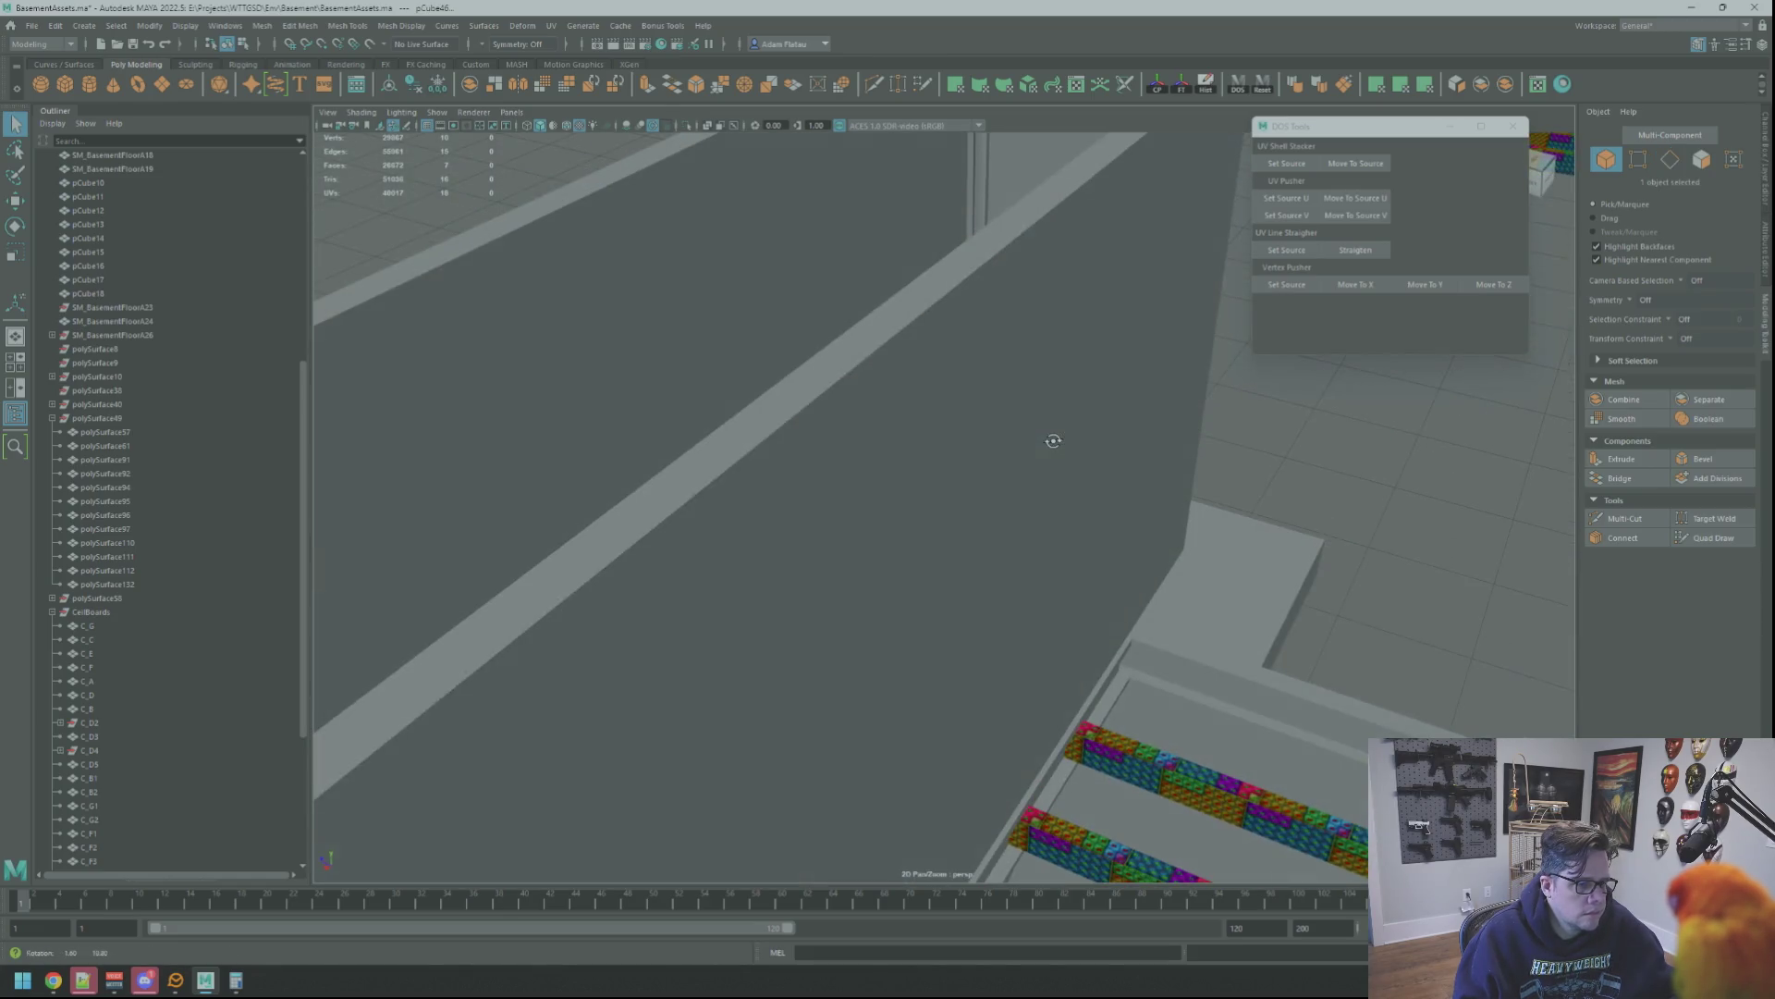
{"action": "scroll", "coordinate": [960, 369], "scroll_direction": "up", "scroll_amount": 3}
{"action": "mouse_move", "coordinate": [1005, 439]}
{"action": "left_mouse_down", "text": "alt"}
{"action": "mouse_move", "coordinate": [1035, 439]}
{"action": "mouse_move", "coordinate": [982, 475]}
{"action": "left_mouse_up", "text": "alt"}
Select faces on the pCube46 baseboard and try a bevel on its top
{"action": "left_click", "coordinate": [950, 553]}
{"action": "right_click_drag", "start_coordinate": [951, 534], "coordinate": [947, 566]}
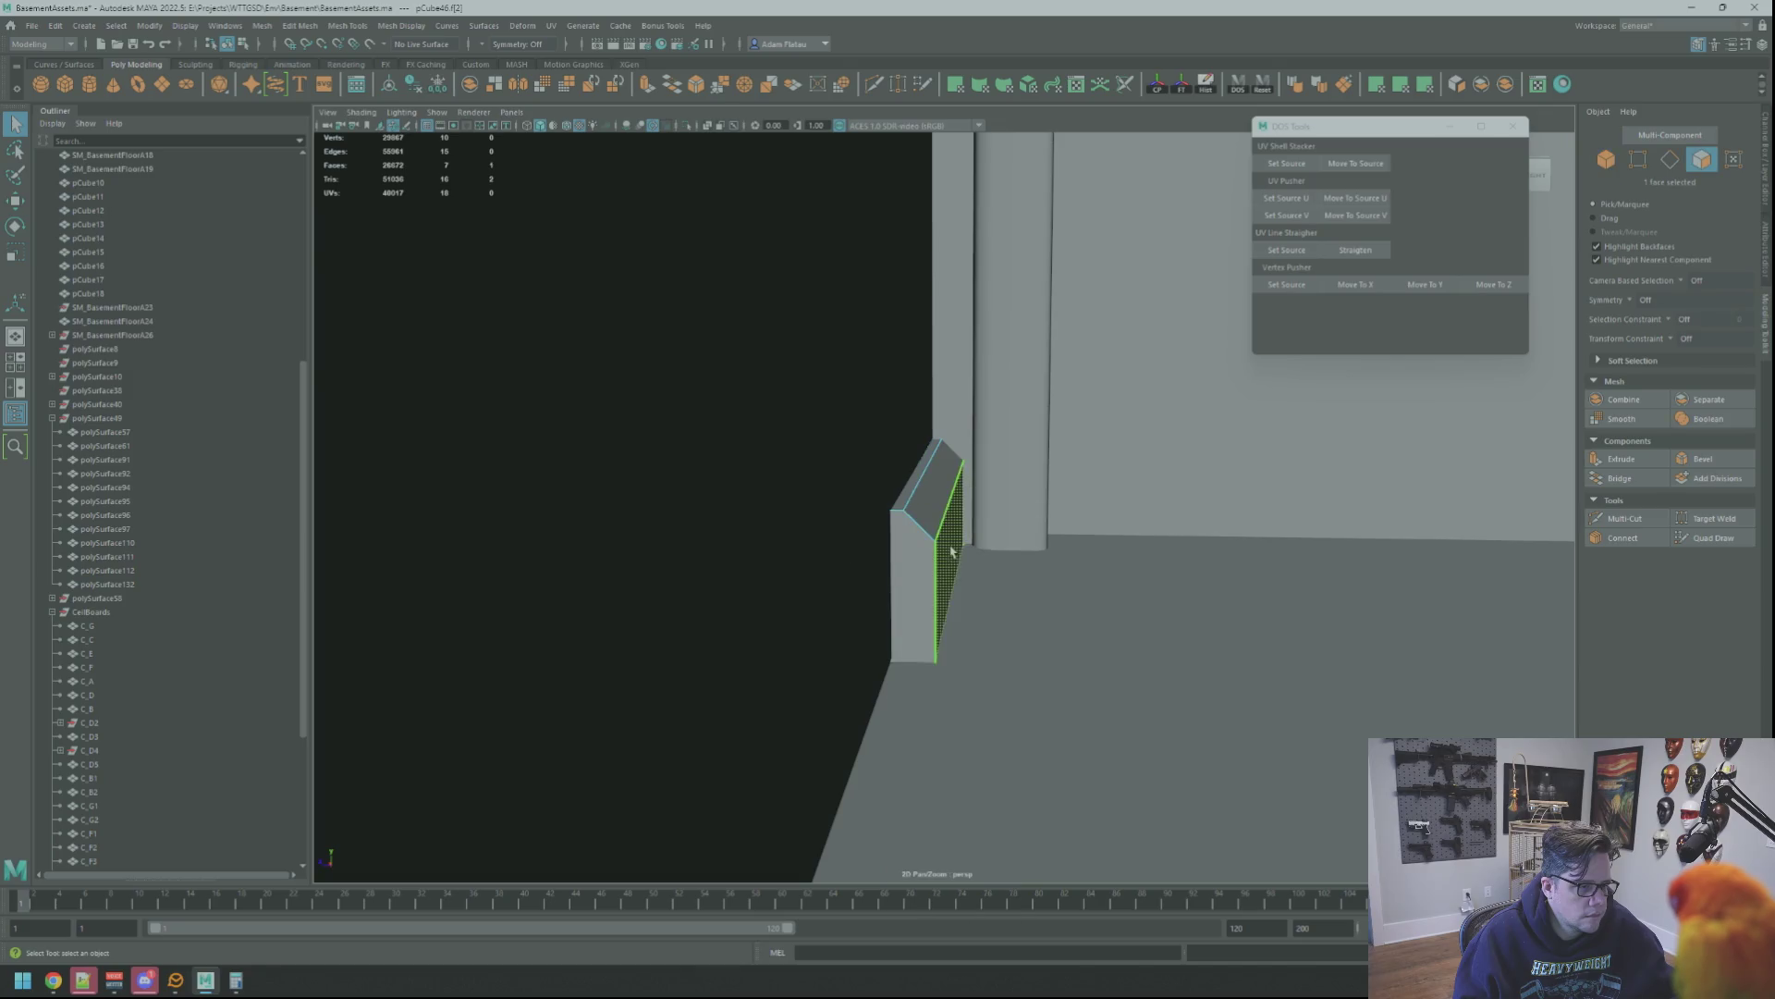
{"action": "left_click", "coordinate": [927, 478]}
{"action": "left_click", "coordinate": [955, 527], "text": "shift"}
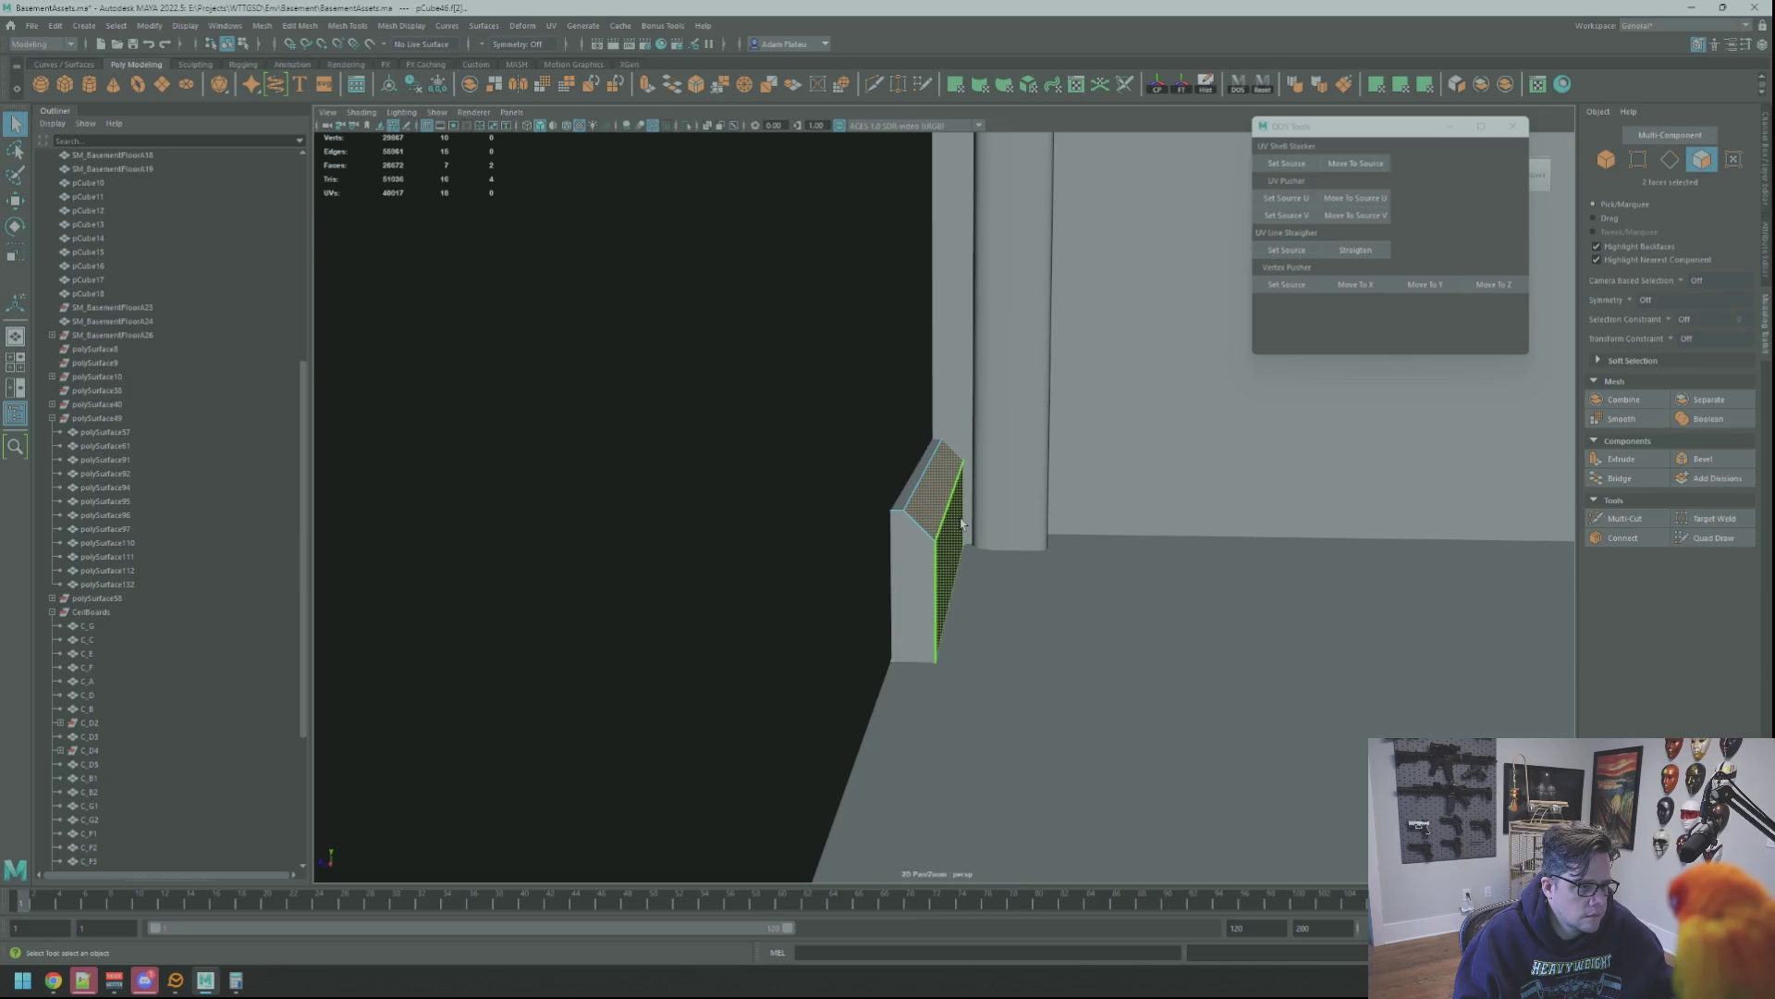
{"action": "key", "text": "w"}
{"action": "key", "text": "ctrl+b"}
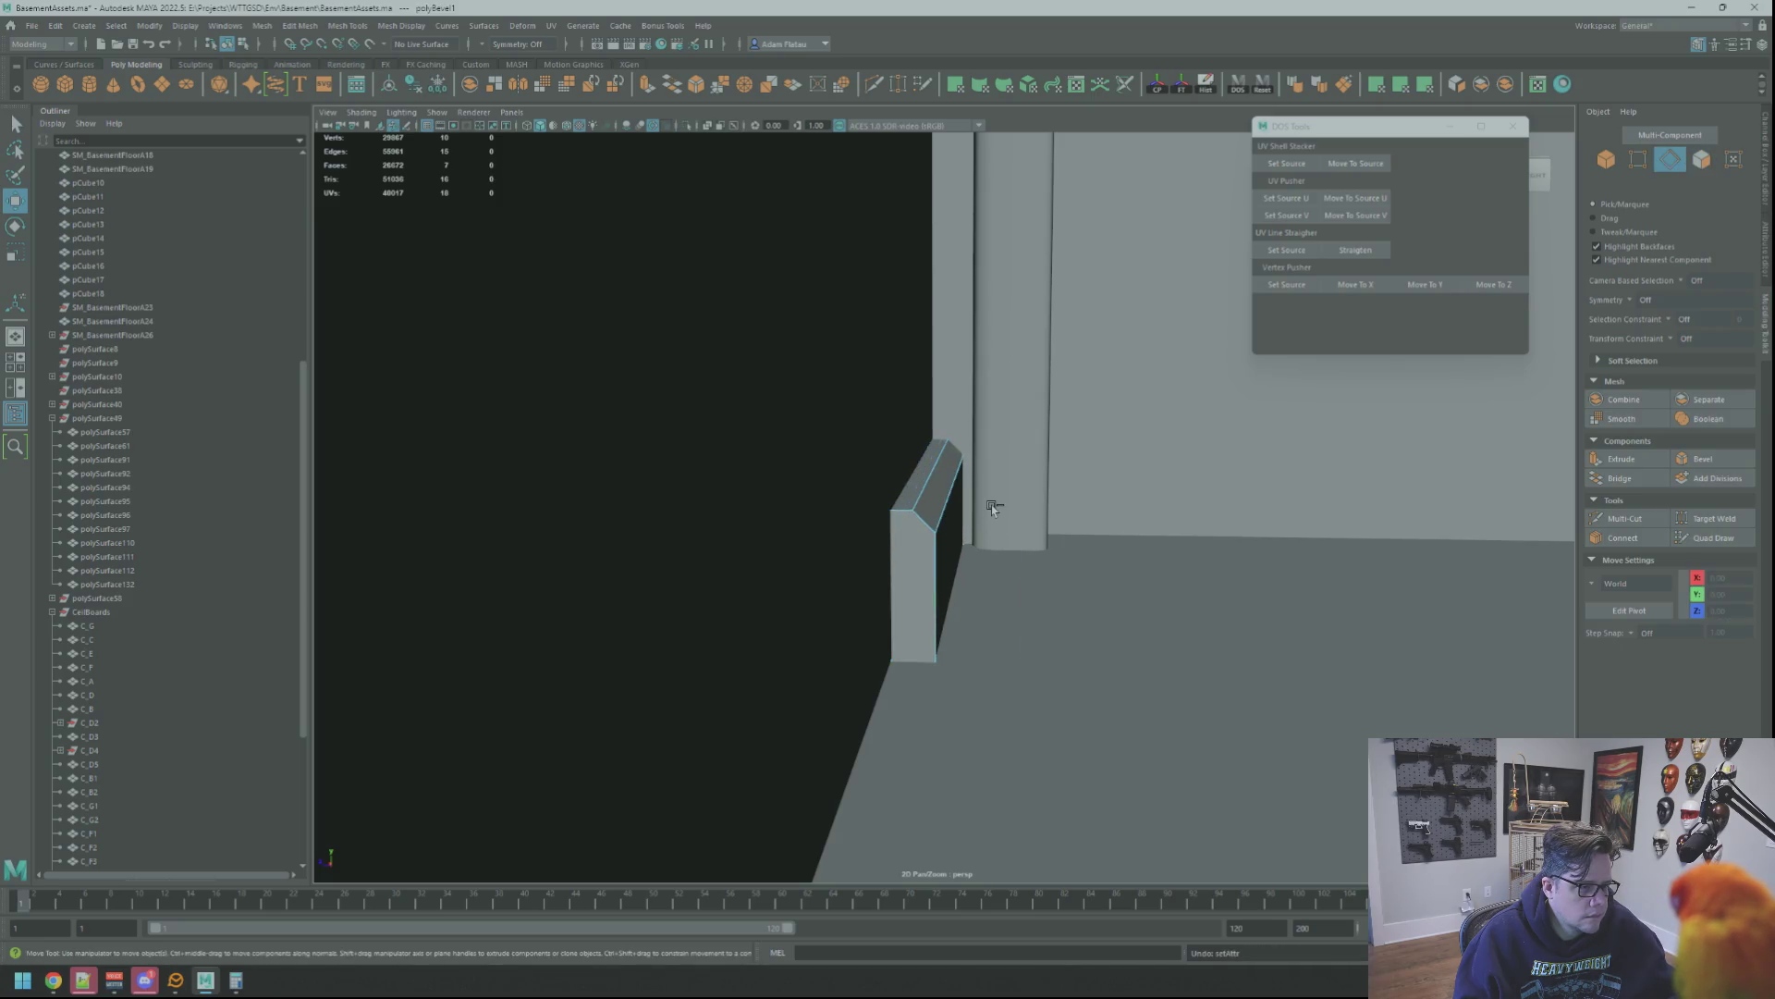
{"action": "right_click_drag", "start_coordinate": [991, 503], "coordinate": [971, 517]}
{"action": "left_click", "coordinate": [966, 527]}
{"action": "mouse_move", "coordinate": [966, 527]}
{"action": "left_mouse_down", "text": "alt"}
{"action": "mouse_move", "coordinate": [965, 478]}
{"action": "mouse_move", "coordinate": [894, 550]}
{"action": "left_mouse_up", "text": "alt"}
{"action": "key", "text": "alt+b"}
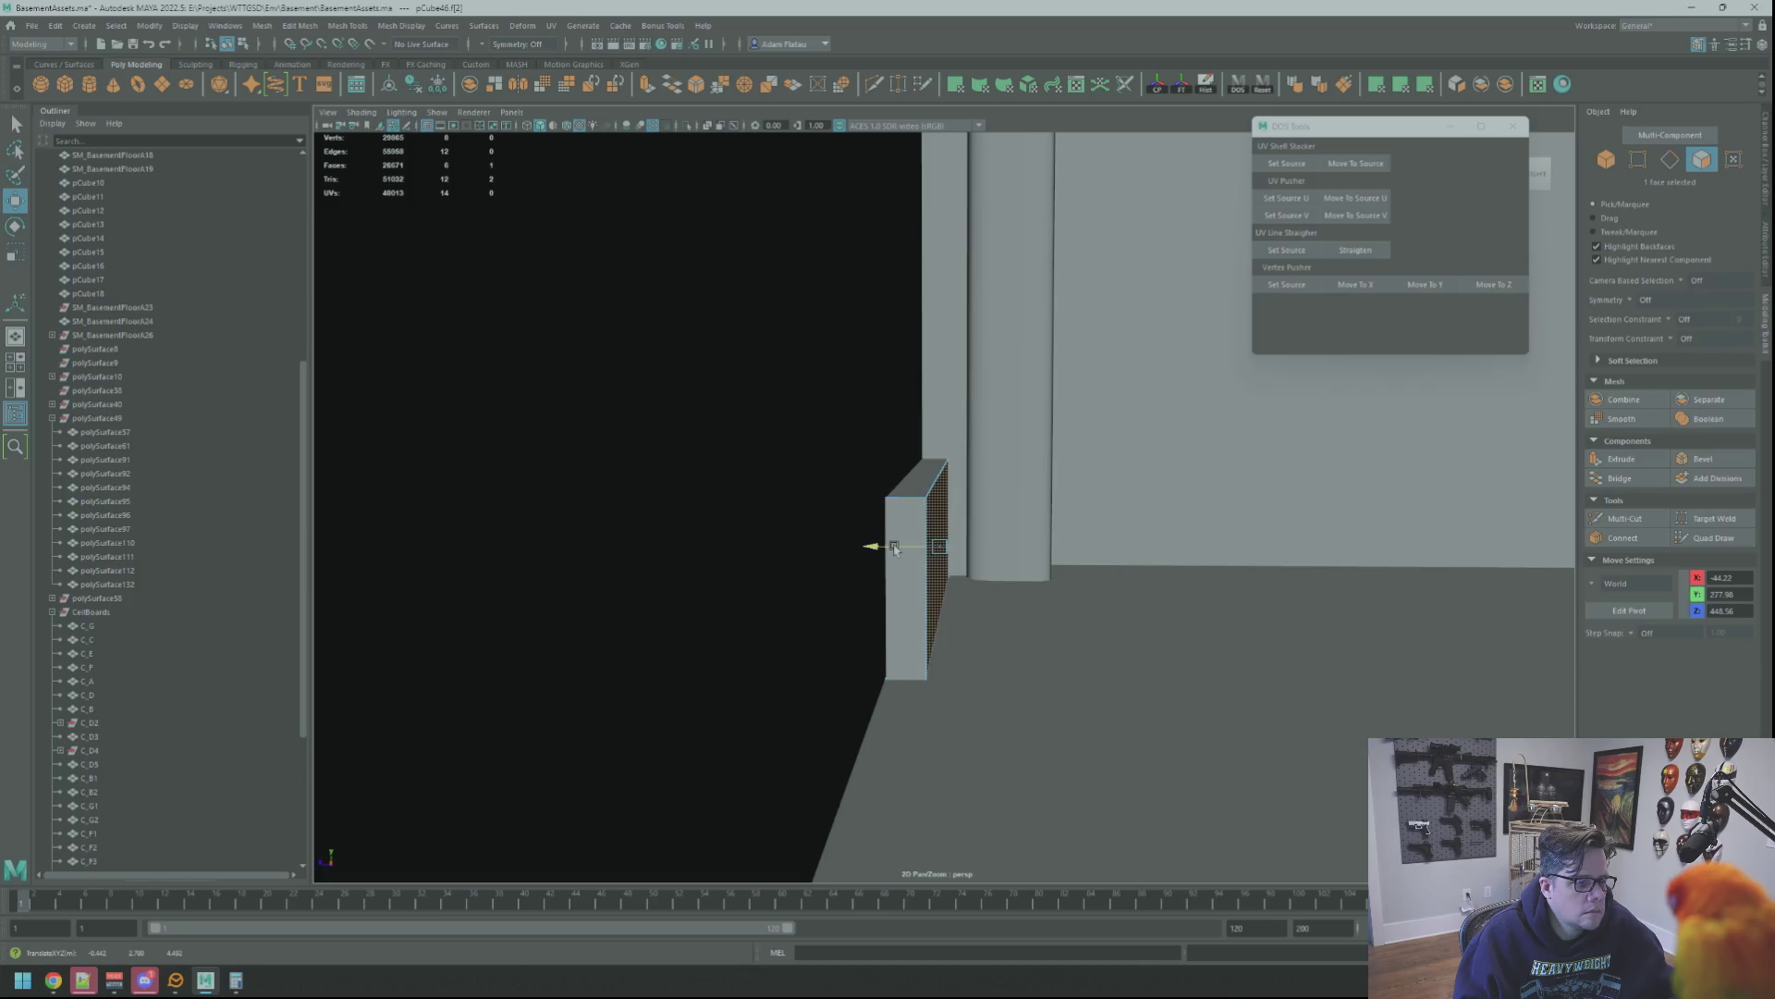
Bevel the baseboard's top edge and set the Fraction to 0.7
{"action": "key", "text": "q"}
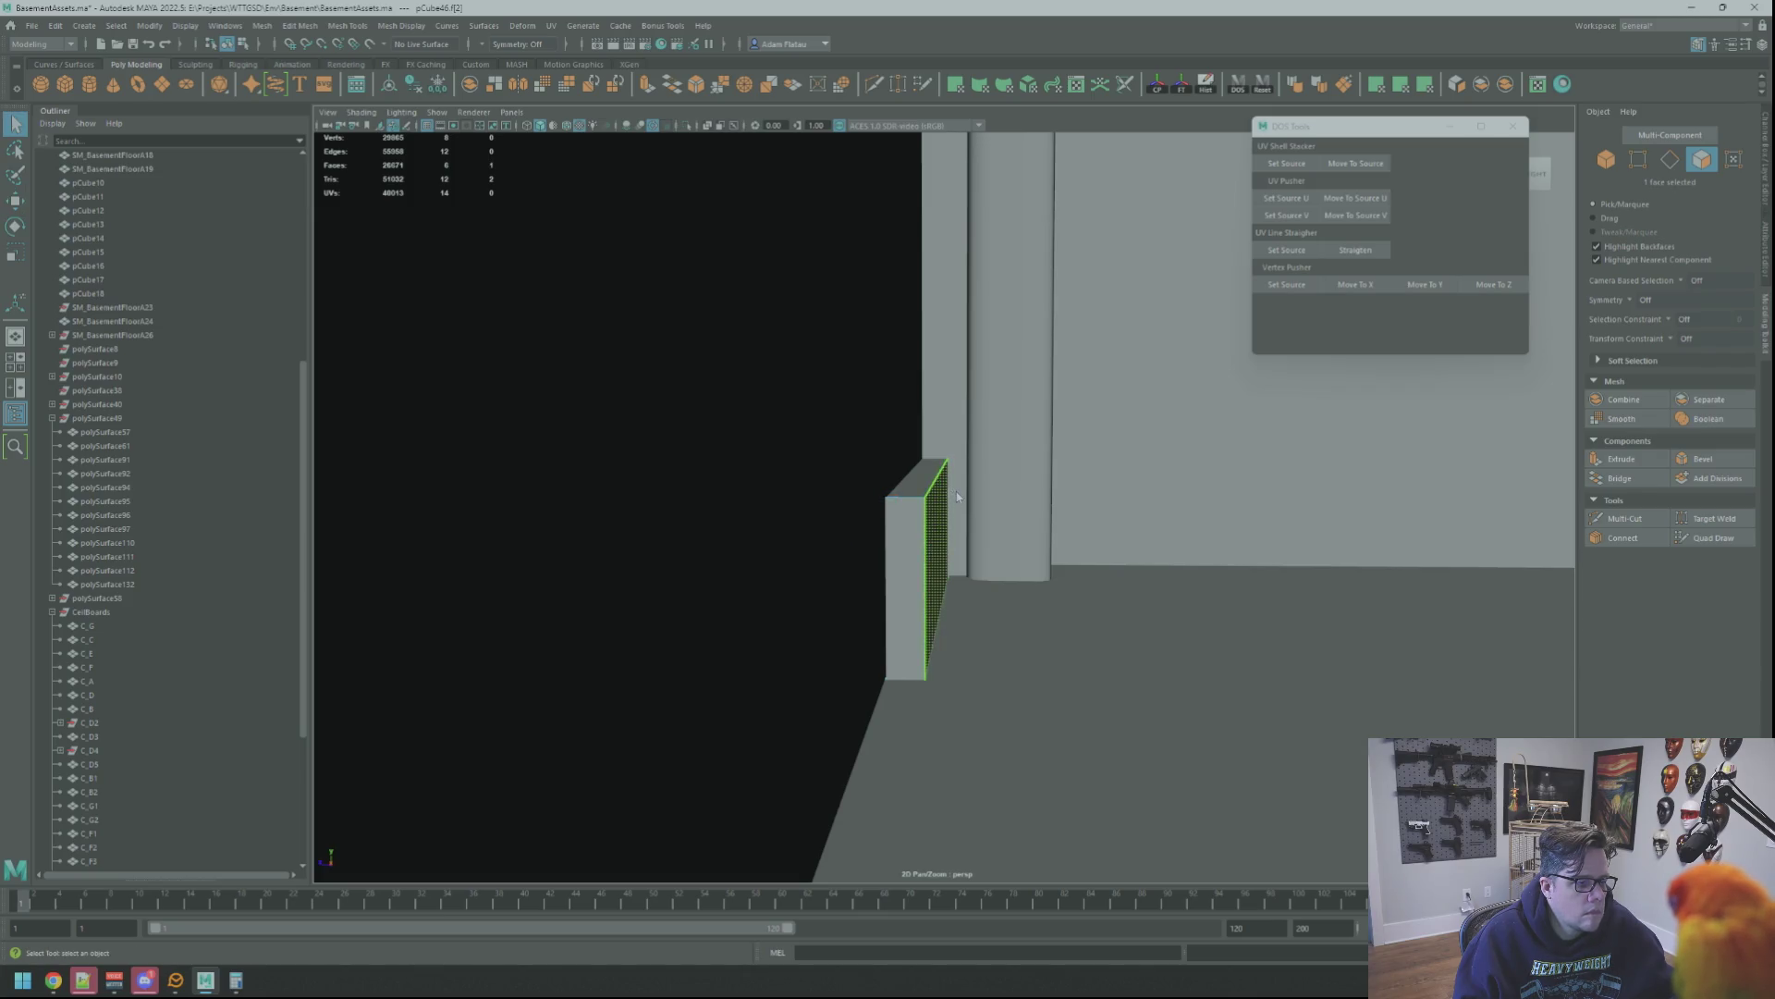
{"action": "key", "text": "F10"}
{"action": "left_click", "coordinate": [1700, 459]}
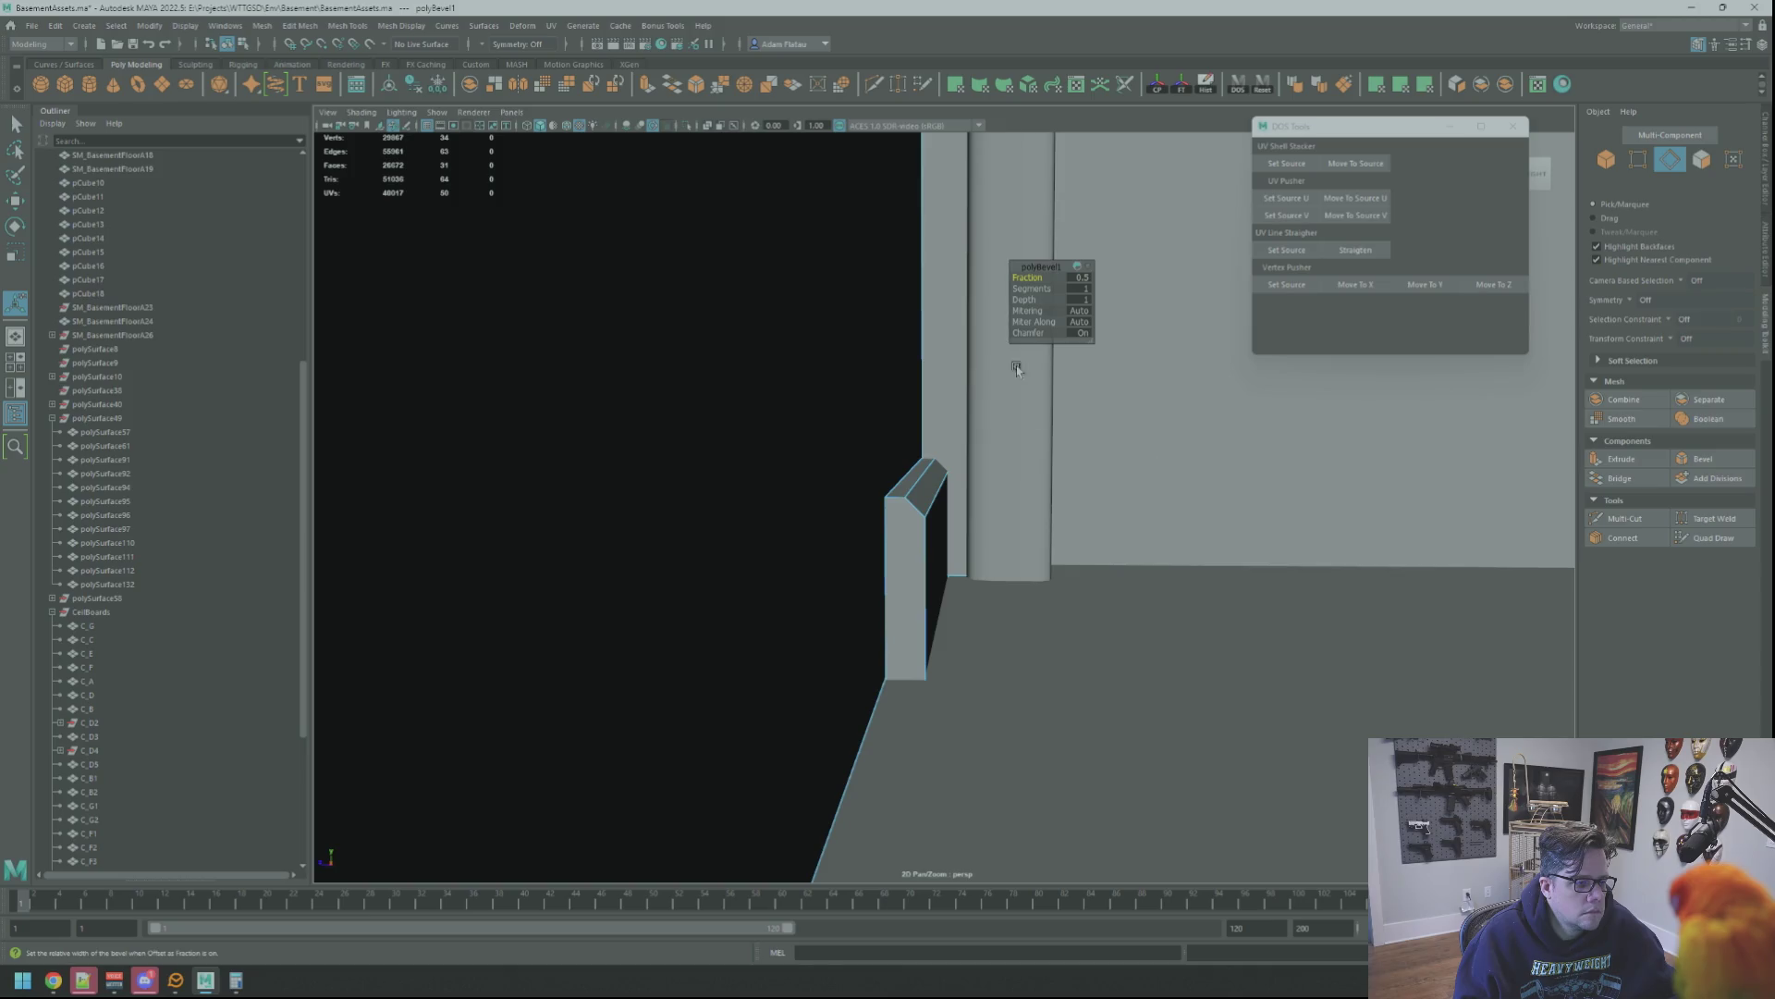
{"action": "left_click_drag", "start_coordinate": [1028, 277], "coordinate": [1017, 277]}
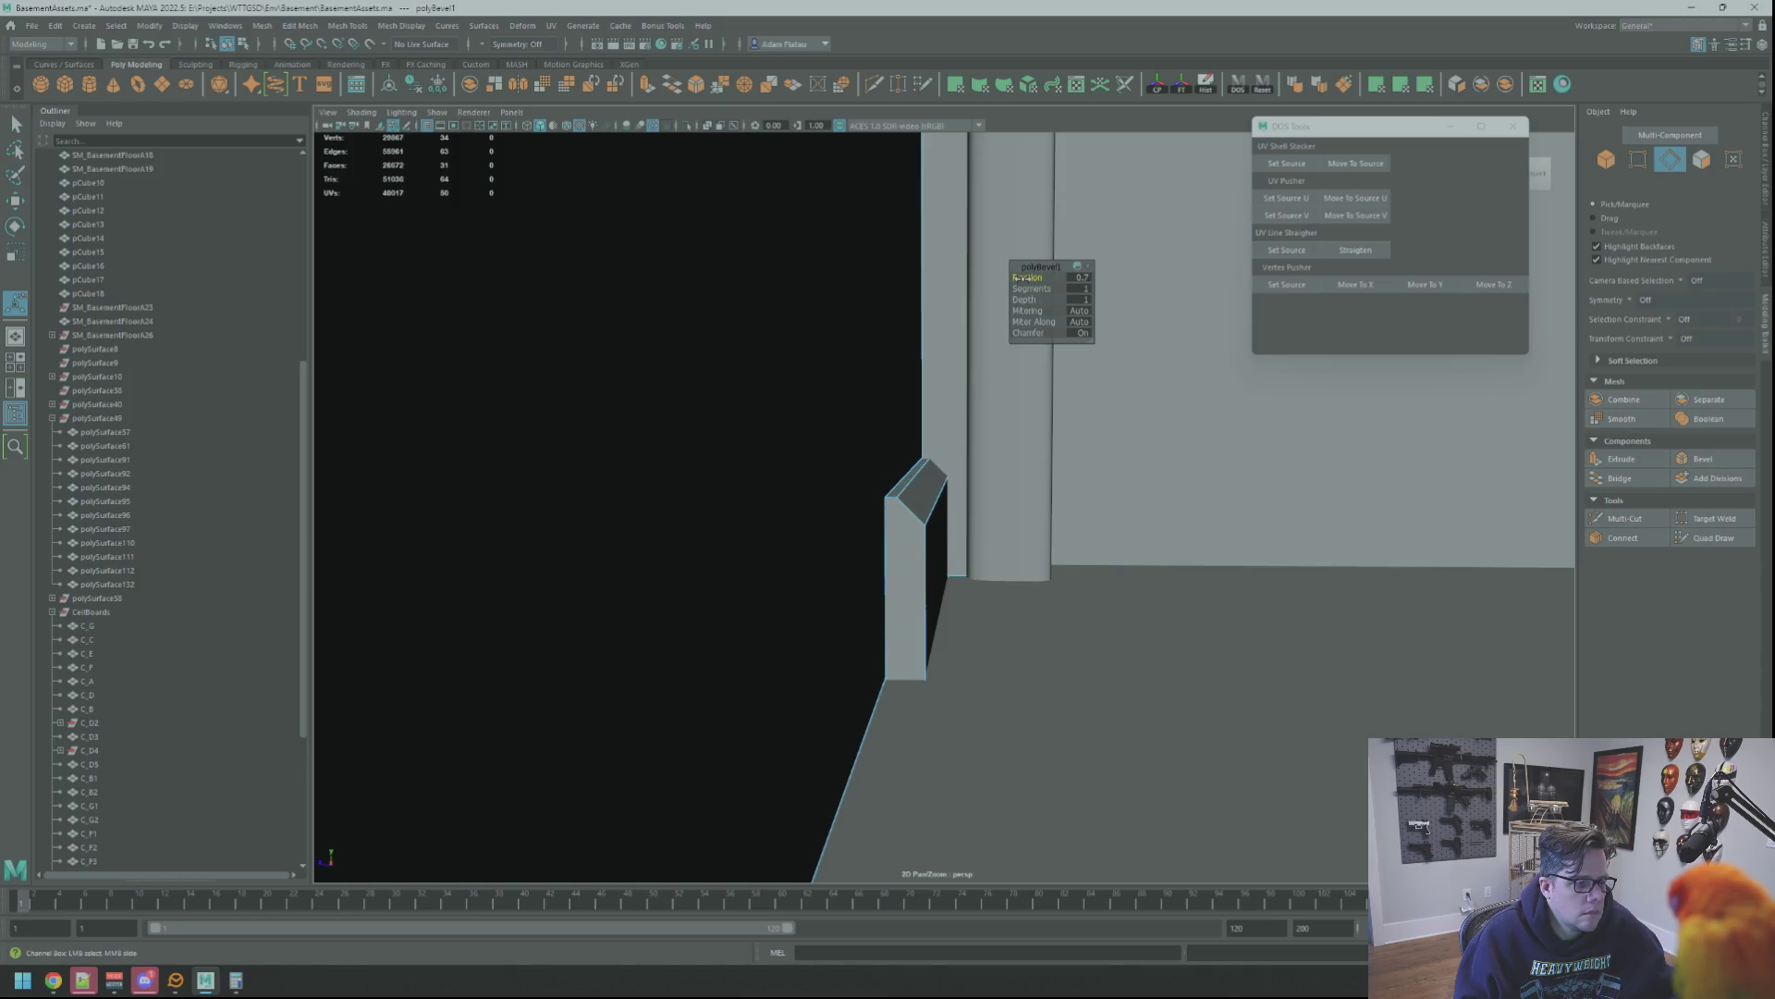
{"action": "left_click_drag", "start_coordinate": [1027, 278], "coordinate": [1037, 277]}
{"action": "left_click_drag", "start_coordinate": [970, 485], "coordinate": [963, 510], "text": "alt"}
{"action": "scroll", "coordinate": [962, 511], "scroll_direction": "down", "scroll_amount": 3}
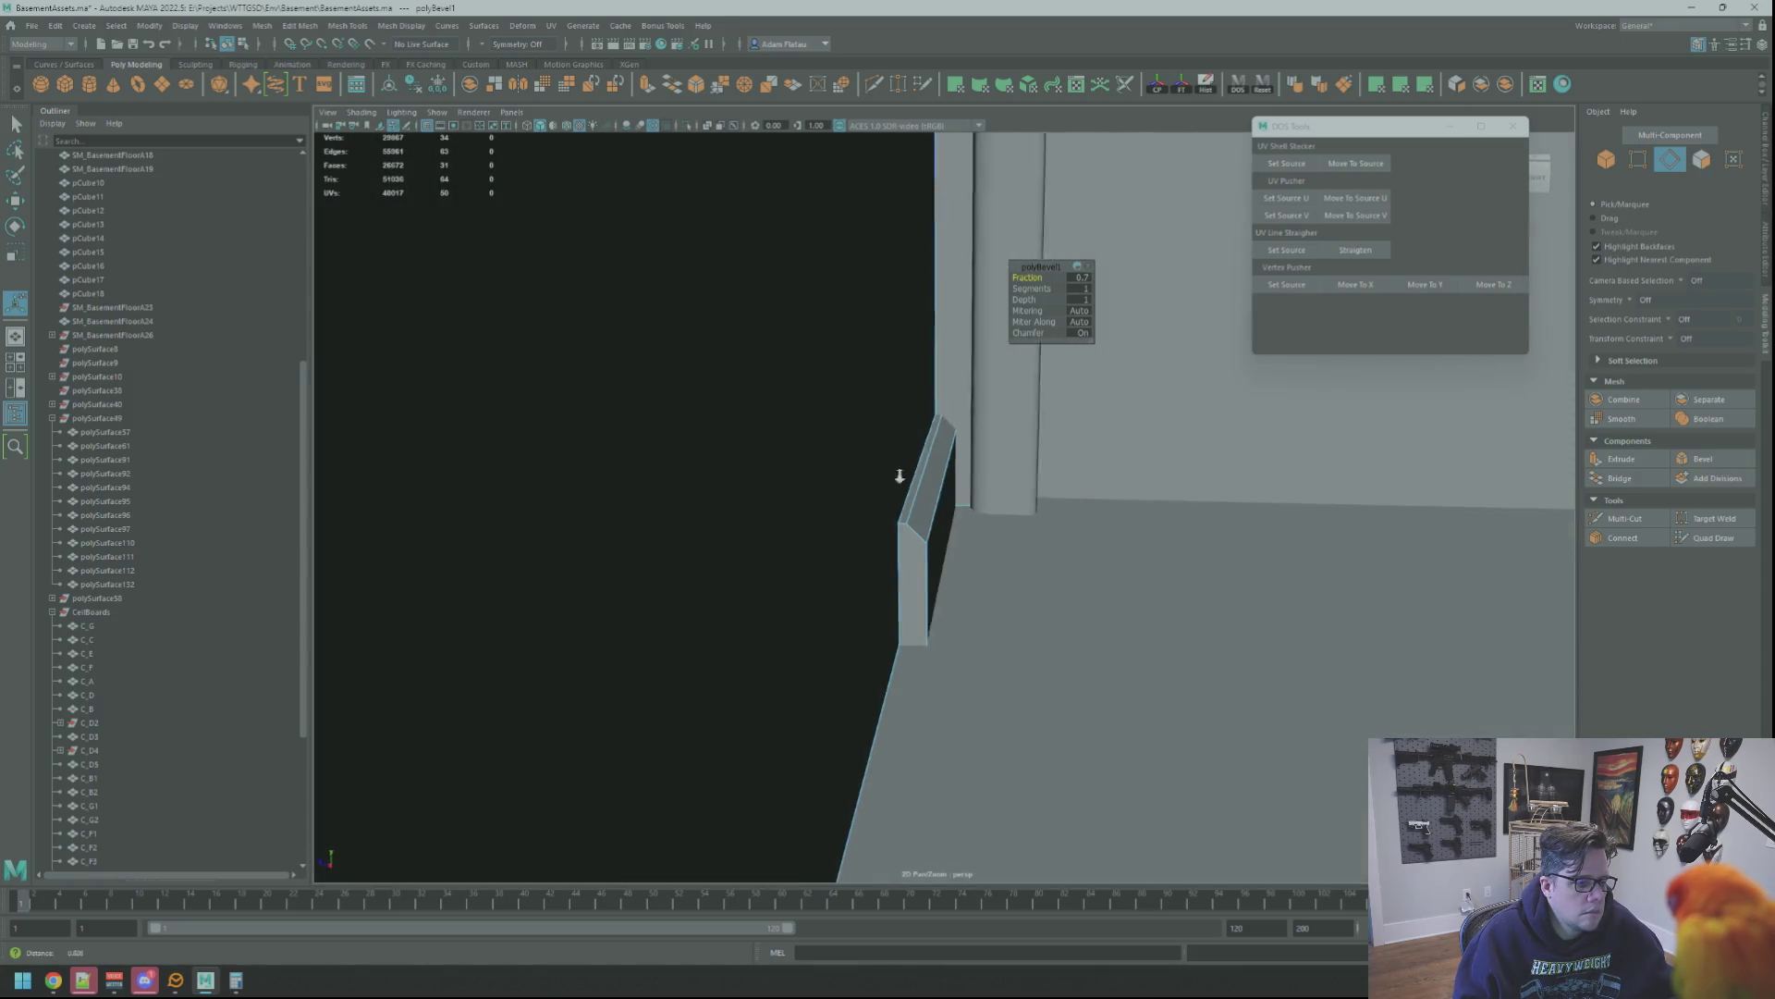
{"action": "scroll", "coordinate": [1011, 457], "scroll_direction": "down", "scroll_amount": 3}
{"action": "scroll", "coordinate": [1010, 457], "scroll_direction": "down", "scroll_amount": 3}
{"action": "scroll", "coordinate": [994, 463], "scroll_direction": "down", "scroll_amount": 3}
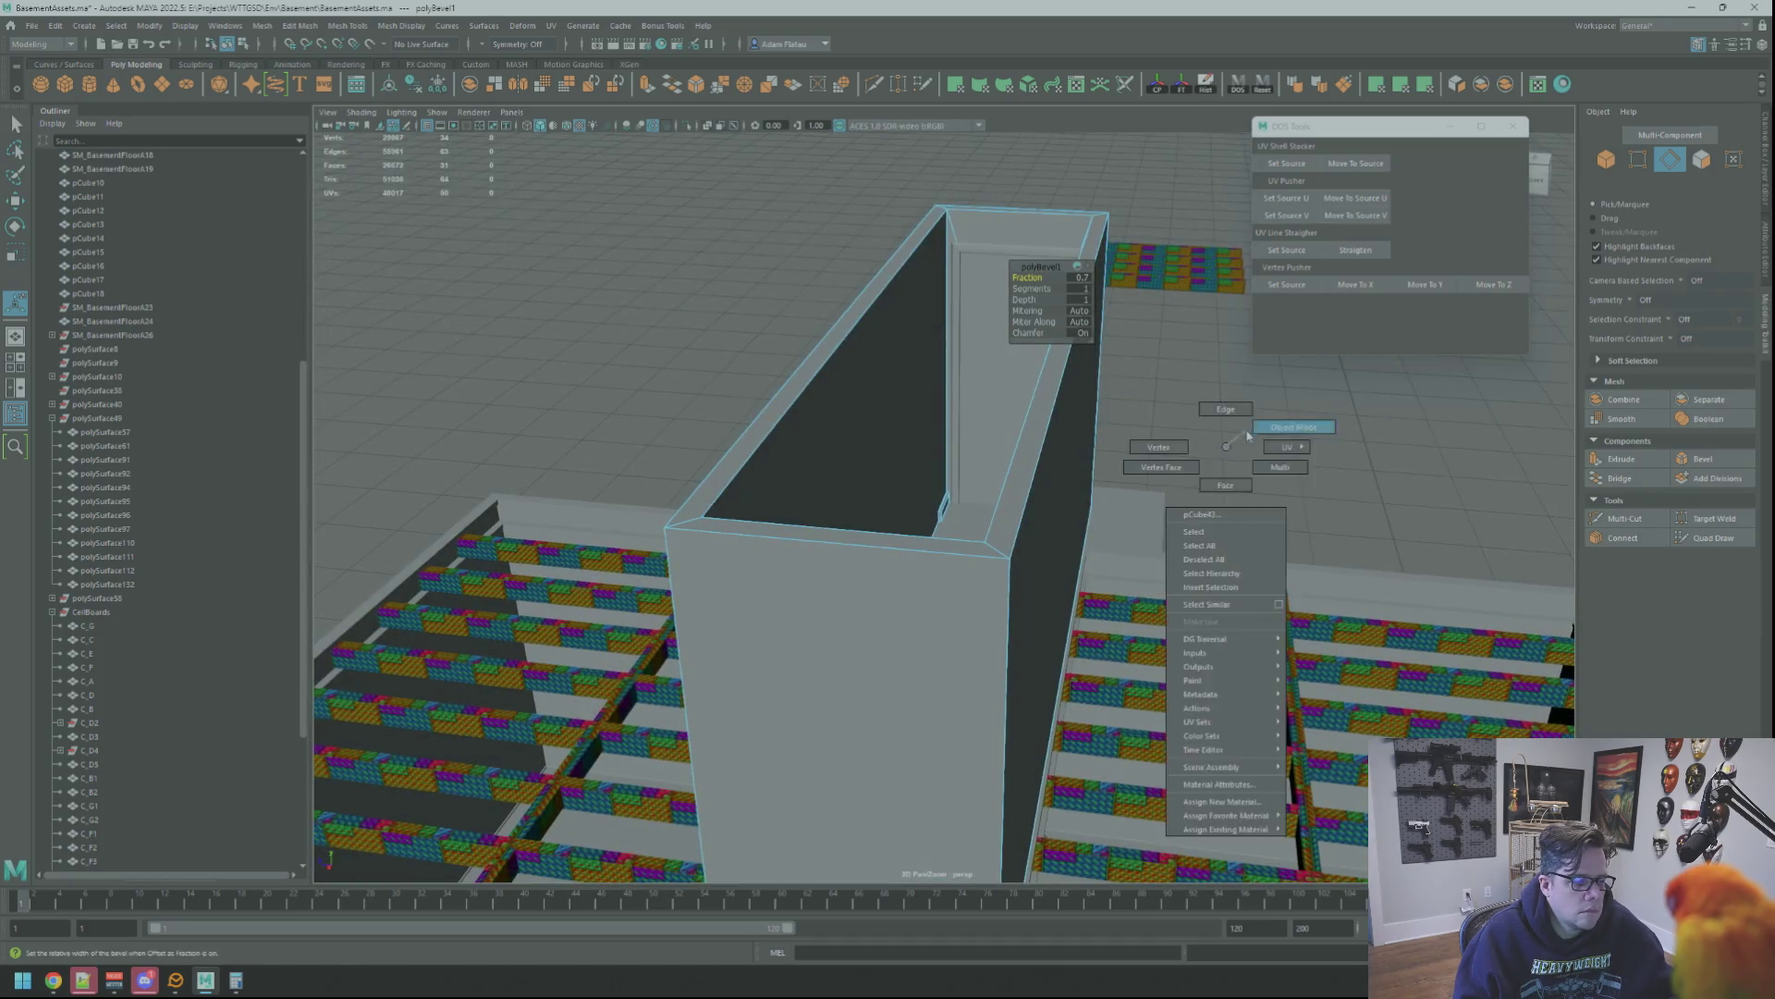
{"action": "right_click_drag", "start_coordinate": [1189, 468], "coordinate": [1221, 437]}
{"action": "scroll", "coordinate": [1016, 439], "scroll_direction": "up", "scroll_amount": 3}
{"action": "scroll", "coordinate": [970, 443], "scroll_direction": "up", "scroll_amount": 3}
{"action": "scroll", "coordinate": [972, 445], "scroll_direction": "up", "scroll_amount": 3}
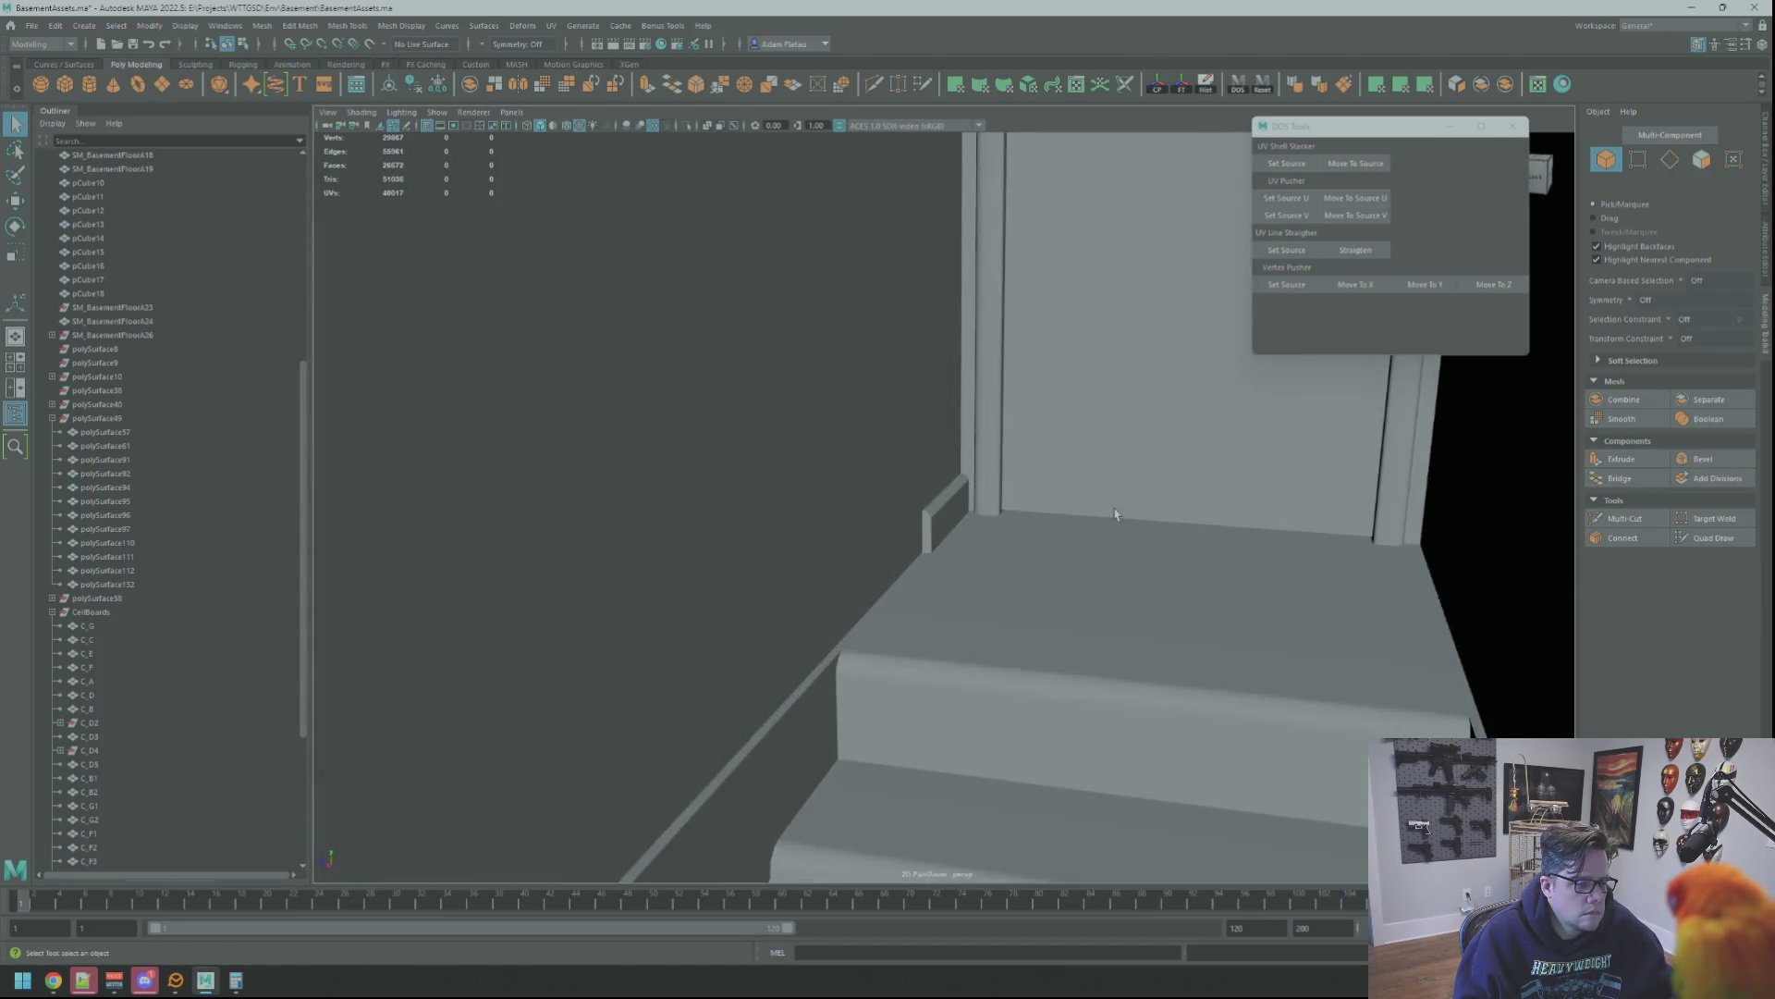
{"action": "scroll", "coordinate": [958, 472], "scroll_direction": "up", "scroll_amount": 3}
Select the small piece's top vertices and move them slightly down in Y
{"action": "left_click", "coordinate": [918, 503]}
{"action": "right_click", "coordinate": [918, 503]}
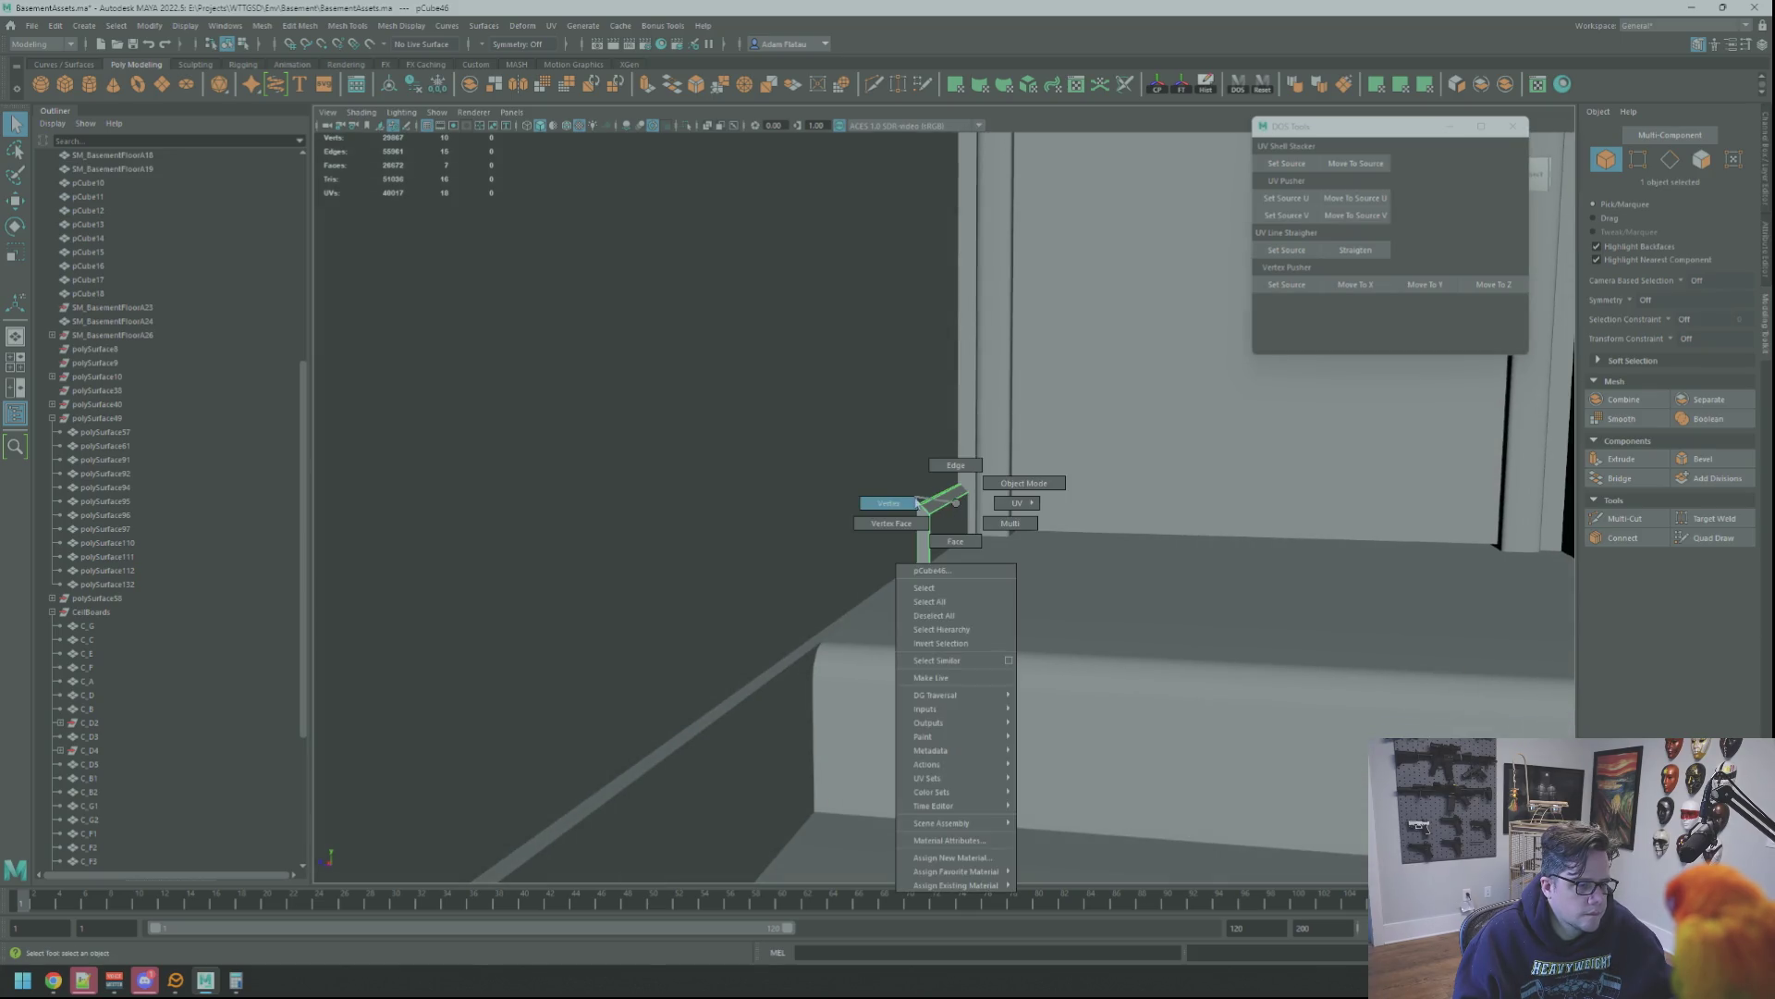
{"action": "left_click", "coordinate": [915, 502]}
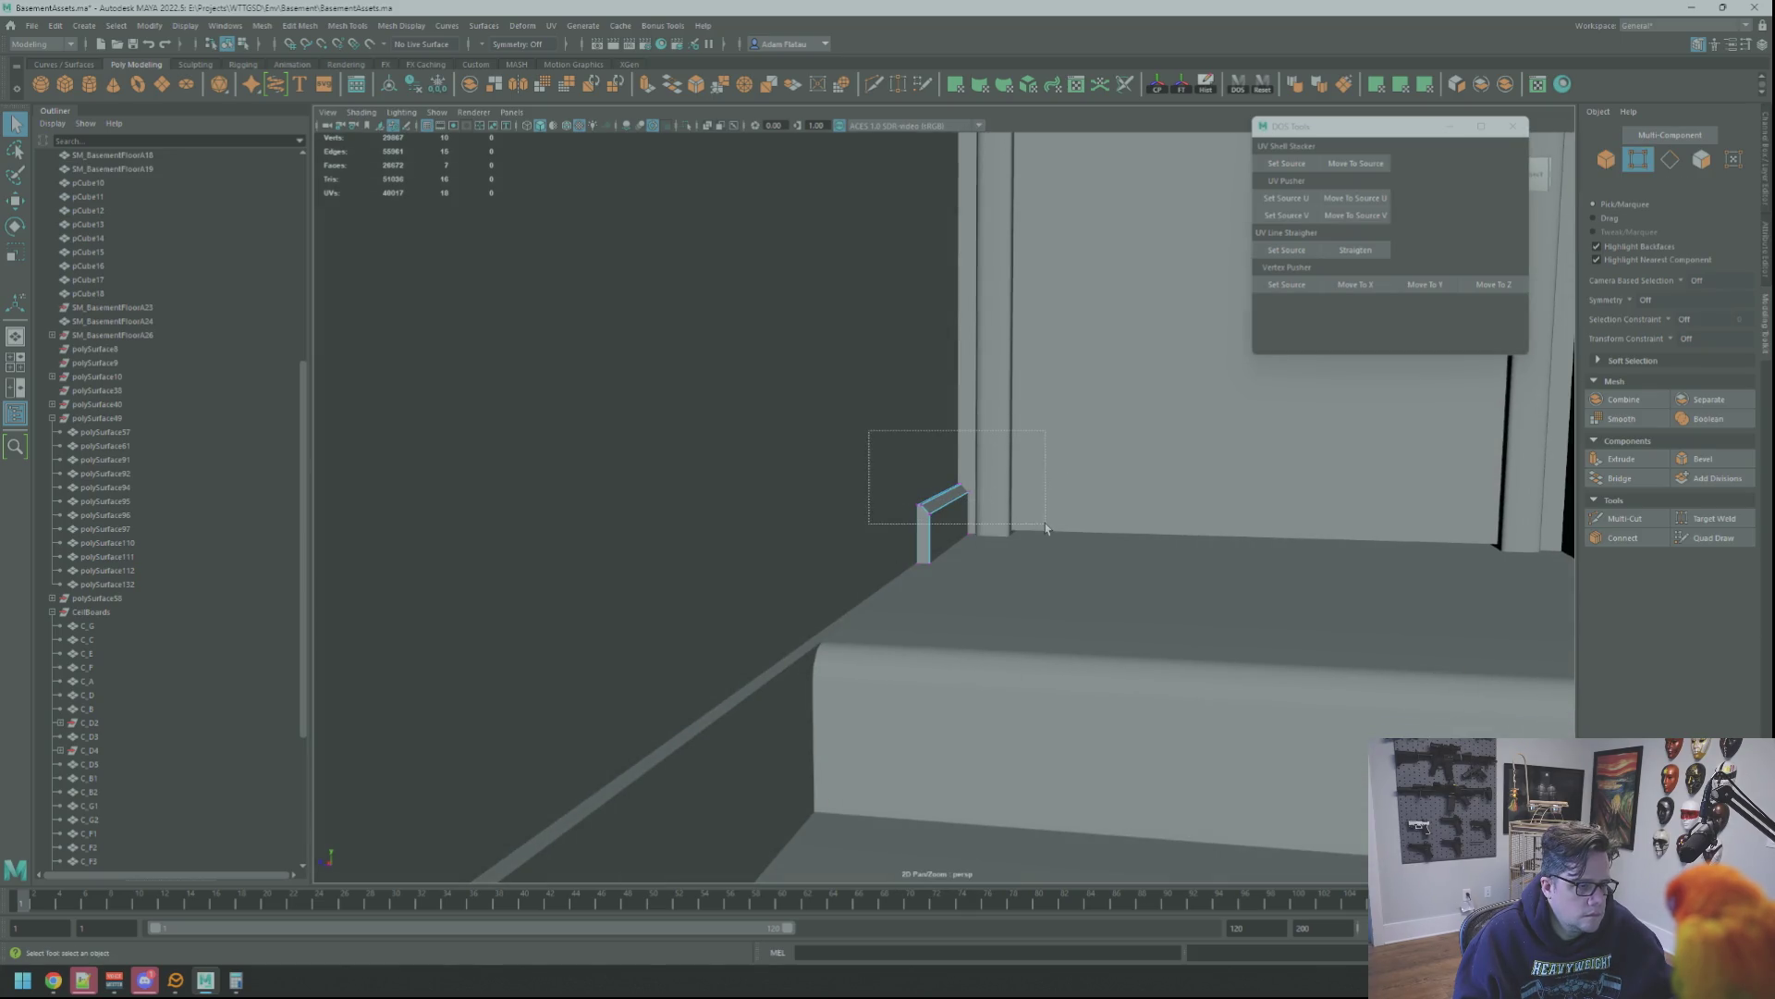
{"action": "scroll", "coordinate": [835, 450], "scroll_direction": "down", "scroll_amount": 2}
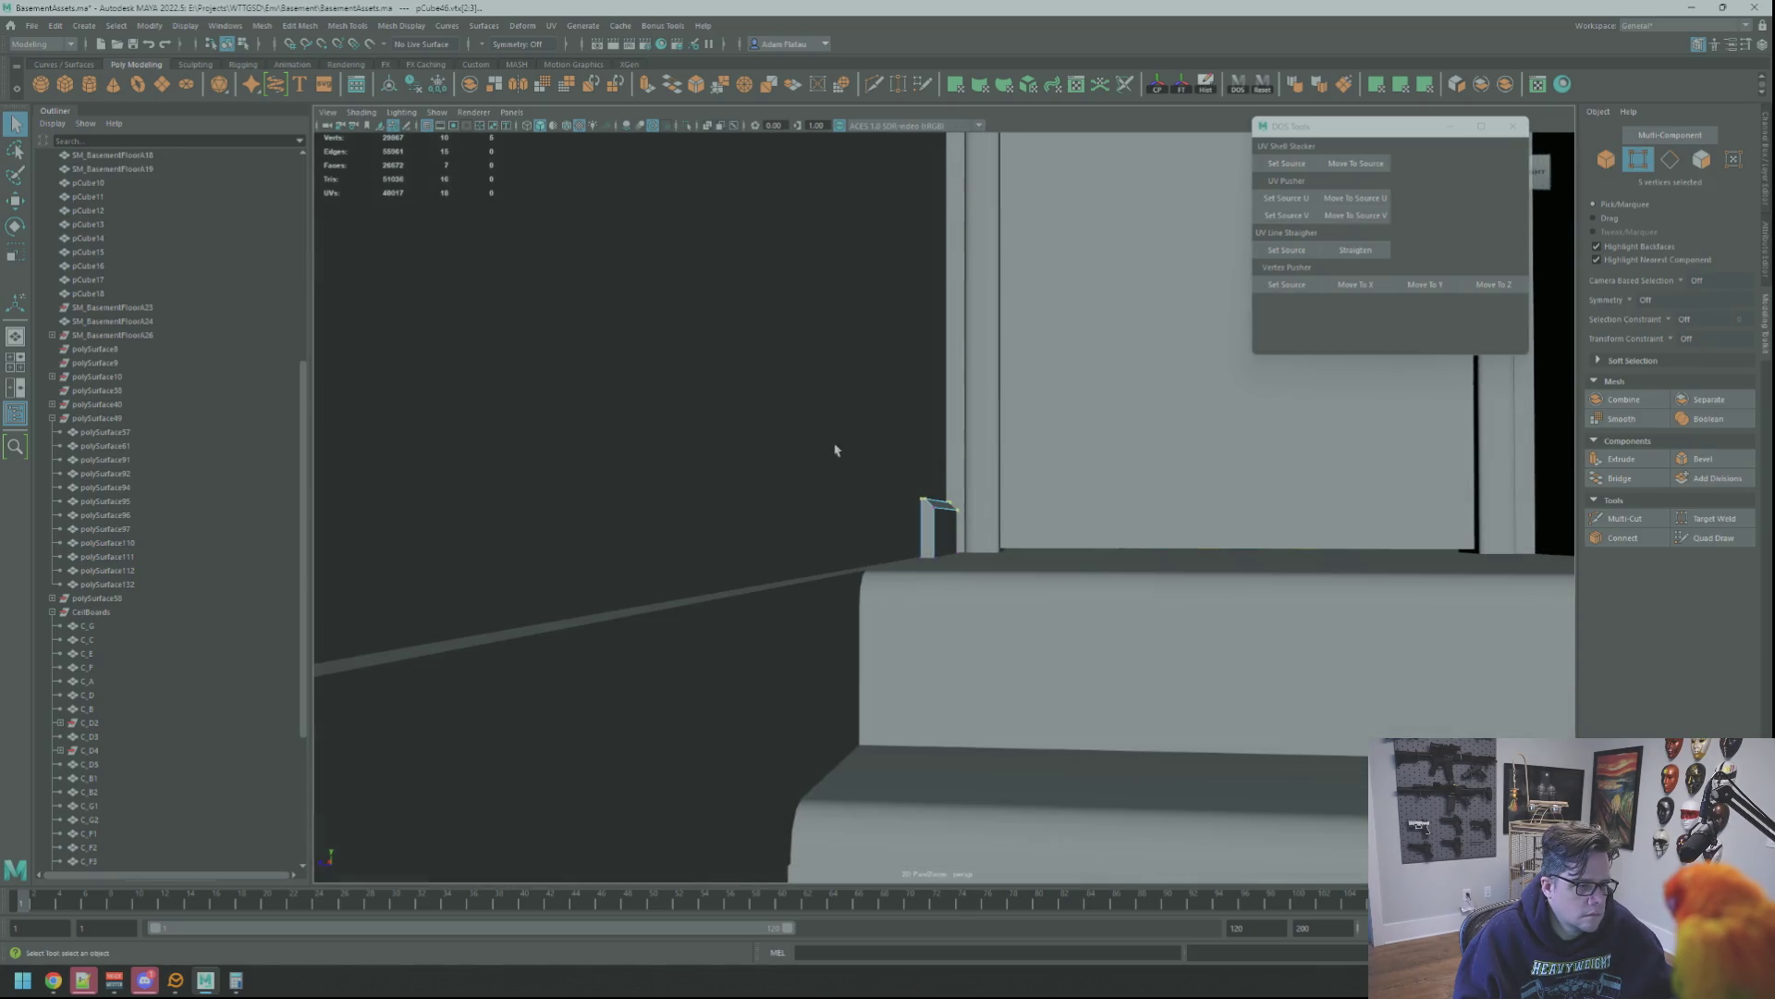
{"action": "left_click_drag", "start_coordinate": [835, 449], "coordinate": [929, 520]}
{"action": "key", "text": "w"}
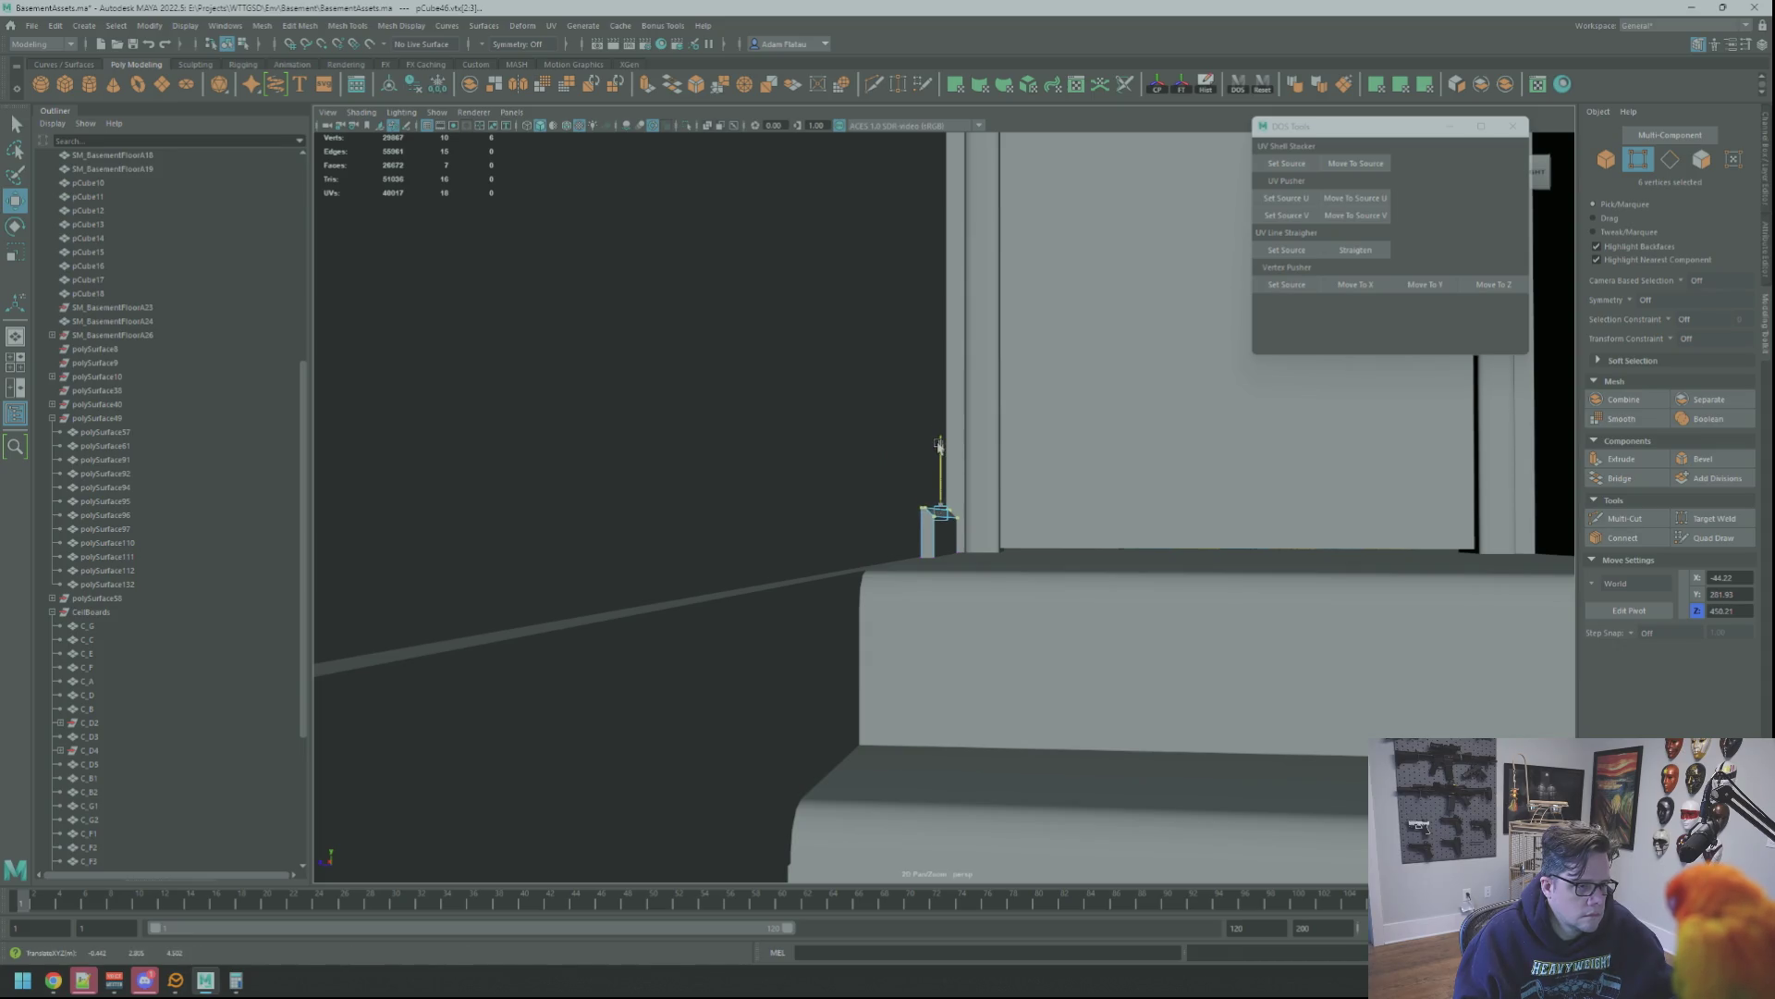
{"action": "left_click_drag", "start_coordinate": [939, 449], "coordinate": [952, 454]}
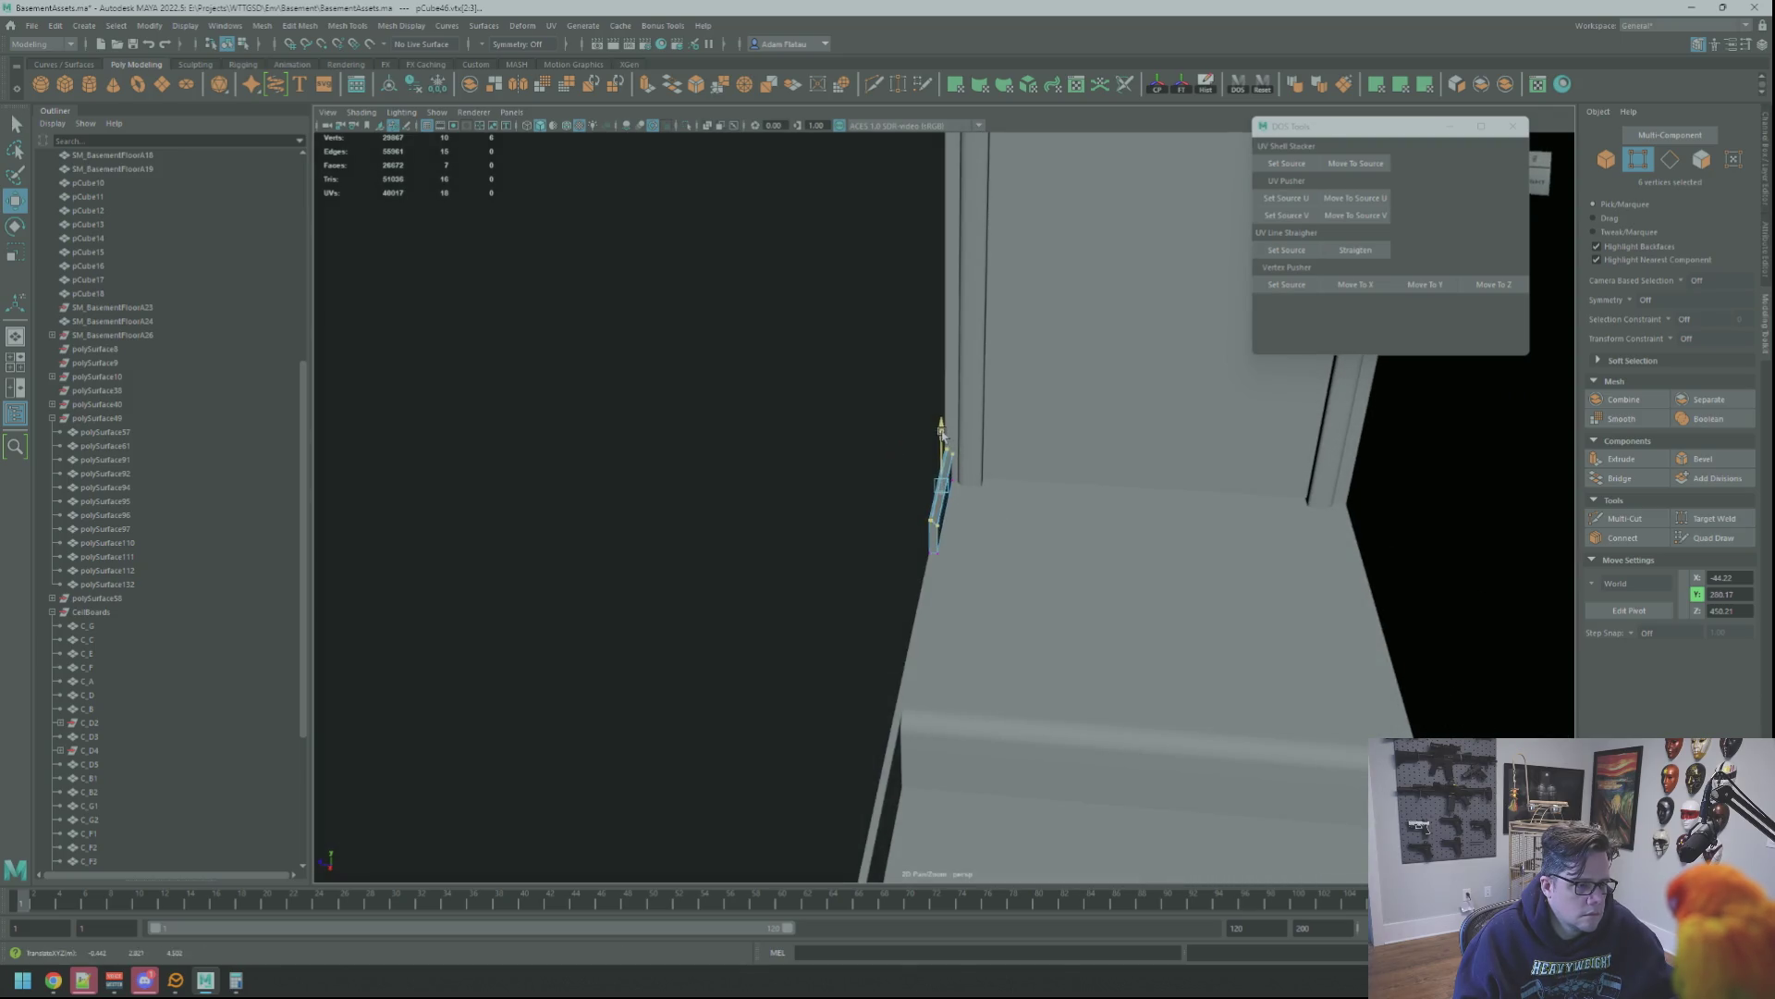
{"action": "scroll", "coordinate": [1196, 469], "scroll_direction": "down", "scroll_amount": 3}
{"action": "scroll", "coordinate": [1195, 469], "scroll_direction": "down", "scroll_amount": 2}
{"action": "scroll", "coordinate": [1224, 458], "scroll_direction": "up", "scroll_amount": 3}
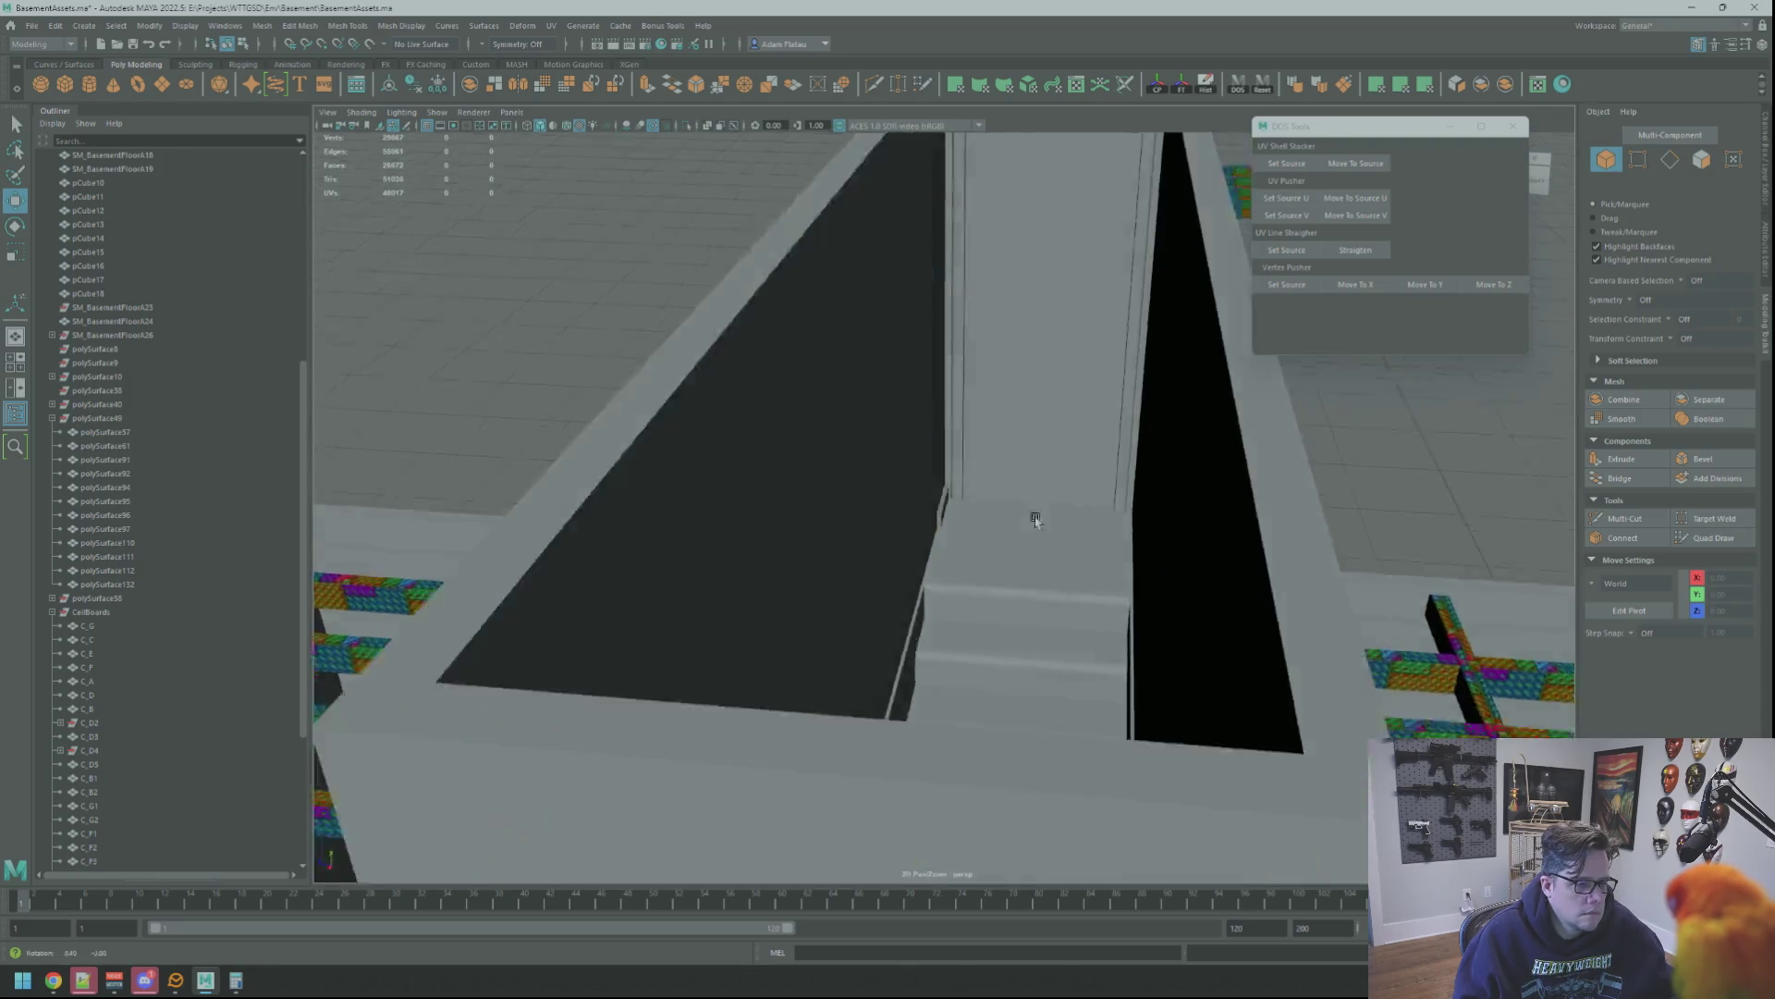
{"action": "scroll", "coordinate": [1039, 527], "scroll_direction": "up", "scroll_amount": 1}
{"action": "scroll", "coordinate": [1010, 463], "scroll_direction": "up", "scroll_amount": 1}
{"action": "scroll", "coordinate": [1010, 462], "scroll_direction": "down", "scroll_amount": 3}
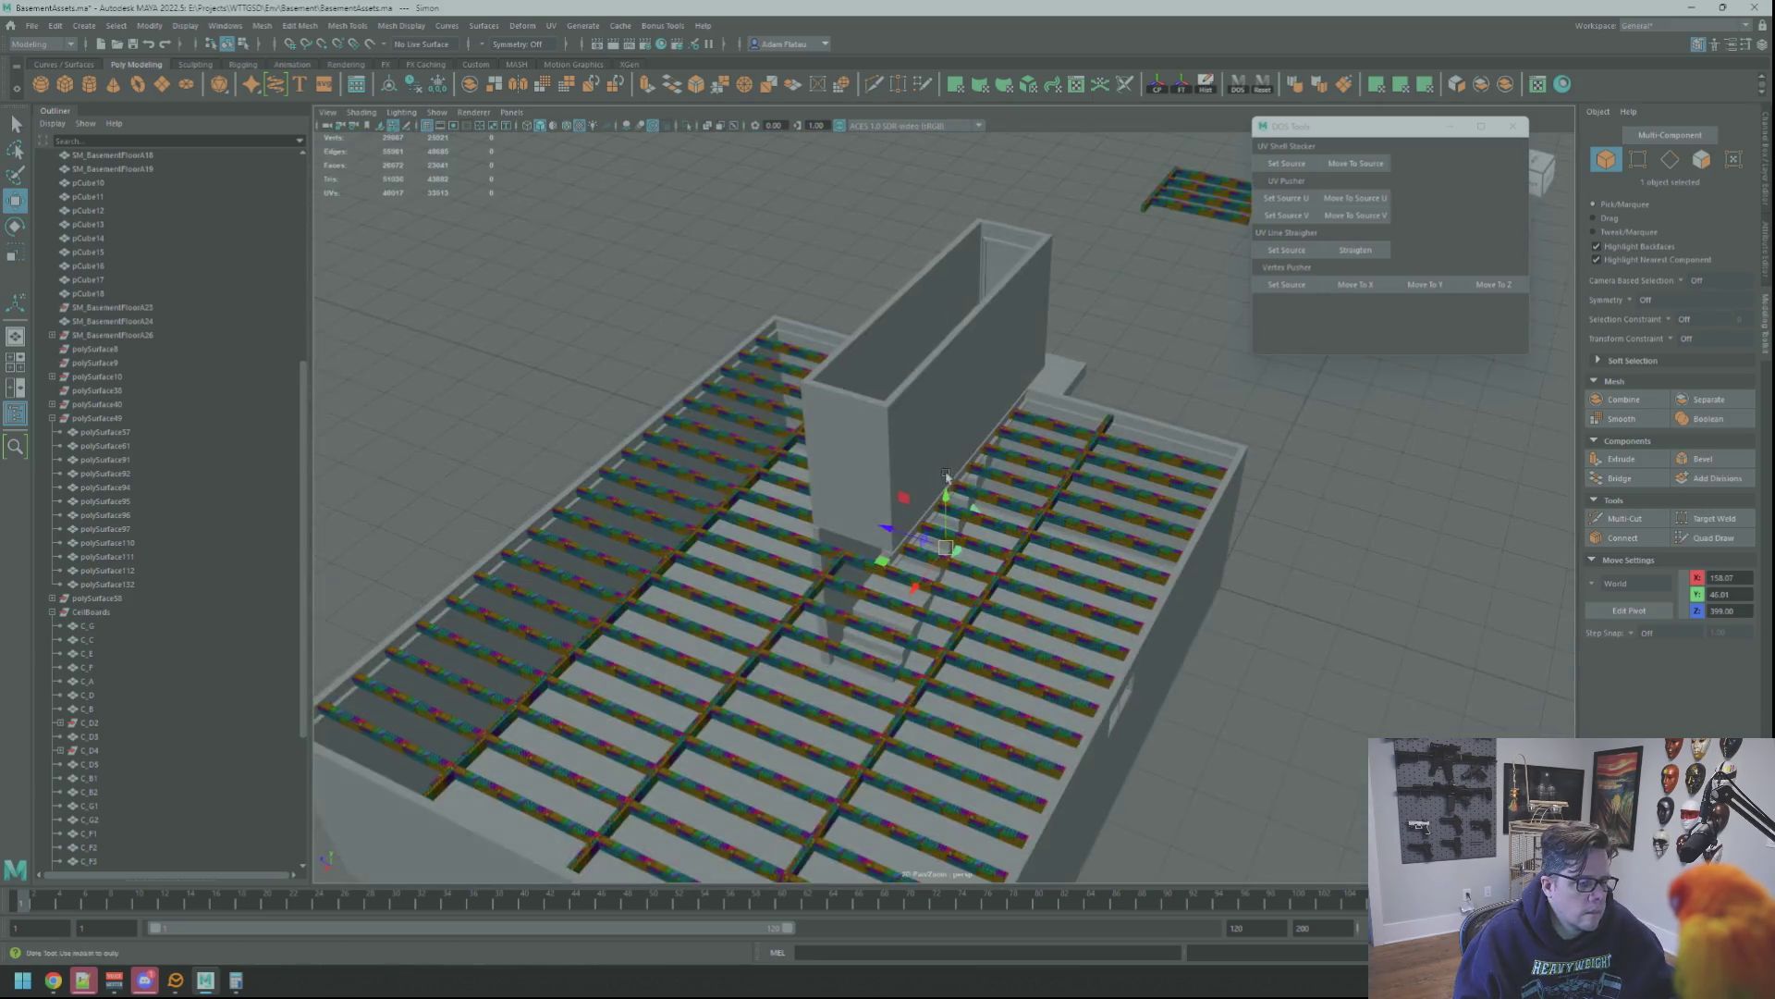
{"action": "scroll", "coordinate": [934, 326], "scroll_direction": "up", "scroll_amount": 3}
{"action": "scroll", "coordinate": [933, 325], "scroll_direction": "down", "scroll_amount": 2}
{"action": "scroll", "coordinate": [934, 326], "scroll_direction": "down", "scroll_amount": 2}
Move the character figure down in Y and along X onto the top step, then select the small box
{"action": "mouse_move", "coordinate": [926, 640]}
{"action": "left_mouse_down", "text": "alt"}
{"action": "mouse_move", "coordinate": [1017, 443]}
{"action": "mouse_move", "coordinate": [1028, 540]}
{"action": "left_mouse_up", "text": "alt"}
{"action": "scroll", "coordinate": [980, 411], "scroll_direction": "up", "scroll_amount": 2}
{"action": "scroll", "coordinate": [979, 408], "scroll_direction": "down", "scroll_amount": 3}
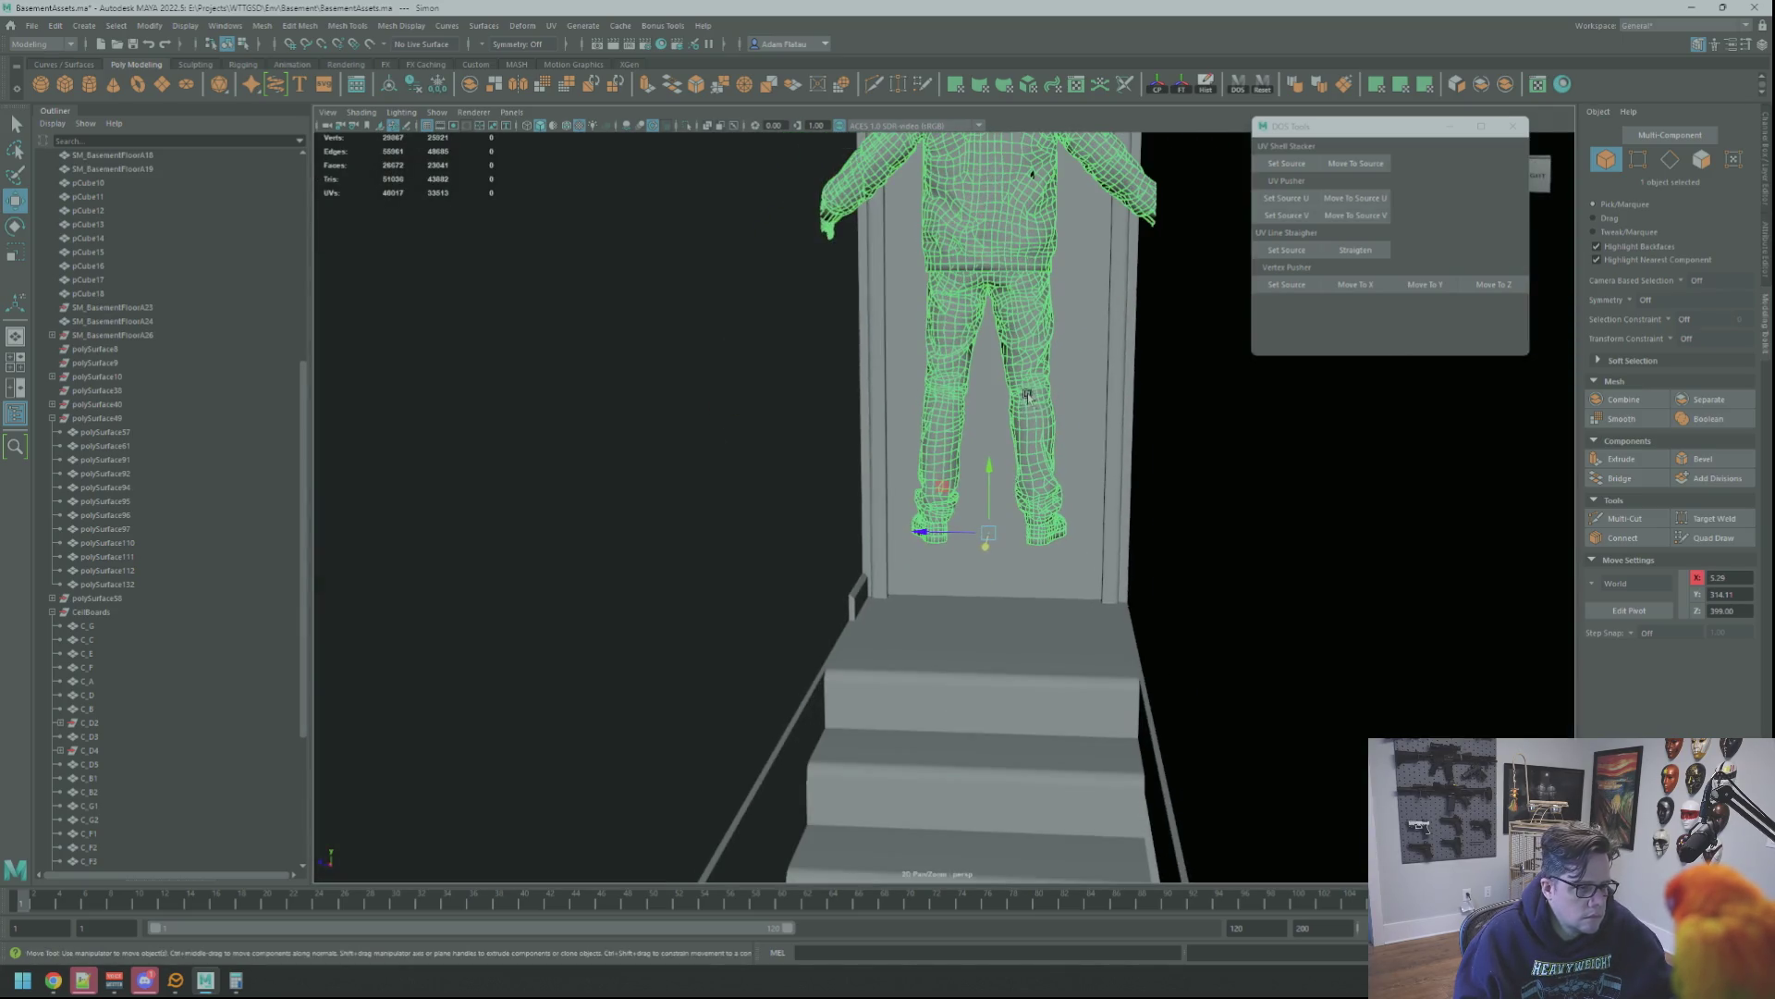
{"action": "scroll", "coordinate": [964, 528], "scroll_direction": "up", "scroll_amount": 2}
{"action": "scroll", "coordinate": [956, 587], "scroll_direction": "up", "scroll_amount": 2}
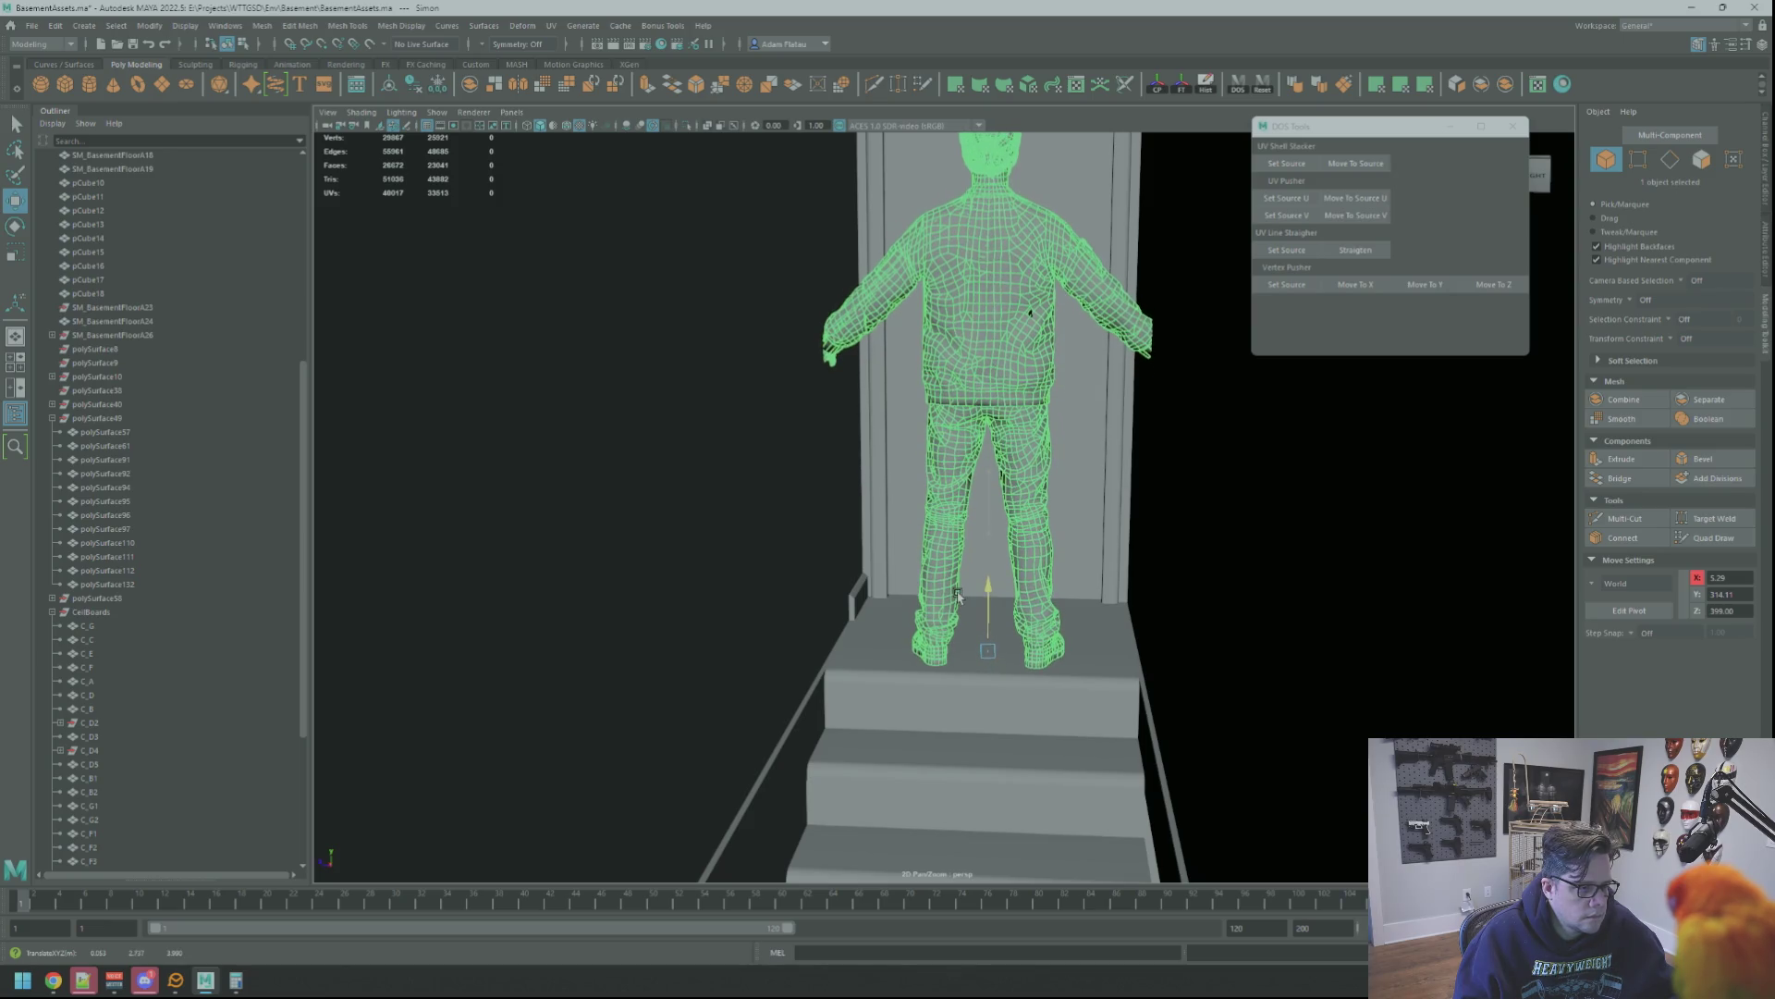
{"action": "left_click_drag", "start_coordinate": [955, 594], "coordinate": [968, 612]}
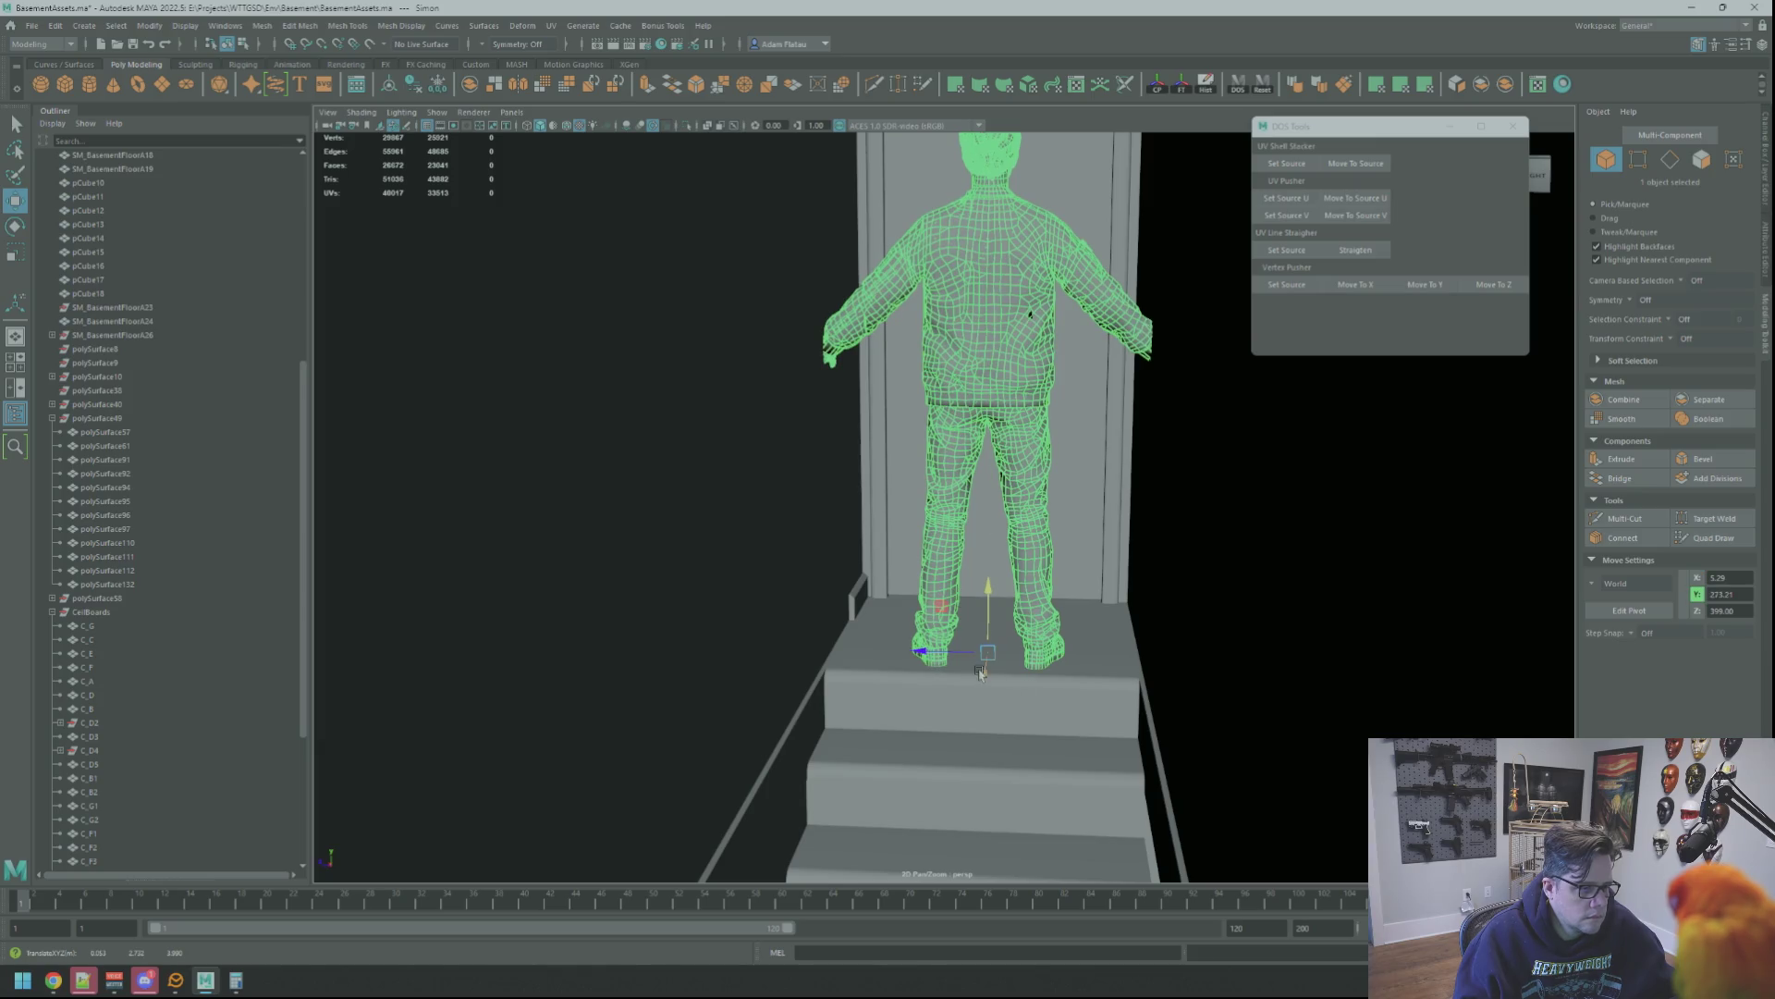
{"action": "mouse_move", "coordinate": [969, 612]}
{"action": "left_mouse_down"}
{"action": "mouse_move", "coordinate": [906, 611]}
{"action": "mouse_move", "coordinate": [907, 286]}
{"action": "left_mouse_up"}
{"action": "right_click_drag", "start_coordinate": [908, 289], "coordinate": [973, 446], "text": "alt"}
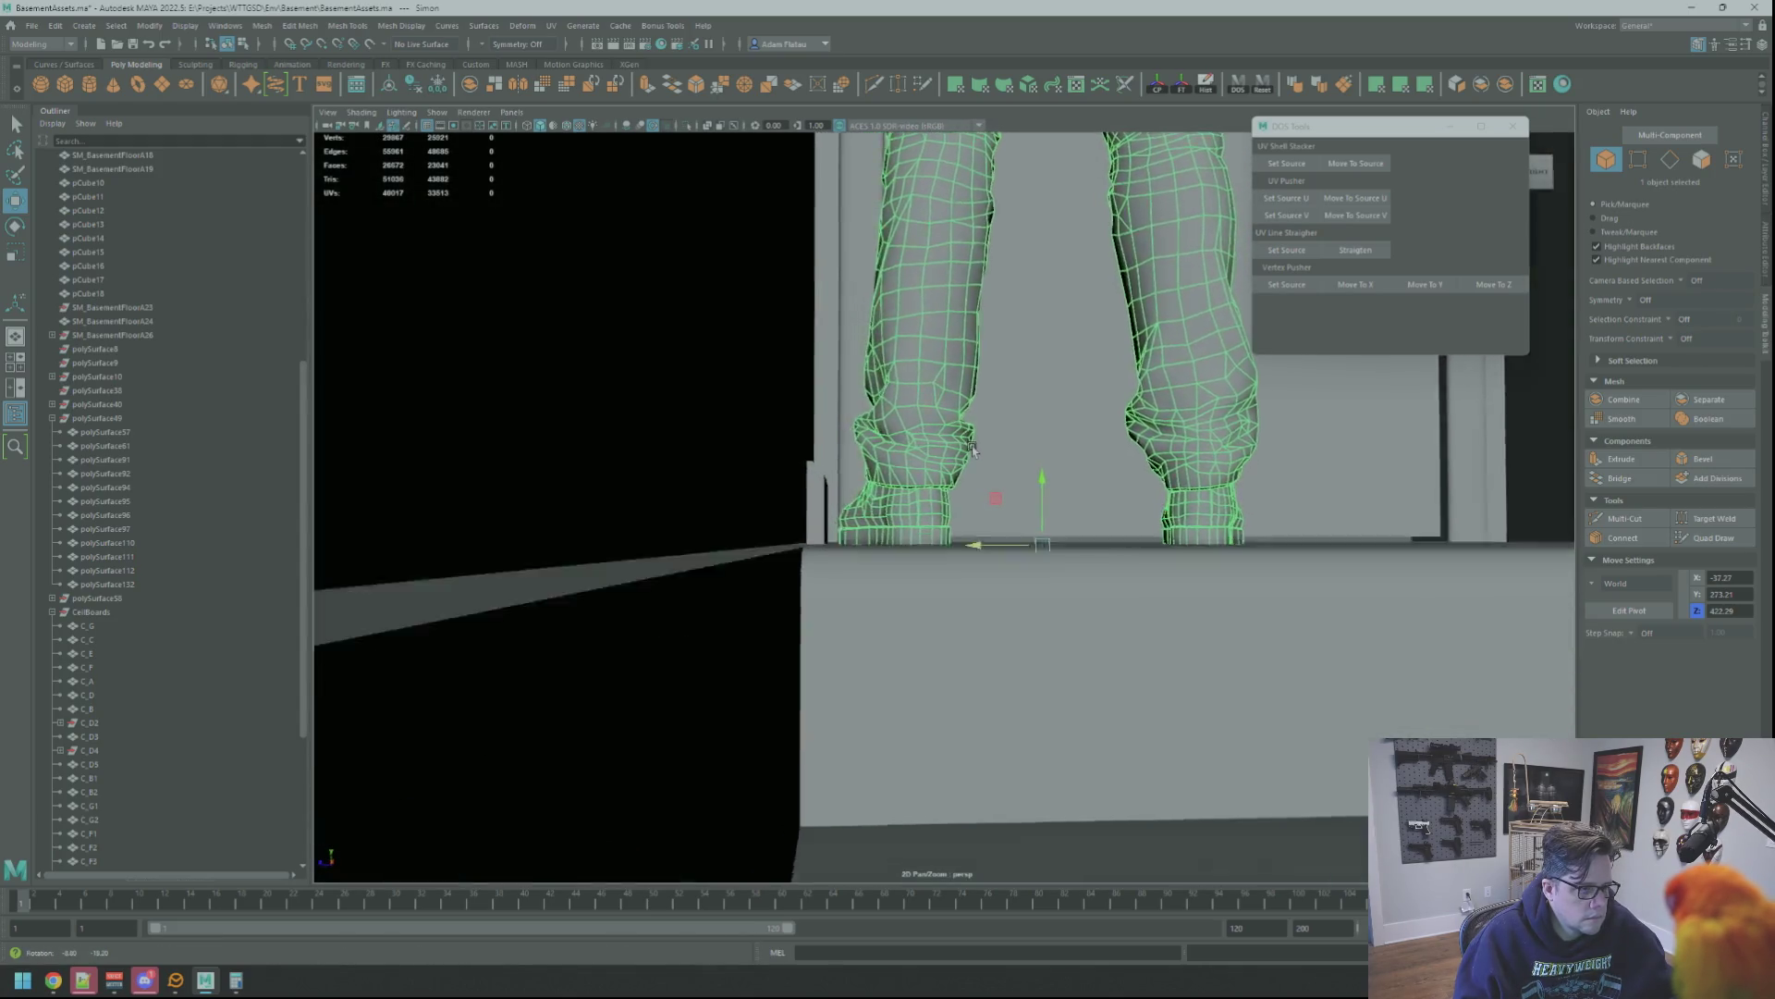
{"action": "left_click_drag", "start_coordinate": [972, 448], "coordinate": [812, 496], "text": "alt"}
{"action": "left_click", "coordinate": [834, 497]}
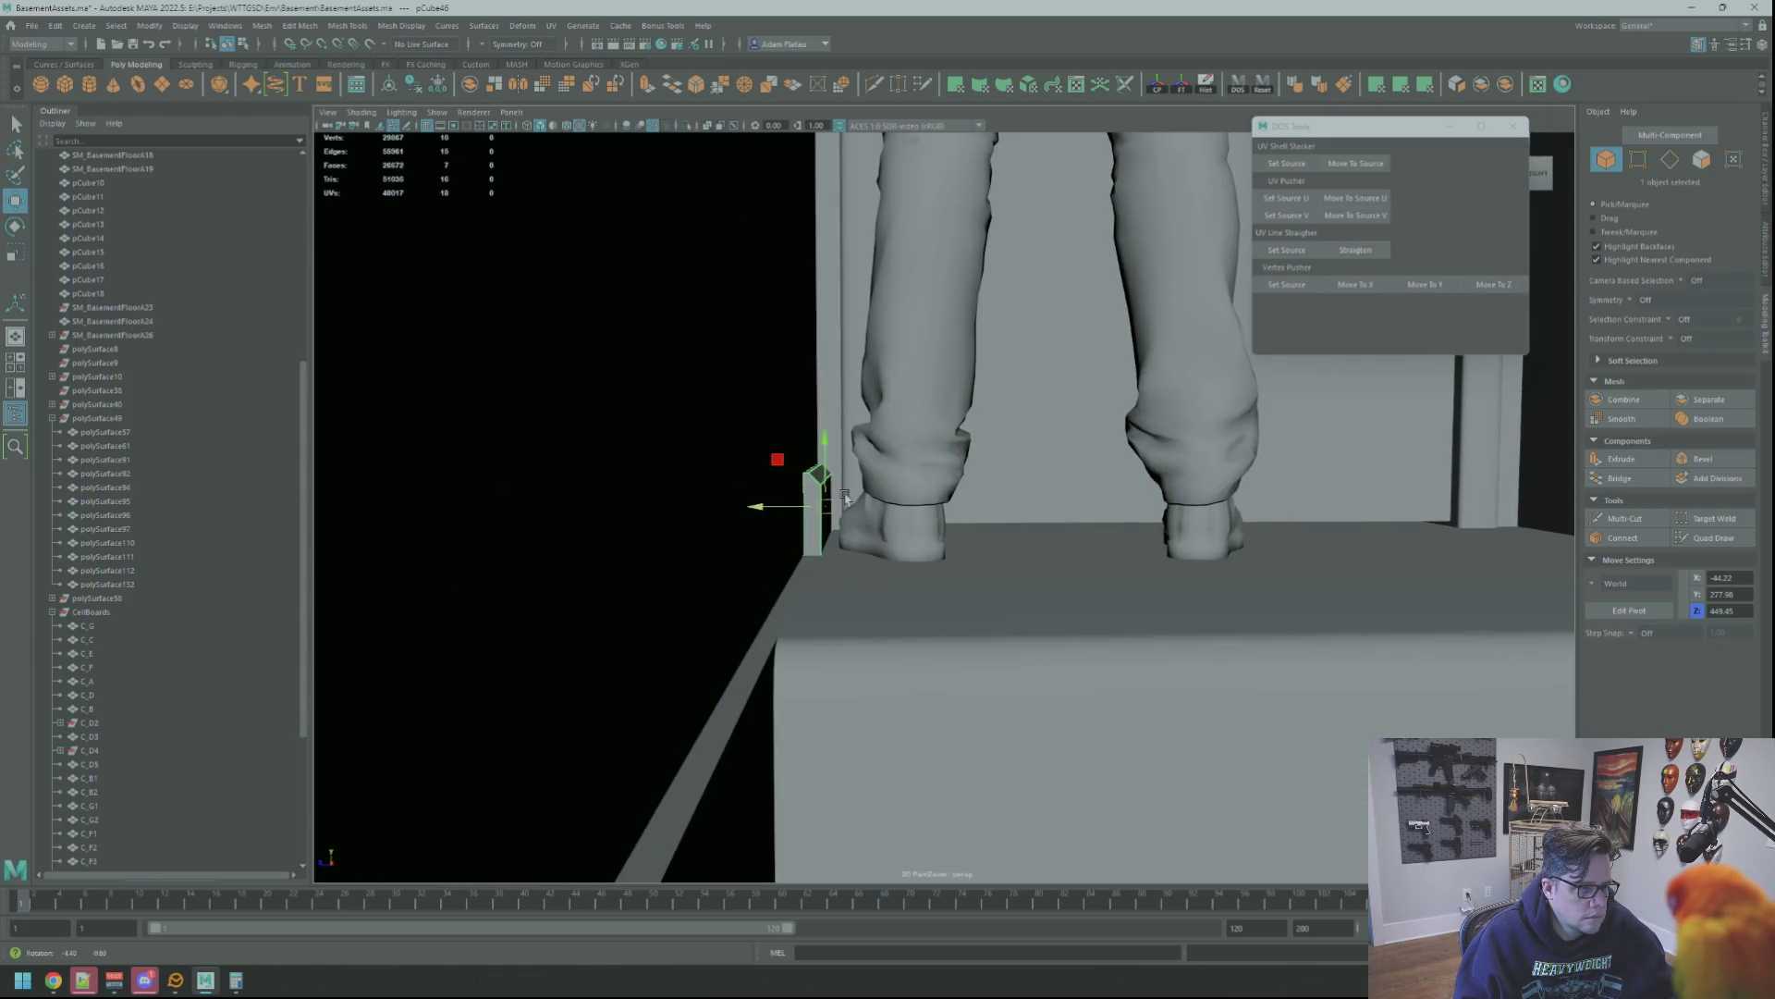
{"action": "right_click_drag", "start_coordinate": [792, 475], "coordinate": [735, 485]}
{"action": "mouse_move", "coordinate": [798, 461]}
{"action": "left_mouse_down"}
{"action": "mouse_move", "coordinate": [837, 444]}
{"action": "mouse_move", "coordinate": [820, 420]}
{"action": "left_mouse_up"}
{"action": "key", "text": "f"}
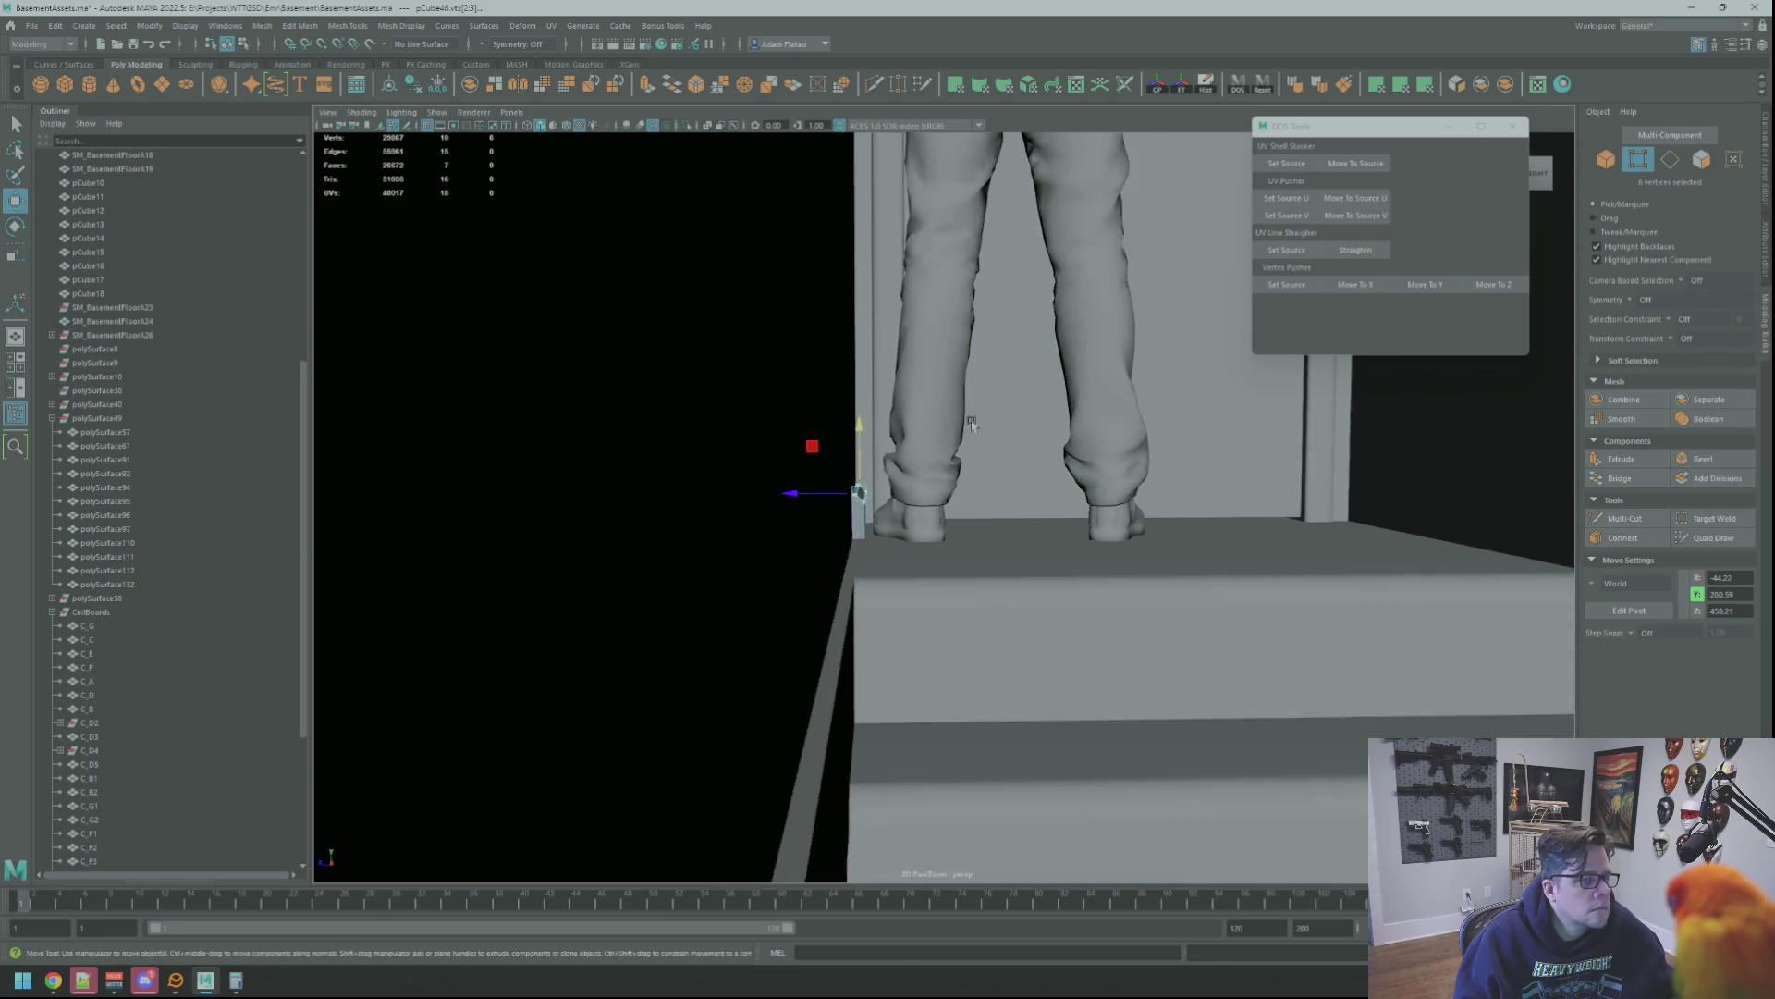
{"action": "mouse_move", "coordinate": [874, 437]}
{"action": "left_mouse_down", "text": "alt"}
{"action": "mouse_move", "coordinate": [912, 458]}
{"action": "mouse_move", "coordinate": [958, 430]}
{"action": "left_mouse_up", "text": "alt"}
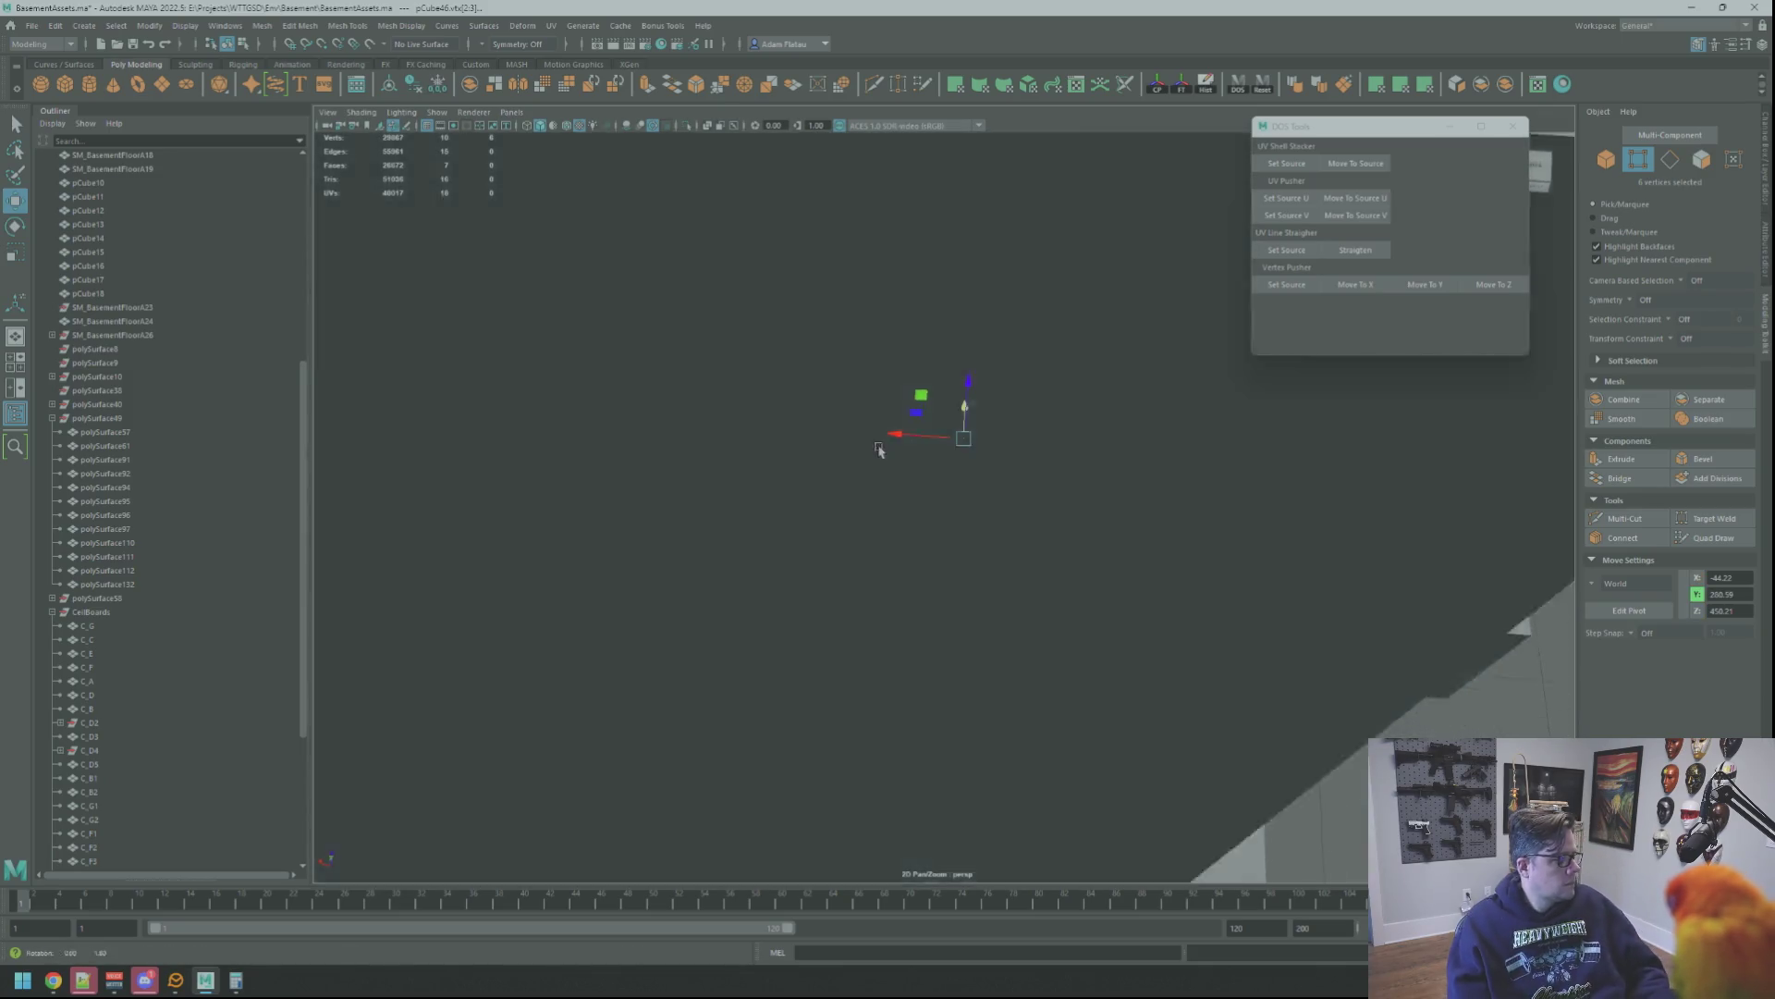
{"action": "scroll", "coordinate": [910, 458], "scroll_direction": "down", "scroll_amount": 5}
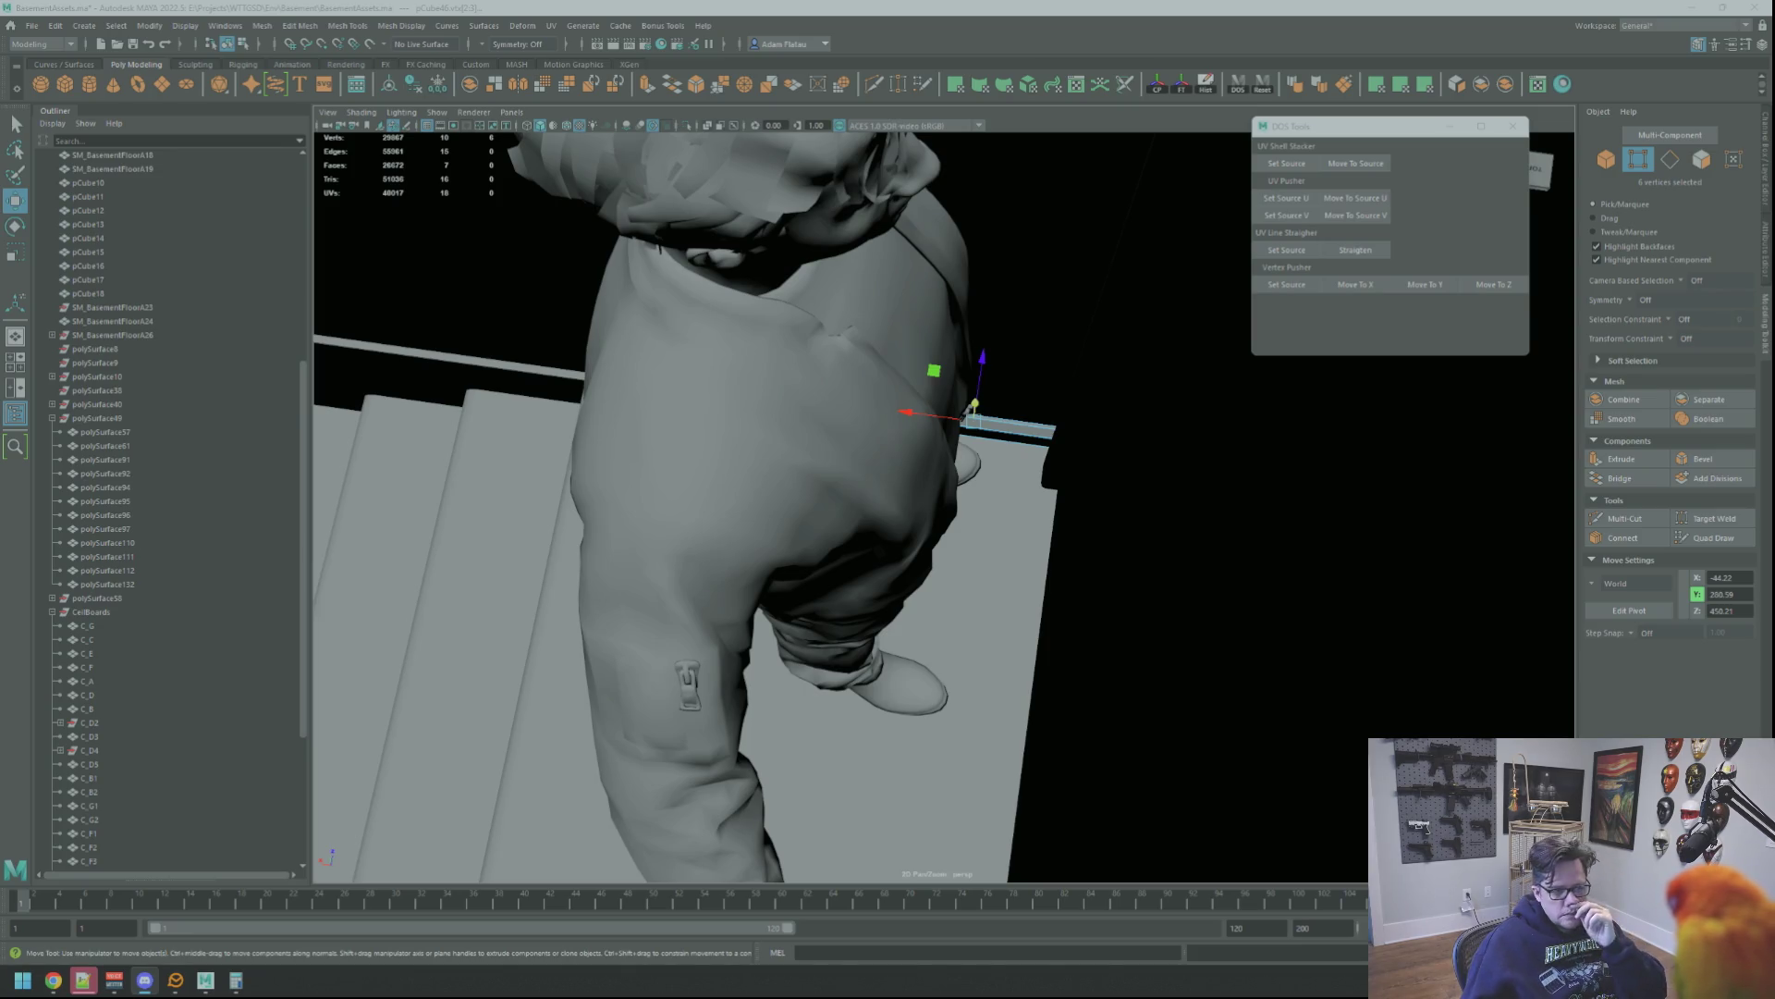
{"action": "mouse_move", "coordinate": [888, 458]}
{"action": "left_mouse_down", "text": "alt"}
{"action": "mouse_move", "coordinate": [849, 485]}
{"action": "mouse_move", "coordinate": [1069, 544]}
{"action": "mouse_move", "coordinate": [1209, 495]}
{"action": "mouse_move", "coordinate": [1333, 485]}
{"action": "mouse_move", "coordinate": [892, 523]}
{"action": "mouse_move", "coordinate": [897, 561]}
{"action": "left_mouse_up", "text": "alt"}
Select the pCube48 baseboard box and isolate it from the rest of the scene
{"action": "key", "text": "f"}
{"action": "scroll", "coordinate": [849, 485], "scroll_direction": "down", "scroll_amount": 5}
{"action": "key", "text": "f"}
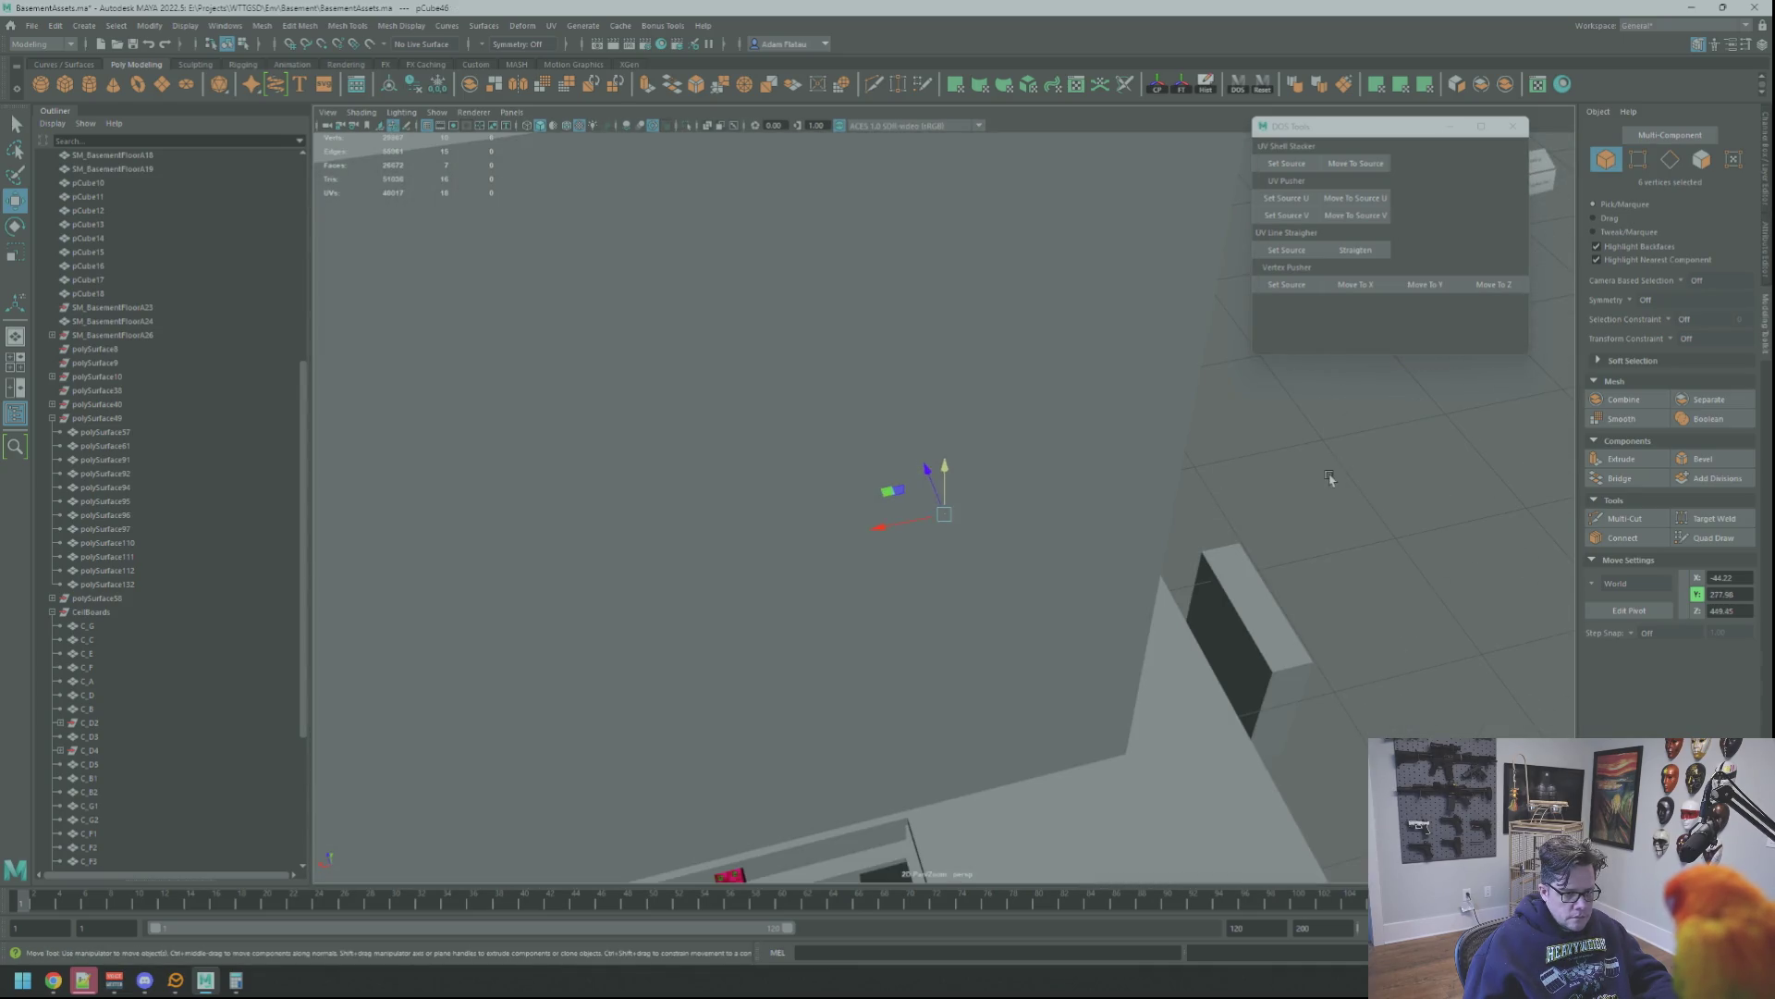
{"action": "key", "text": "F8"}
{"action": "left_click", "coordinate": [896, 569]}
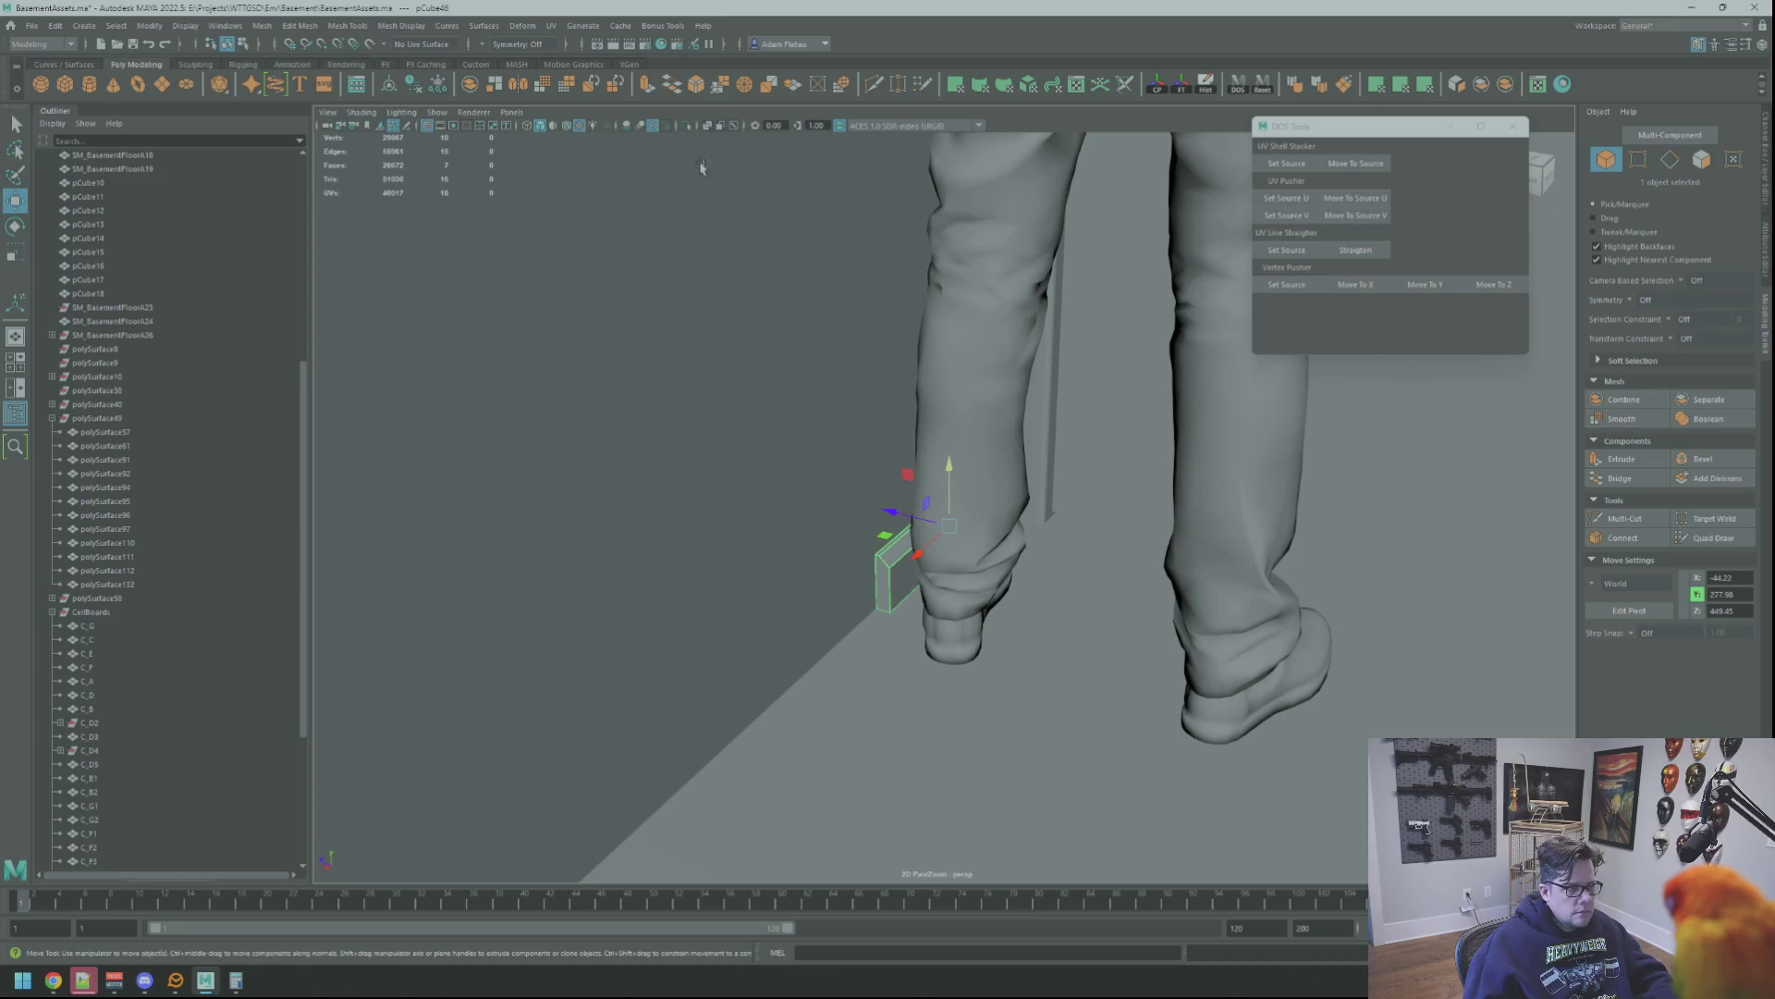
{"action": "left_click", "coordinate": [689, 127]}
{"action": "mouse_move", "coordinate": [844, 409]}
{"action": "left_mouse_down", "text": "alt"}
{"action": "mouse_move", "coordinate": [1049, 463]}
{"action": "mouse_move", "coordinate": [972, 487]}
{"action": "left_mouse_up", "text": "alt"}
Delete the box's end face, leaving that end open
{"action": "right_click_drag", "start_coordinate": [1129, 581], "coordinate": [1179, 580]}
{"action": "mouse_move", "coordinate": [1180, 581]}
{"action": "left_mouse_down", "text": "alt"}
{"action": "mouse_move", "coordinate": [934, 597]}
{"action": "mouse_move", "coordinate": [976, 499]}
{"action": "left_mouse_up", "text": "alt"}
{"action": "left_click", "coordinate": [935, 597]}
{"action": "left_click", "coordinate": [940, 580]}
{"action": "key", "text": "Delete"}
Return to Object Mode, deselect the box and show the full scene again
{"action": "right_click_drag", "start_coordinate": [974, 498], "coordinate": [1042, 459]}
{"action": "left_click", "coordinate": [984, 432]}
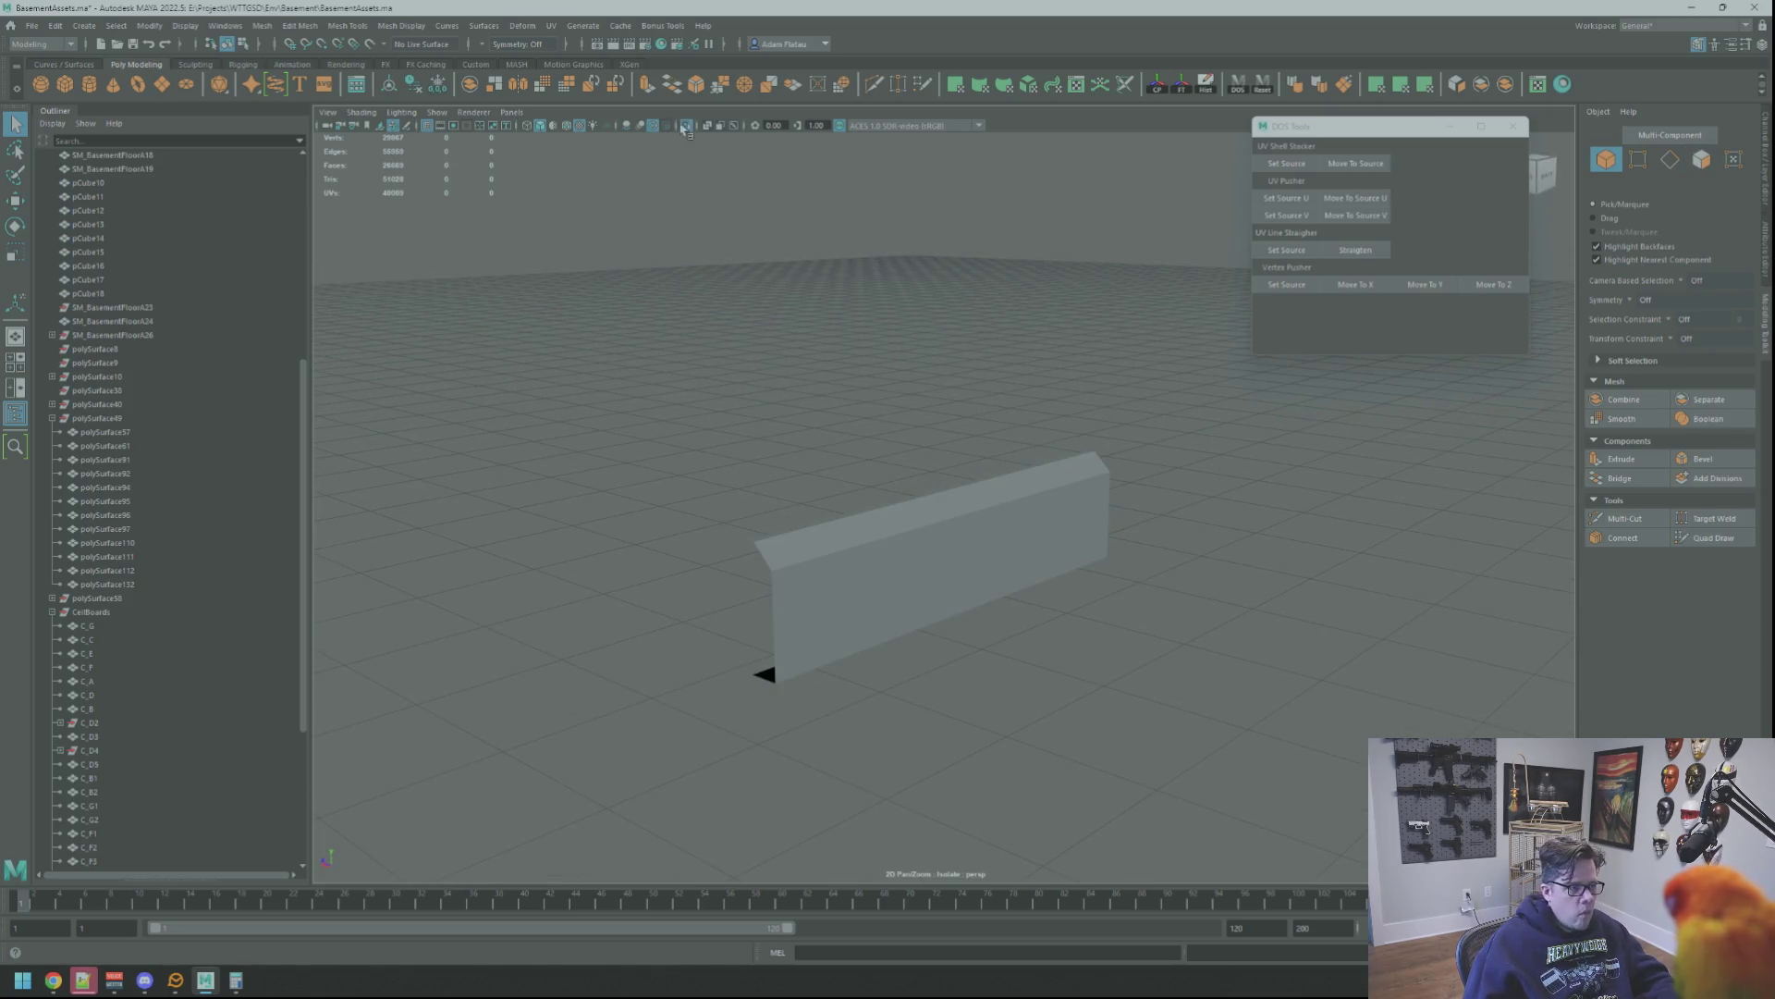
{"action": "key", "text": "ctrl+shift+h"}
{"action": "mouse_move", "coordinate": [983, 431]}
{"action": "left_mouse_down", "text": "alt"}
{"action": "mouse_move", "coordinate": [916, 509]}
{"action": "mouse_move", "coordinate": [1028, 520]}
{"action": "left_mouse_up", "text": "alt"}
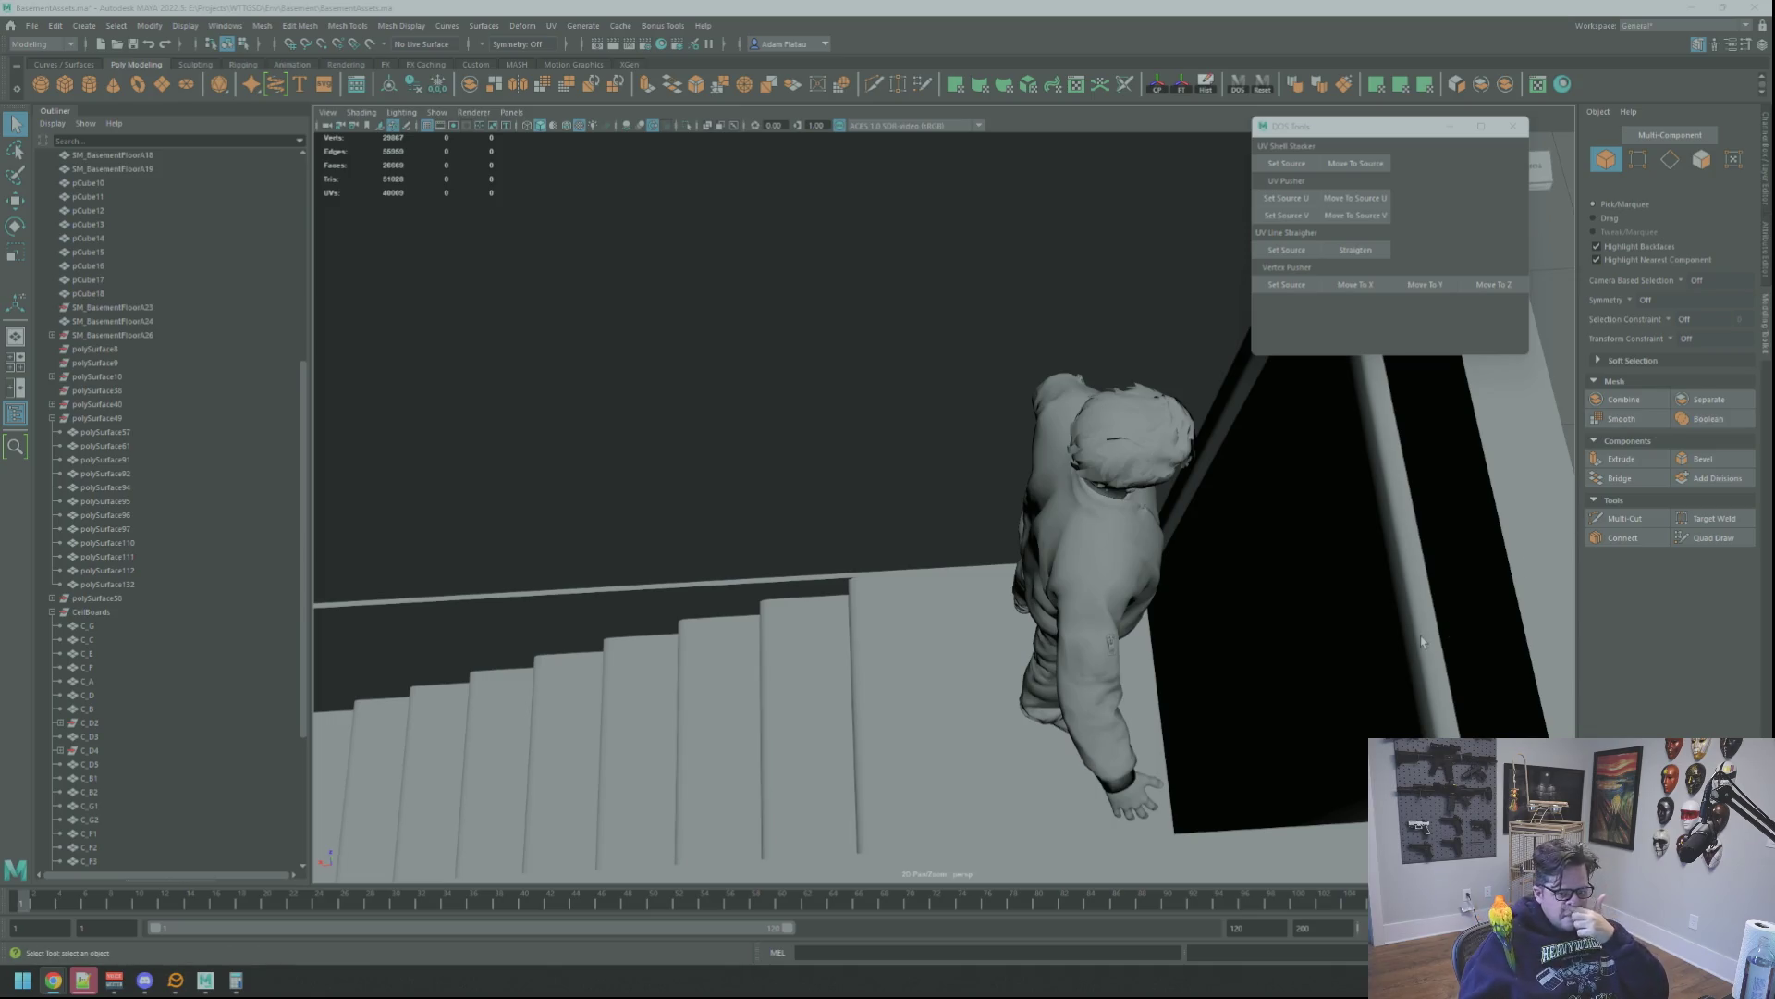
Select the handrail beside the character and frame the view on it
{"action": "mouse_move", "coordinate": [1119, 539]}
{"action": "left_mouse_down", "text": "alt"}
{"action": "mouse_move", "coordinate": [1157, 512]}
{"action": "mouse_move", "coordinate": [1020, 518]}
{"action": "left_mouse_up", "text": "alt"}
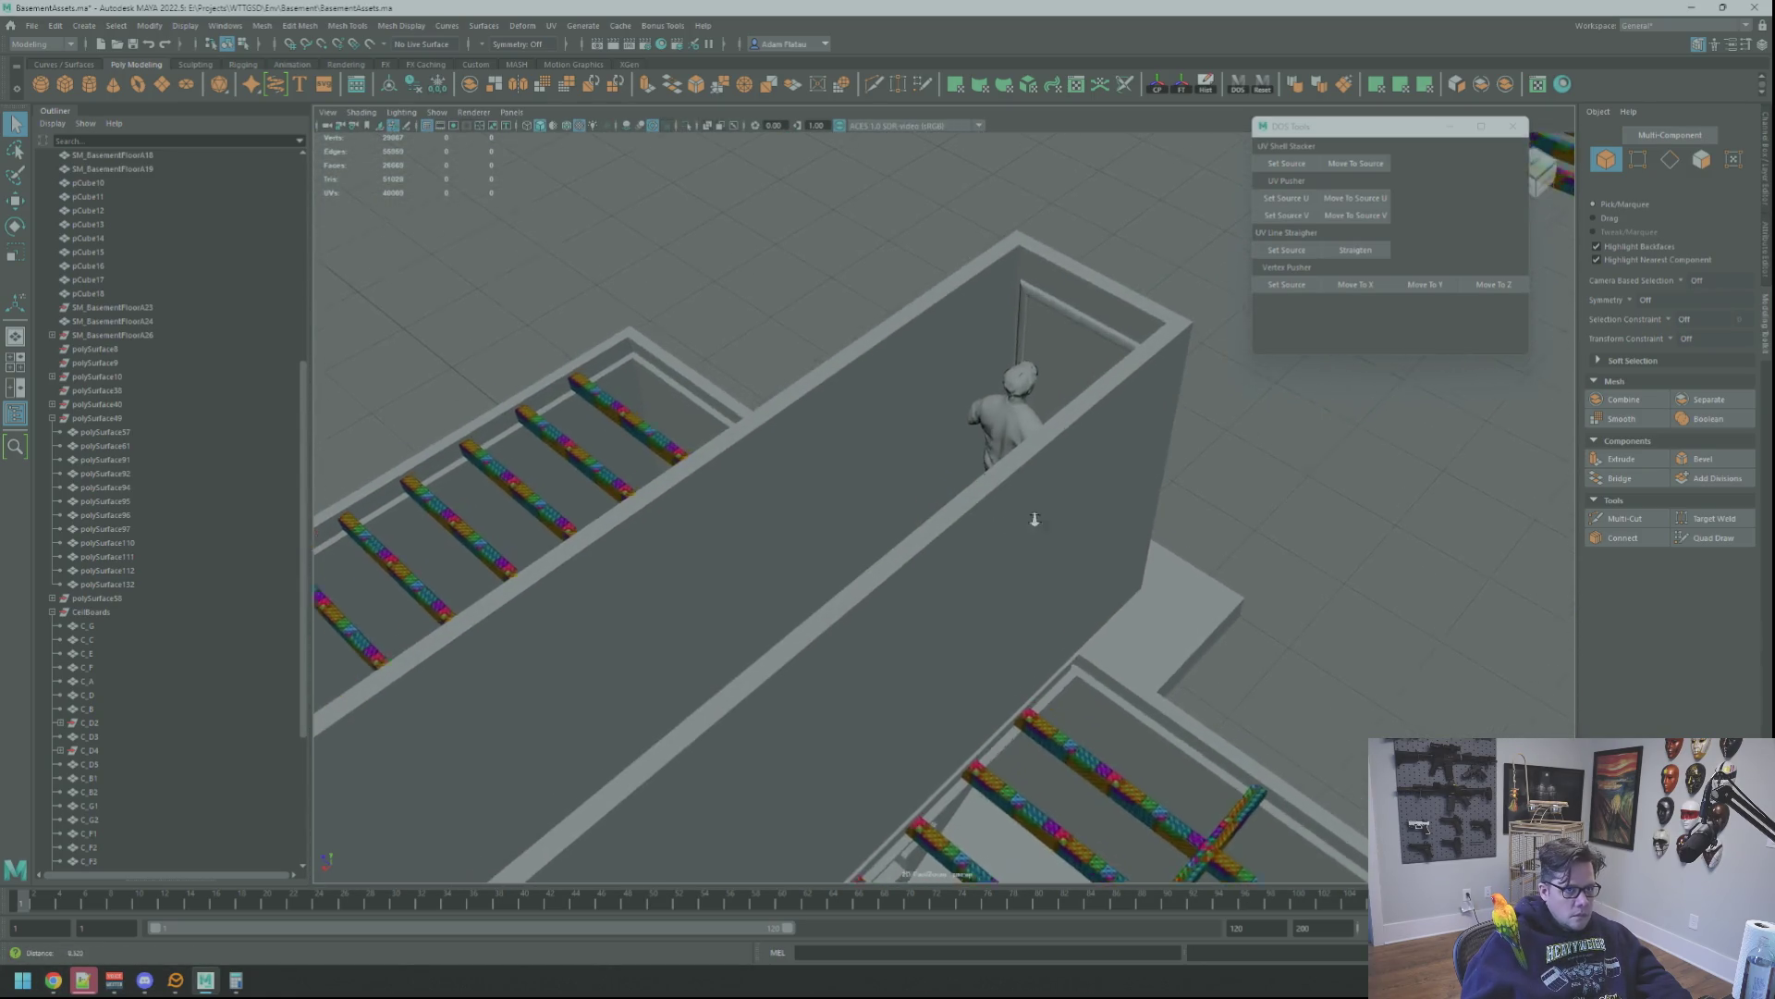
{"action": "right_click_drag", "start_coordinate": [1021, 518], "coordinate": [1107, 552], "text": "alt"}
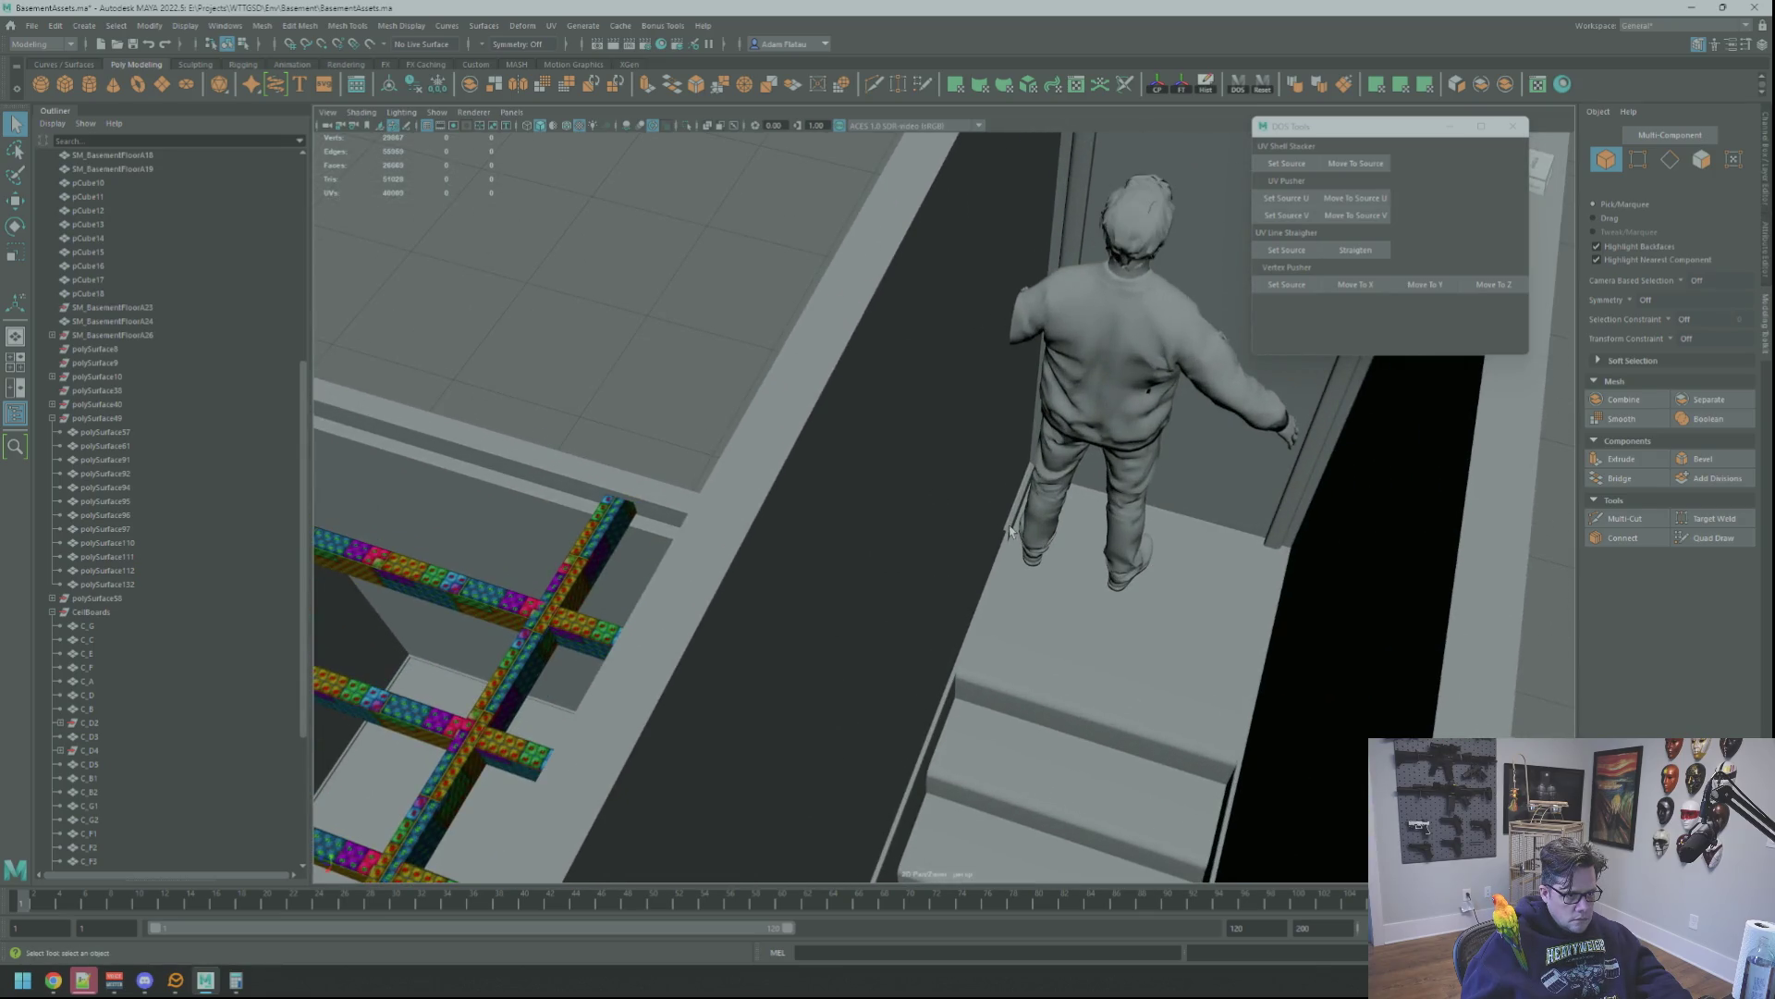
{"action": "left_click", "coordinate": [1010, 530]}
{"action": "key", "text": "f"}
{"action": "key", "text": "w"}
Orbit over the stairs and switch the handrail to vertex editing for its end vertices
{"action": "mouse_move", "coordinate": [1010, 530]}
{"action": "left_mouse_down", "text": "alt"}
{"action": "mouse_move", "coordinate": [724, 514]}
{"action": "mouse_move", "coordinate": [1011, 556]}
{"action": "left_mouse_up", "text": "alt"}
{"action": "right_click_drag", "start_coordinate": [1011, 555], "coordinate": [1062, 496], "text": "alt"}
{"action": "mouse_move", "coordinate": [1062, 495]}
{"action": "left_mouse_down", "text": "alt"}
{"action": "mouse_move", "coordinate": [1050, 555]}
{"action": "mouse_move", "coordinate": [951, 546]}
{"action": "left_mouse_up", "text": "alt"}
{"action": "mouse_move", "coordinate": [952, 546]}
{"action": "right_mouse_down", "text": "alt"}
{"action": "mouse_move", "coordinate": [1334, 601]}
{"action": "mouse_move", "coordinate": [1298, 647]}
{"action": "mouse_move", "coordinate": [1276, 587]}
{"action": "right_mouse_up", "text": "alt"}
{"action": "mouse_move", "coordinate": [1277, 586]}
{"action": "left_mouse_down", "text": "alt"}
{"action": "mouse_move", "coordinate": [1239, 612]}
{"action": "mouse_move", "coordinate": [1150, 586]}
{"action": "left_mouse_up", "text": "alt"}
{"action": "mouse_move", "coordinate": [1188, 586]}
{"action": "right_mouse_down"}
{"action": "mouse_move", "coordinate": [1000, 620]}
{"action": "mouse_move", "coordinate": [895, 577]}
{"action": "right_mouse_up"}
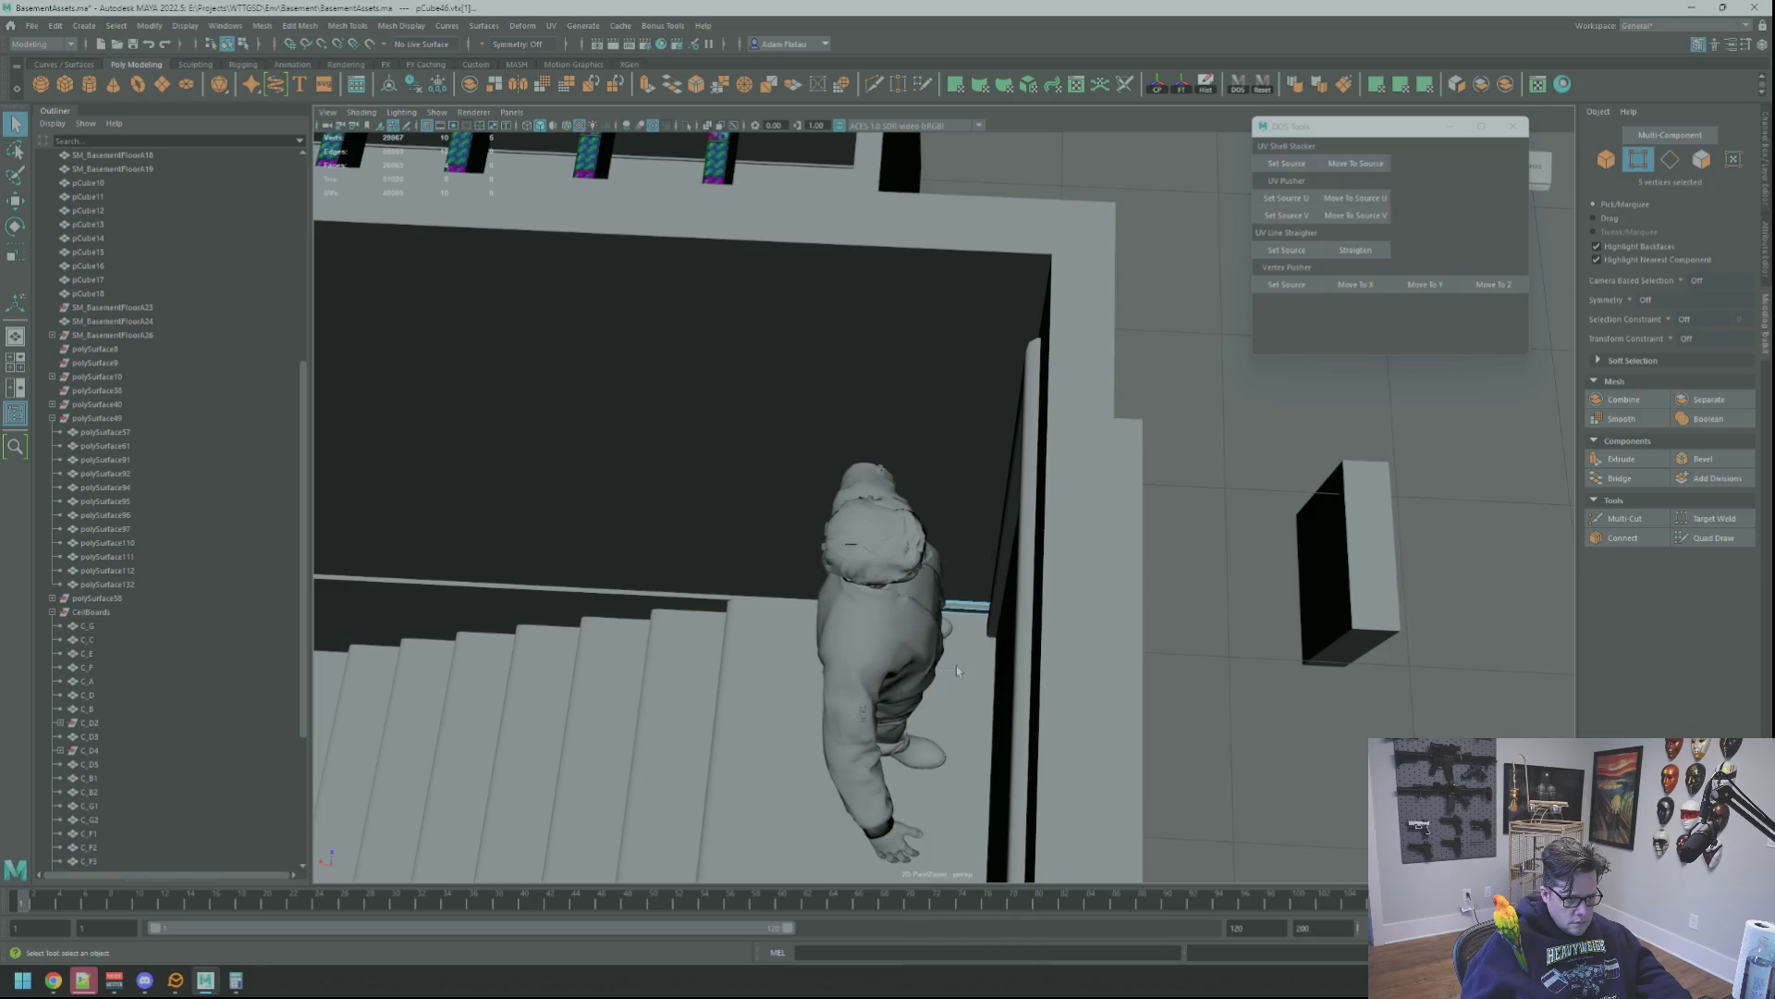
Drag the handrail's end vertices along X to the wall, then return to object mode
{"action": "left_click_drag", "start_coordinate": [958, 672], "coordinate": [1019, 596], "text": "alt"}
{"action": "key", "text": "w"}
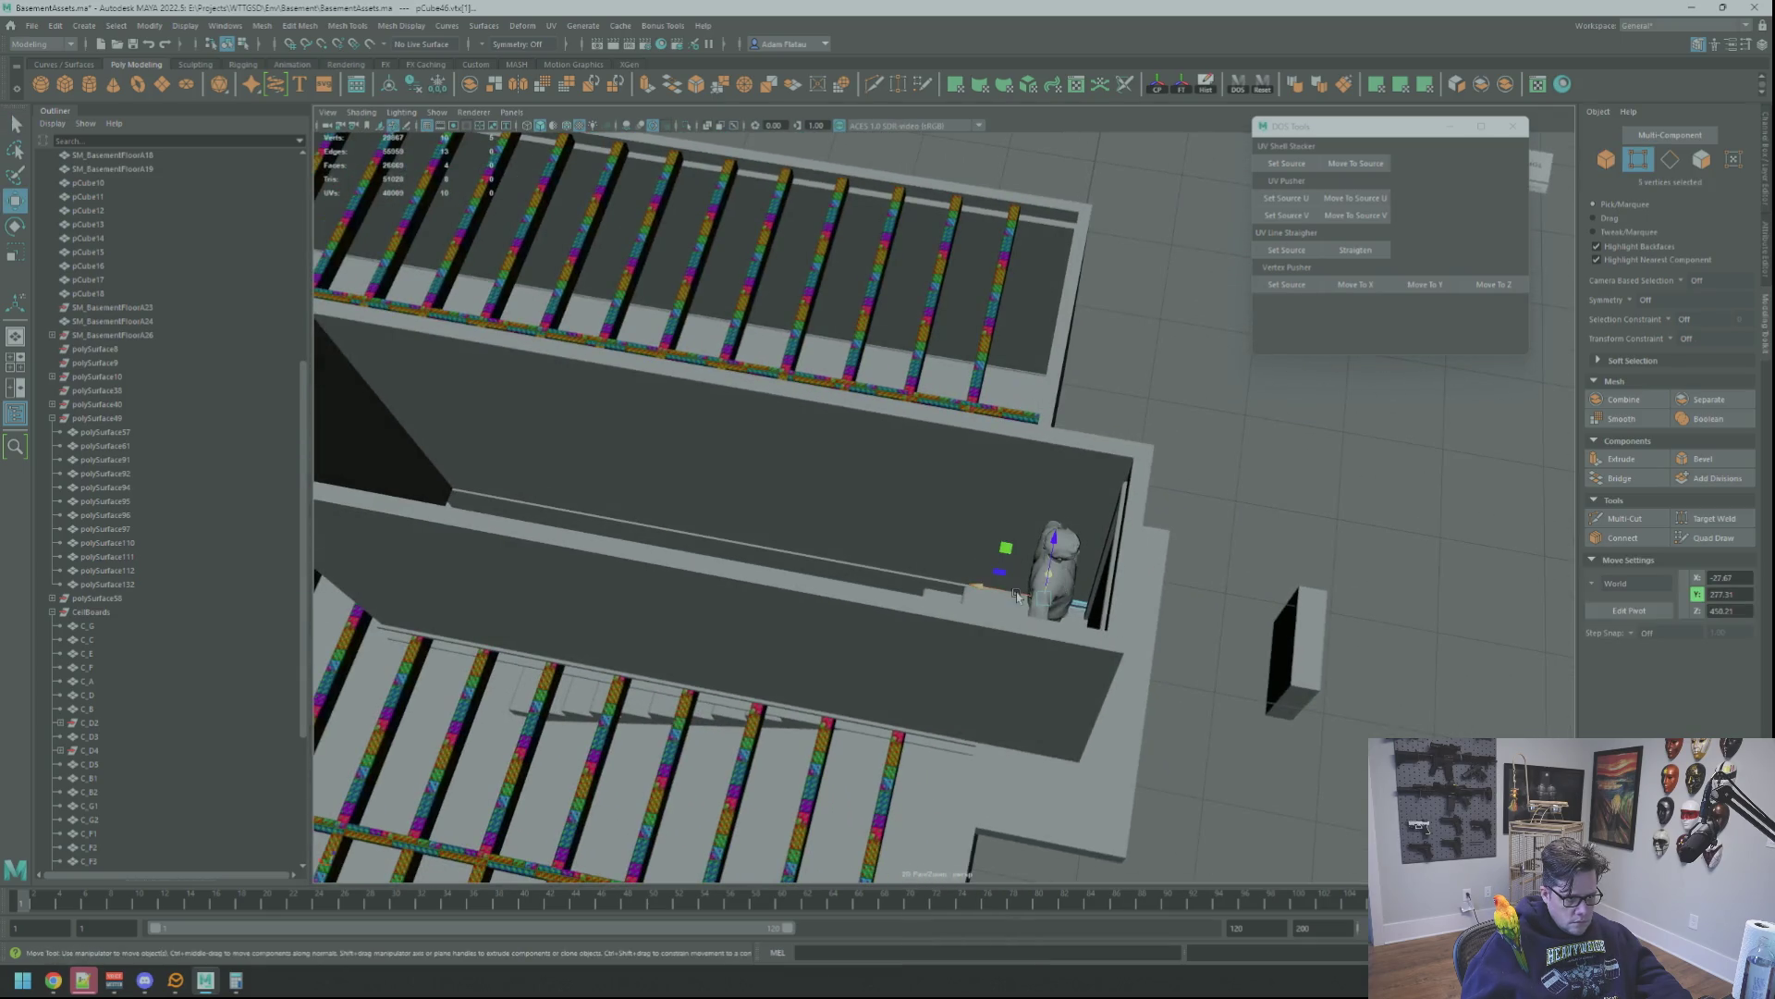
{"action": "right_click_drag", "start_coordinate": [1017, 596], "coordinate": [745, 536], "text": "alt"}
{"action": "left_click_drag", "start_coordinate": [746, 537], "coordinate": [1055, 587], "text": "alt"}
{"action": "scroll", "coordinate": [816, 547], "scroll_direction": "down", "scroll_amount": 5}
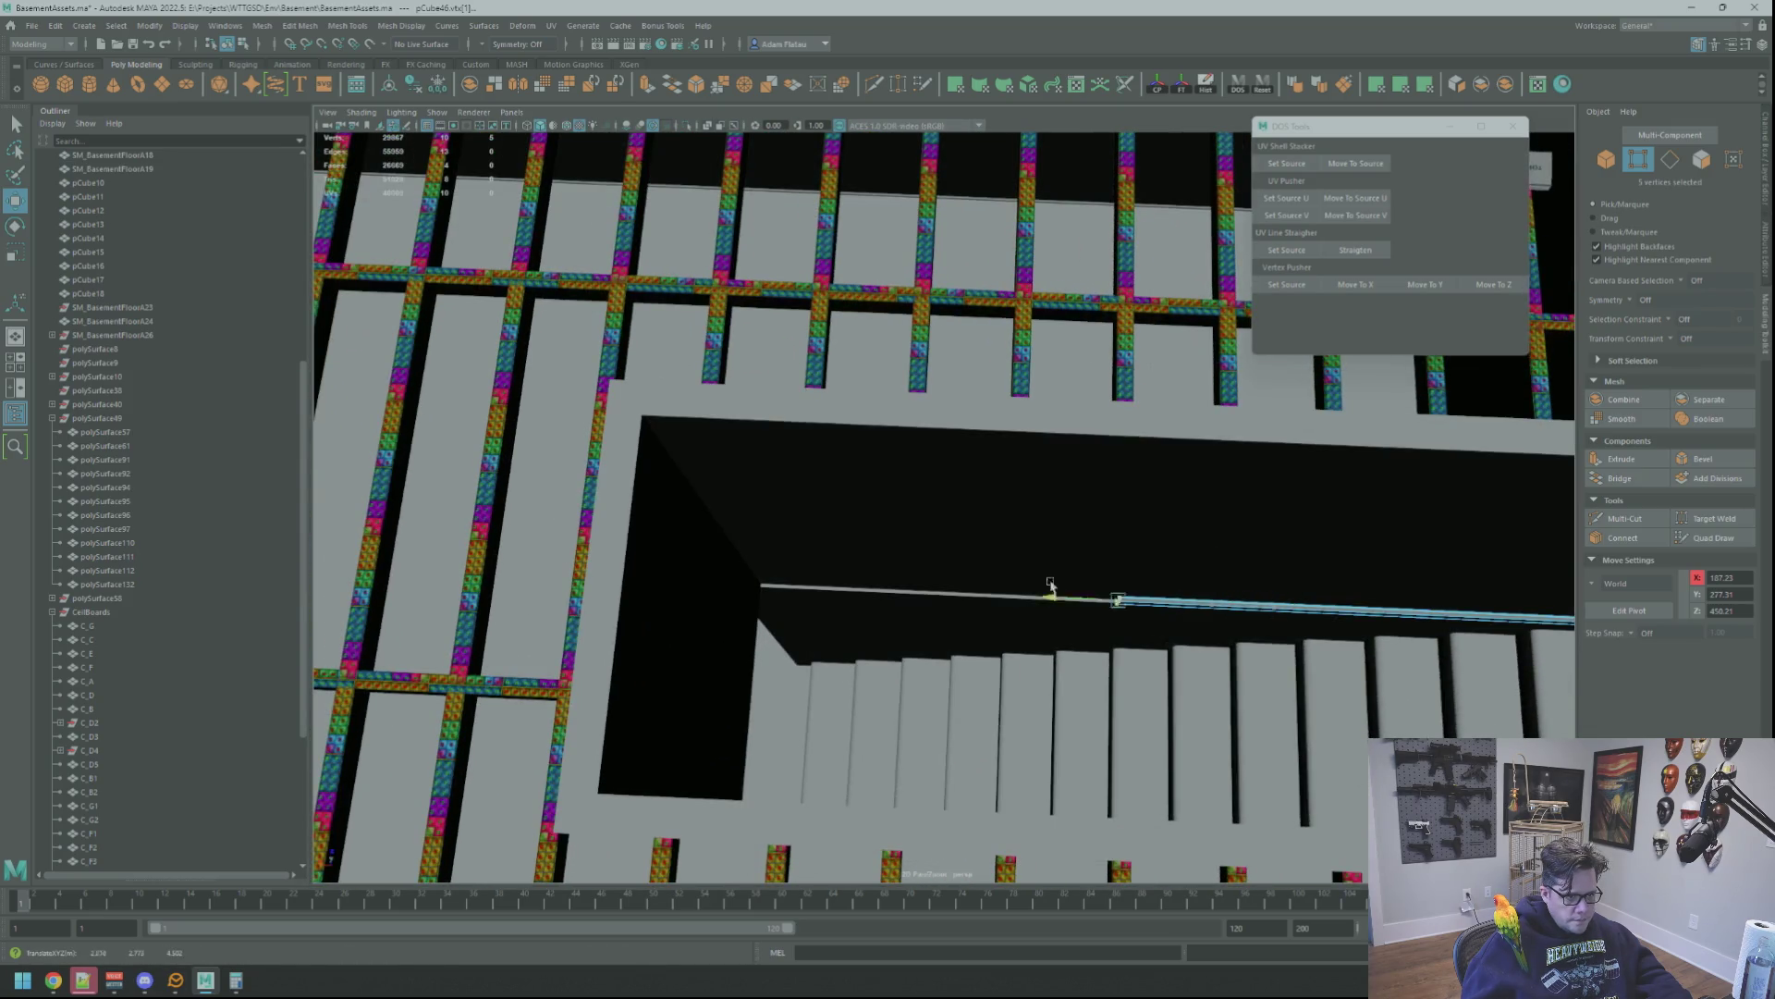
{"action": "key", "text": "f"}
{"action": "mouse_move", "coordinate": [824, 555]}
{"action": "left_mouse_down", "text": "alt"}
{"action": "mouse_move", "coordinate": [968, 557]}
{"action": "mouse_move", "coordinate": [716, 538]}
{"action": "left_mouse_up", "text": "alt"}
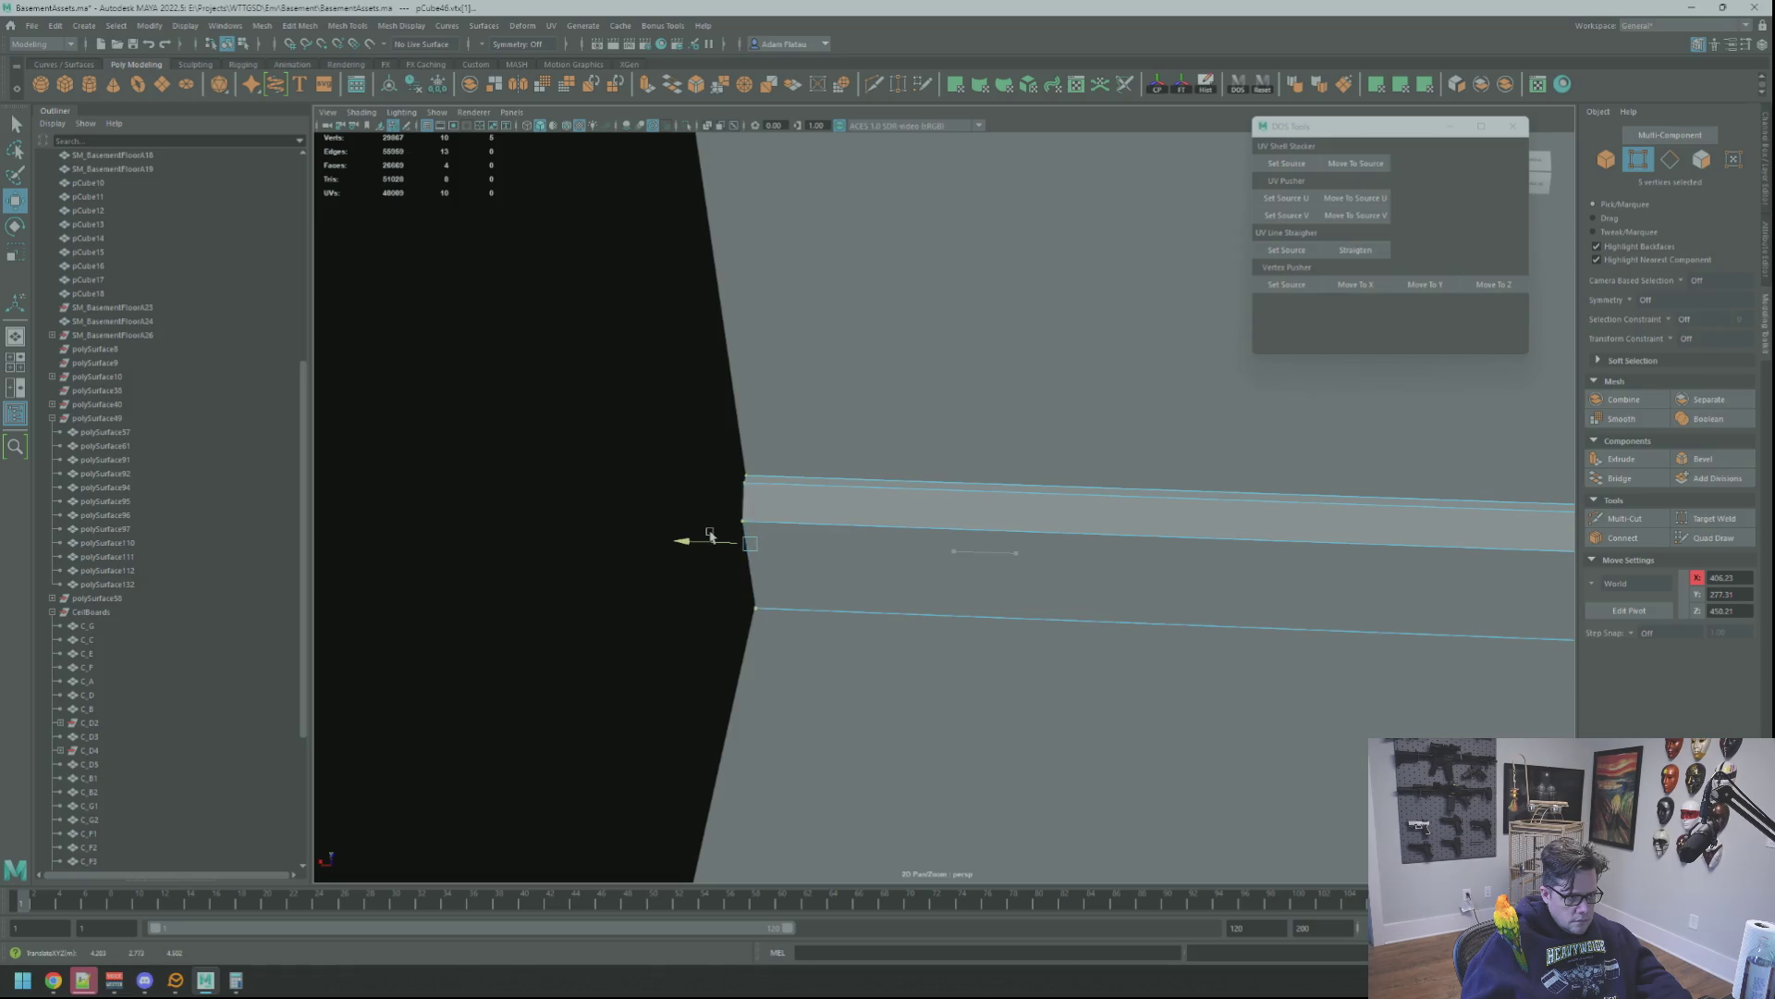
{"action": "scroll", "coordinate": [708, 534], "scroll_direction": "down", "scroll_amount": 5}
{"action": "mouse_move", "coordinate": [1098, 595]}
{"action": "left_mouse_down", "text": "alt"}
{"action": "mouse_move", "coordinate": [1149, 623]}
{"action": "mouse_move", "coordinate": [1027, 587]}
{"action": "mouse_move", "coordinate": [1064, 590]}
{"action": "mouse_move", "coordinate": [1150, 504]}
{"action": "mouse_move", "coordinate": [1008, 623]}
{"action": "mouse_move", "coordinate": [1161, 614]}
{"action": "mouse_move", "coordinate": [1255, 541]}
{"action": "mouse_move", "coordinate": [1164, 635]}
{"action": "mouse_move", "coordinate": [1094, 615]}
{"action": "mouse_move", "coordinate": [1160, 615]}
{"action": "left_mouse_up", "text": "alt"}
{"action": "key", "text": "F8"}
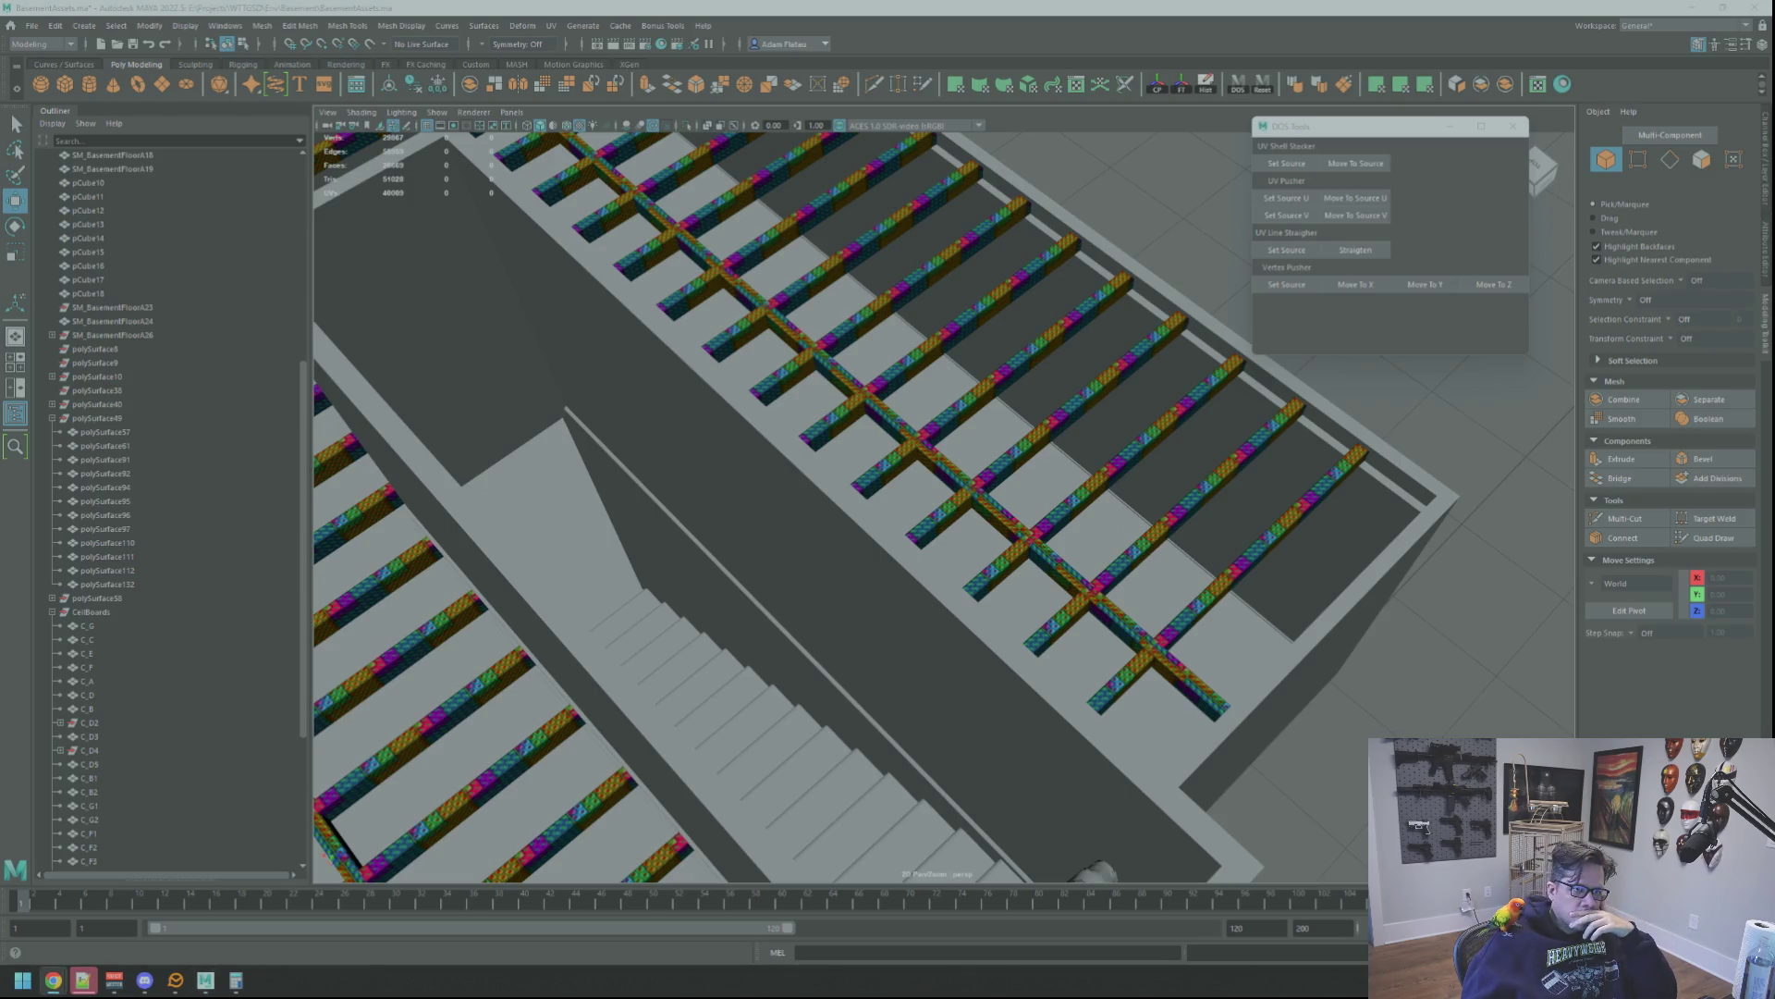
Alt+Tab to the Chrome window showing the Twitch stream
{"action": "key", "text": "alt+Tab"}
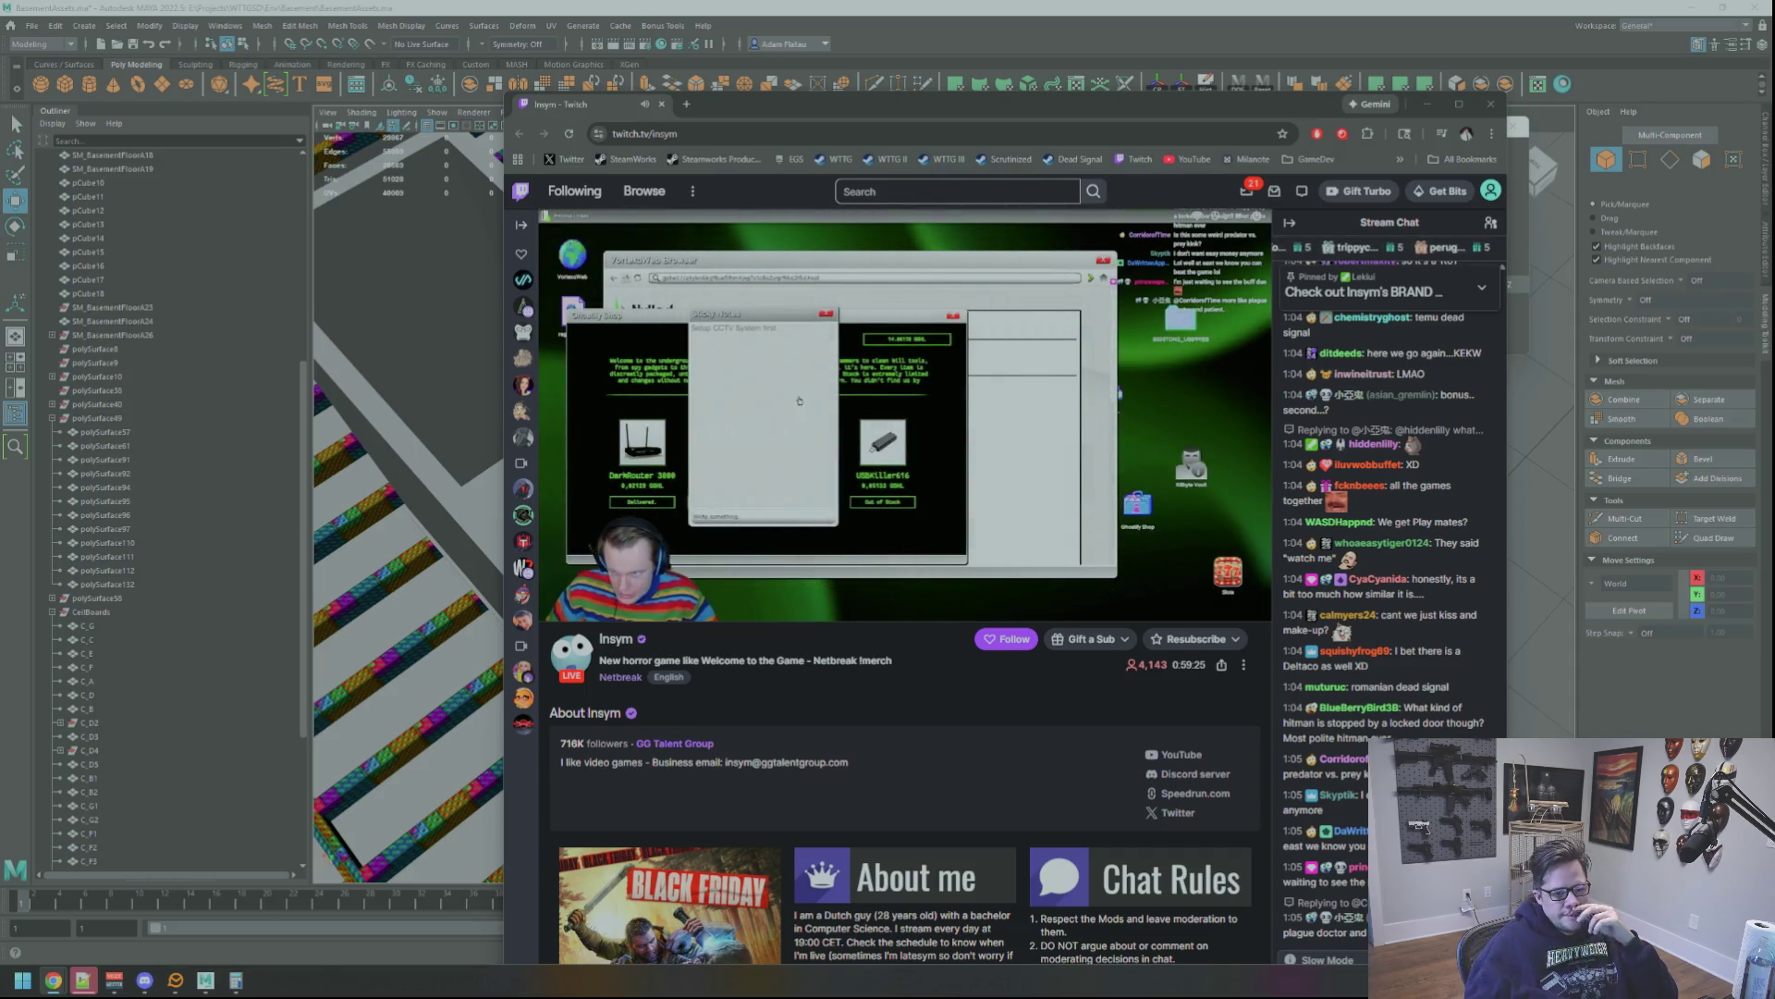
{"action": "mouse_move", "coordinate": [901, 417]}
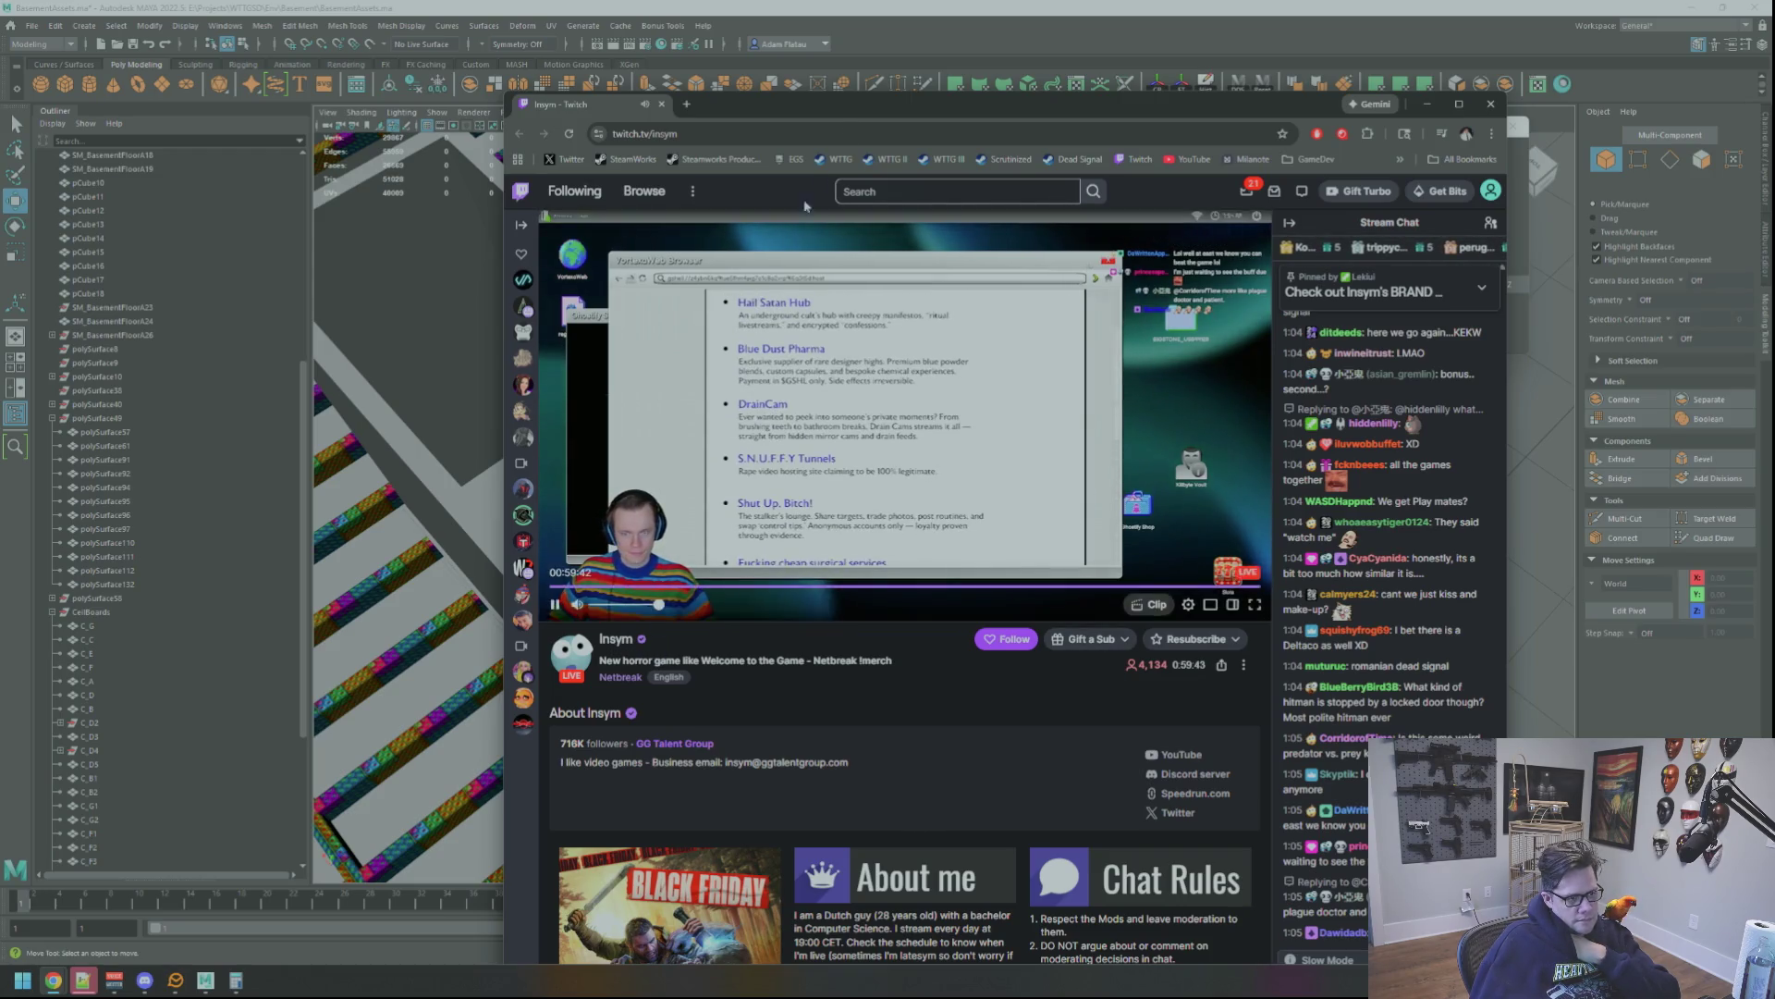
Watch the Netbreak stream, then move the browser window off the 3D scene
{"action": "mouse_move", "coordinate": [855, 124]}
{"action": "left_mouse_down"}
{"action": "mouse_move", "coordinate": [833, 45]}
{"action": "mouse_move", "coordinate": [834, 63]}
{"action": "left_mouse_up"}
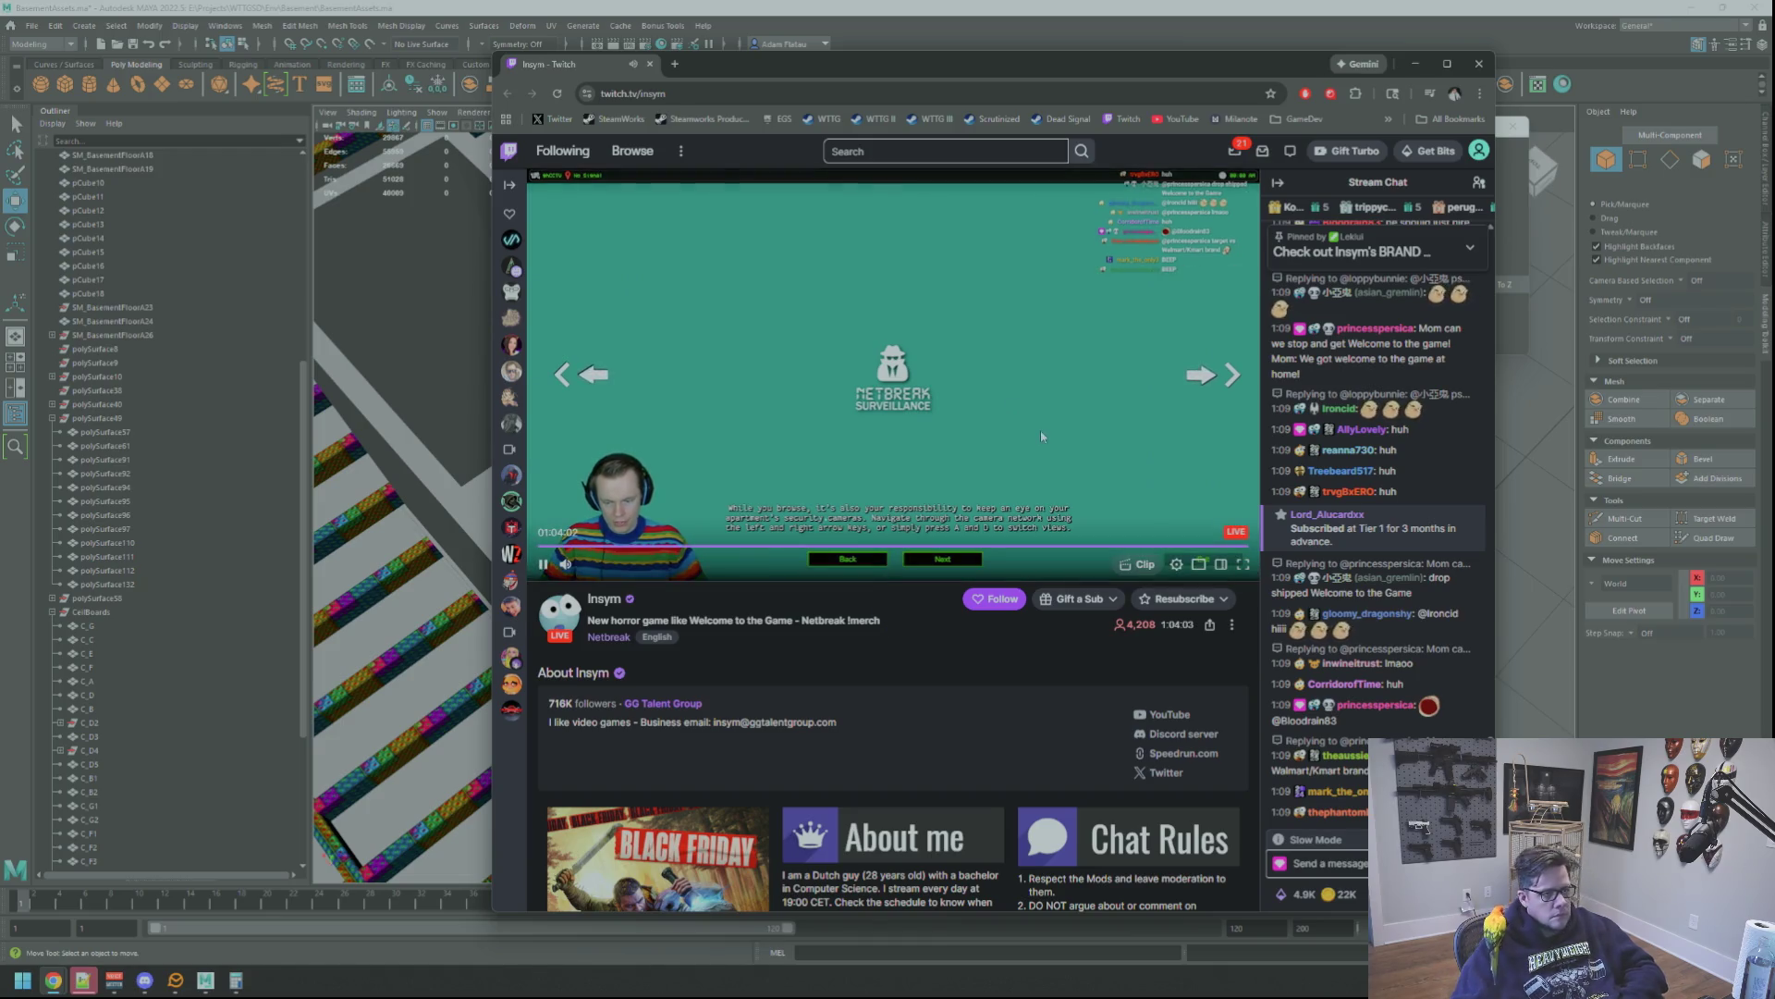
{"action": "left_click_drag", "start_coordinate": [822, 63], "coordinate": [1774, 104]}
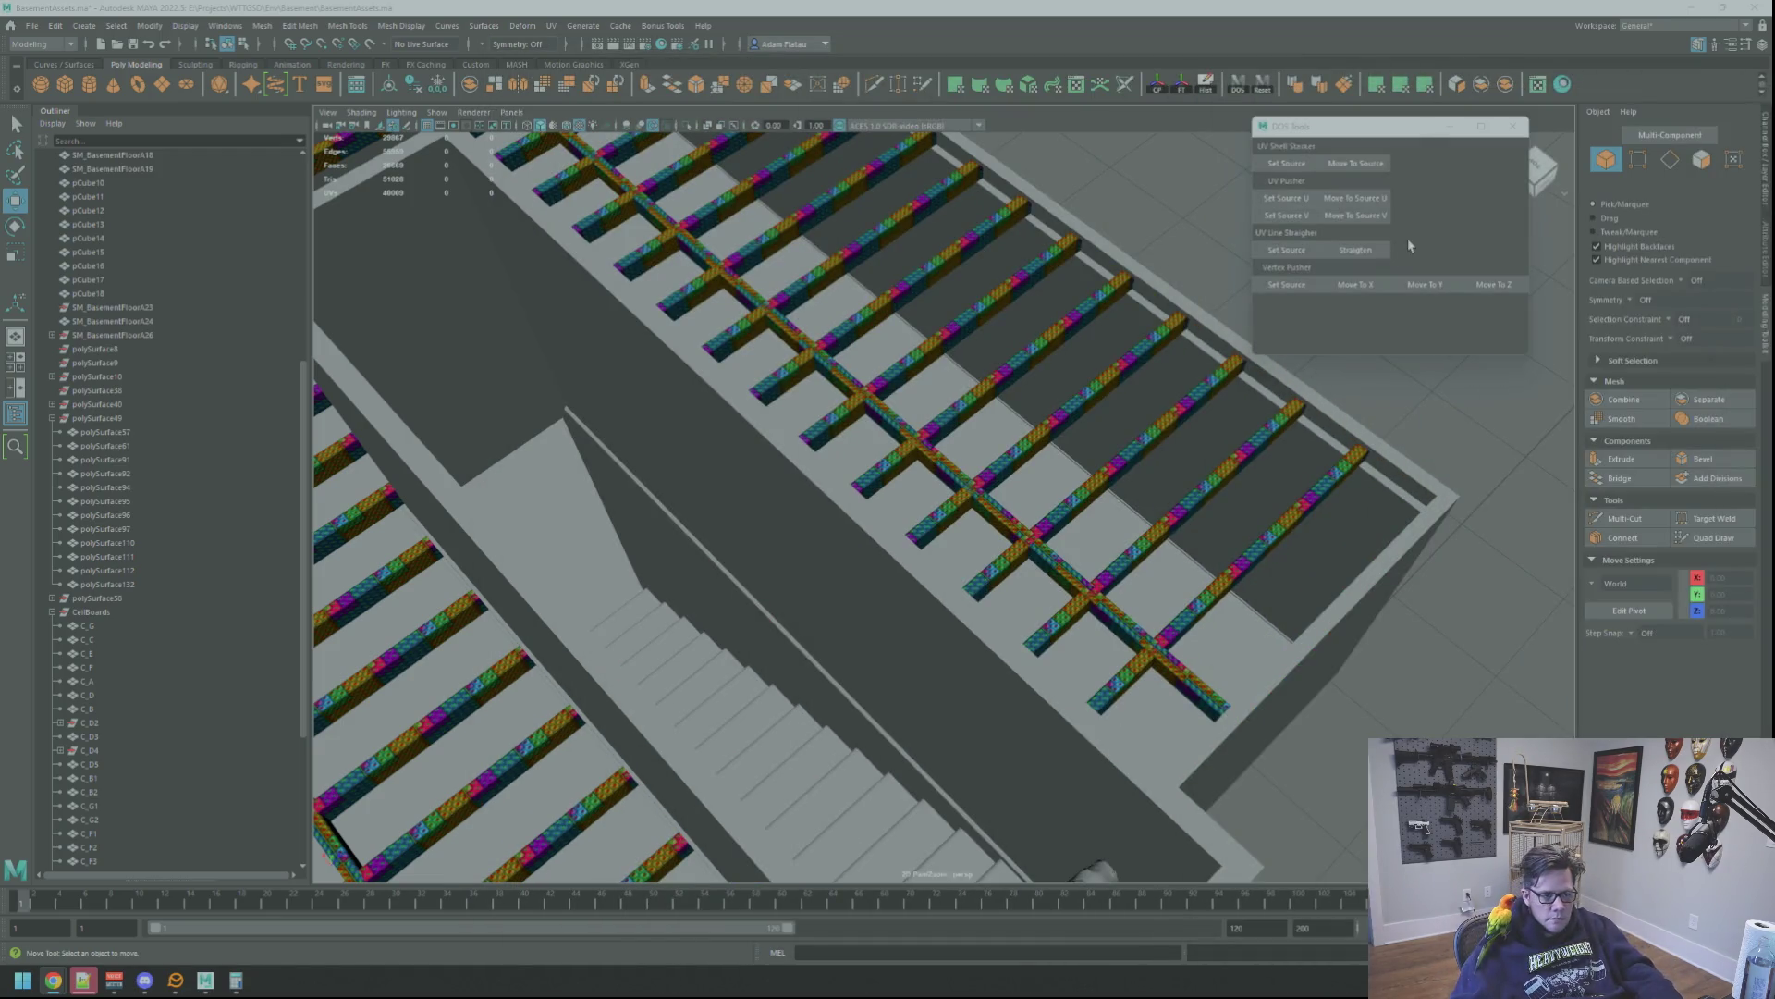
Select the thin railing piece by the basement stairs and frame the view on it and the stairs
{"action": "mouse_move", "coordinate": [817, 419]}
{"action": "left_mouse_down", "text": "alt"}
{"action": "mouse_move", "coordinate": [849, 397]}
{"action": "mouse_move", "coordinate": [986, 390]}
{"action": "mouse_move", "coordinate": [1295, 515]}
{"action": "mouse_move", "coordinate": [1184, 508]}
{"action": "mouse_move", "coordinate": [939, 401]}
{"action": "mouse_move", "coordinate": [1158, 493]}
{"action": "mouse_move", "coordinate": [1189, 175]}
{"action": "left_mouse_up", "text": "alt"}
{"action": "left_click", "coordinate": [919, 706]}
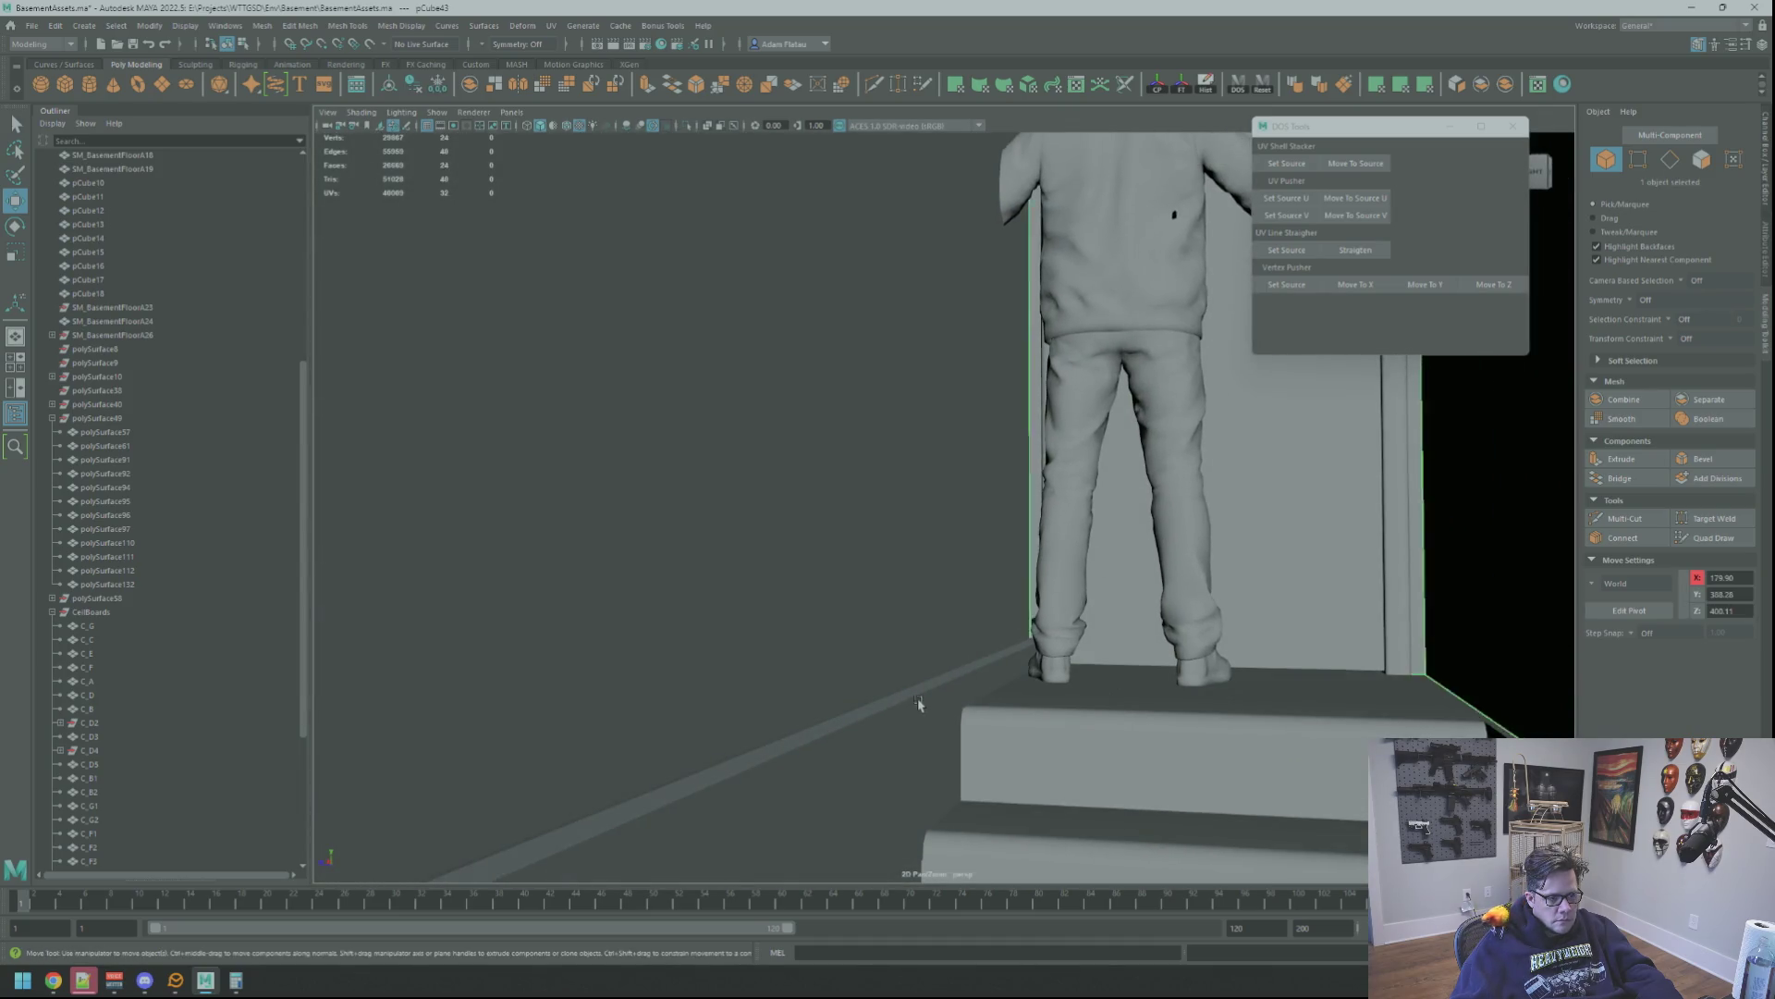
{"action": "key", "text": "f"}
{"action": "left_click_drag", "start_coordinate": [994, 550], "coordinate": [870, 471], "text": "alt"}
{"action": "key", "text": "bracketleft"}
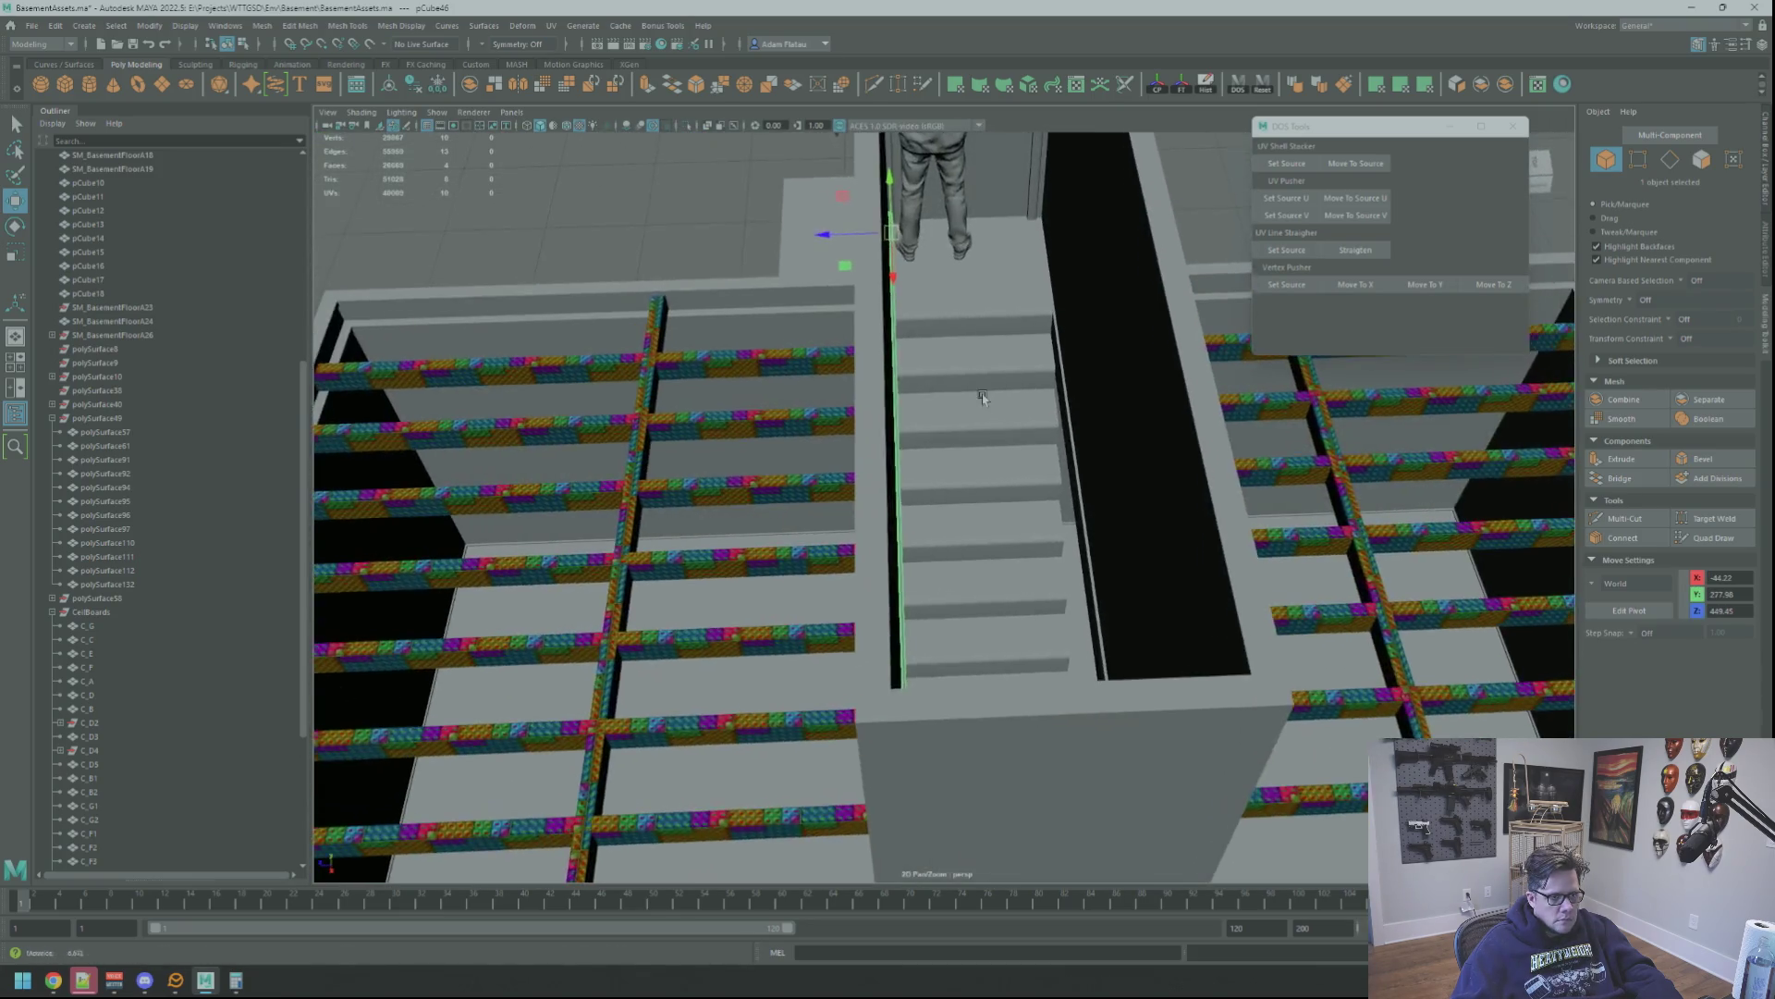
{"action": "key", "text": "bracketleft"}
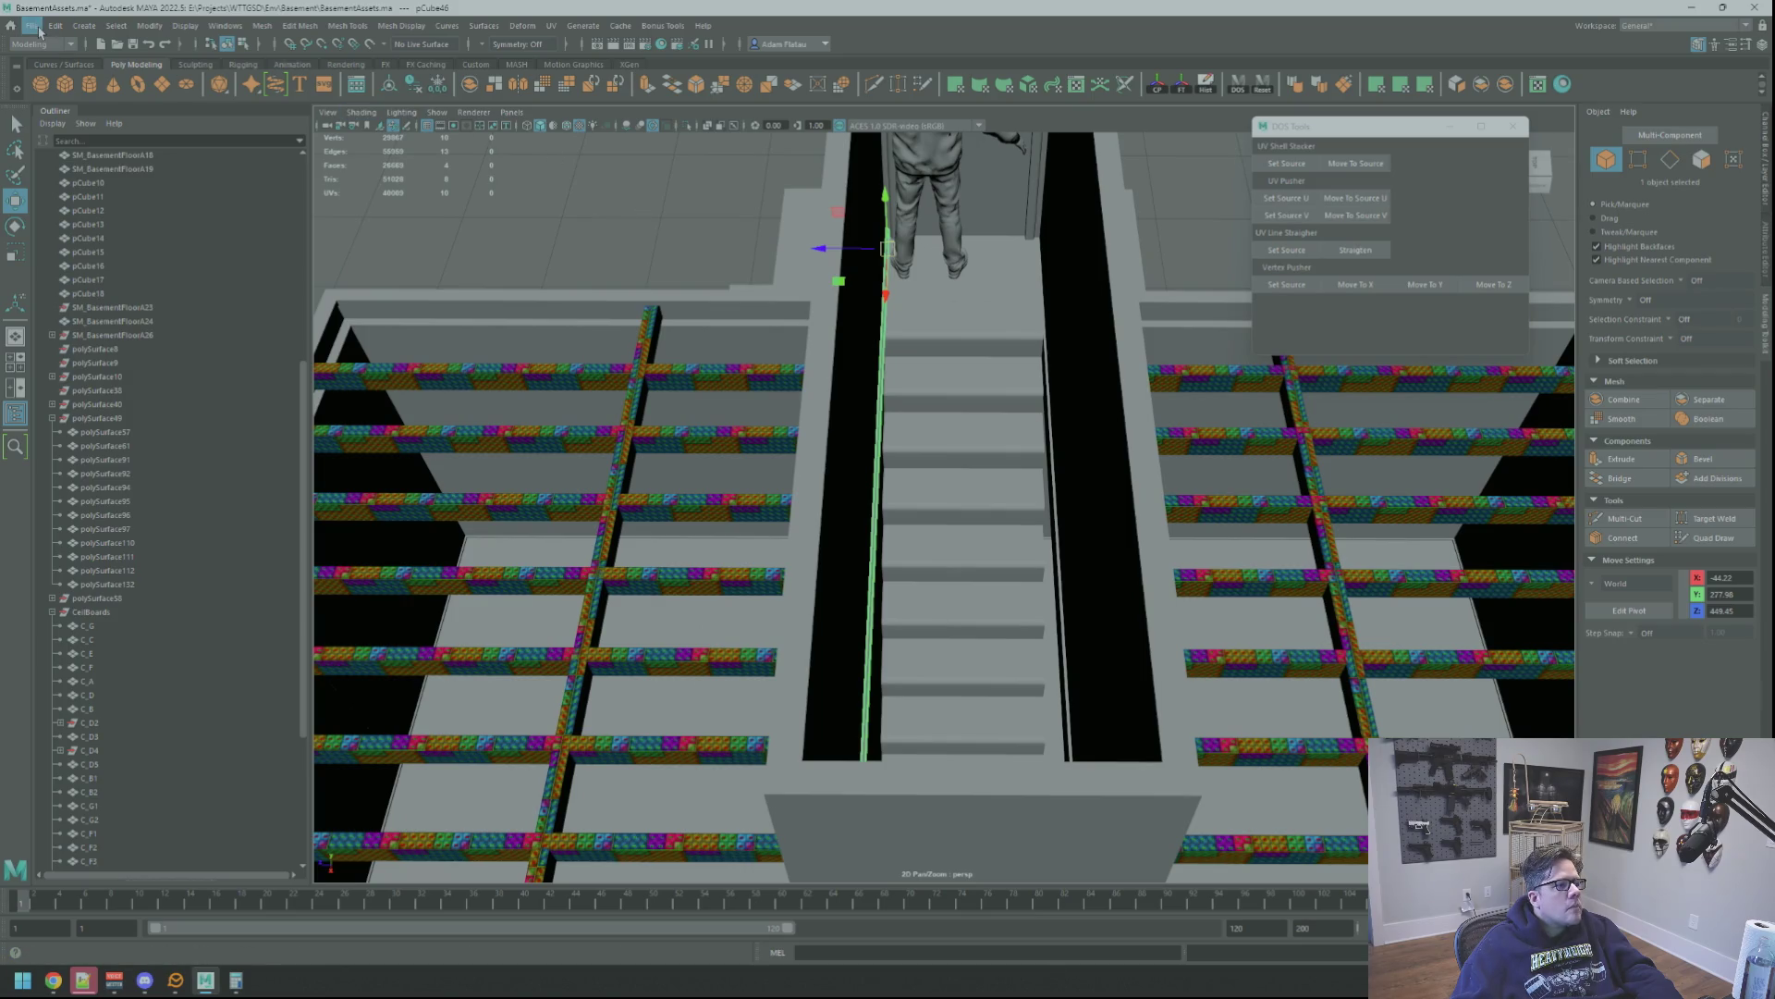
{"action": "left_click", "coordinate": [52, 26]}
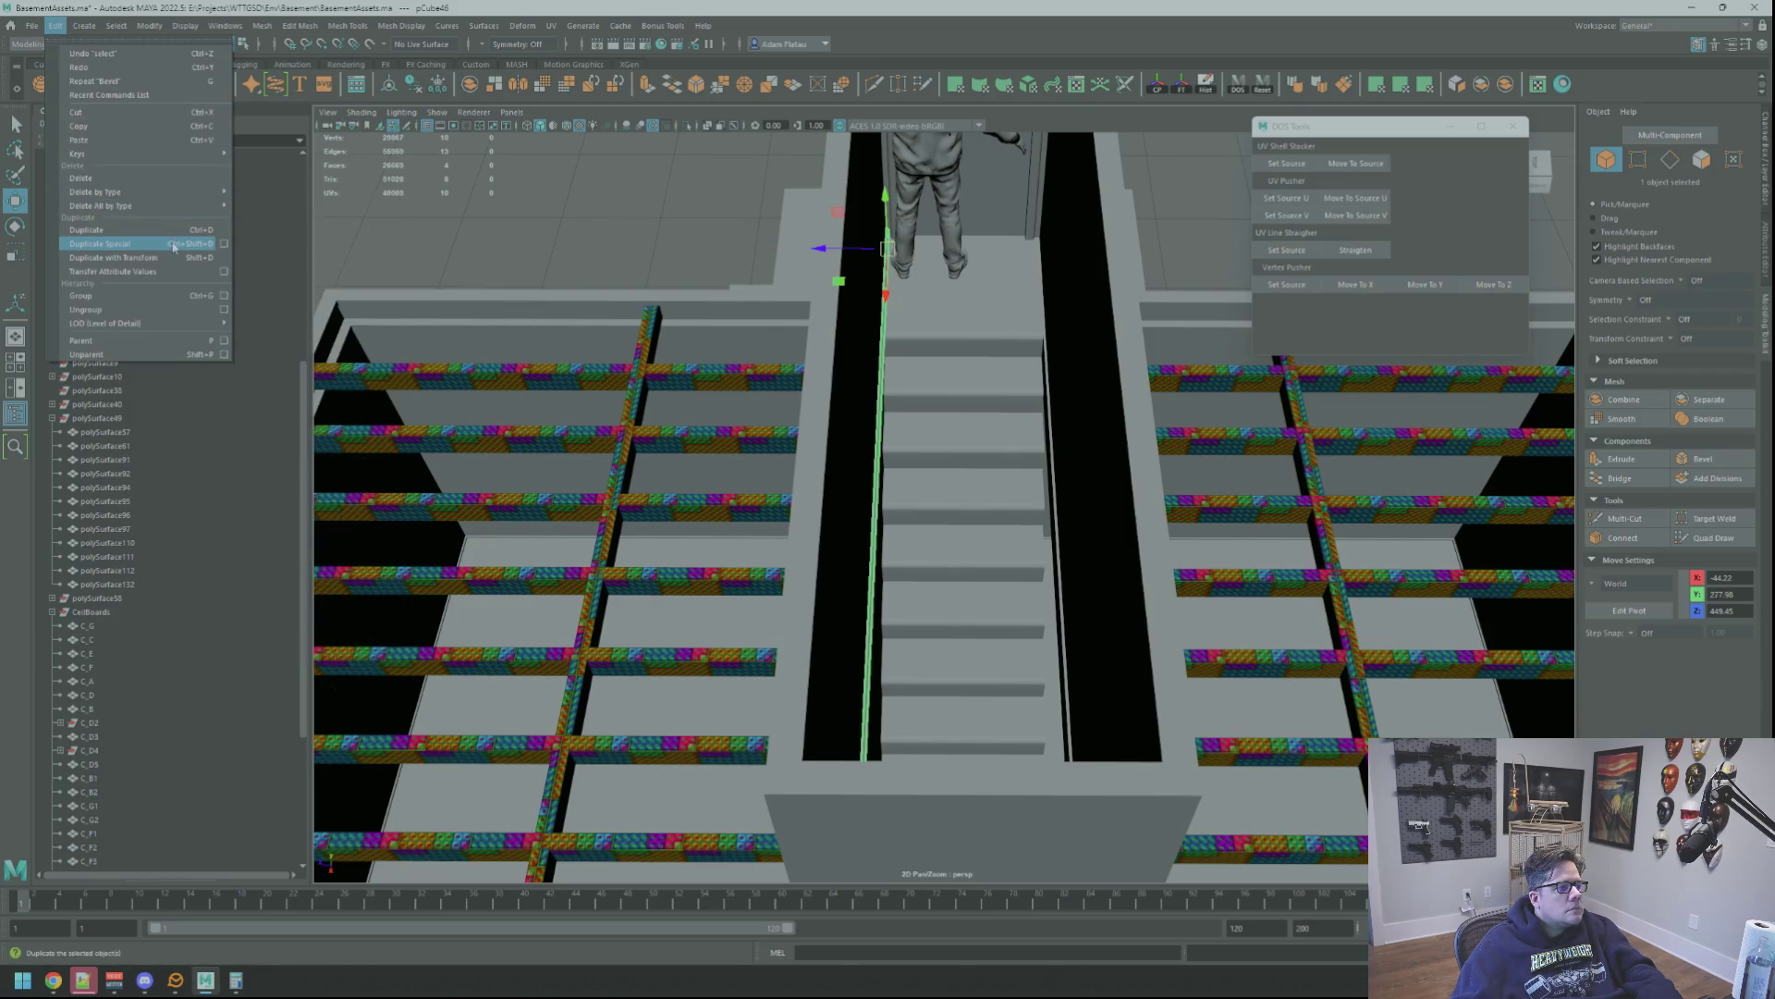
Duplicate the railing piece with Duplicate Special and slide the copy to the right
{"action": "left_click", "coordinate": [224, 244]}
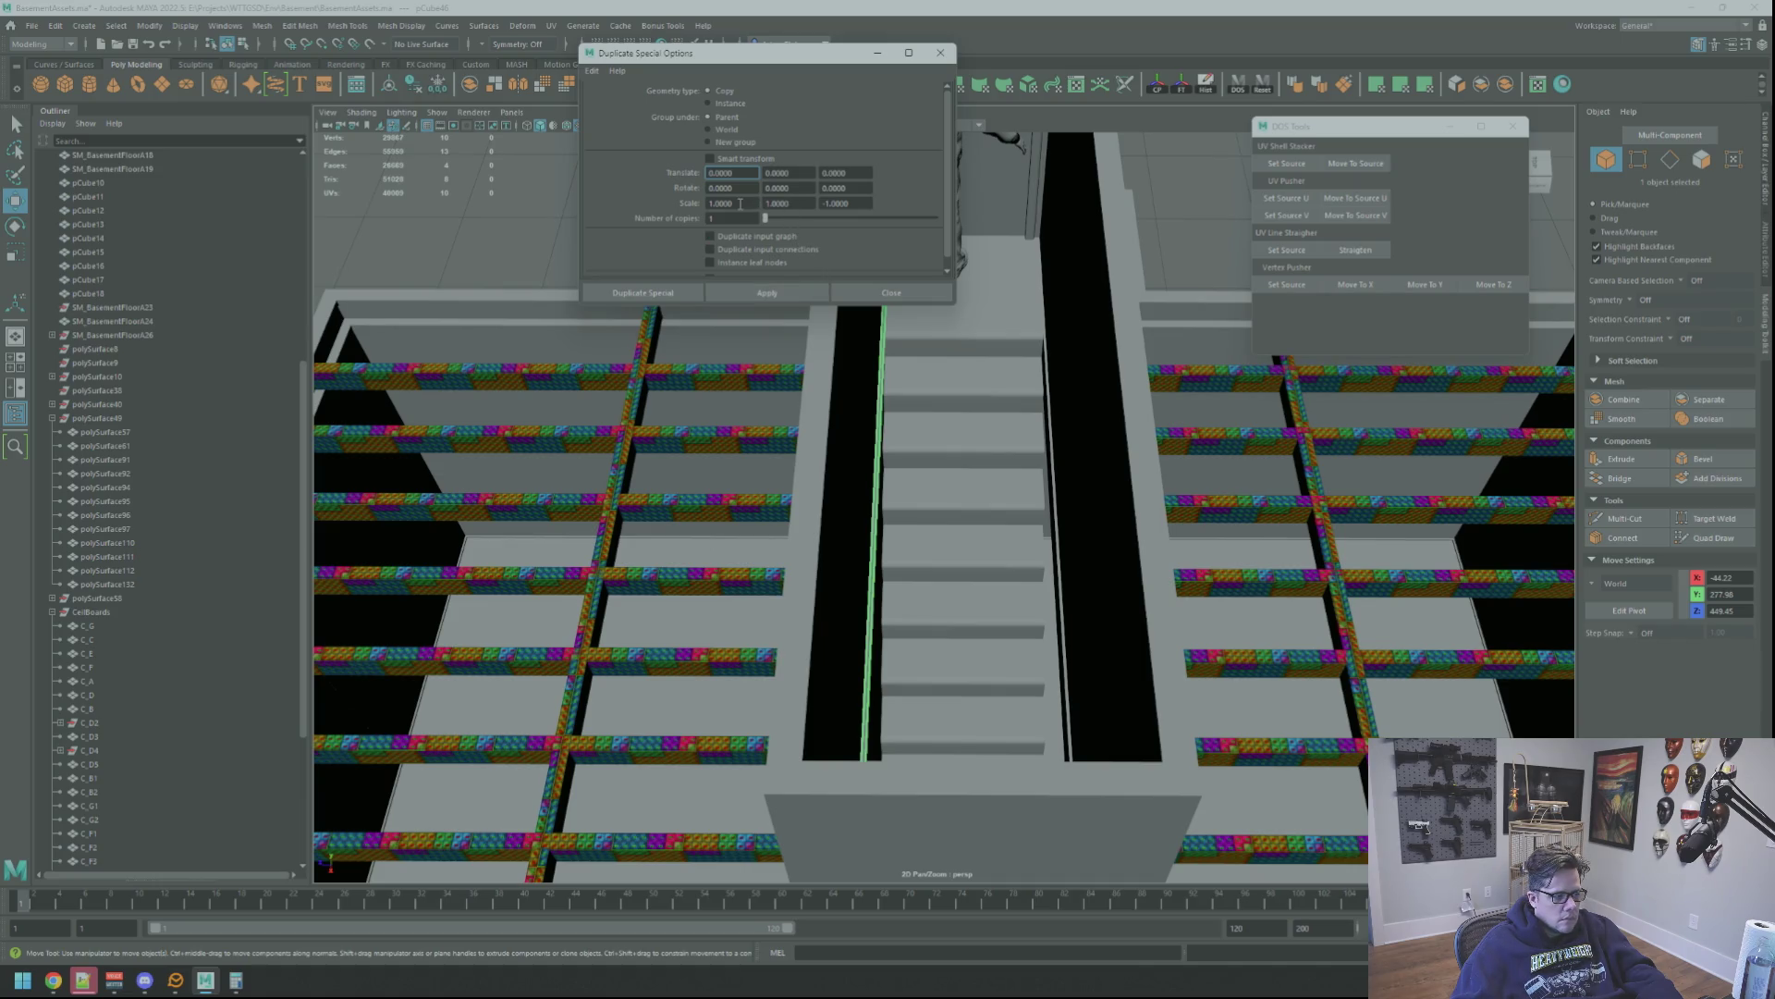
{"action": "left_click", "coordinate": [800, 285]}
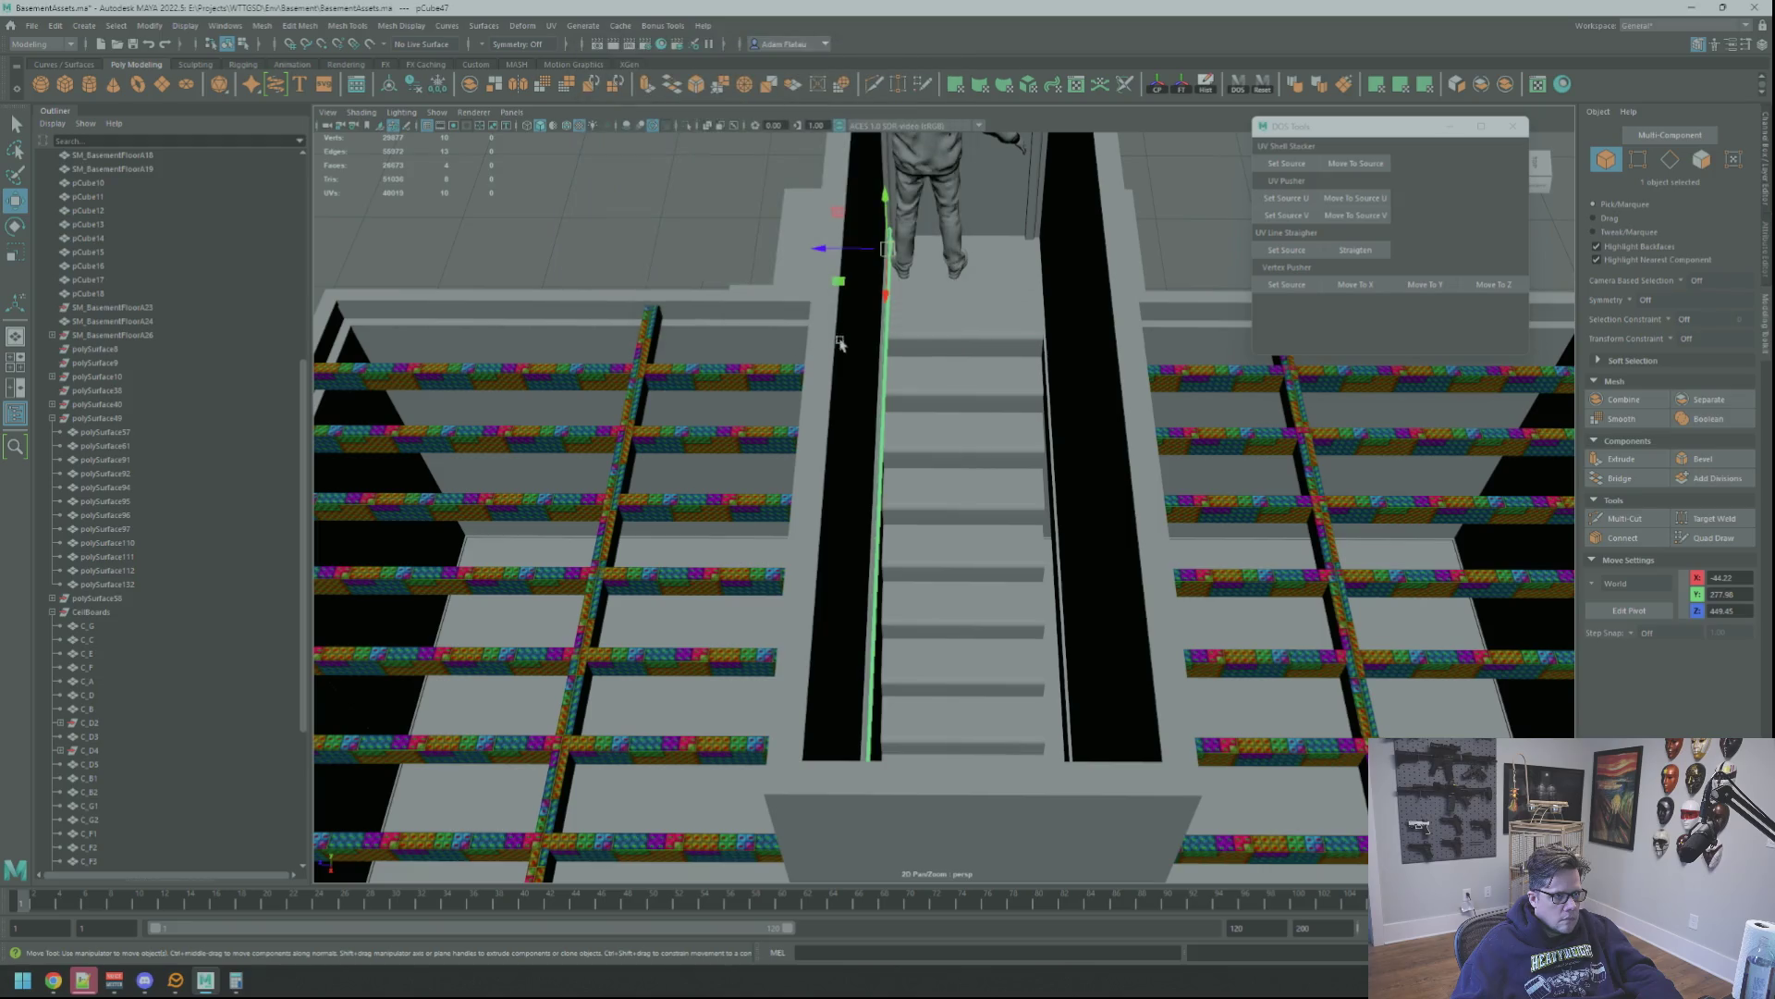
{"action": "left_click_drag", "start_coordinate": [844, 251], "coordinate": [1002, 252]}
{"action": "scroll", "coordinate": [990, 330], "scroll_direction": "up", "scroll_amount": 3}
{"action": "scroll", "coordinate": [990, 331], "scroll_direction": "up", "scroll_amount": 2}
{"action": "scroll", "coordinate": [991, 331], "scroll_direction": "up", "scroll_amount": 2}
{"action": "scroll", "coordinate": [1021, 424], "scroll_direction": "up", "scroll_amount": 1}
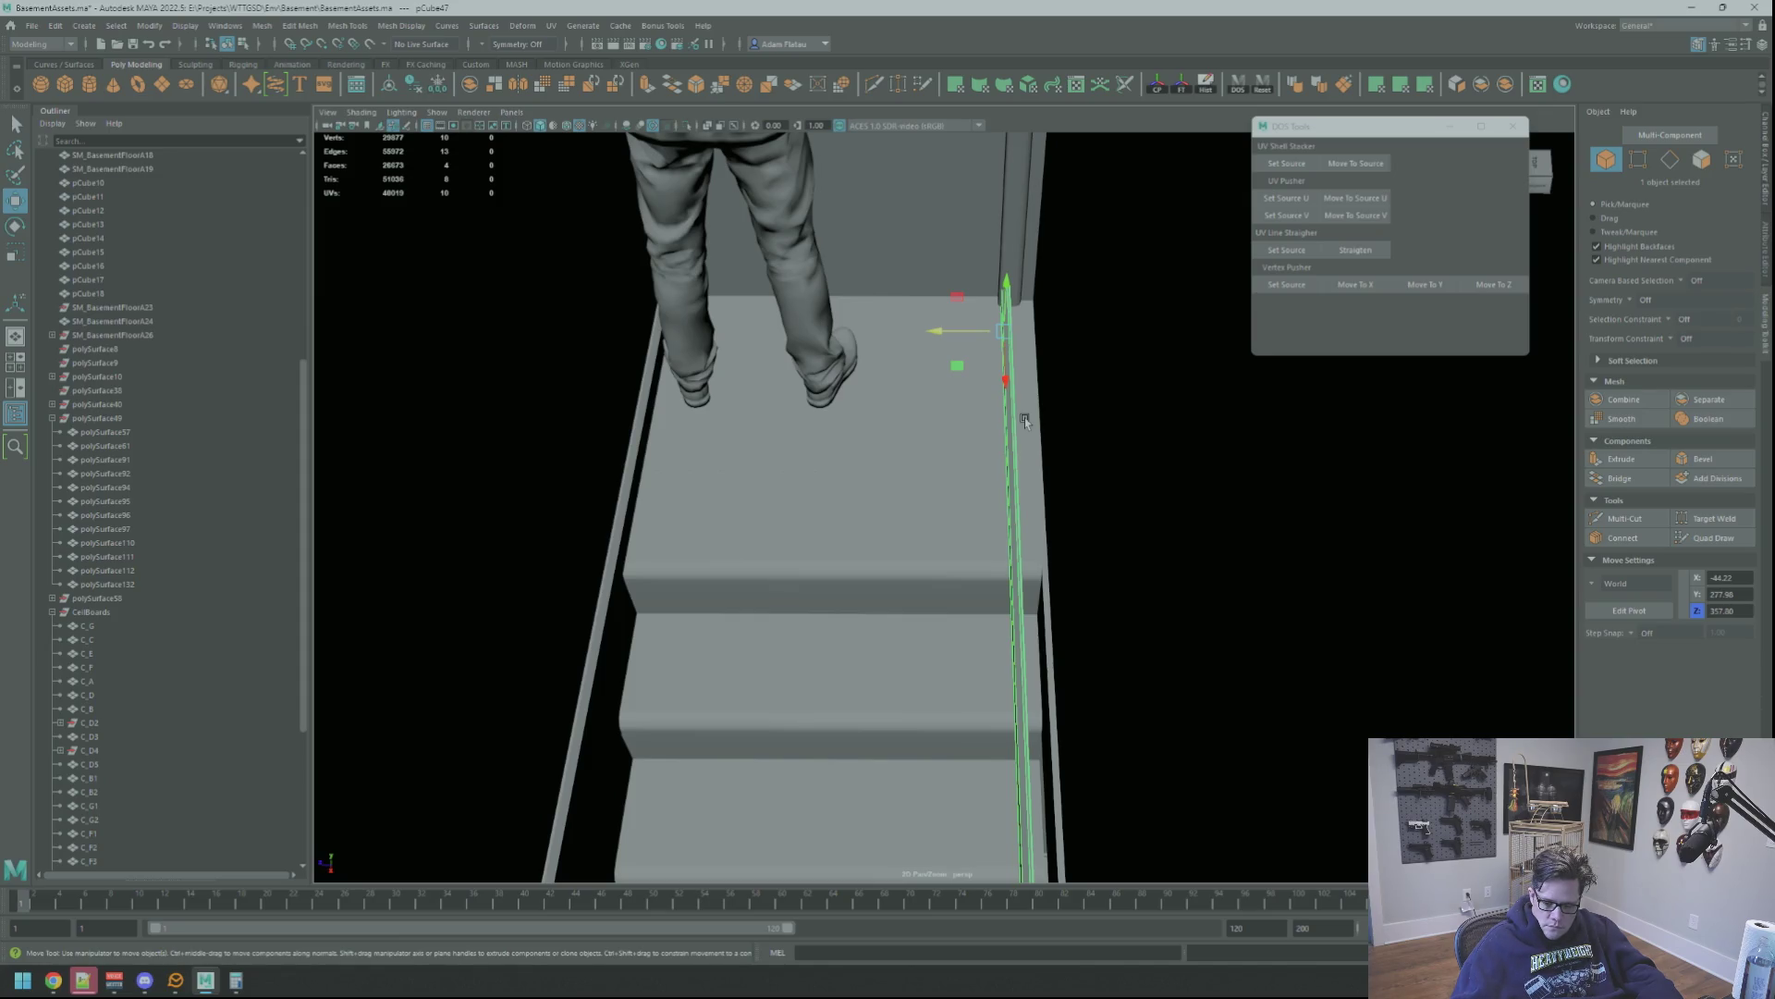
{"action": "scroll", "coordinate": [999, 436], "scroll_direction": "up", "scroll_amount": 1}
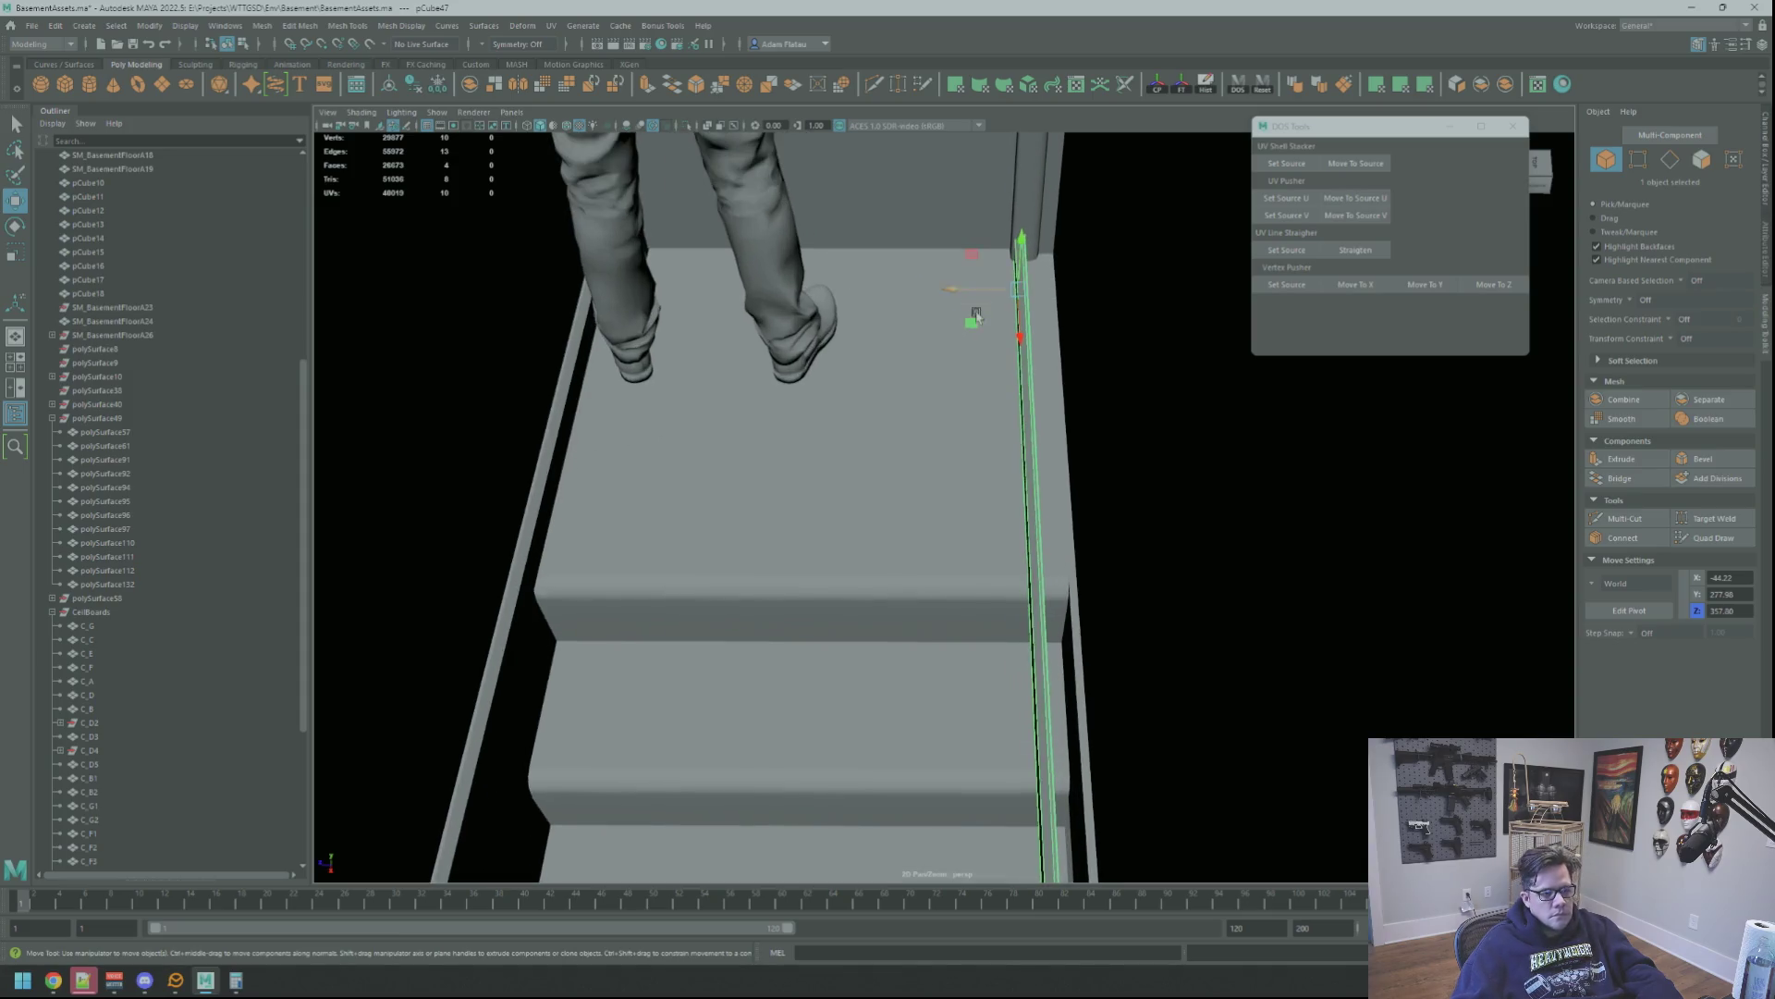
{"action": "scroll", "coordinate": [971, 457], "scroll_direction": "up", "scroll_amount": 1}
{"action": "scroll", "coordinate": [940, 479], "scroll_direction": "up", "scroll_amount": 2}
{"action": "scroll", "coordinate": [933, 417], "scroll_direction": "up", "scroll_amount": 2}
Move the copy's edge to the wall corner and snap the move handle to the beam's midpoint
{"action": "left_click_drag", "start_coordinate": [931, 407], "coordinate": [931, 491], "text": "alt"}
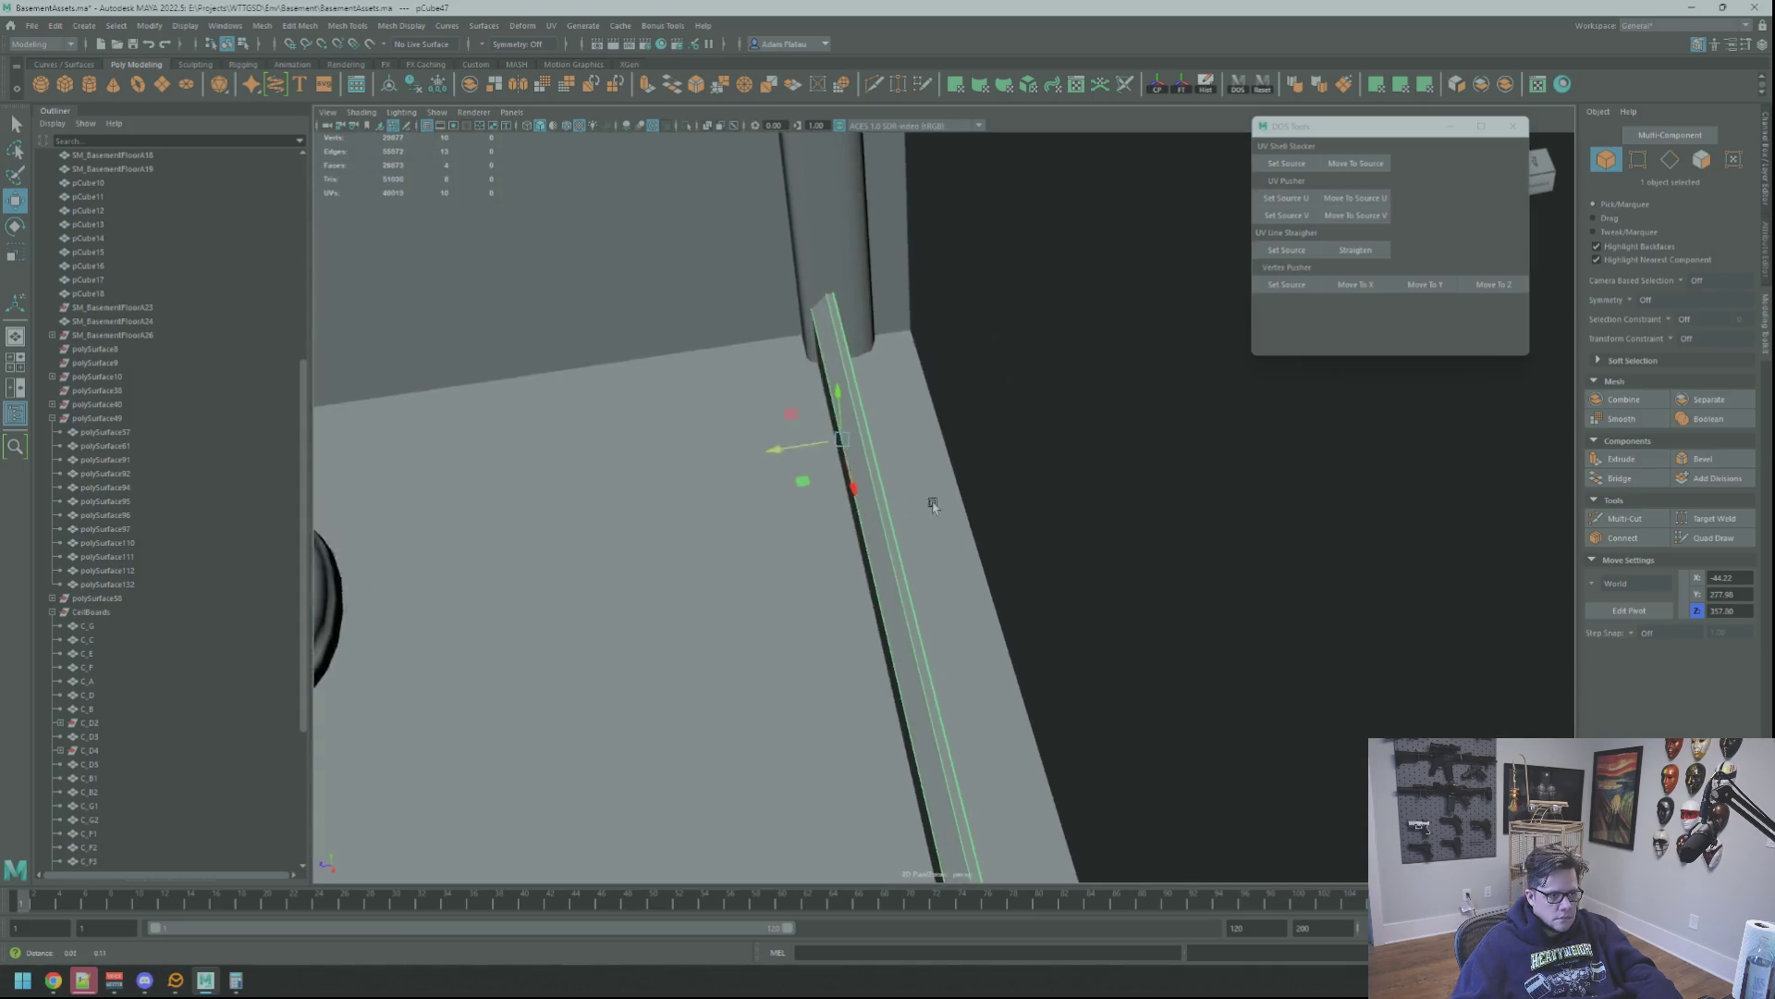
{"action": "scroll", "coordinate": [930, 486], "scroll_direction": "down", "scroll_amount": 1}
{"action": "left_click_drag", "start_coordinate": [850, 554], "coordinate": [951, 552]}
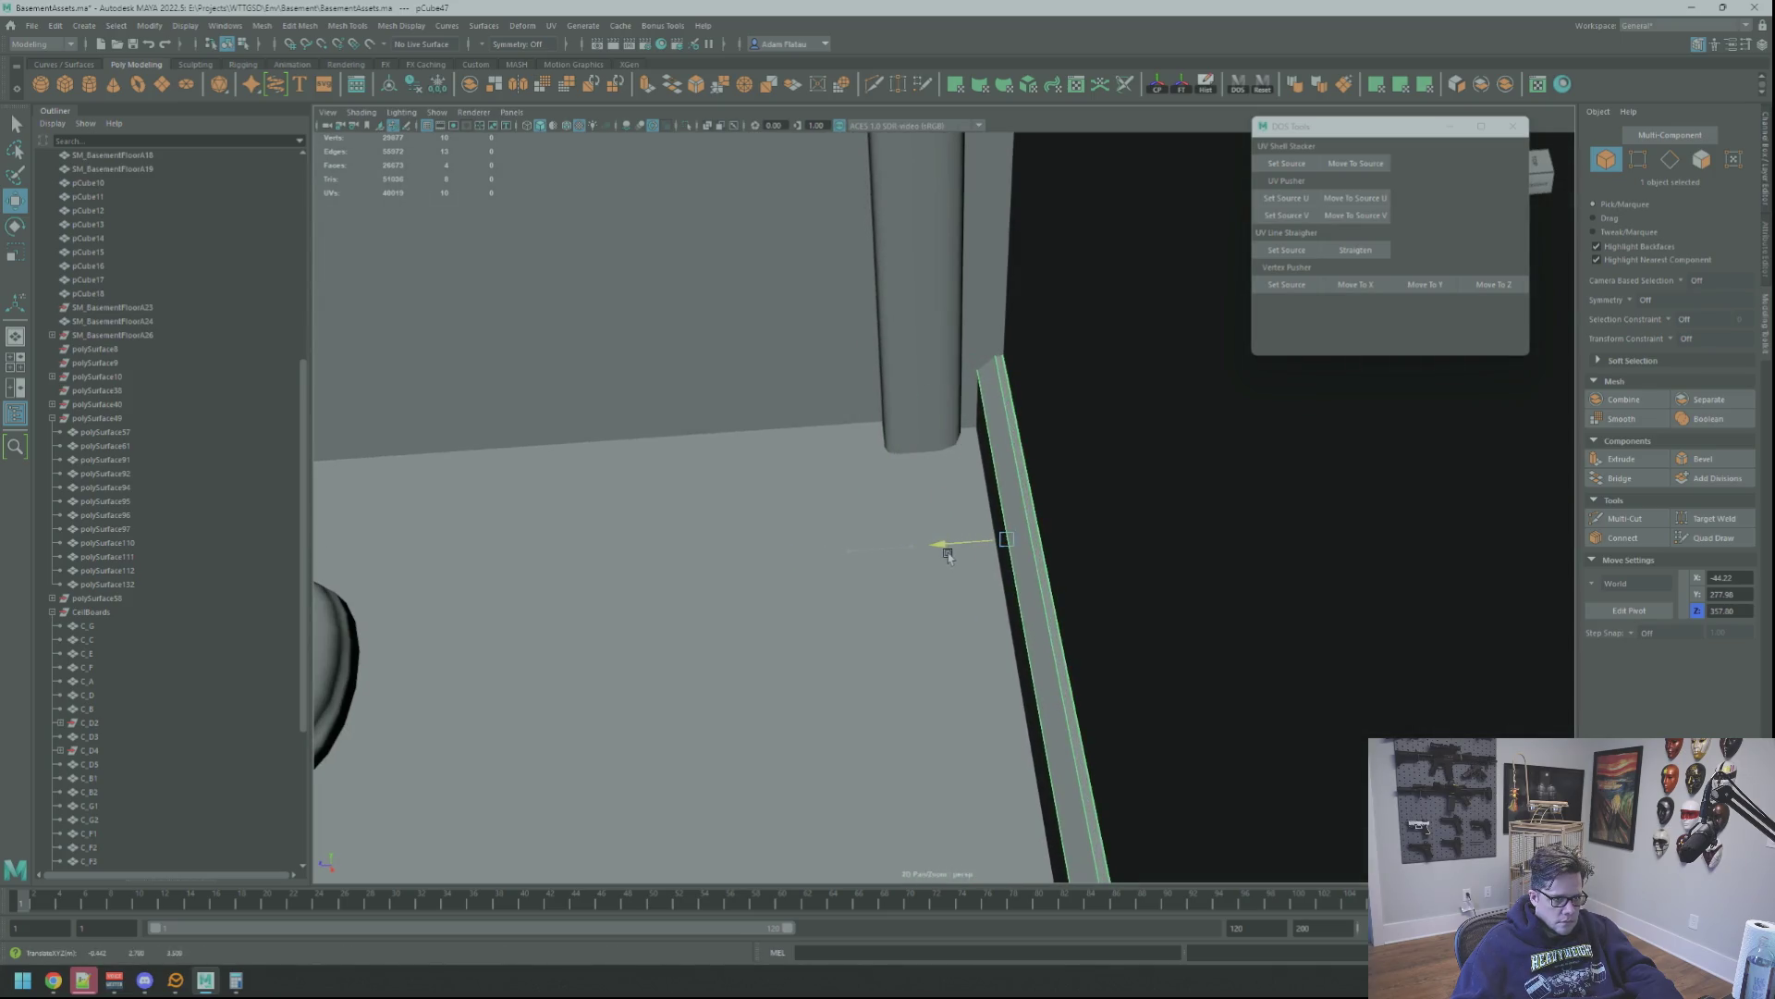
{"action": "left_click_drag", "start_coordinate": [952, 553], "coordinate": [951, 554]}
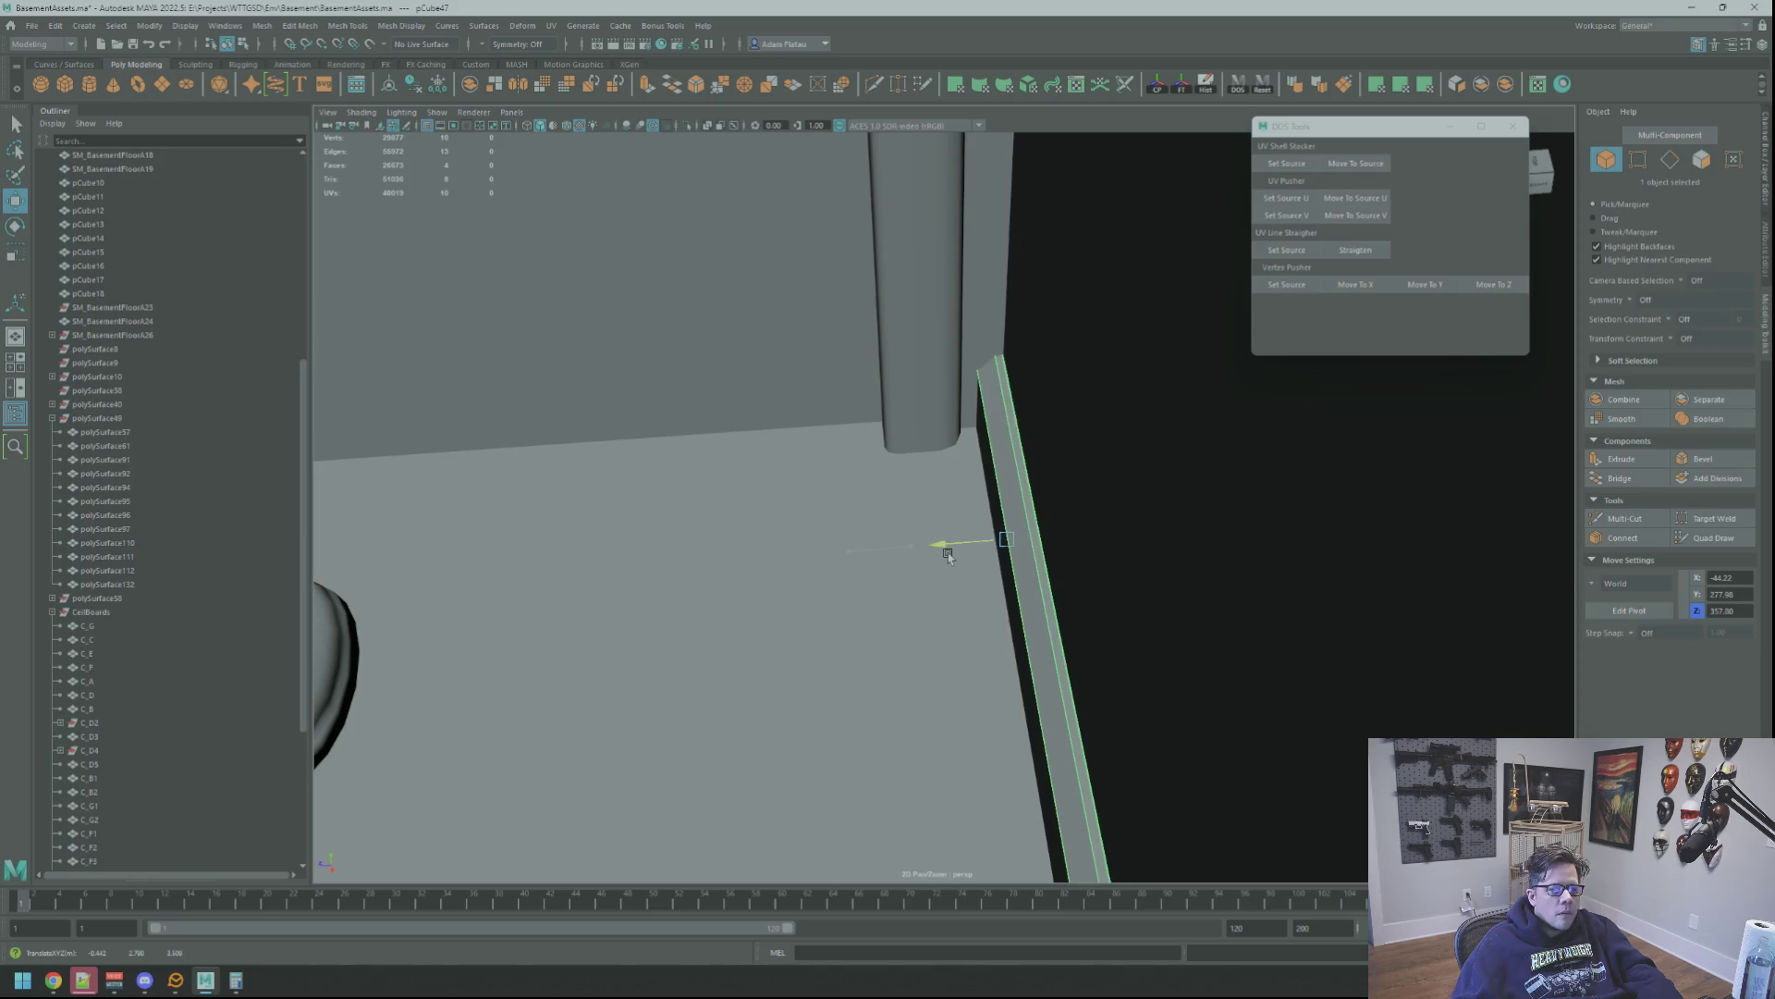
{"action": "mouse_move", "coordinate": [948, 554]}
{"action": "left_mouse_down", "text": "alt"}
{"action": "mouse_move", "coordinate": [873, 508]}
{"action": "mouse_move", "coordinate": [1050, 515]}
{"action": "mouse_move", "coordinate": [781, 476]}
{"action": "mouse_move", "coordinate": [1049, 517]}
{"action": "left_mouse_up", "text": "alt"}
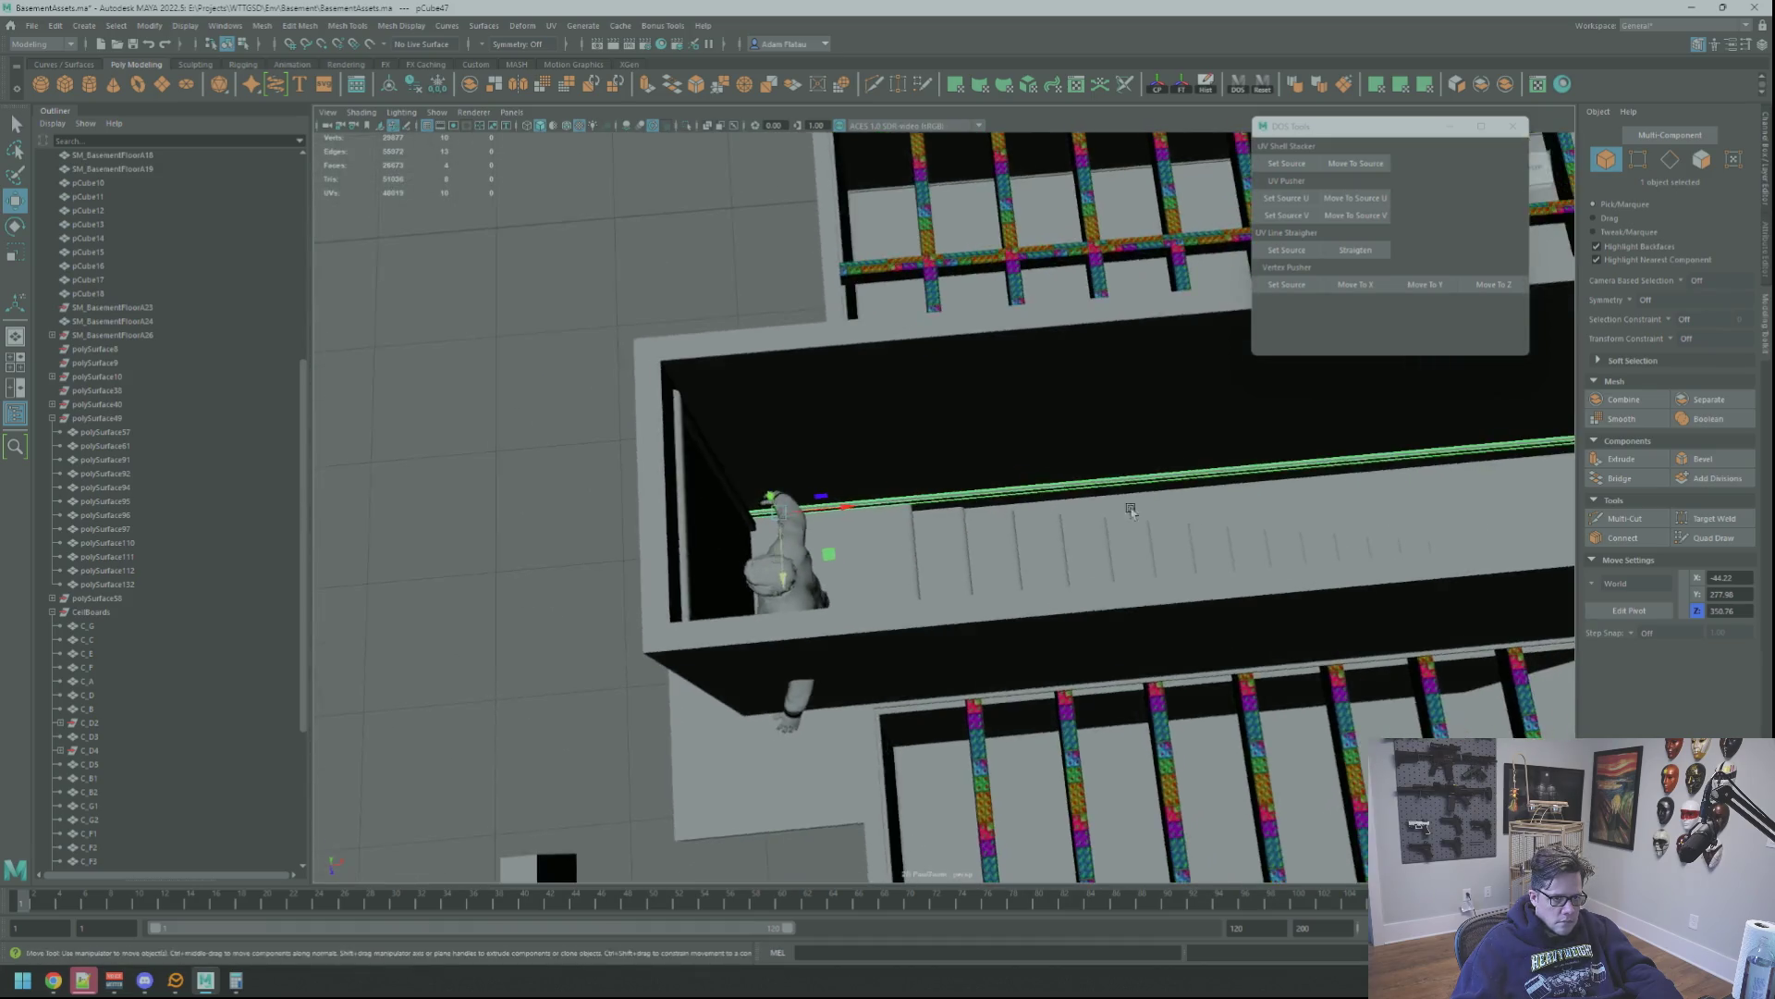
{"action": "left_click", "coordinate": [1160, 84]}
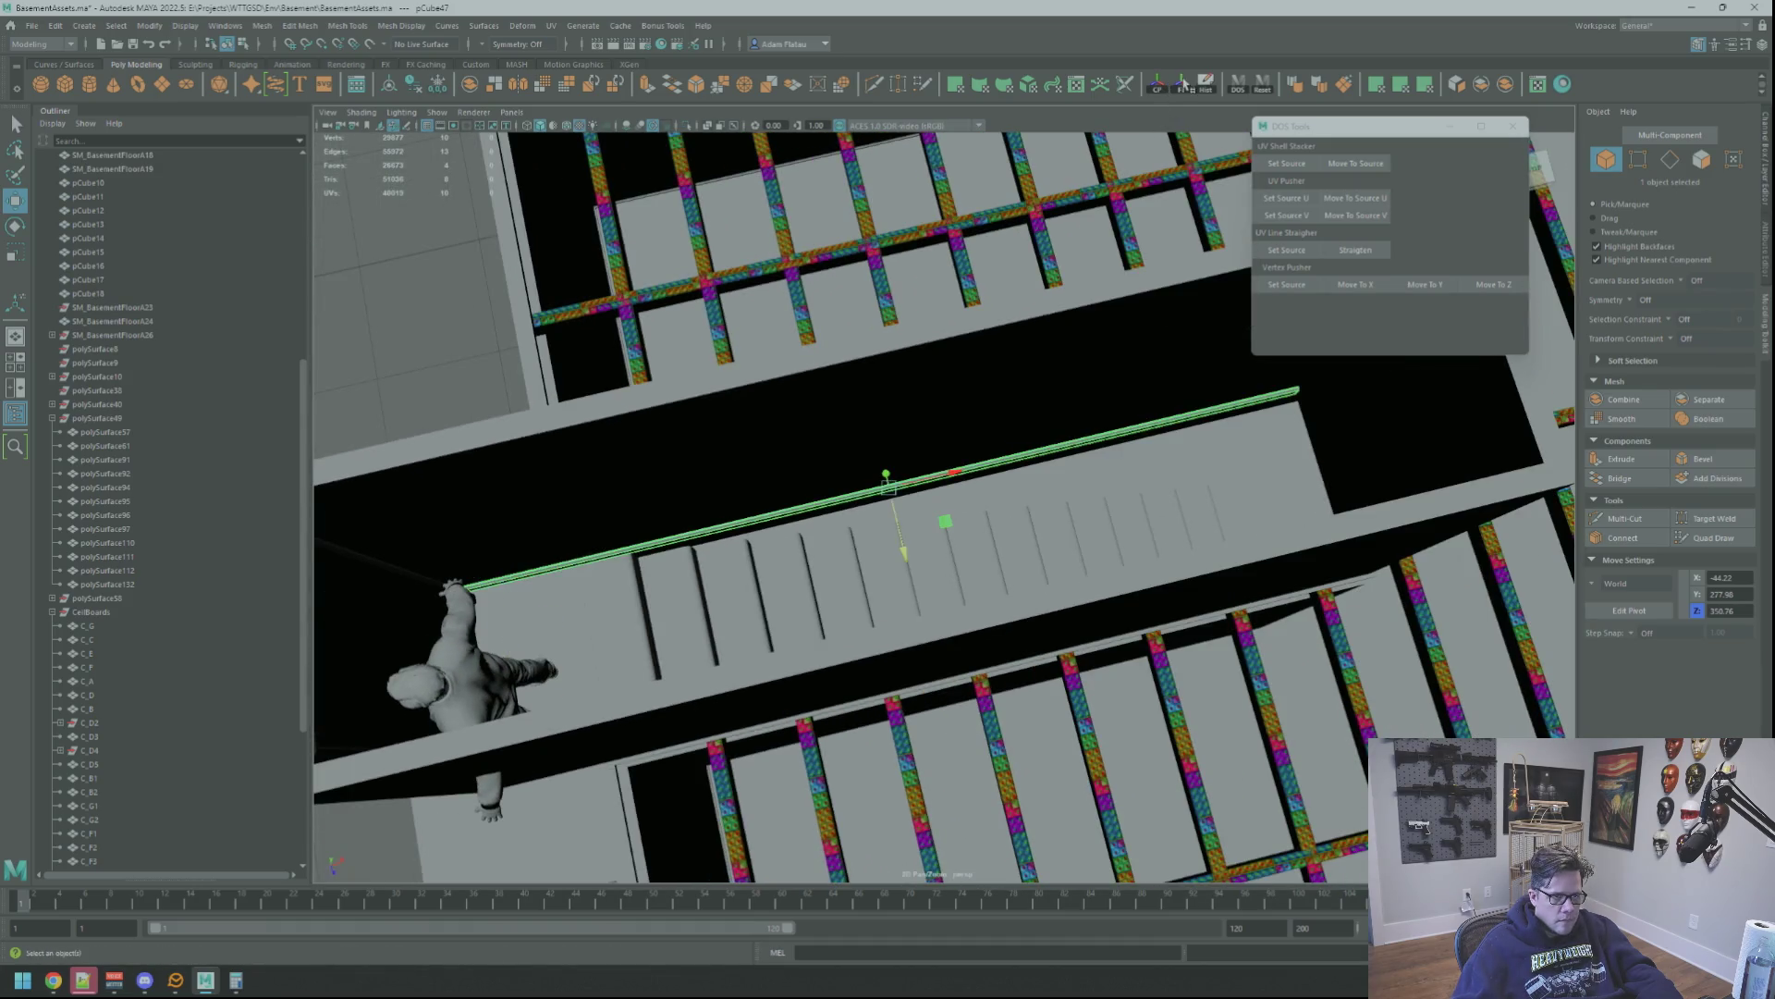
Rotate the beam across the stairwell and seat it at the top of the opening
{"action": "left_click_drag", "start_coordinate": [1010, 435], "coordinate": [970, 528], "text": "alt"}
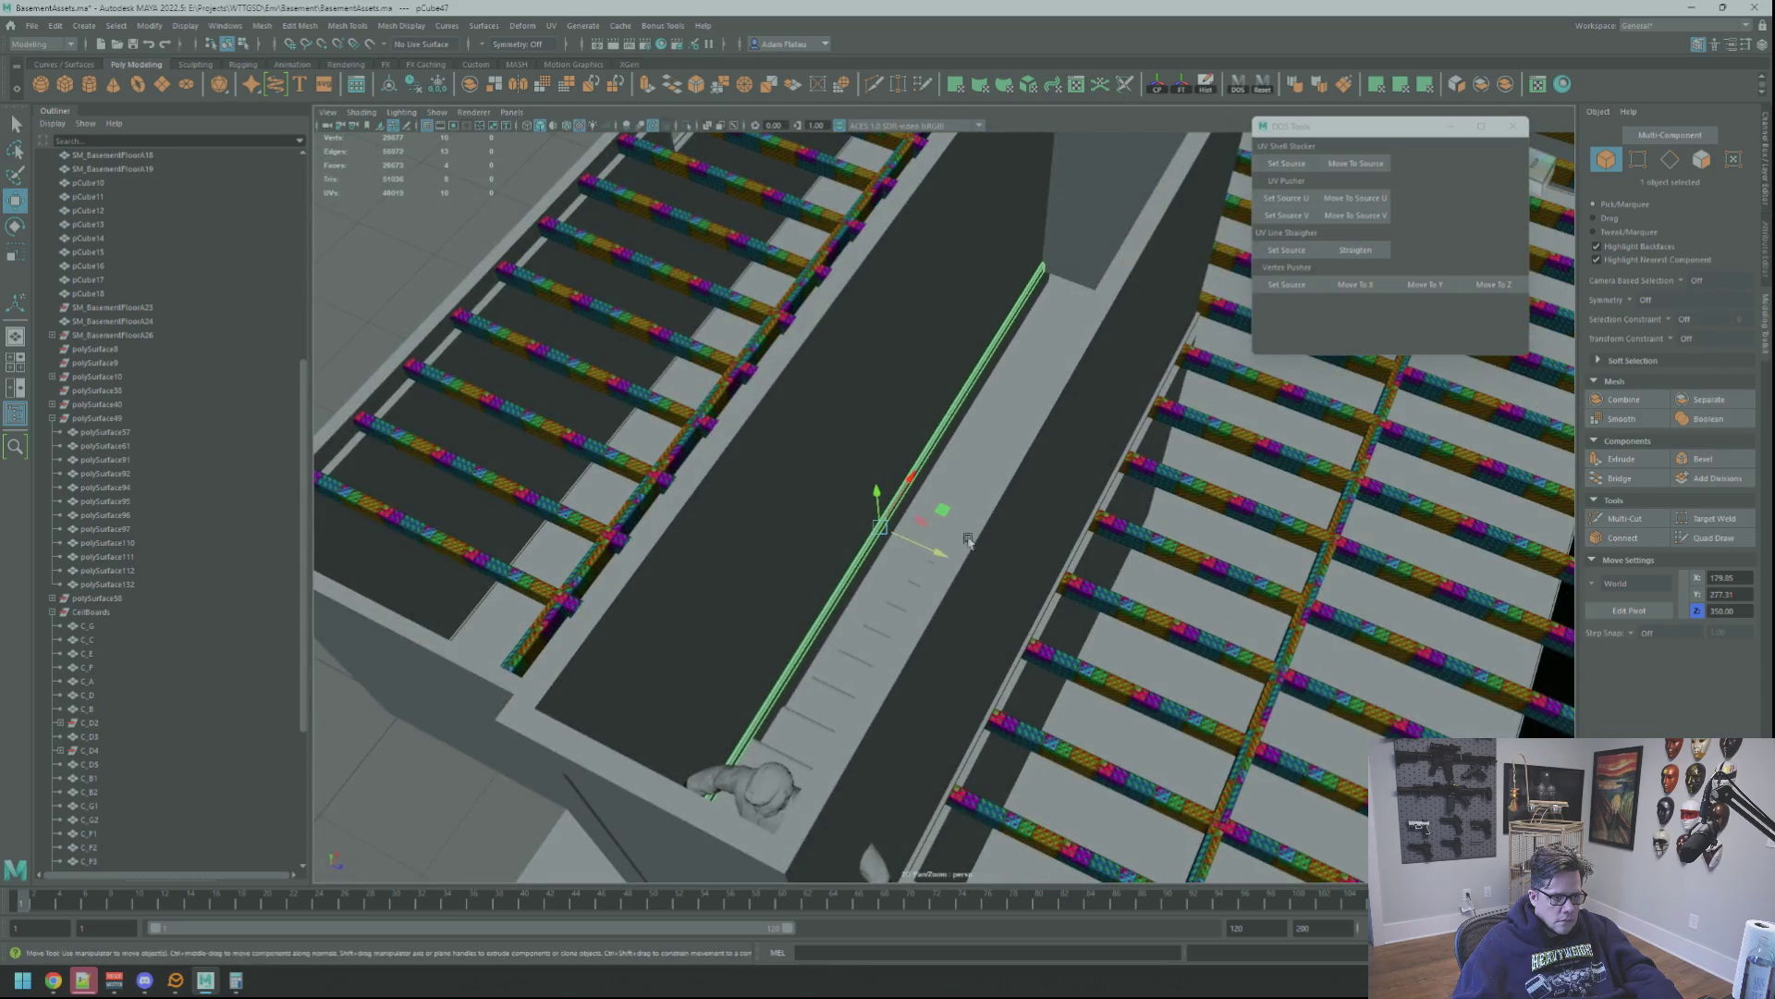
{"action": "mouse_move", "coordinate": [936, 558]}
{"action": "middle_mouse_down"}
{"action": "mouse_move", "coordinate": [957, 565]}
{"action": "mouse_move", "coordinate": [845, 614]}
{"action": "middle_mouse_up"}
{"action": "key", "text": "e"}
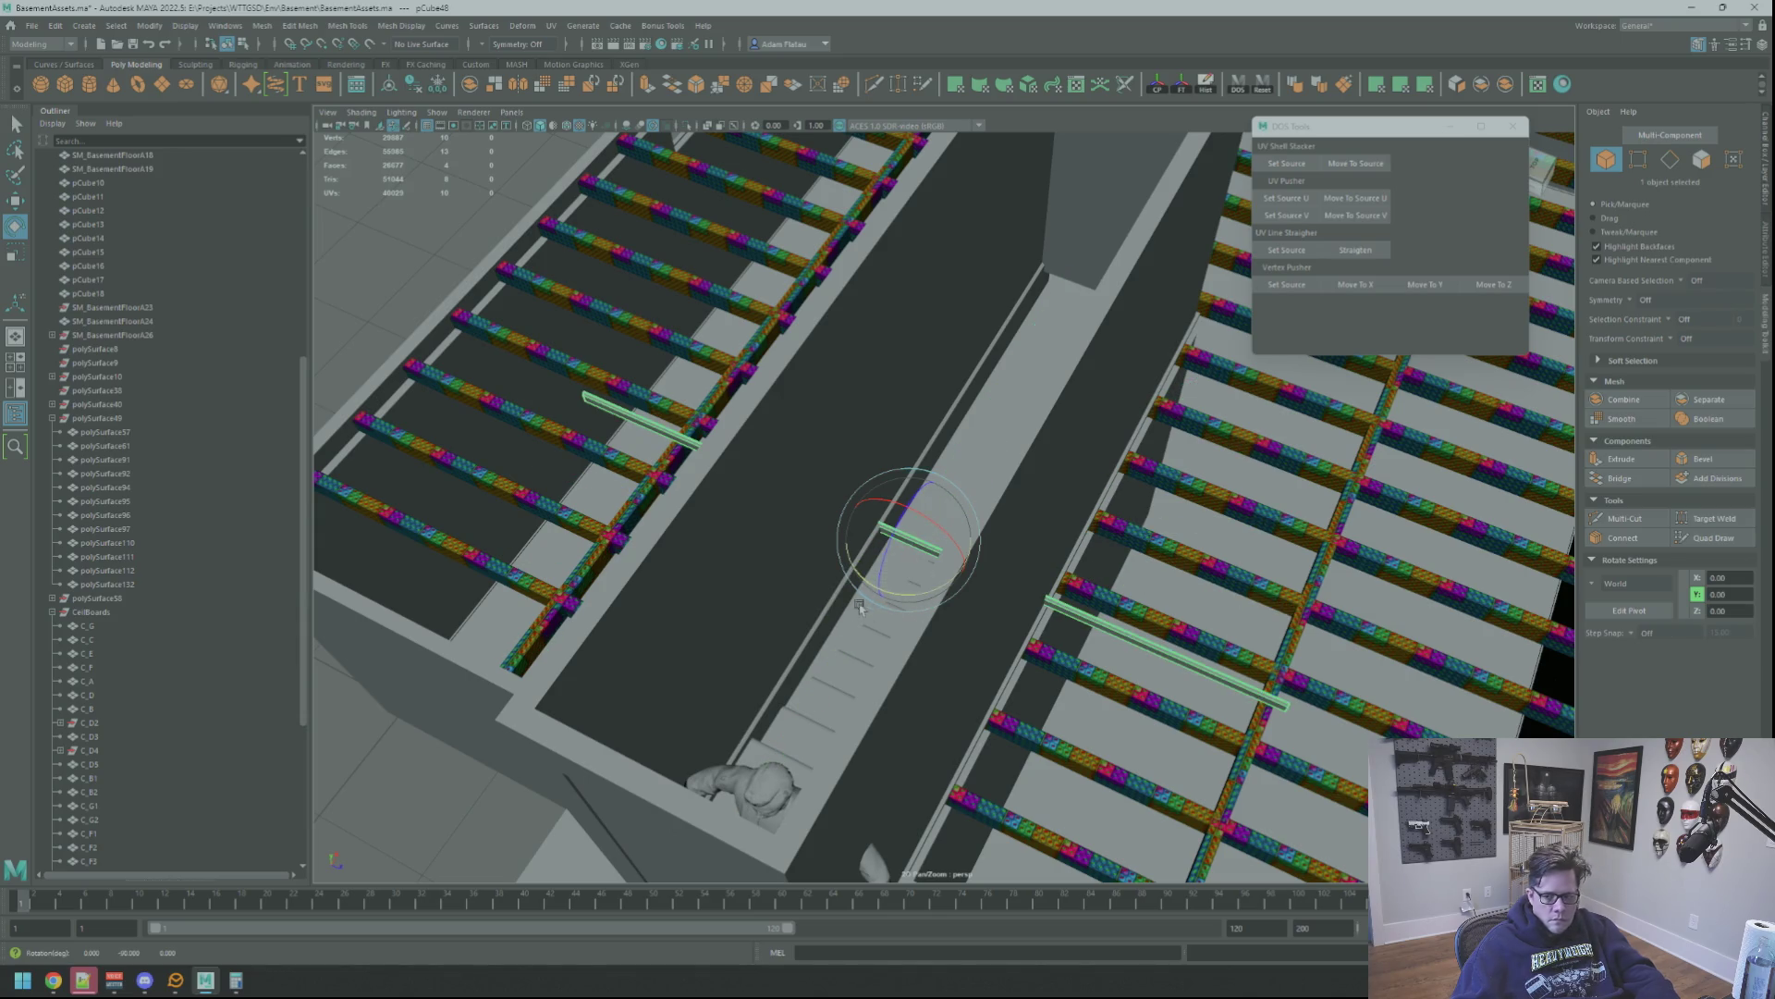
{"action": "scroll", "coordinate": [856, 610], "scroll_direction": "down", "scroll_amount": 2}
{"action": "key", "text": "w"}
{"action": "scroll", "coordinate": [902, 555], "scroll_direction": "down", "scroll_amount": 3}
{"action": "scroll", "coordinate": [957, 503], "scroll_direction": "down", "scroll_amount": 2}
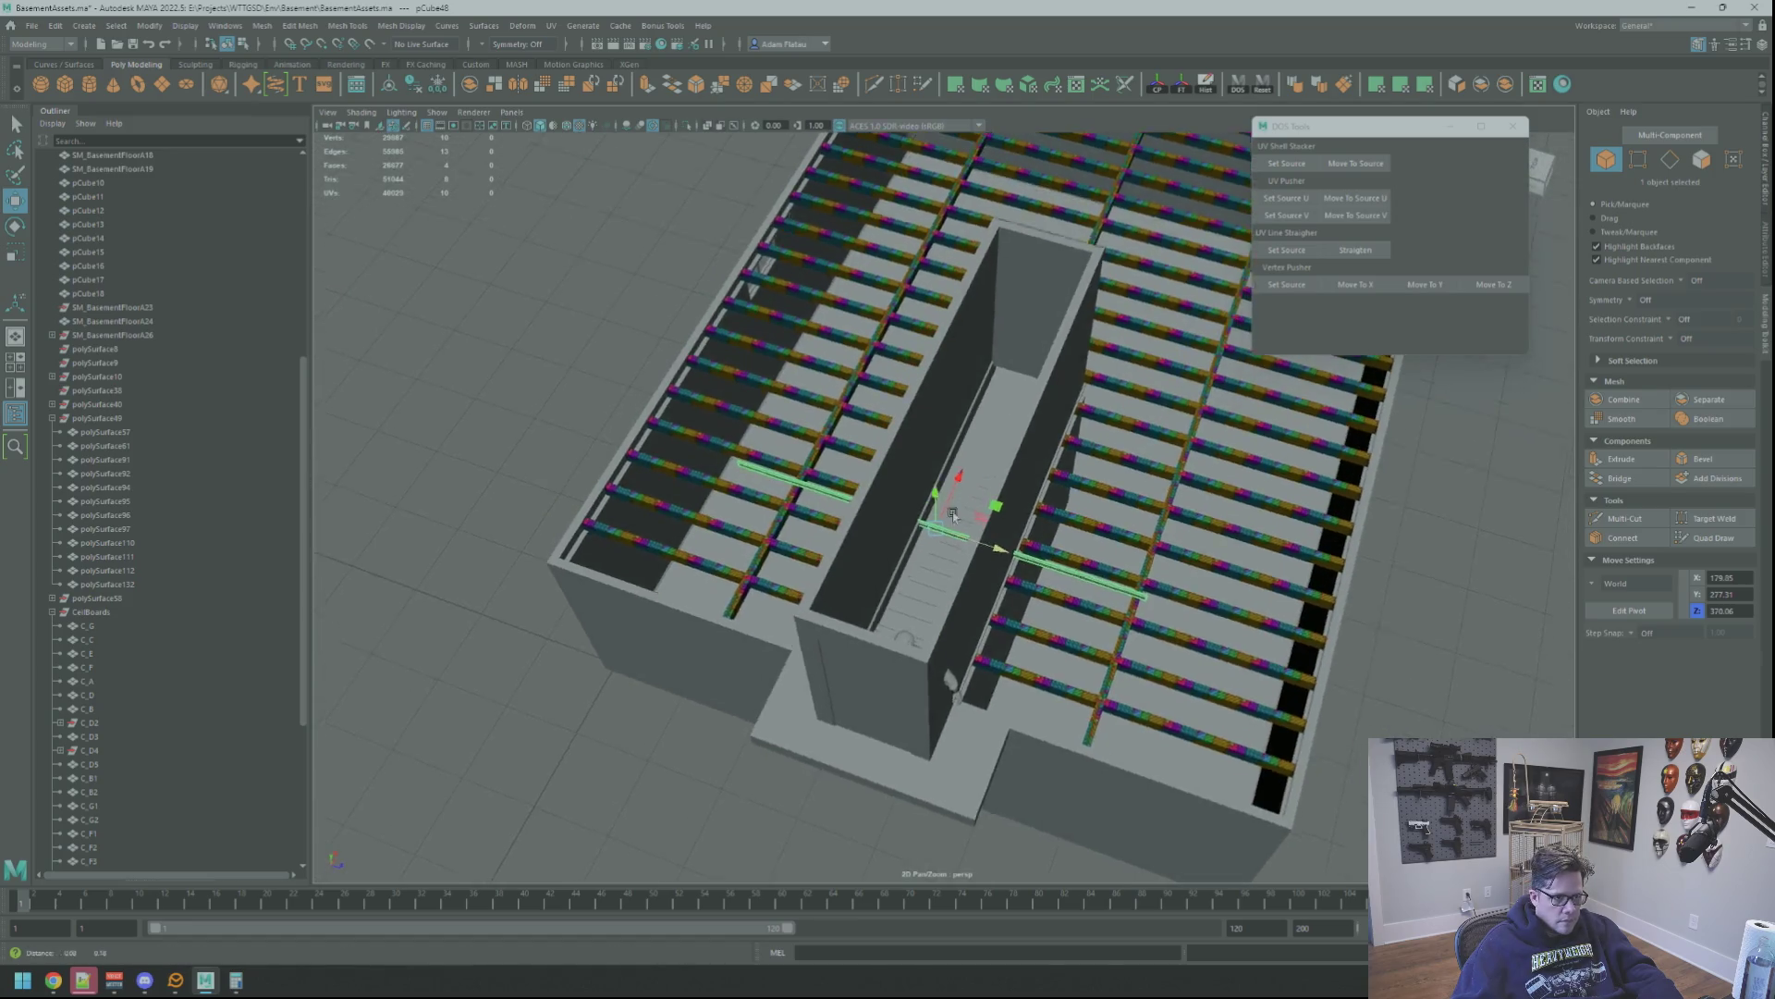
{"action": "scroll", "coordinate": [958, 502], "scroll_direction": "up", "scroll_amount": 2}
{"action": "middle_click_drag", "start_coordinate": [878, 589], "coordinate": [955, 347]}
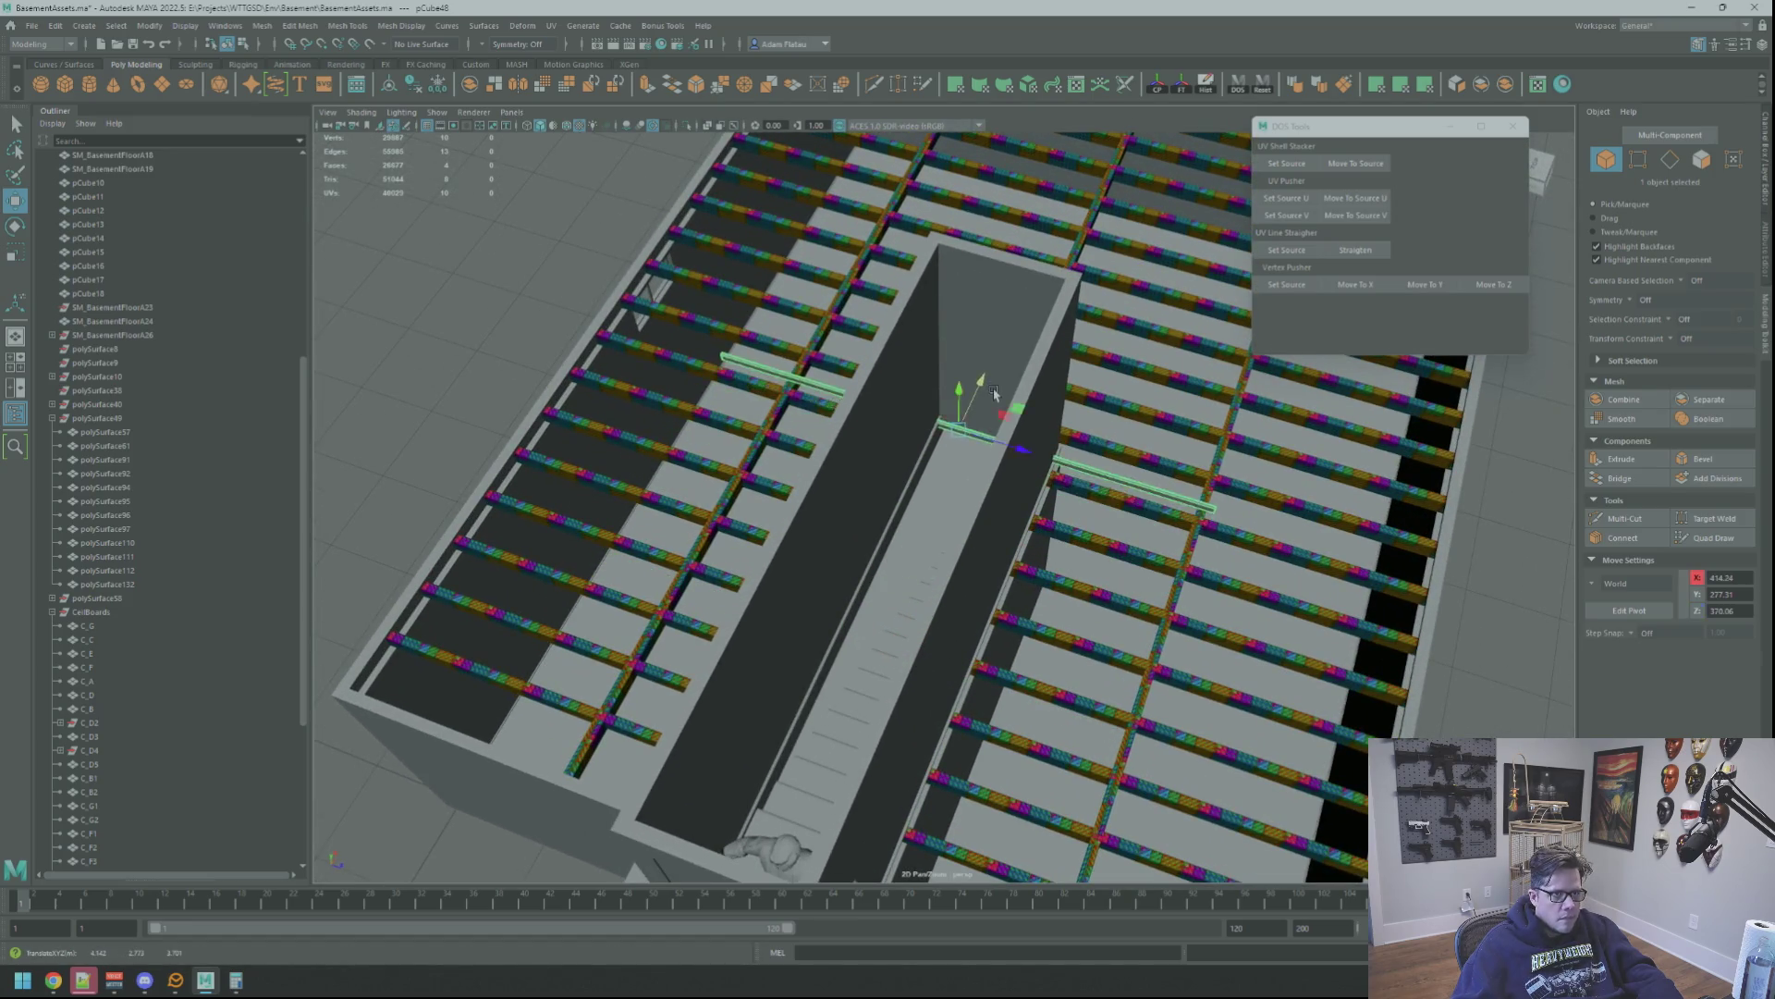
{"action": "key", "text": "f"}
{"action": "scroll", "coordinate": [948, 496], "scroll_direction": "up", "scroll_amount": 2}
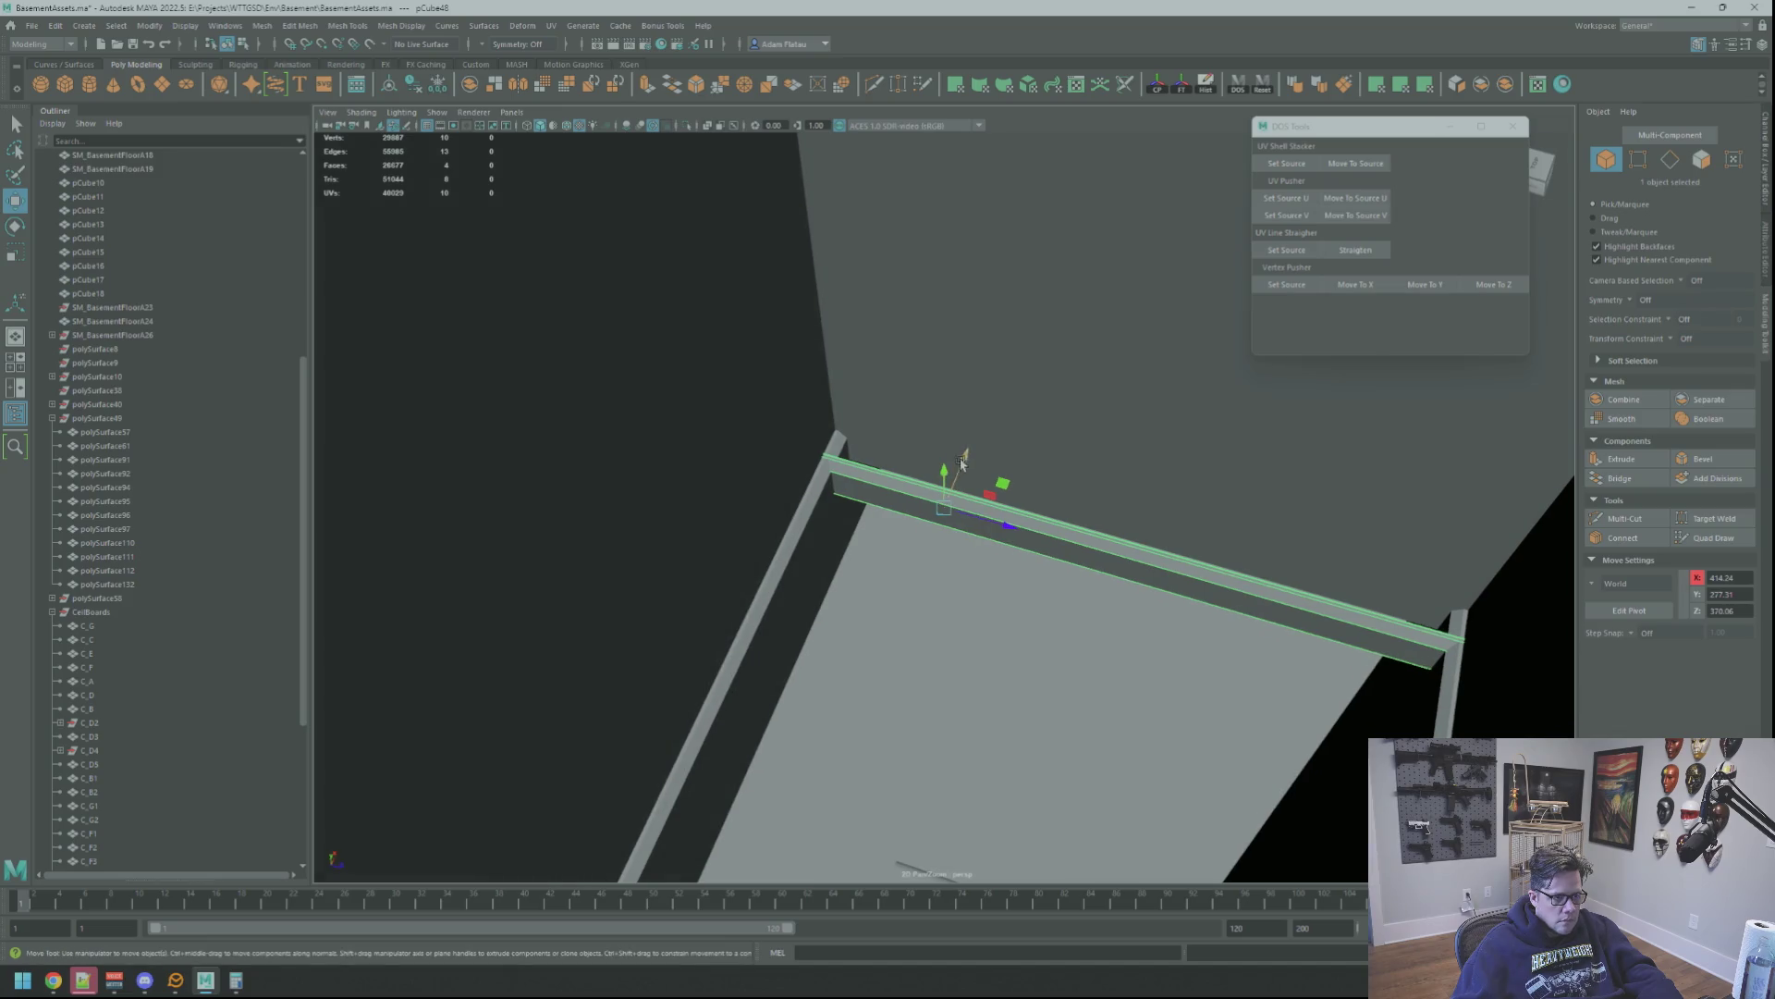
{"action": "middle_click_drag", "start_coordinate": [964, 461], "coordinate": [975, 434]}
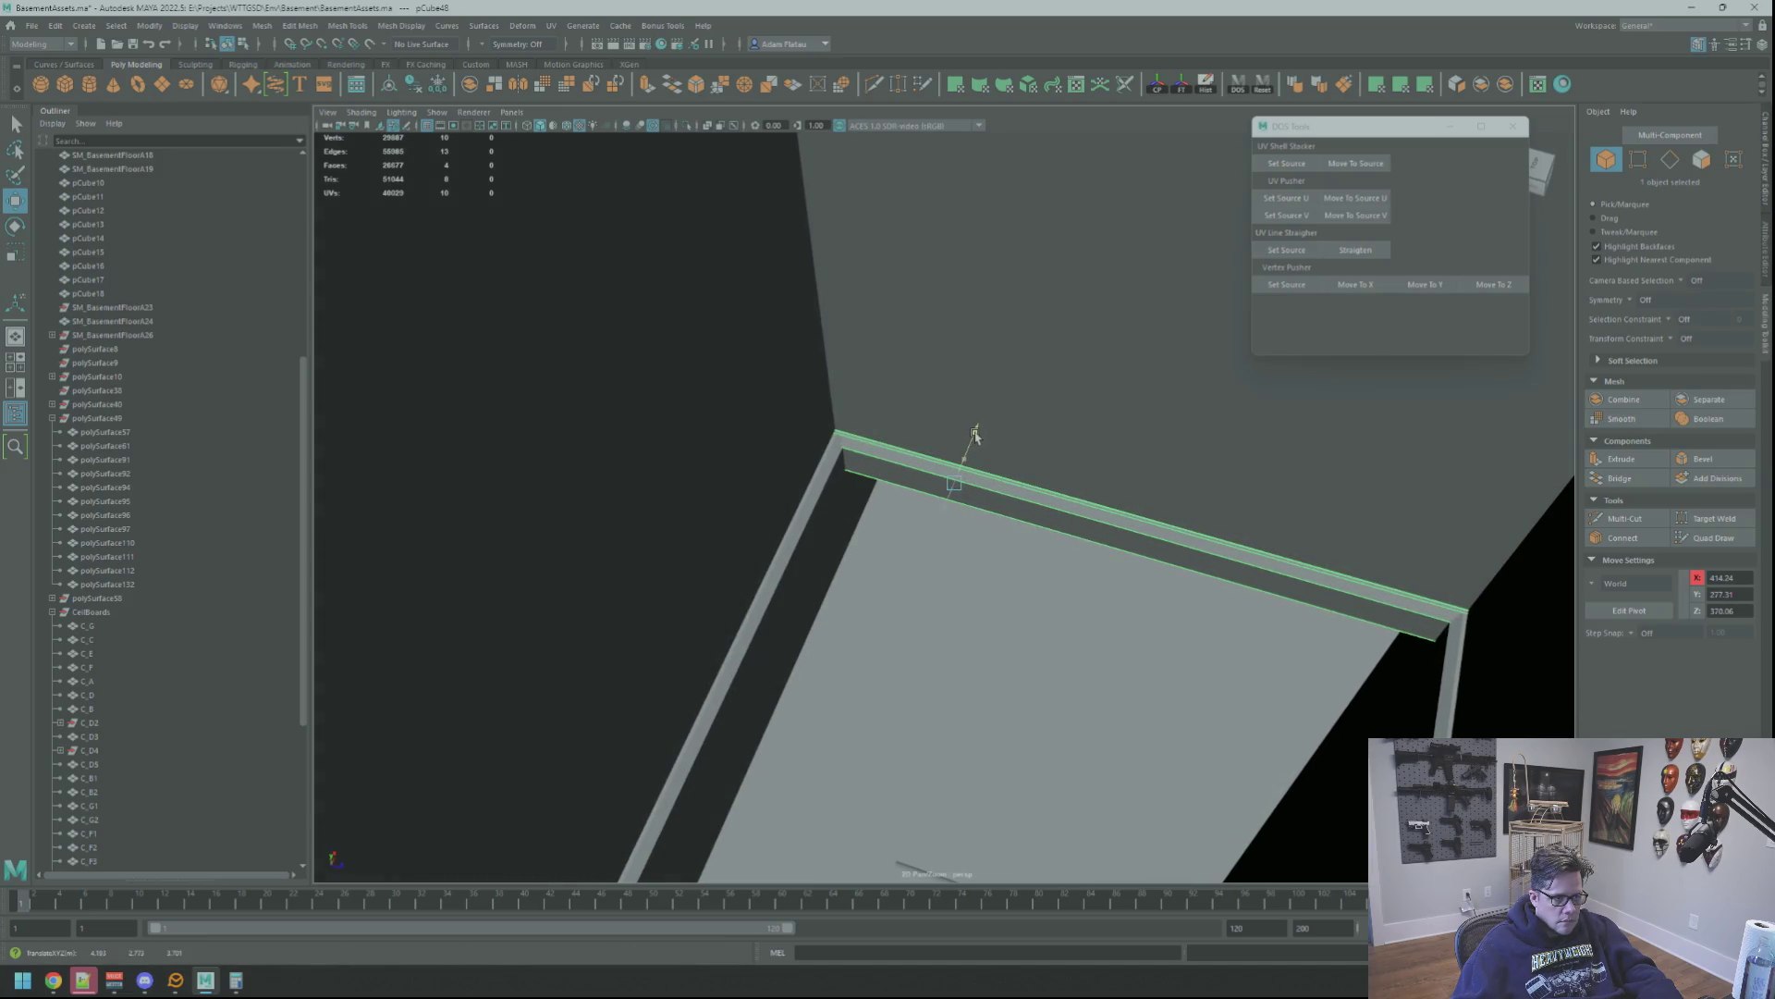
{"action": "scroll", "coordinate": [976, 434], "scroll_direction": "down", "scroll_amount": 3}
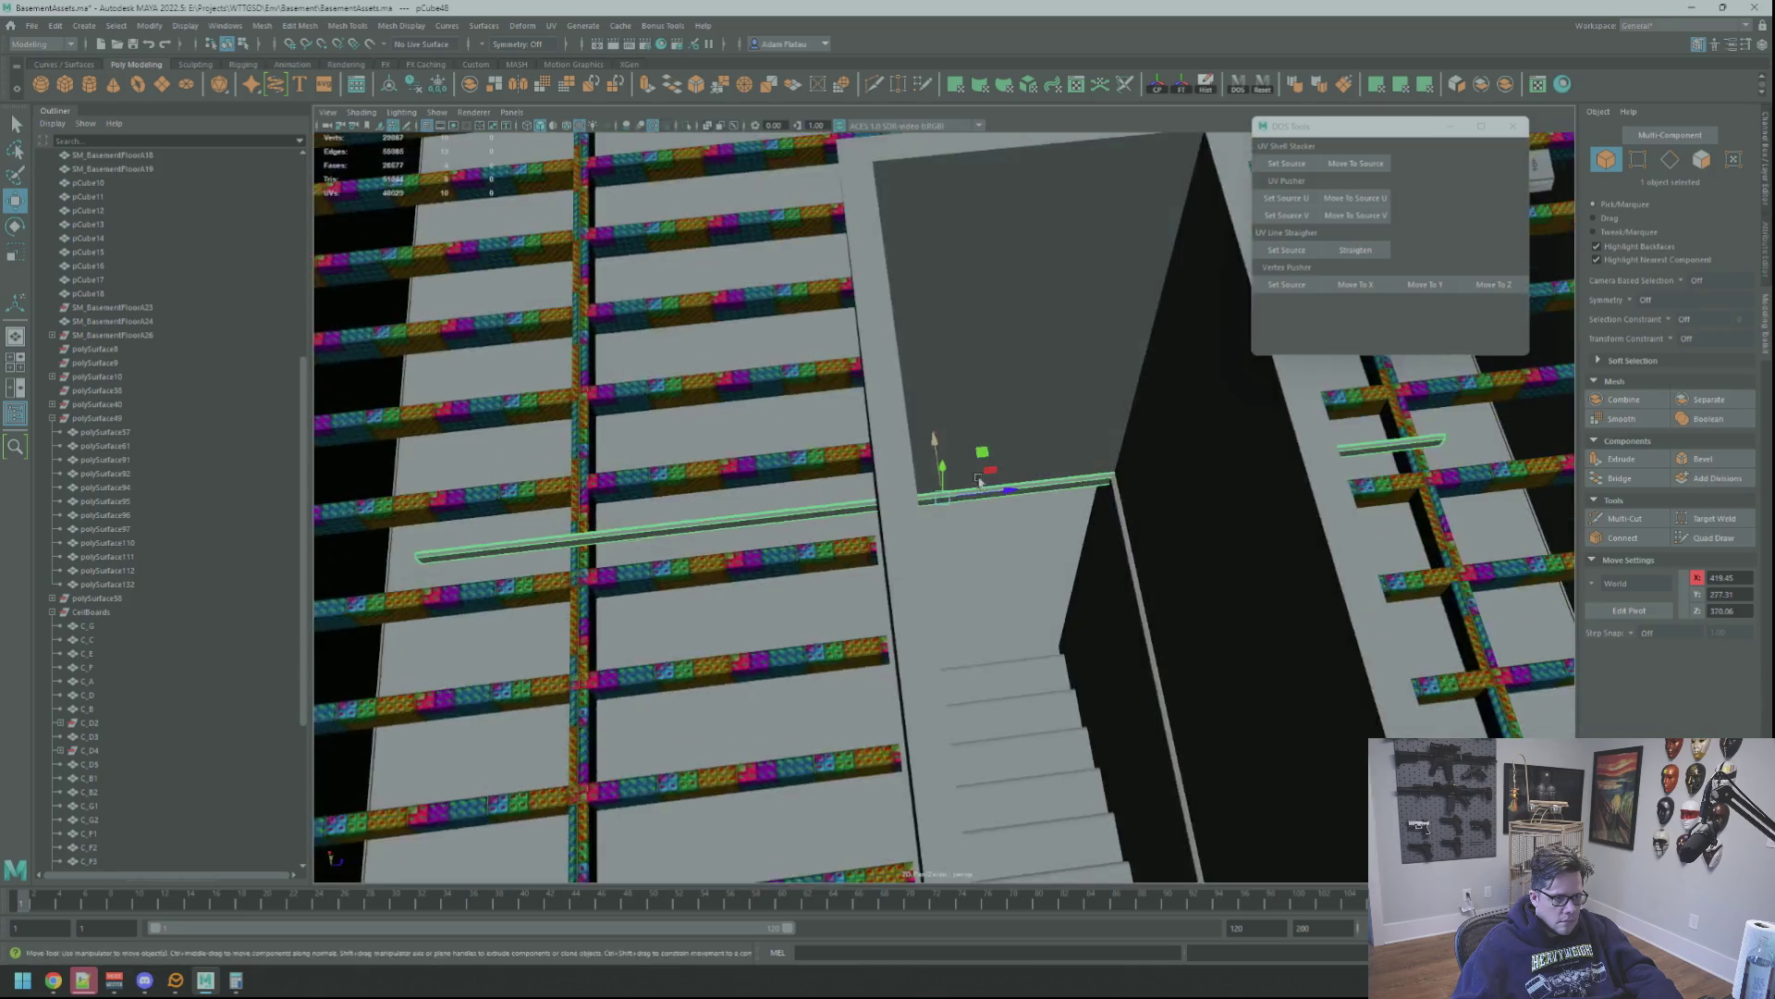
{"action": "scroll", "coordinate": [916, 457], "scroll_direction": "down", "scroll_amount": 3}
{"action": "scroll", "coordinate": [846, 485], "scroll_direction": "down", "scroll_amount": 3}
{"action": "scroll", "coordinate": [774, 507], "scroll_direction": "down", "scroll_amount": 2}
Select the beam's end vertices and stretch that end toward the far wall
{"action": "right_click_drag", "start_coordinate": [773, 506], "coordinate": [722, 506]}
{"action": "left_click_drag", "start_coordinate": [615, 477], "coordinate": [803, 514]}
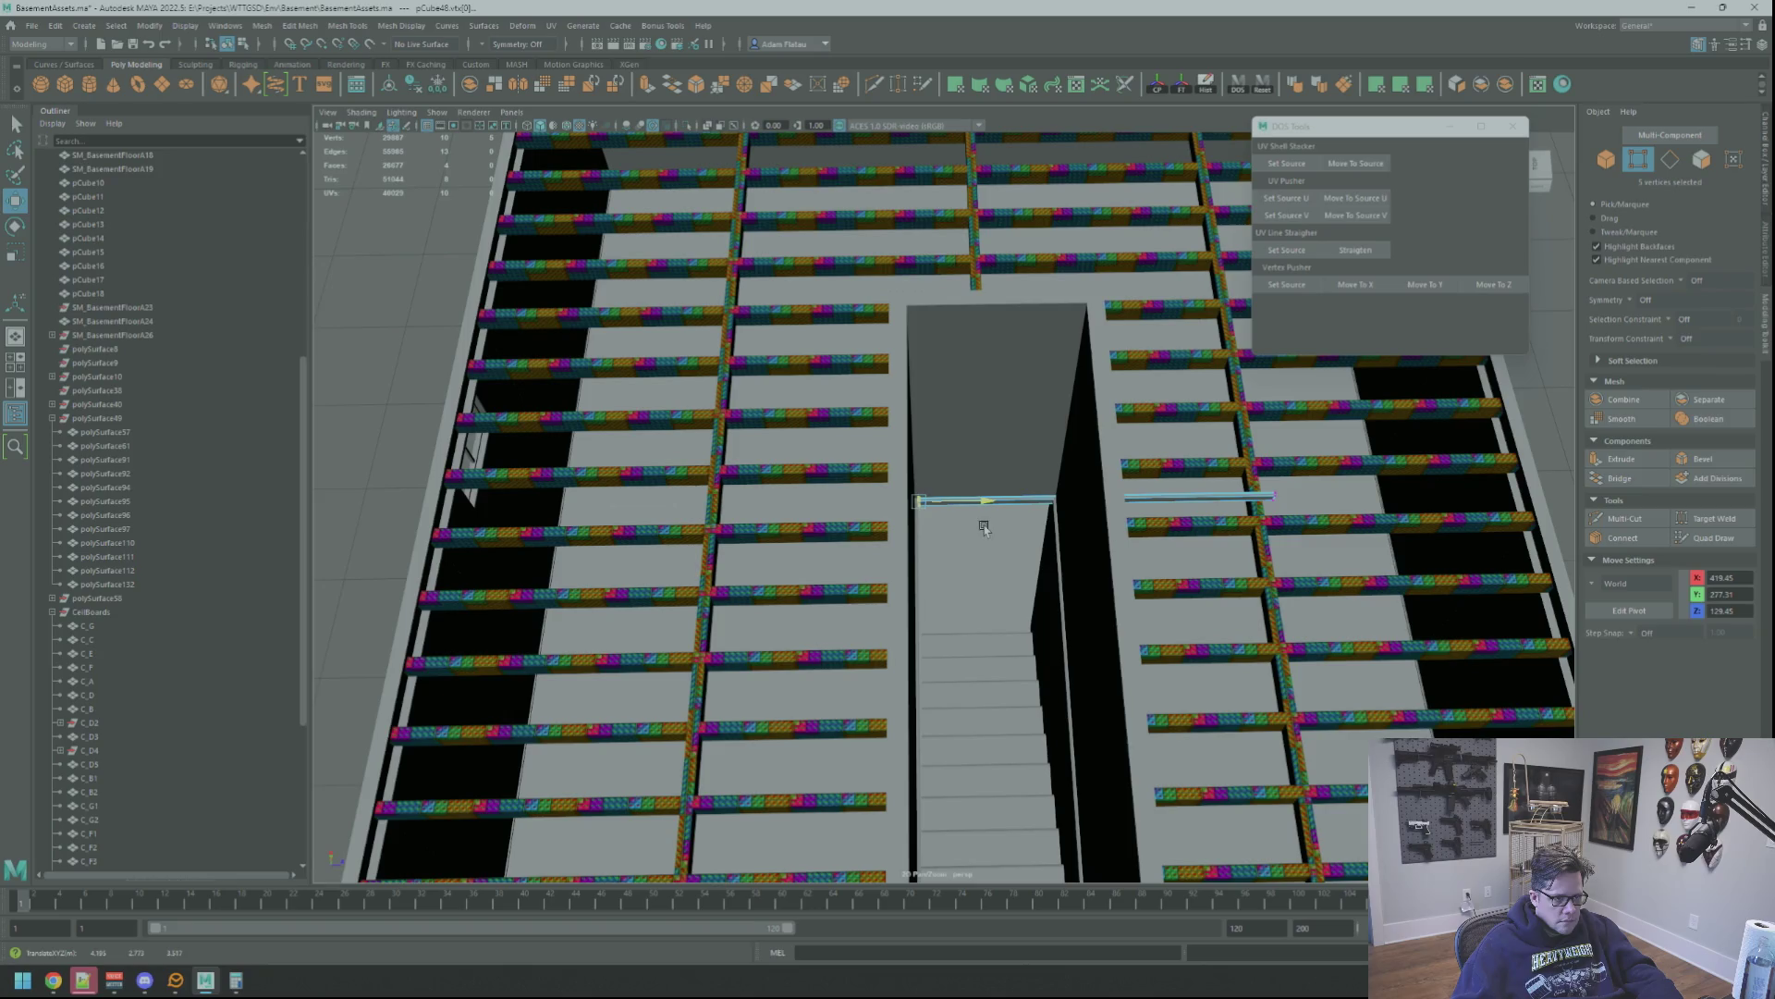
{"action": "key", "text": "f"}
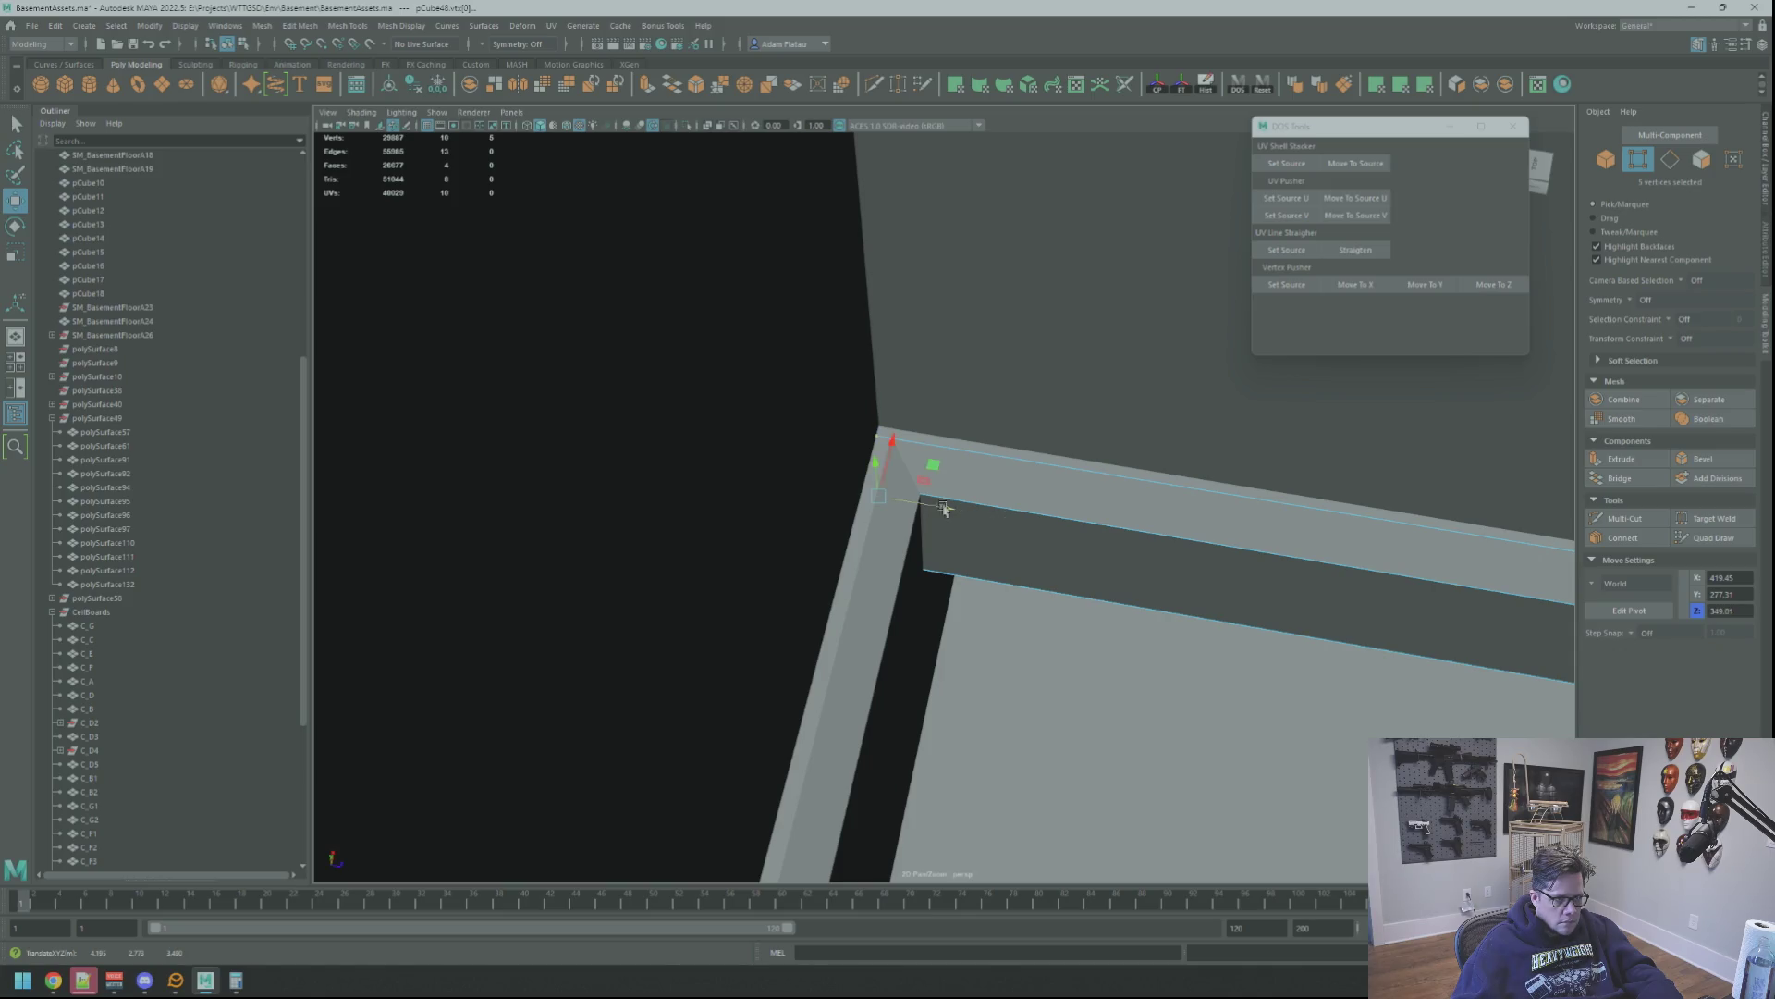
{"action": "scroll", "coordinate": [938, 511], "scroll_direction": "down", "scroll_amount": 3}
{"action": "scroll", "coordinate": [939, 513], "scroll_direction": "down", "scroll_amount": 3}
{"action": "scroll", "coordinate": [940, 524], "scroll_direction": "down", "scroll_amount": 3}
{"action": "scroll", "coordinate": [941, 534], "scroll_direction": "down", "scroll_amount": 3}
{"action": "left_click_drag", "start_coordinate": [941, 534], "coordinate": [998, 511], "text": "alt"}
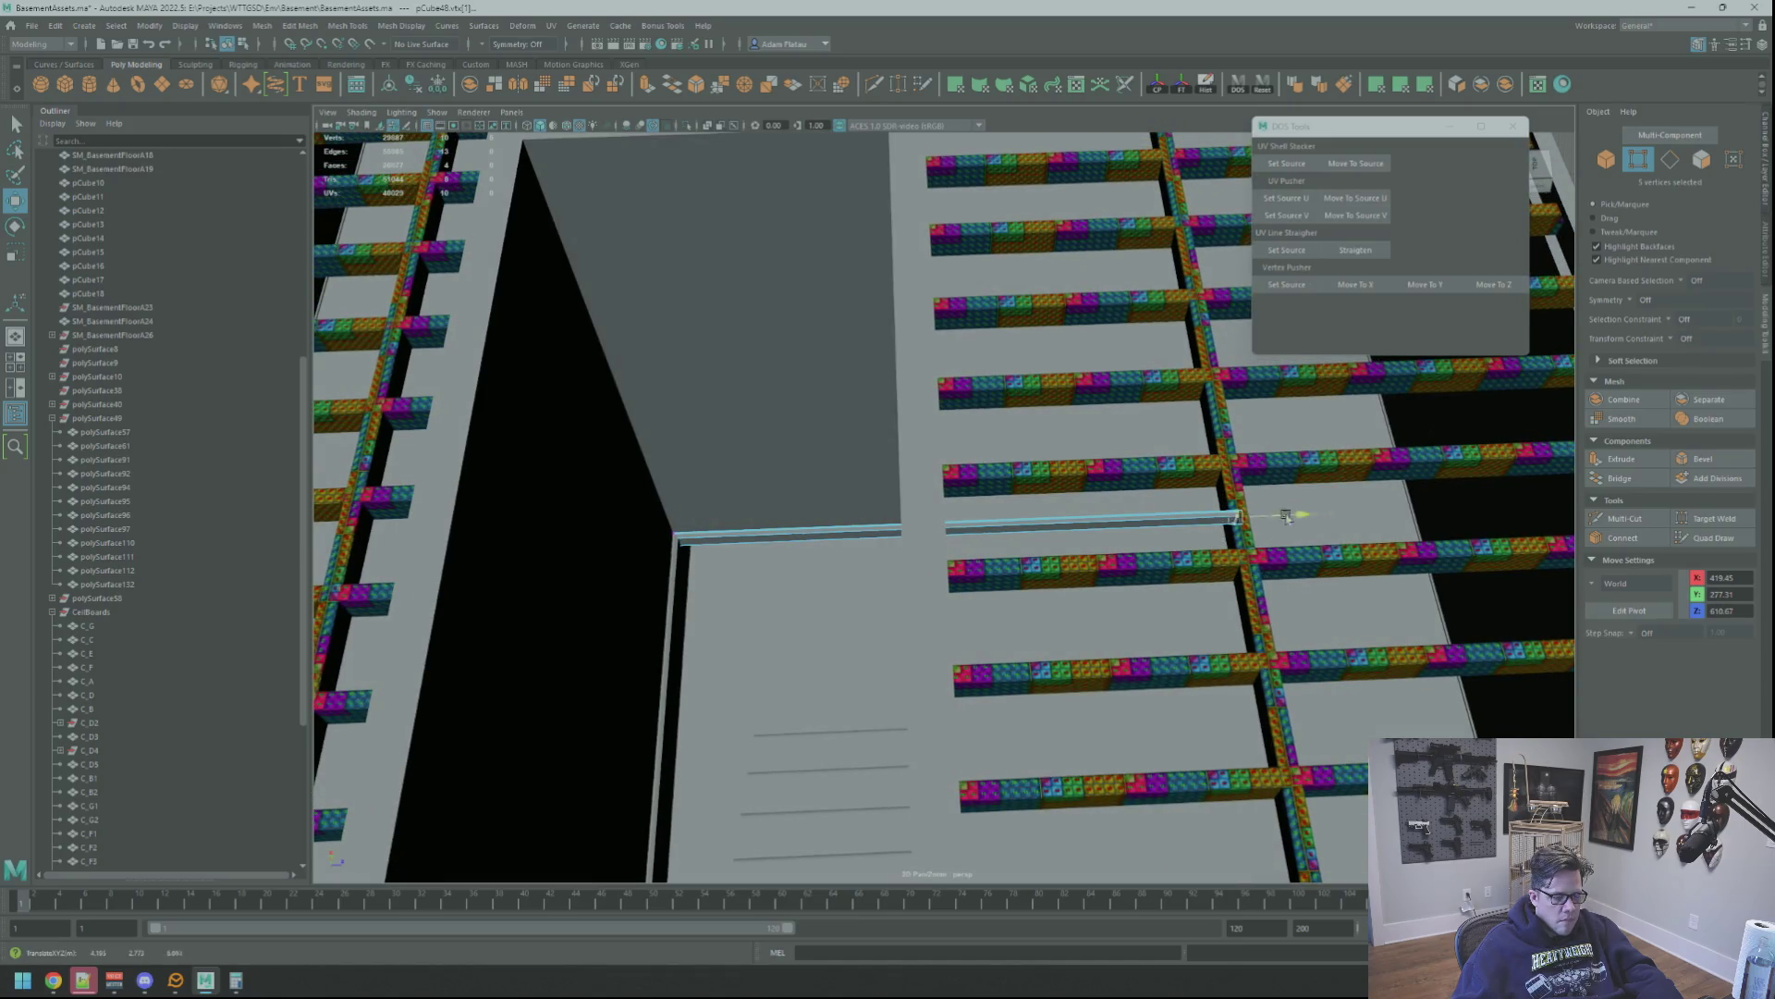
{"action": "key", "text": "f"}
{"action": "scroll", "coordinate": [1000, 504], "scroll_direction": "up", "scroll_amount": 3}
{"action": "scroll", "coordinate": [994, 503], "scroll_direction": "up", "scroll_amount": 2}
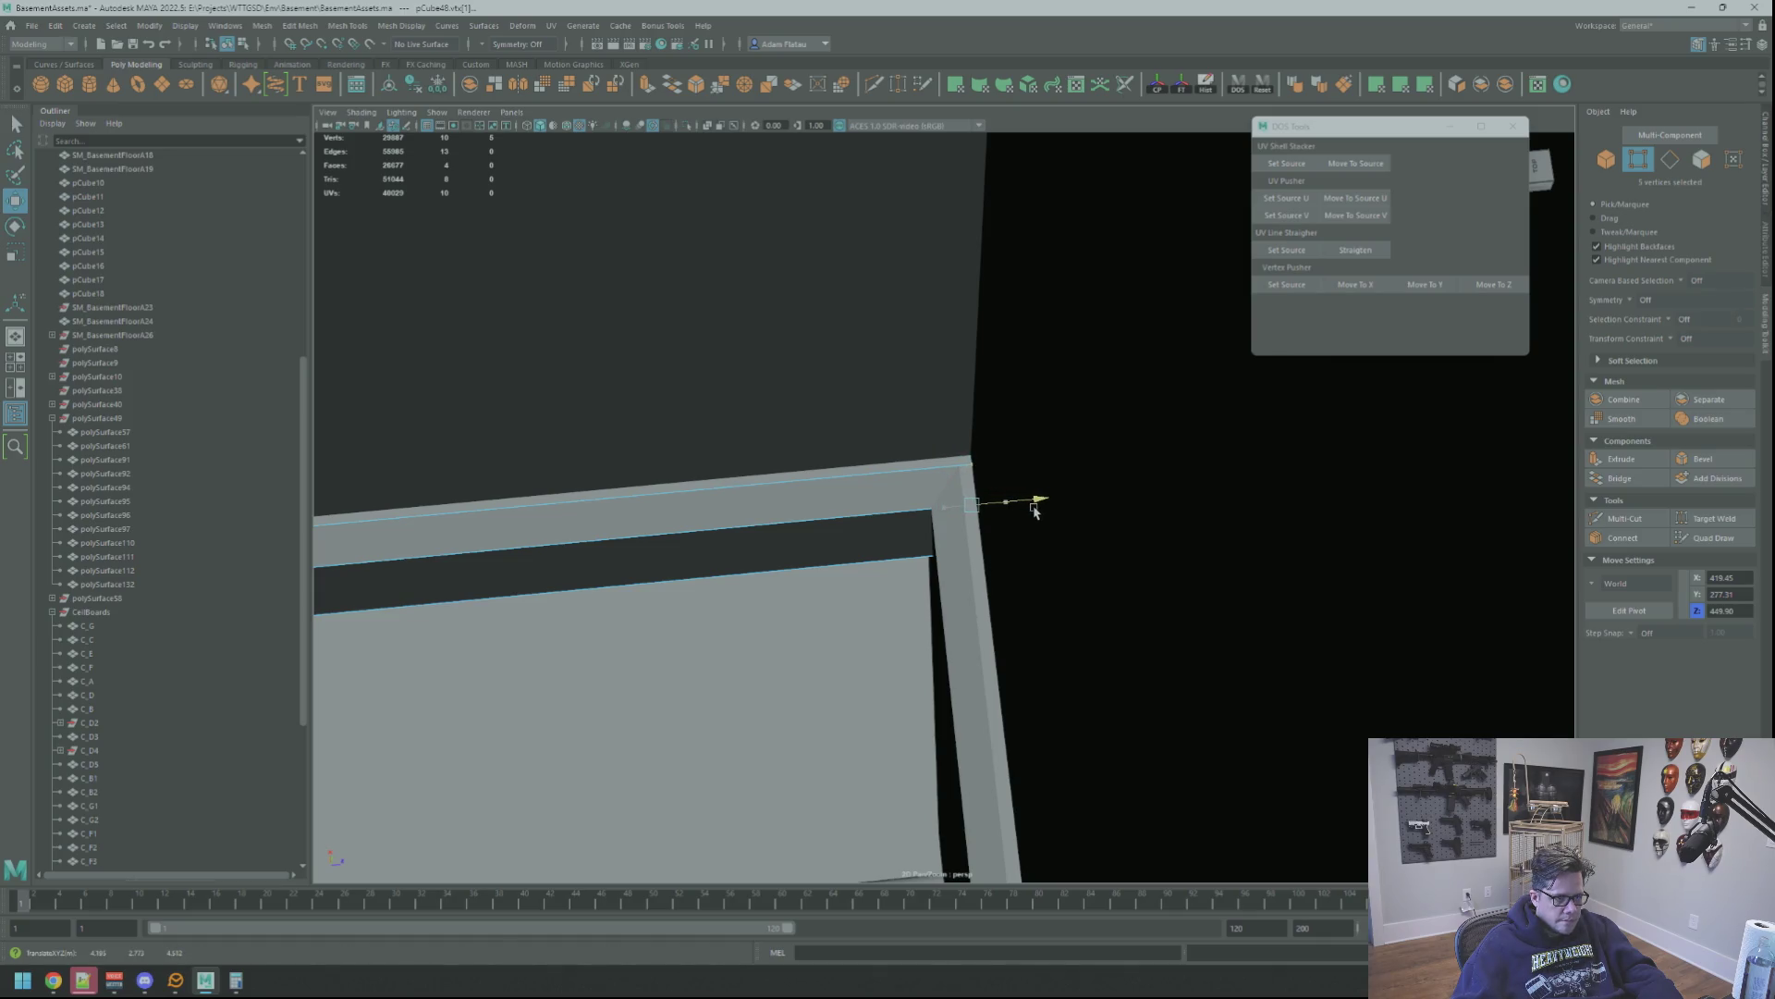
{"action": "scroll", "coordinate": [1033, 510], "scroll_direction": "down", "scroll_amount": 3}
{"action": "scroll", "coordinate": [1023, 503], "scroll_direction": "down", "scroll_amount": 5}
{"action": "scroll", "coordinate": [1014, 495], "scroll_direction": "down", "scroll_amount": 3}
{"action": "right_click", "coordinate": [1384, 419]}
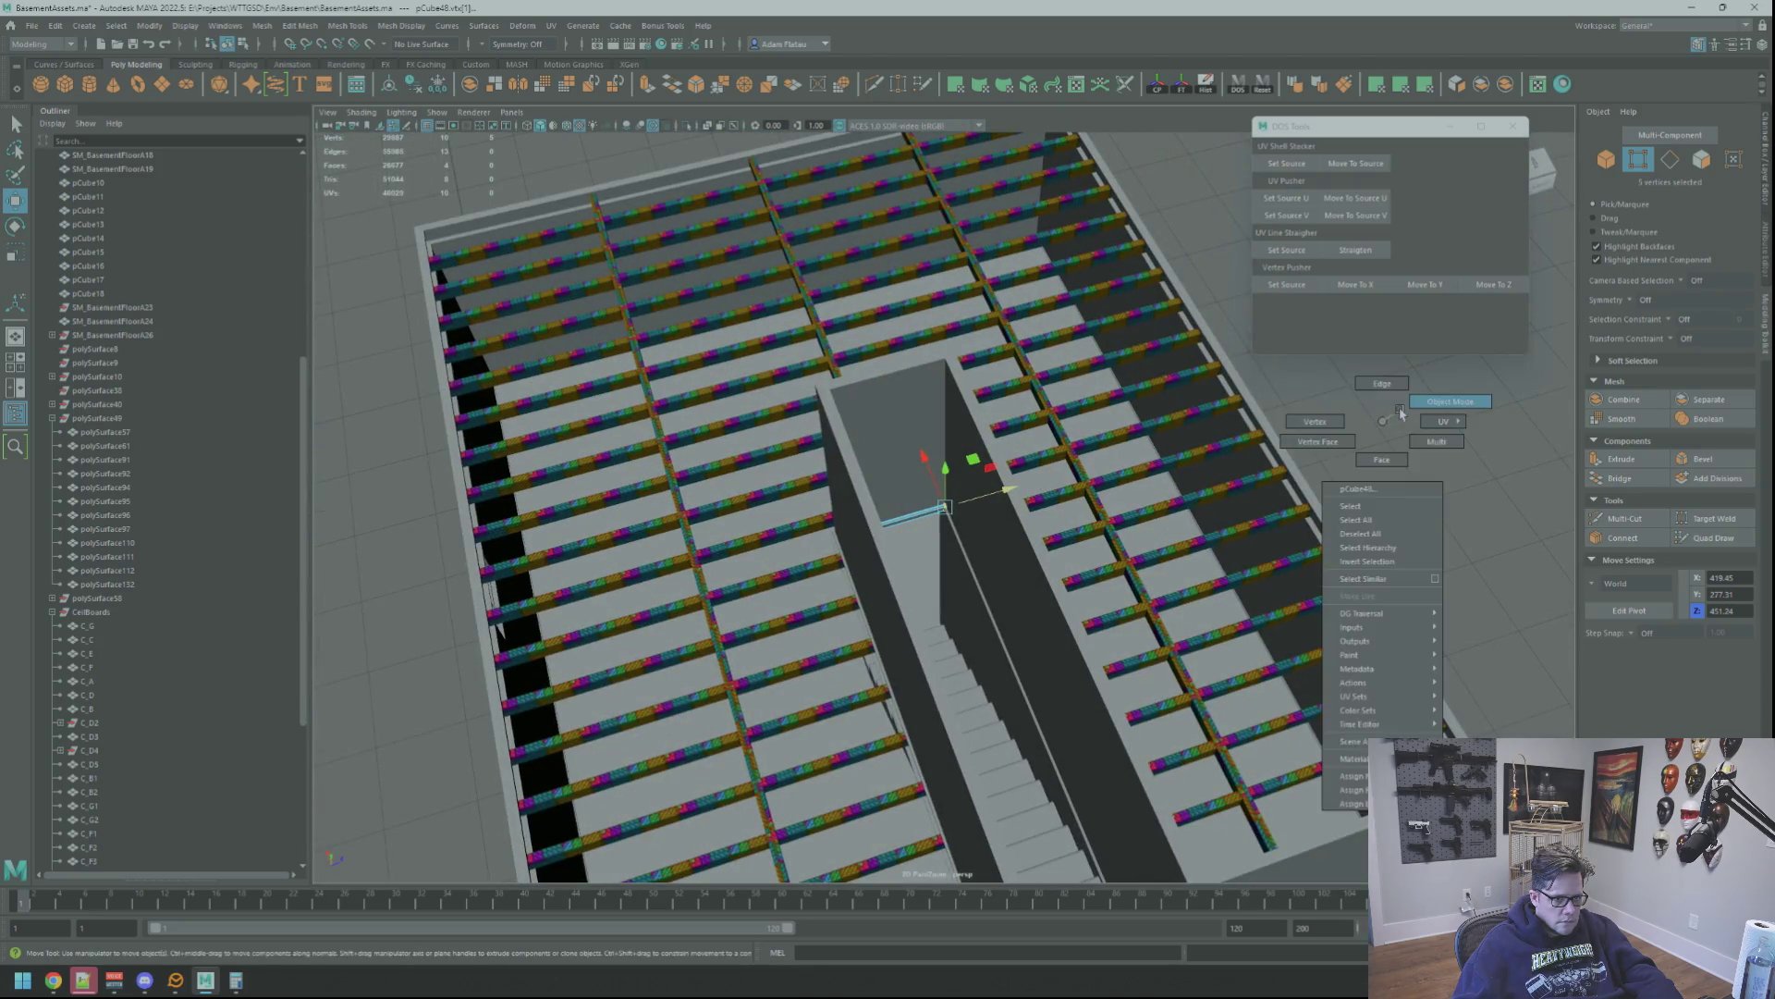
{"action": "key", "text": "f"}
{"action": "scroll", "coordinate": [907, 506], "scroll_direction": "up", "scroll_amount": 3}
{"action": "scroll", "coordinate": [907, 506], "scroll_direction": "down", "scroll_amount": 5}
{"action": "scroll", "coordinate": [1090, 542], "scroll_direction": "up", "scroll_amount": 1}
{"action": "mouse_move", "coordinate": [991, 519]}
{"action": "left_mouse_down", "text": "alt"}
{"action": "mouse_move", "coordinate": [1026, 560]}
{"action": "mouse_move", "coordinate": [1003, 602]}
{"action": "mouse_move", "coordinate": [971, 496]}
{"action": "left_mouse_up", "text": "alt"}
{"action": "scroll", "coordinate": [1086, 519], "scroll_direction": "up", "scroll_amount": 2}
{"action": "mouse_move", "coordinate": [1087, 519]}
{"action": "left_mouse_down", "text": "alt"}
{"action": "mouse_move", "coordinate": [1073, 484]}
{"action": "mouse_move", "coordinate": [1073, 555]}
{"action": "mouse_move", "coordinate": [910, 588]}
{"action": "mouse_move", "coordinate": [1191, 577]}
{"action": "mouse_move", "coordinate": [1023, 476]}
{"action": "mouse_move", "coordinate": [971, 583]}
{"action": "mouse_move", "coordinate": [858, 693]}
{"action": "mouse_move", "coordinate": [1150, 546]}
{"action": "mouse_move", "coordinate": [1034, 637]}
{"action": "mouse_move", "coordinate": [1090, 594]}
{"action": "mouse_move", "coordinate": [1023, 515]}
{"action": "mouse_move", "coordinate": [1019, 602]}
{"action": "mouse_move", "coordinate": [1034, 599]}
{"action": "mouse_move", "coordinate": [967, 500]}
{"action": "left_mouse_up", "text": "alt"}
{"action": "scroll", "coordinate": [1074, 561], "scroll_direction": "up", "scroll_amount": 2}
{"action": "scroll", "coordinate": [967, 500], "scroll_direction": "up", "scroll_amount": 5}
{"action": "scroll", "coordinate": [984, 550], "scroll_direction": "up", "scroll_amount": 3}
{"action": "scroll", "coordinate": [1106, 647], "scroll_direction": "up", "scroll_amount": 3}
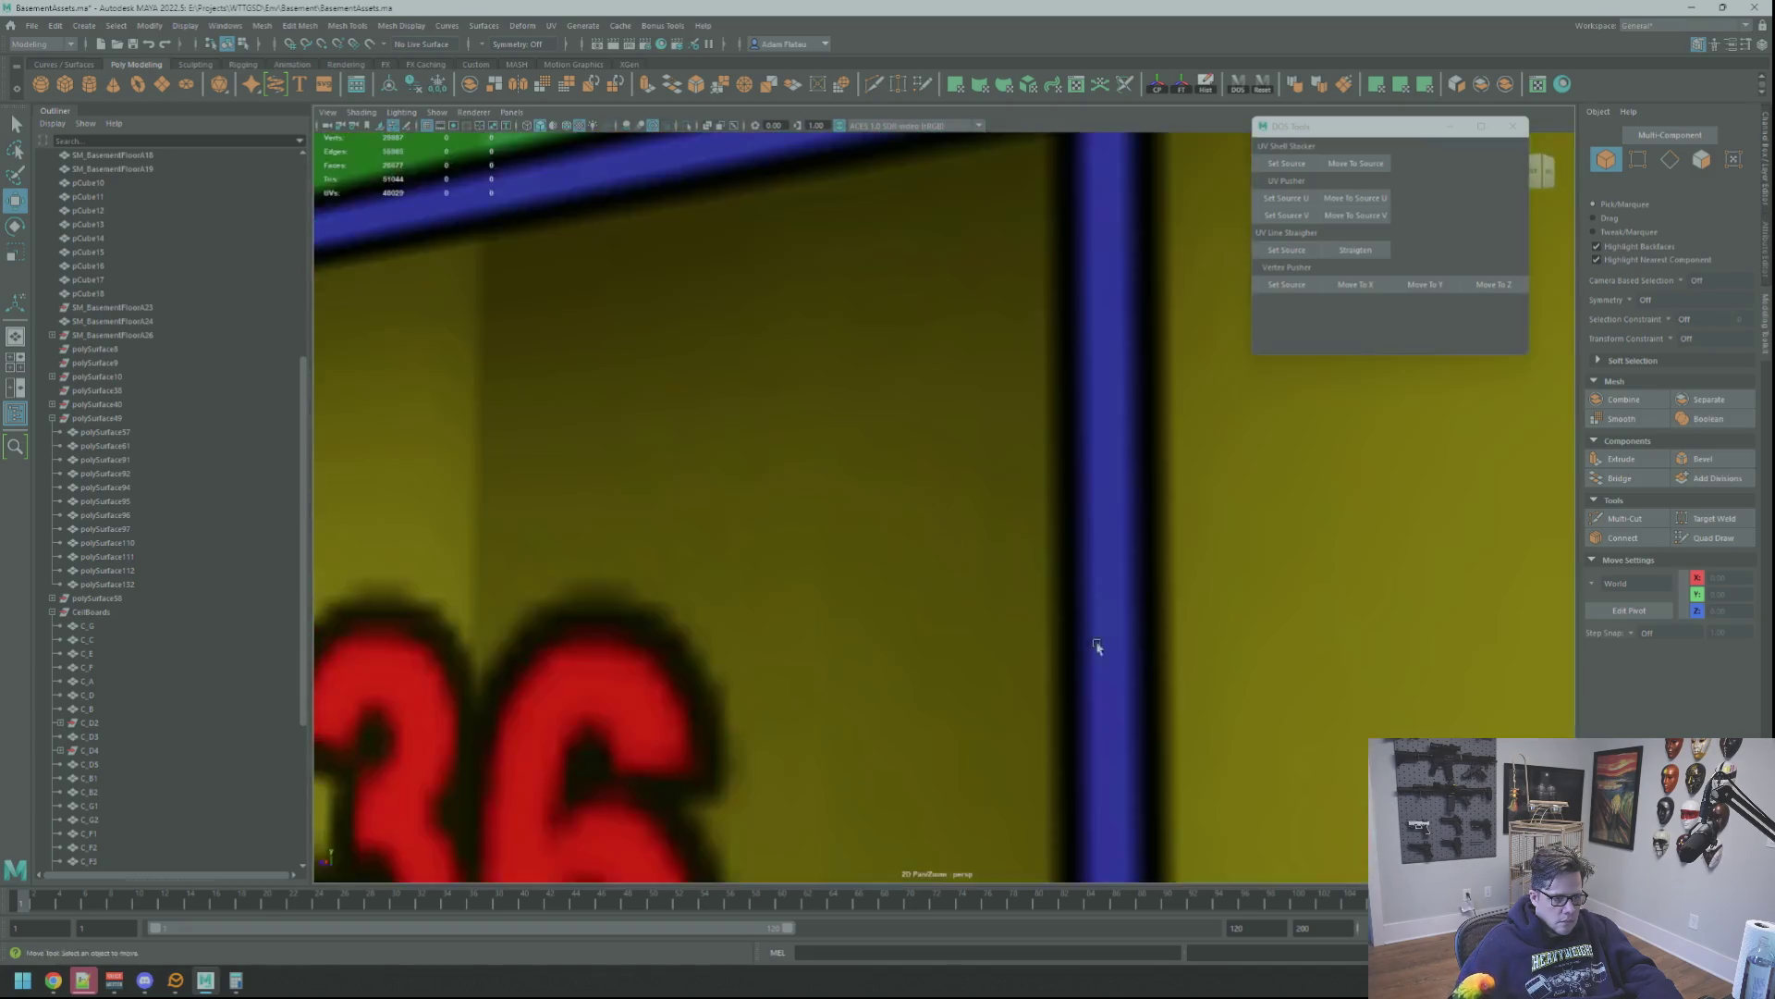
{"action": "scroll", "coordinate": [1105, 647], "scroll_direction": "down", "scroll_amount": 10}
{"action": "left_click_drag", "start_coordinate": [1106, 647], "coordinate": [1034, 578], "text": "alt"}
{"action": "scroll", "coordinate": [1085, 638], "scroll_direction": "up", "scroll_amount": 2}
{"action": "scroll", "coordinate": [1034, 579], "scroll_direction": "up", "scroll_amount": 3}
{"action": "scroll", "coordinate": [1020, 578], "scroll_direction": "up", "scroll_amount": 3}
{"action": "scroll", "coordinate": [1004, 577], "scroll_direction": "up", "scroll_amount": 2}
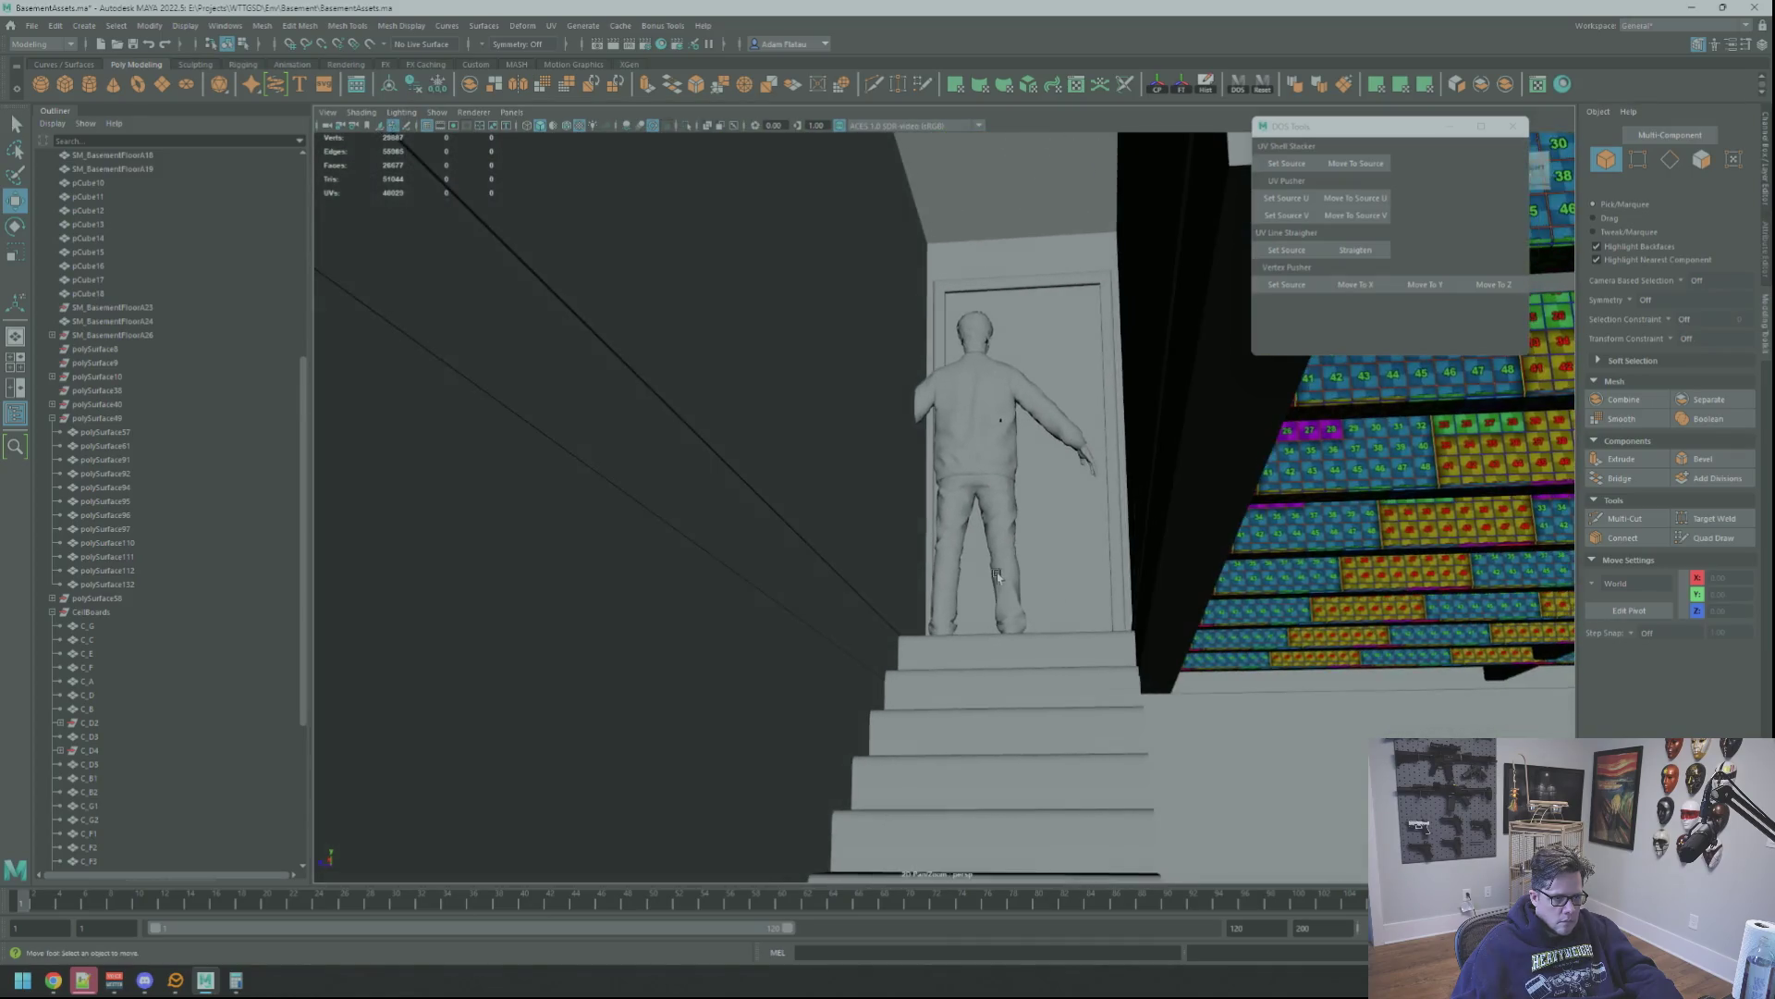
{"action": "scroll", "coordinate": [1005, 578], "scroll_direction": "up", "scroll_amount": 3}
{"action": "scroll", "coordinate": [1026, 612], "scroll_direction": "up", "scroll_amount": 3}
{"action": "scroll", "coordinate": [1030, 607], "scroll_direction": "down", "scroll_amount": 2}
{"action": "mouse_move", "coordinate": [1031, 607]}
{"action": "left_mouse_down", "text": "alt"}
{"action": "mouse_move", "coordinate": [1043, 598]}
{"action": "mouse_move", "coordinate": [976, 621]}
{"action": "mouse_move", "coordinate": [1020, 629]}
{"action": "left_mouse_up", "text": "alt"}
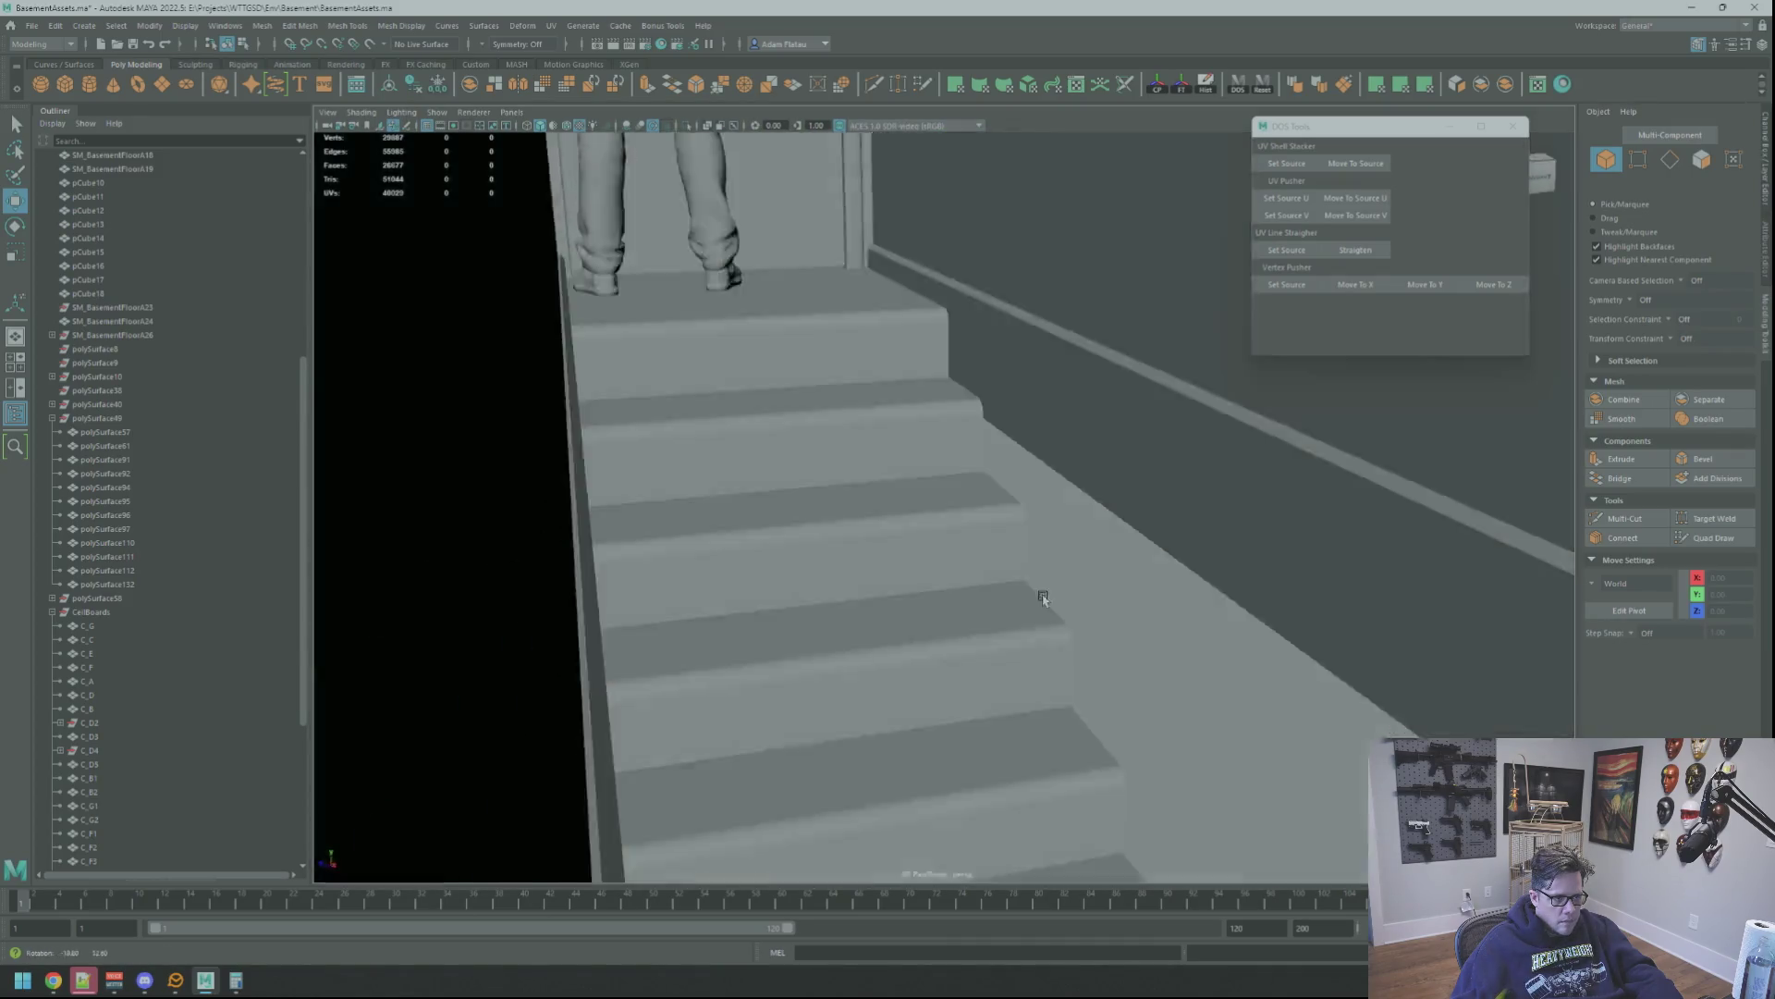
{"action": "scroll", "coordinate": [1043, 597], "scroll_direction": "down", "scroll_amount": 4}
{"action": "scroll", "coordinate": [976, 622], "scroll_direction": "down", "scroll_amount": 3}
{"action": "scroll", "coordinate": [1030, 658], "scroll_direction": "up", "scroll_amount": 3}
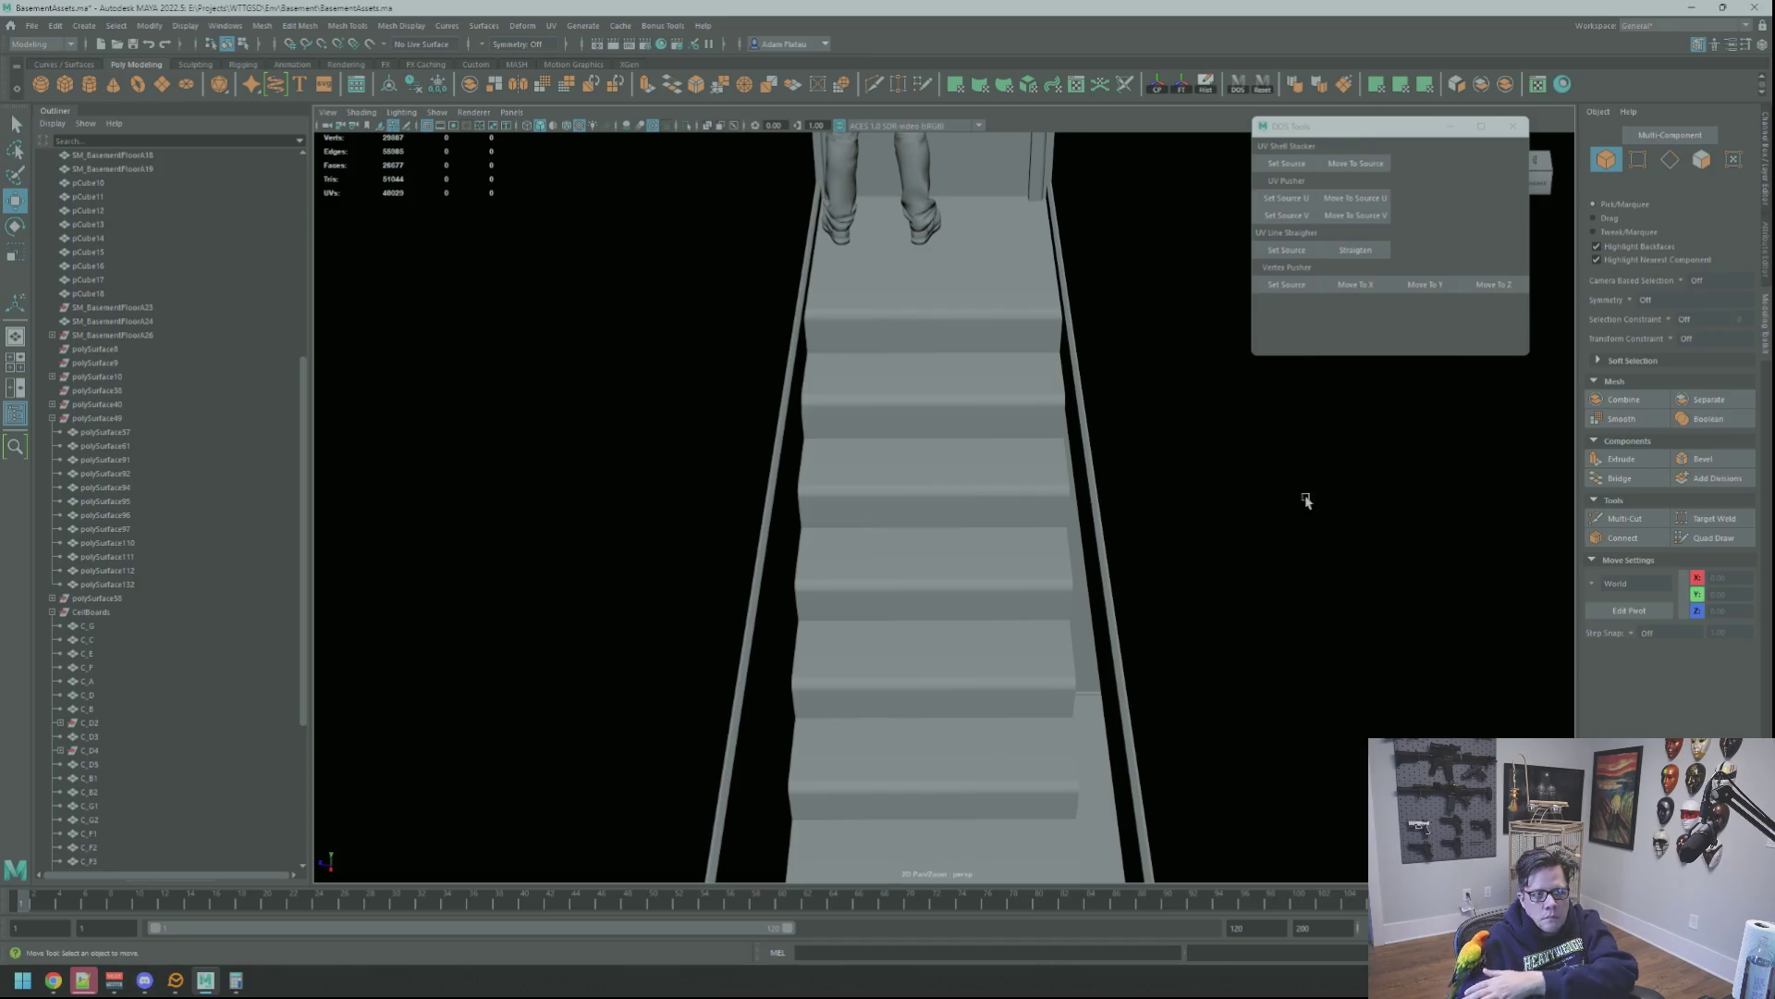
{"action": "scroll", "coordinate": [1083, 475], "scroll_direction": "down", "scroll_amount": 4}
{"action": "left_click_drag", "start_coordinate": [1083, 475], "coordinate": [979, 476], "text": "alt"}
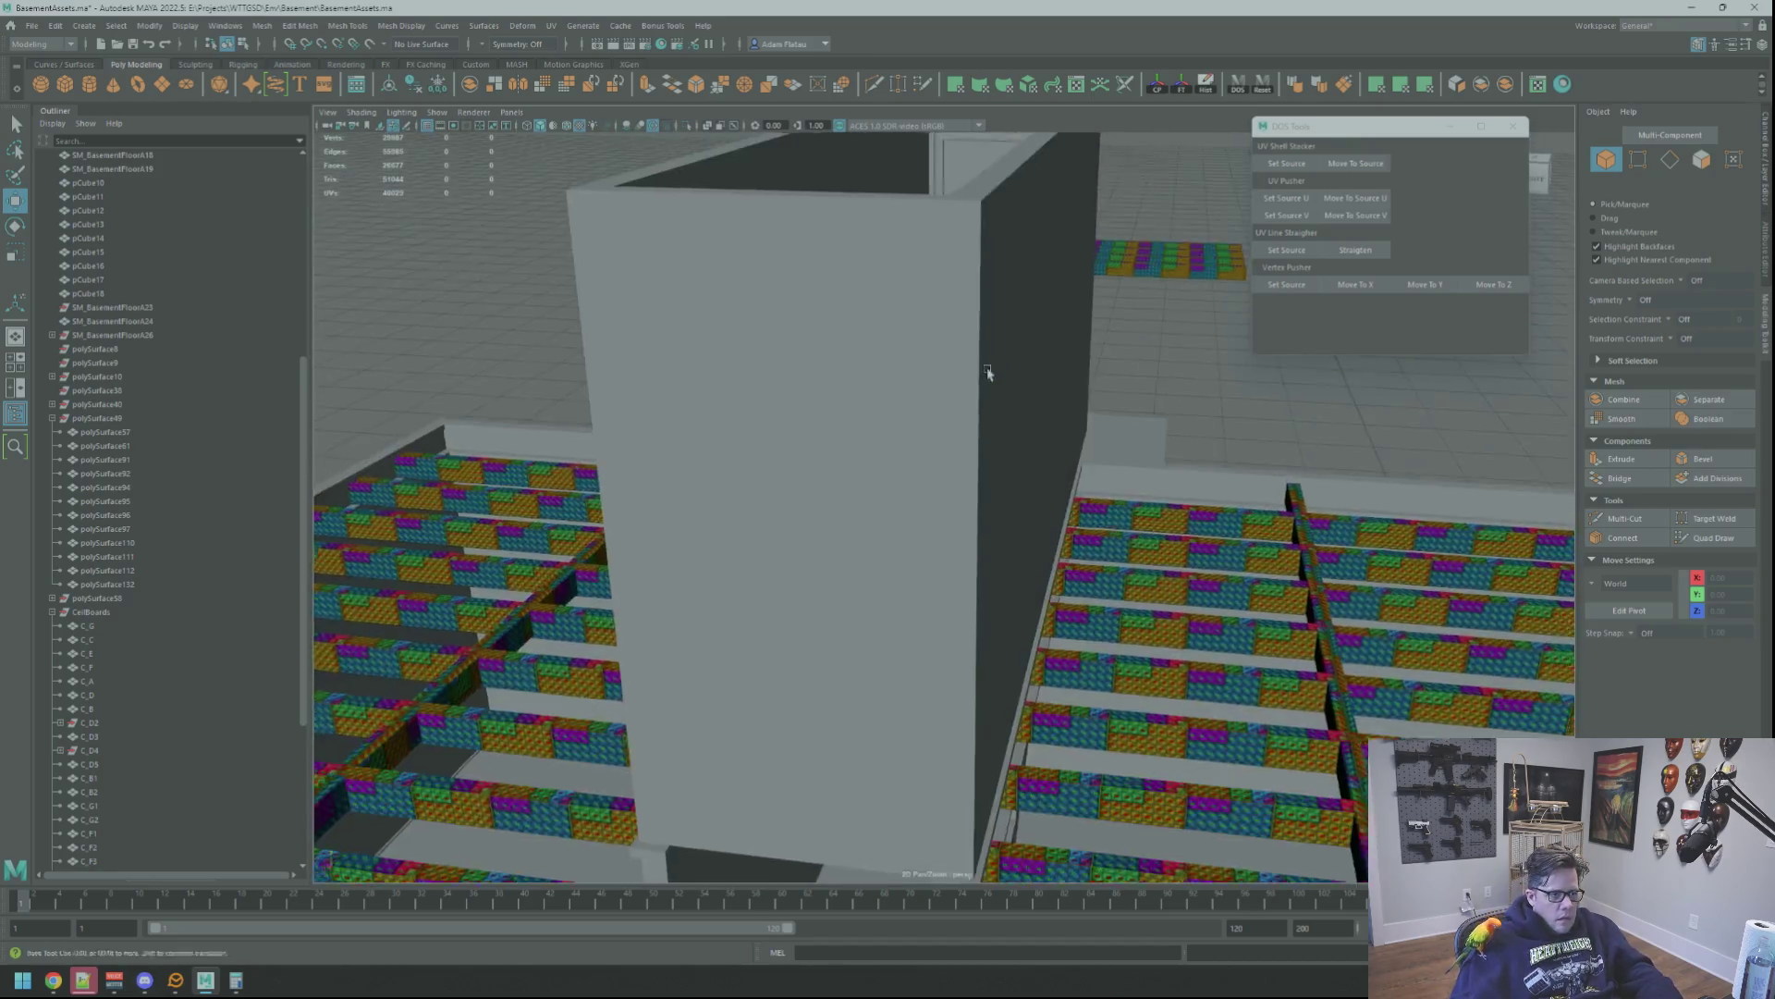
{"action": "right_click_drag", "start_coordinate": [1232, 333], "coordinate": [1271, 357], "text": "alt"}
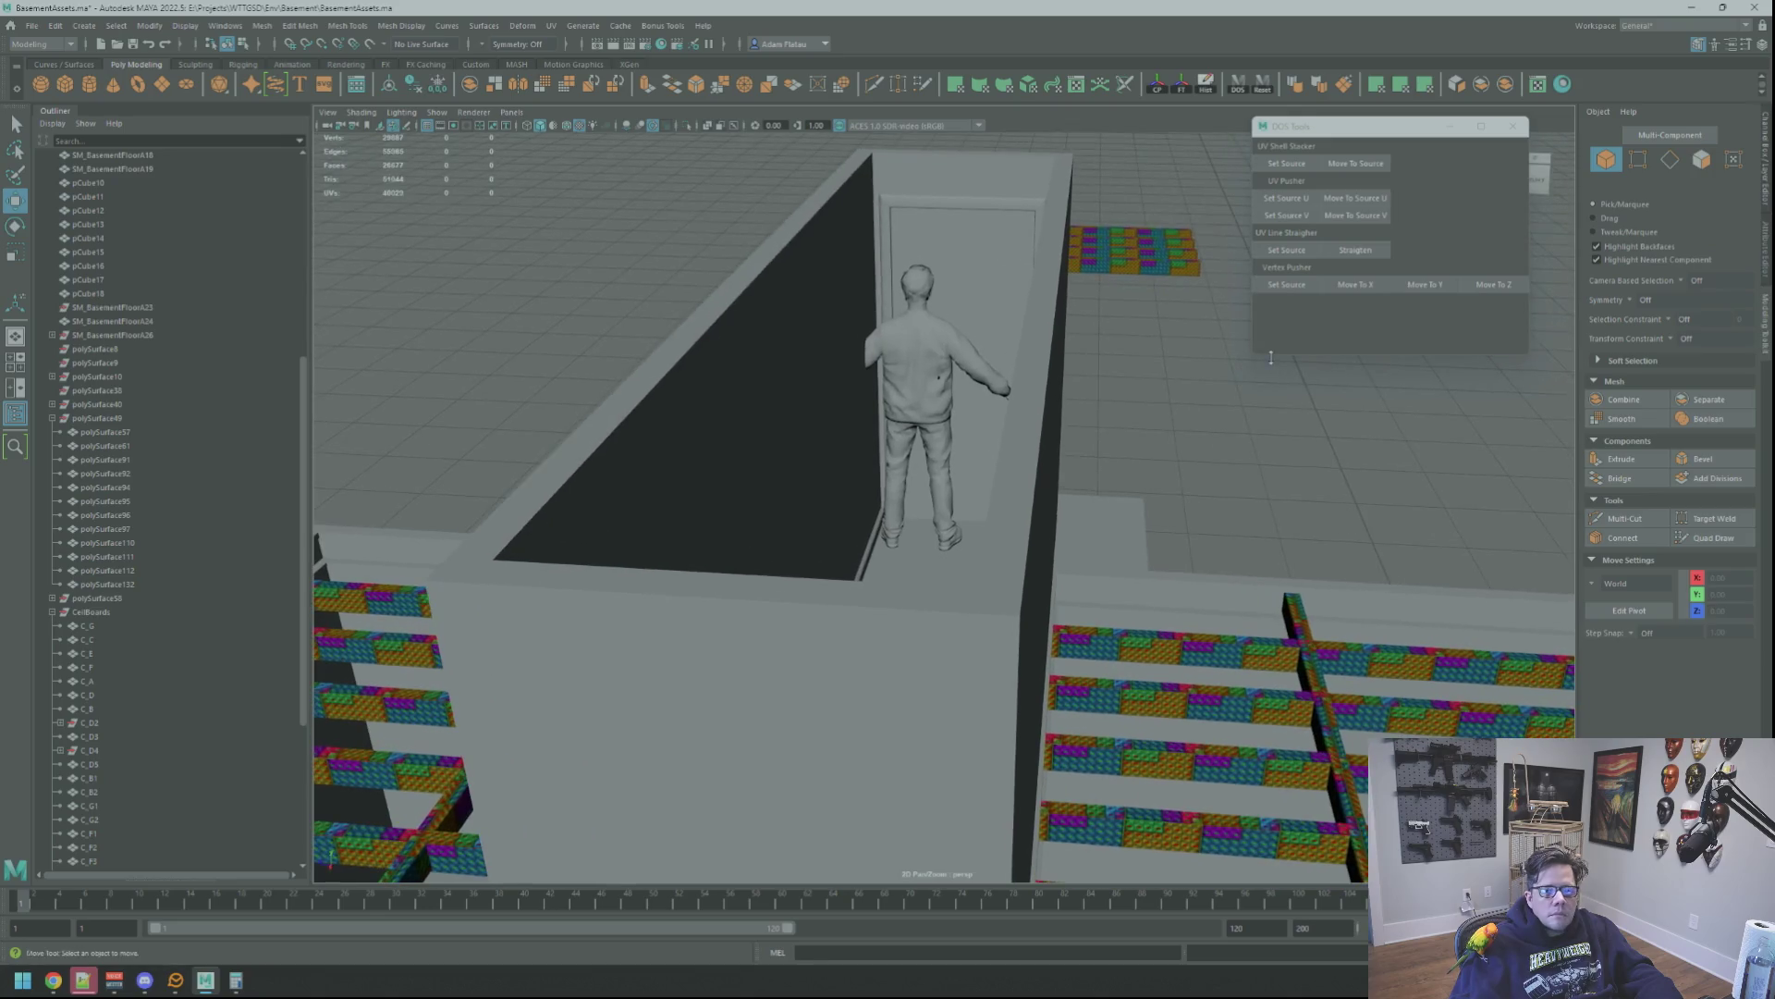
{"action": "key", "text": "alt+Tab"}
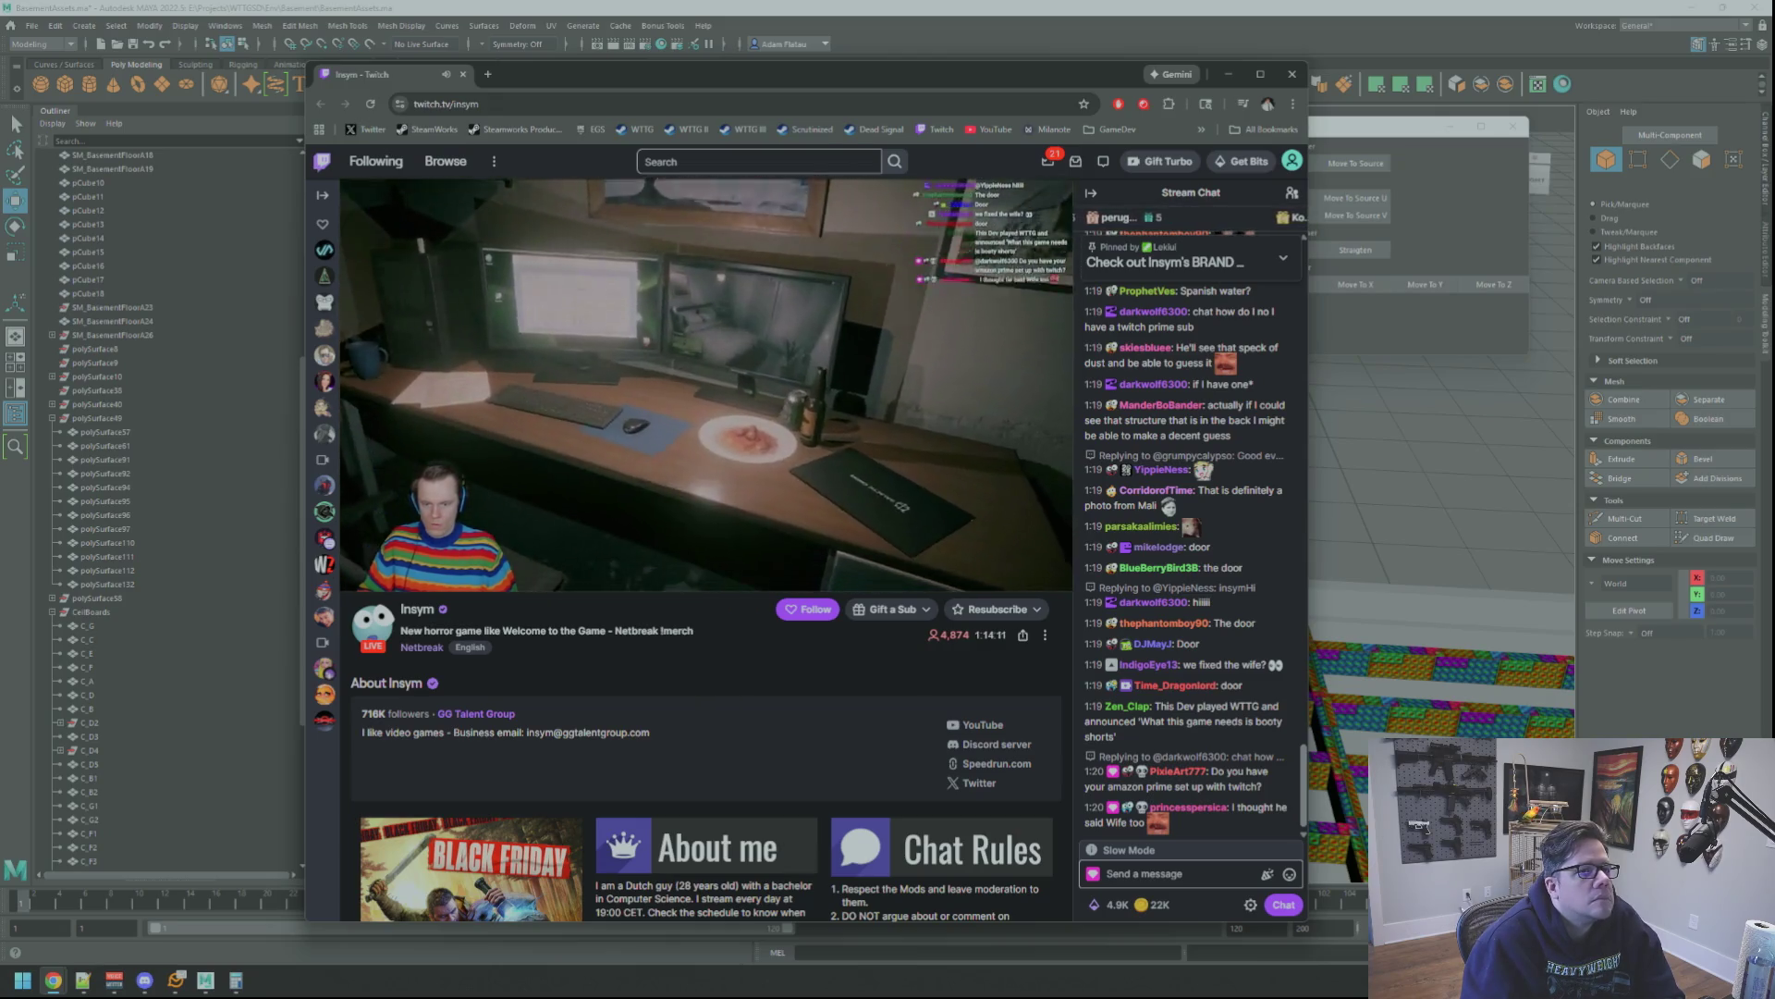
Switch focus away from the Twitch stream window back to Maya
{"action": "key", "text": "alt+Tab"}
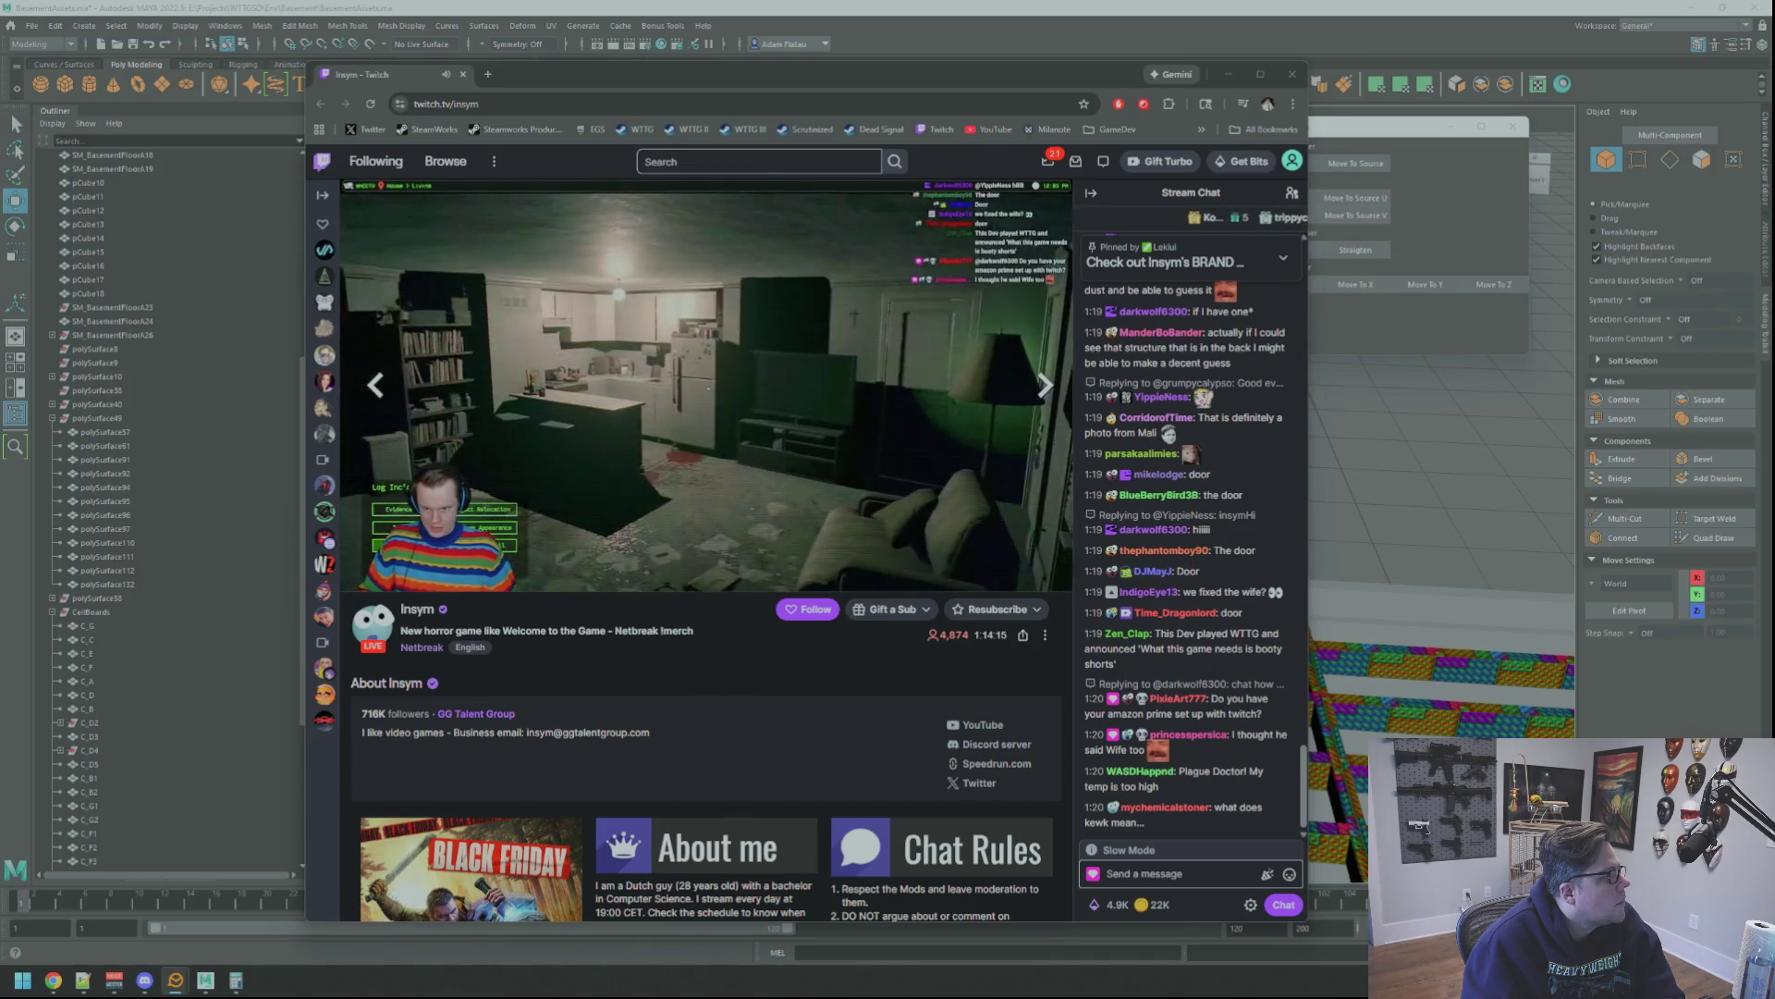
{"action": "left_click", "coordinate": [784, 659]}
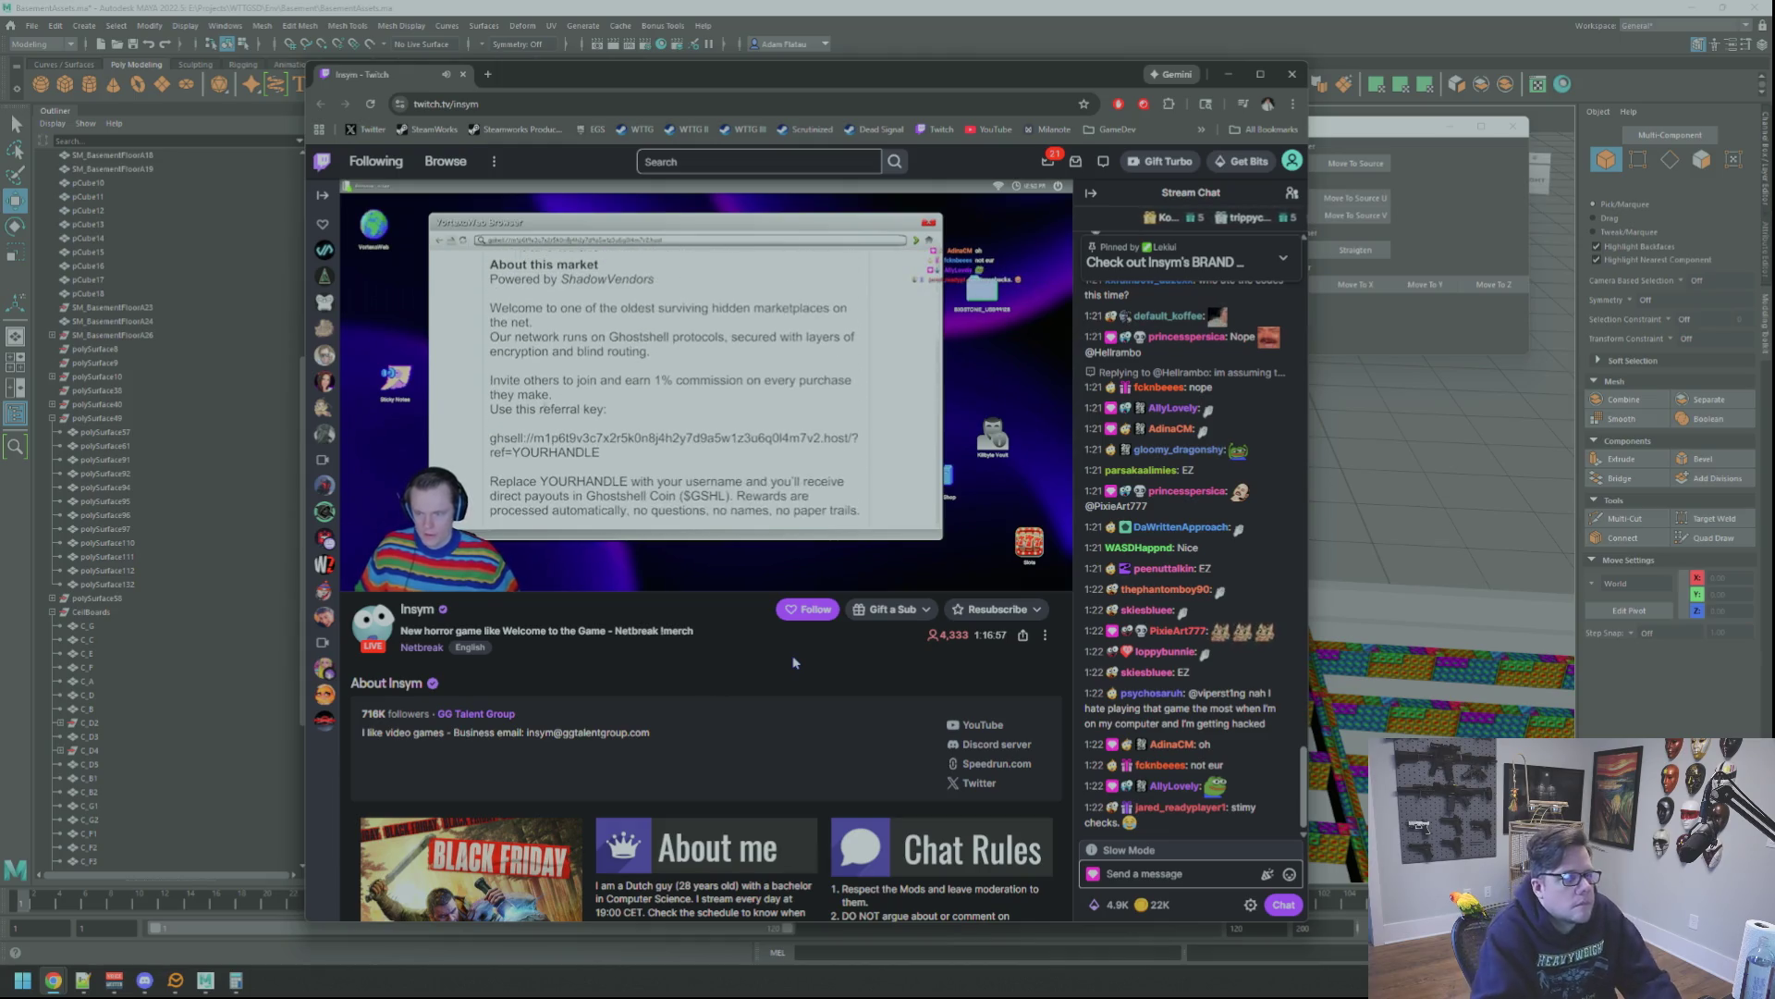
Launch JetBrains Rider from the Start menu and open the WTTGSD solution
{"action": "key", "text": "super"}
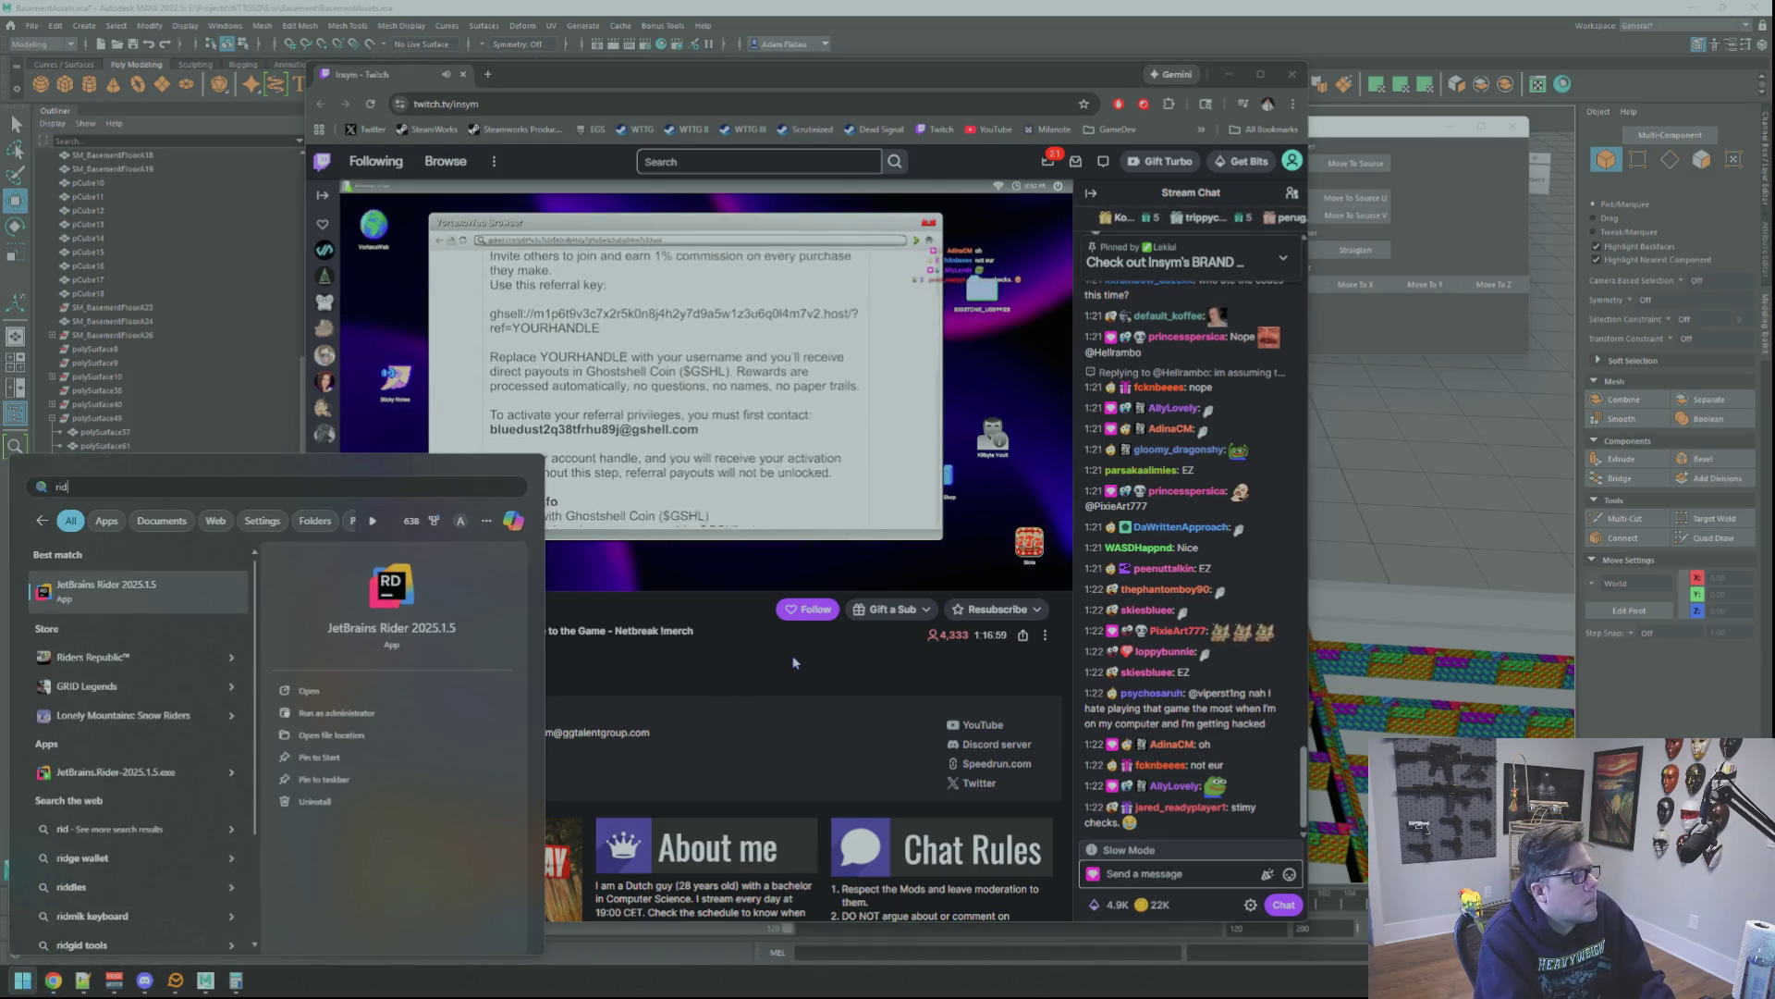
{"action": "key", "text": "Return"}
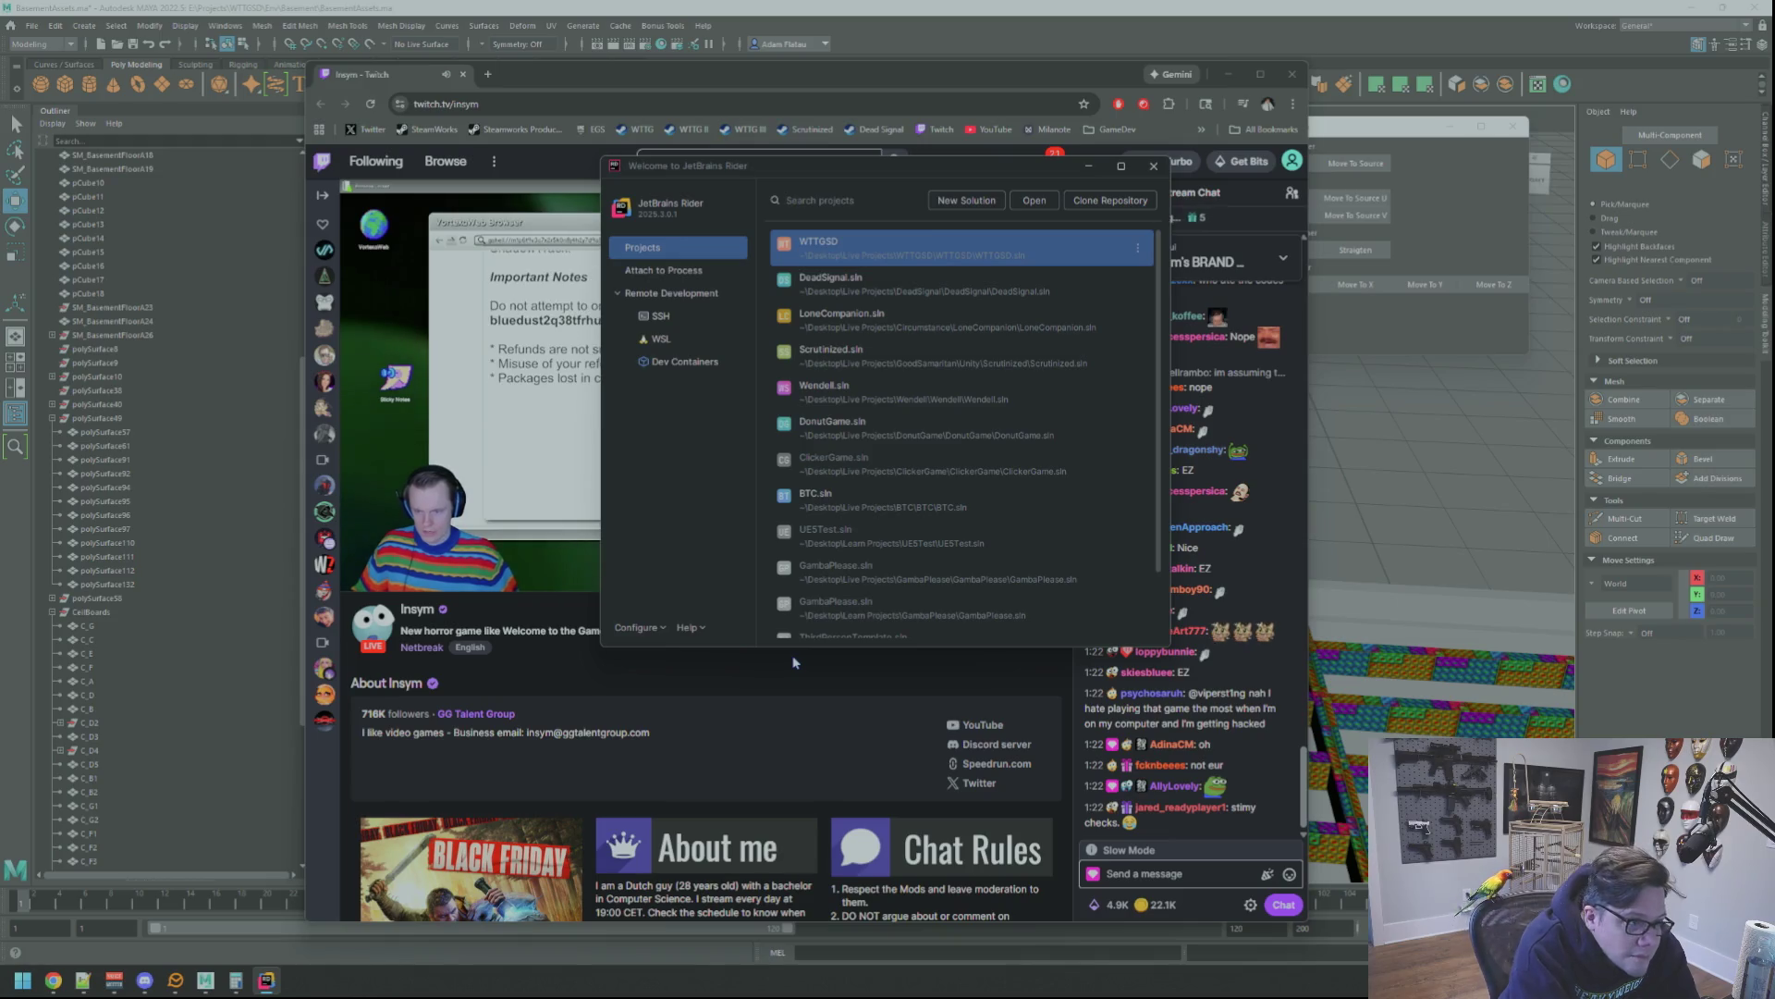
{"action": "left_click", "coordinate": [836, 257]}
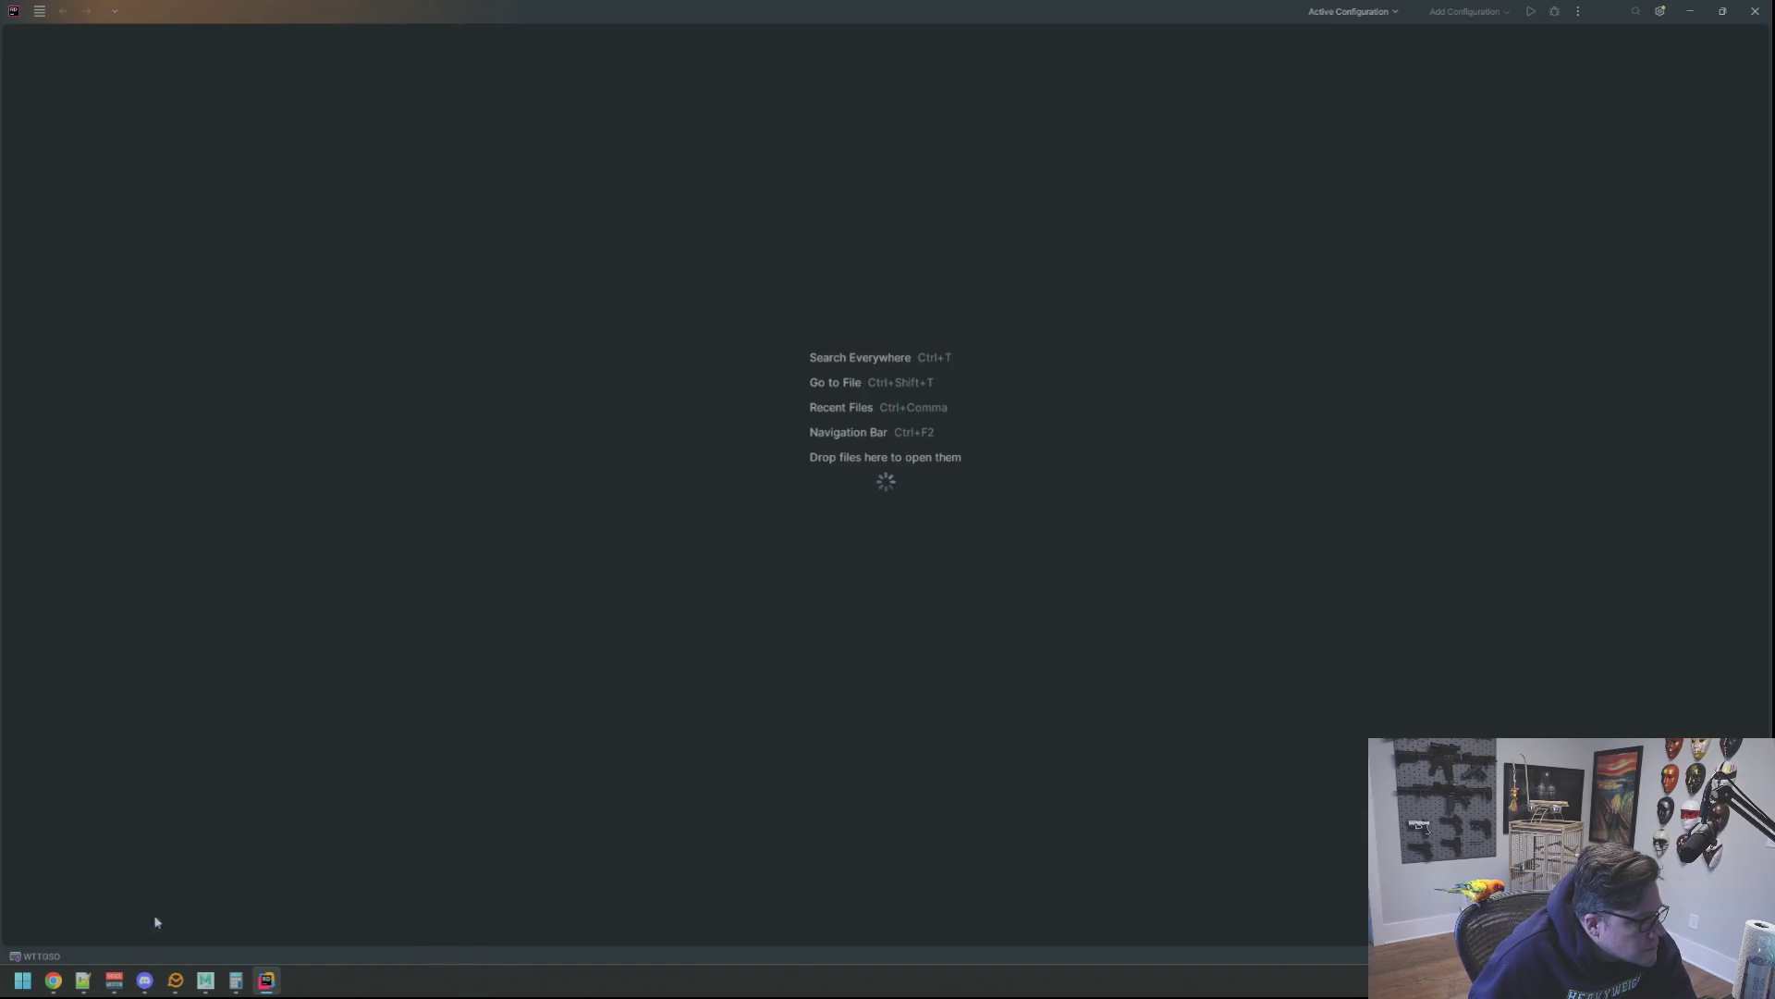
Watch the Twitch stream while the solution loads, then return to Rider's code
{"action": "left_click", "coordinate": [237, 908]}
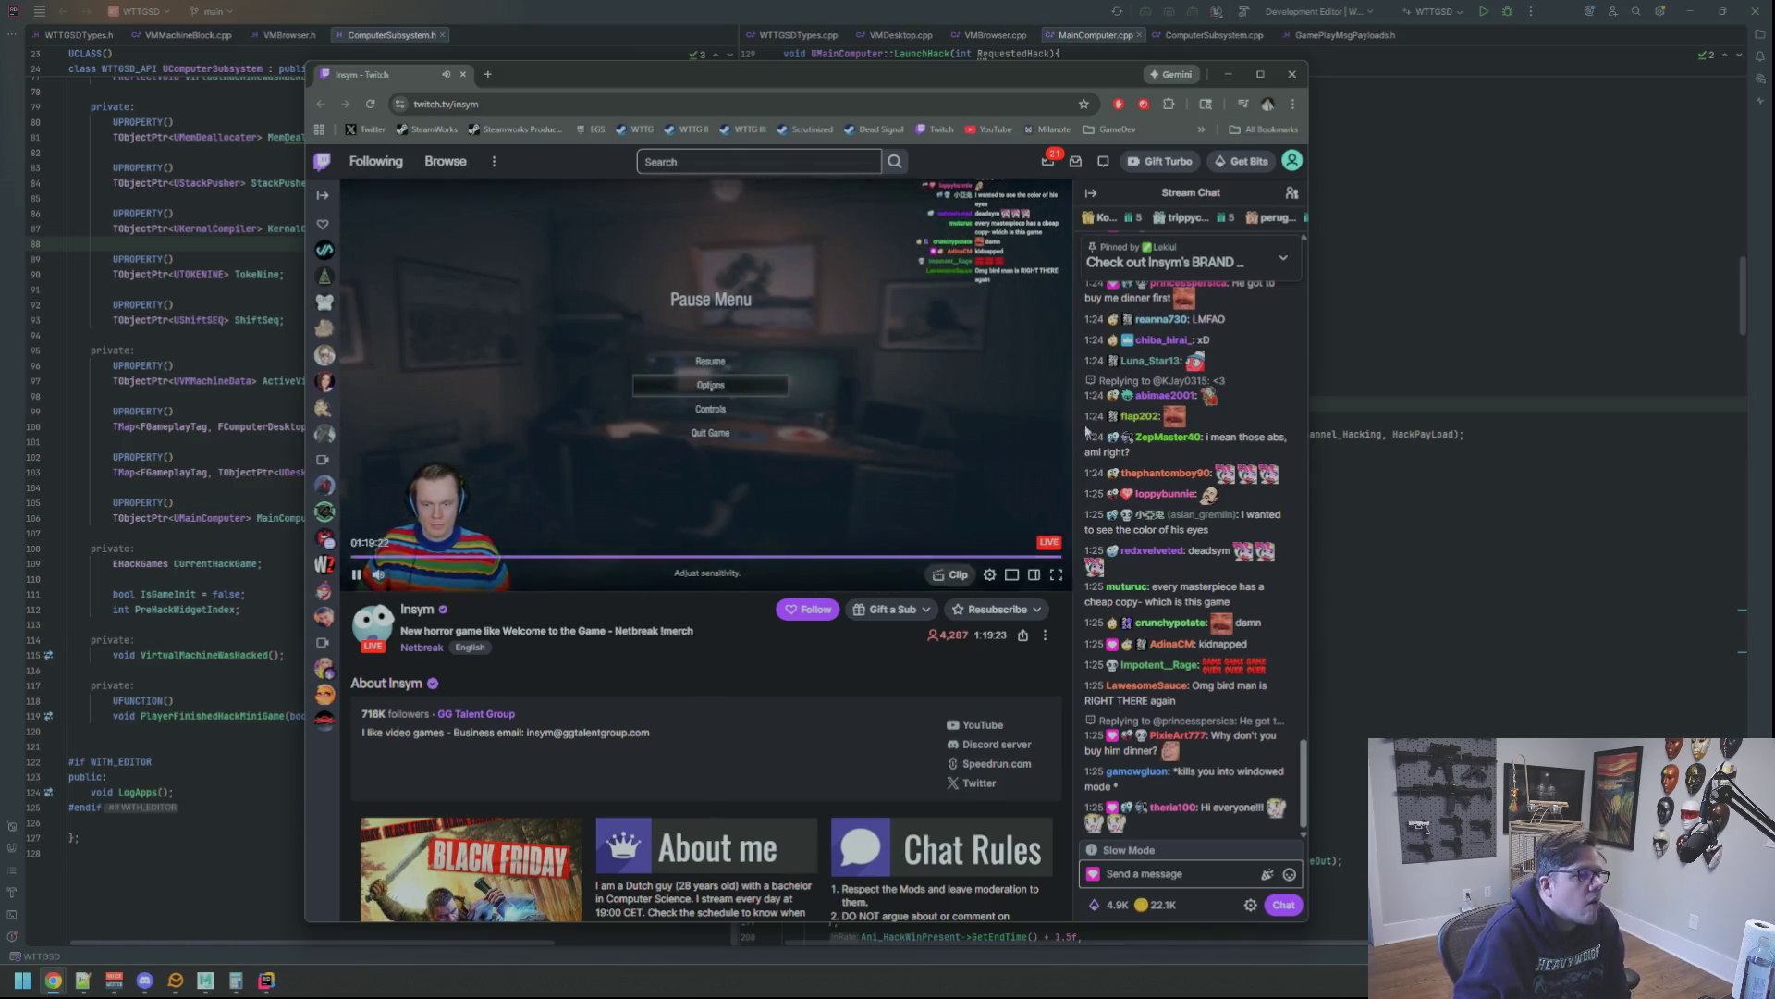
{"action": "left_click", "coordinate": [1353, 355]}
Run the WTTGSD build to launch Unreal Editor, glancing at the stream meanwhile
{"action": "left_click", "coordinate": [1487, 13]}
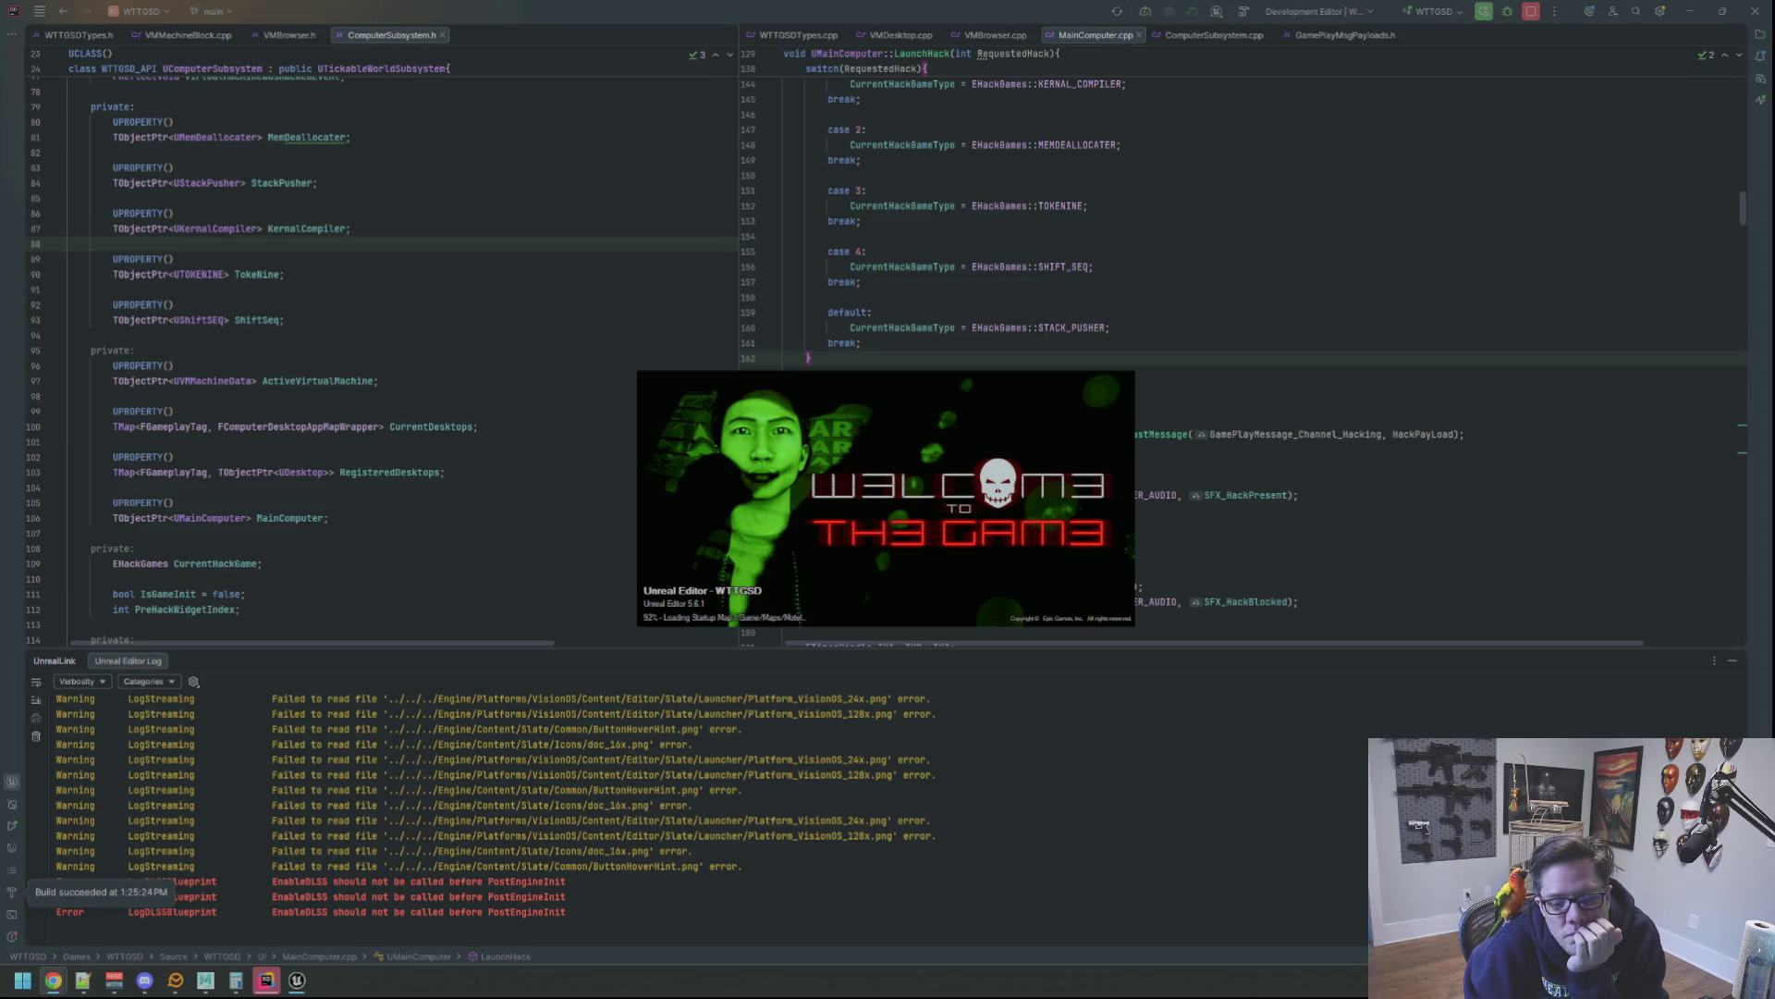
{"action": "mouse_move", "coordinate": [52, 981]}
{"action": "left_click", "coordinate": [153, 908]}
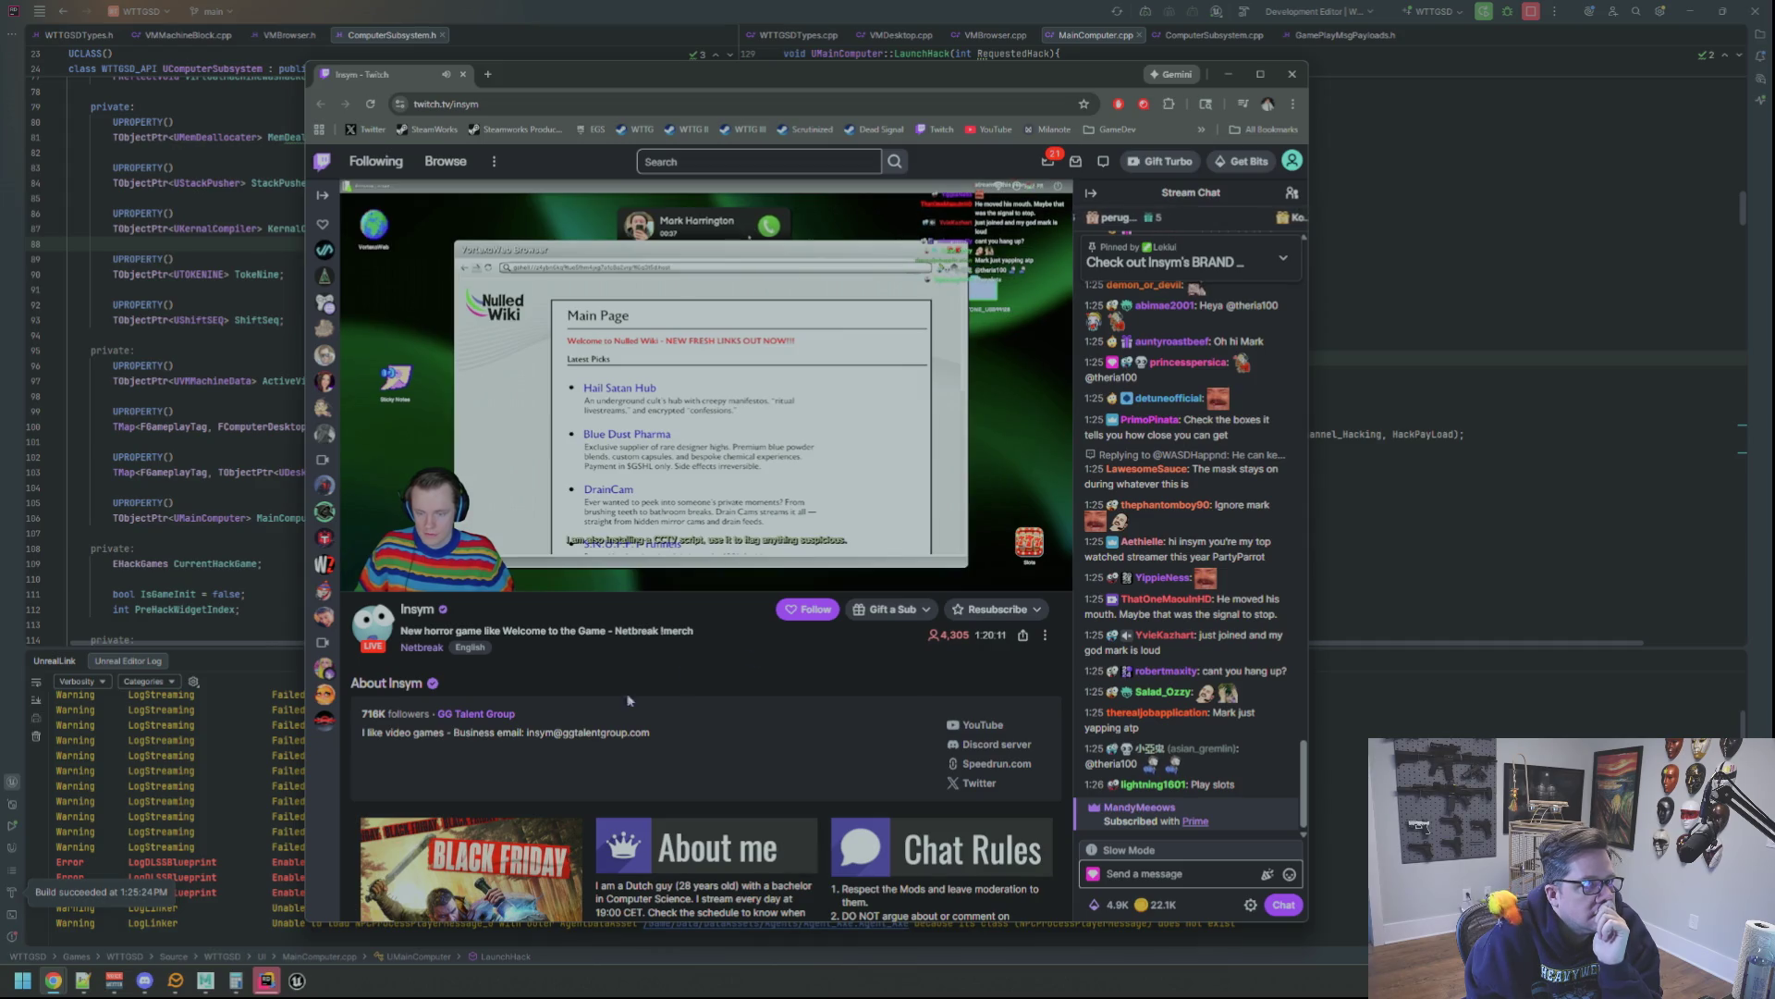
{"action": "left_click", "coordinate": [267, 983]}
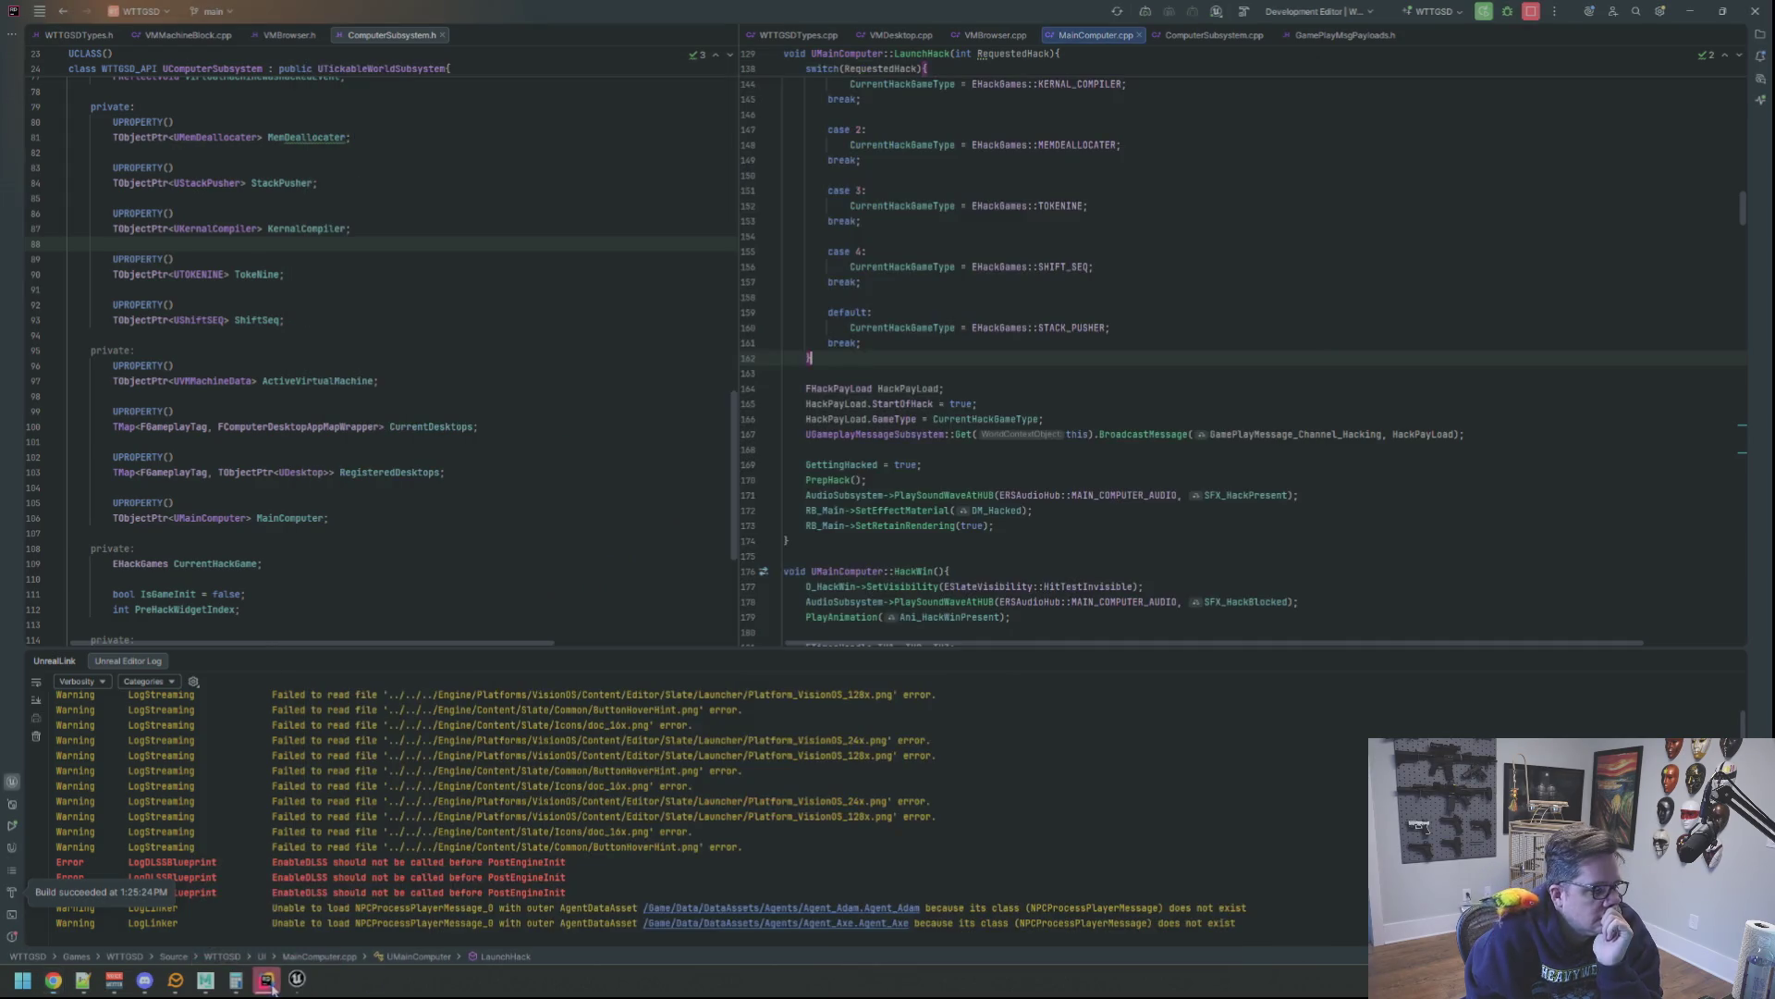
Switch to Unreal Editor, clear the floor selection and collapse the Outliner folders
{"action": "left_click", "coordinate": [296, 980]}
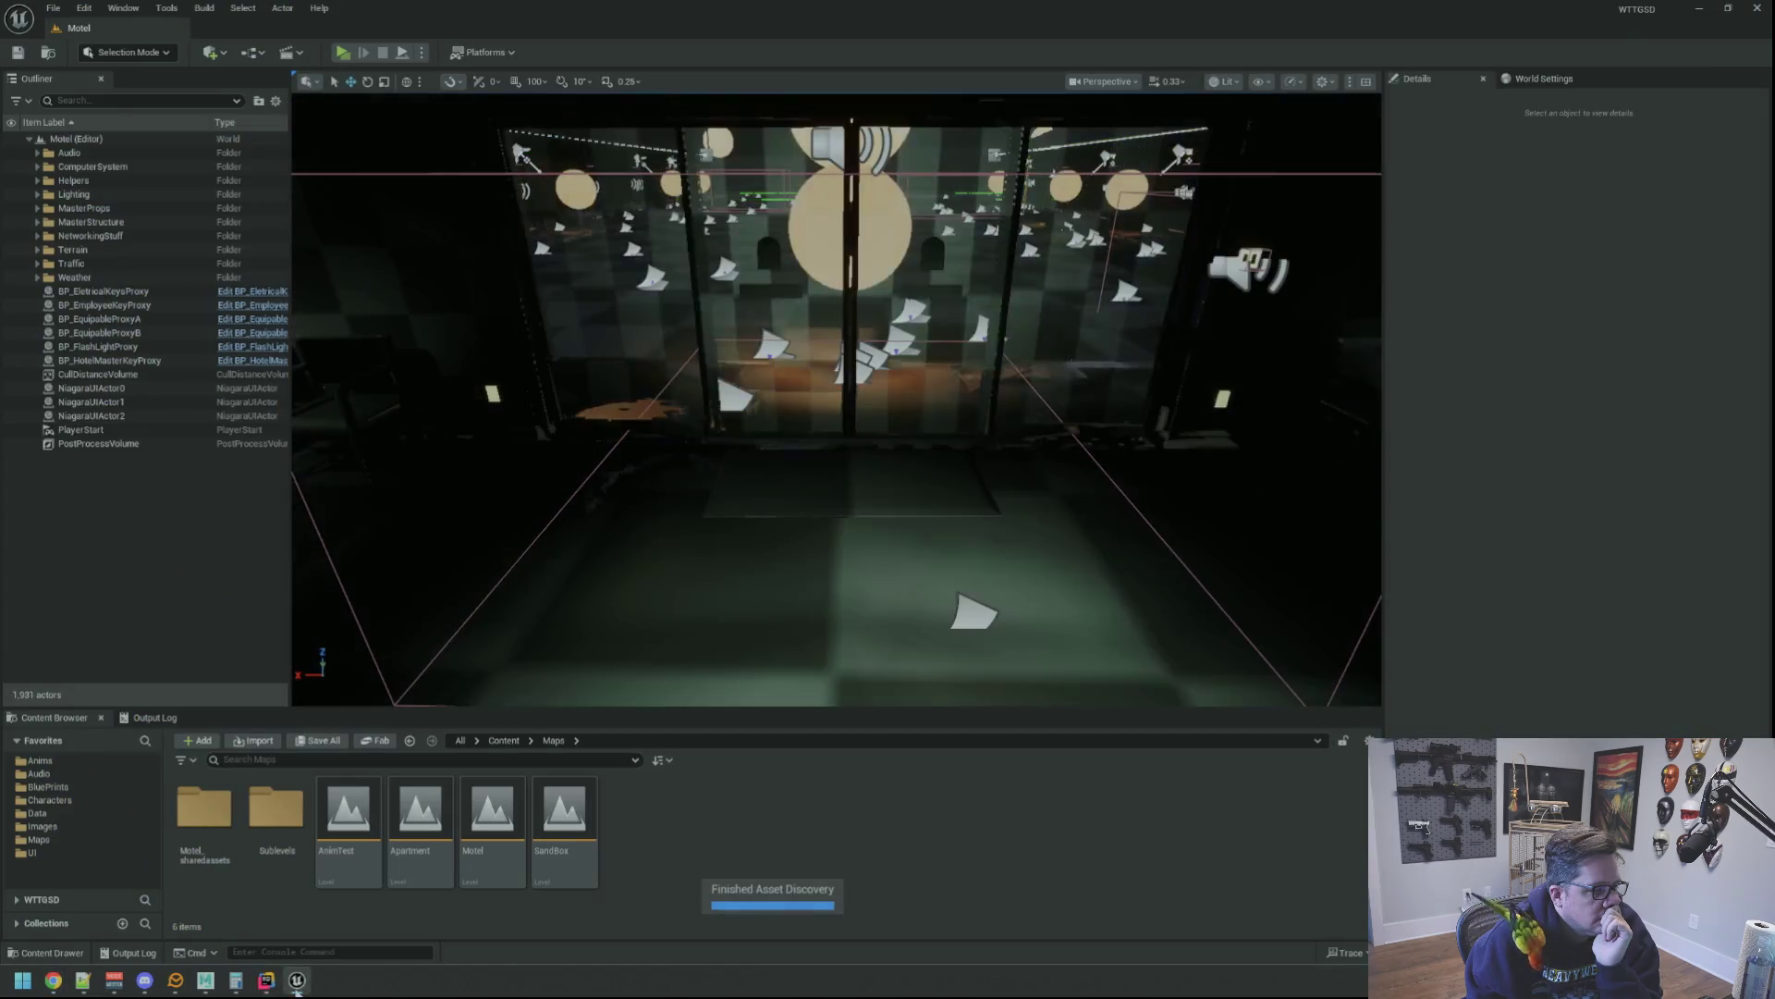
{"action": "right_click", "coordinate": [785, 541]}
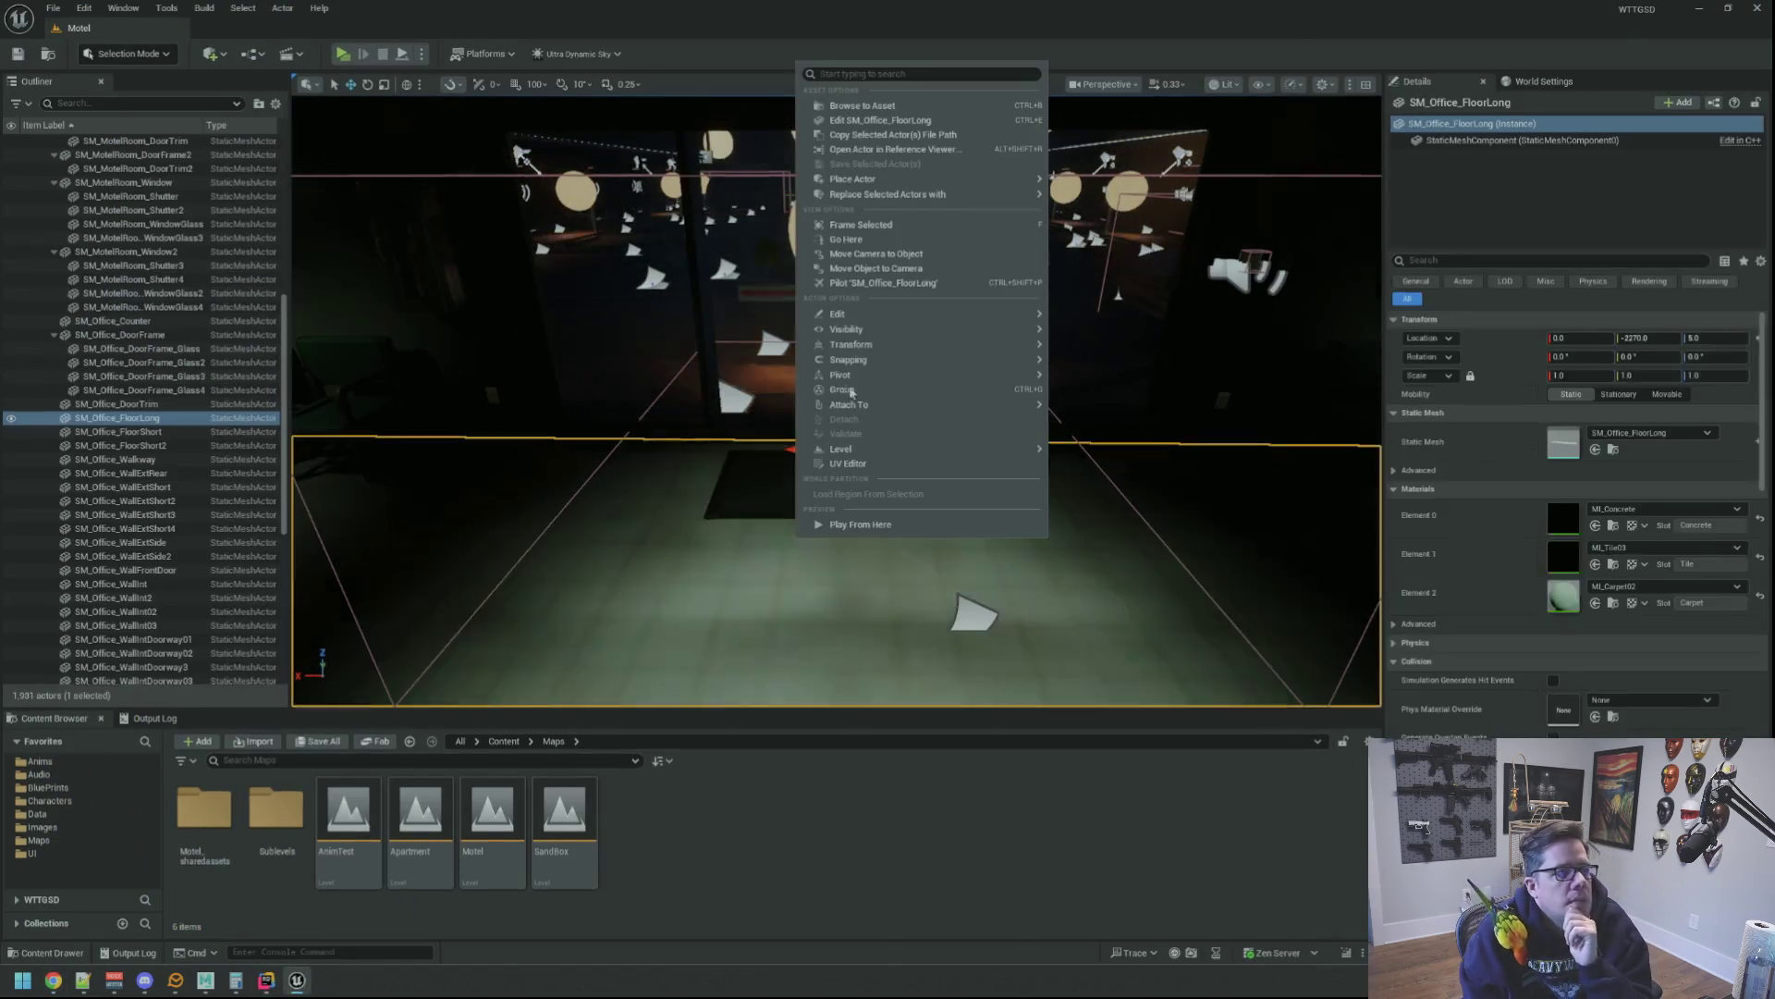
{"action": "key", "text": "Escape"}
{"action": "scroll", "coordinate": [73, 222], "scroll_direction": "up", "scroll_amount": 10}
{"action": "left_click", "coordinate": [39, 141]}
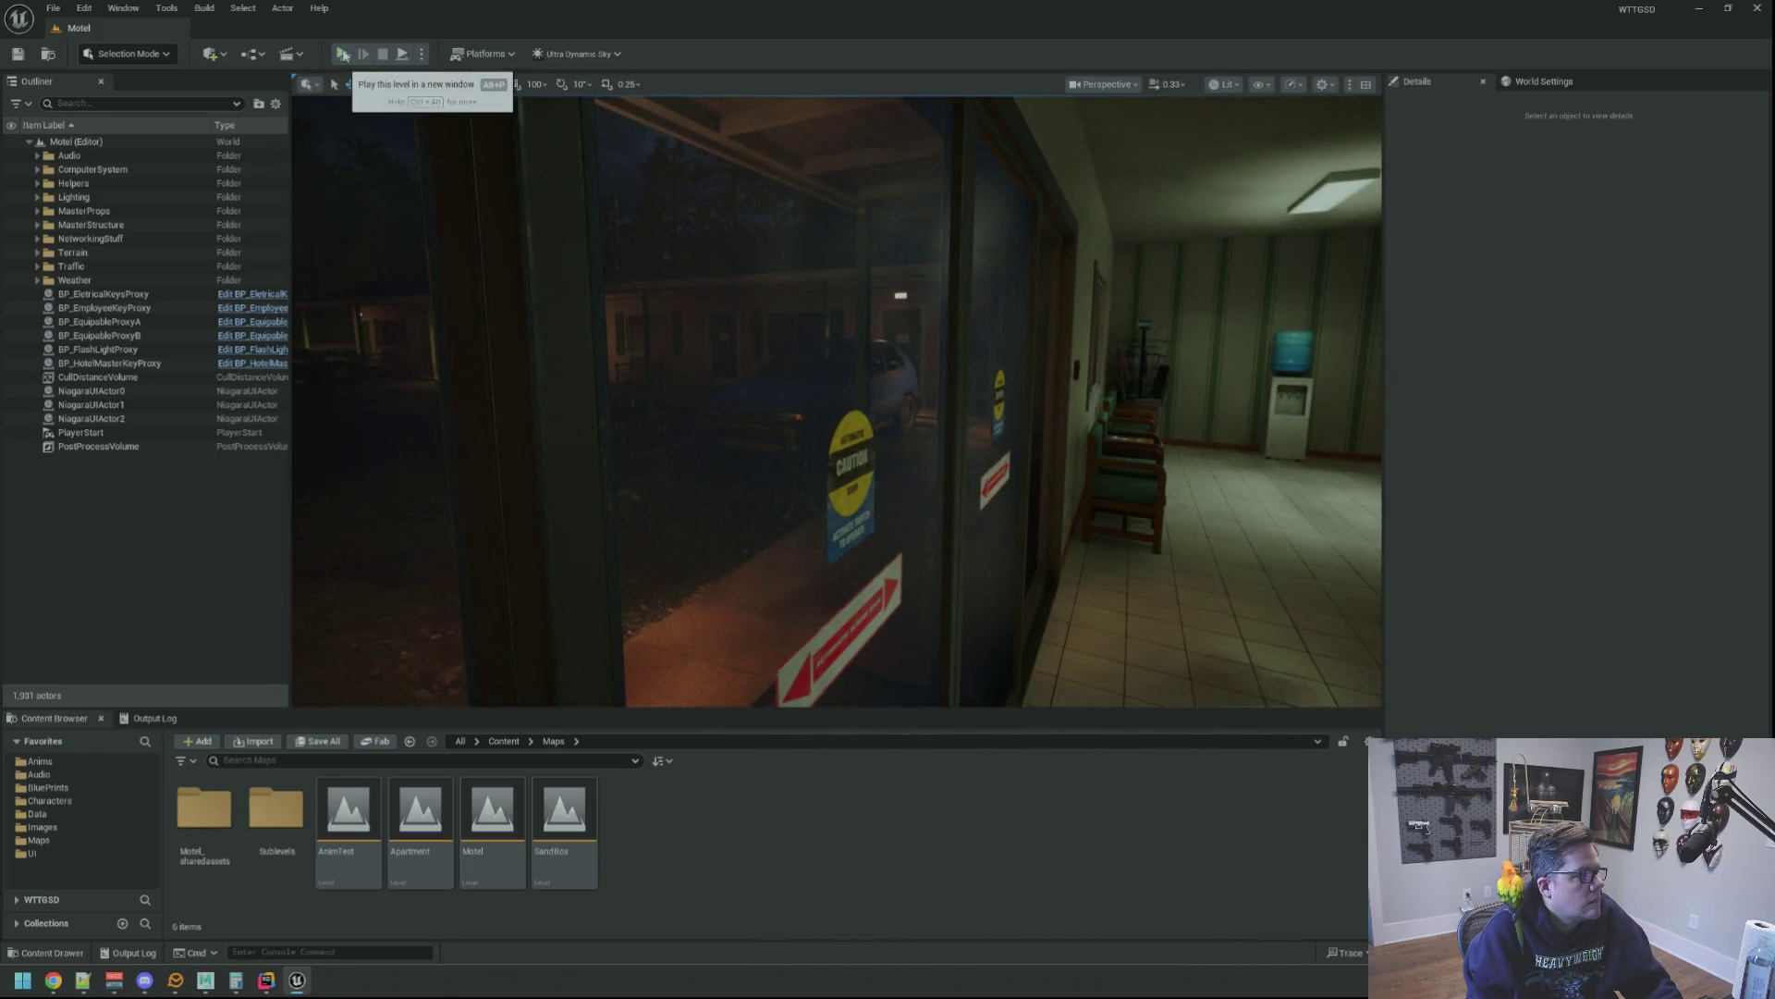
Start Play-In-Editor on the Motel level and bring up its pause menu
{"action": "key", "text": "alt+p"}
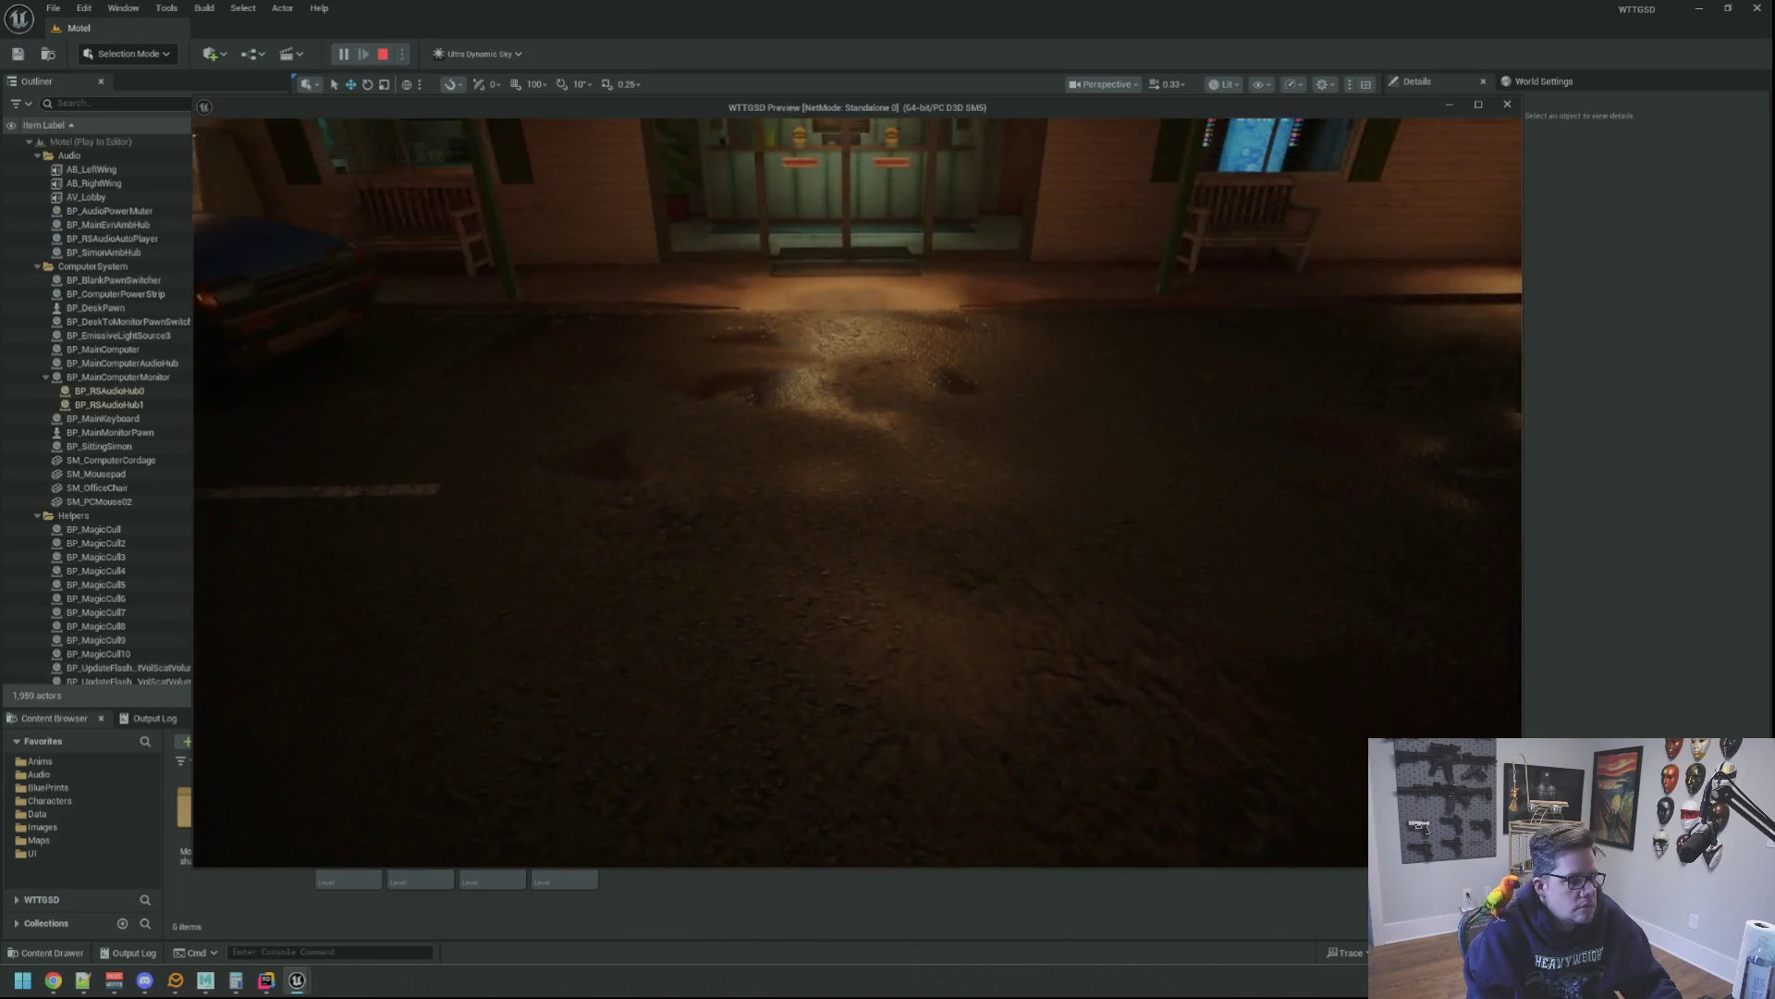
{"action": "key", "text": "Escape"}
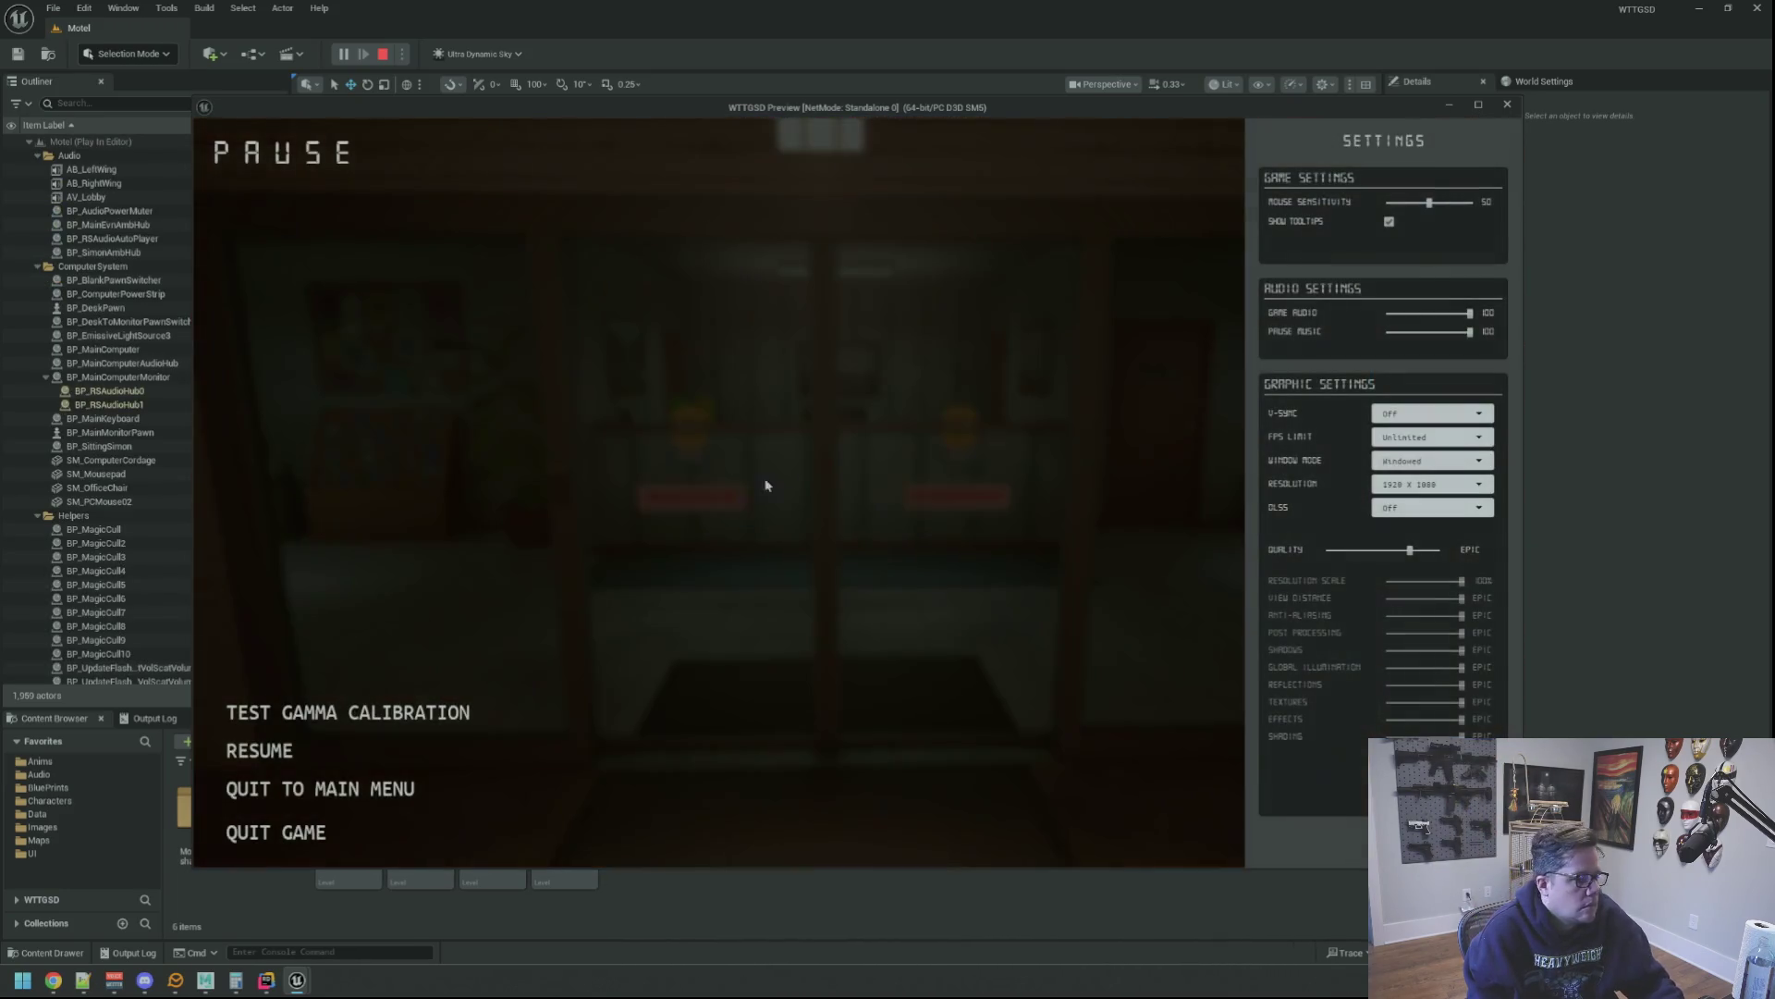
{"action": "left_click", "coordinate": [195, 901]}
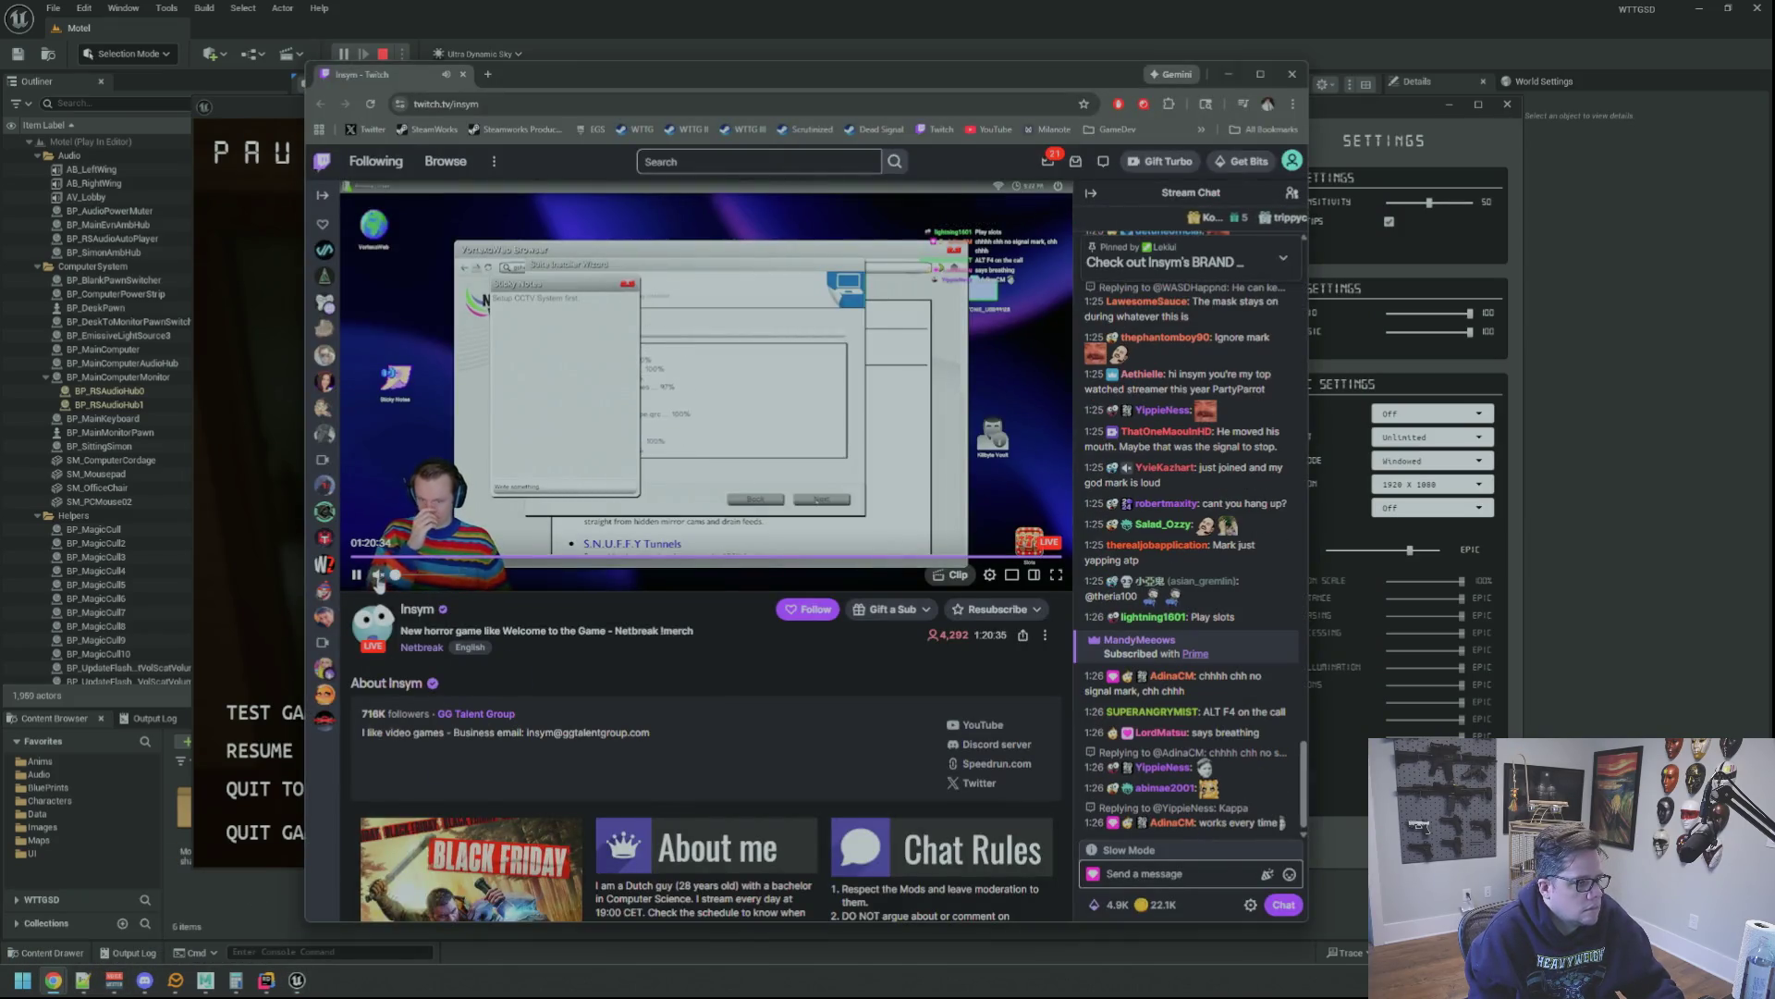
{"action": "left_click", "coordinate": [1226, 75]}
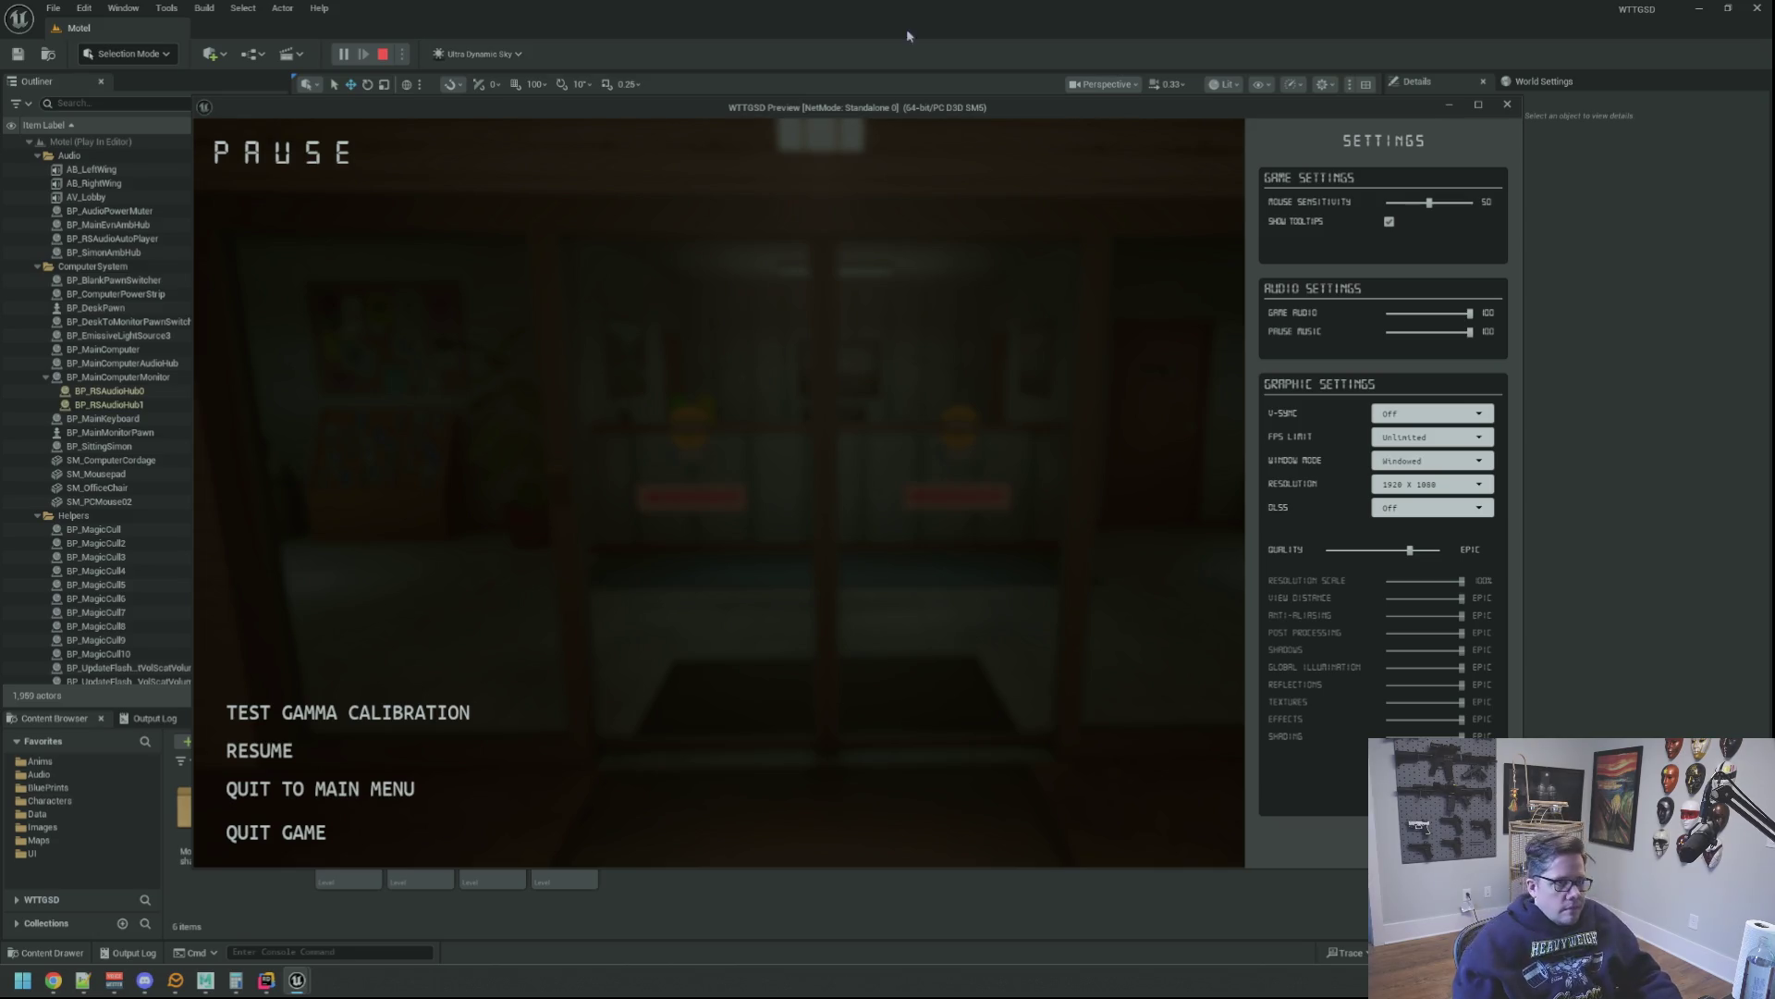
Resume play, pick up the flashlight from the counter and sit at the office computer
{"action": "left_click", "coordinate": [259, 749]}
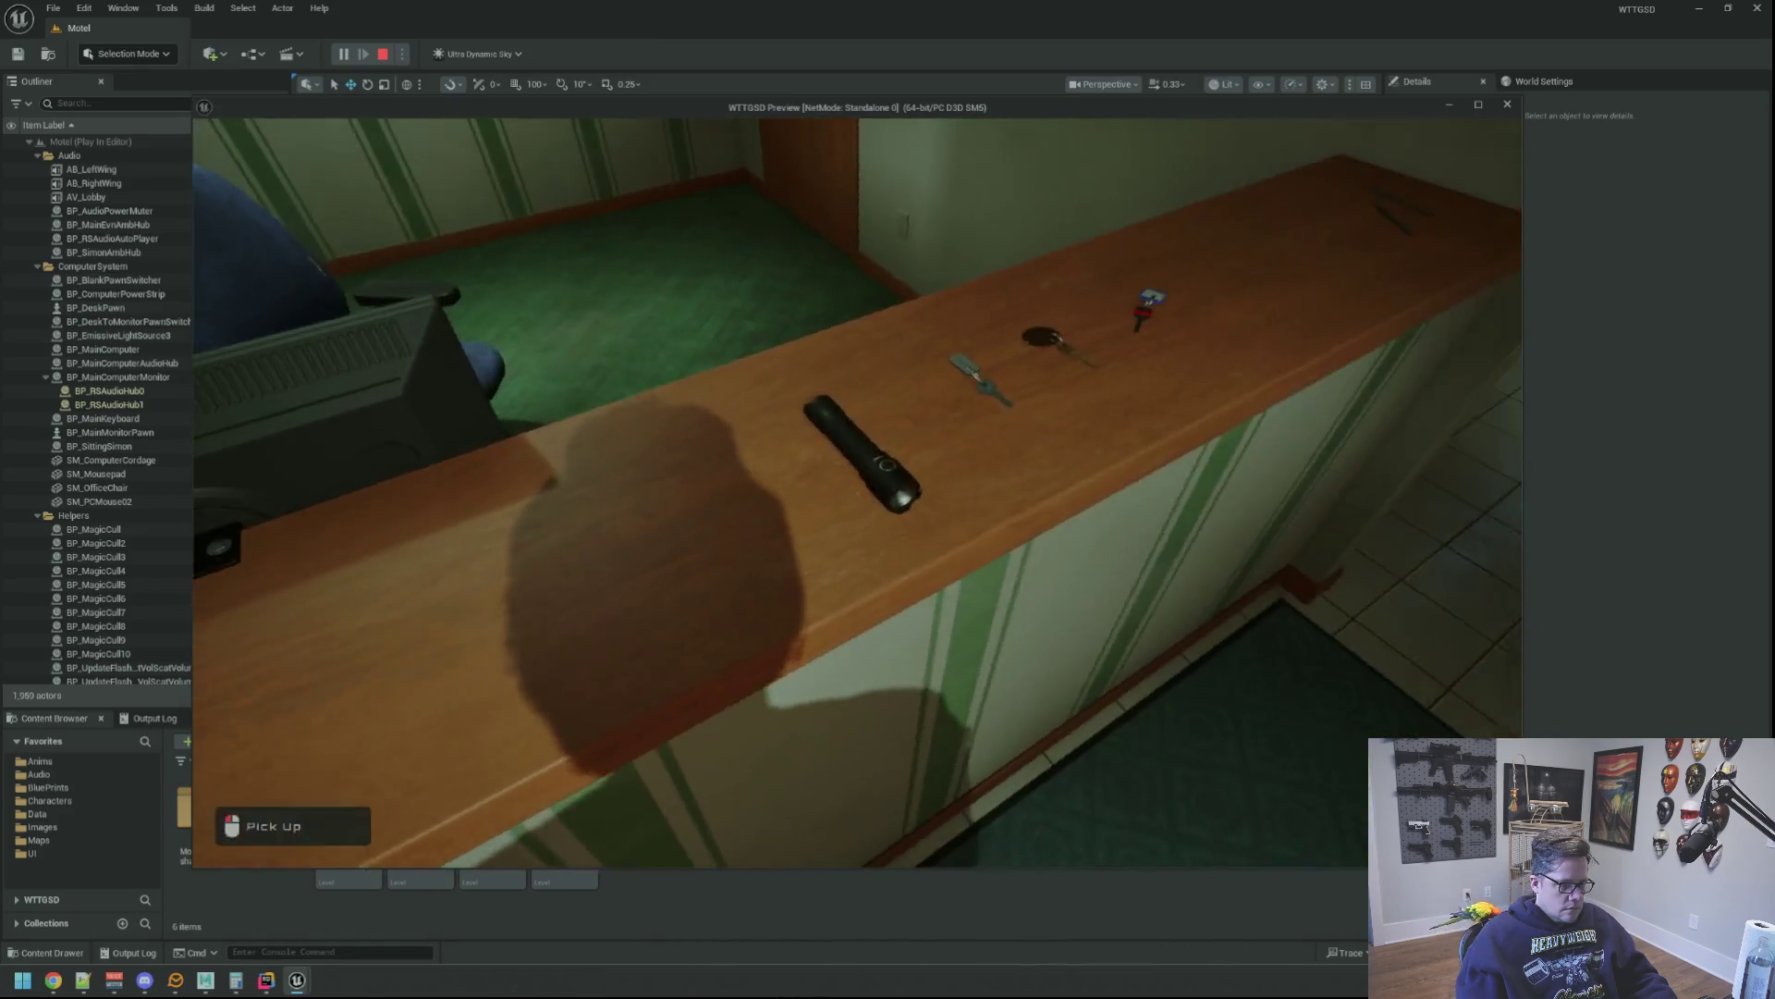
{"action": "key", "text": "e"}
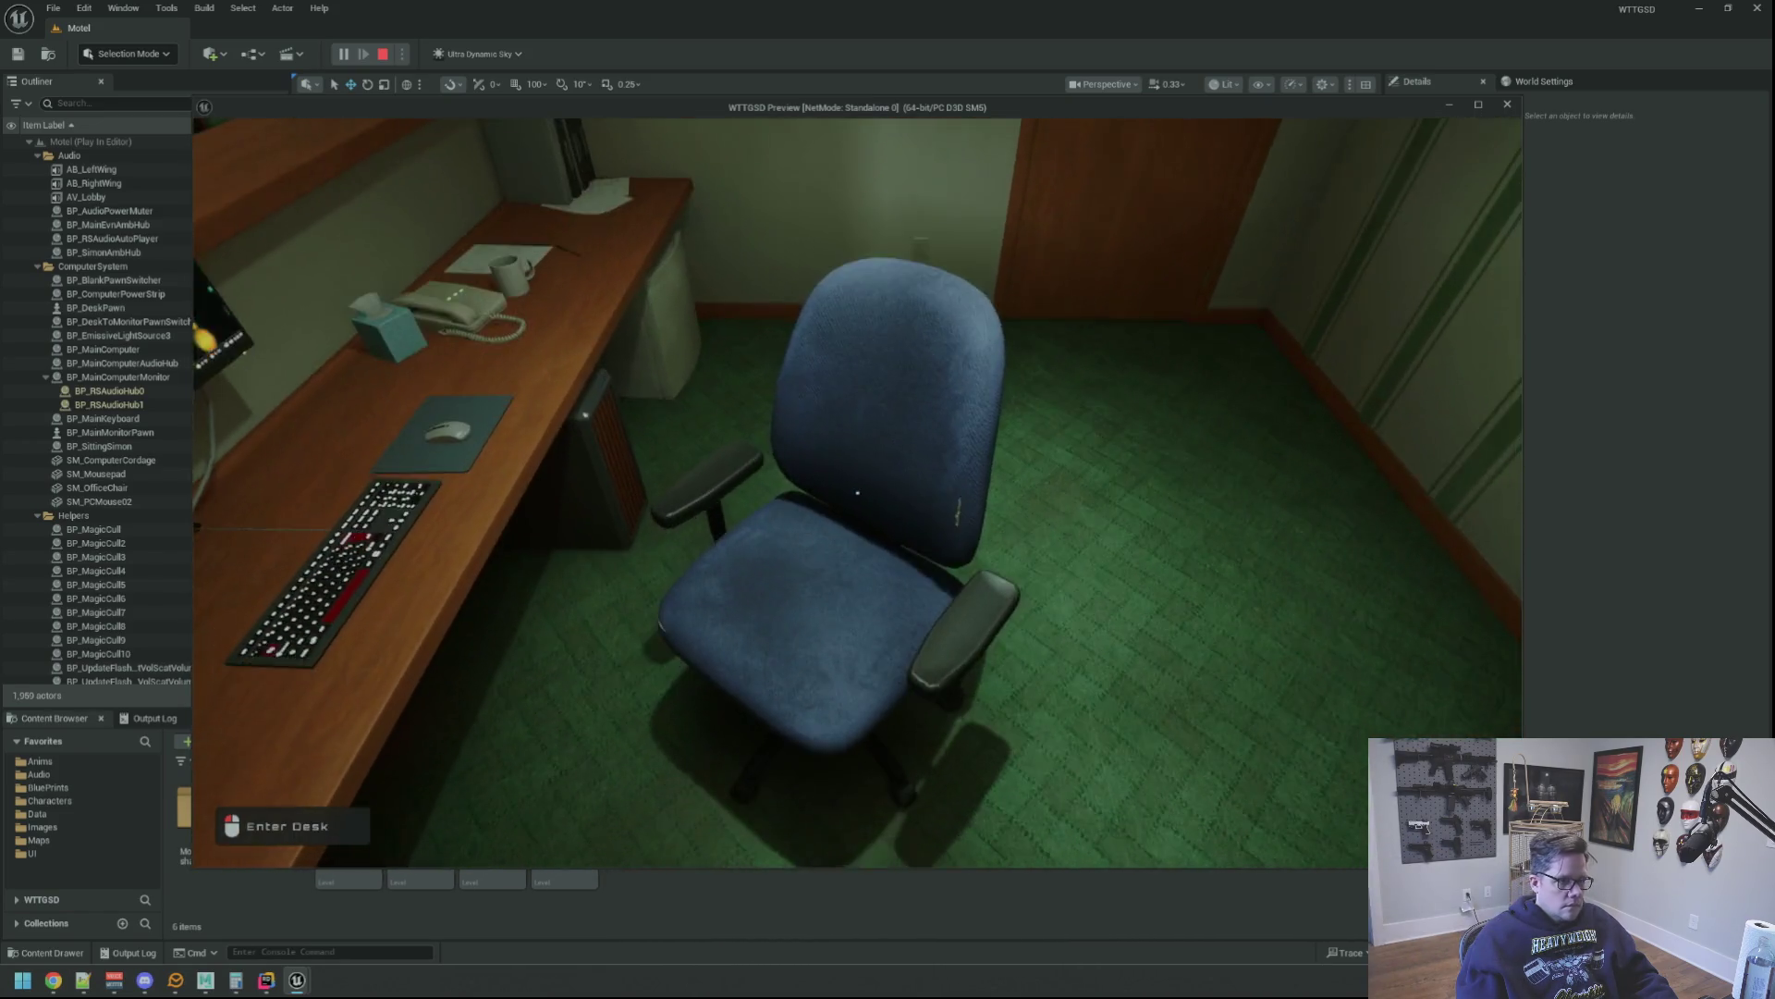
{"action": "left_click", "coordinate": [857, 491]}
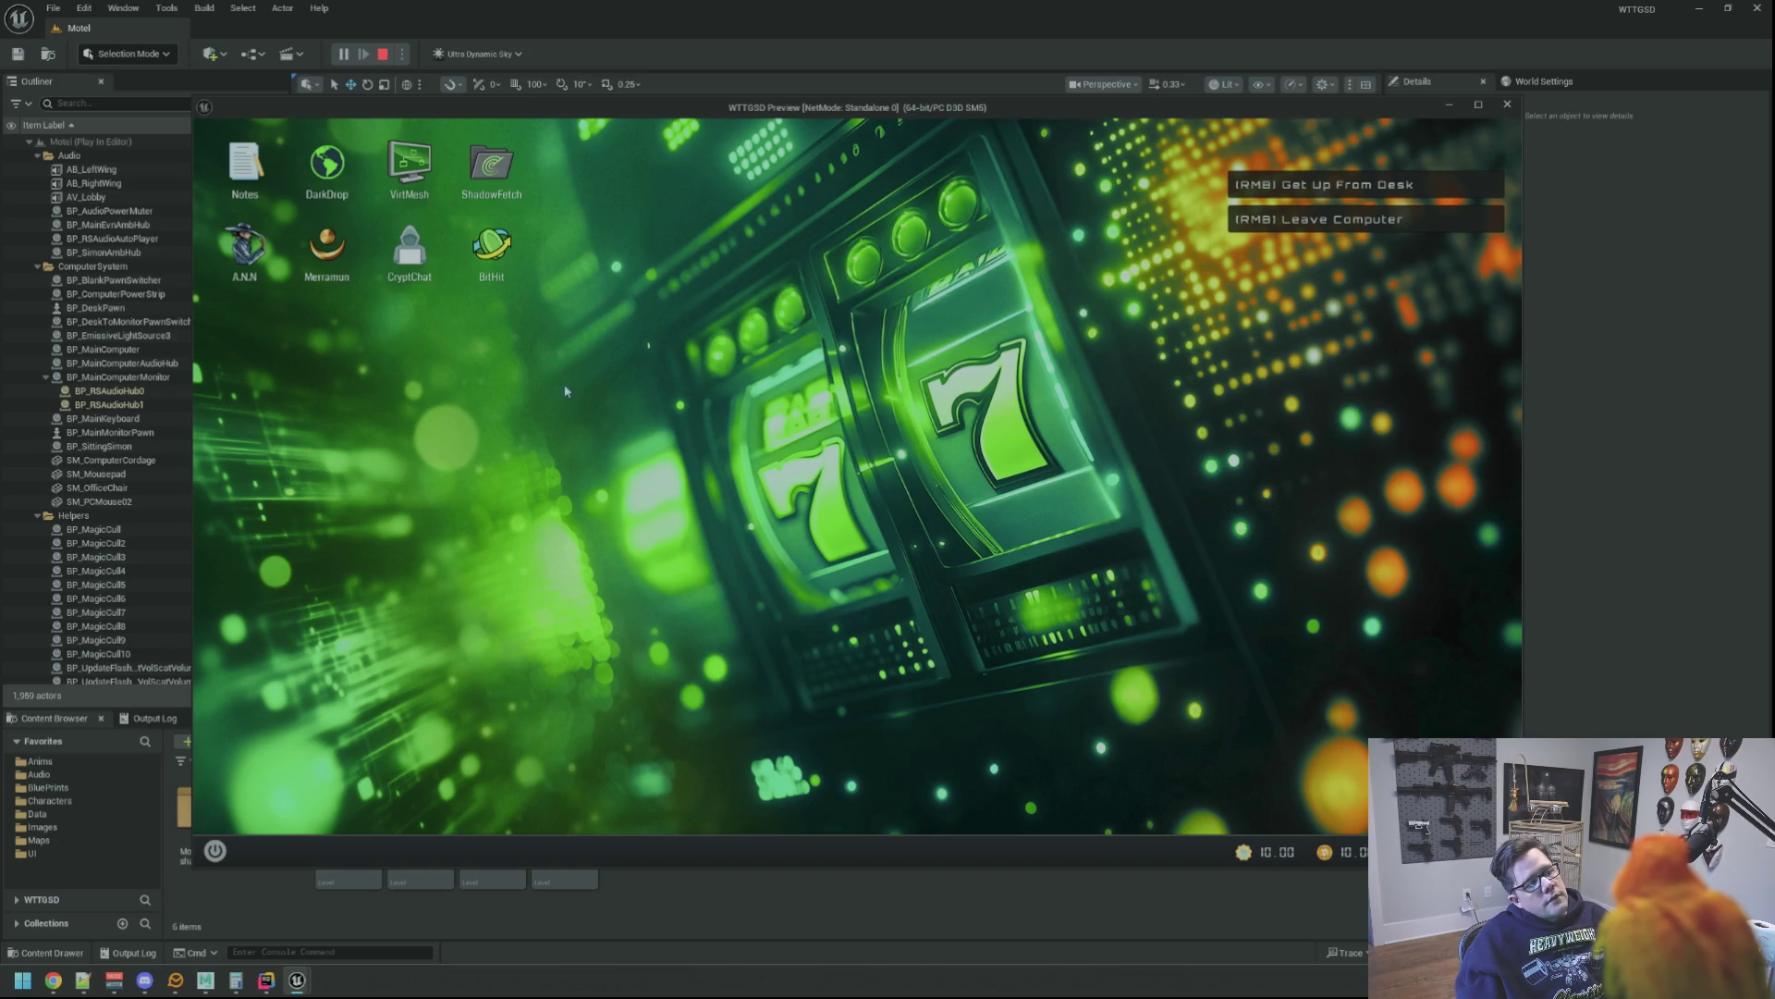
Launch the in-game A.N.N browser, minimize and restore it, and reposition its window
{"action": "double_click", "coordinate": [244, 246]}
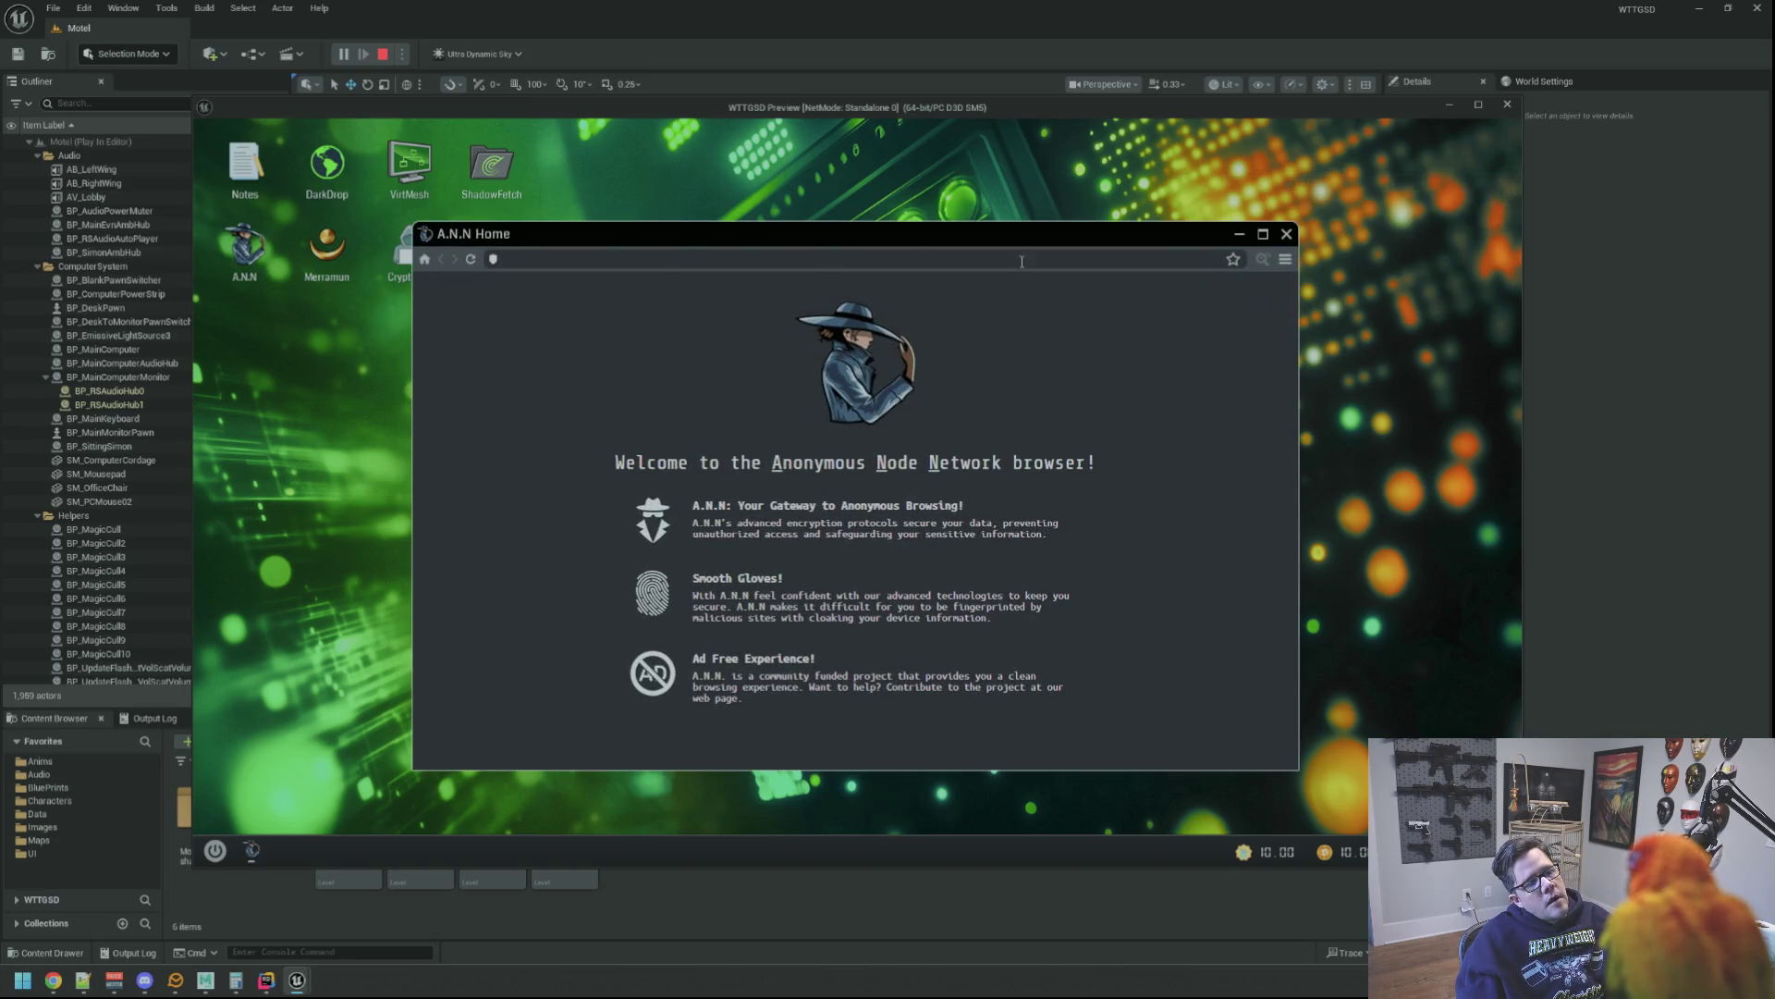
{"action": "left_click", "coordinate": [1238, 237]}
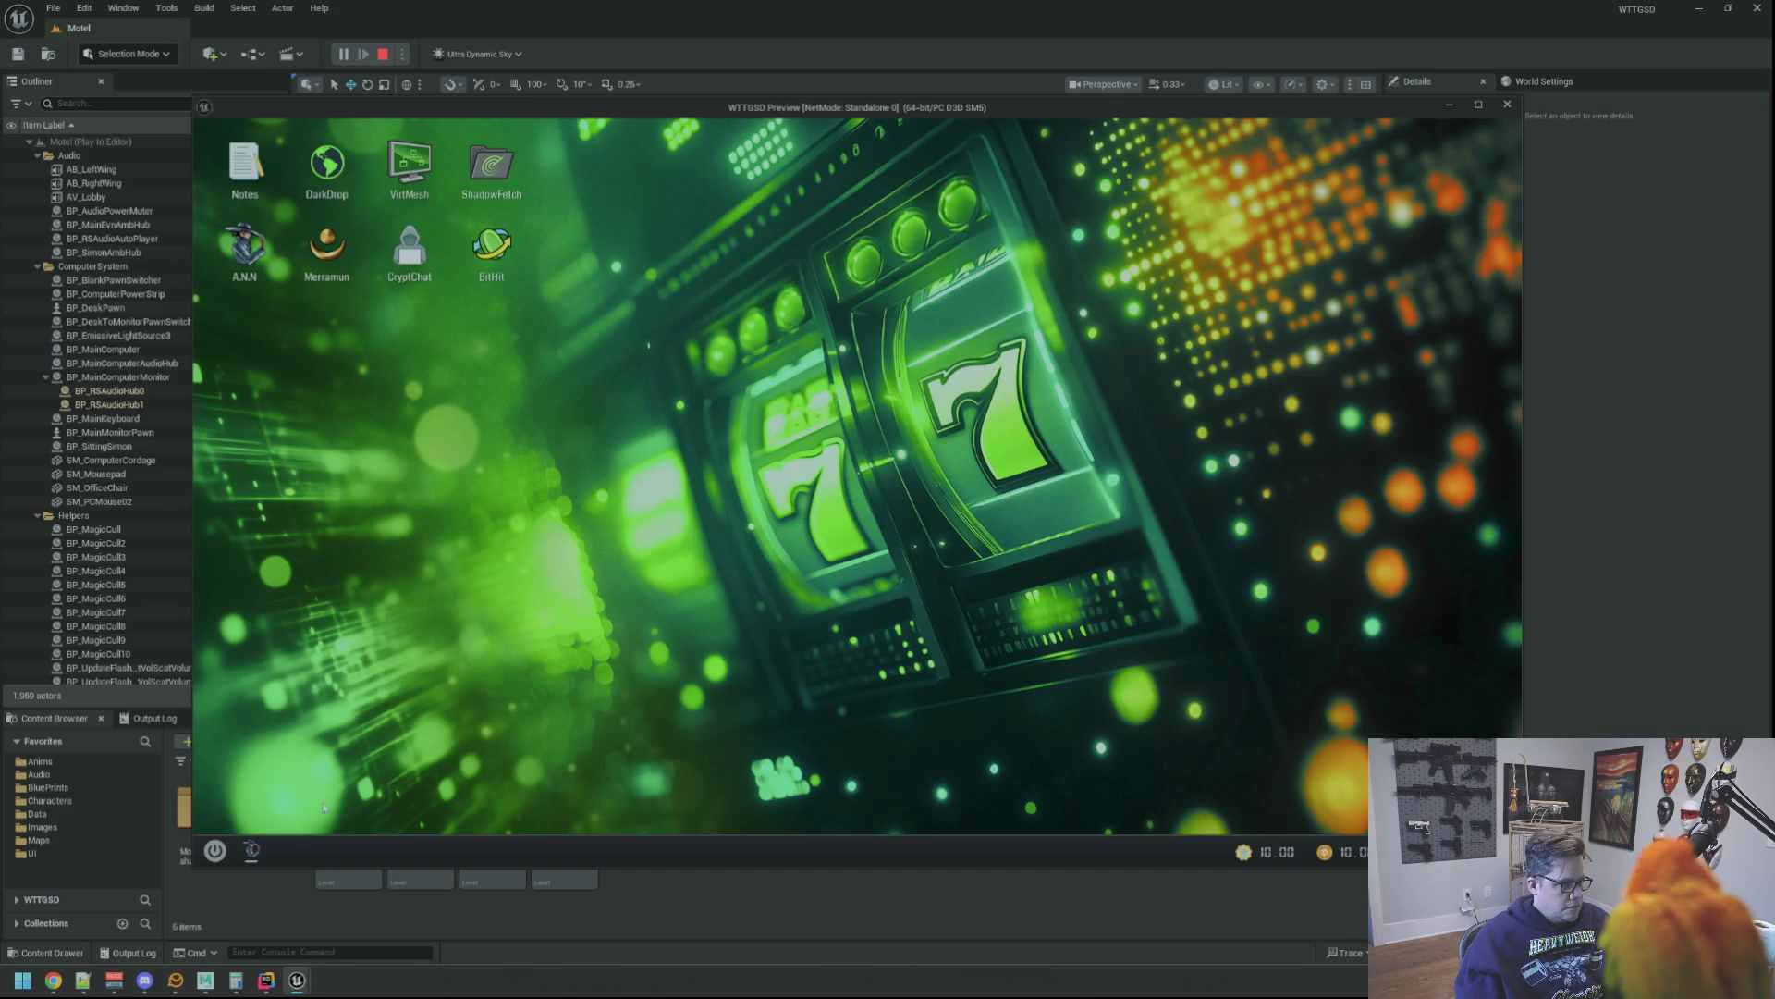
{"action": "left_click", "coordinate": [250, 850]}
{"action": "left_click_drag", "start_coordinate": [827, 224], "coordinate": [1263, 173]}
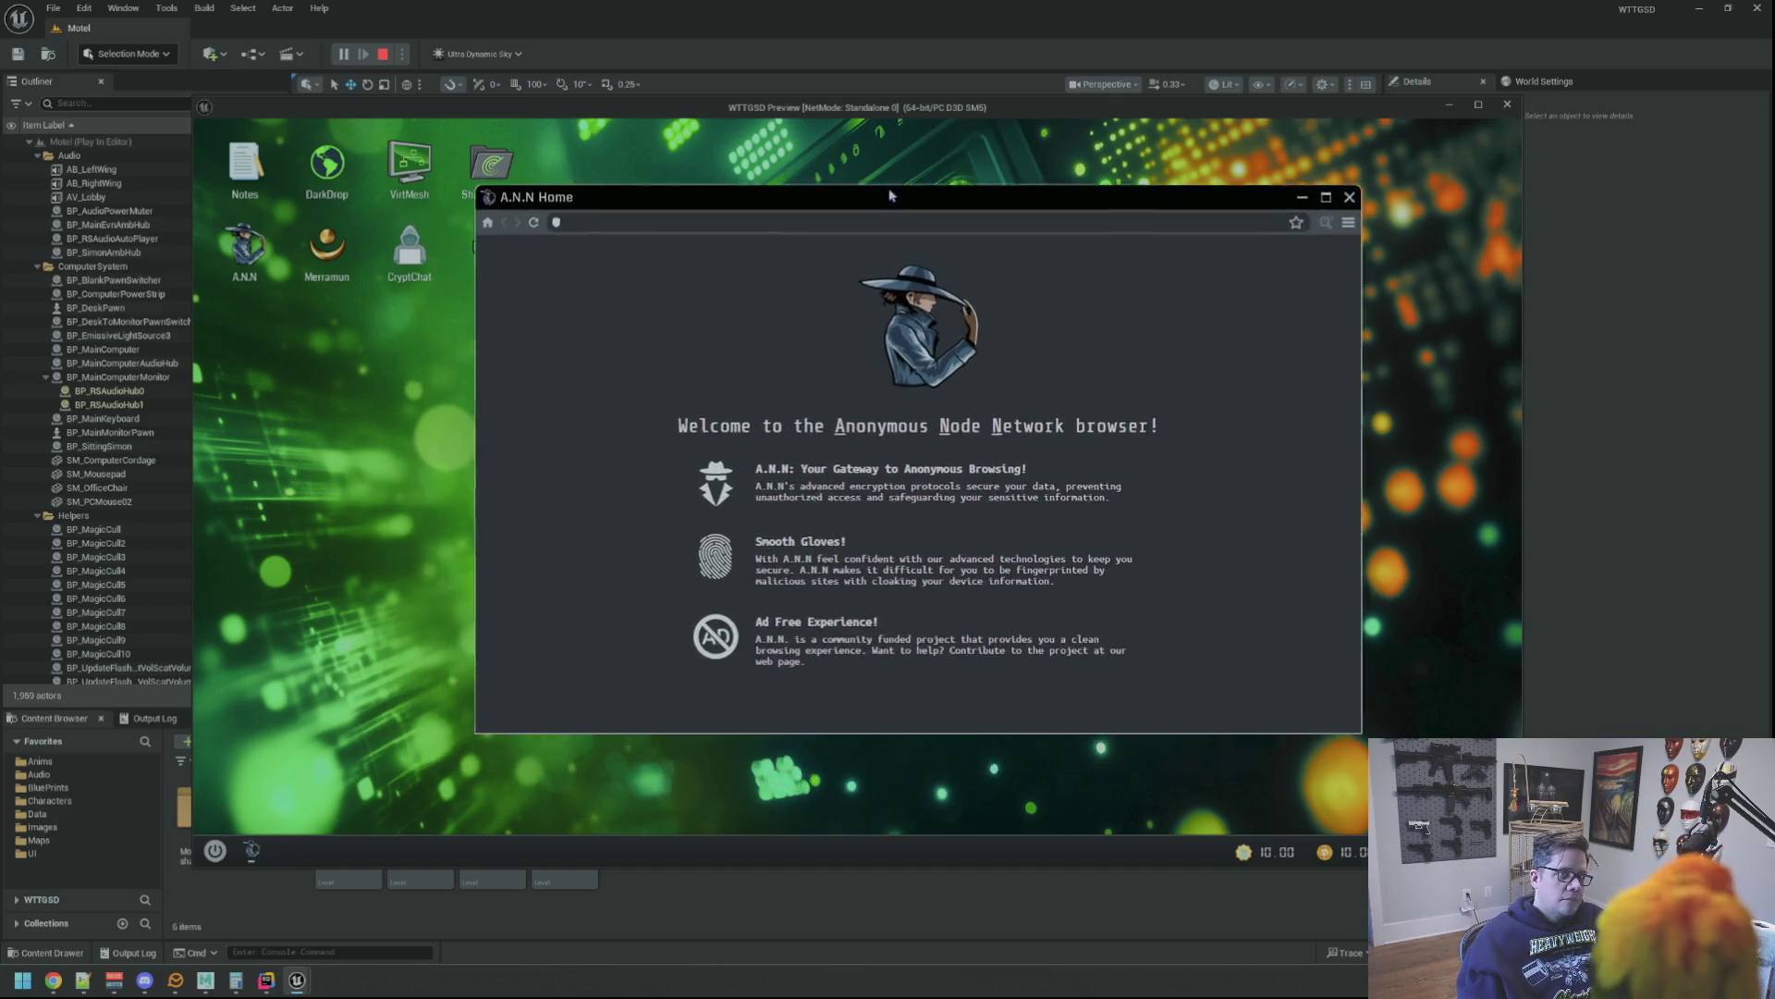
{"action": "left_click", "coordinate": [1421, 164]}
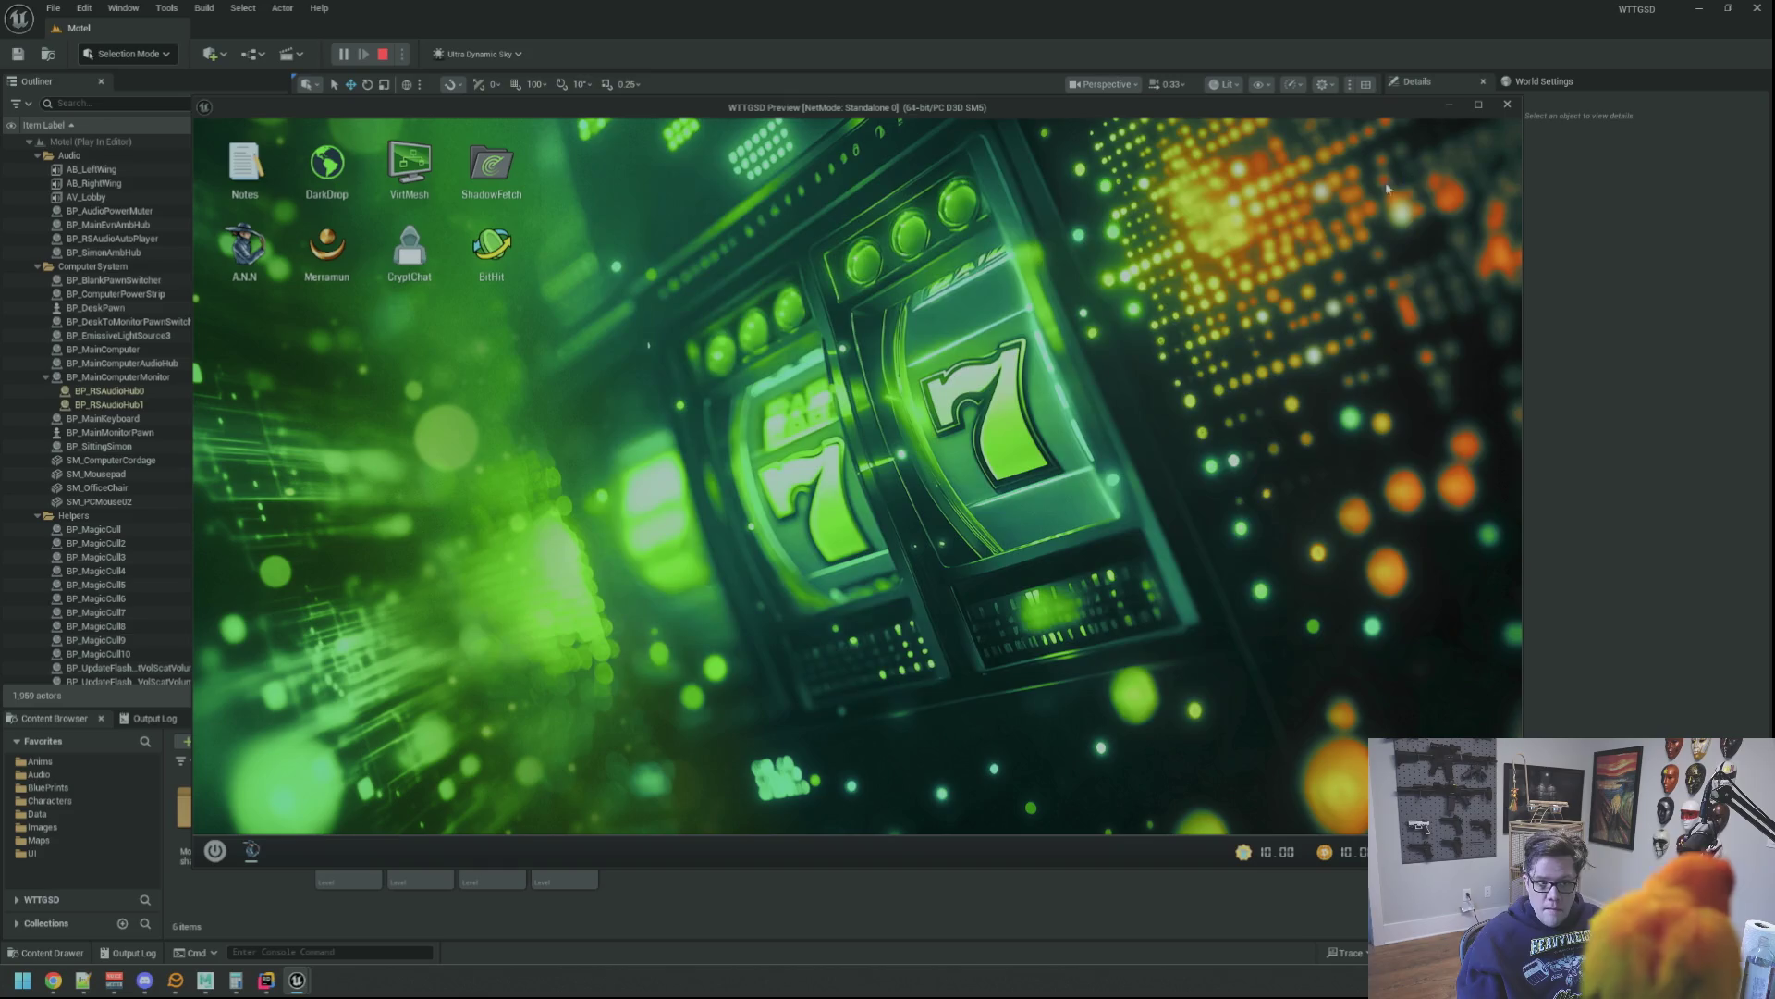
{"action": "left_click", "coordinate": [252, 851]}
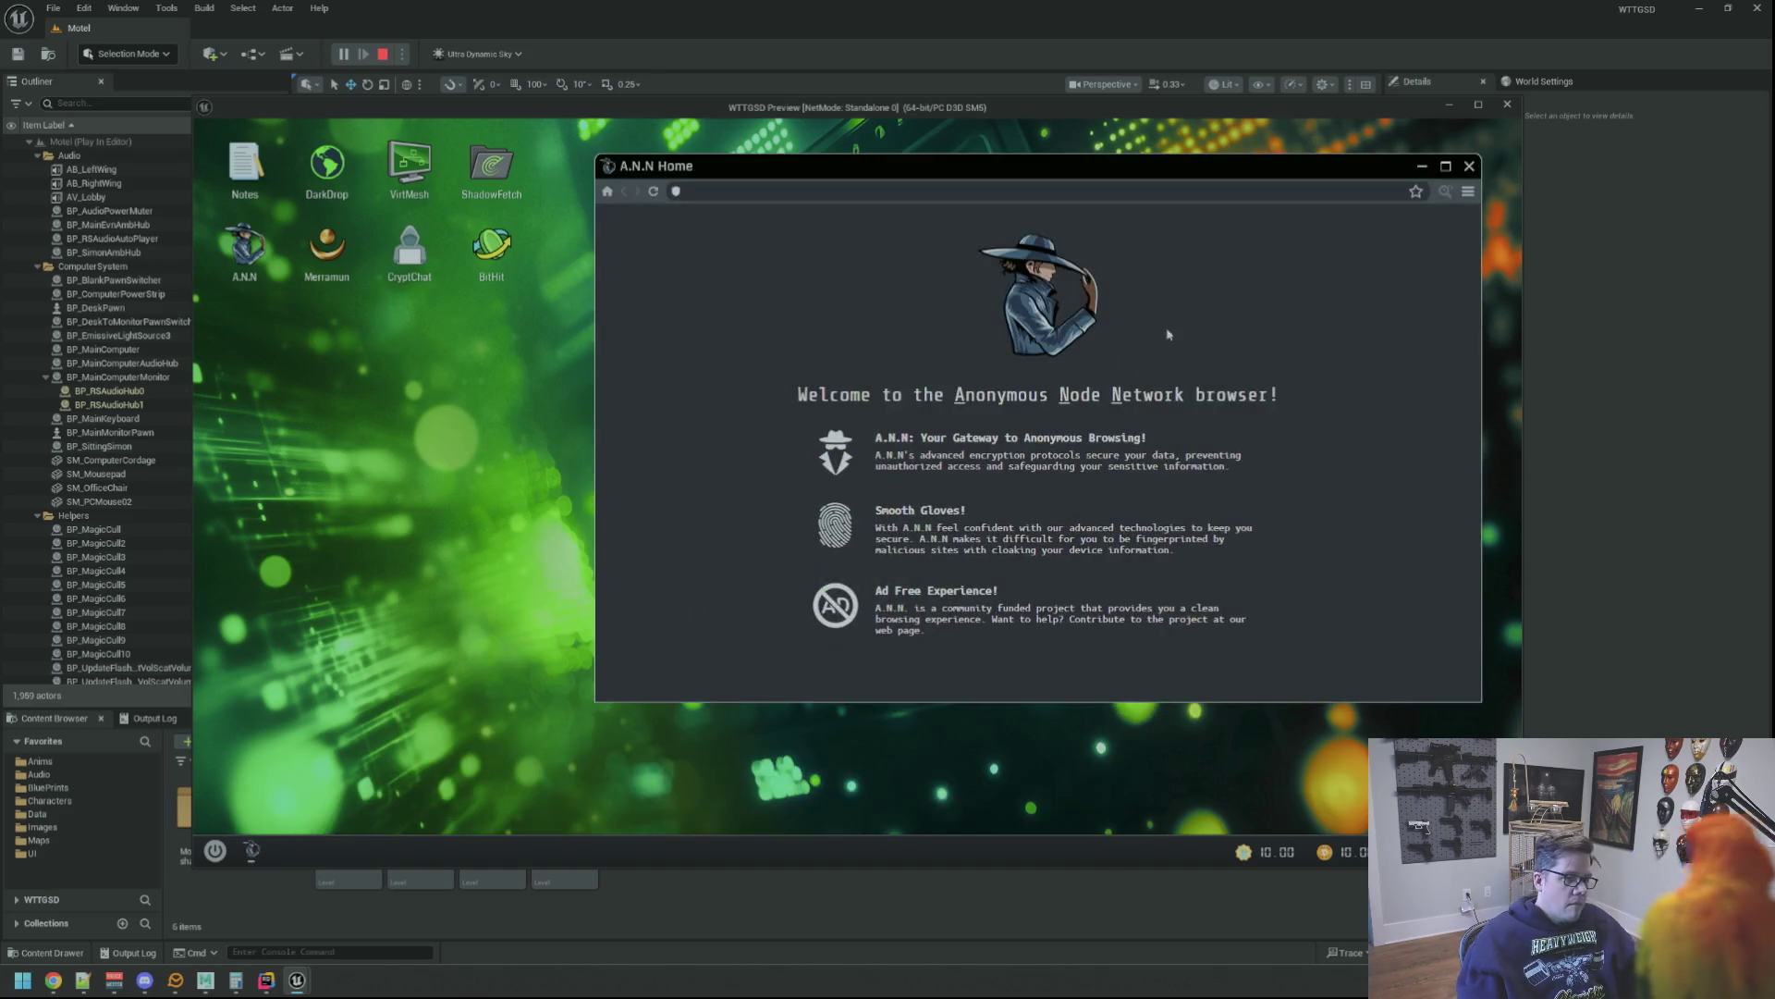
Maximize then shrink the A.N.N window, close it, and launch the Merramun slot game
{"action": "left_click", "coordinate": [1447, 165]}
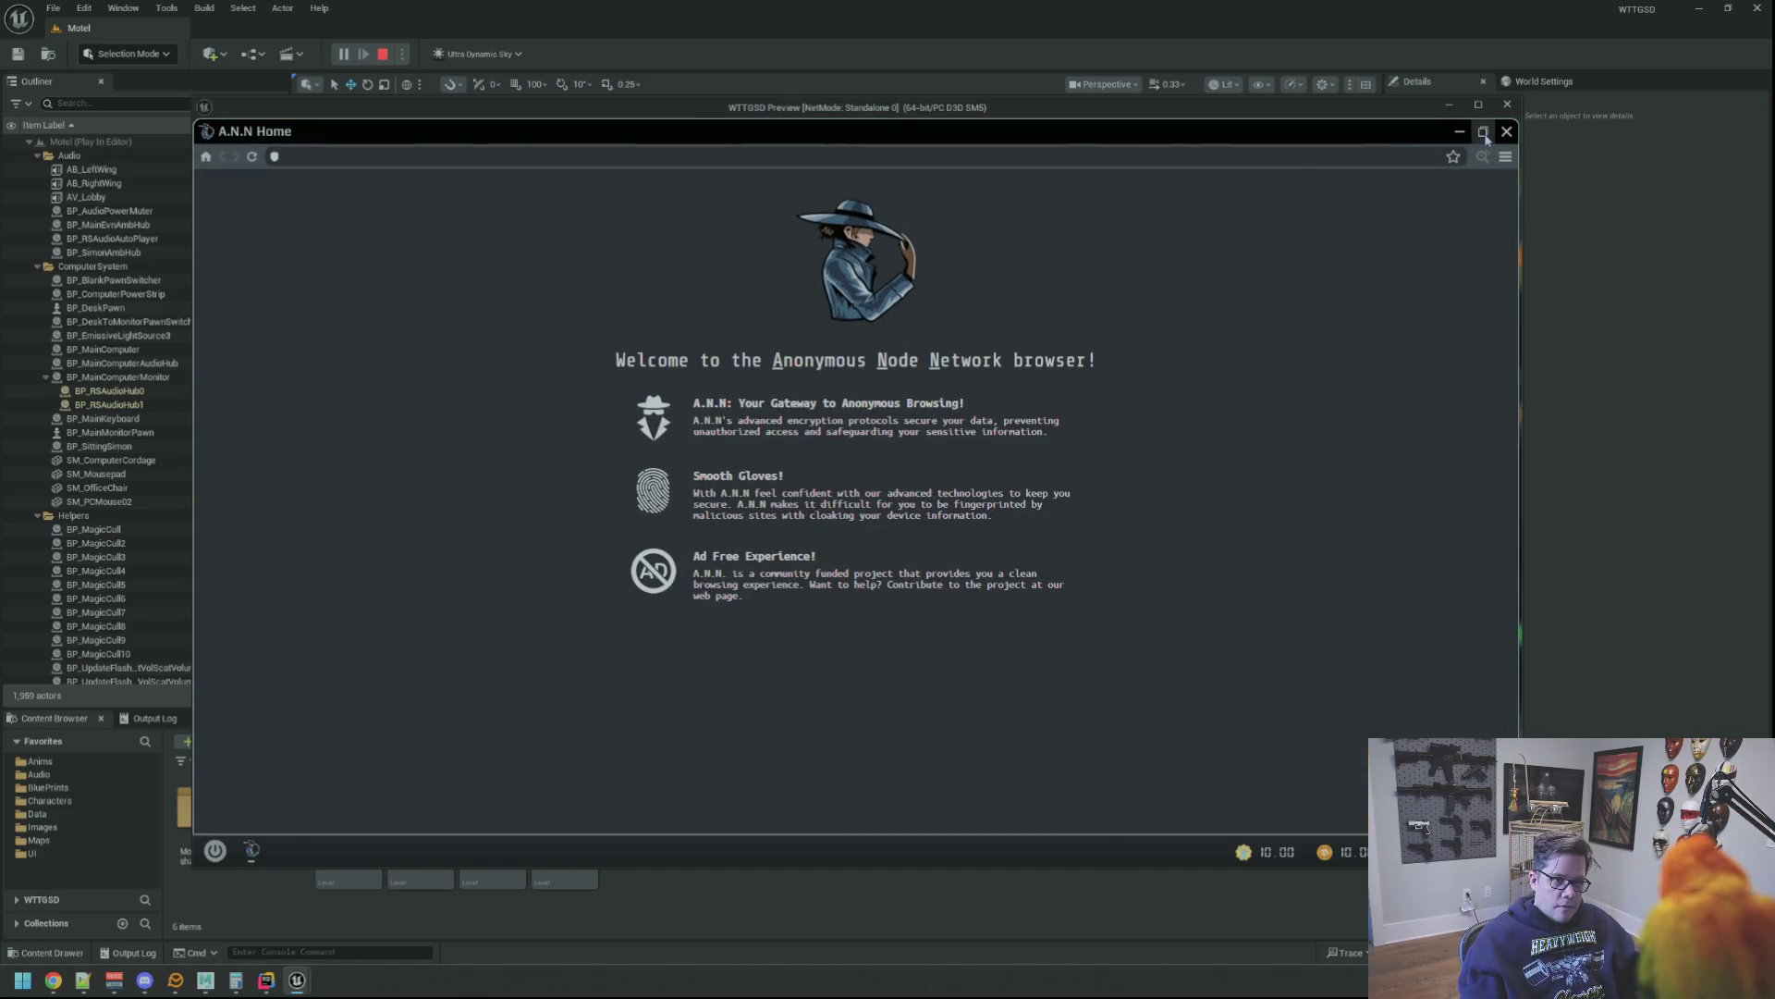
{"action": "left_click", "coordinate": [1483, 132]}
{"action": "left_click_drag", "start_coordinate": [1500, 718], "coordinate": [1334, 678]}
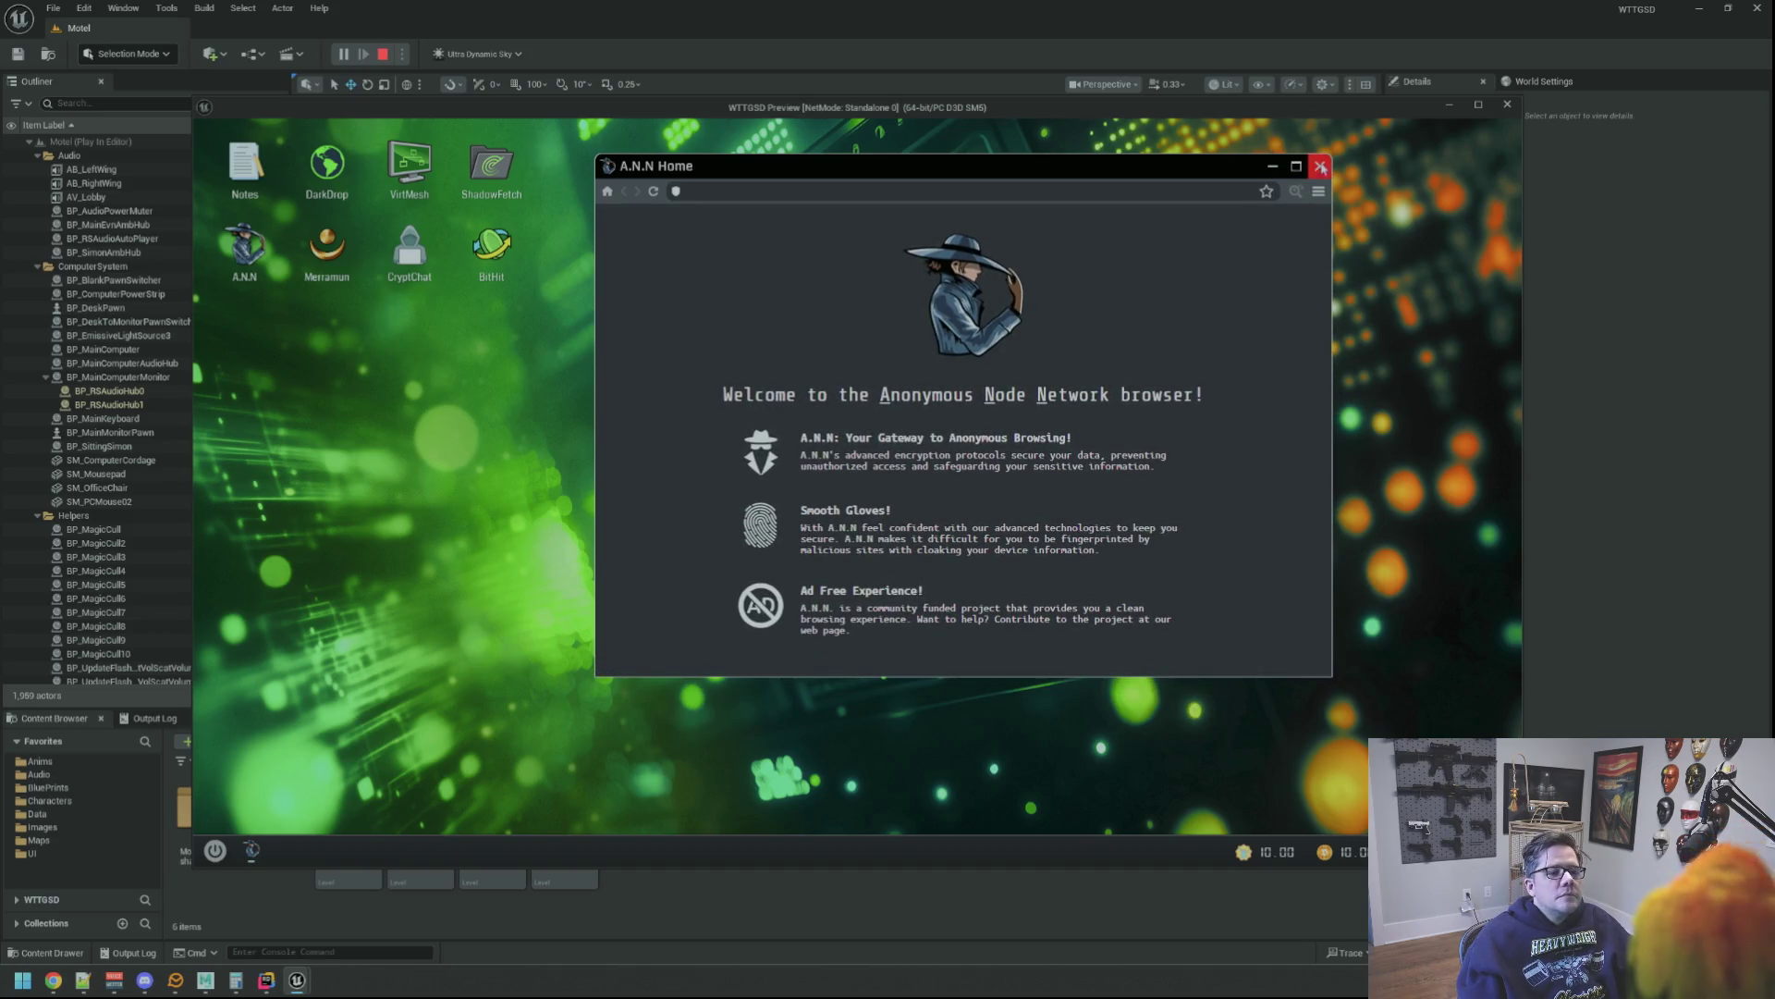
{"action": "left_click", "coordinate": [1318, 165]}
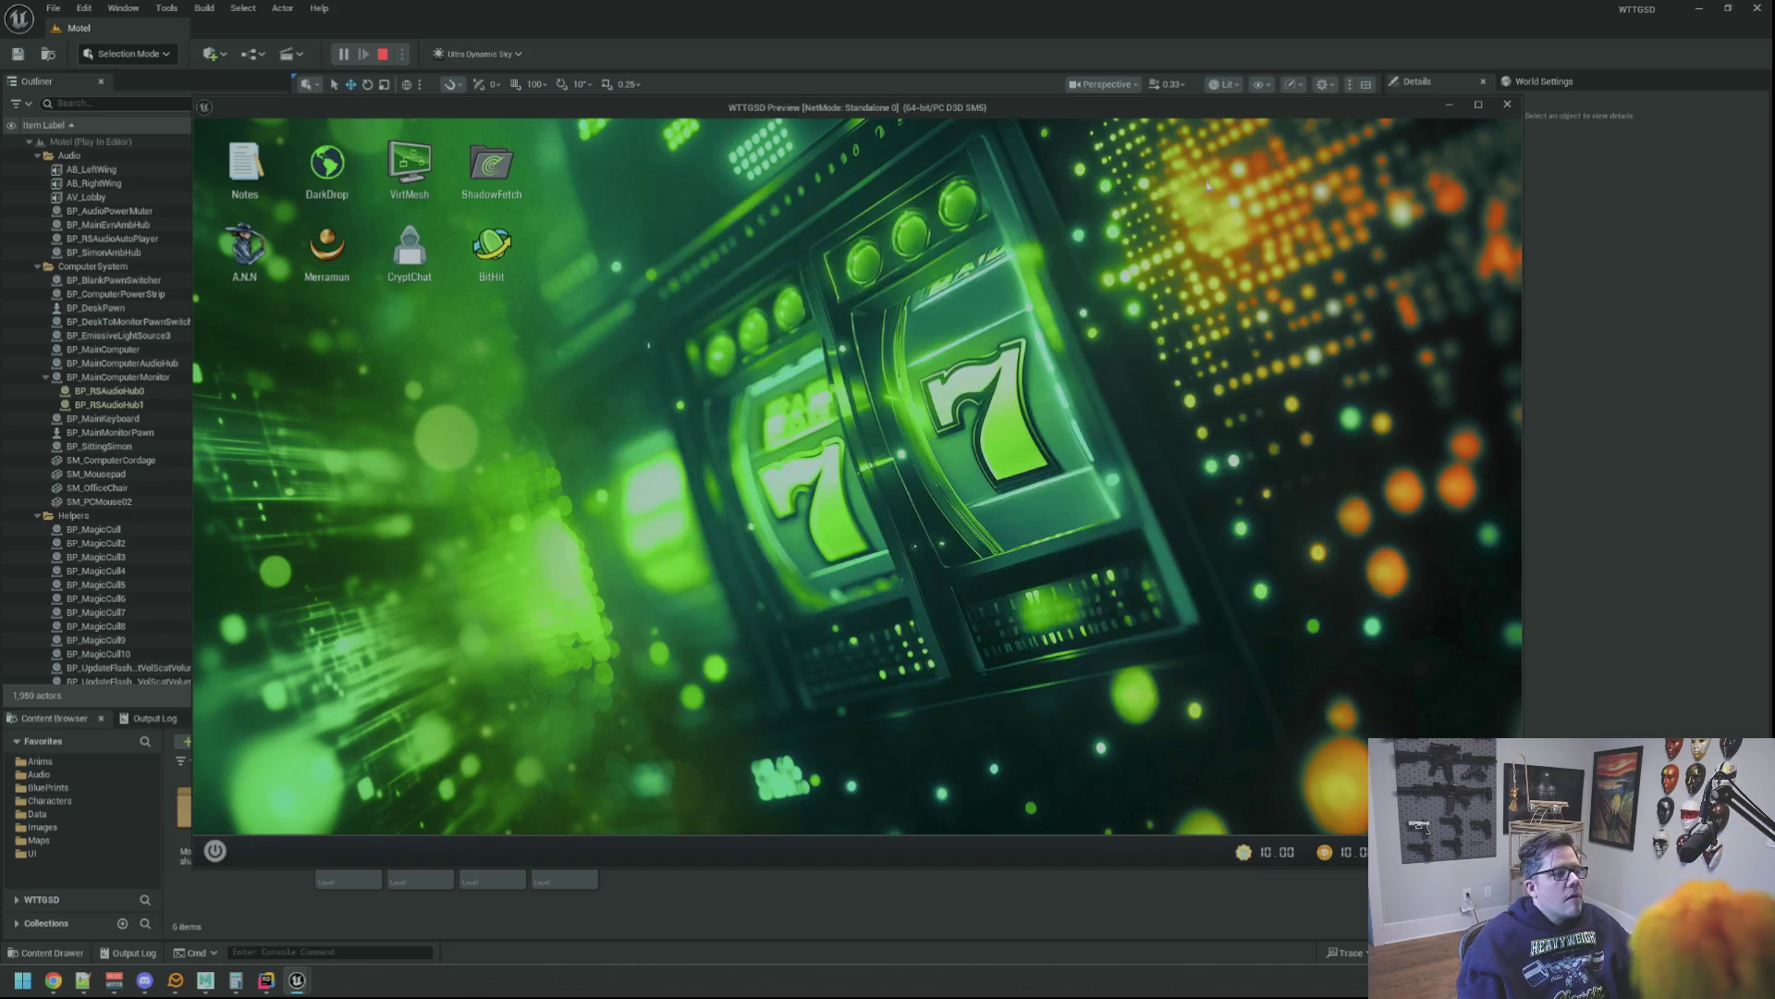
{"action": "double_click", "coordinate": [314, 247]}
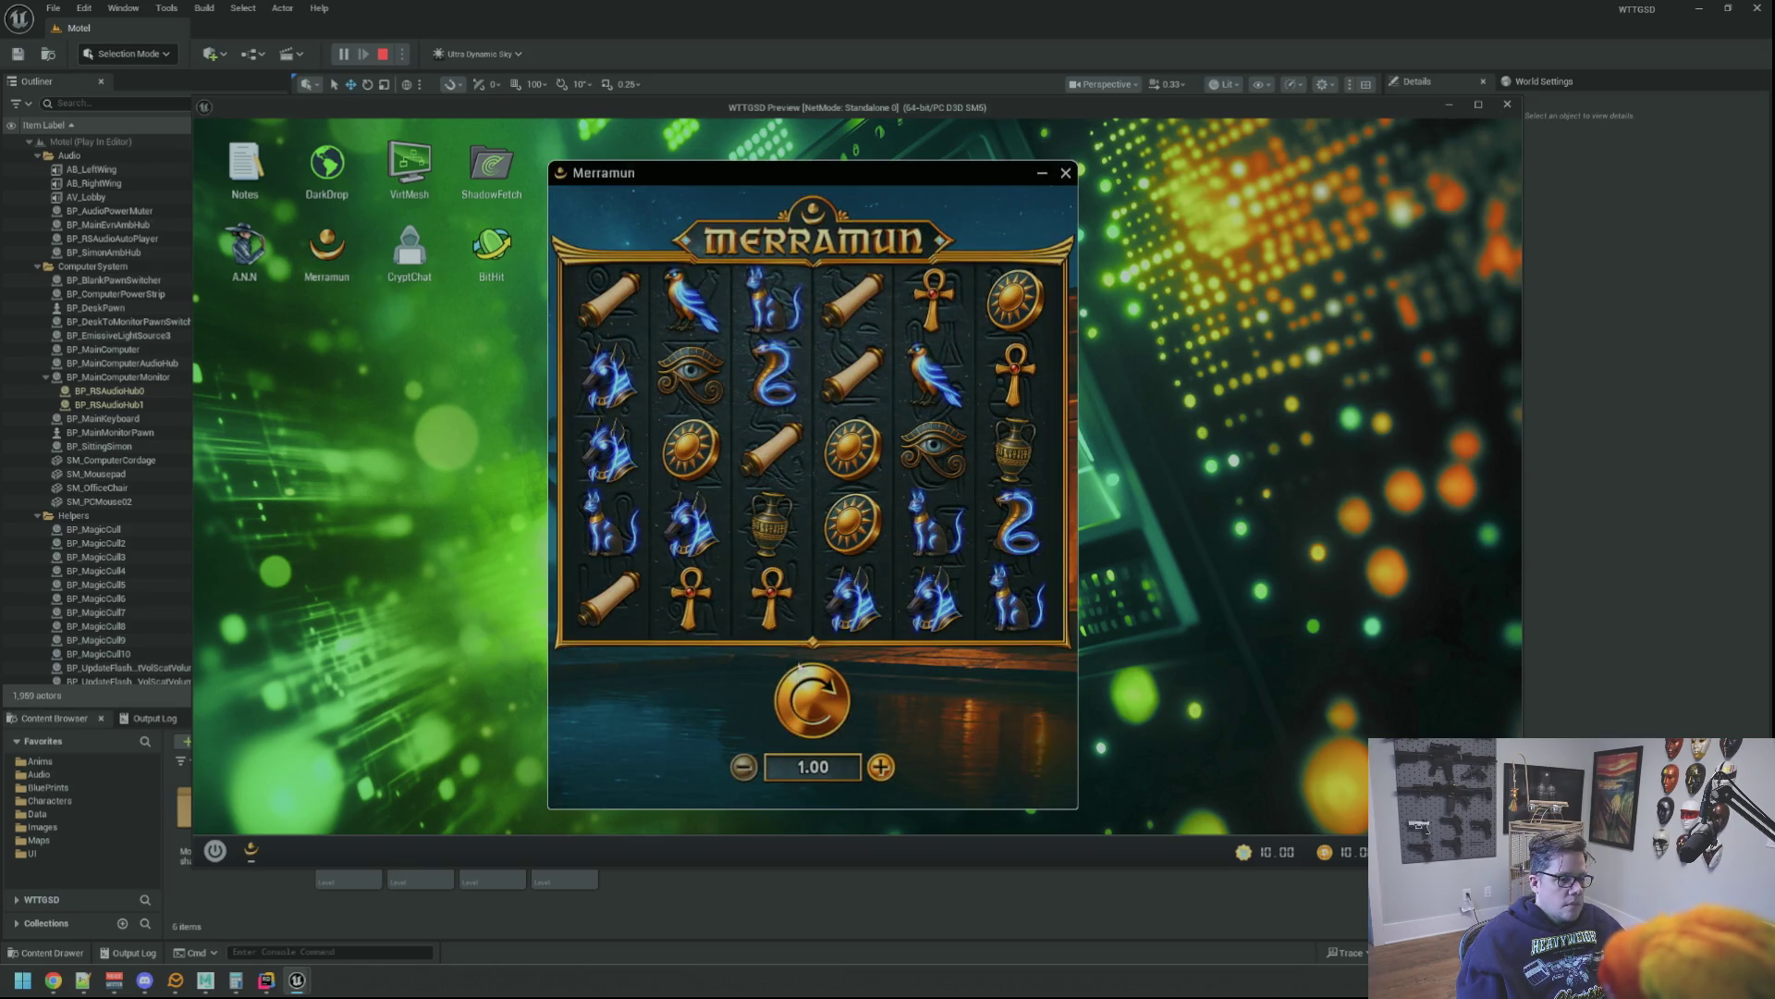
Spin the Merramun slot reels three times without a win
{"action": "left_click", "coordinate": [816, 683]}
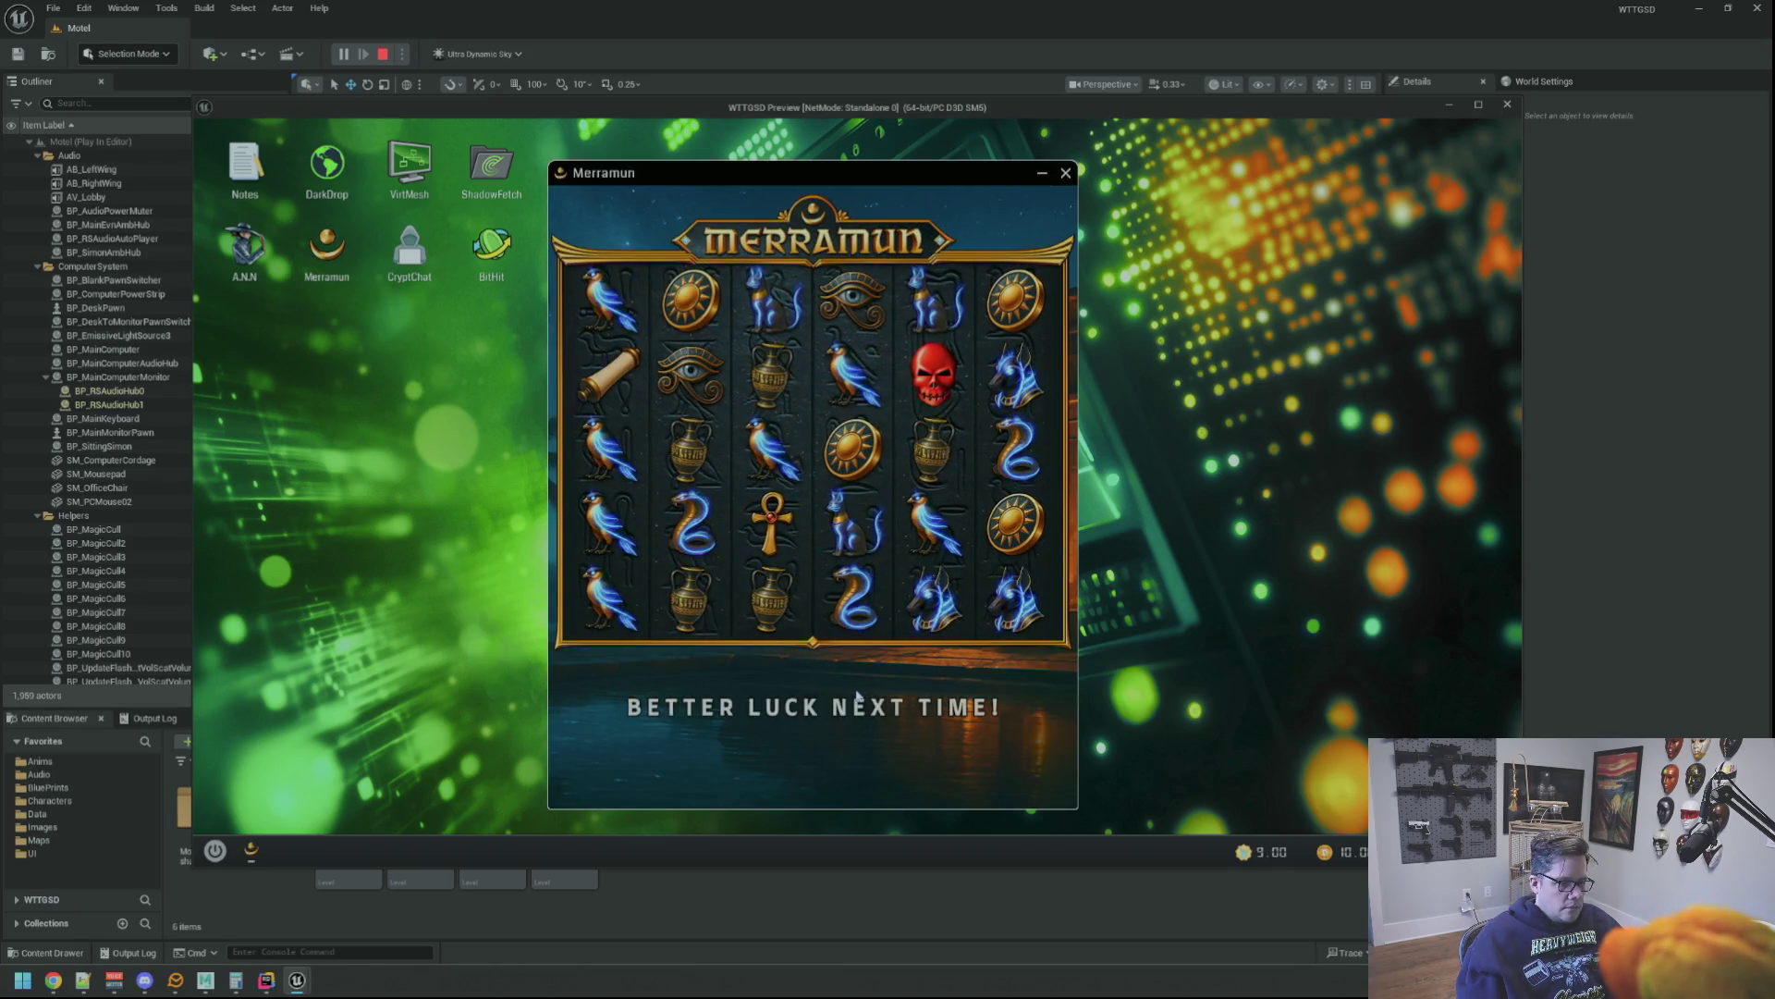
{"action": "key", "text": "space"}
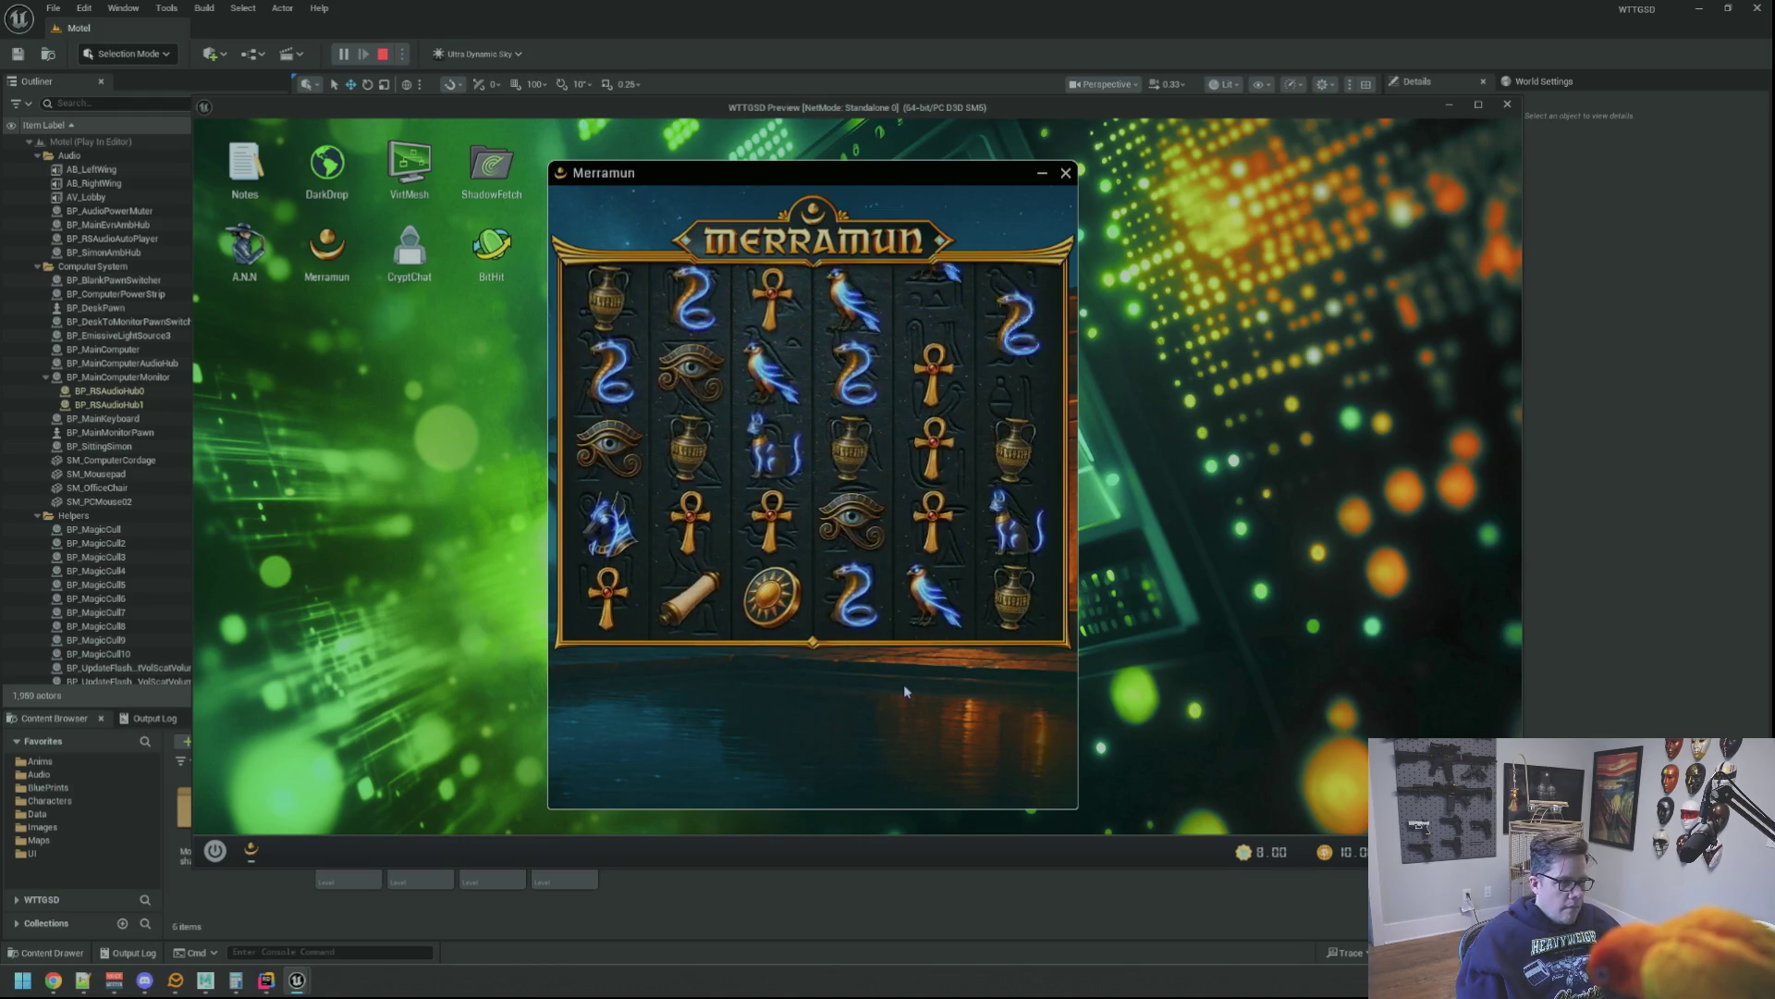
{"action": "key", "text": "space"}
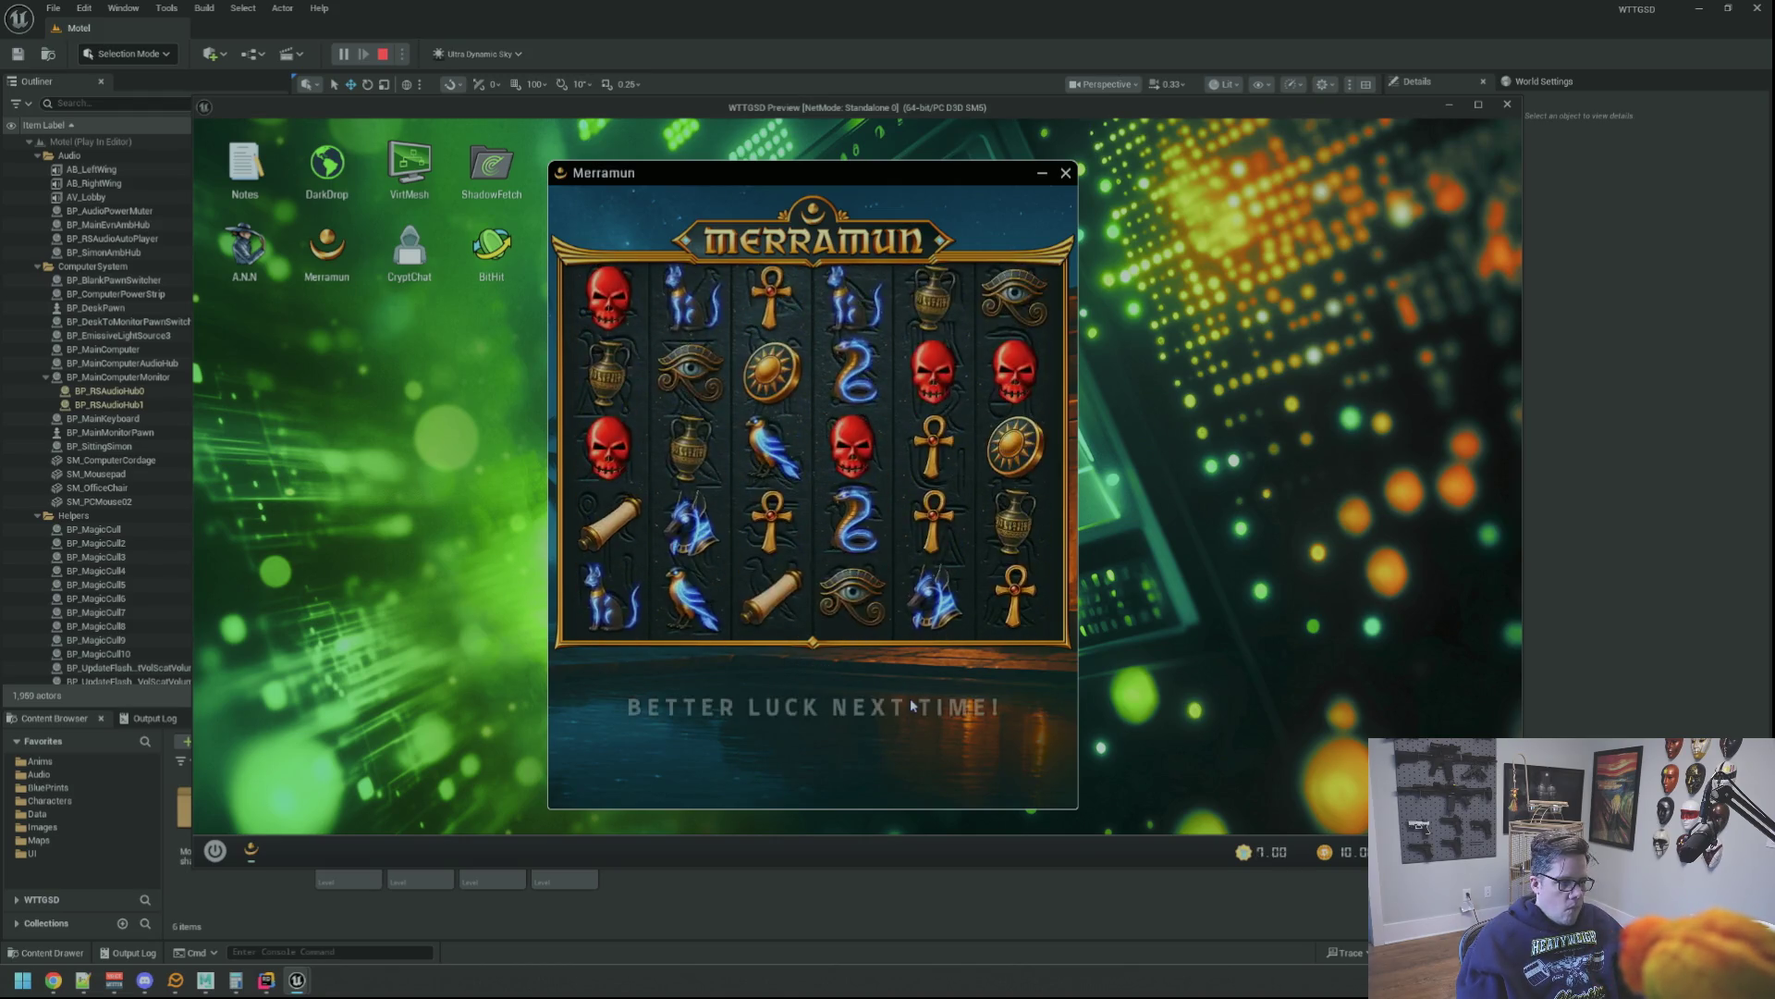
Set up a BitHit exchange converting 10 DOS Coin into YoloYen and submit it
{"action": "double_click", "coordinate": [491, 247]}
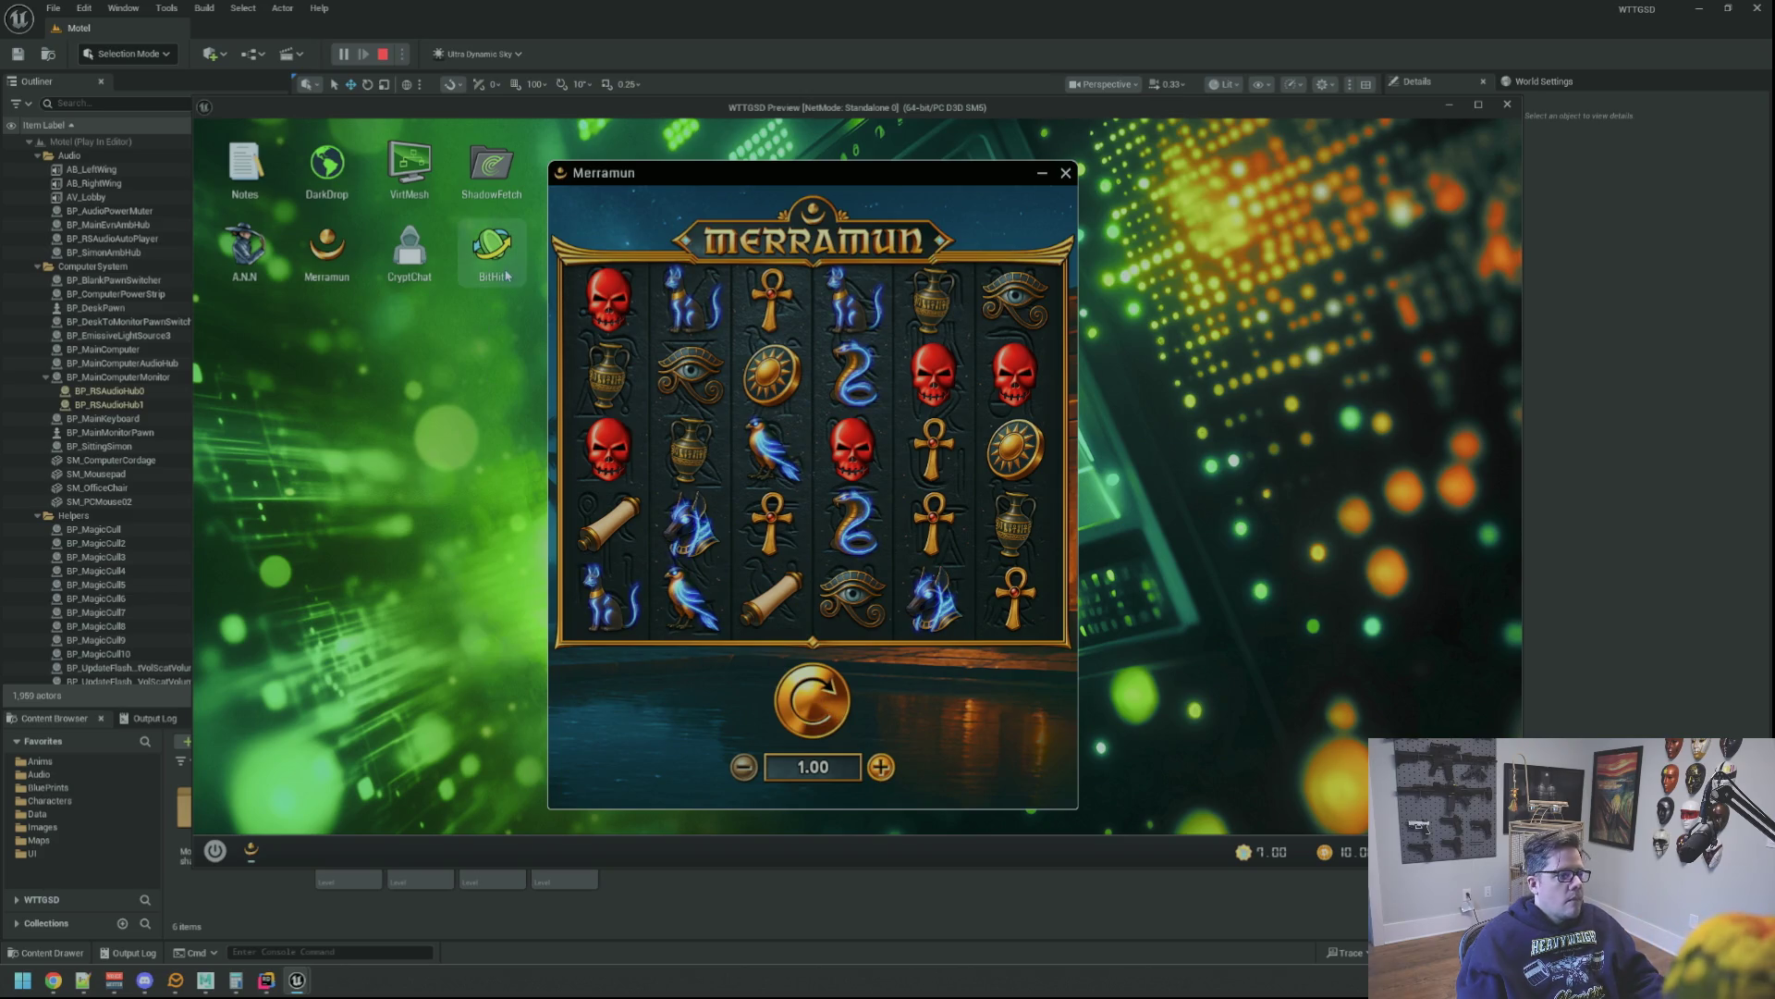
{"action": "left_click", "coordinate": [591, 379]}
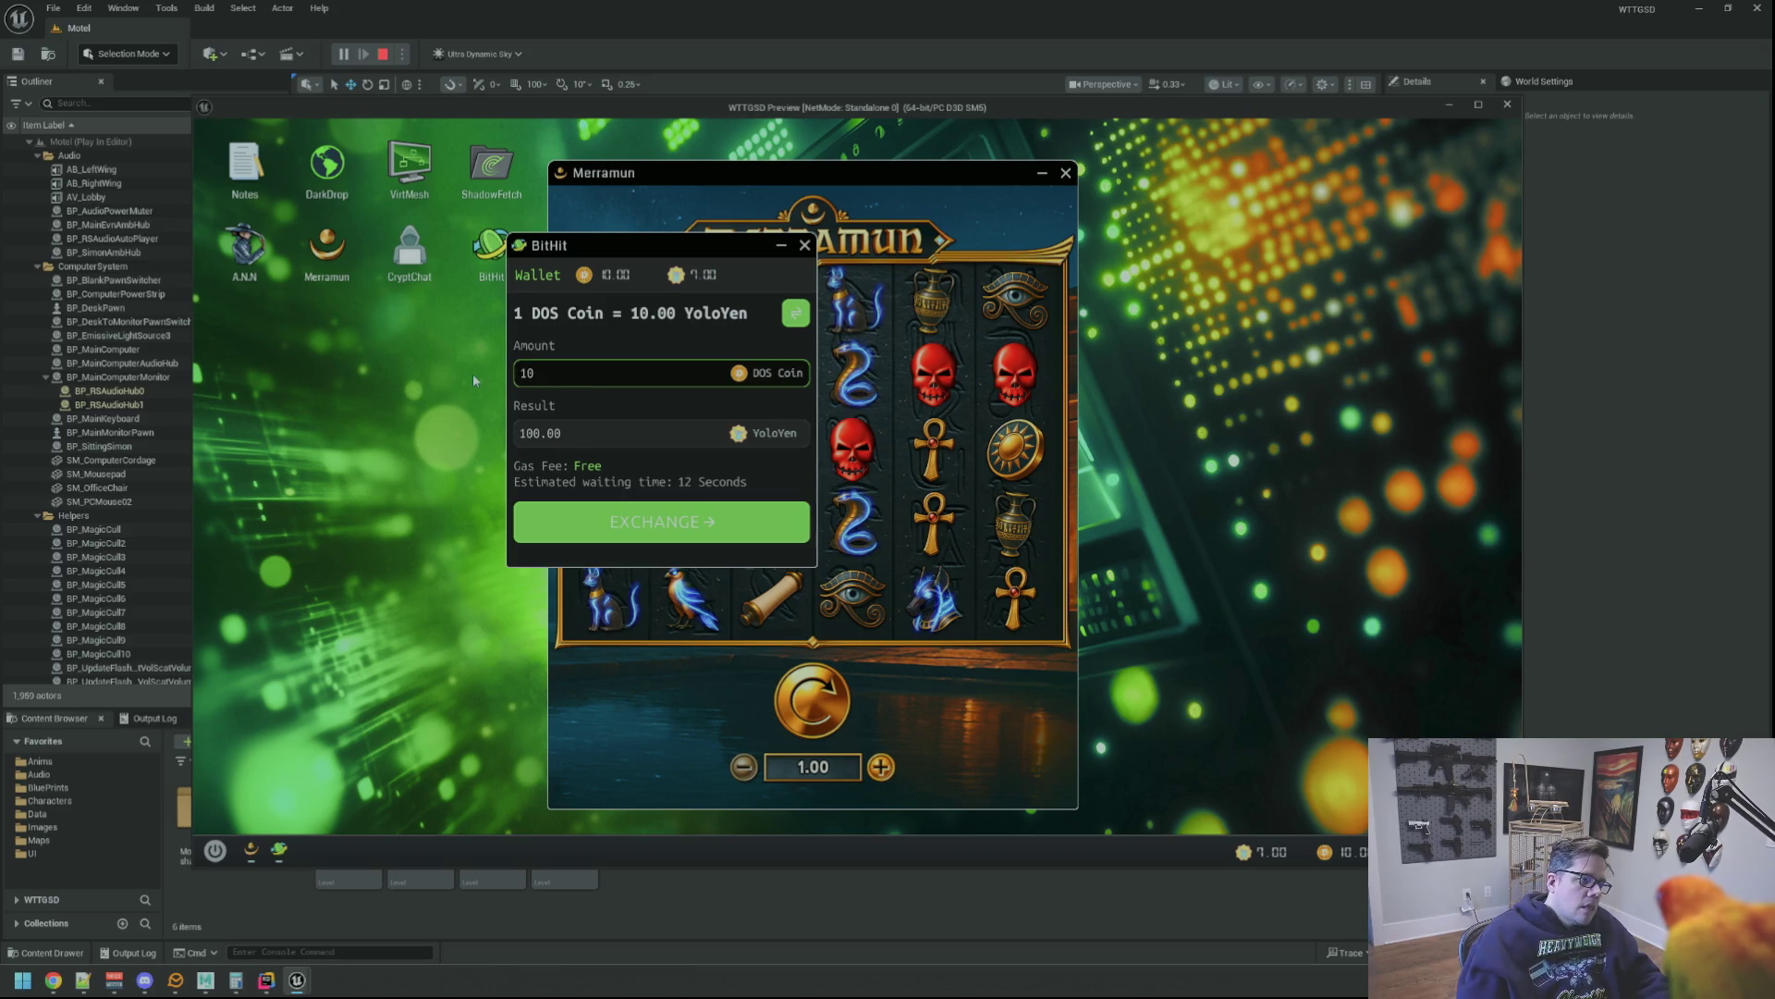
{"action": "left_click", "coordinate": [642, 536]}
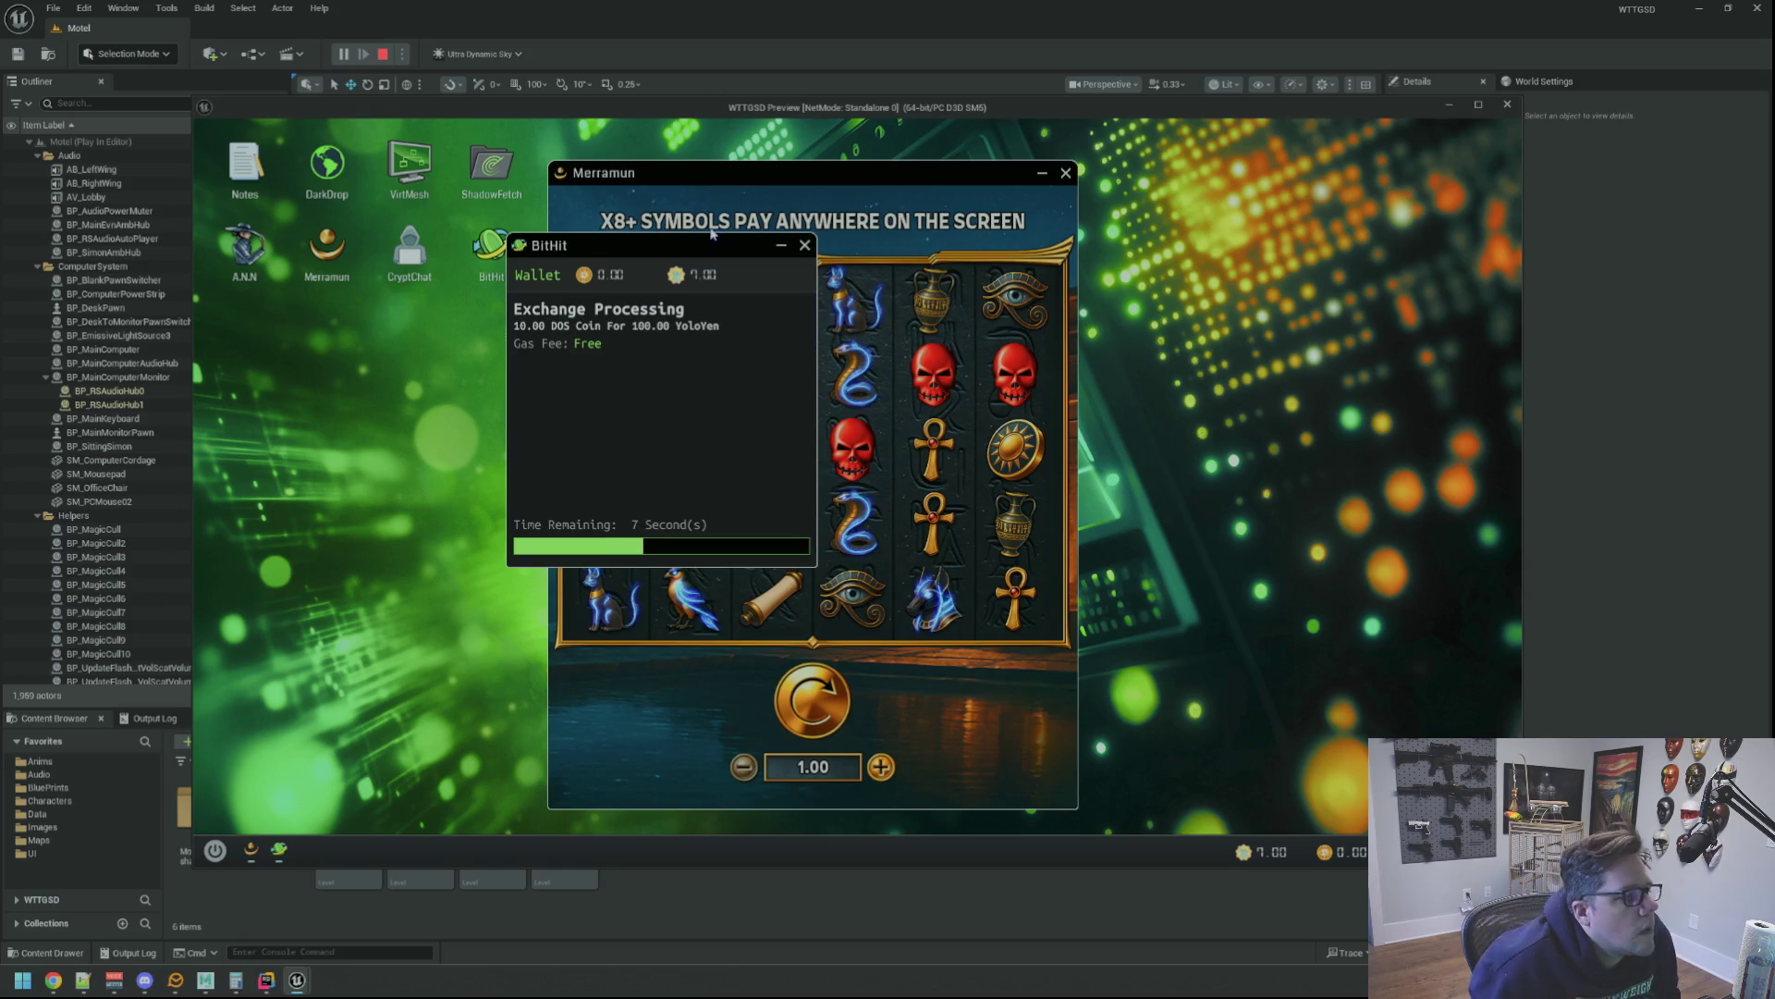
Move BitHit aside, spin Merramun once more, then close the BitHit window
{"action": "left_click_drag", "start_coordinate": [712, 233], "coordinate": [1354, 218]}
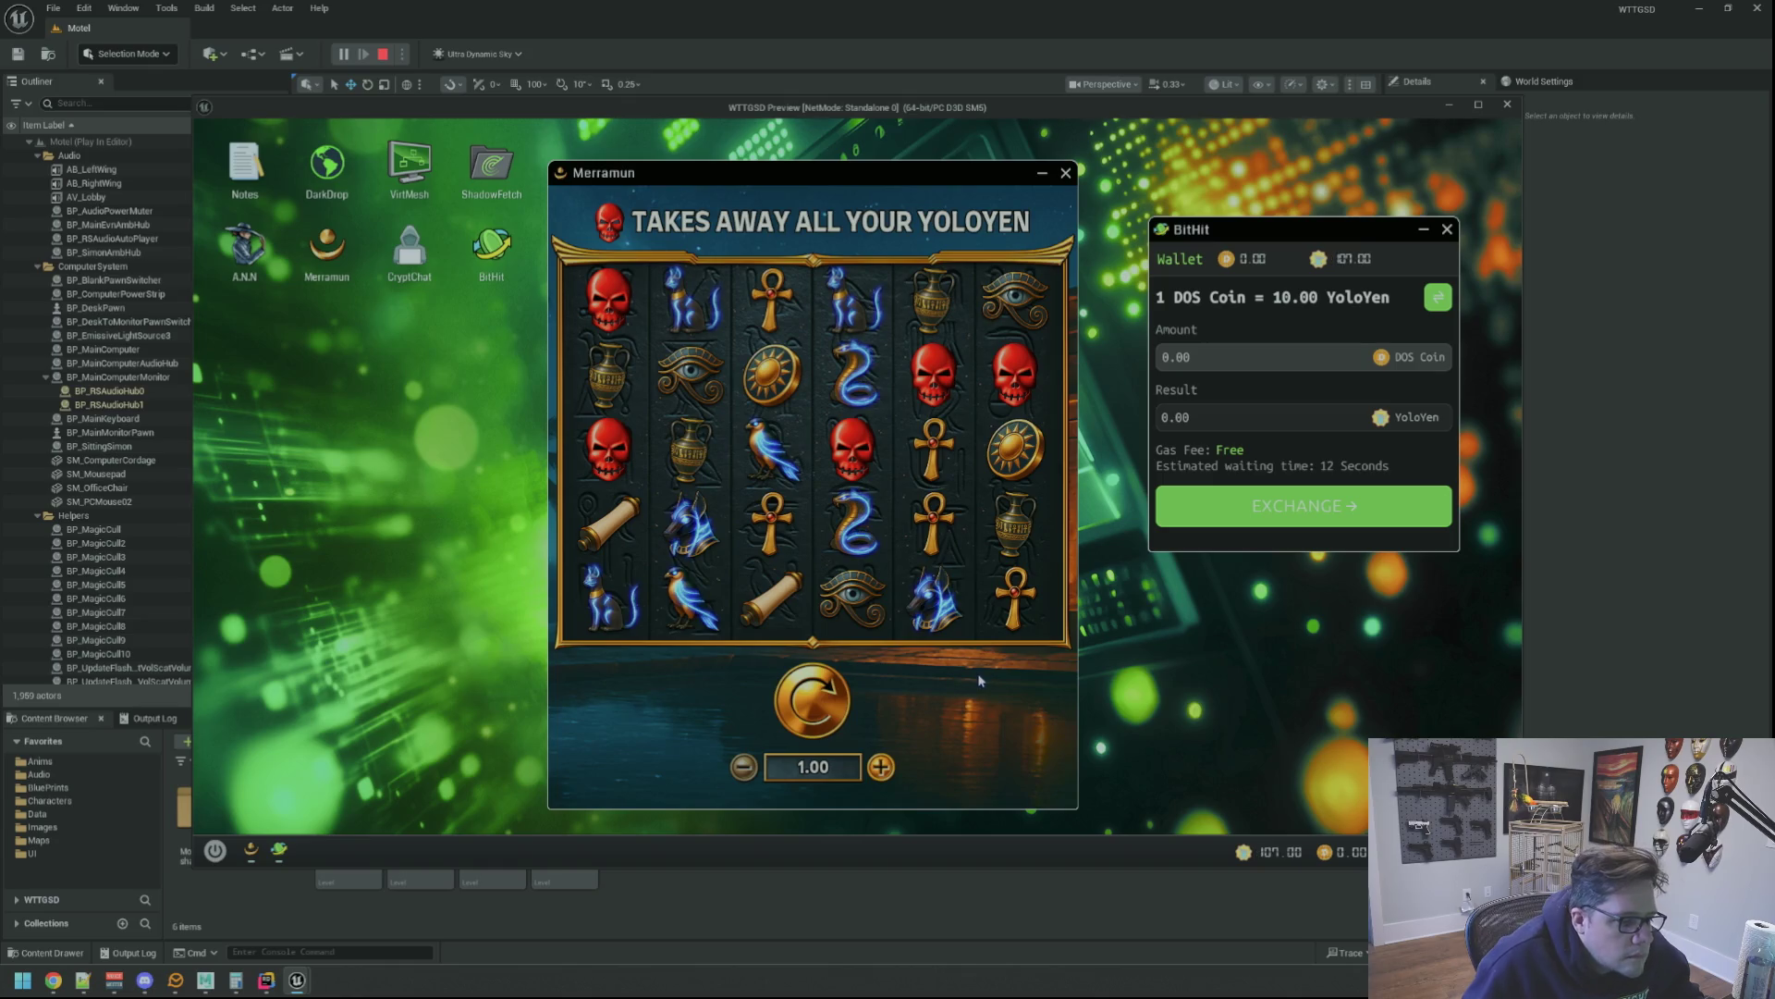
{"action": "left_click", "coordinate": [821, 703]}
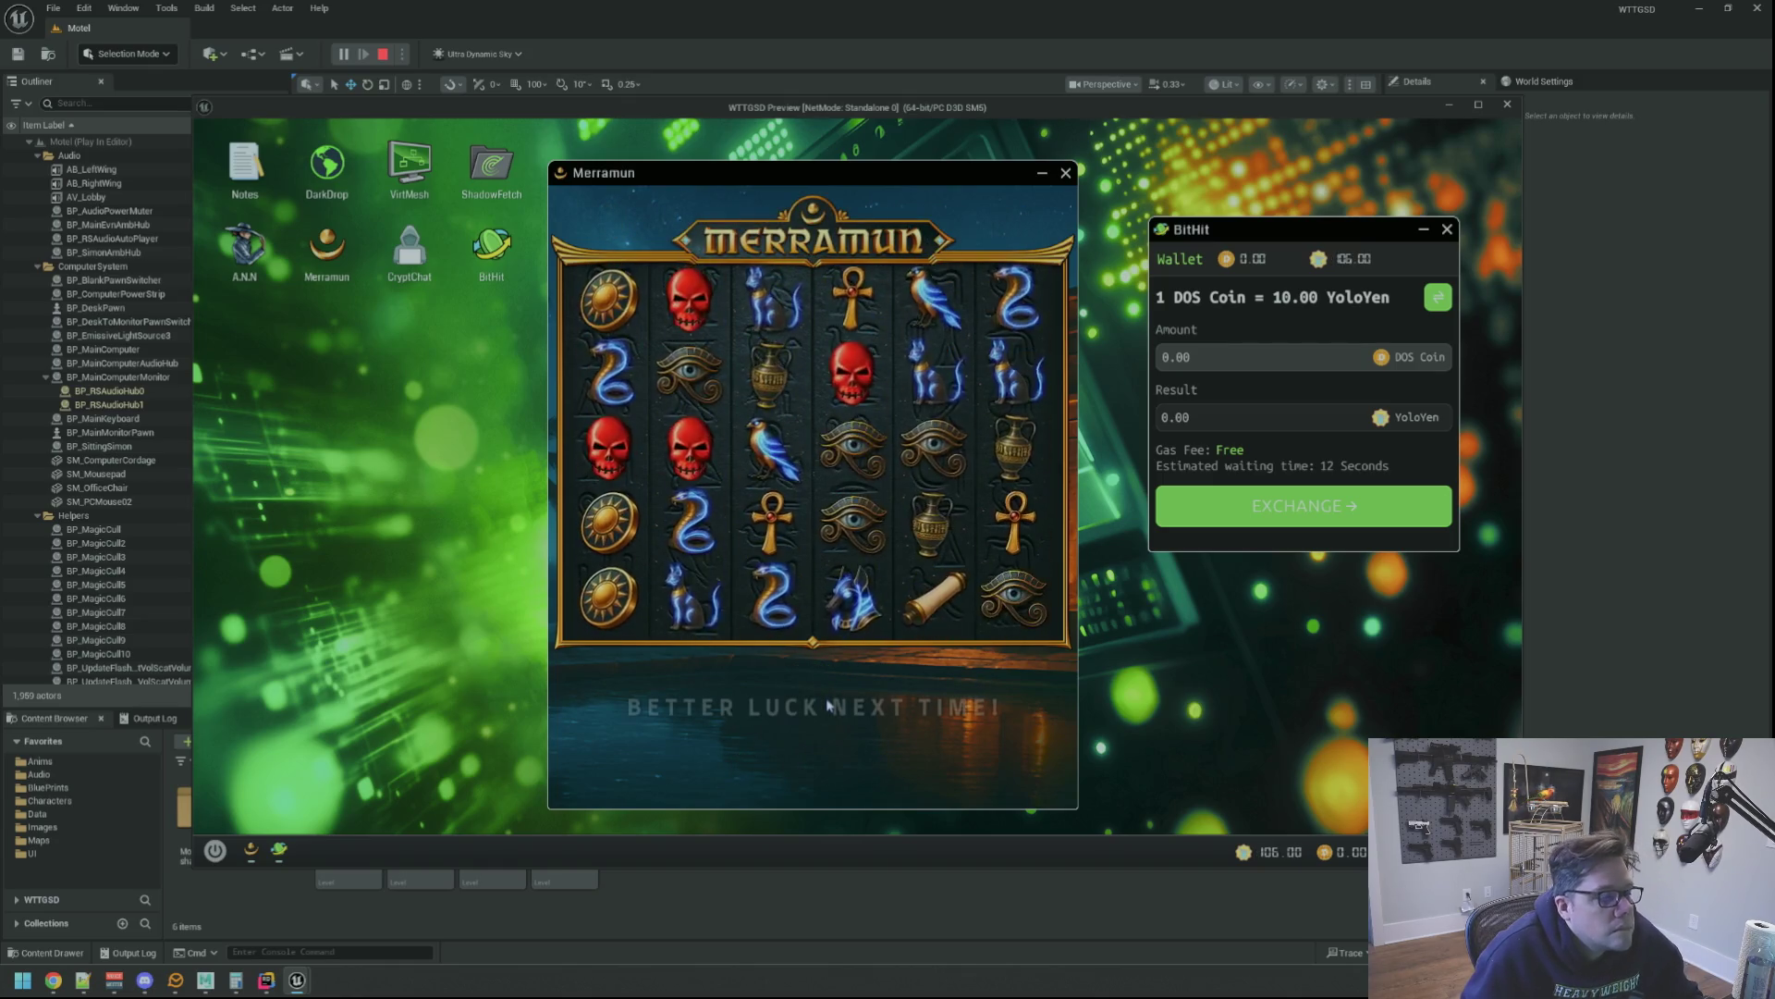
{"action": "left_click", "coordinate": [1447, 229]}
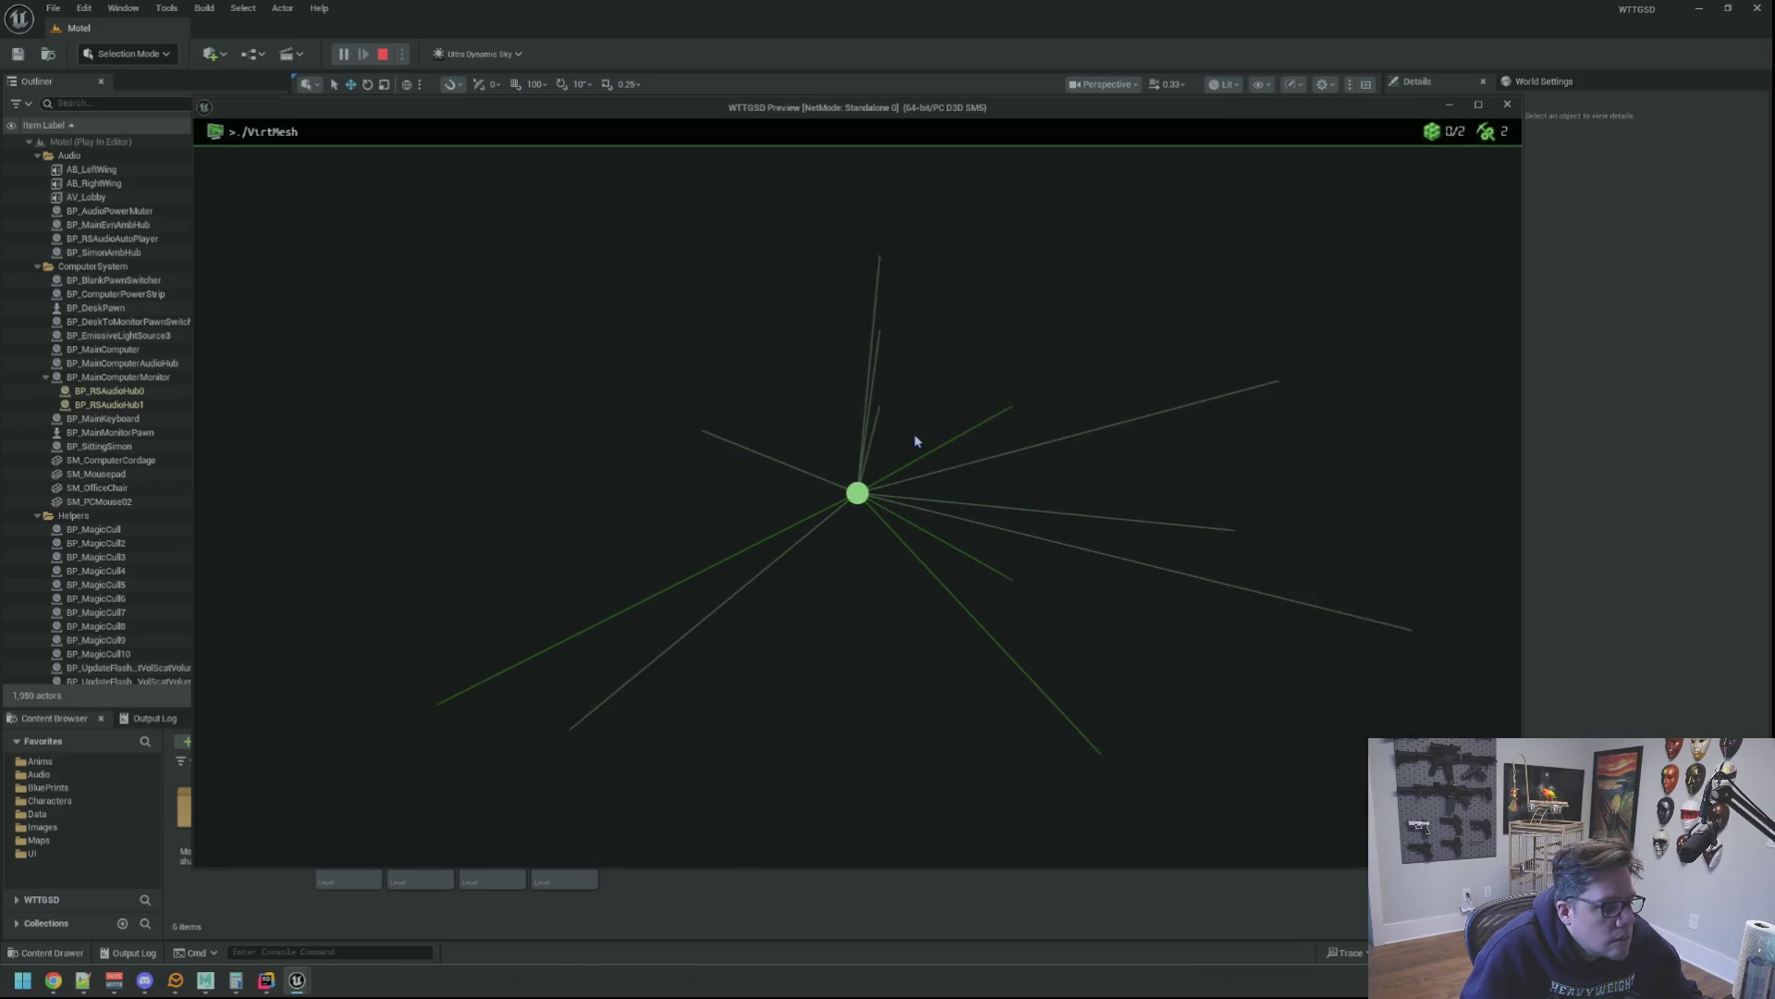
Hack the CloudFuz node by routing the arrow path through the grid and running the injection
{"action": "left_click", "coordinate": [1014, 431]}
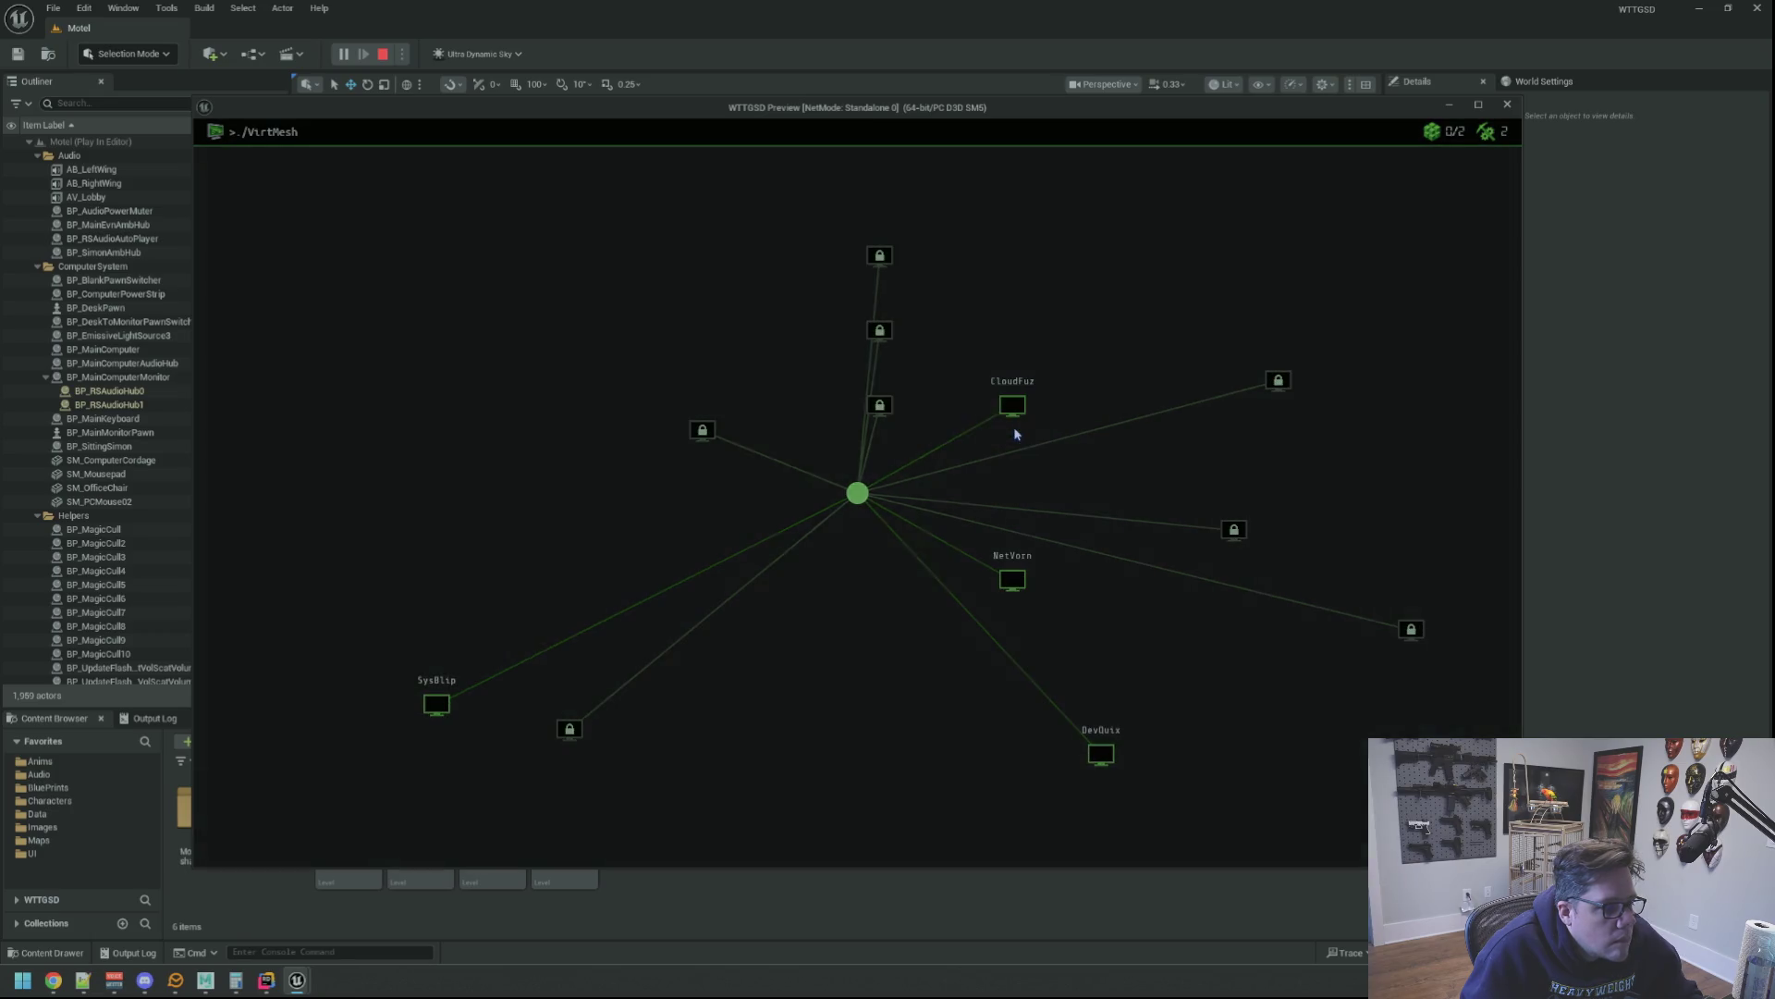
{"action": "left_click", "coordinate": [840, 450]}
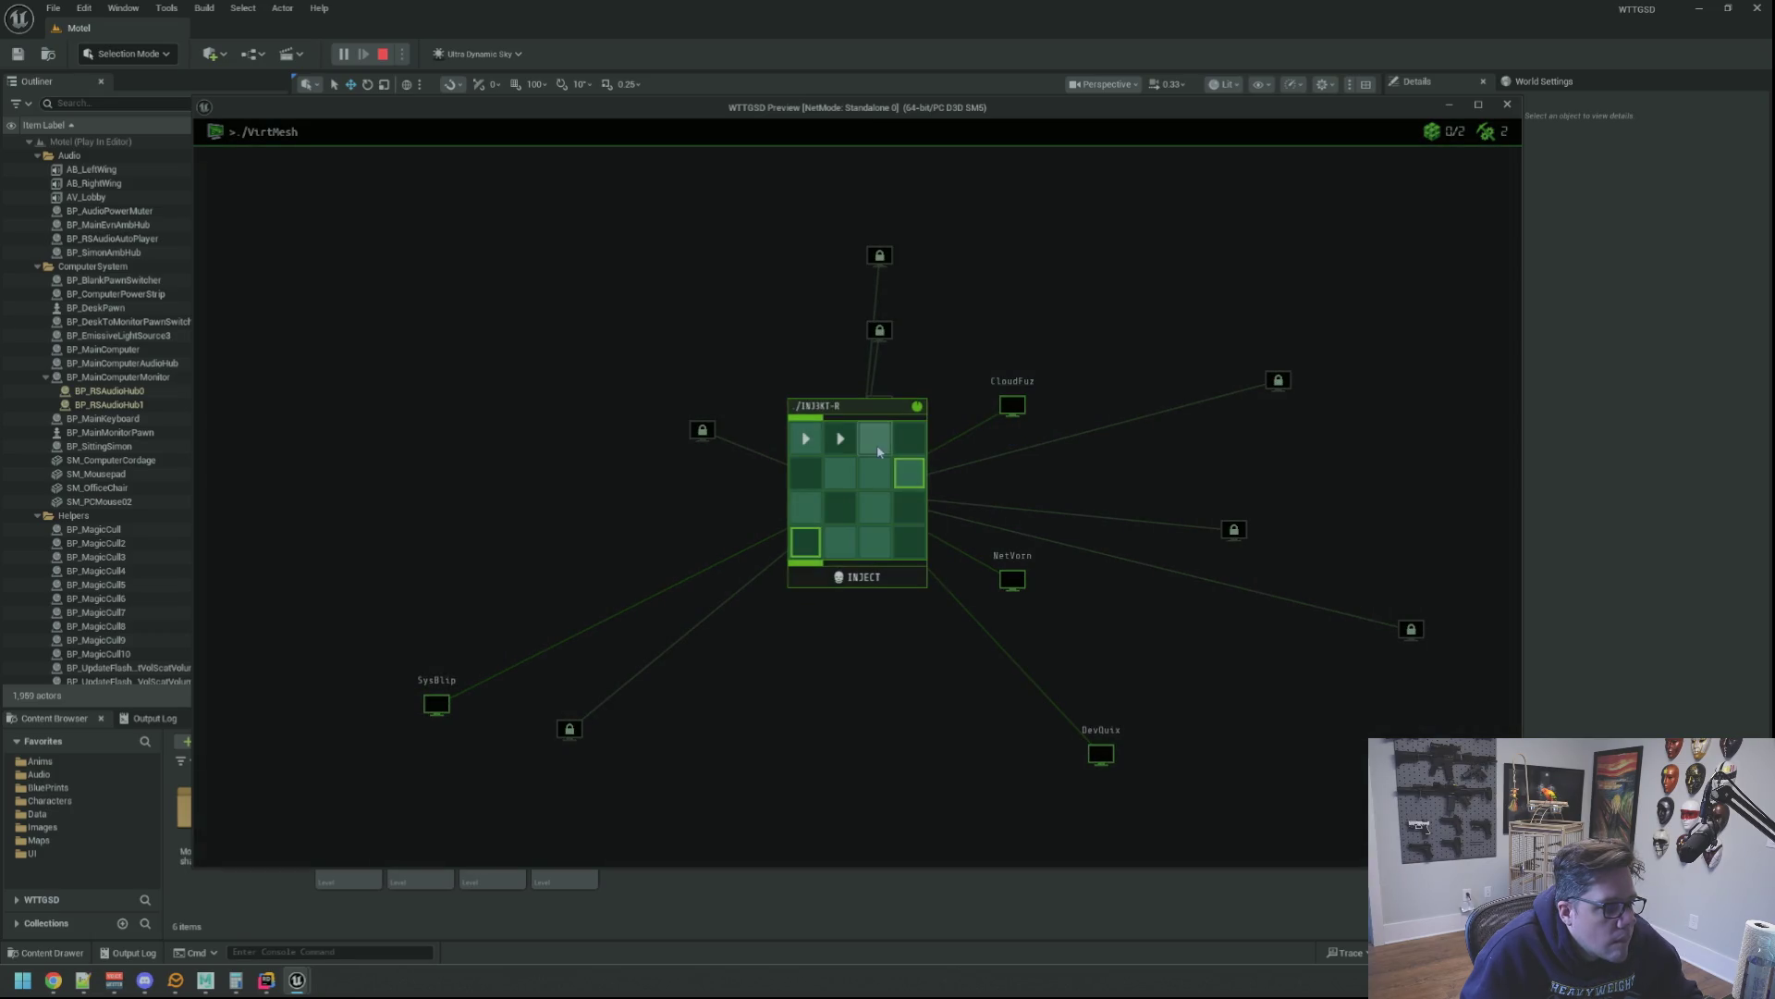
{"action": "left_click", "coordinate": [909, 442]}
{"action": "left_click", "coordinate": [910, 477]}
{"action": "left_click", "coordinate": [909, 510]}
{"action": "left_click", "coordinate": [806, 508]}
{"action": "left_click", "coordinate": [806, 541]}
{"action": "left_click", "coordinate": [857, 576]}
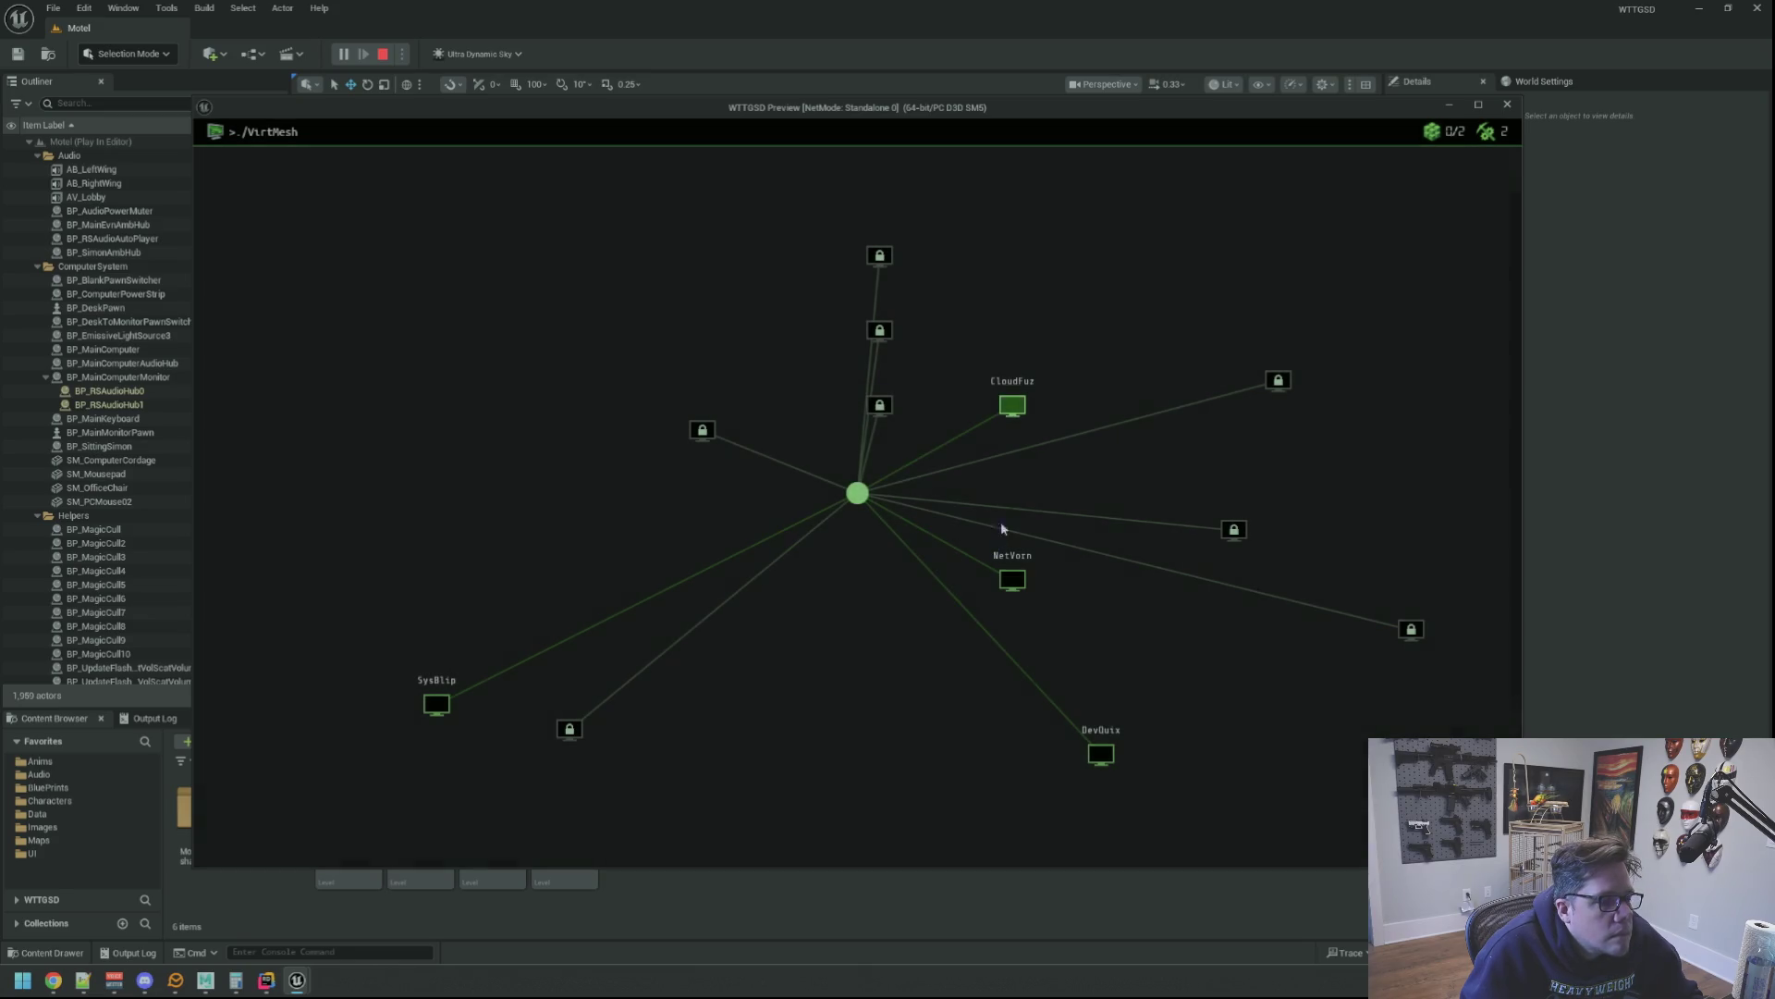
Mount and enter CloudFuz, return to the network map, and start hacking NetVorn
{"action": "left_click", "coordinate": [1014, 408]}
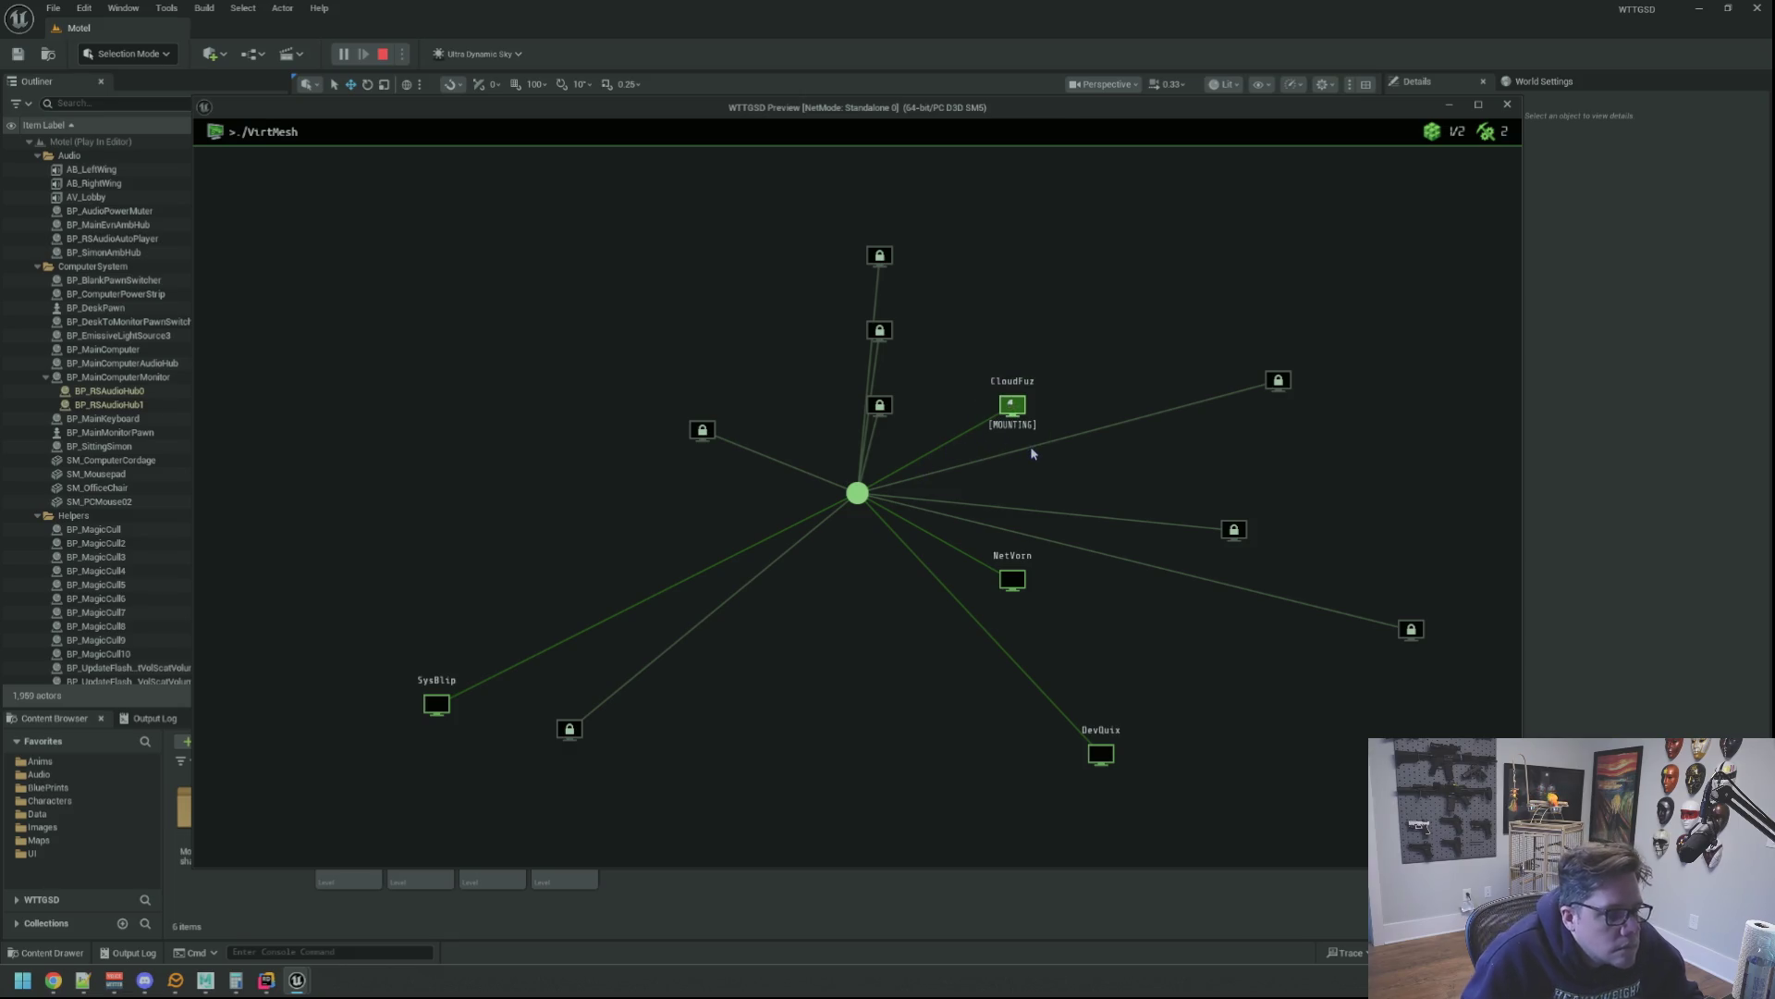
{"action": "left_click", "coordinate": [1014, 406]}
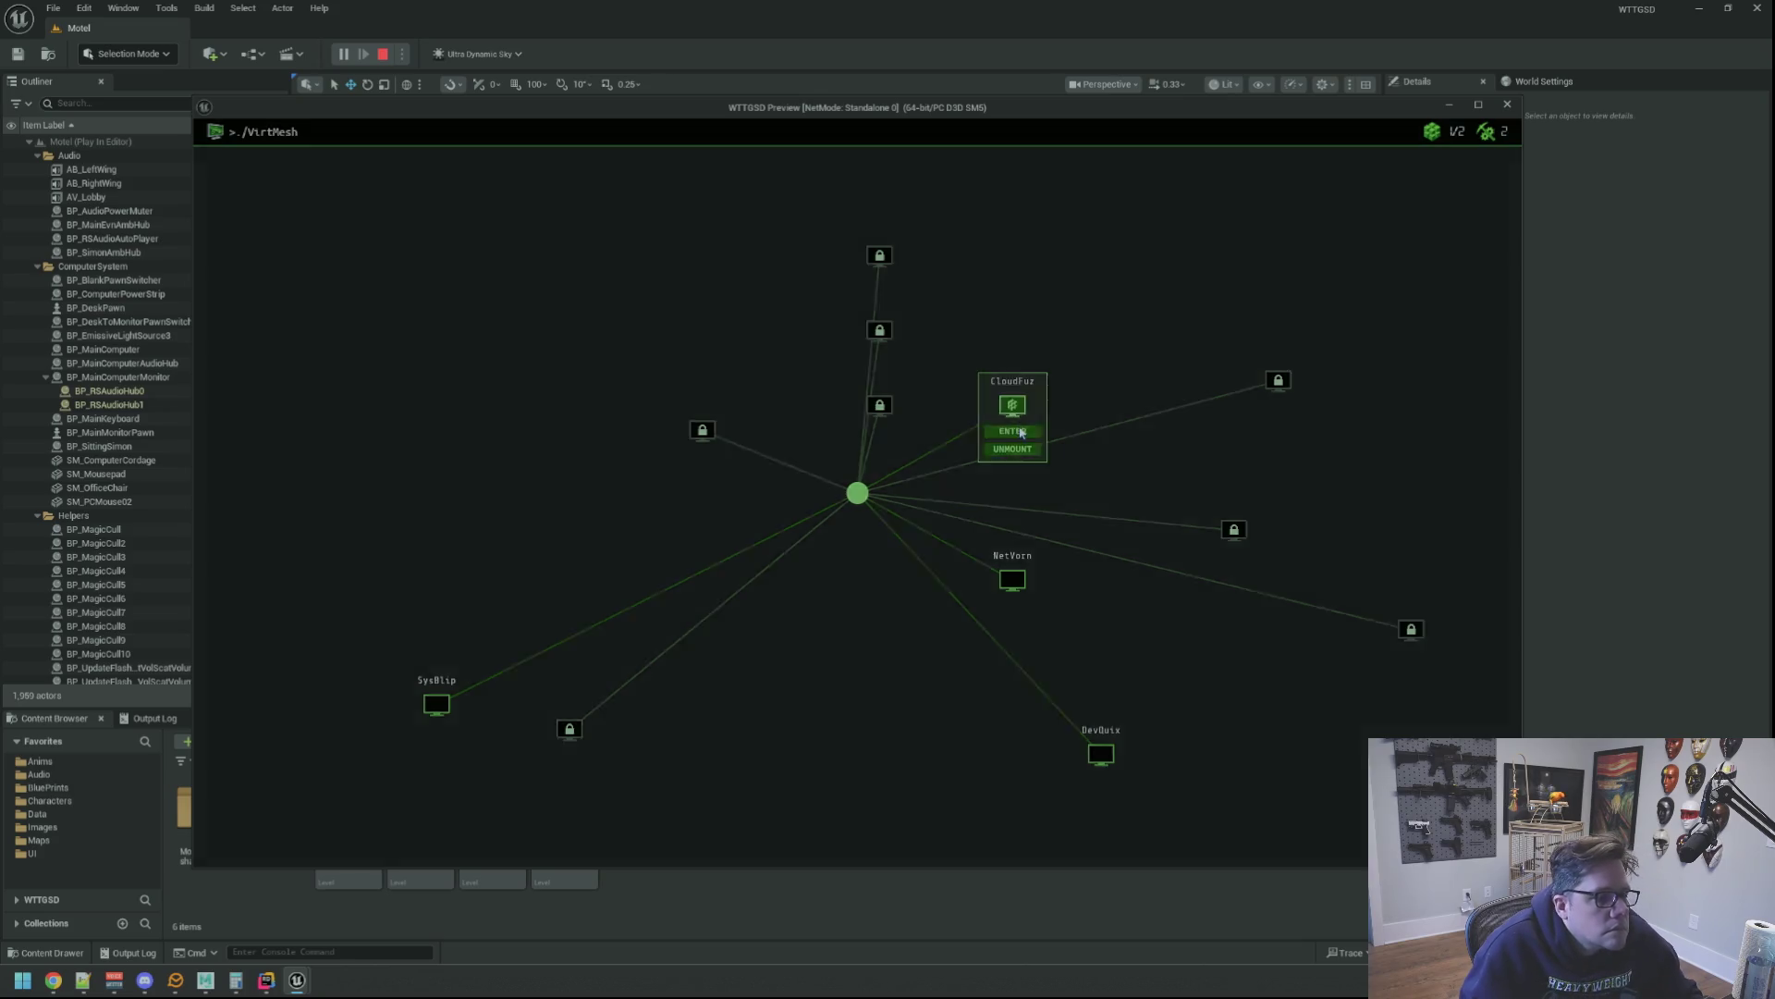
{"action": "right_click", "coordinate": [858, 476]}
{"action": "left_click", "coordinate": [858, 475]}
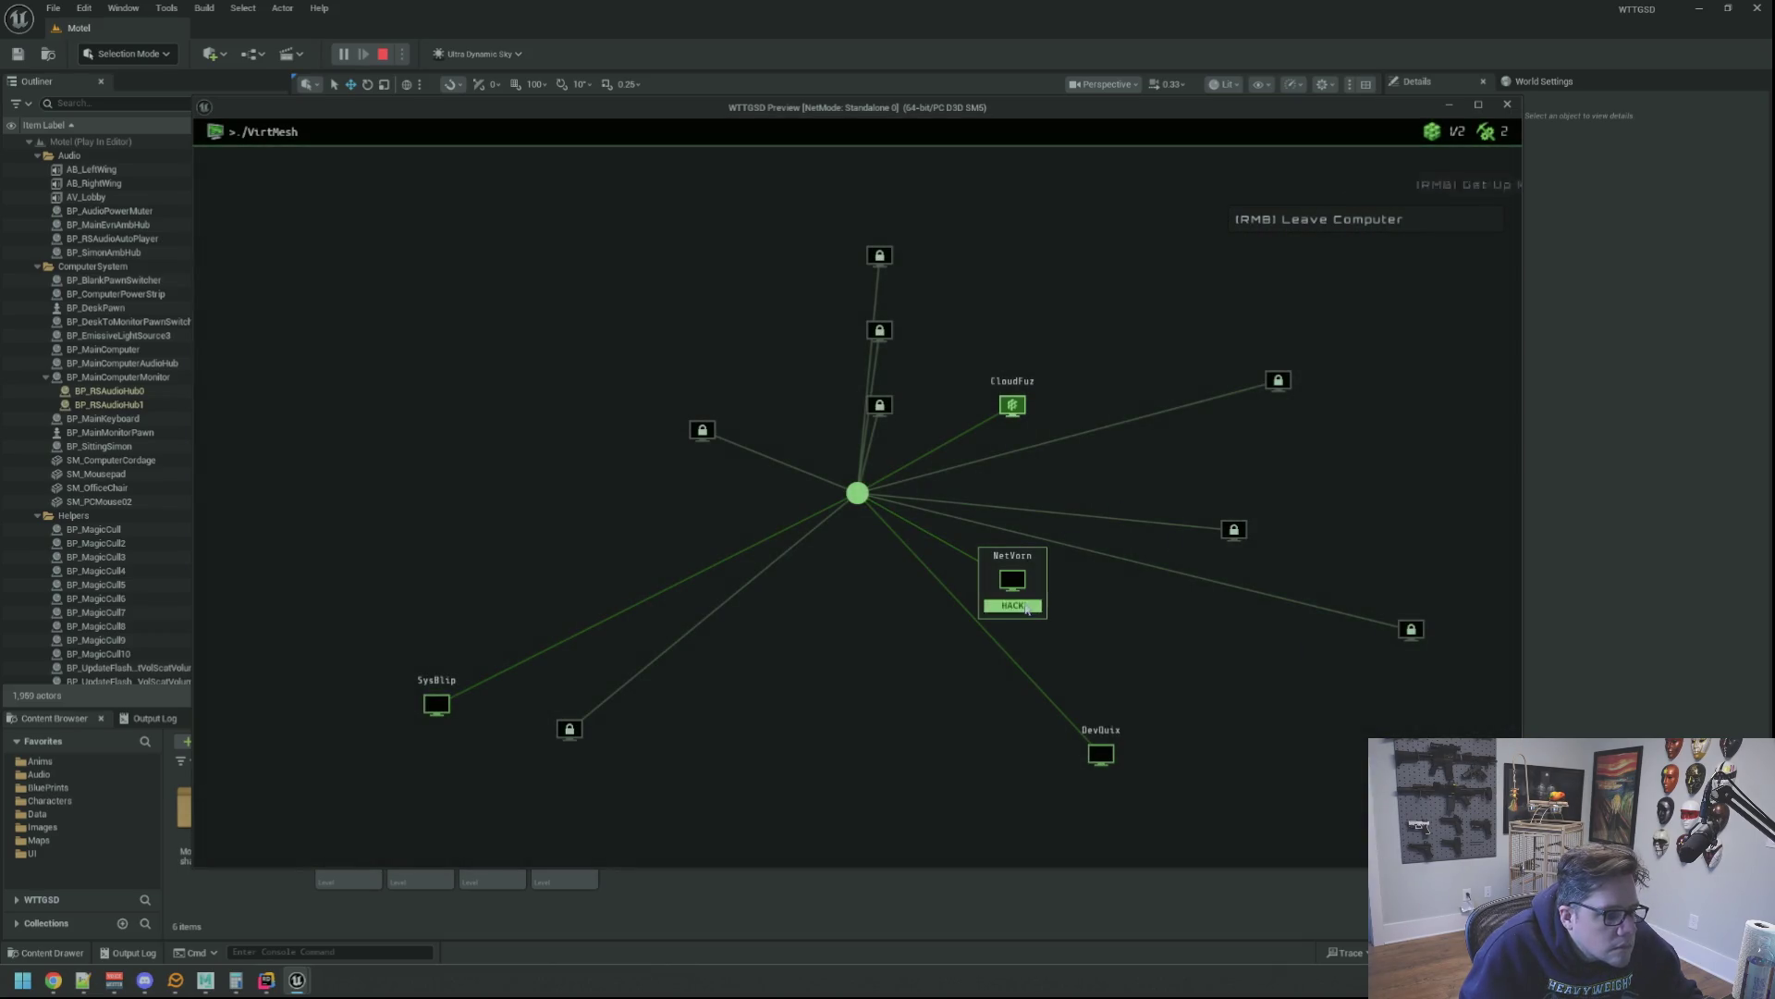
{"action": "left_click", "coordinate": [1028, 531]}
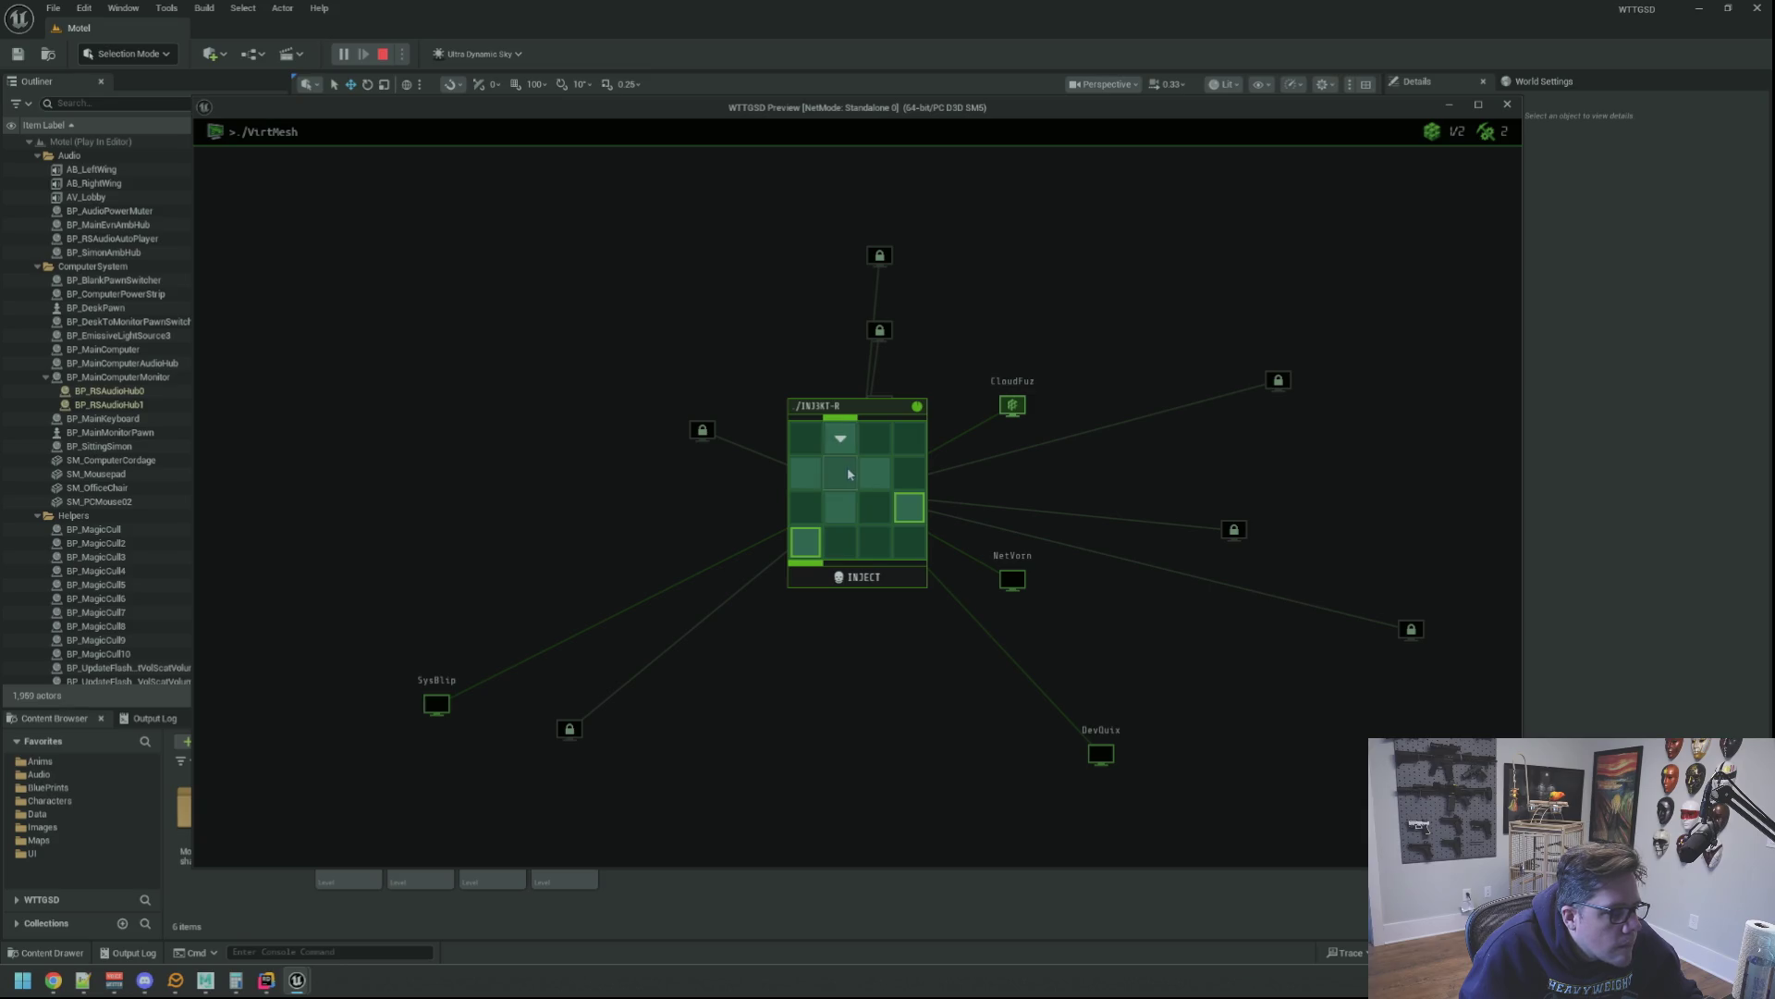
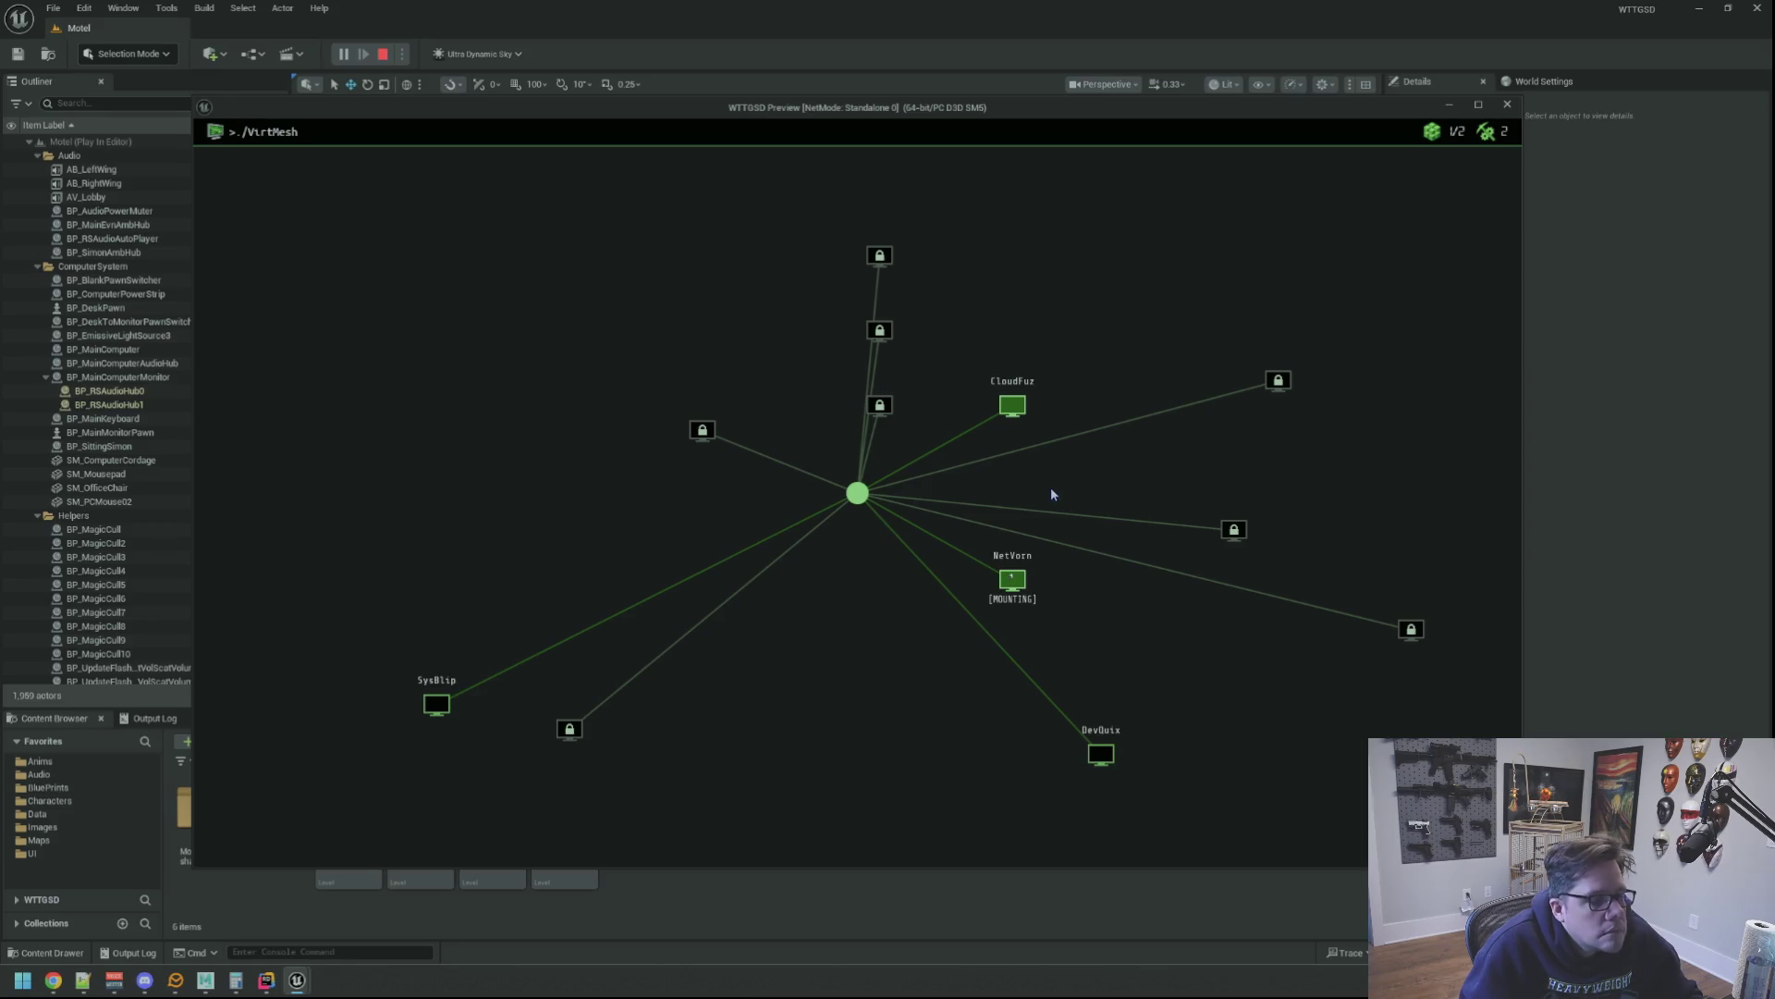
{"action": "left_click", "coordinate": [1020, 608]}
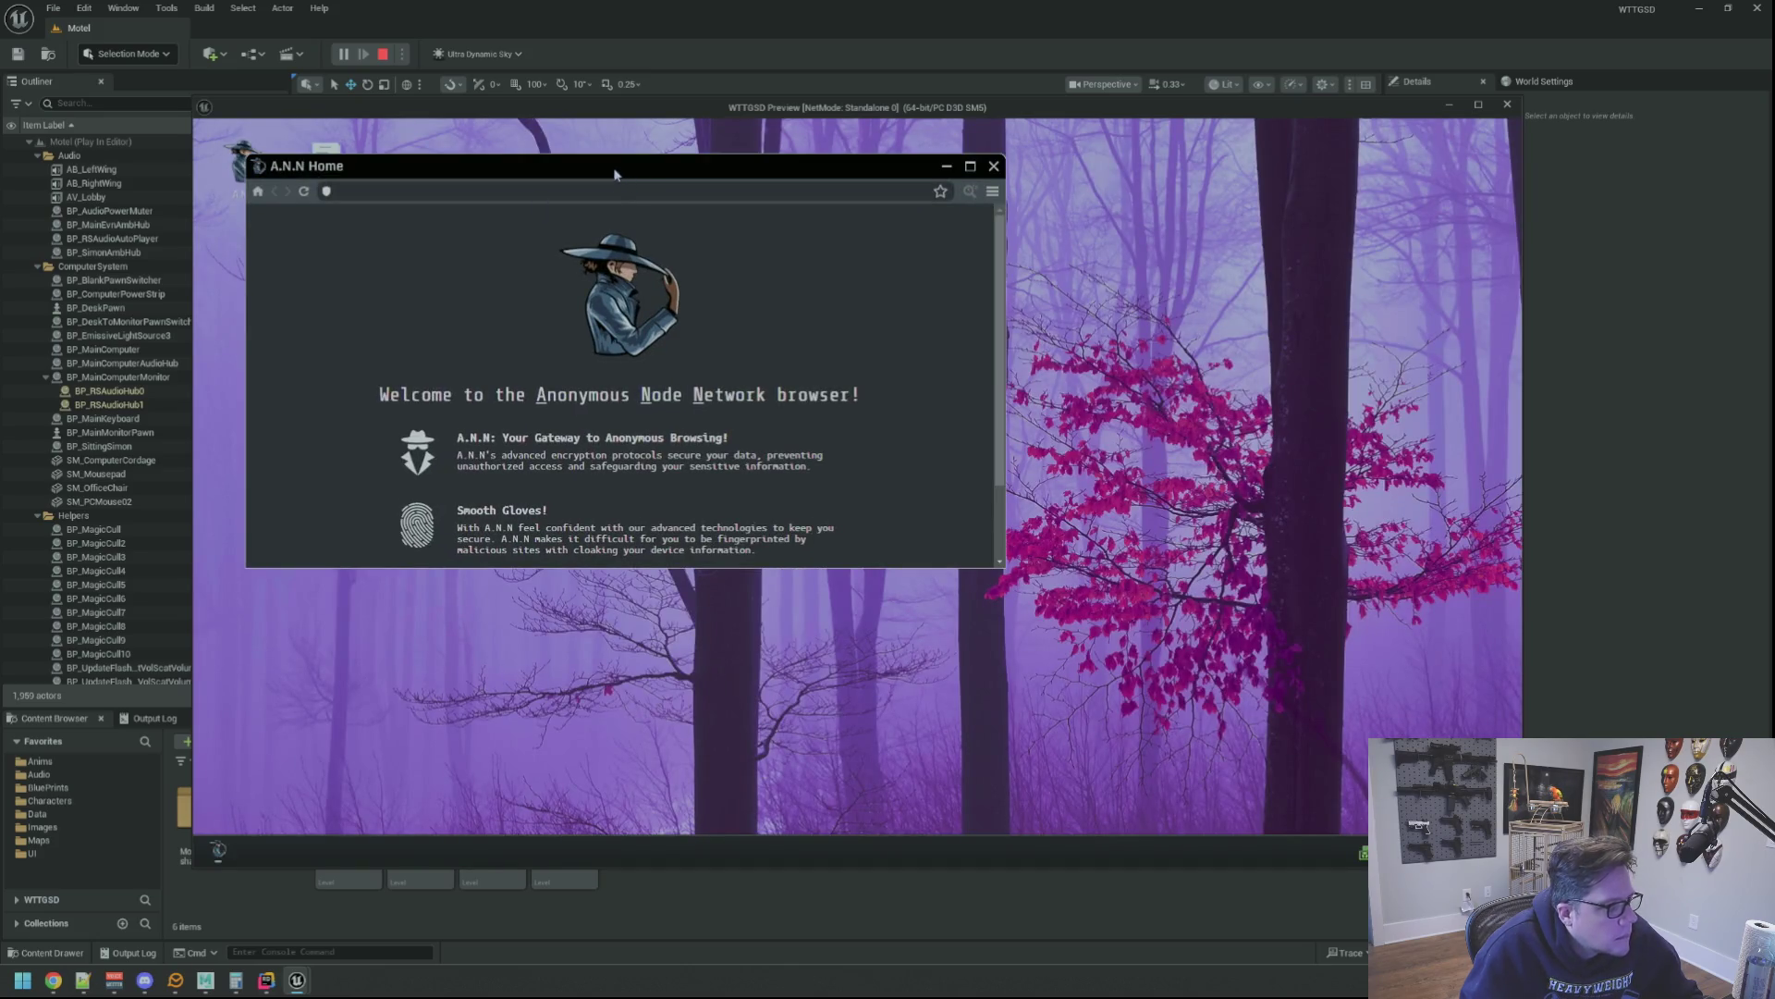
{"action": "left_click_drag", "start_coordinate": [614, 173], "coordinate": [965, 182]}
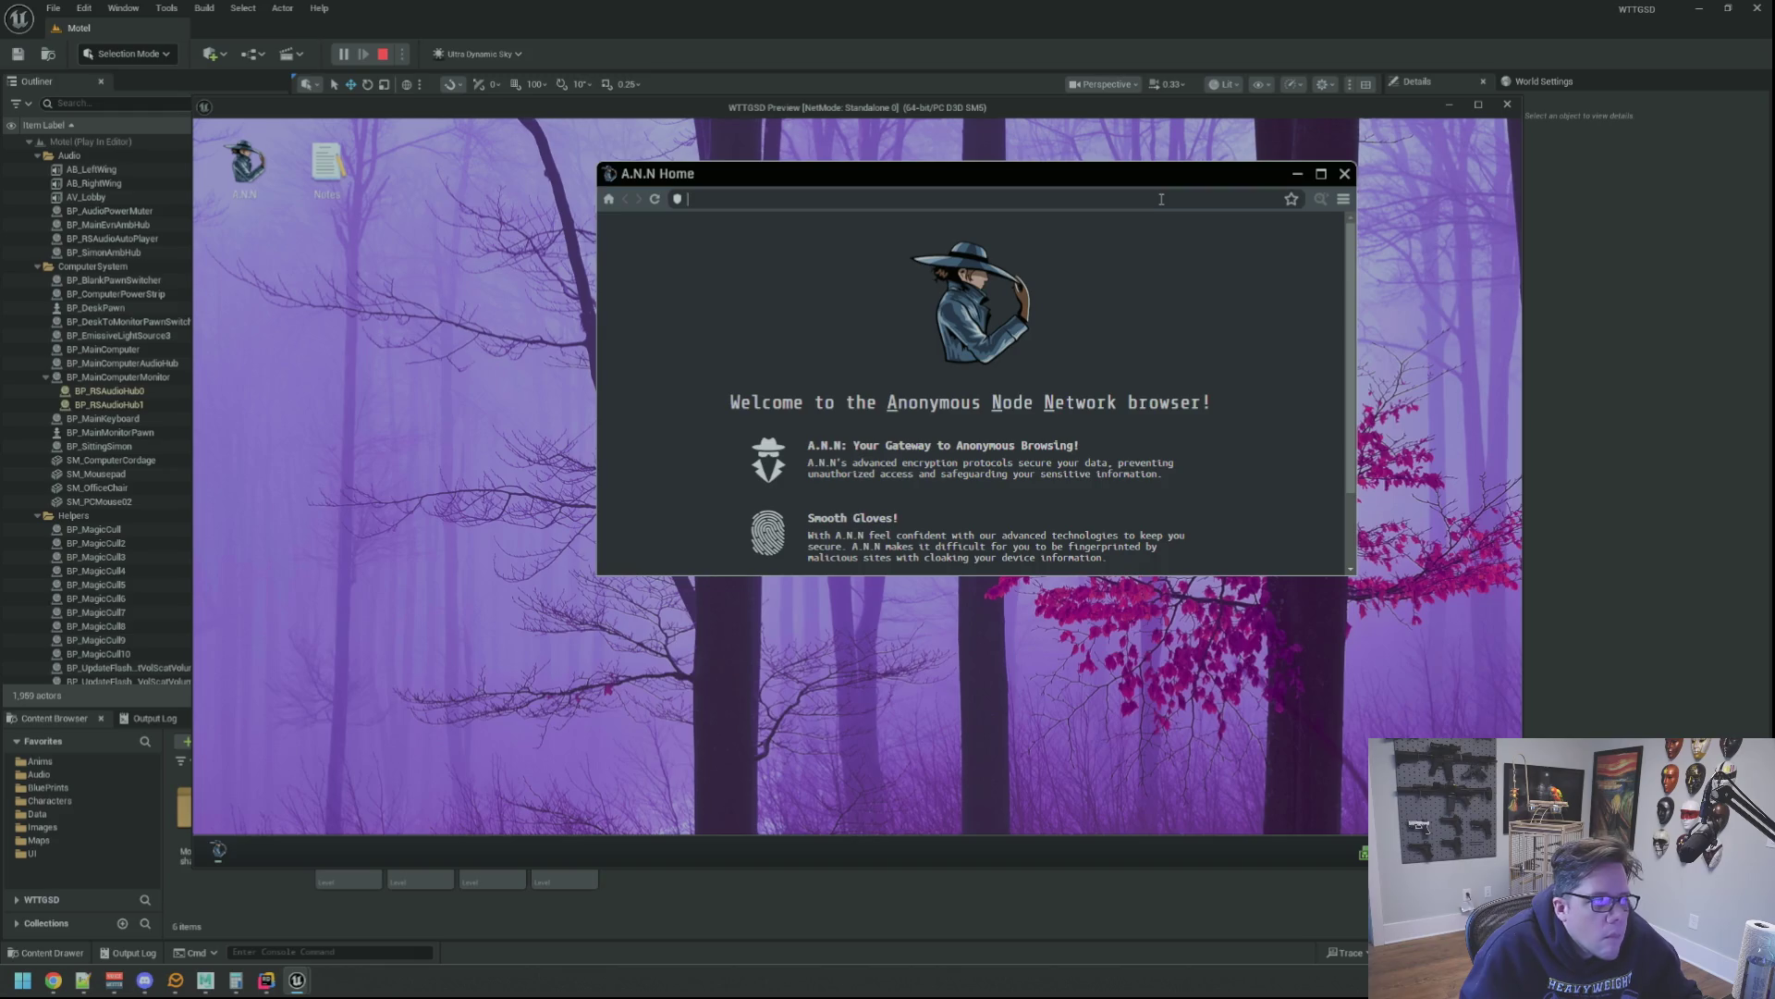
{"action": "type", "text": "www.youtube.co"}
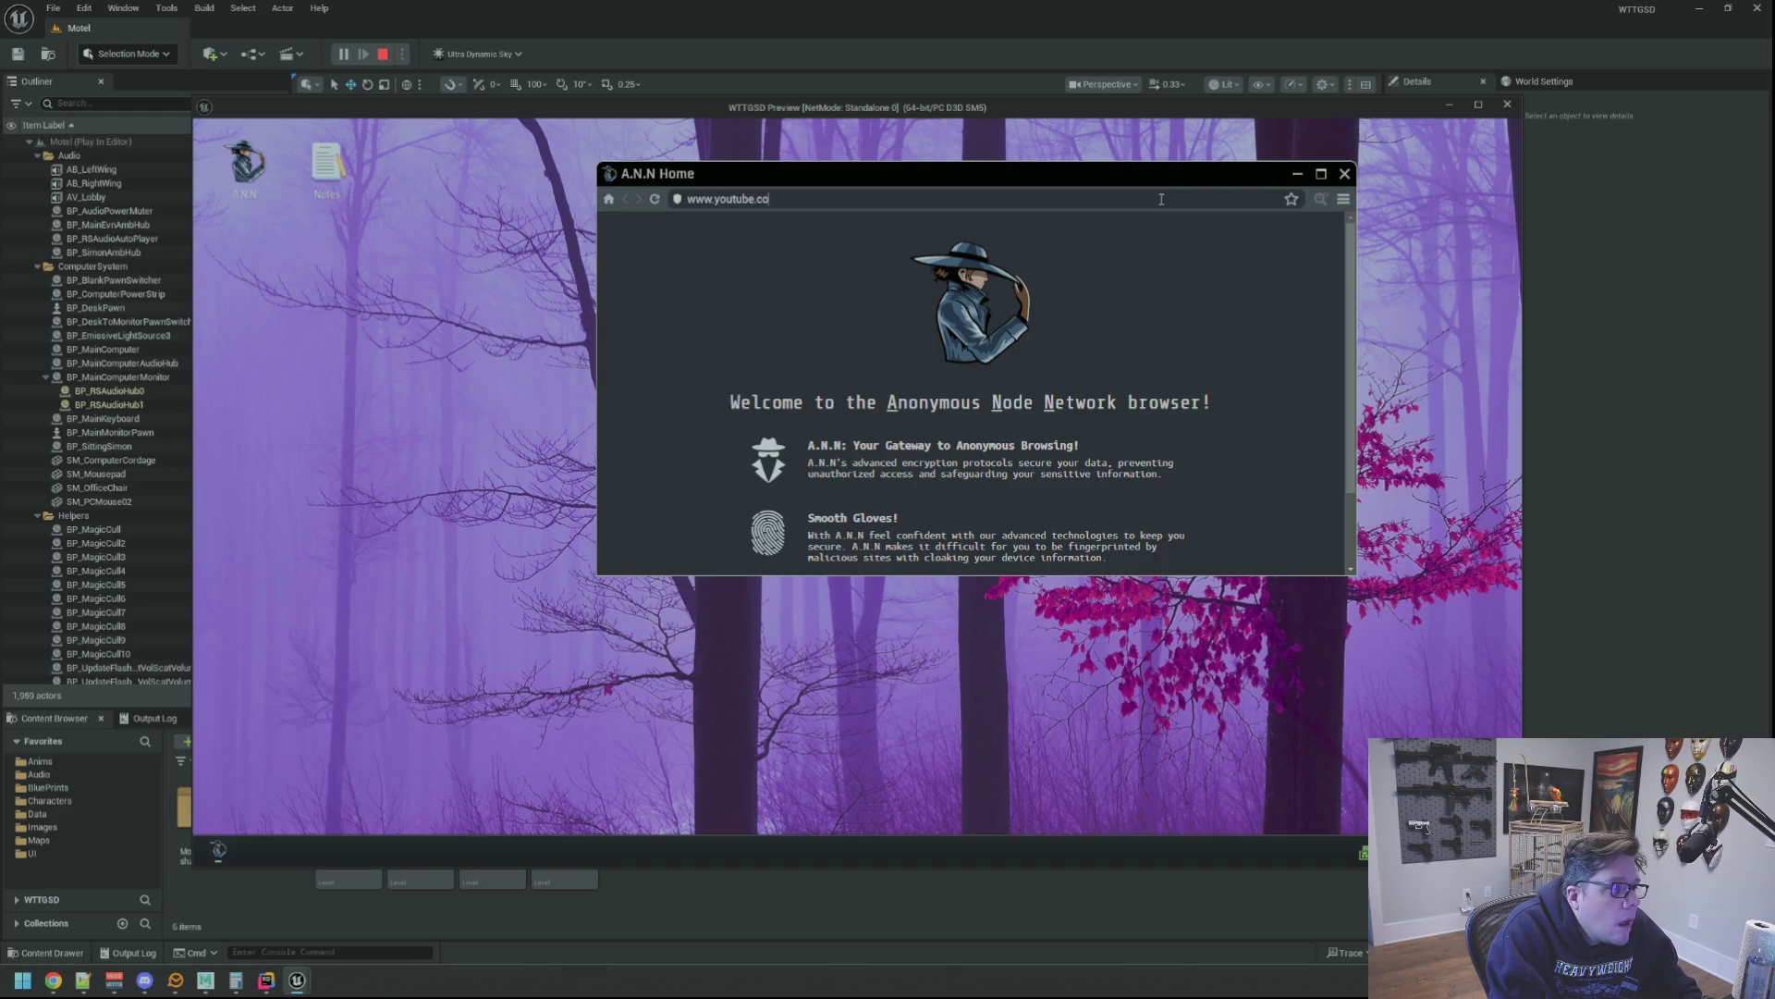
{"action": "type", "text": "m"}
{"action": "key", "text": "Return"}
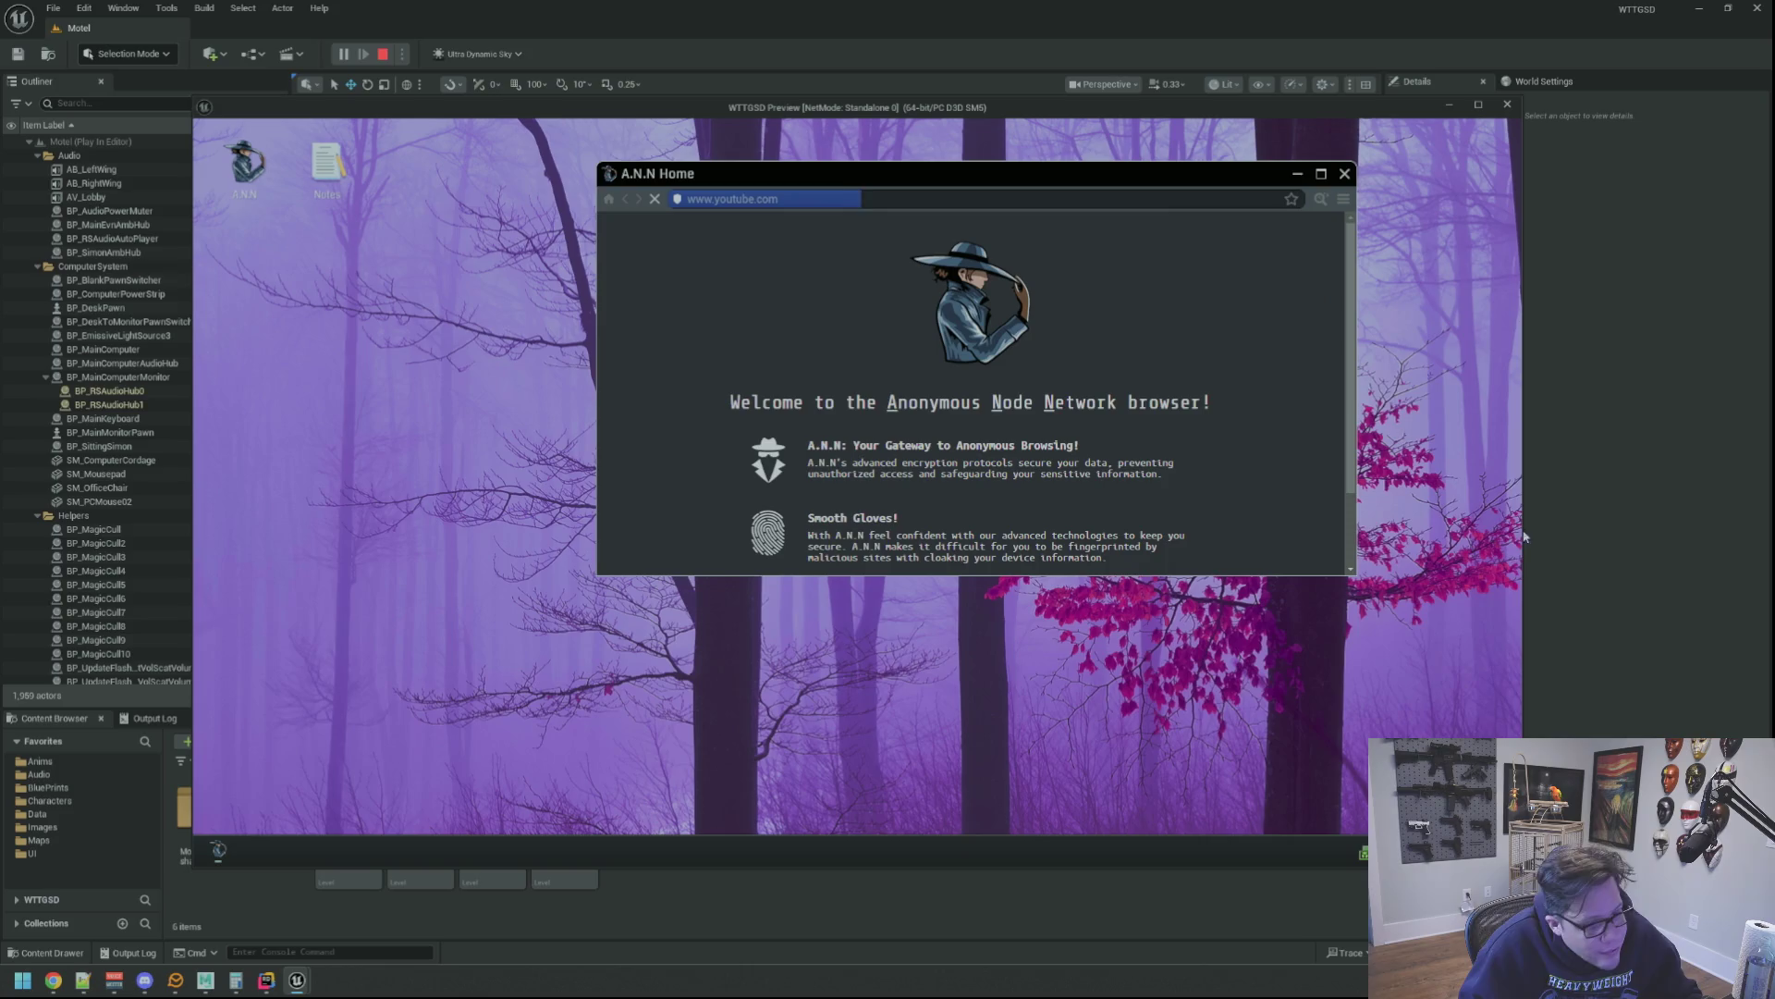
{"action": "left_click_drag", "start_coordinate": [1348, 570], "coordinate": [1449, 805]}
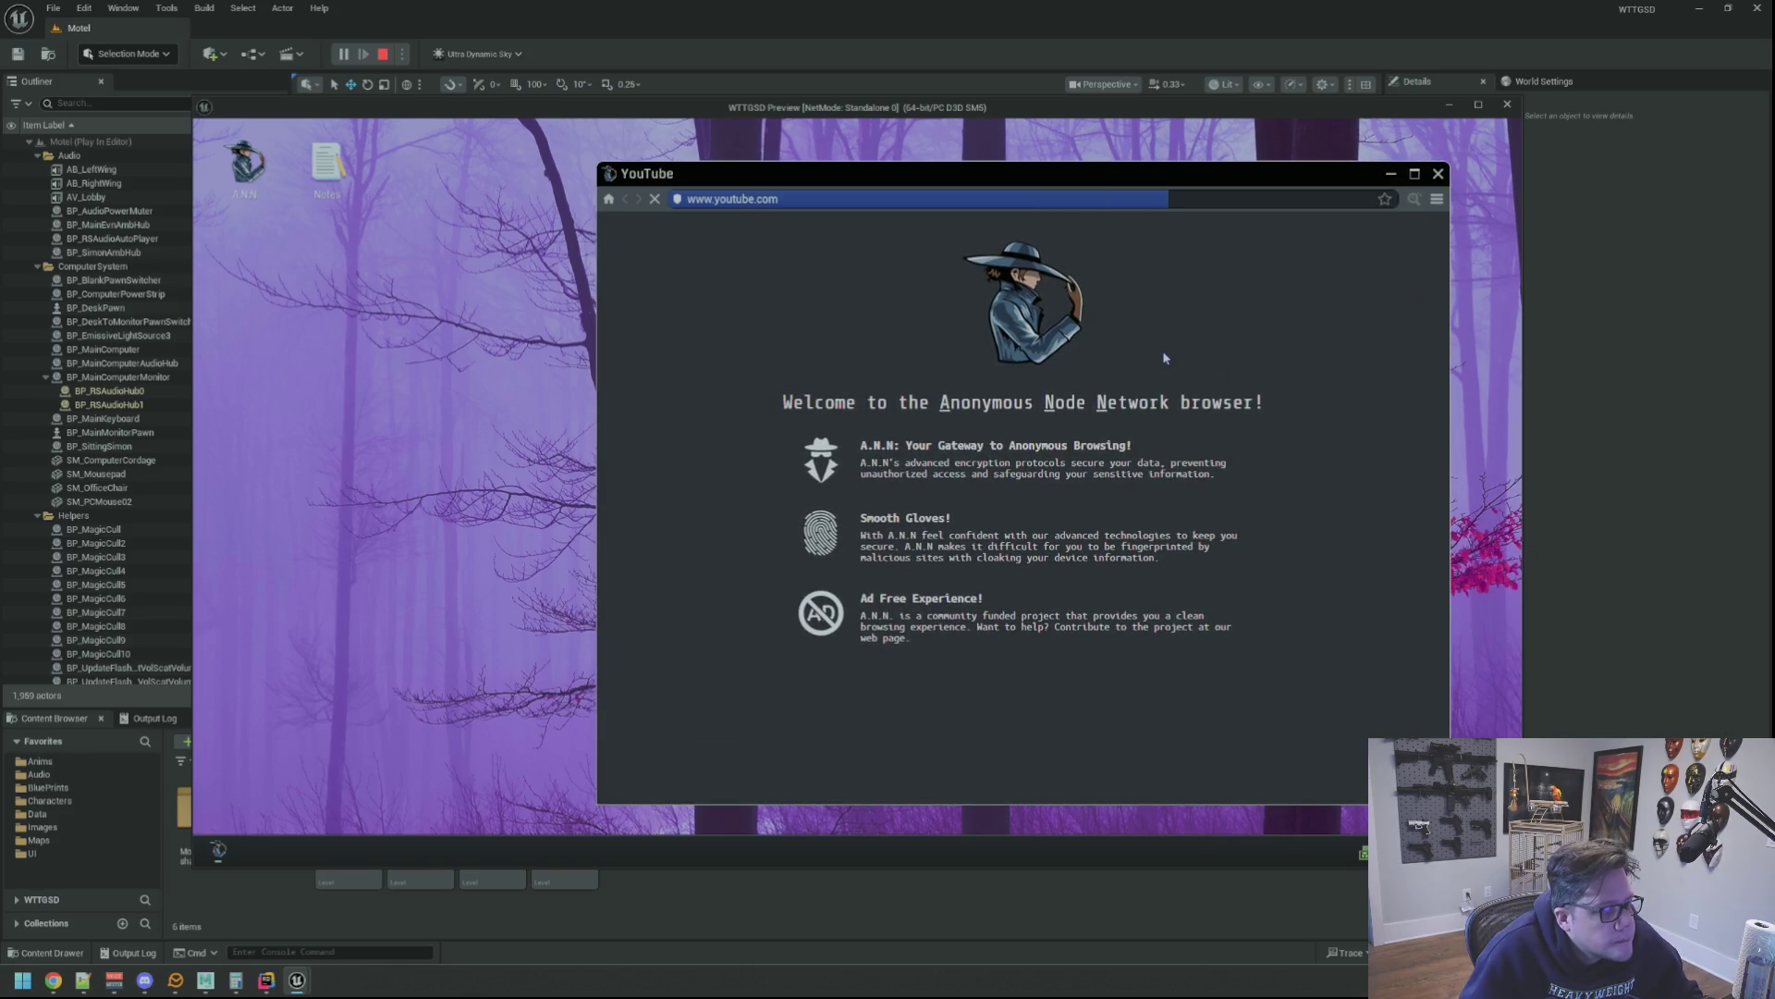
Start the Rick Ross - Hustlin' video, skipping the ad, and pull back to the desk
{"action": "left_click", "coordinate": [1085, 372]}
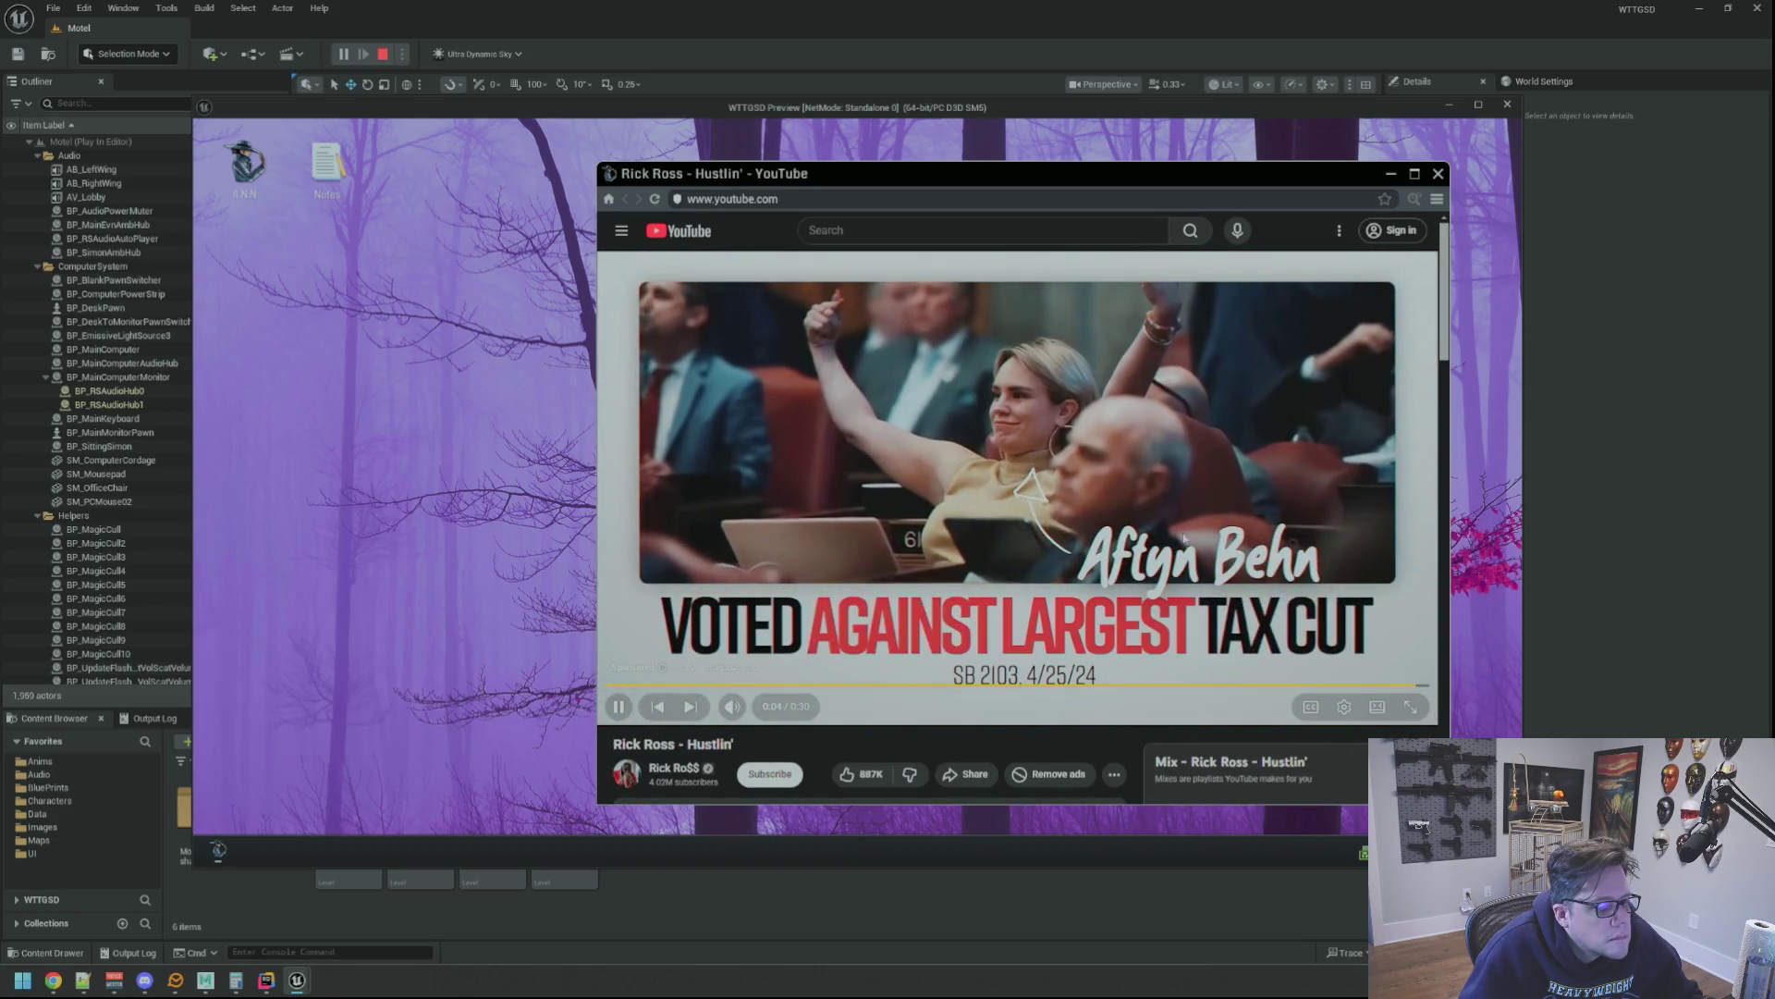
{"action": "left_click", "coordinate": [1394, 665]}
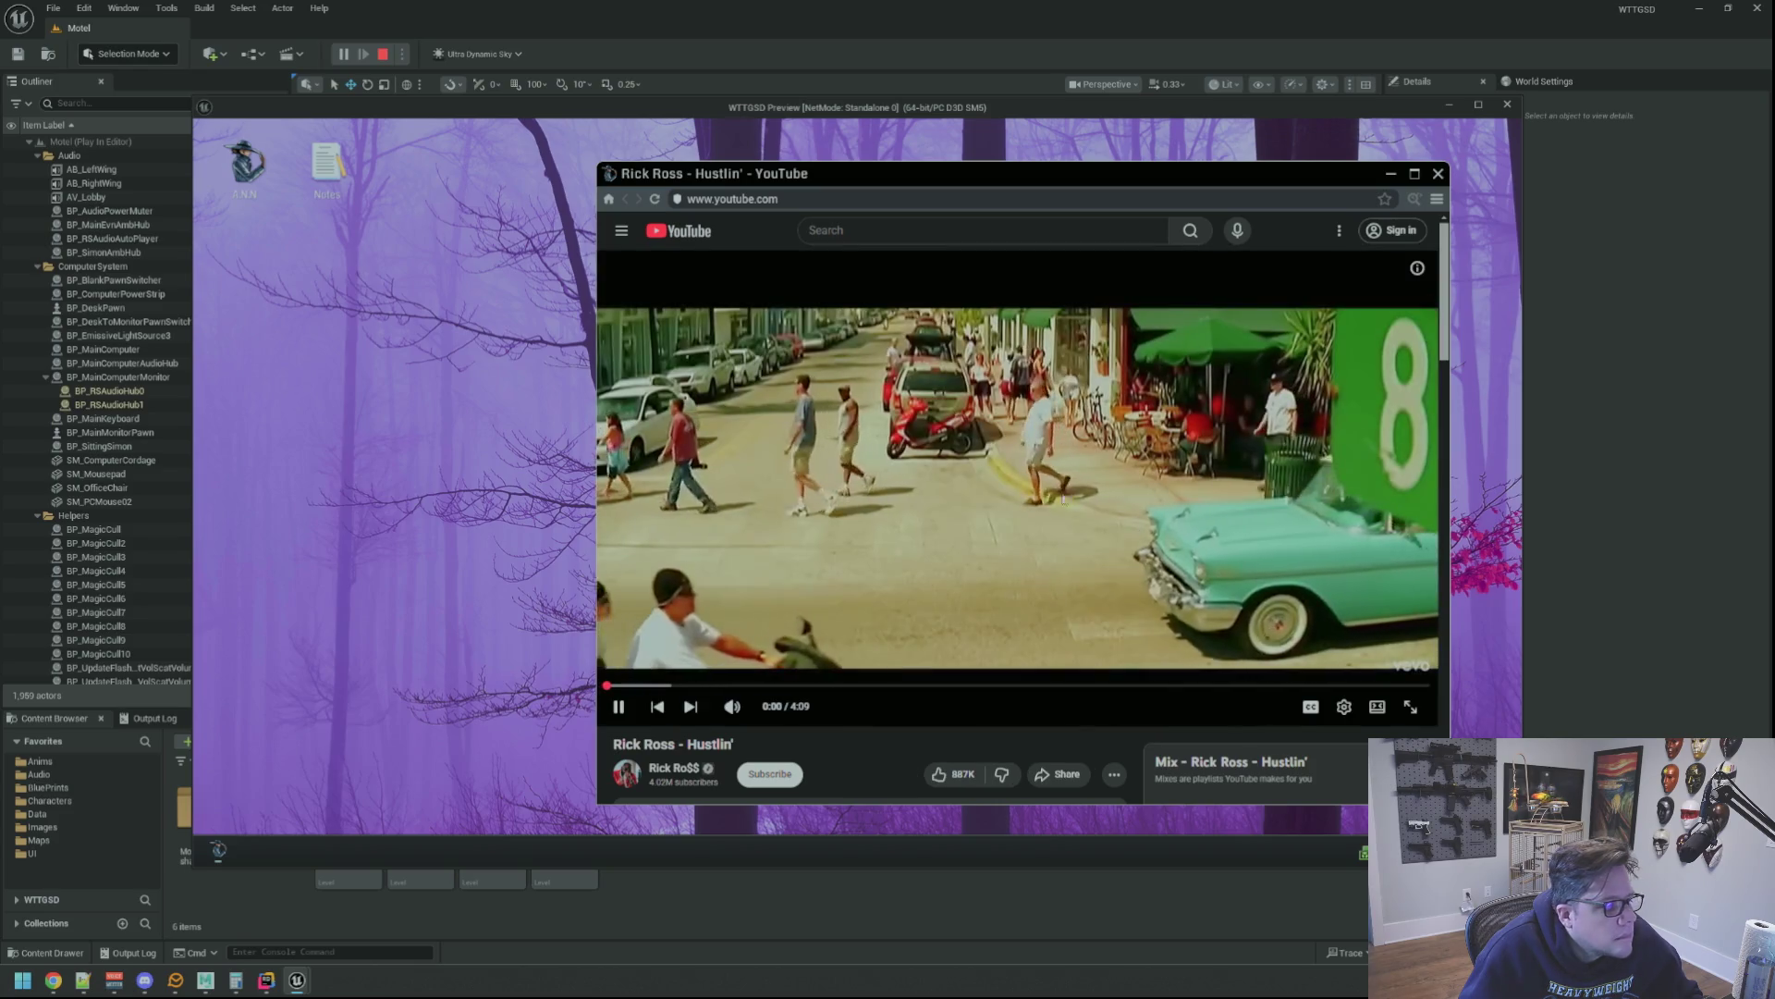
{"action": "right_click", "coordinate": [550, 409]}
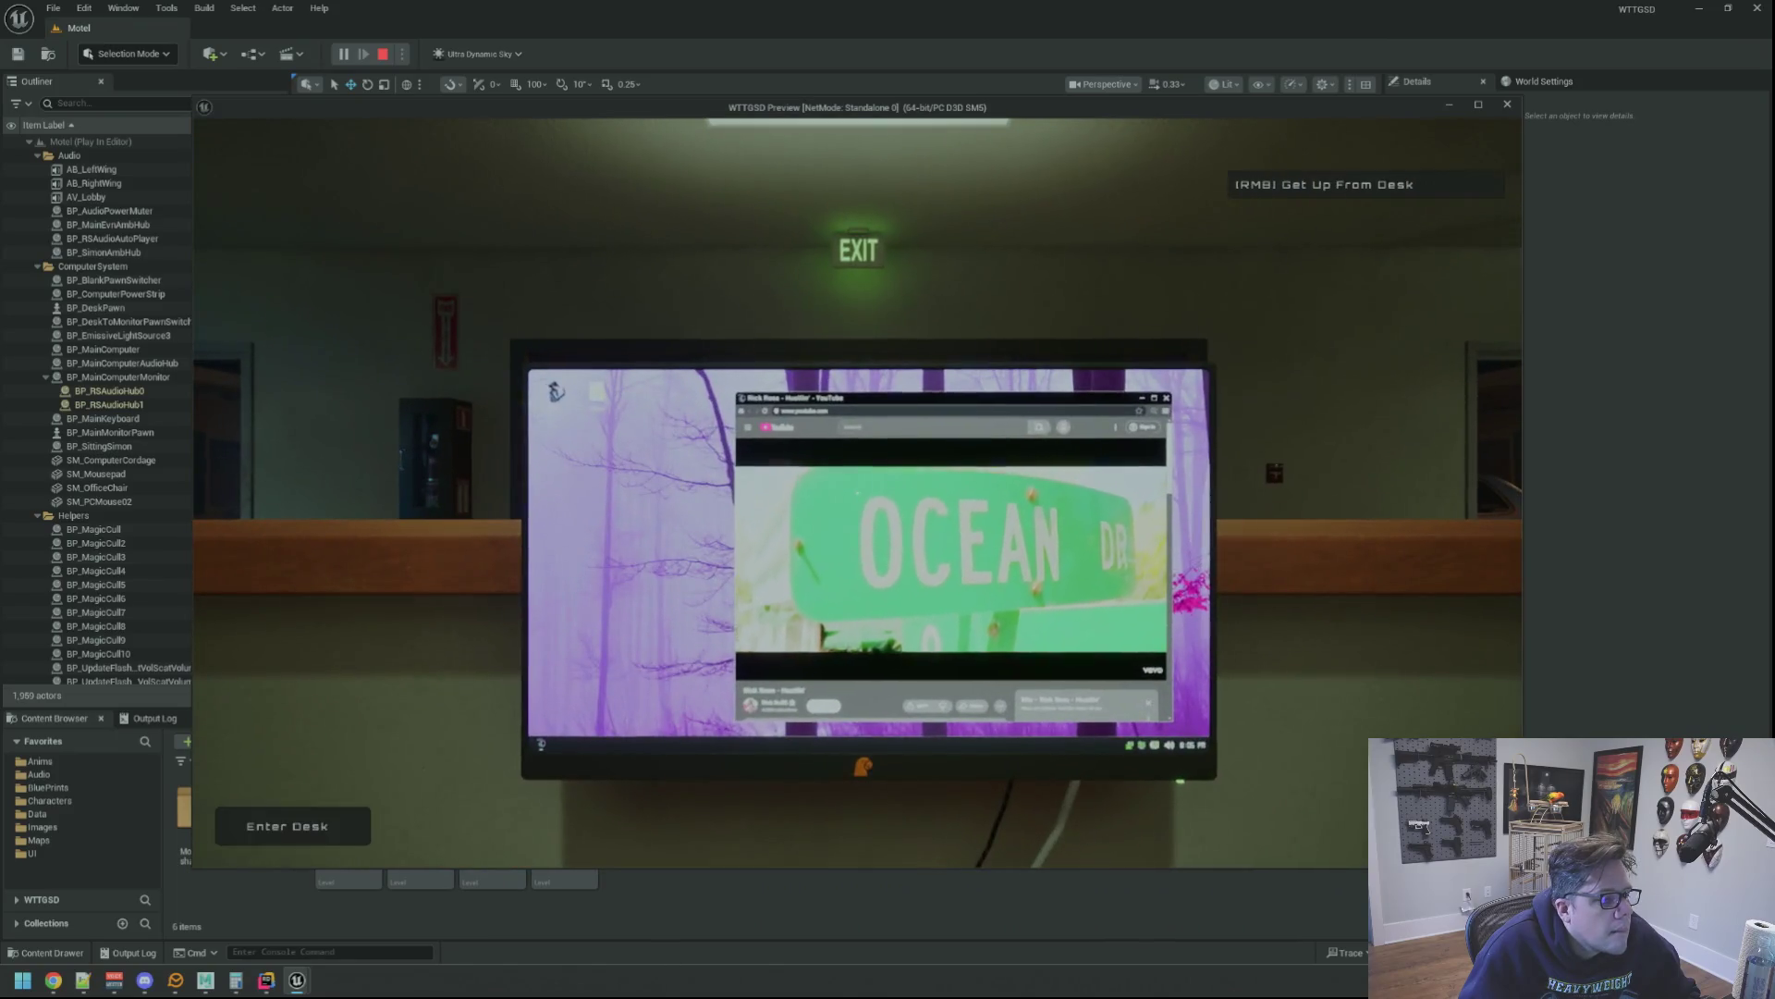
Glance back at the YouTube monitor, then get up and walk toward the door
{"action": "left_click", "coordinate": [858, 493]}
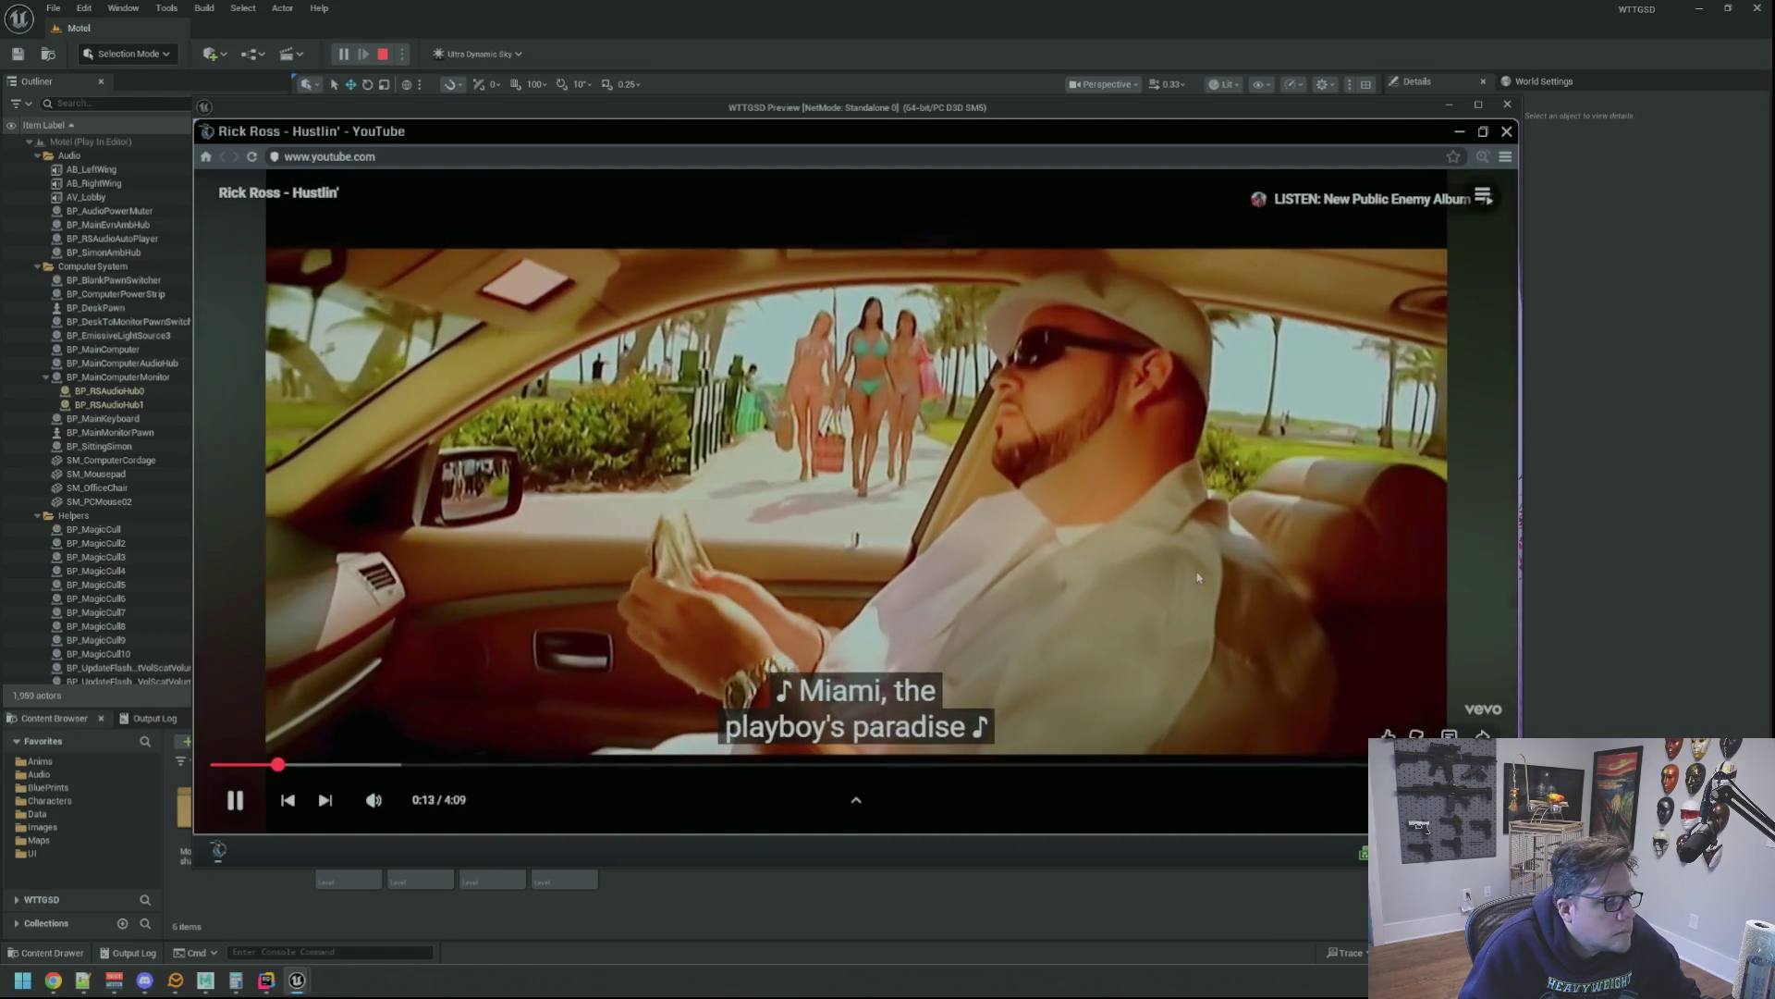
{"action": "right_click", "coordinate": [1382, 677]}
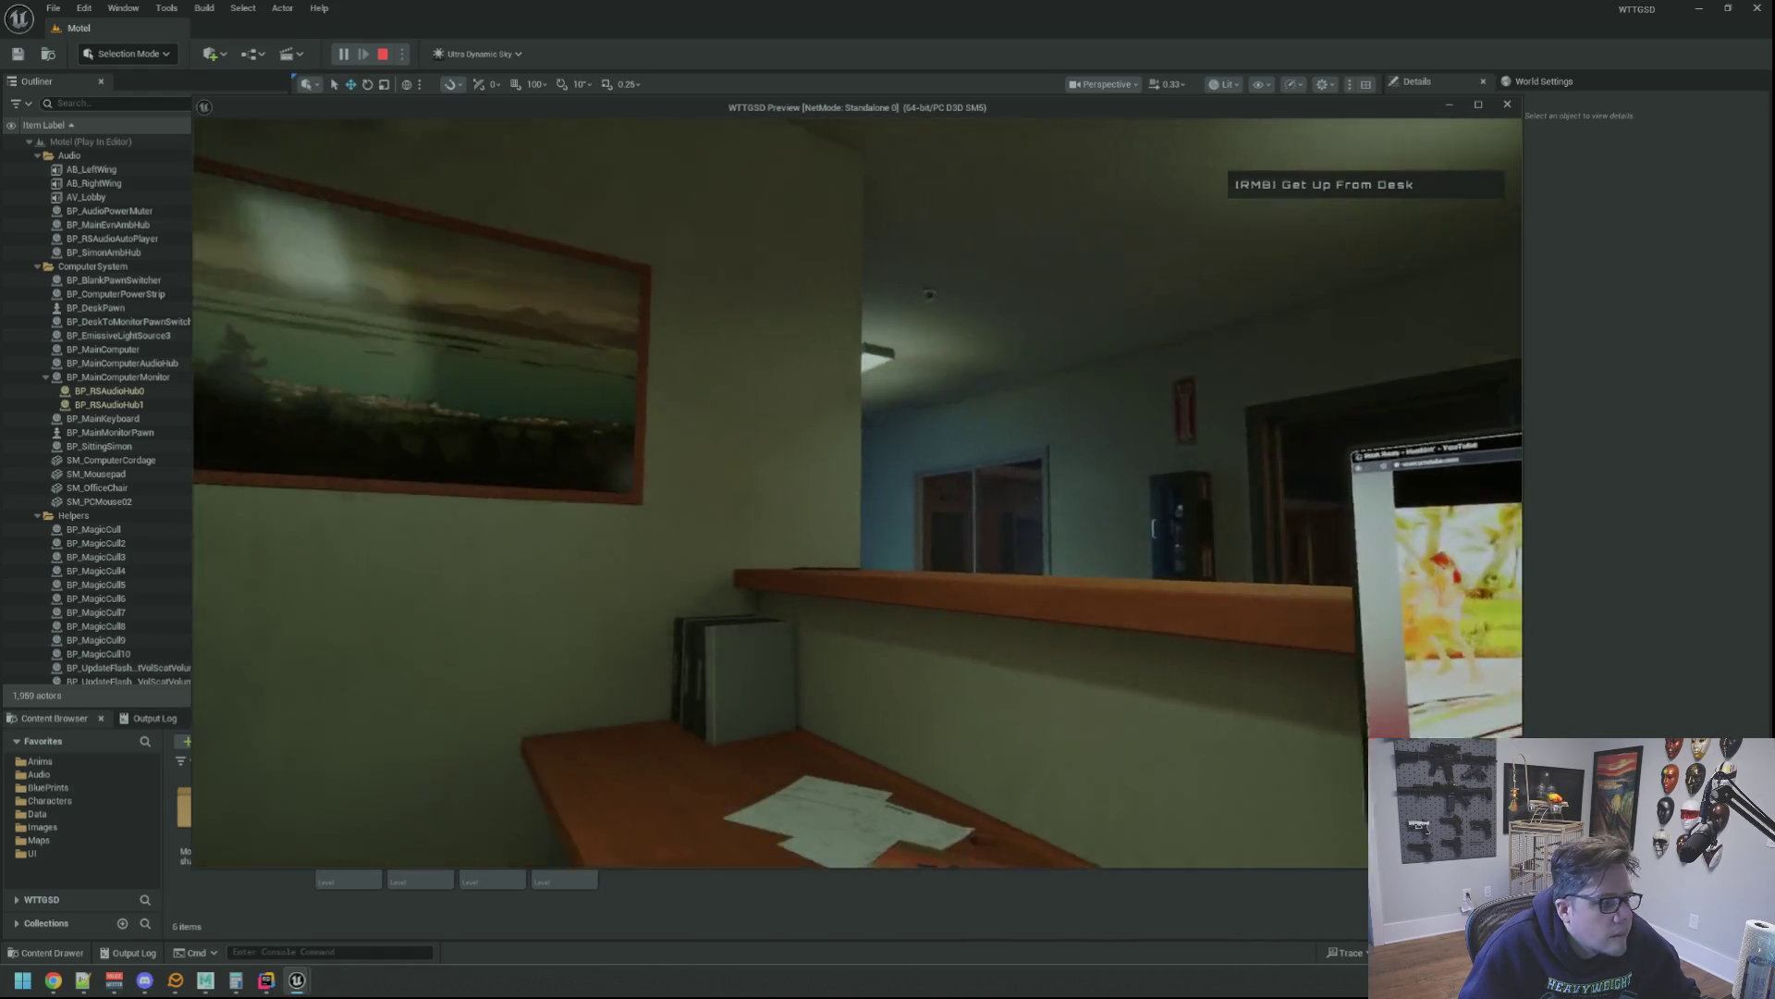
{"action": "key", "text": "w"}
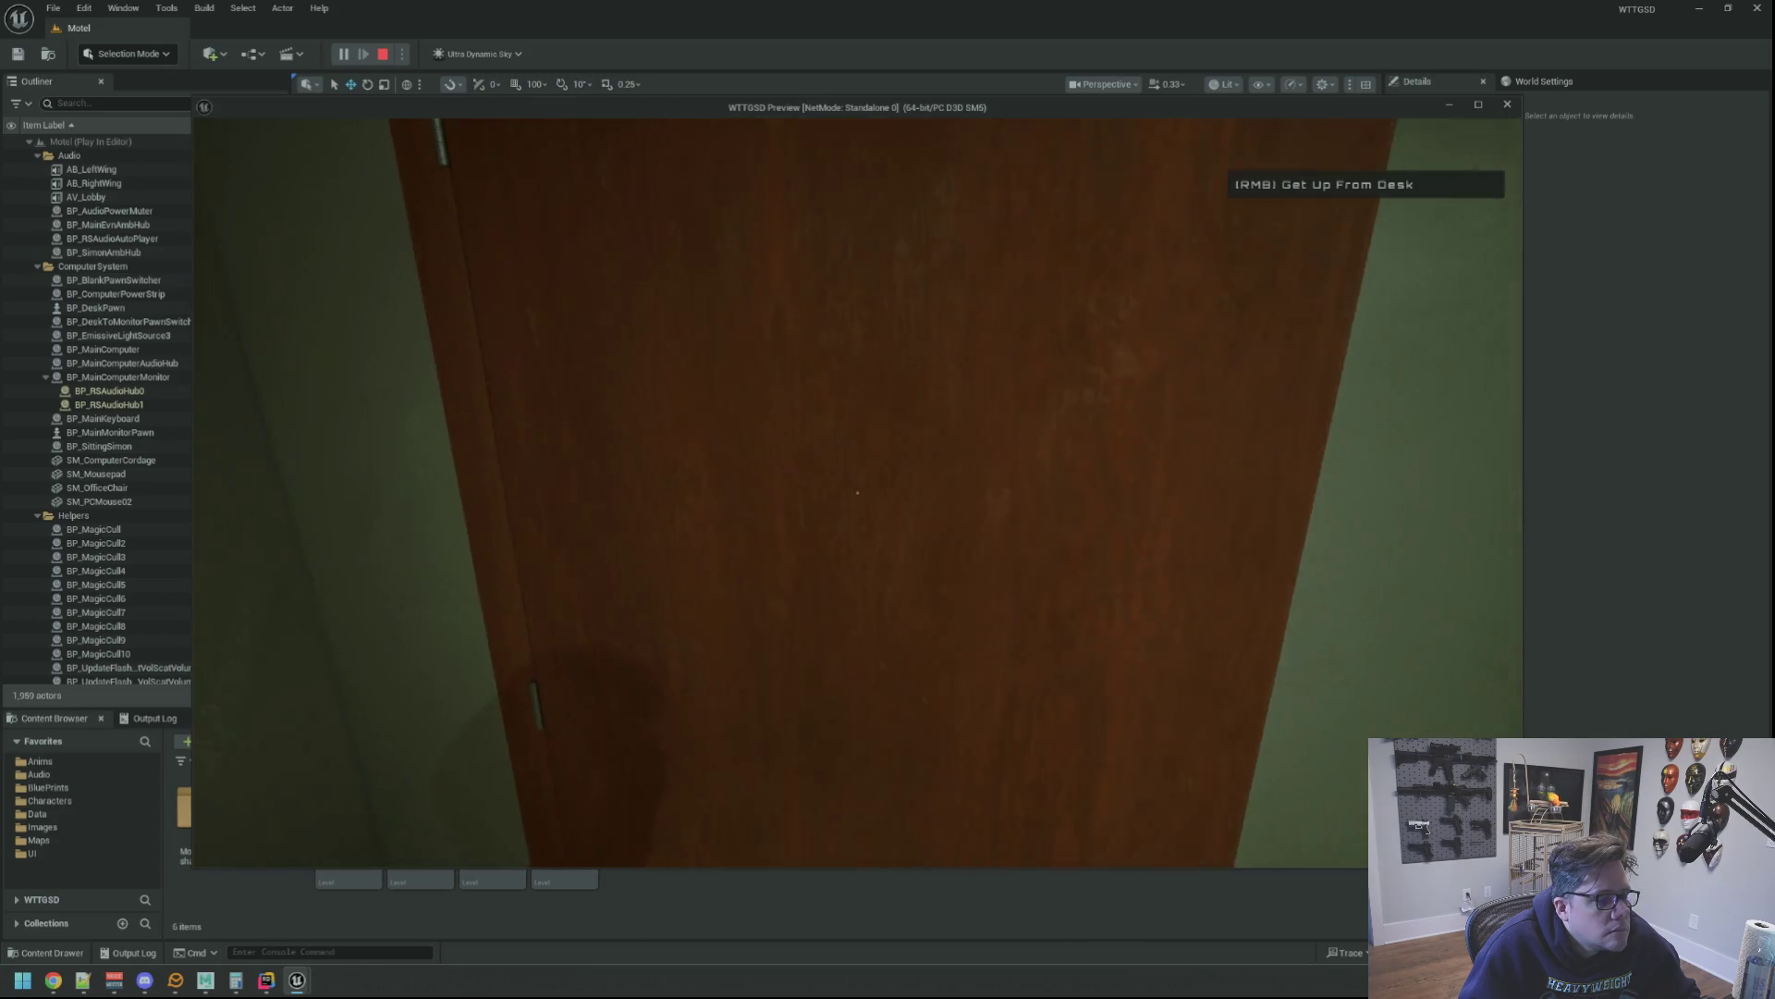
Walk through the lobby door out into the parking lot toward the parked car
{"action": "key", "text": "w"}
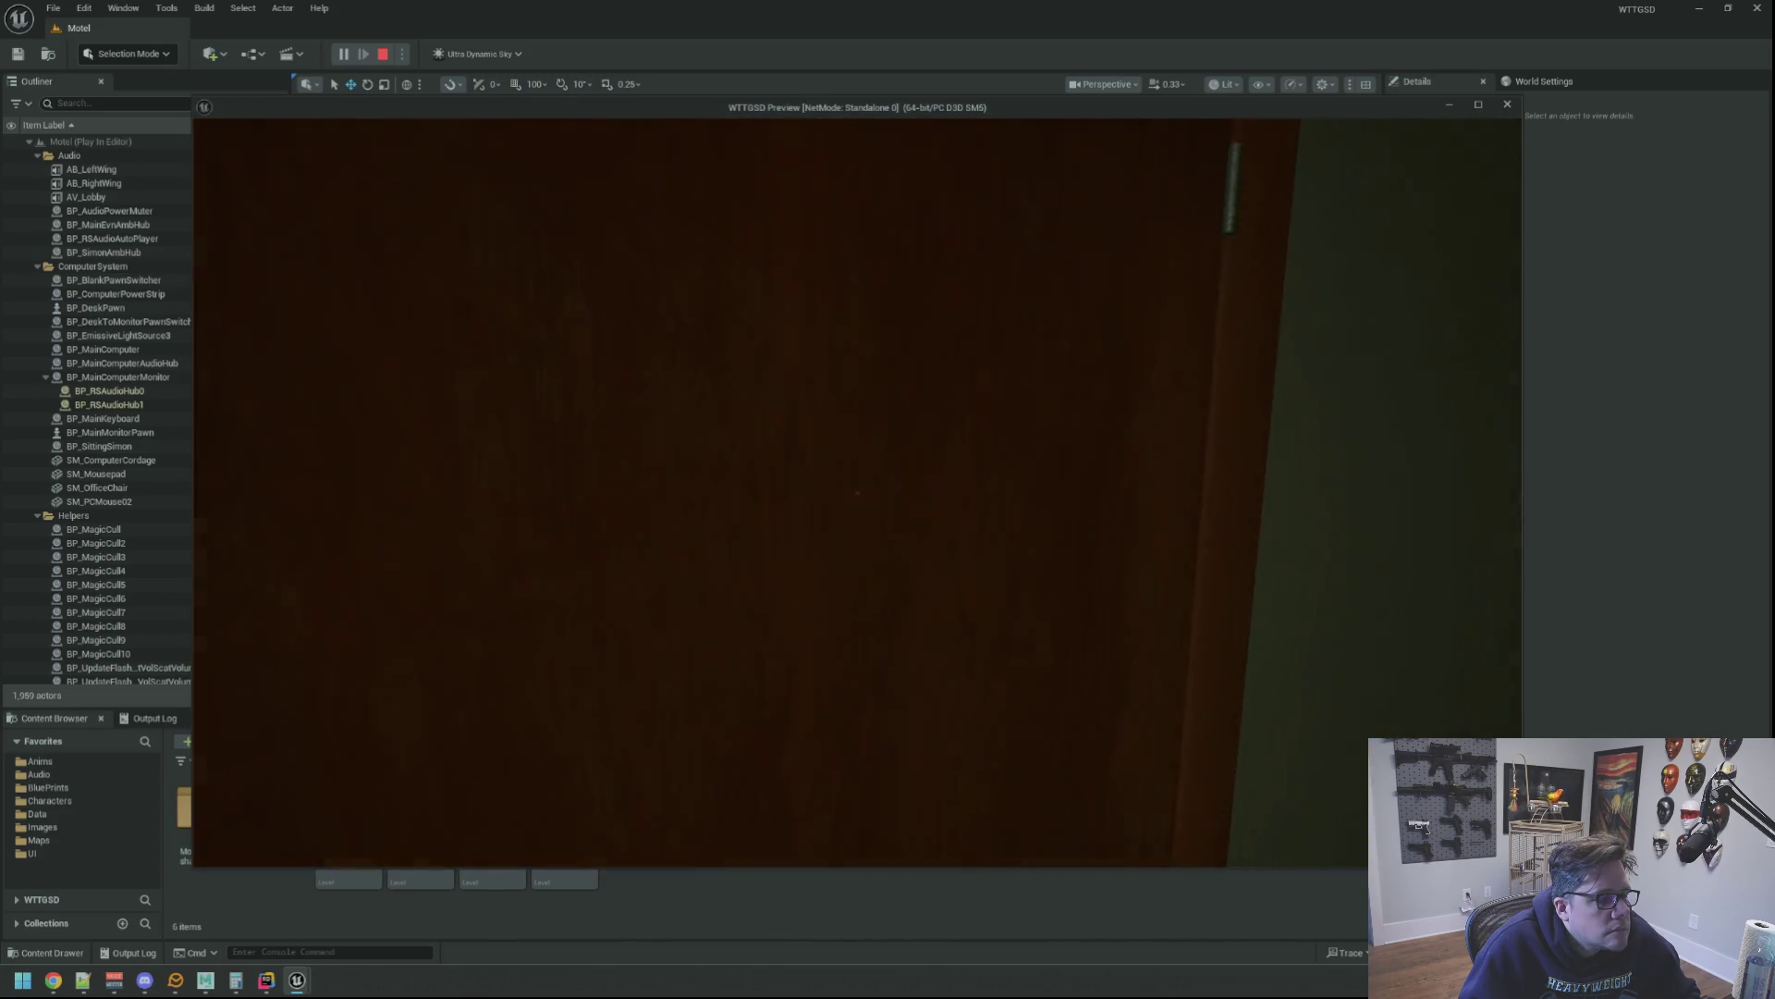
{"action": "left_click", "coordinate": [857, 491]}
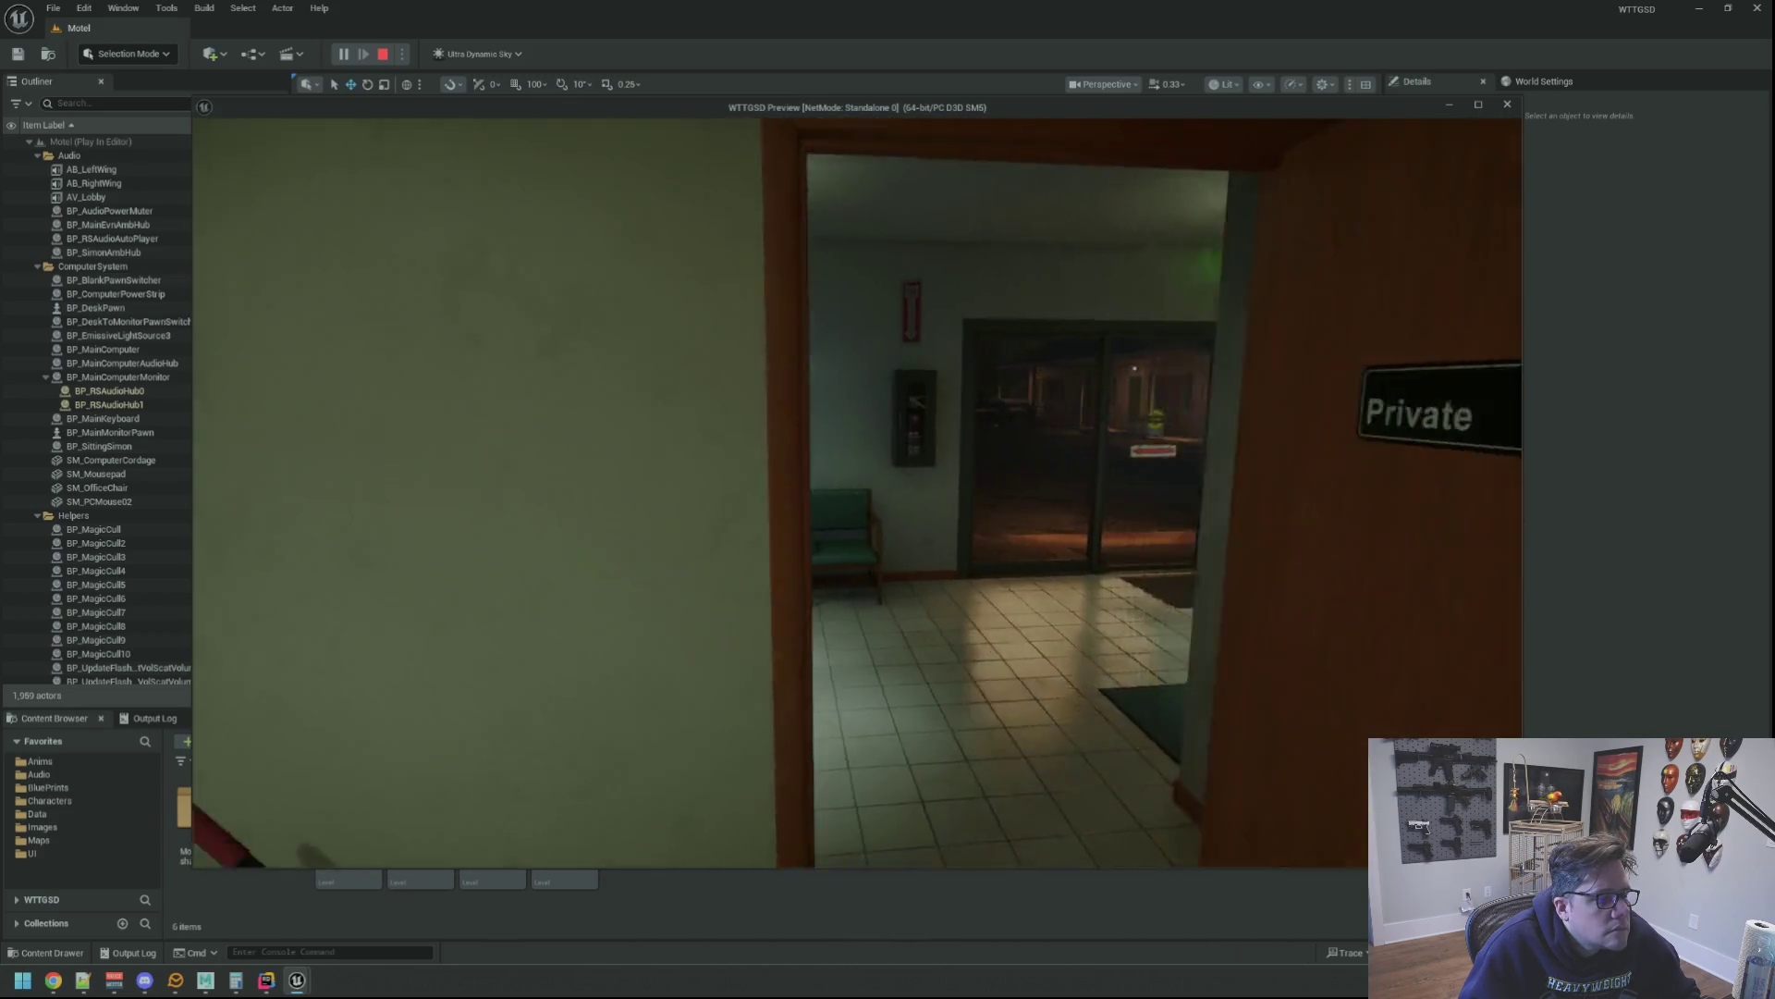
{"action": "key", "text": "w"}
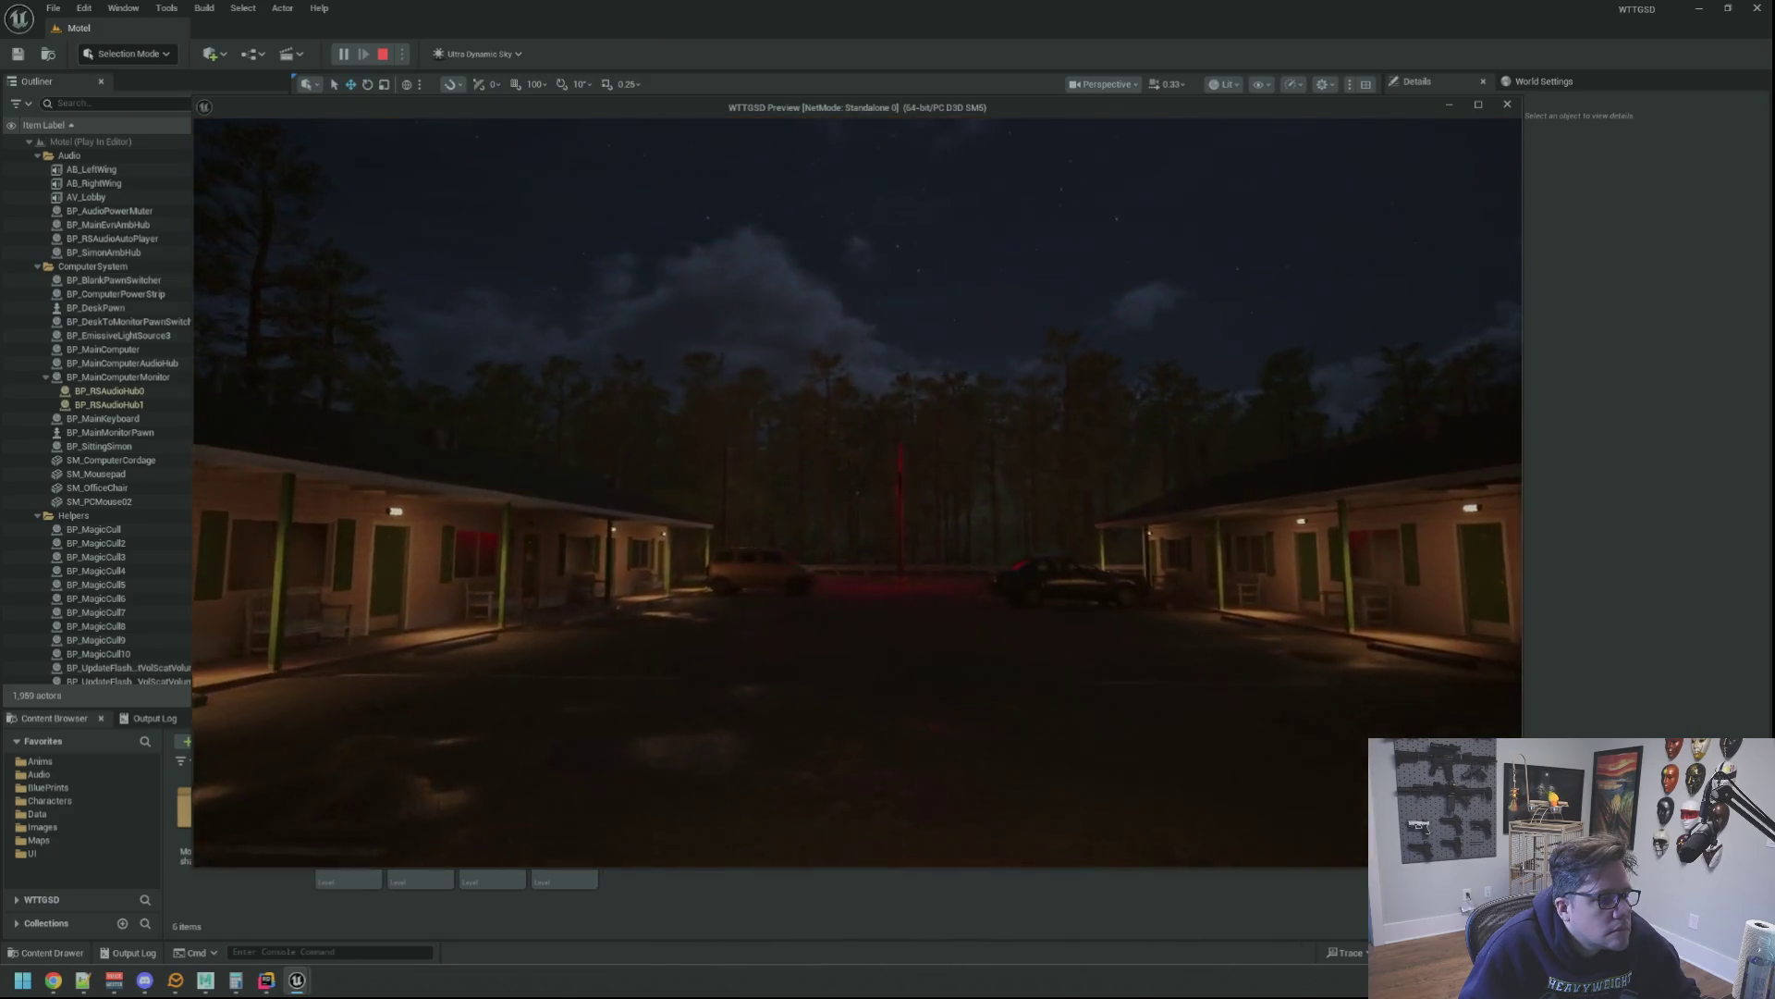
{"action": "key", "text": "w"}
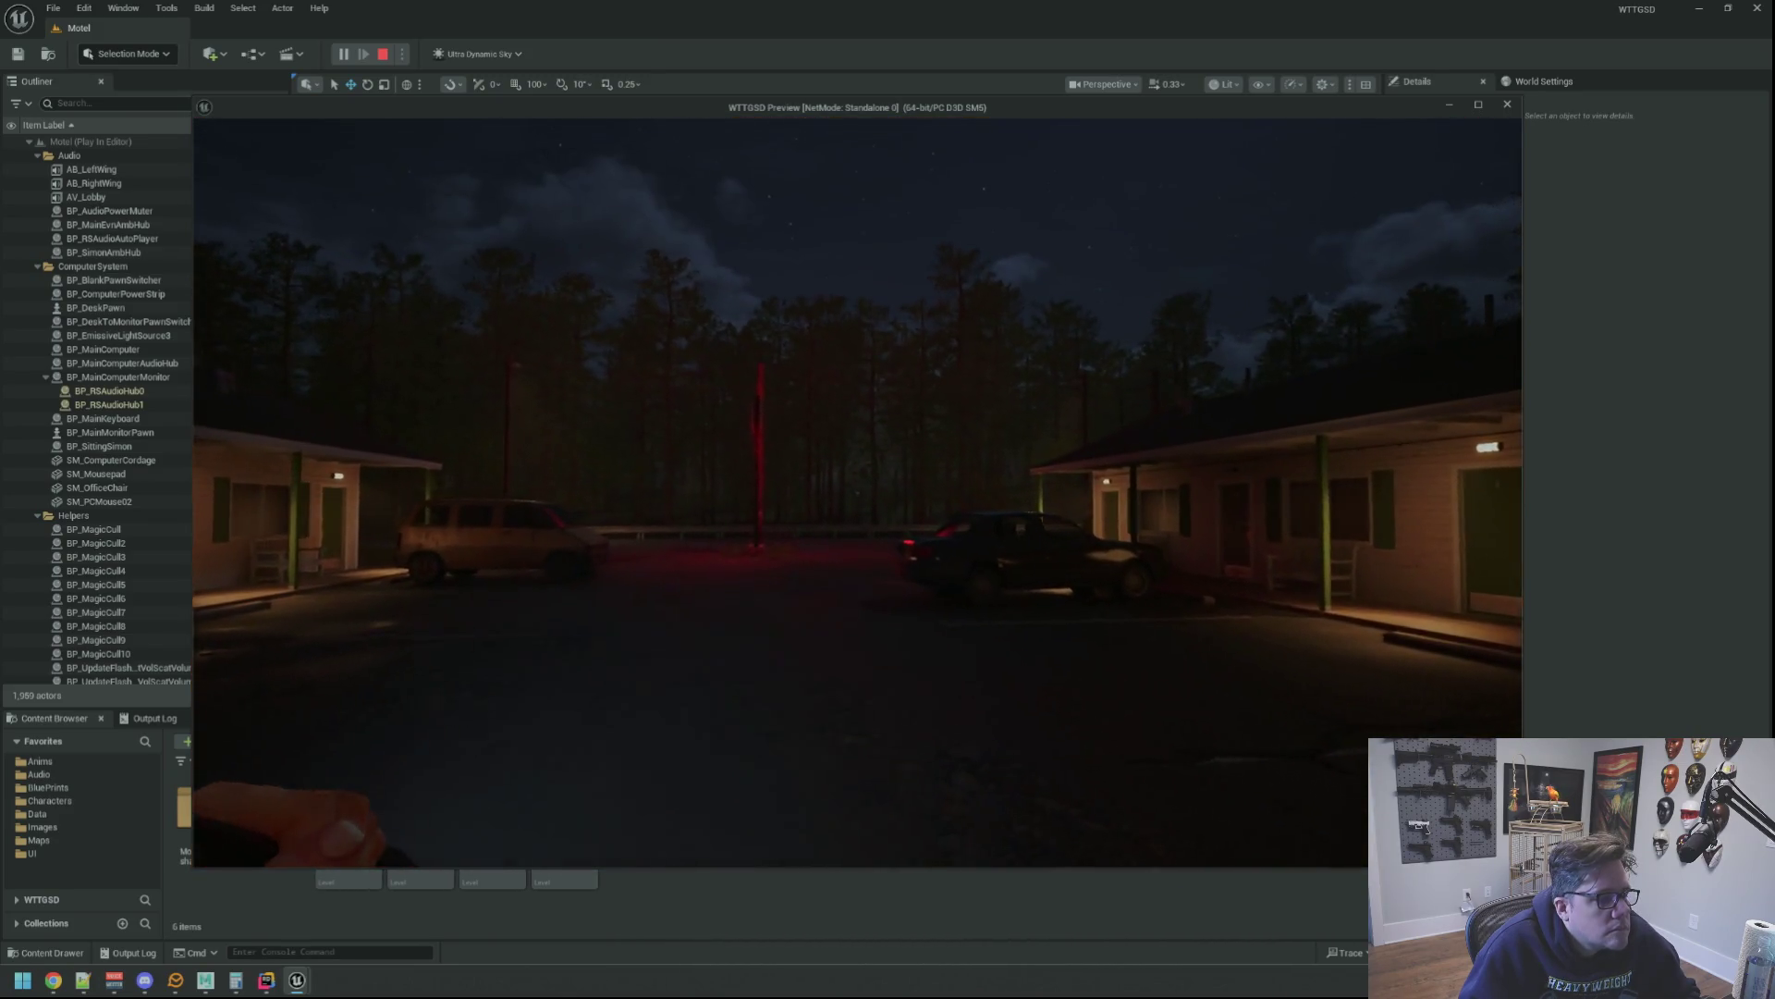
{"action": "key", "text": "w"}
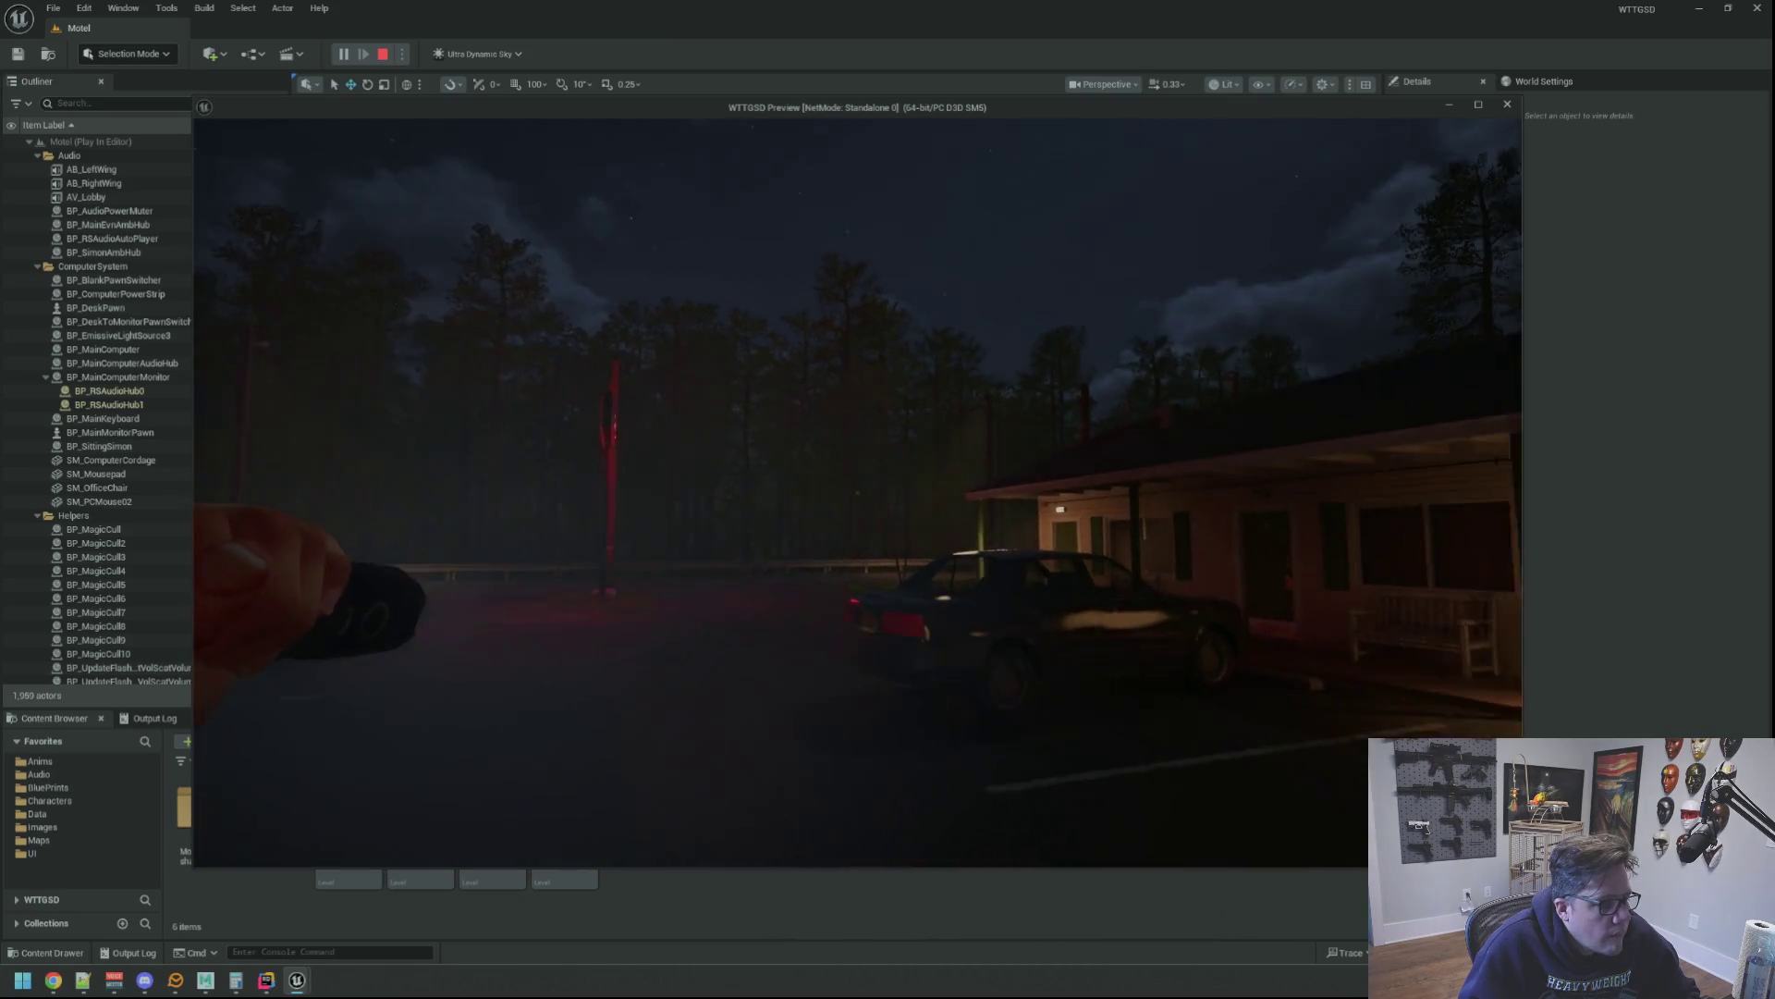
{"action": "key", "text": "w"}
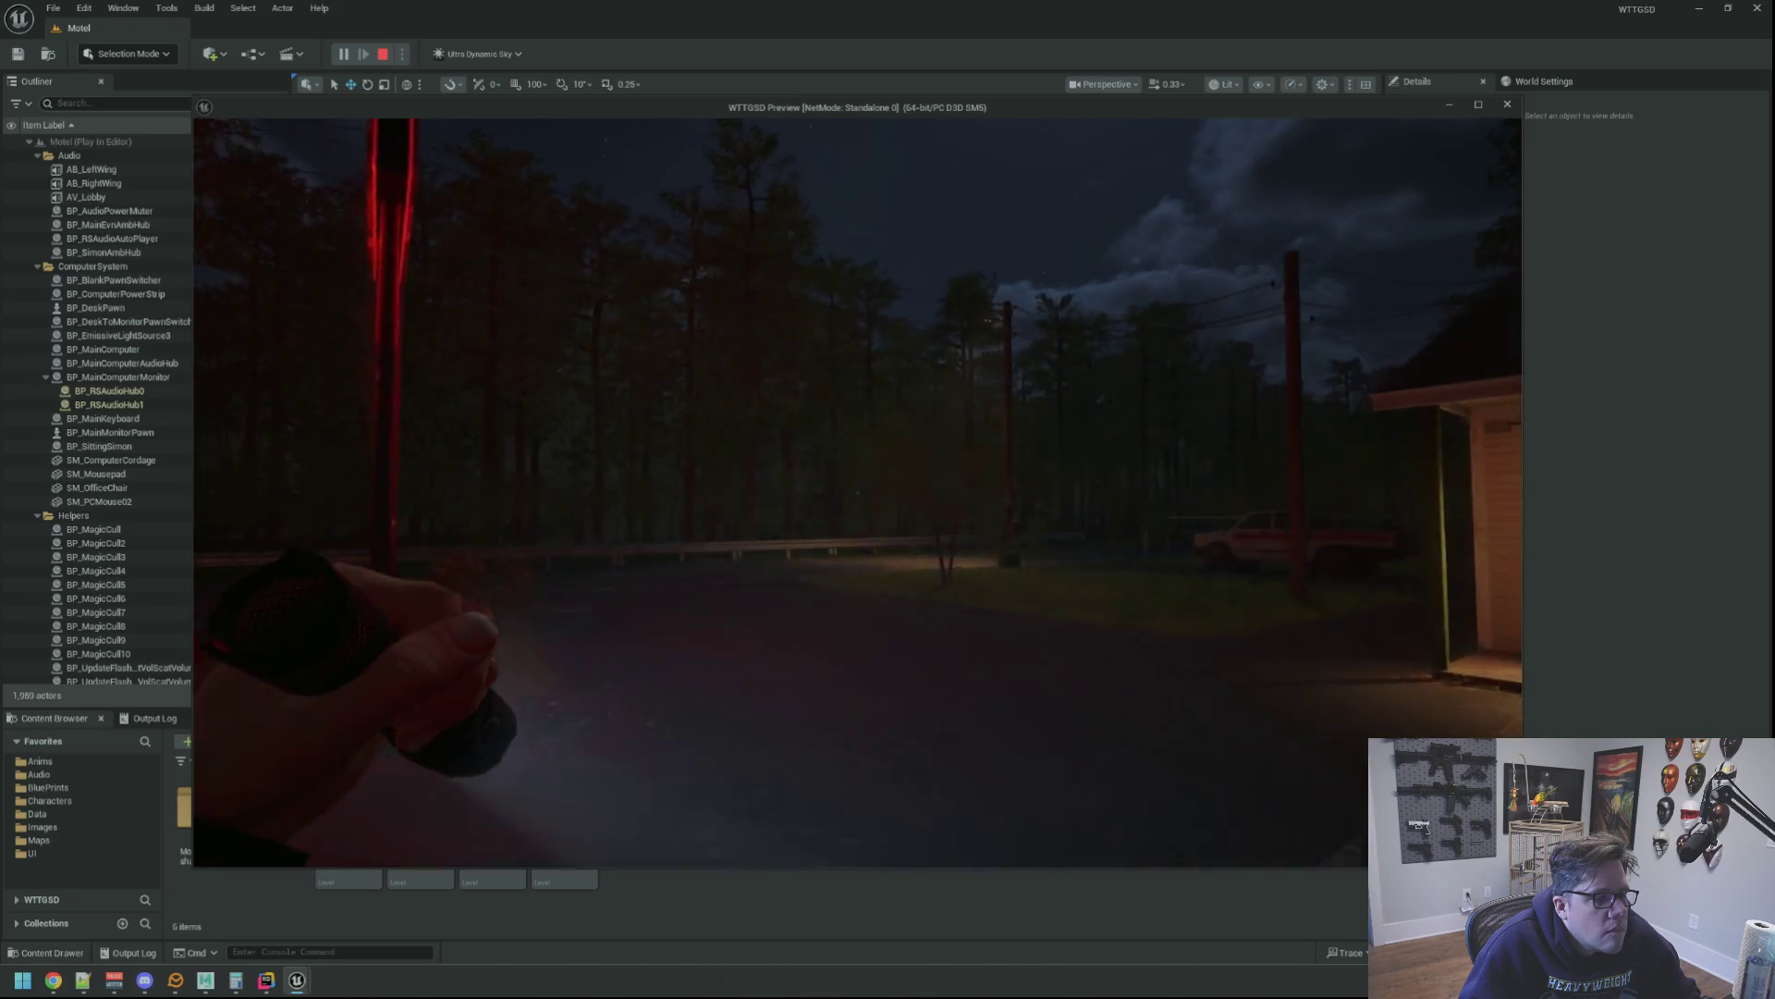
Walk down the road past the utility pole, then back past the red van into the motel courtyard
{"action": "key", "text": "w"}
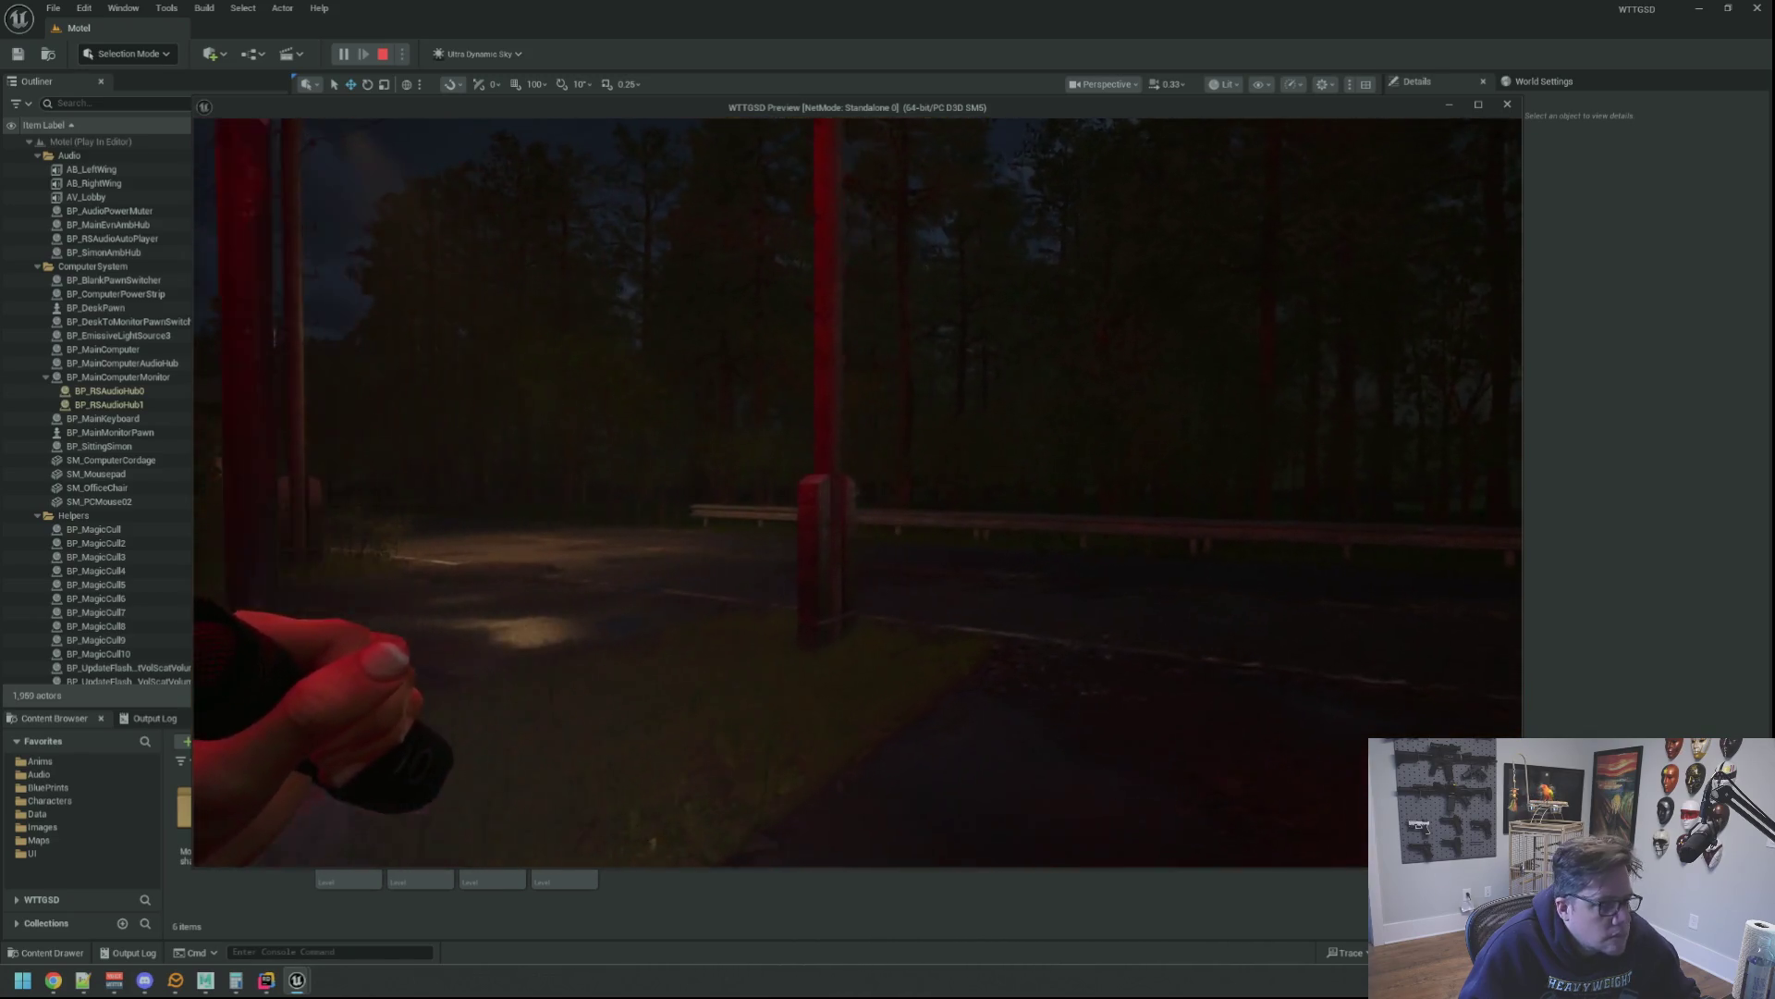
{"action": "key", "text": "w"}
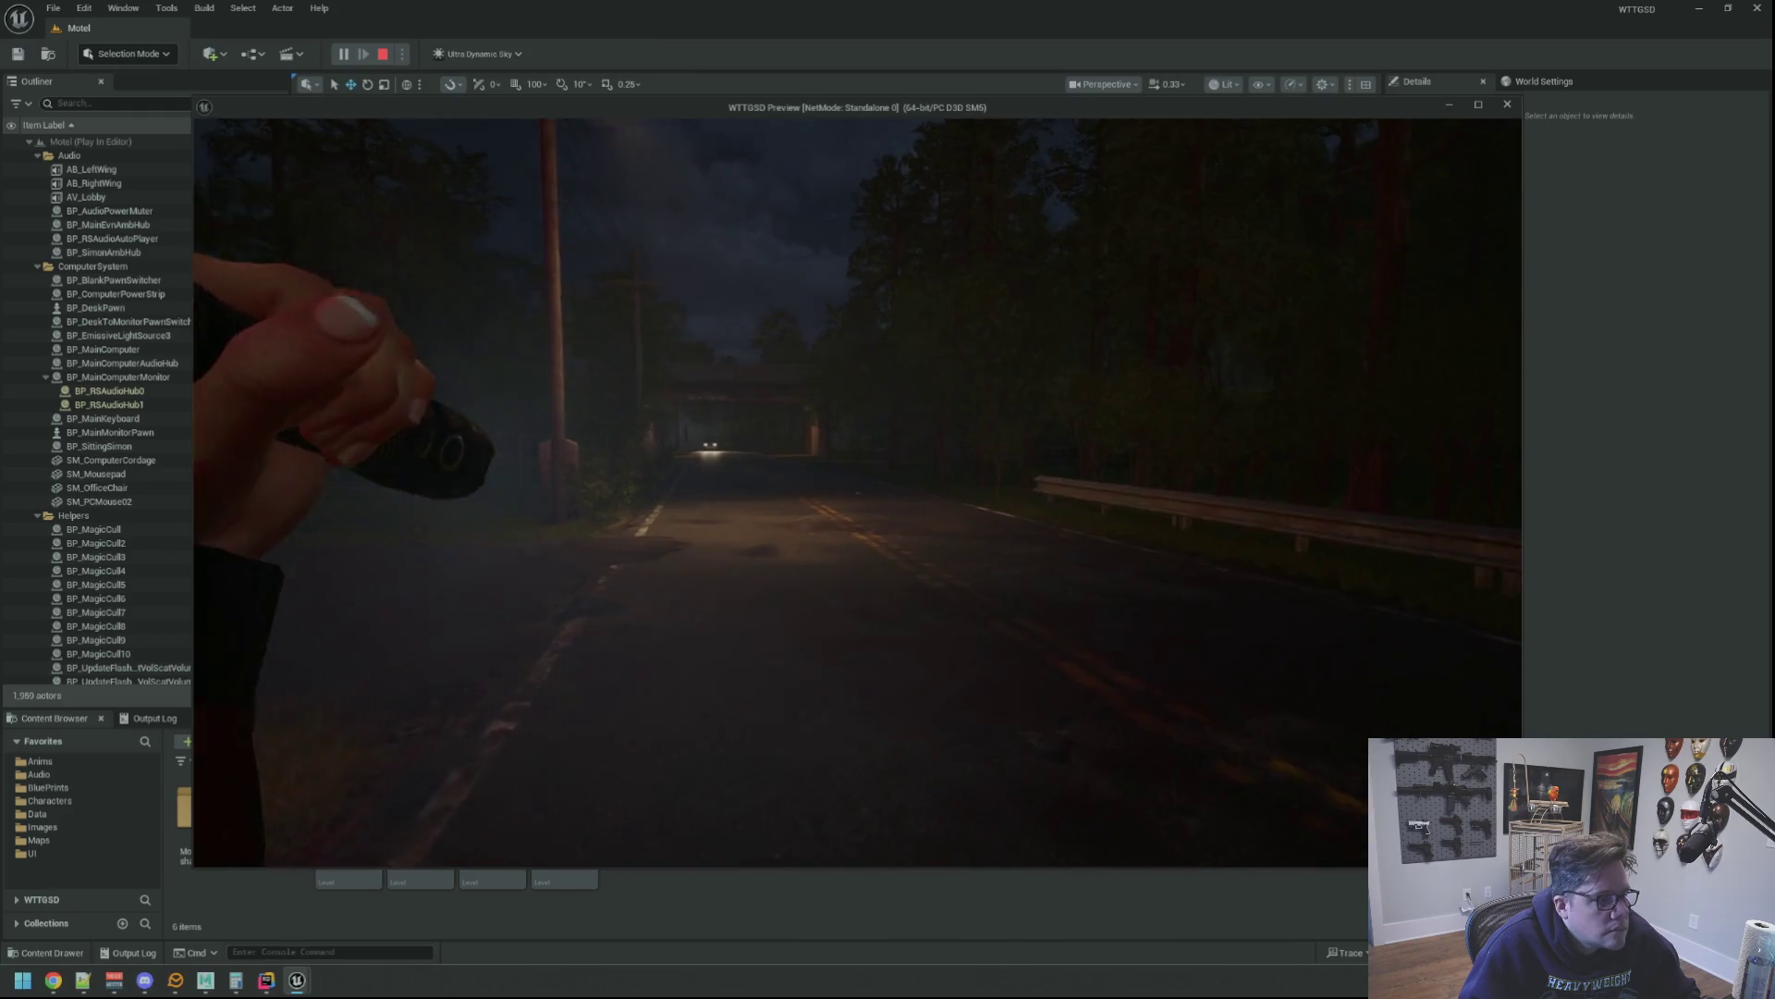
{"action": "key", "text": "w"}
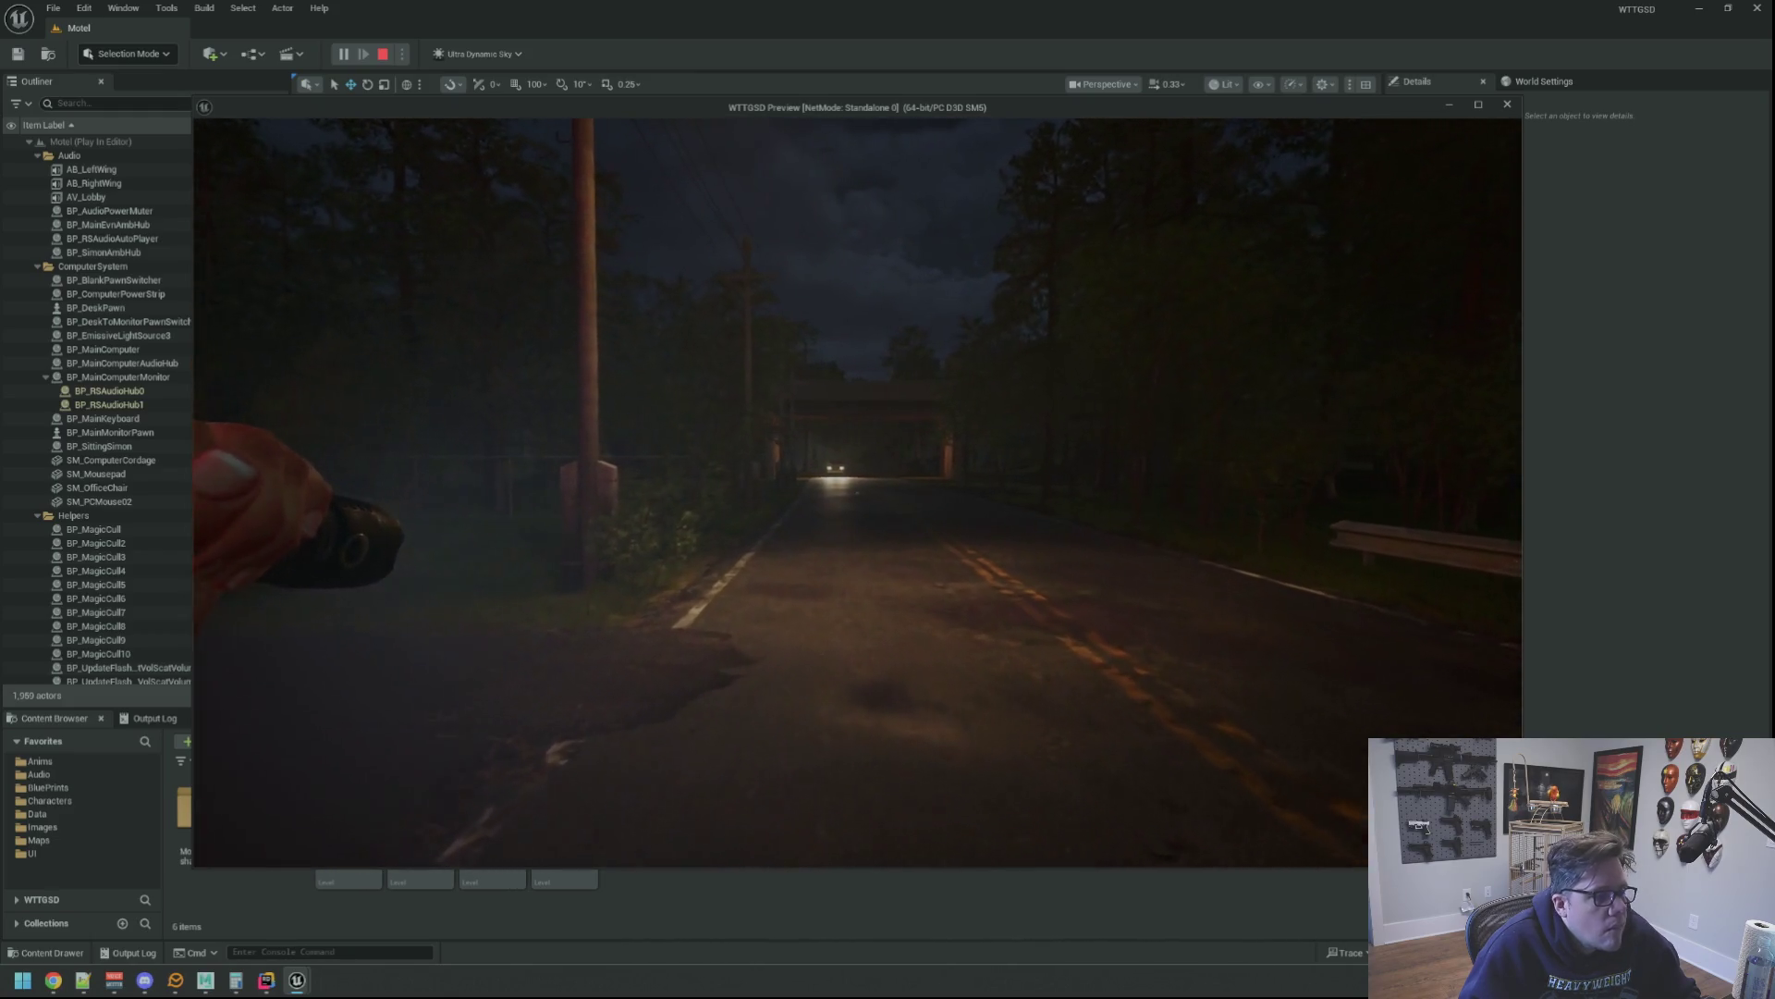
{"action": "key", "text": "w"}
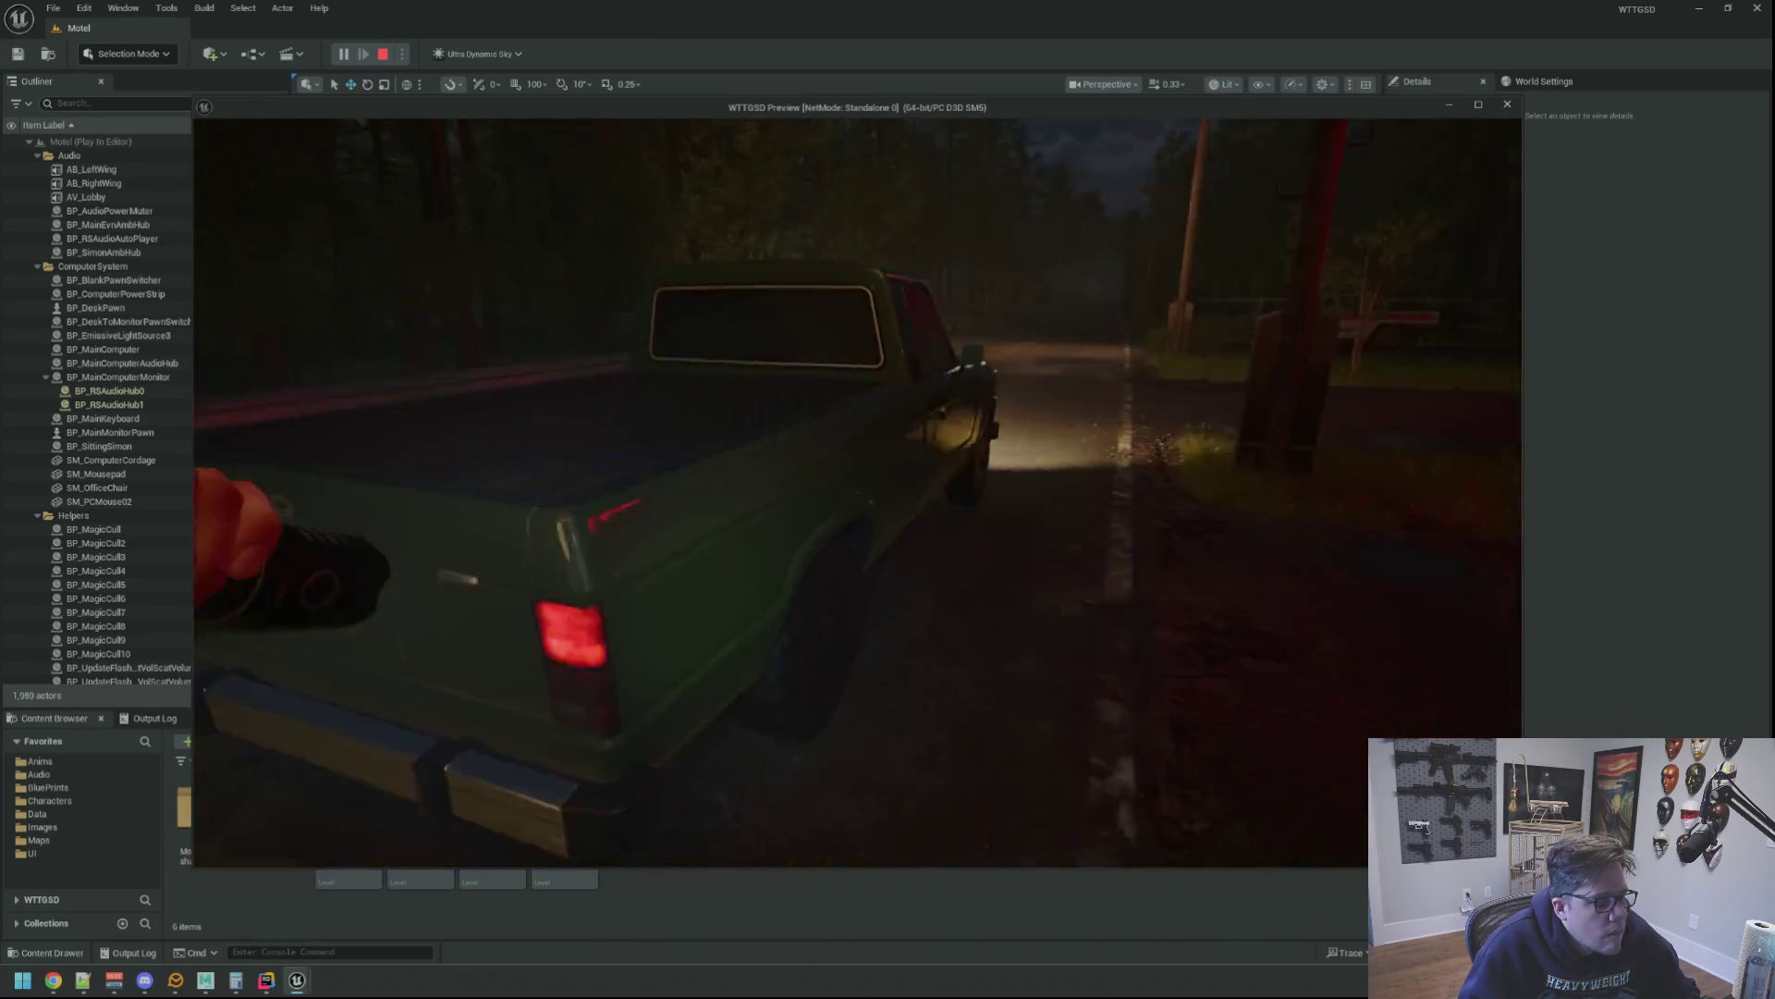
{"action": "key", "text": "w"}
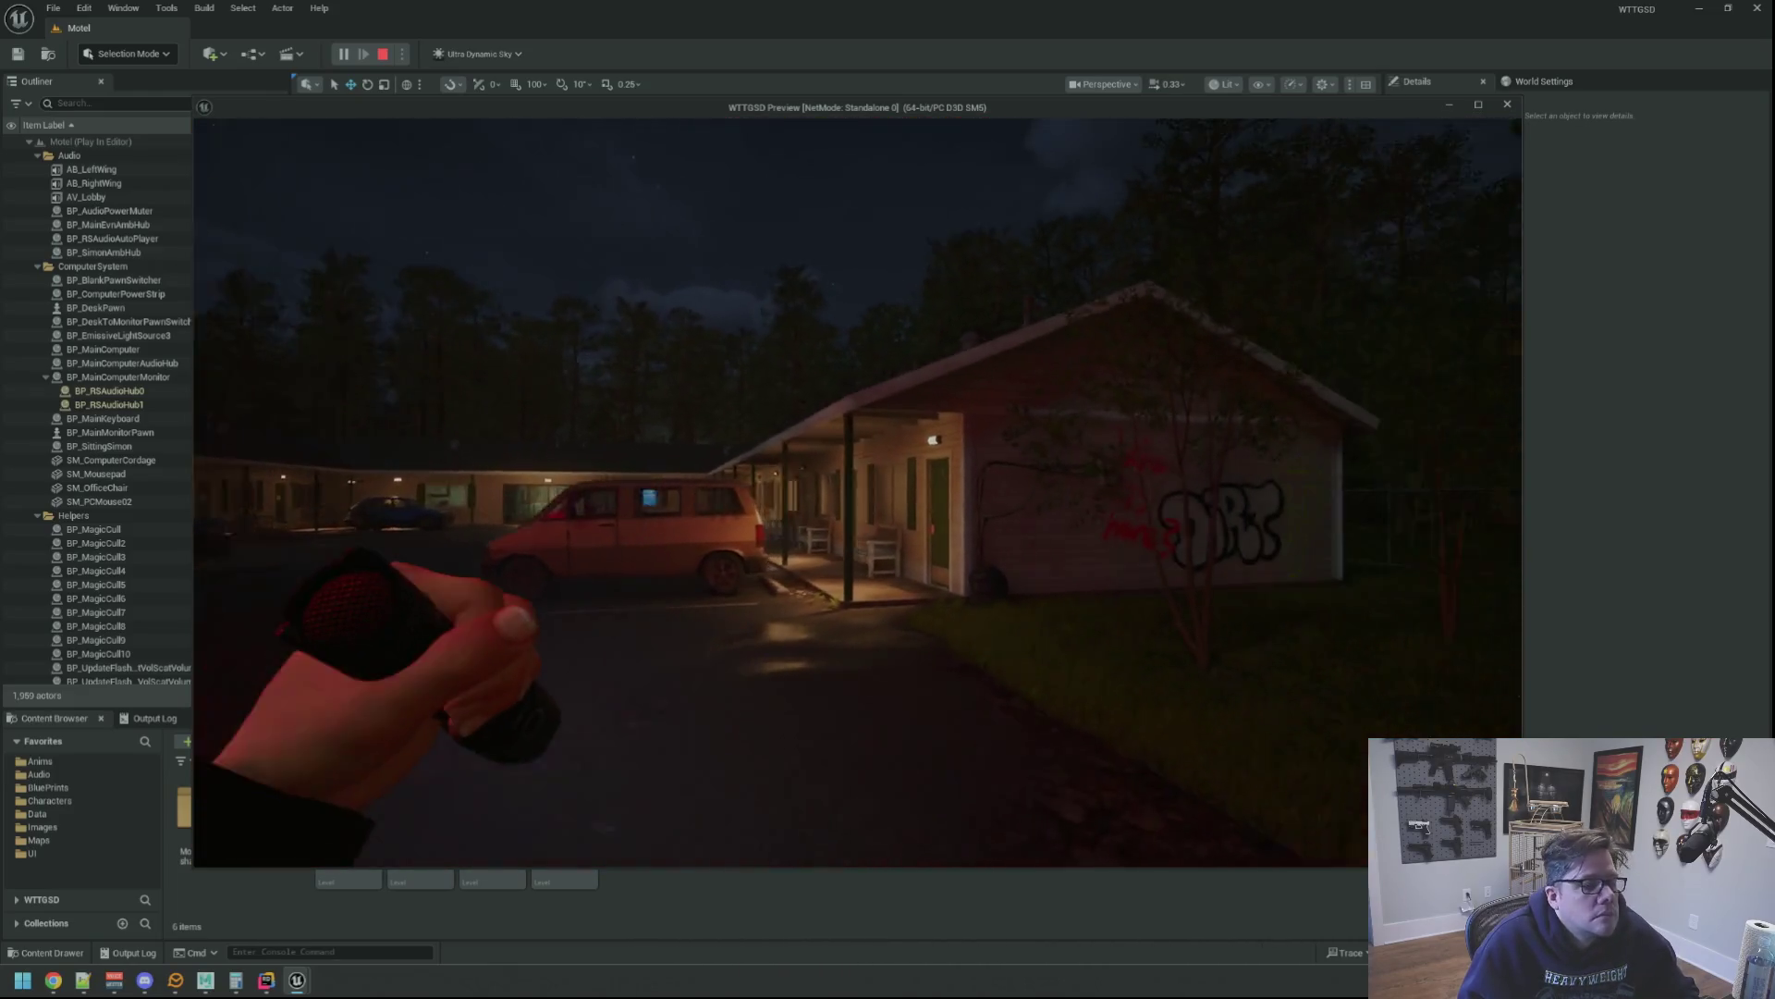
{"action": "key", "text": "w"}
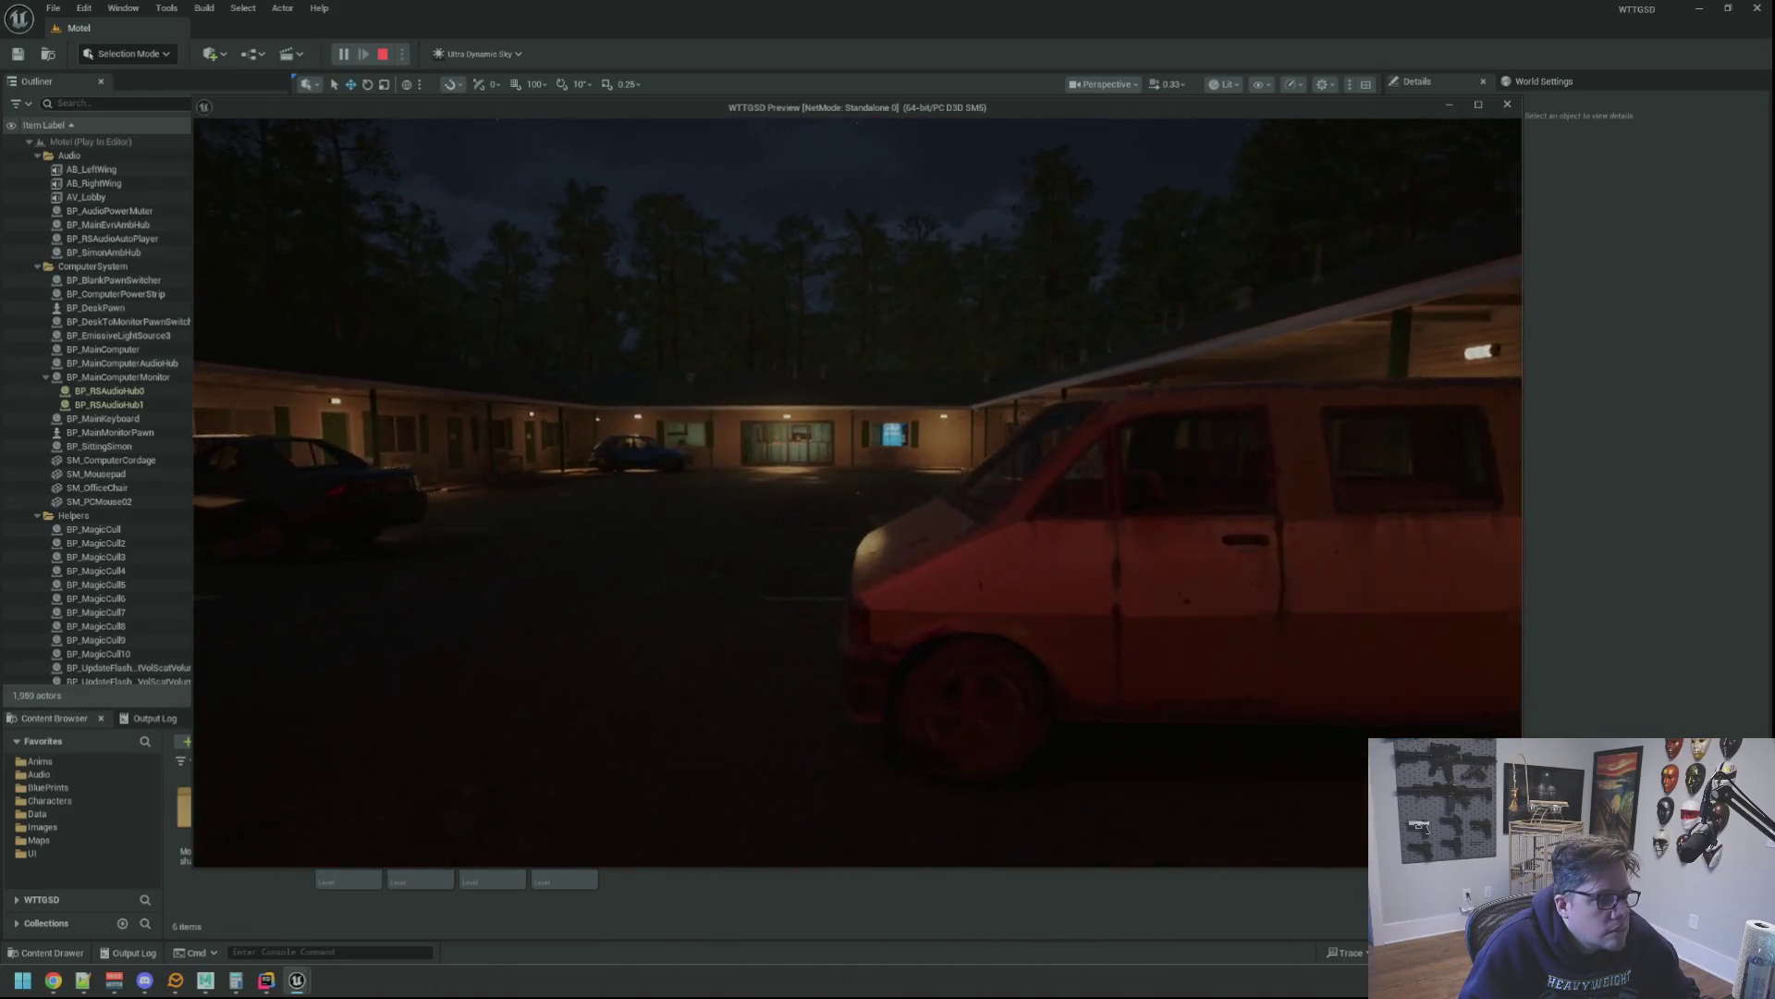
{"action": "key", "text": "w"}
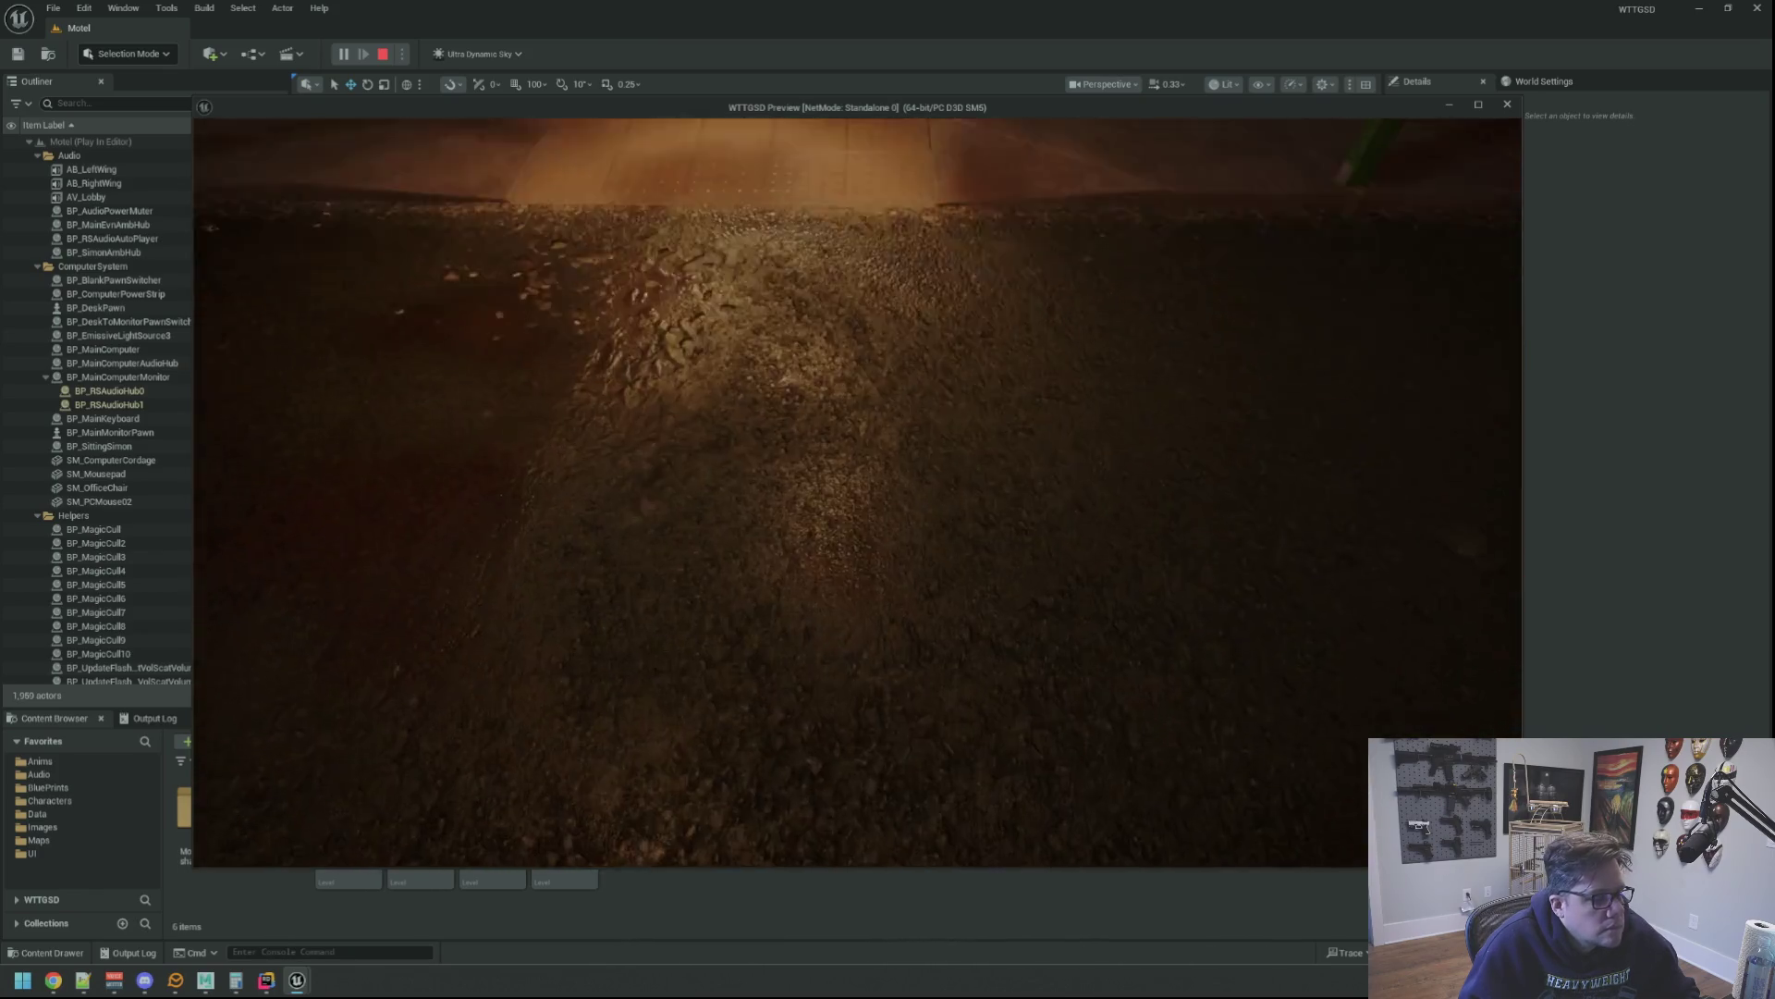
Walk into the lobby, through the Private door and storage room to the wooden office door
{"action": "key", "text": "w"}
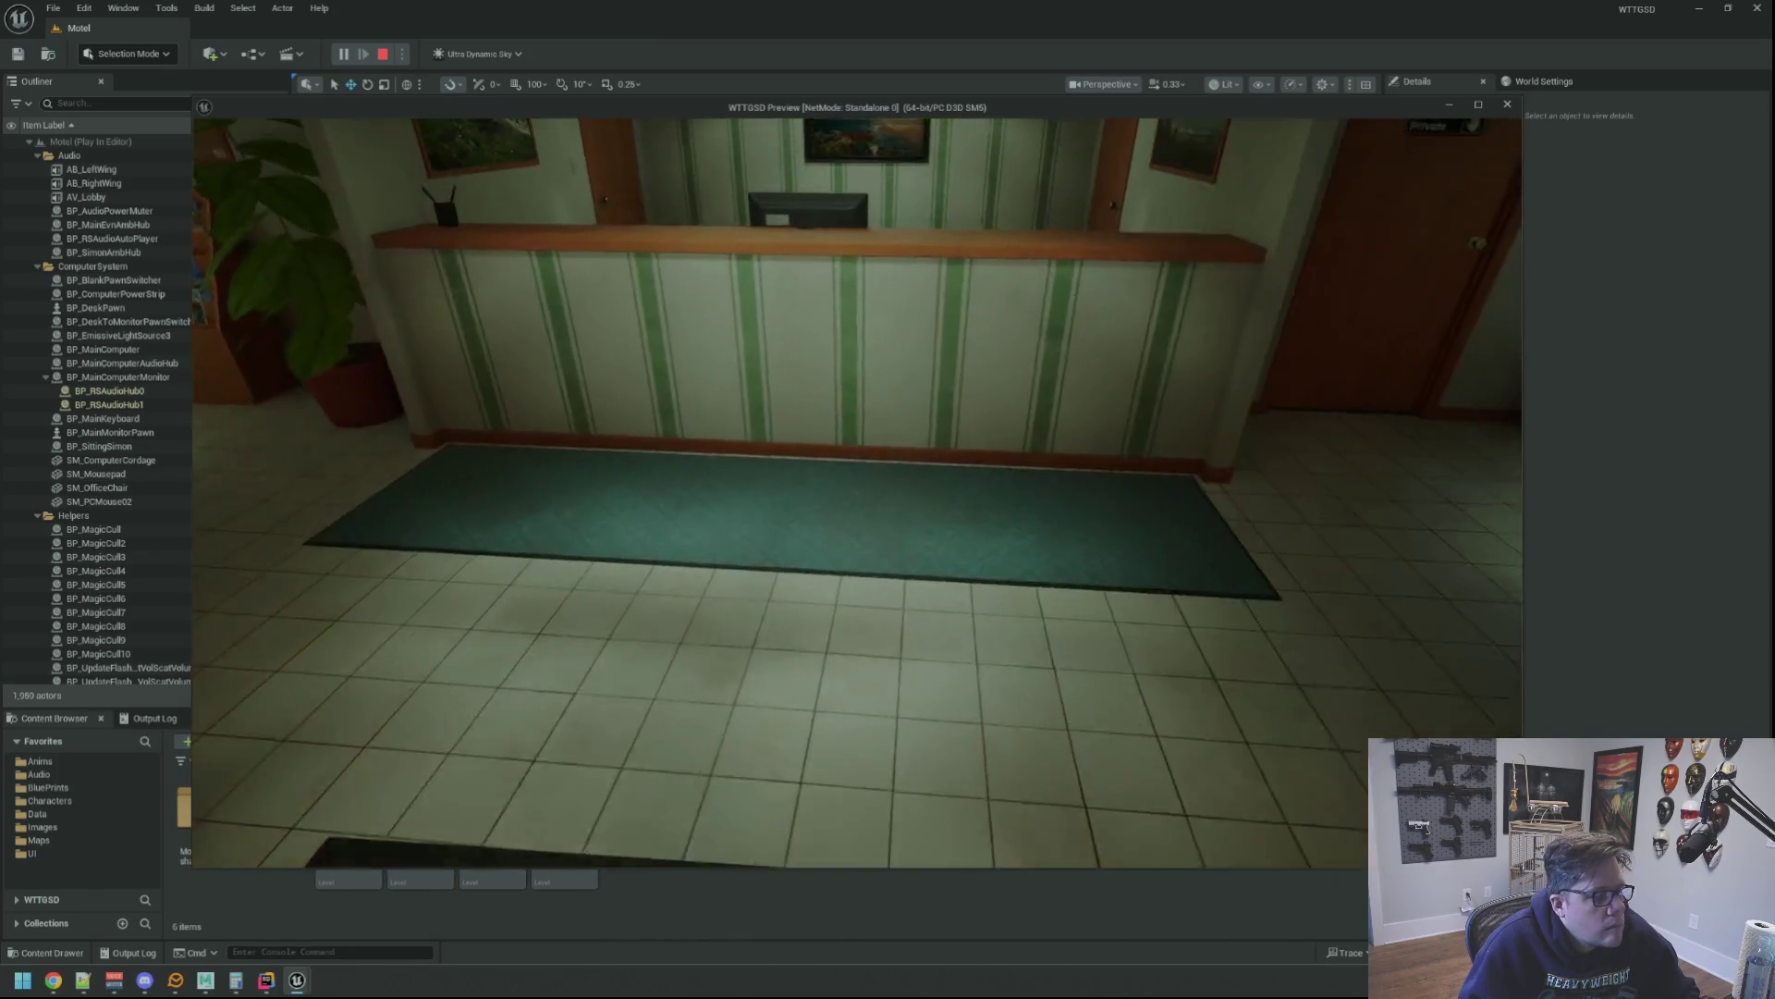
{"action": "key", "text": "w"}
{"action": "key", "text": "w"}
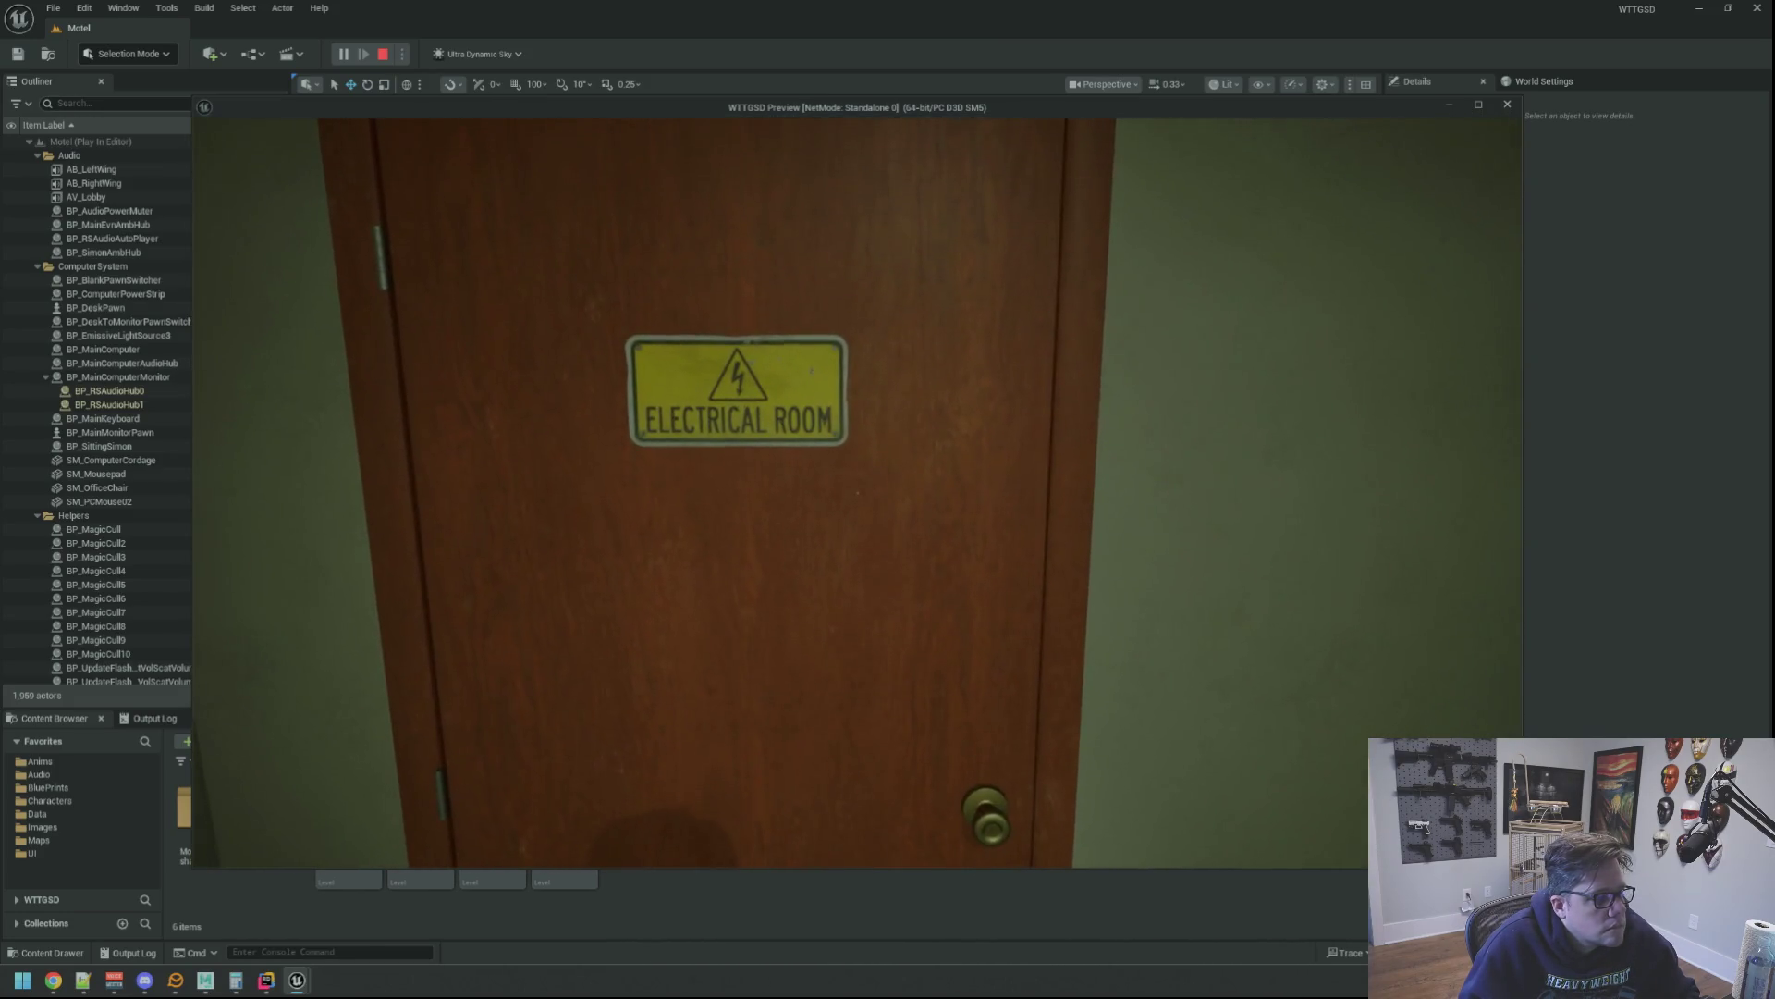
{"action": "key", "text": "w"}
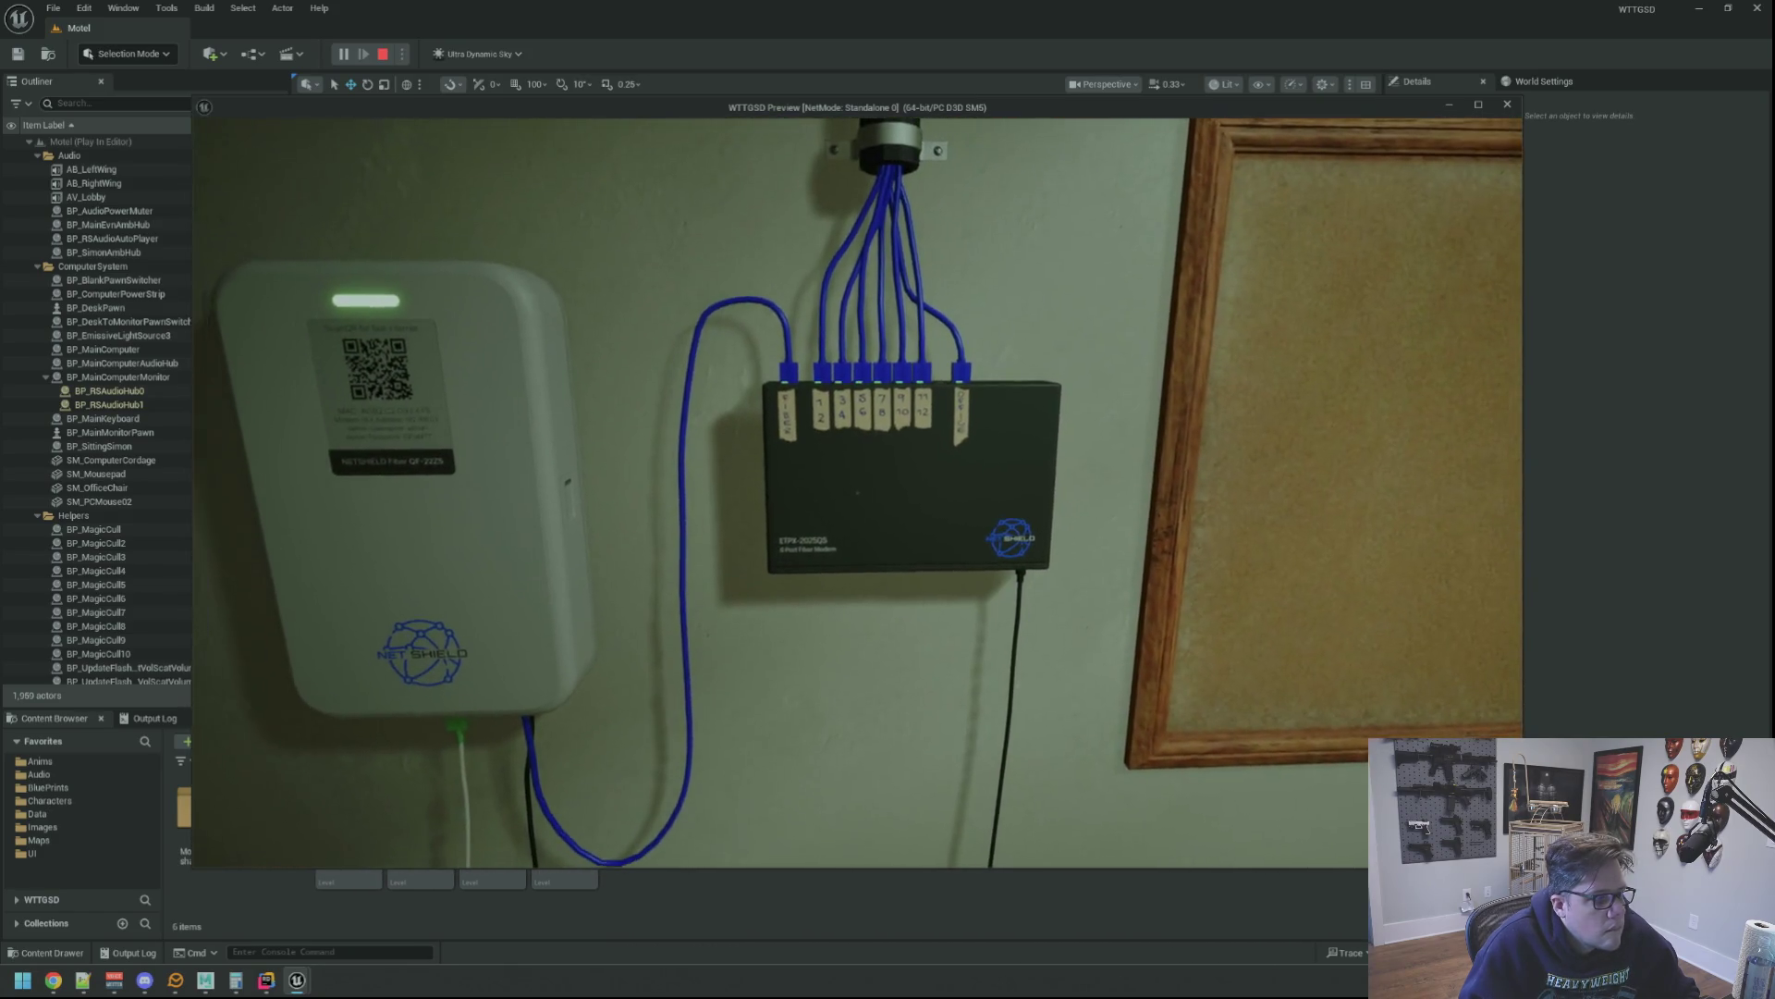
{"action": "key", "text": "w"}
{"action": "key", "text": "w"}
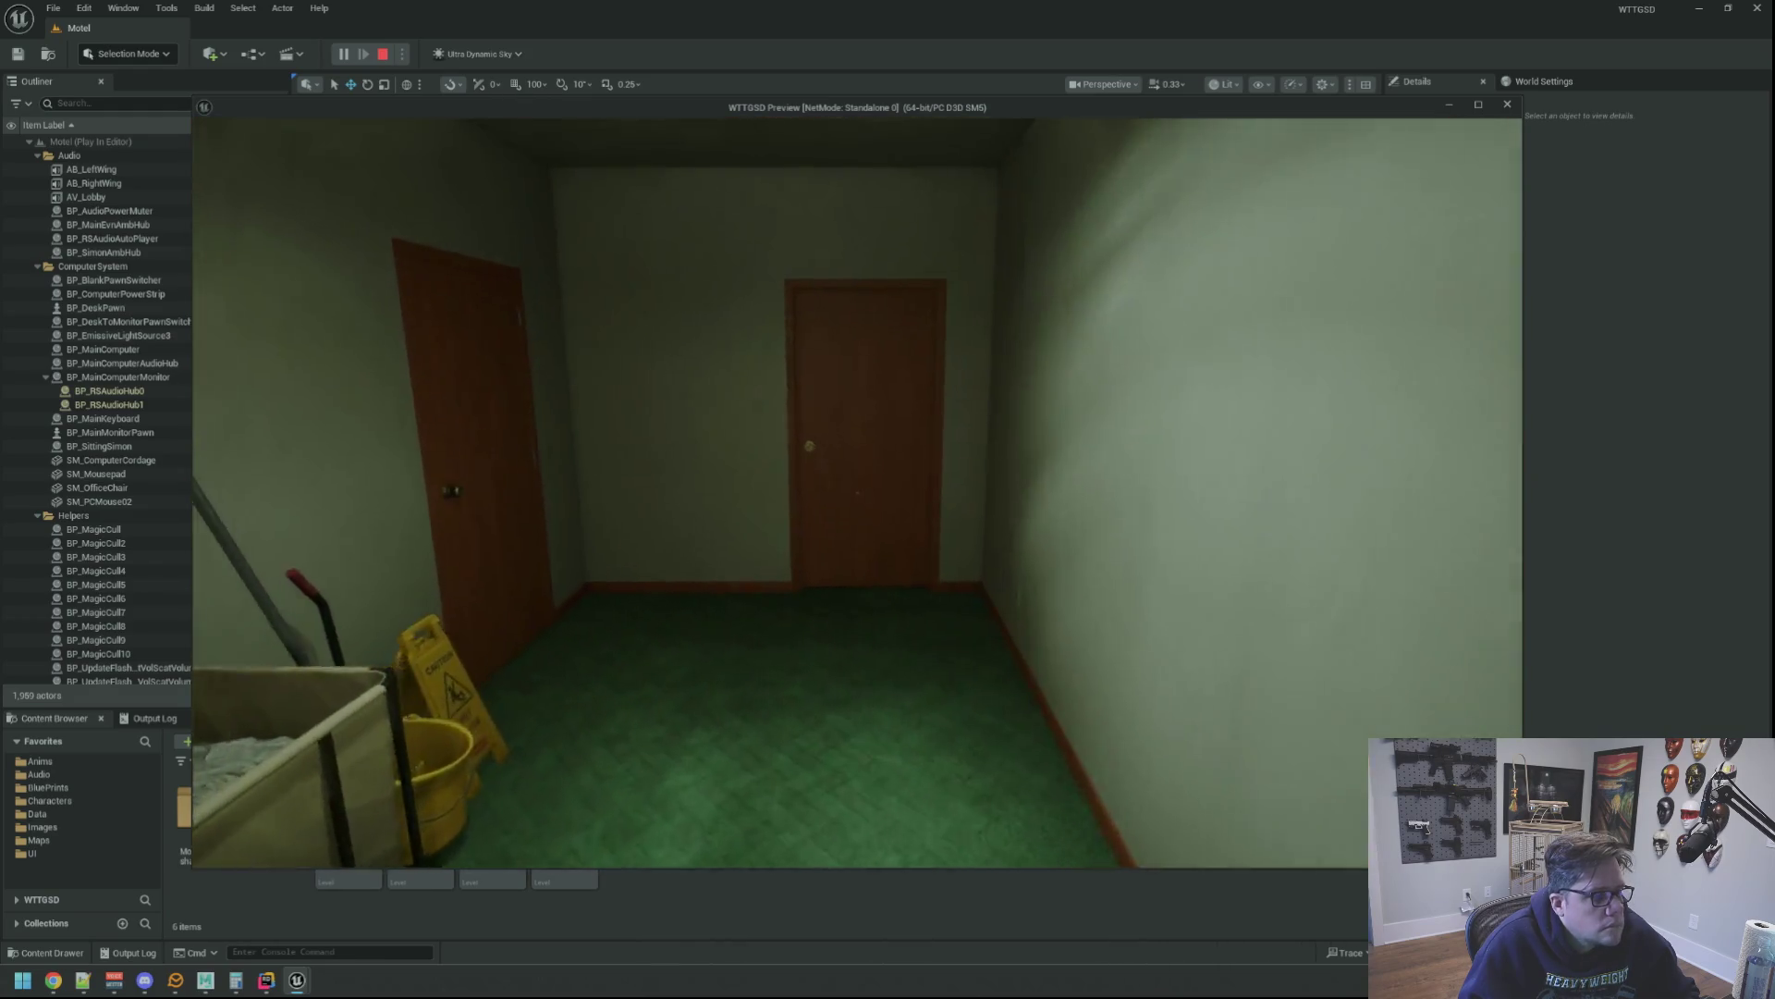
Open the office door, walk to the chair and sit down at the computer monitor
{"action": "key", "text": "e"}
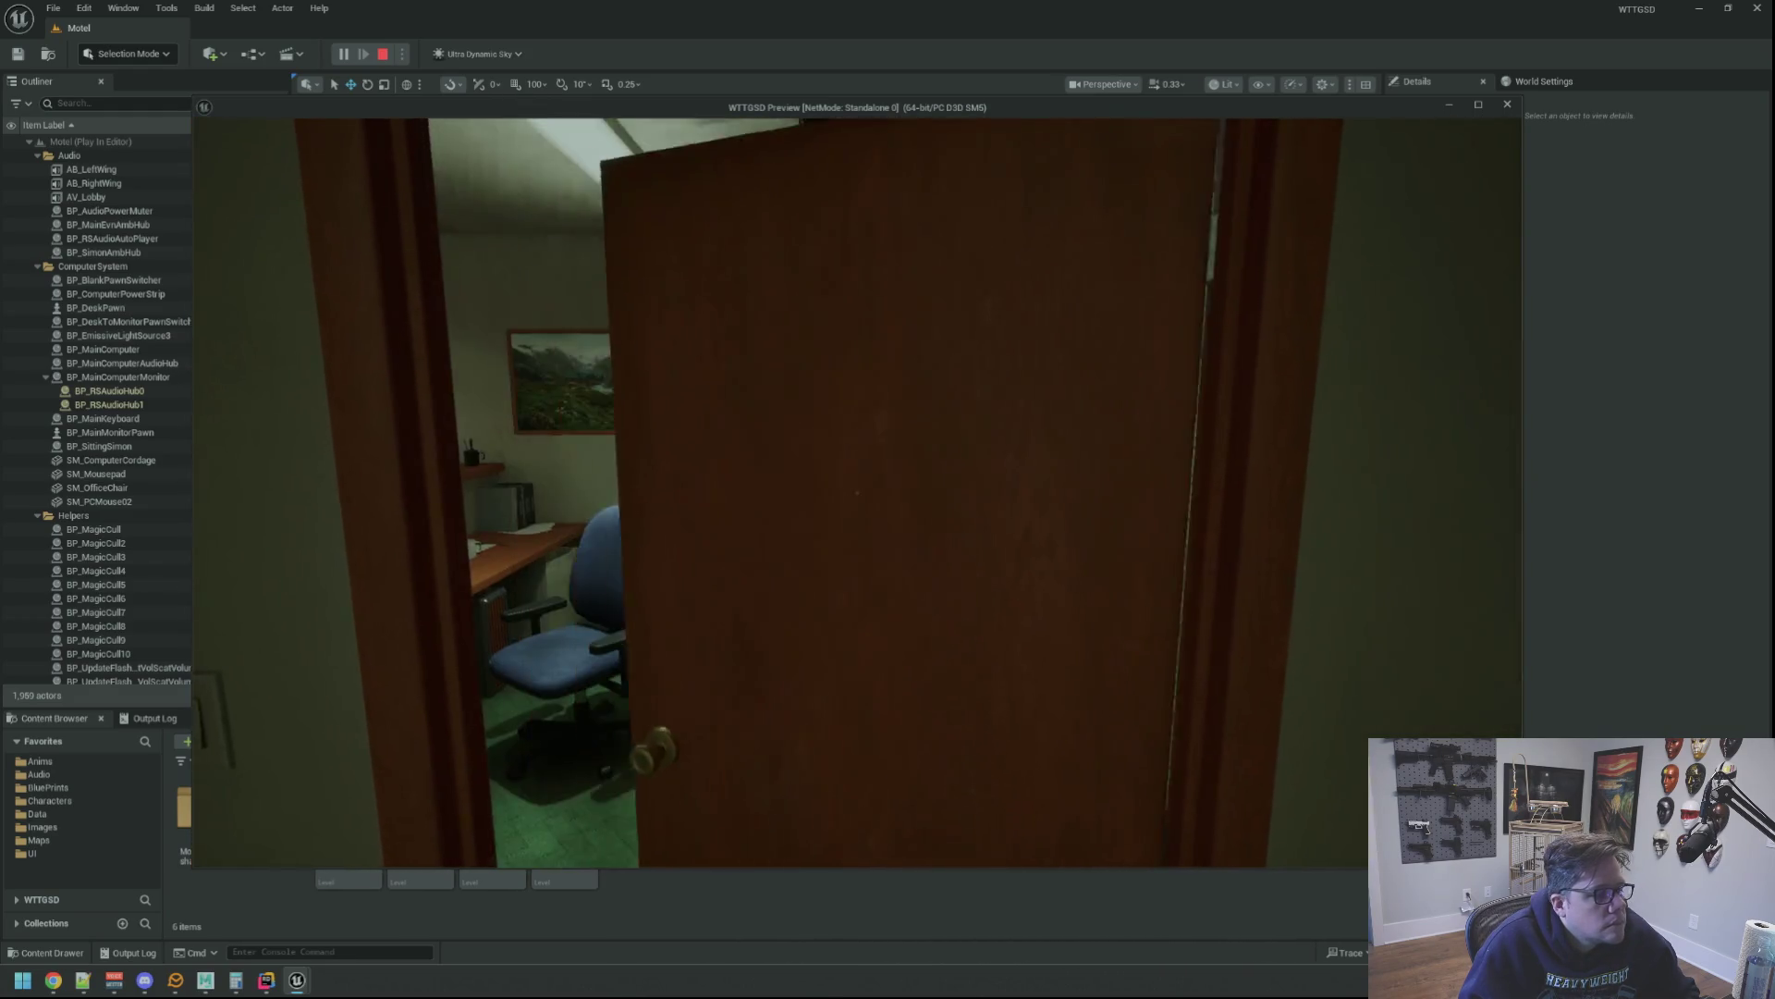
{"action": "key", "text": "w"}
{"action": "key", "text": "w"}
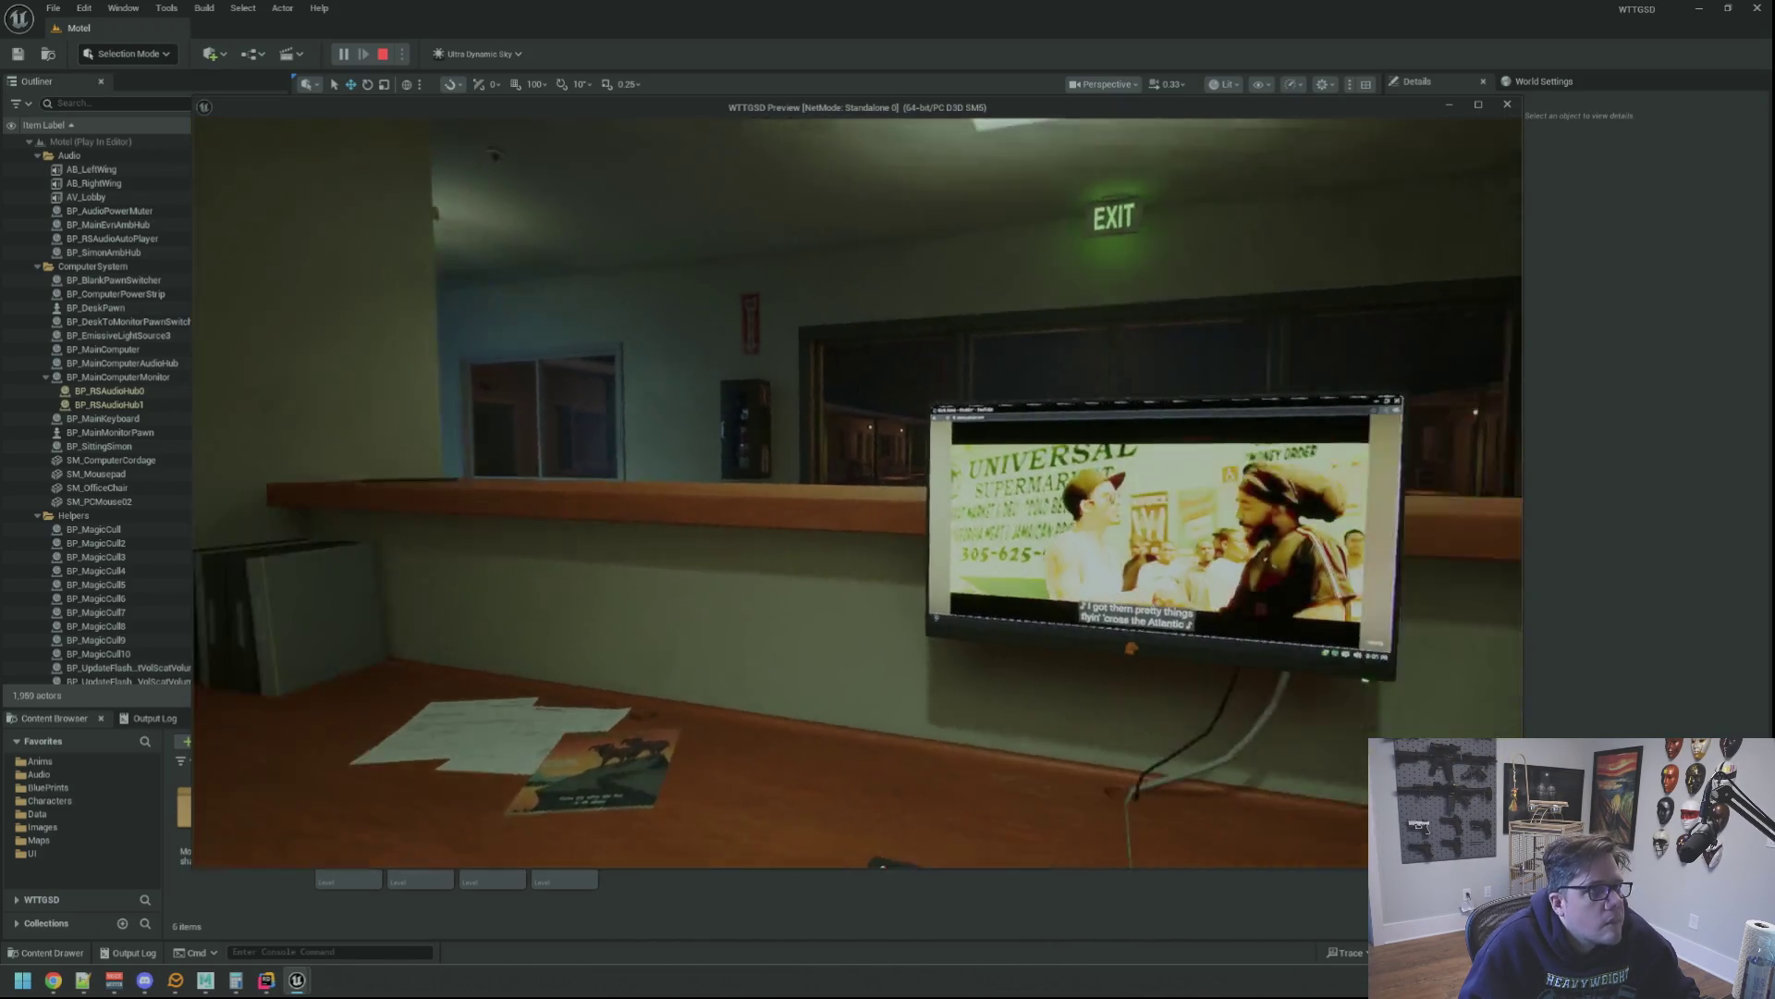
{"action": "key", "text": "e"}
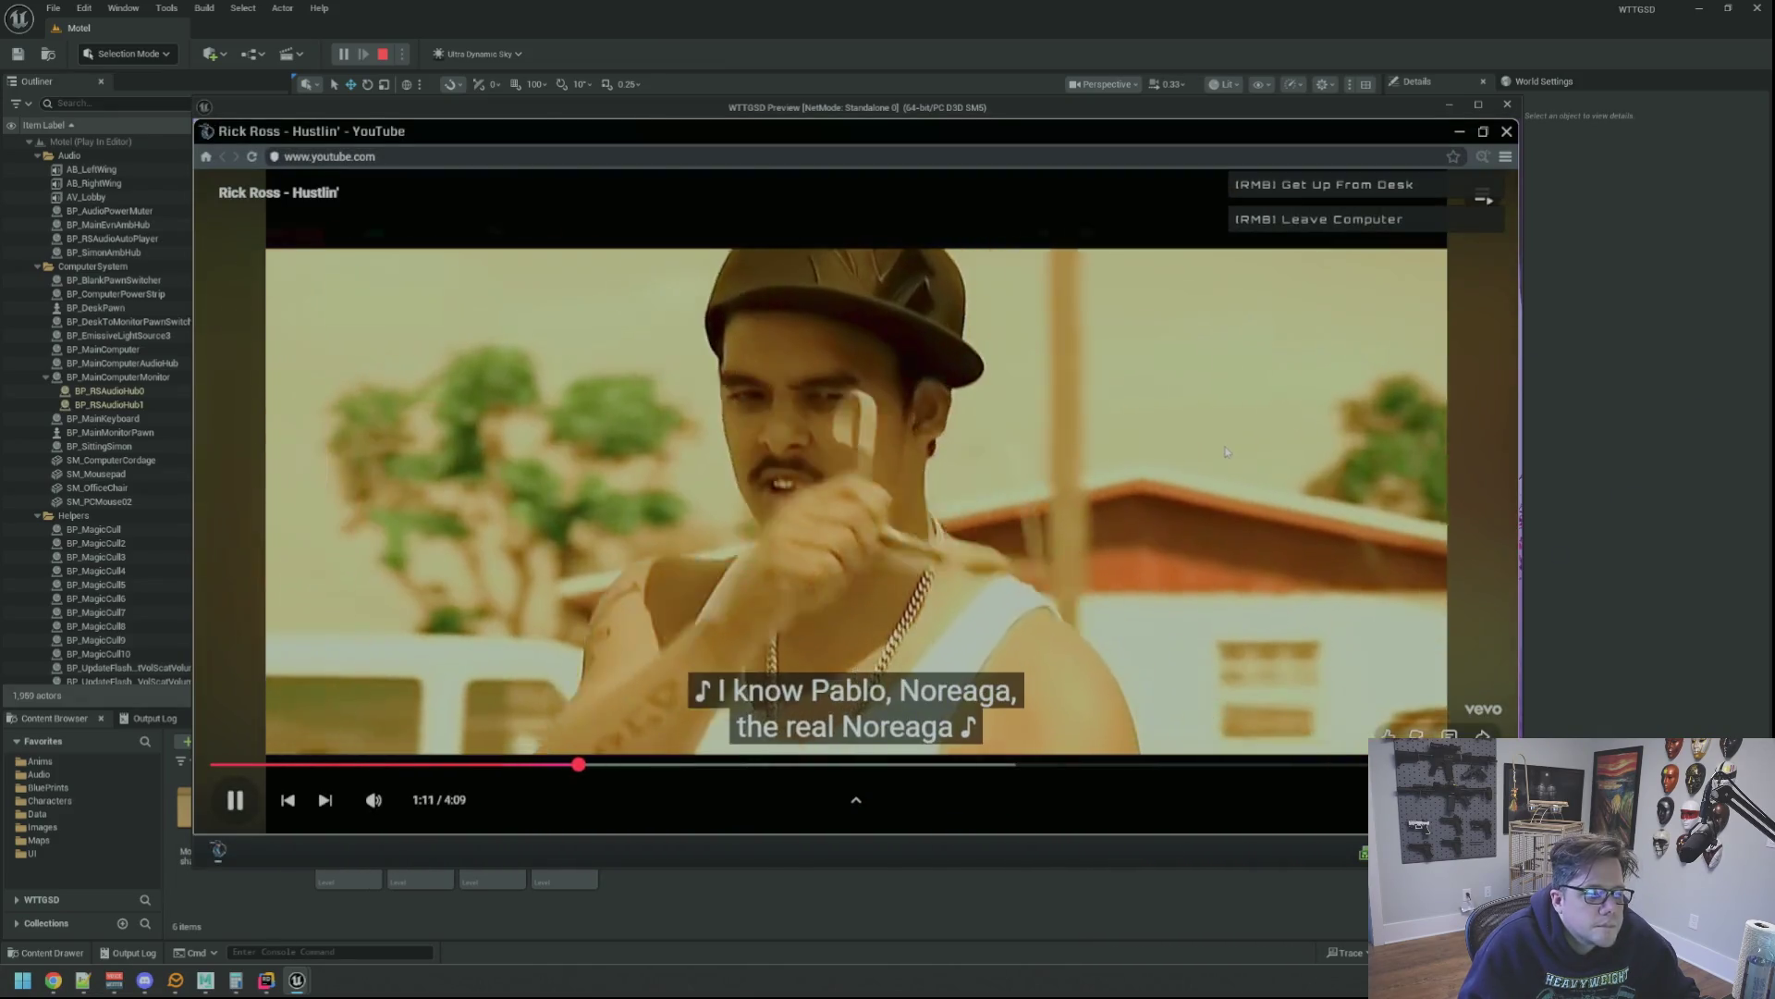
Pause YouTube, restore the browser window and load the IndieHorrorDev Twitch channel
{"action": "left_click", "coordinate": [1420, 585]}
{"action": "left_click", "coordinate": [1481, 132]}
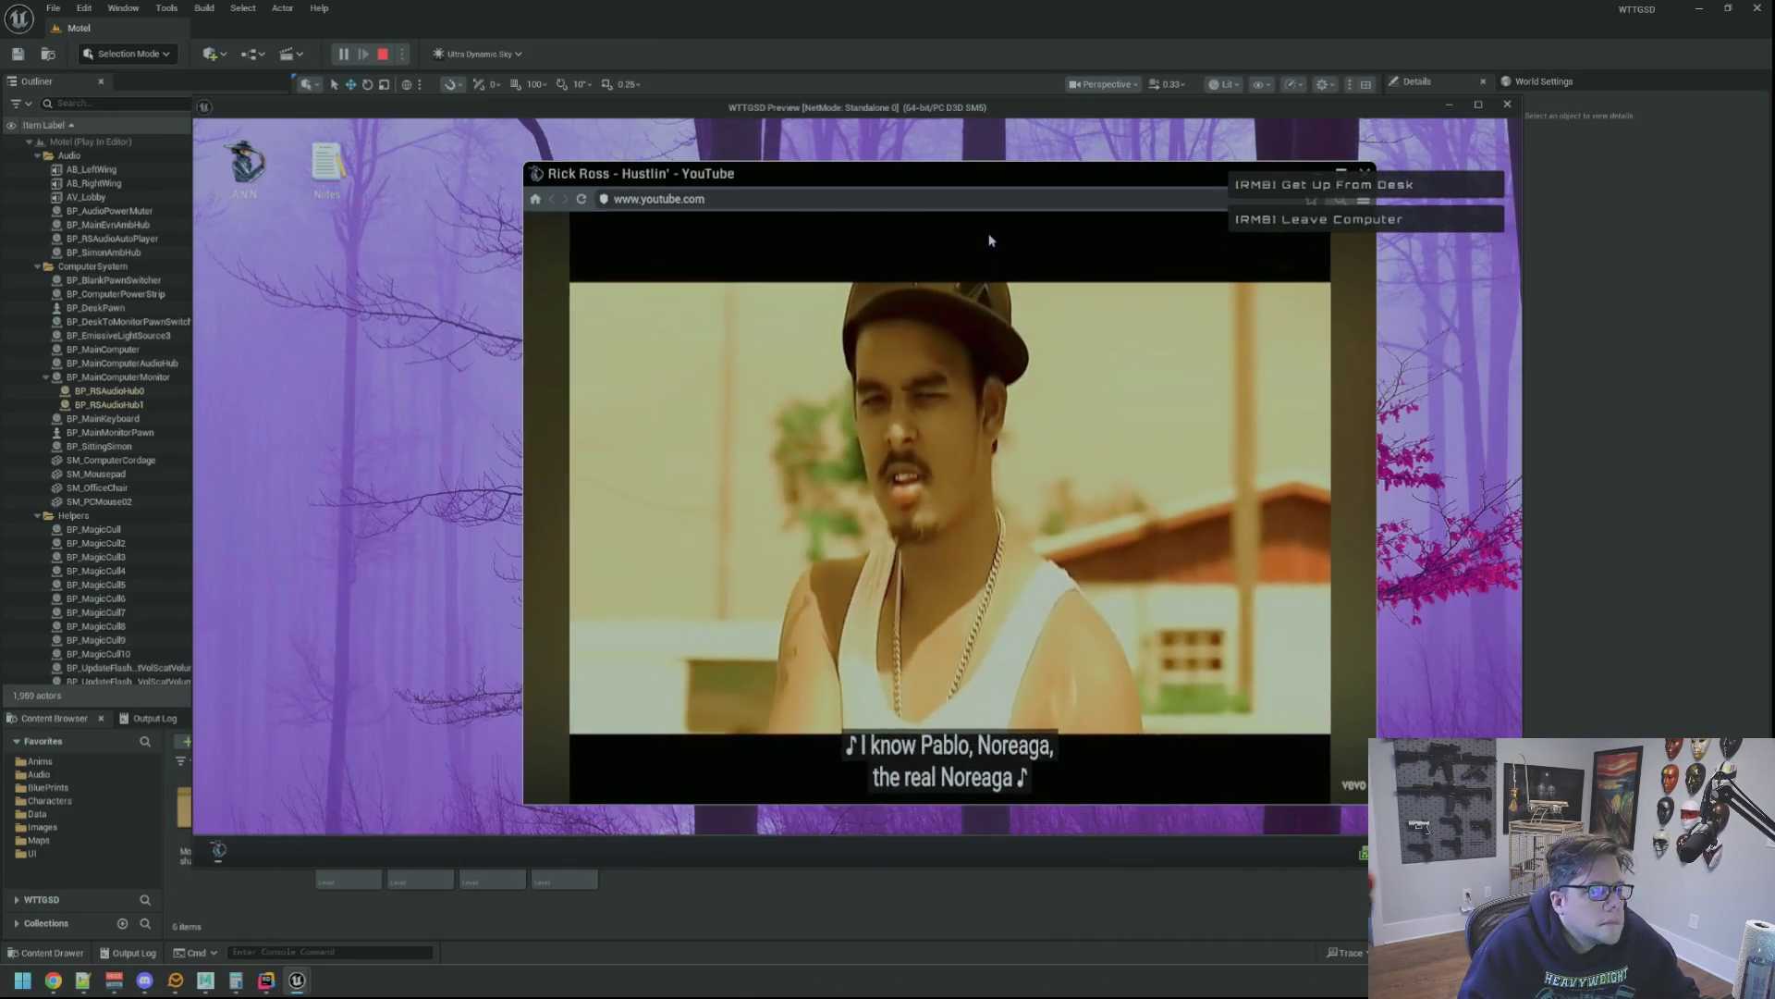
{"action": "left_click", "coordinate": [792, 199]}
{"action": "type", "text": "twitch.tv/ind"}
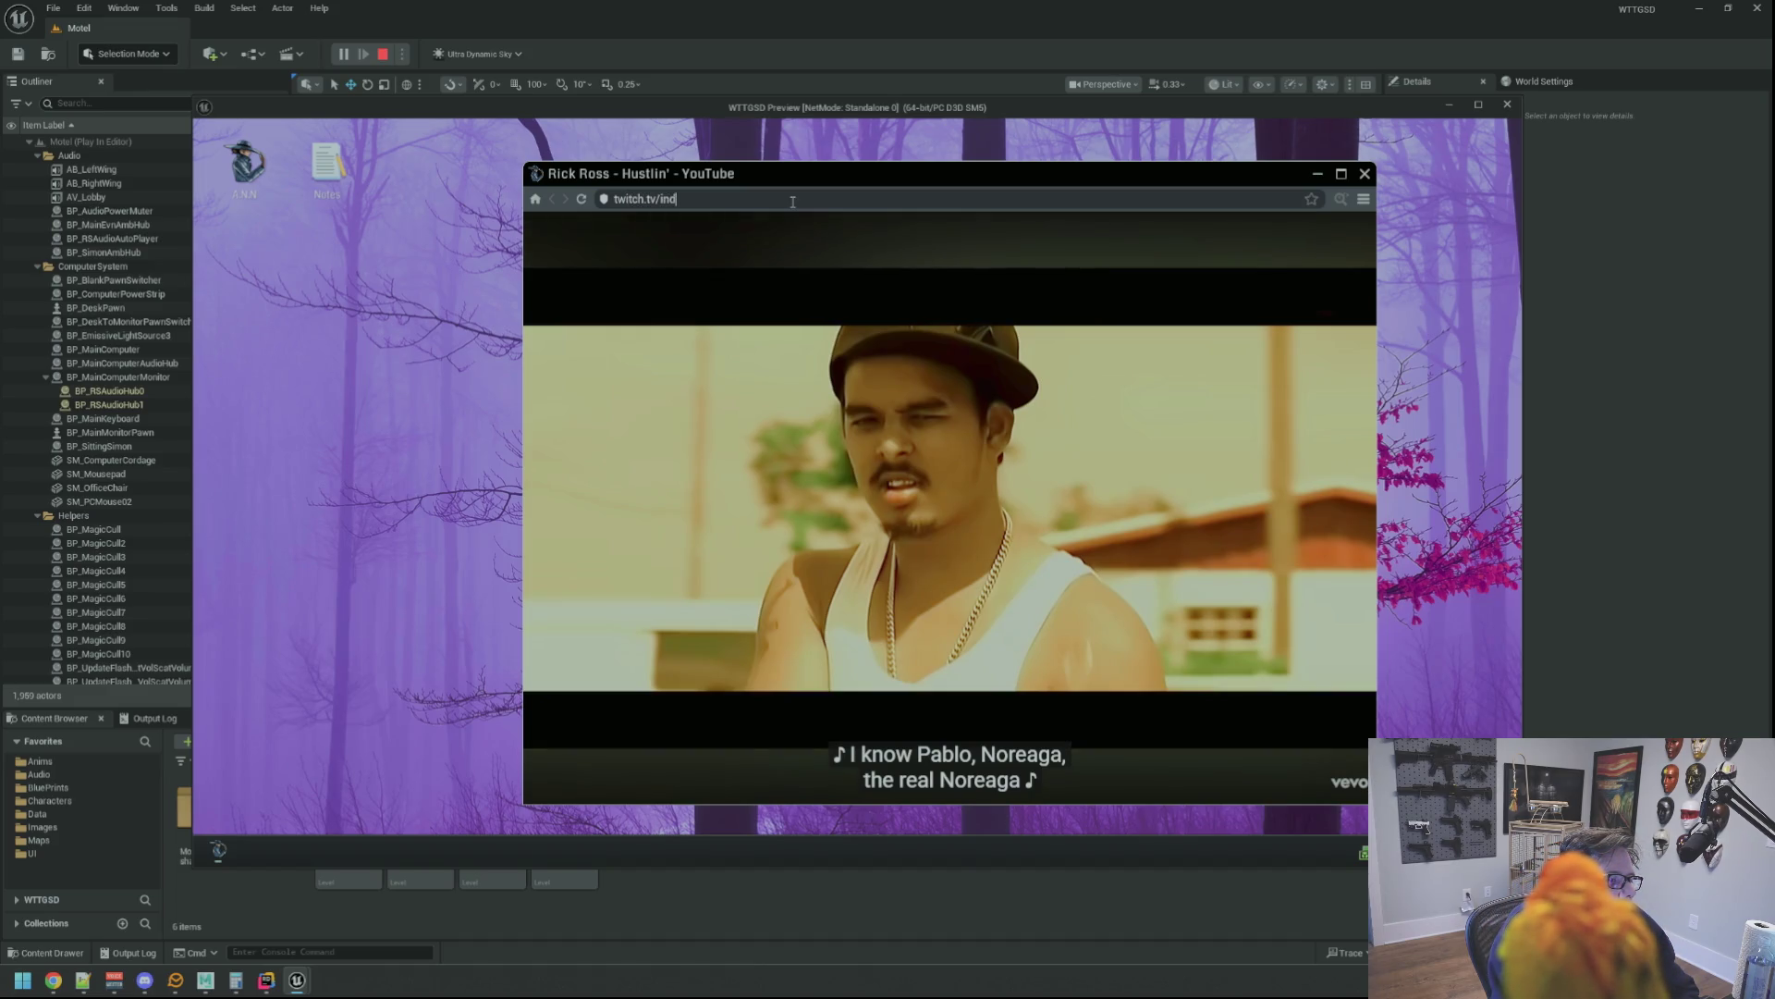
{"action": "type", "text": "iehorrordev"}
{"action": "key", "text": "Return"}
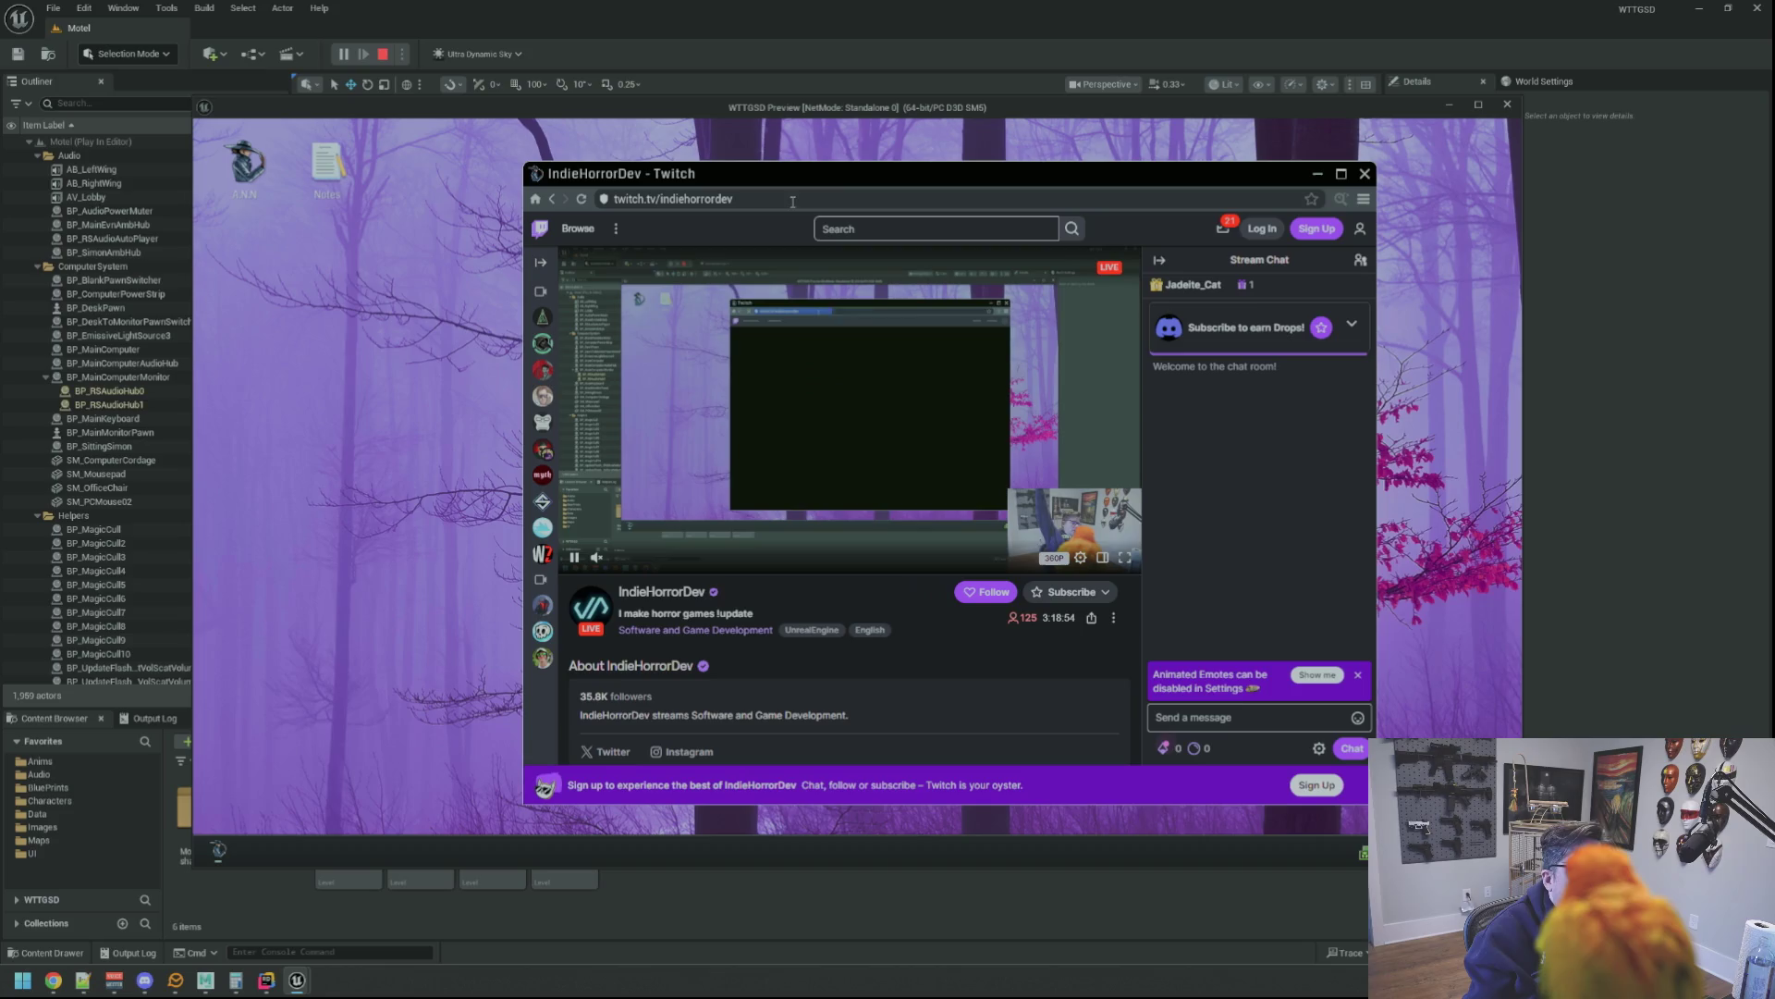
Raise the stream volume from 52% to 66%, then return to the A.N.N home page
{"action": "left_click_drag", "start_coordinate": [646, 560], "coordinate": [657, 561]}
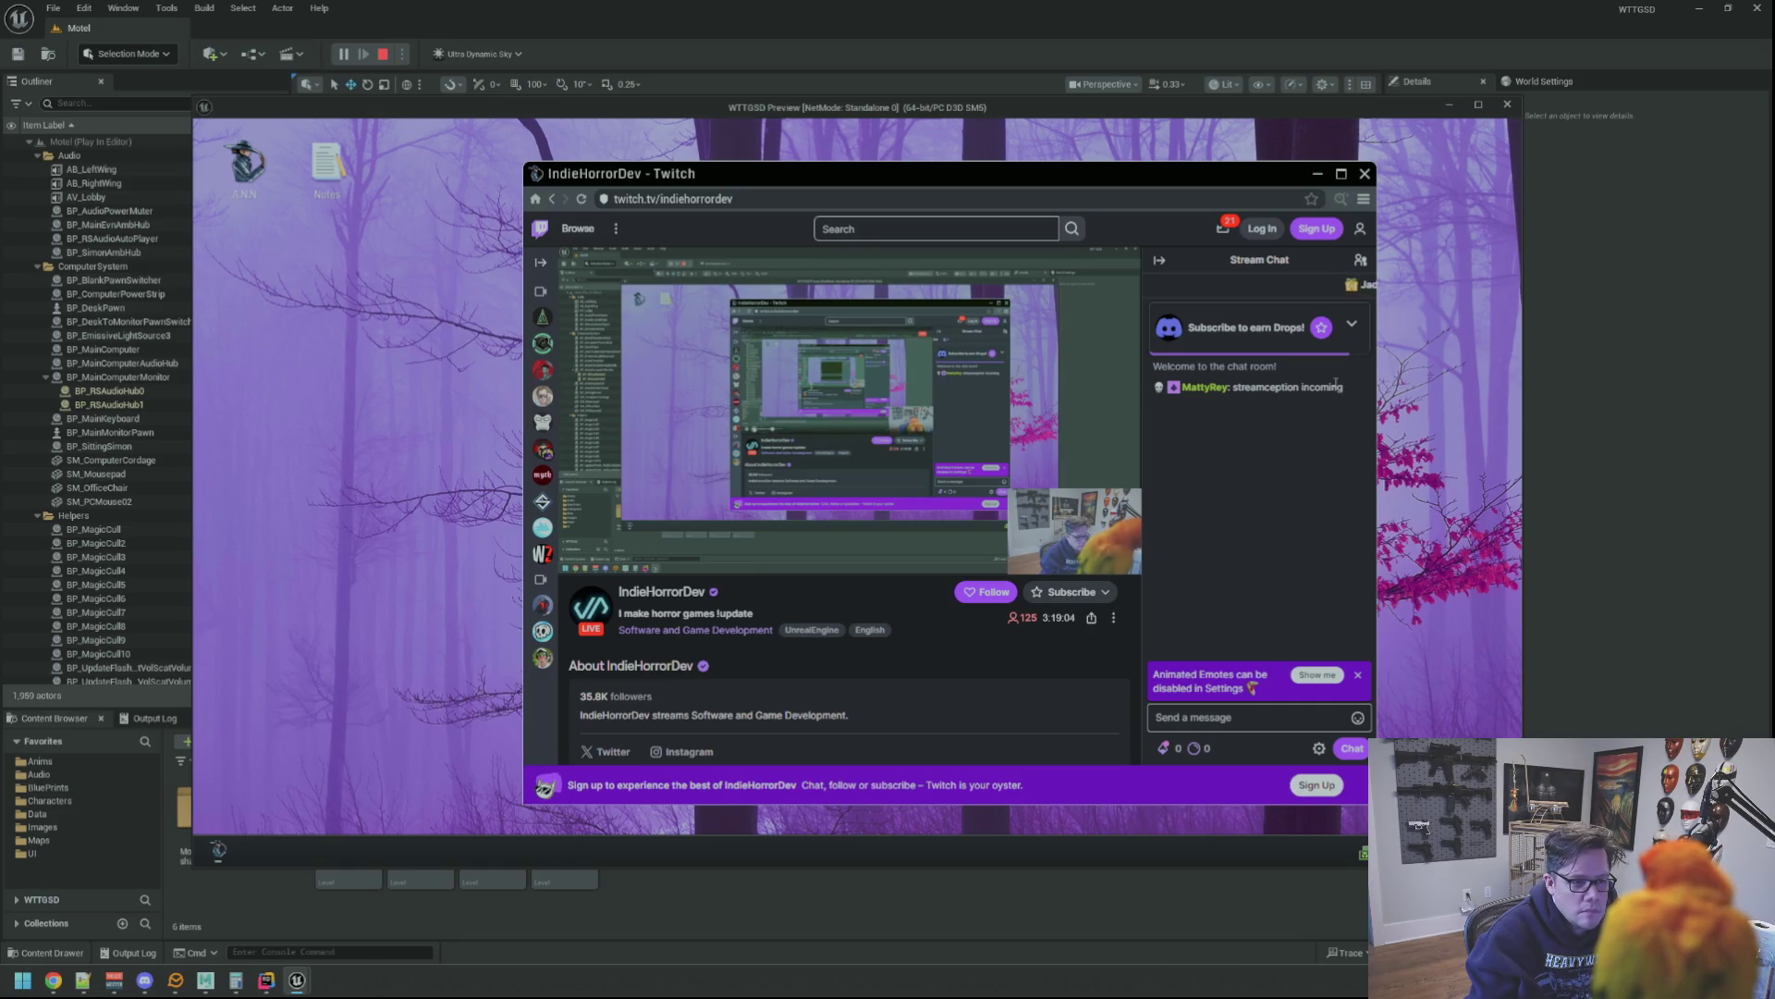
{"action": "scroll", "coordinate": [1055, 527], "scroll_direction": "down", "scroll_amount": 3}
{"action": "scroll", "coordinate": [1014, 549], "scroll_direction": "up", "scroll_amount": 2}
{"action": "scroll", "coordinate": [989, 561], "scroll_direction": "up", "scroll_amount": 1}
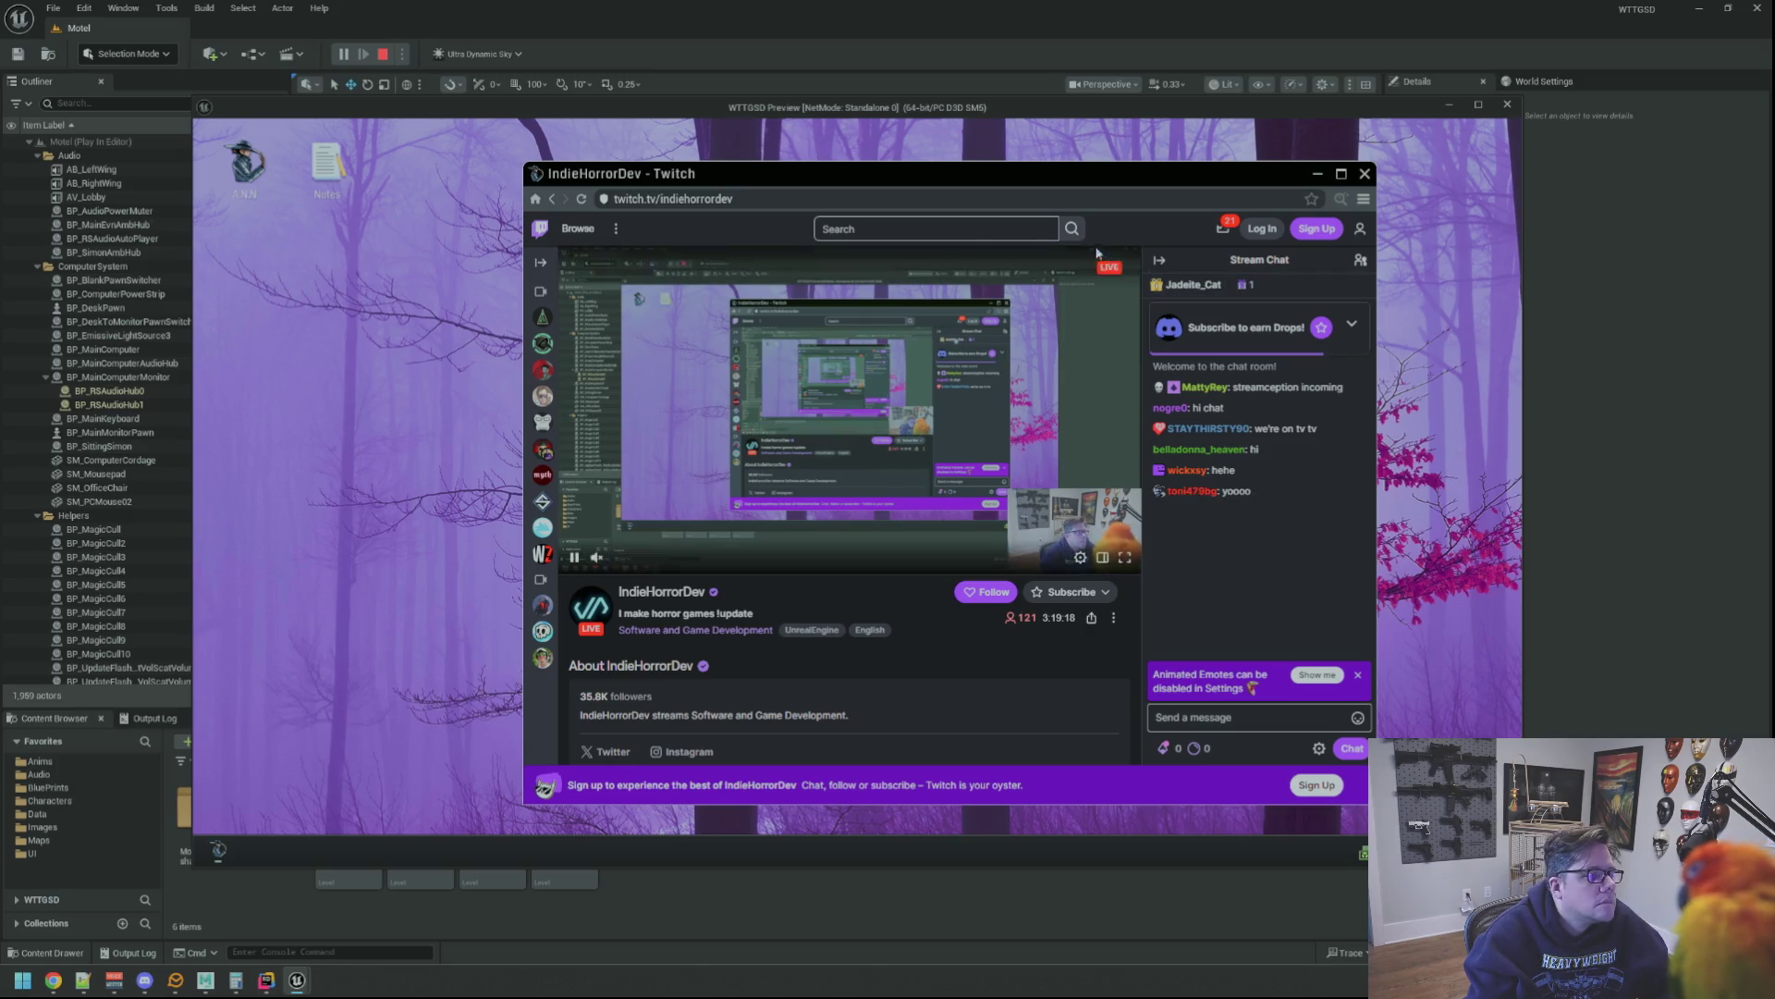
{"action": "left_click", "coordinate": [537, 200]}
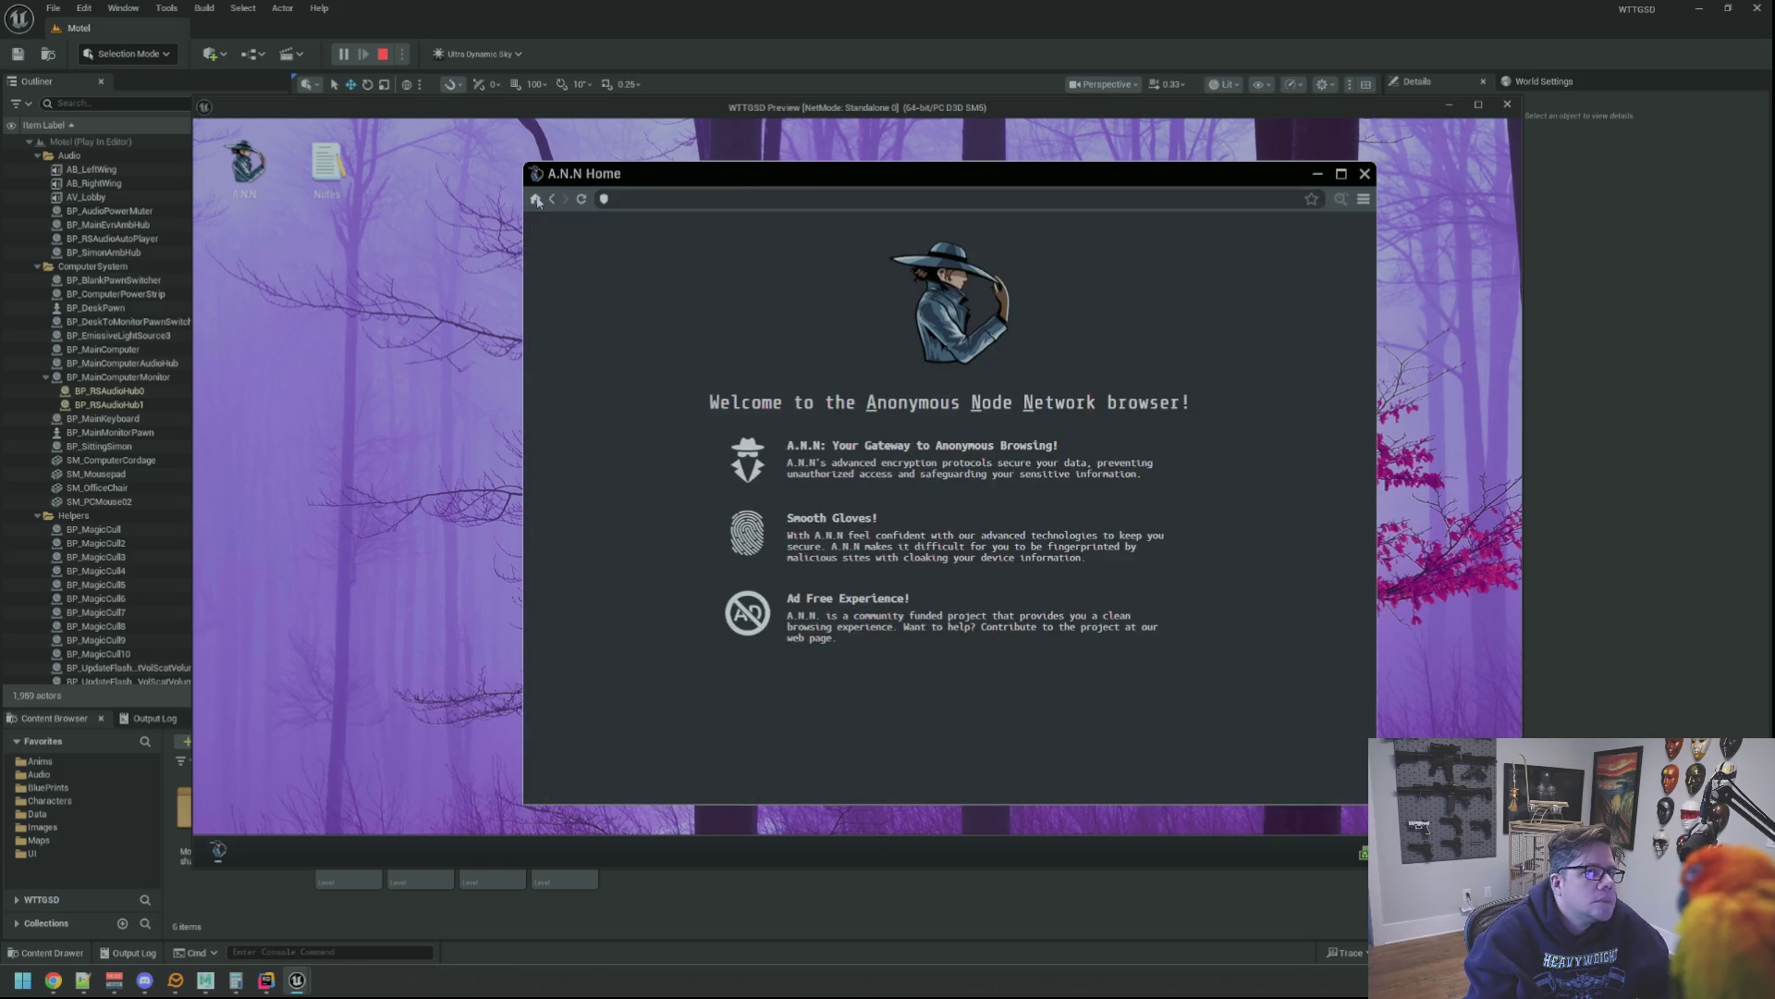
Close the A.N.N browser and the VirtMesh network map to reach the casino desktop with Merramun
{"action": "left_click", "coordinate": [1364, 173]}
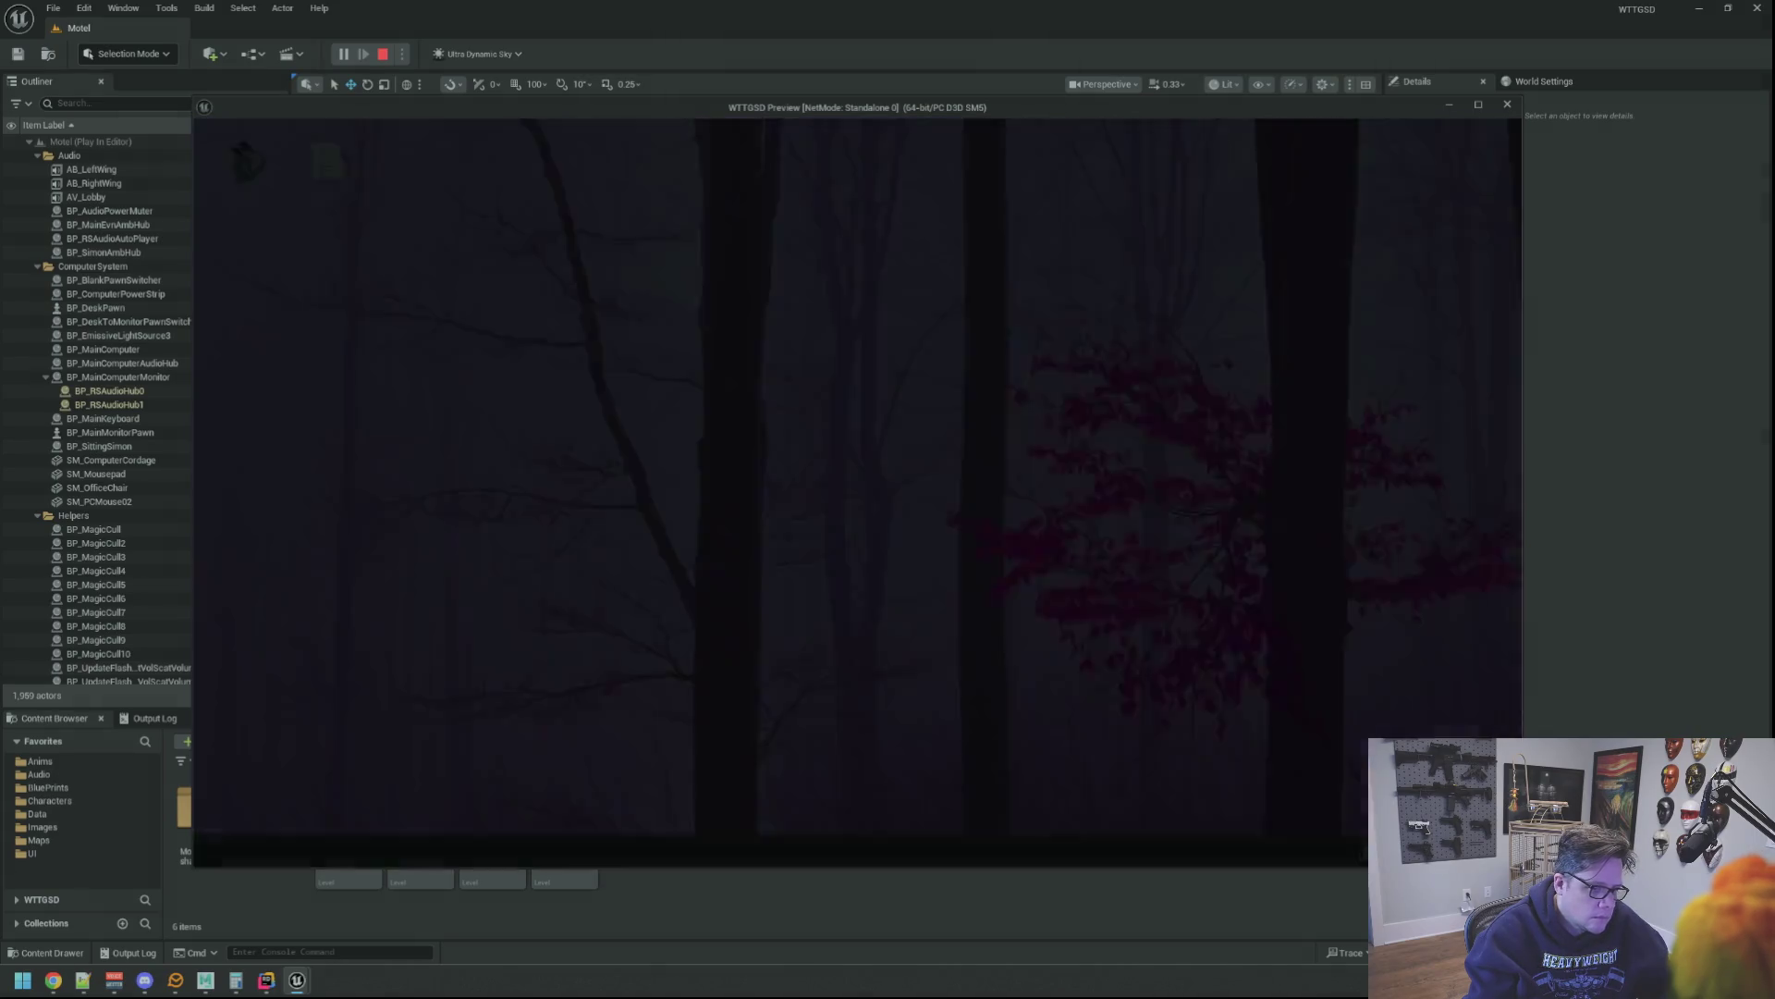
{"action": "left_click", "coordinate": [859, 496]}
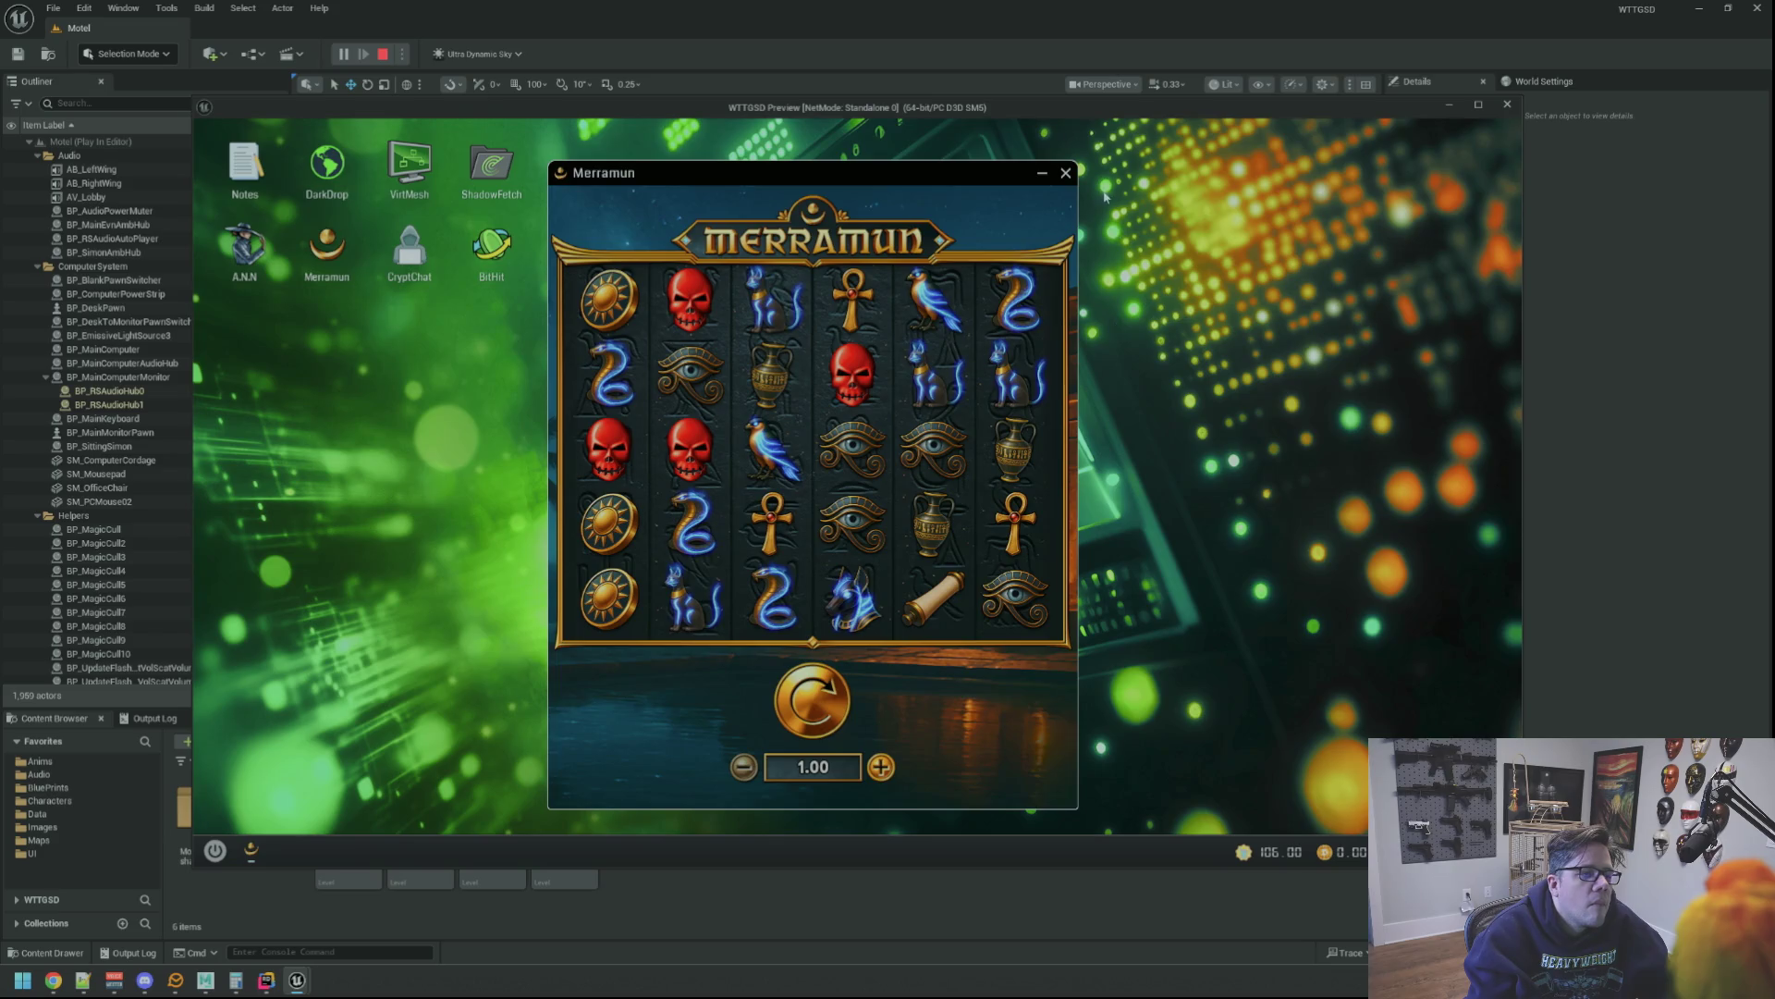
{"action": "left_click", "coordinate": [1065, 172]}
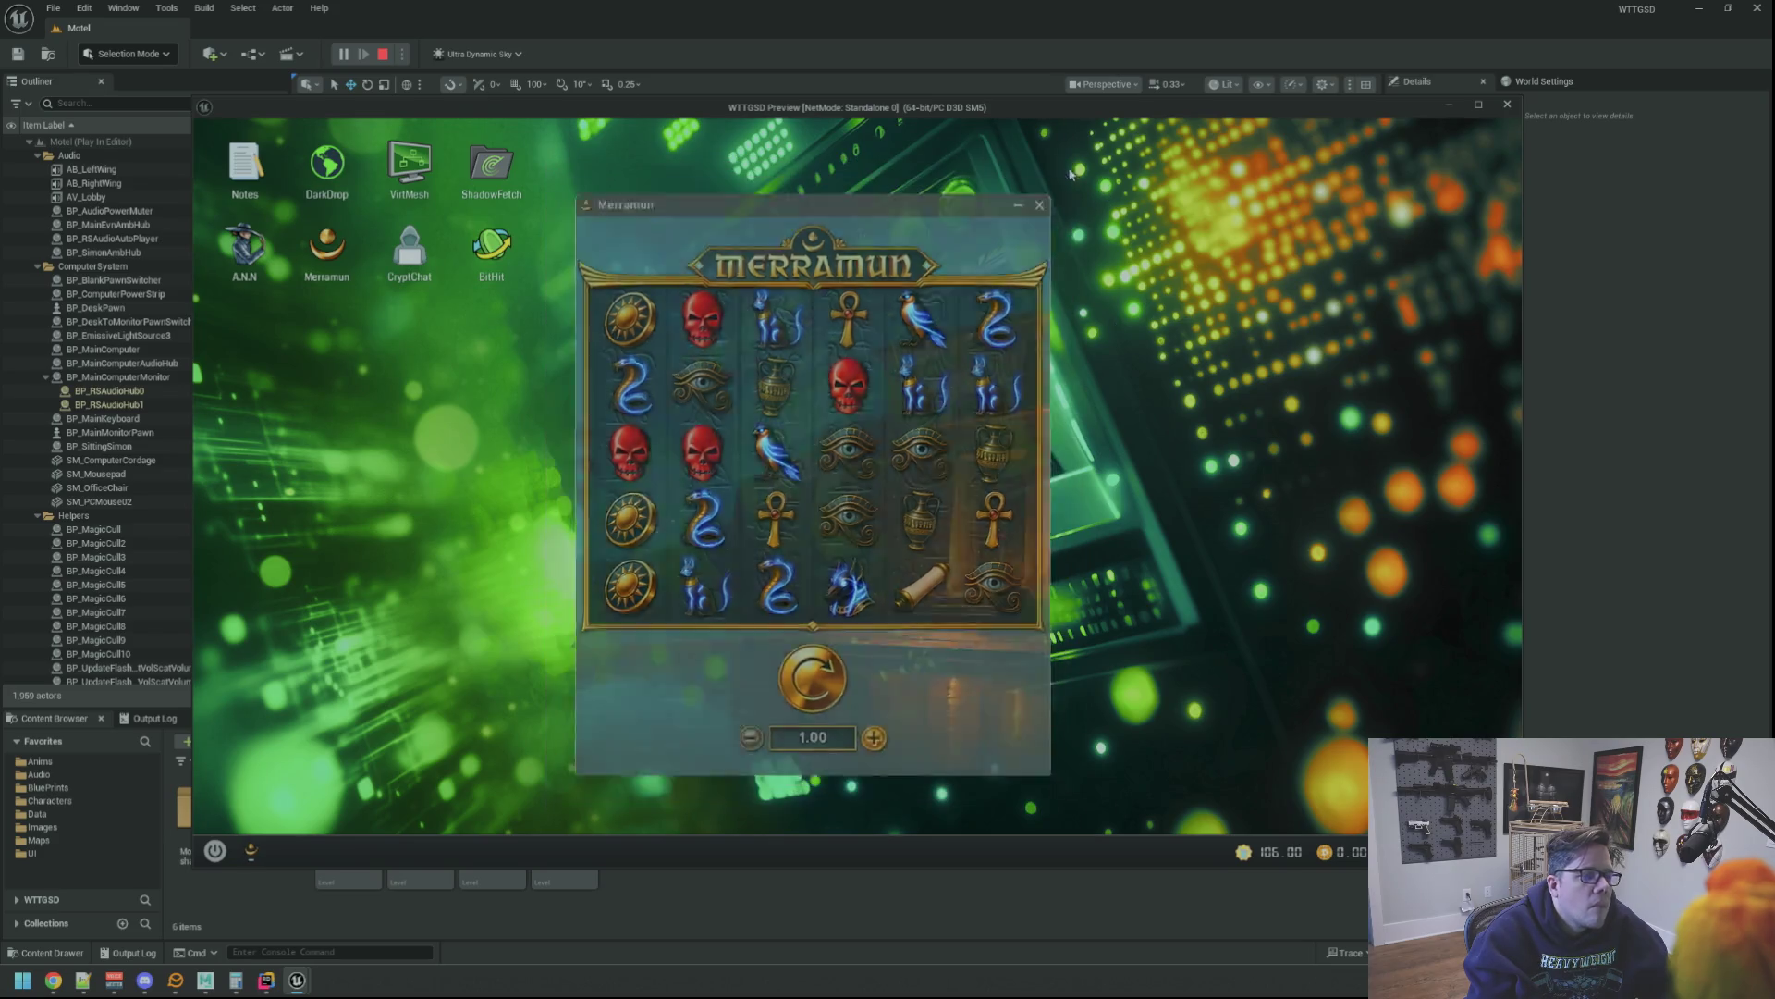
Recall the previous TriggerHack console command, change its value to 0 and run it
{"action": "key", "text": "grave"}
{"action": "key", "text": "Up"}
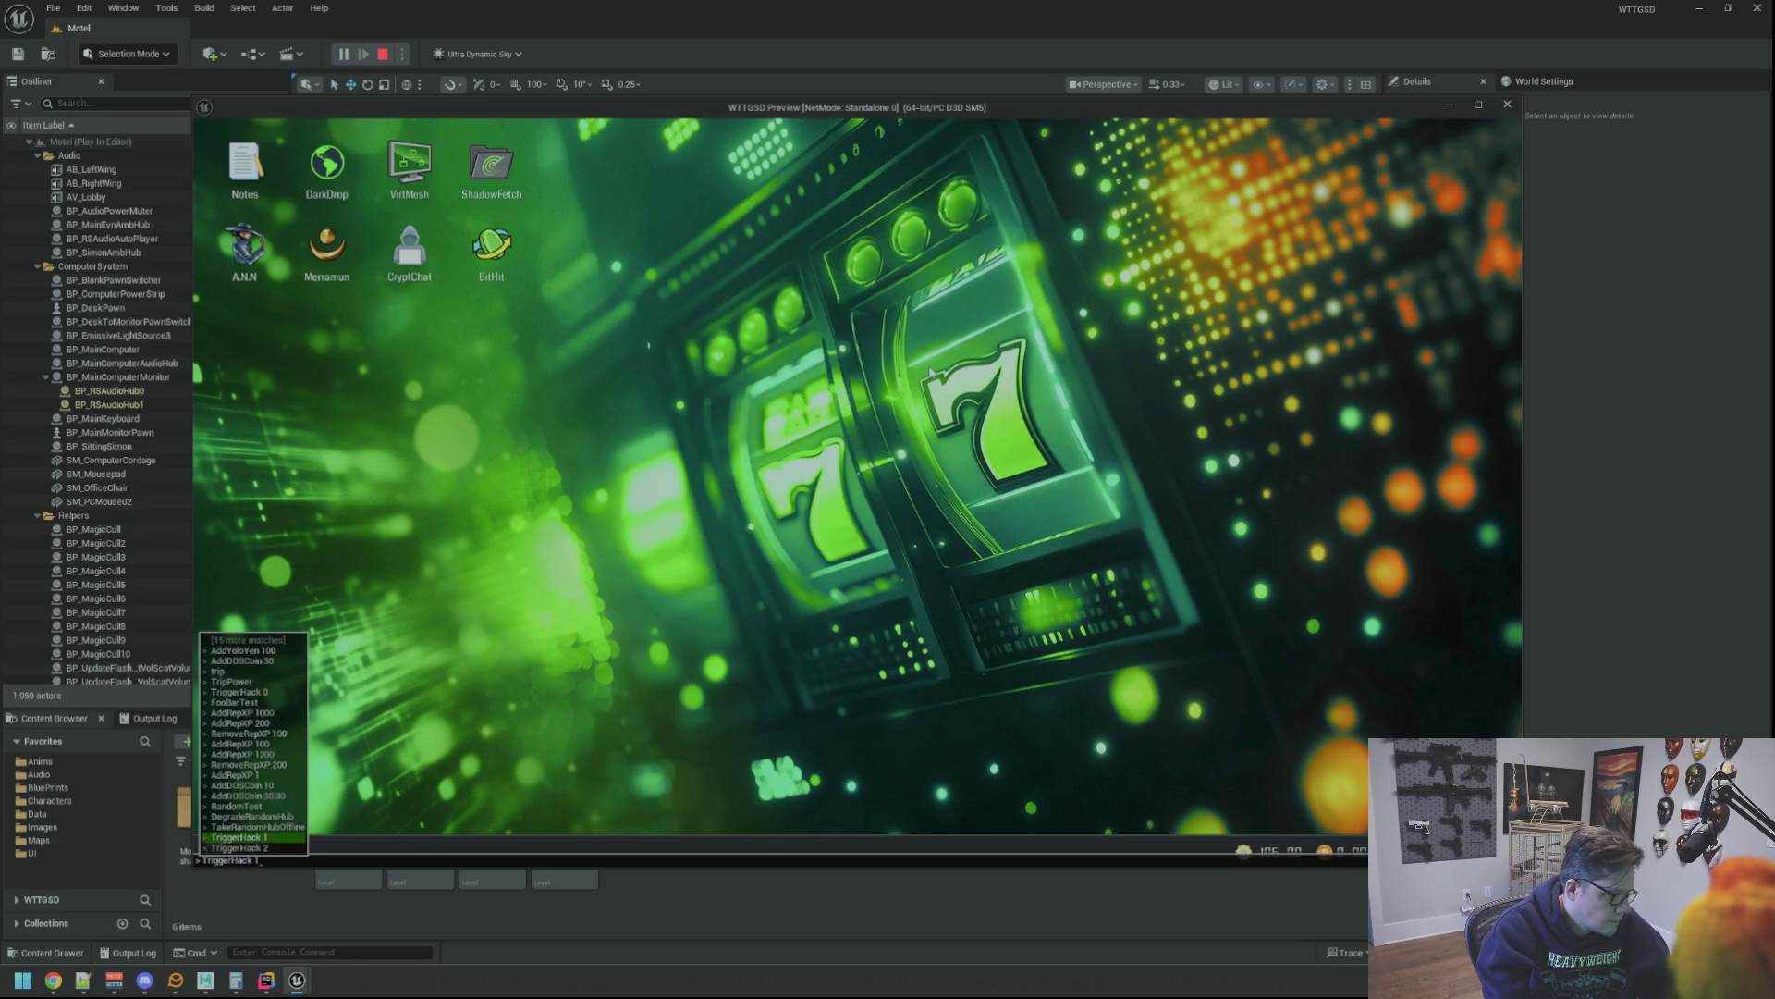
{"action": "key", "text": "BackSpace"}
{"action": "type", "text": "0"}
{"action": "key", "text": "Return"}
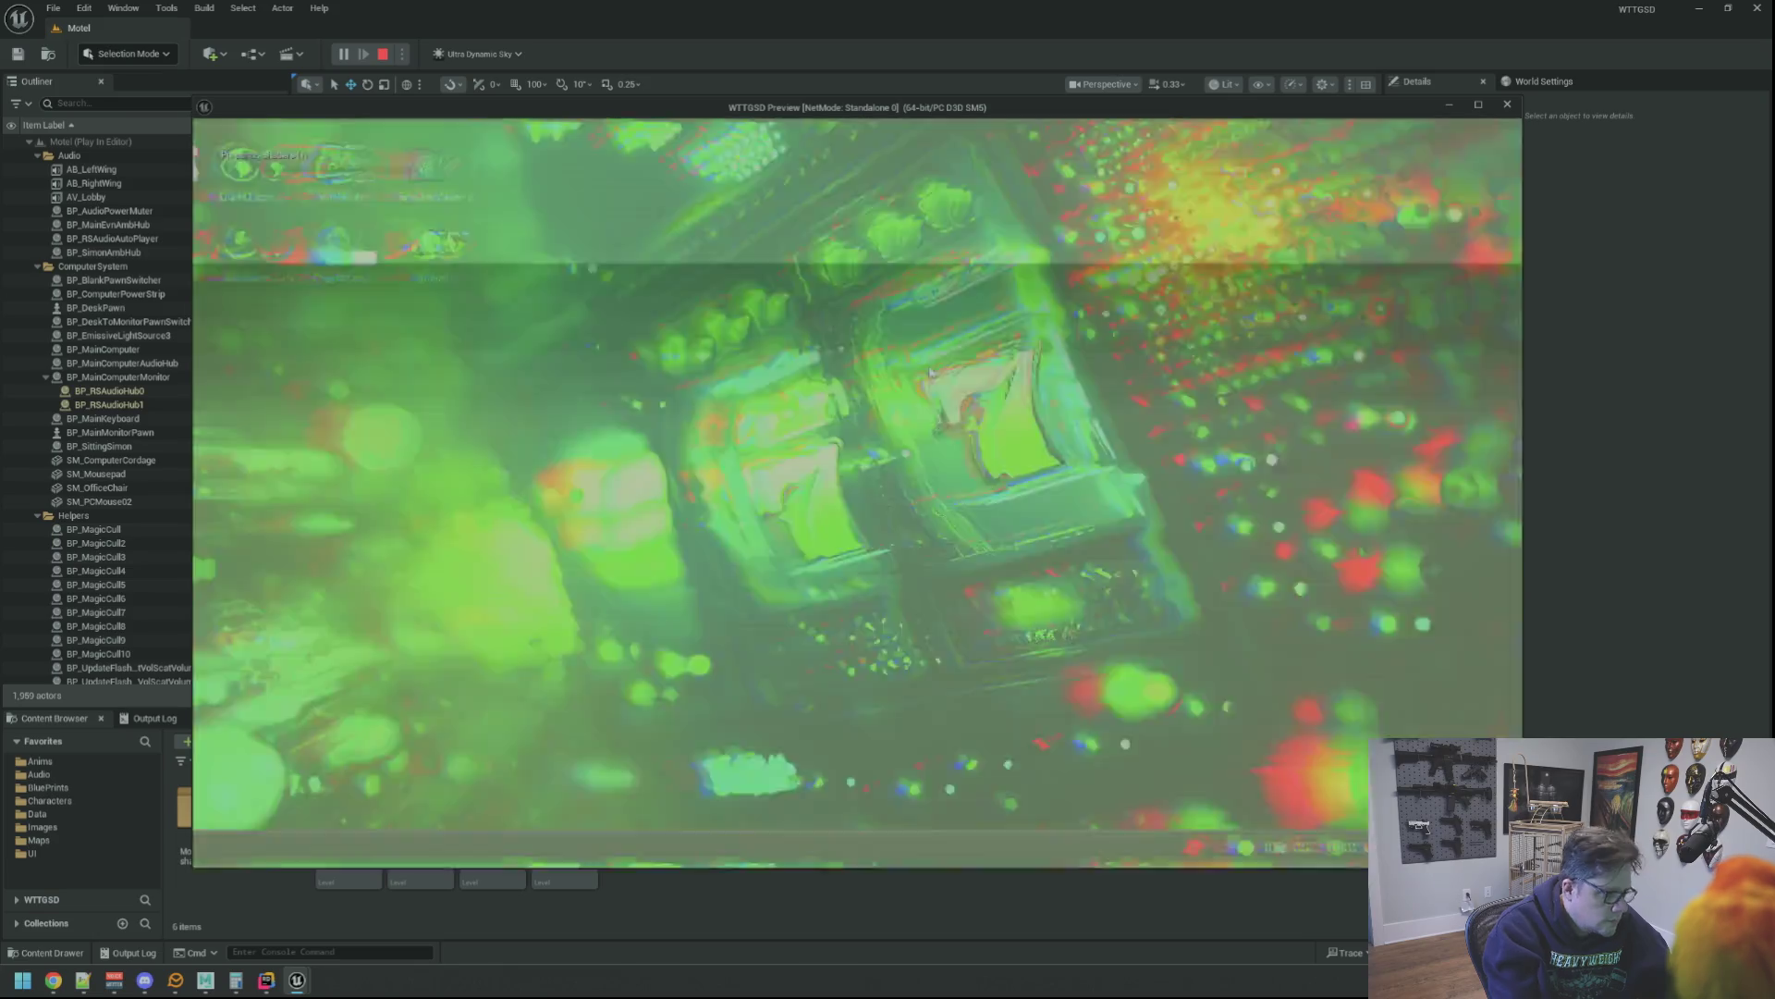